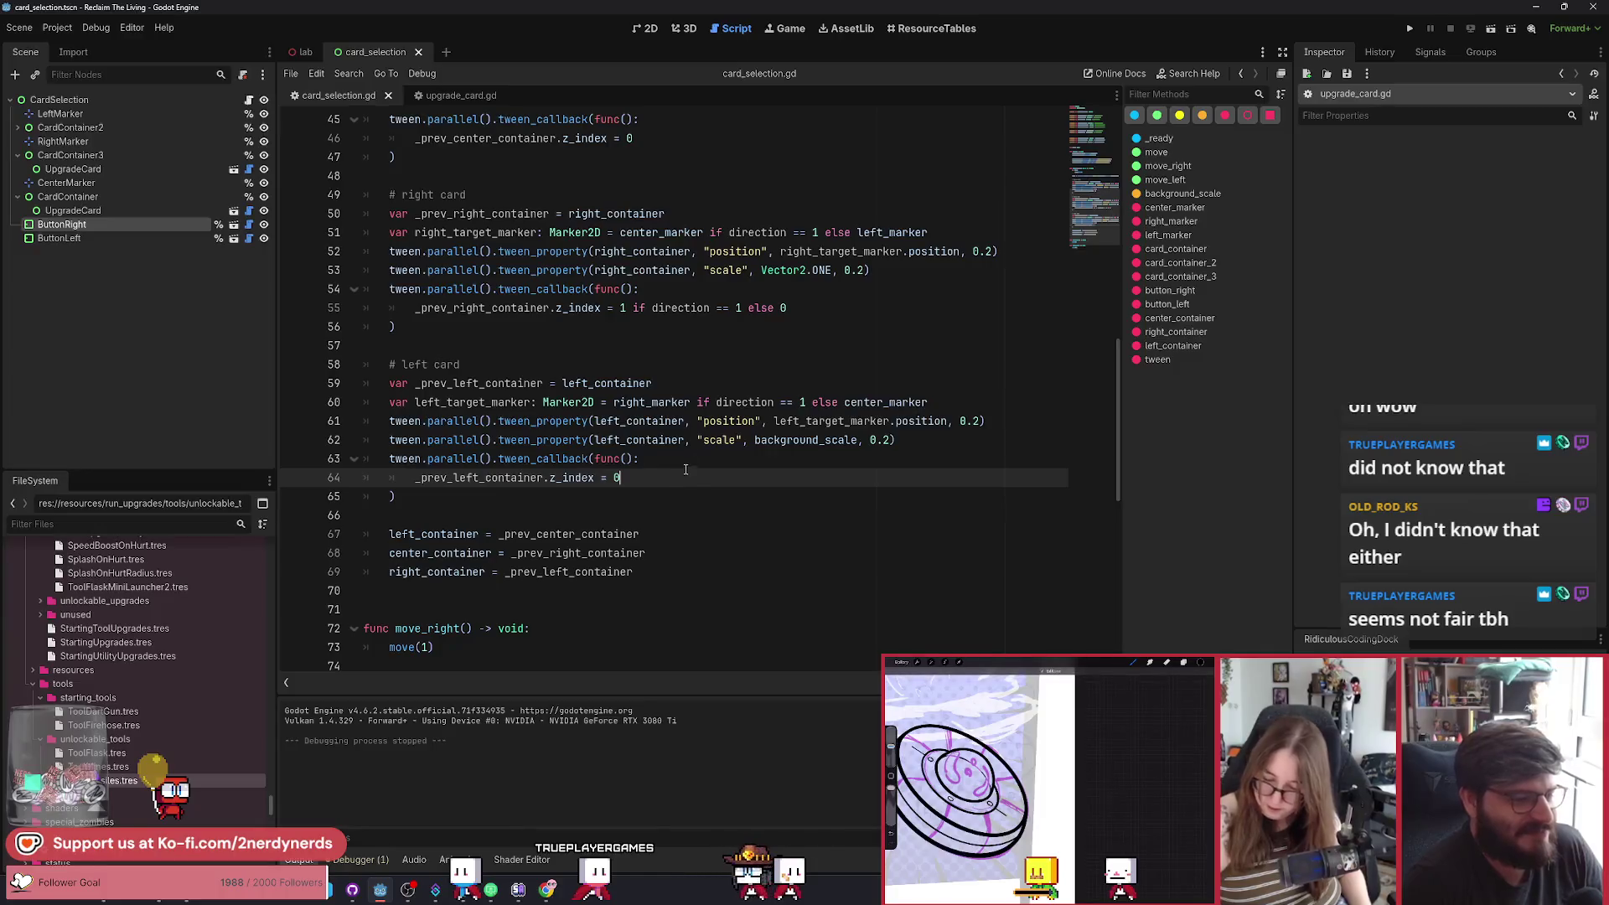
Review the left card's tween callback code around lines 63-64.
left_click(657, 477)
left_click(685, 458)
scroll(849, 475, "down", 1)
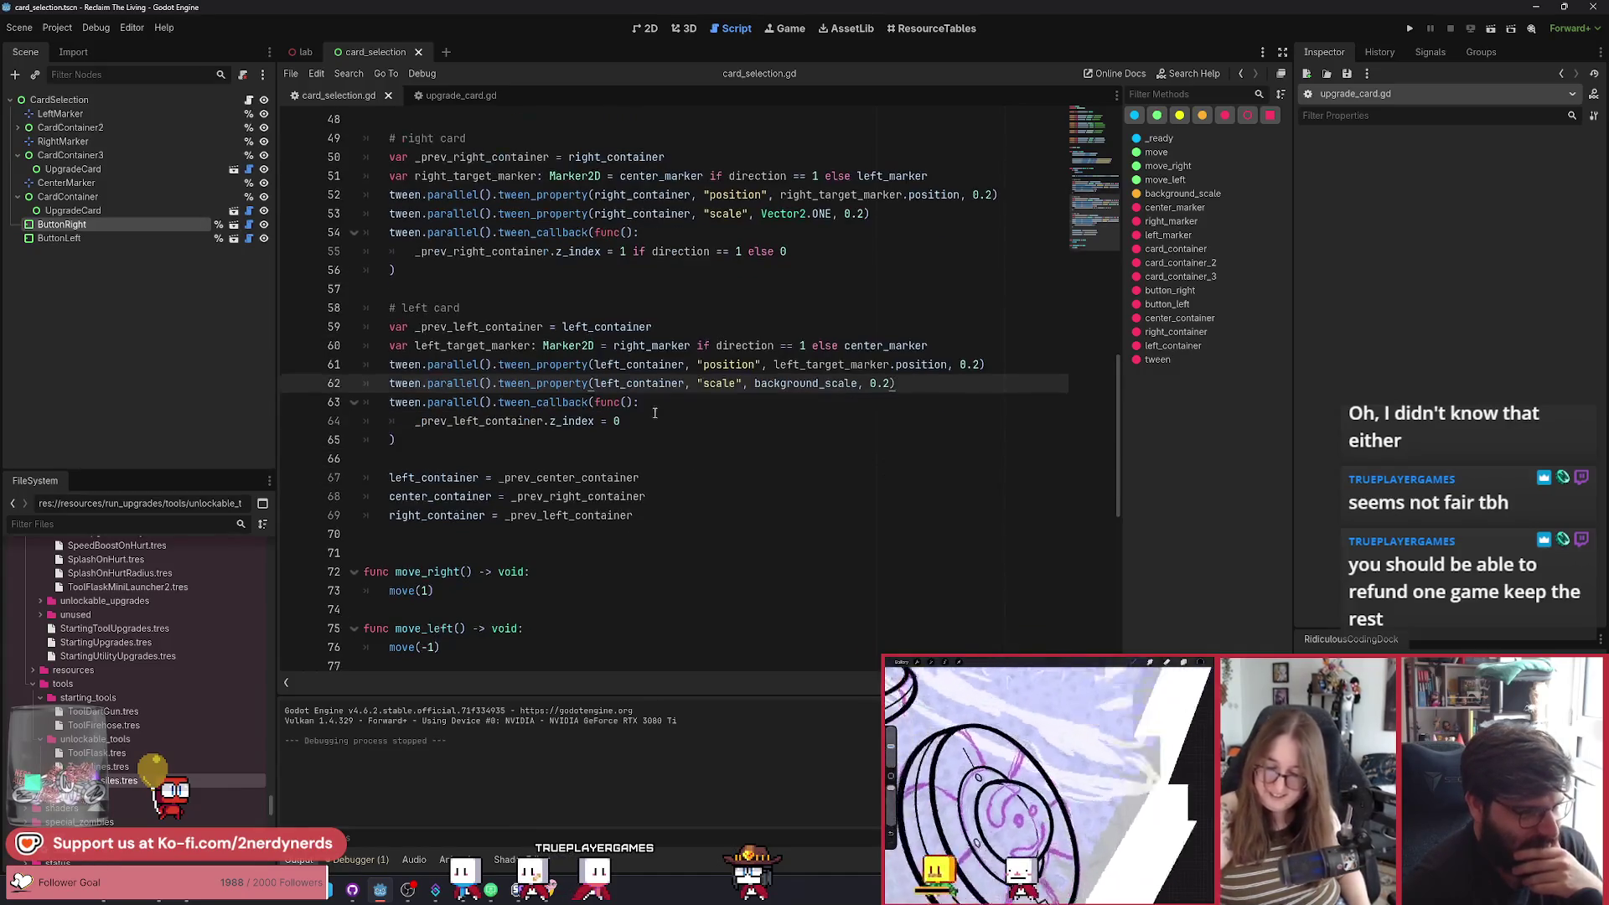
left_click(665, 421)
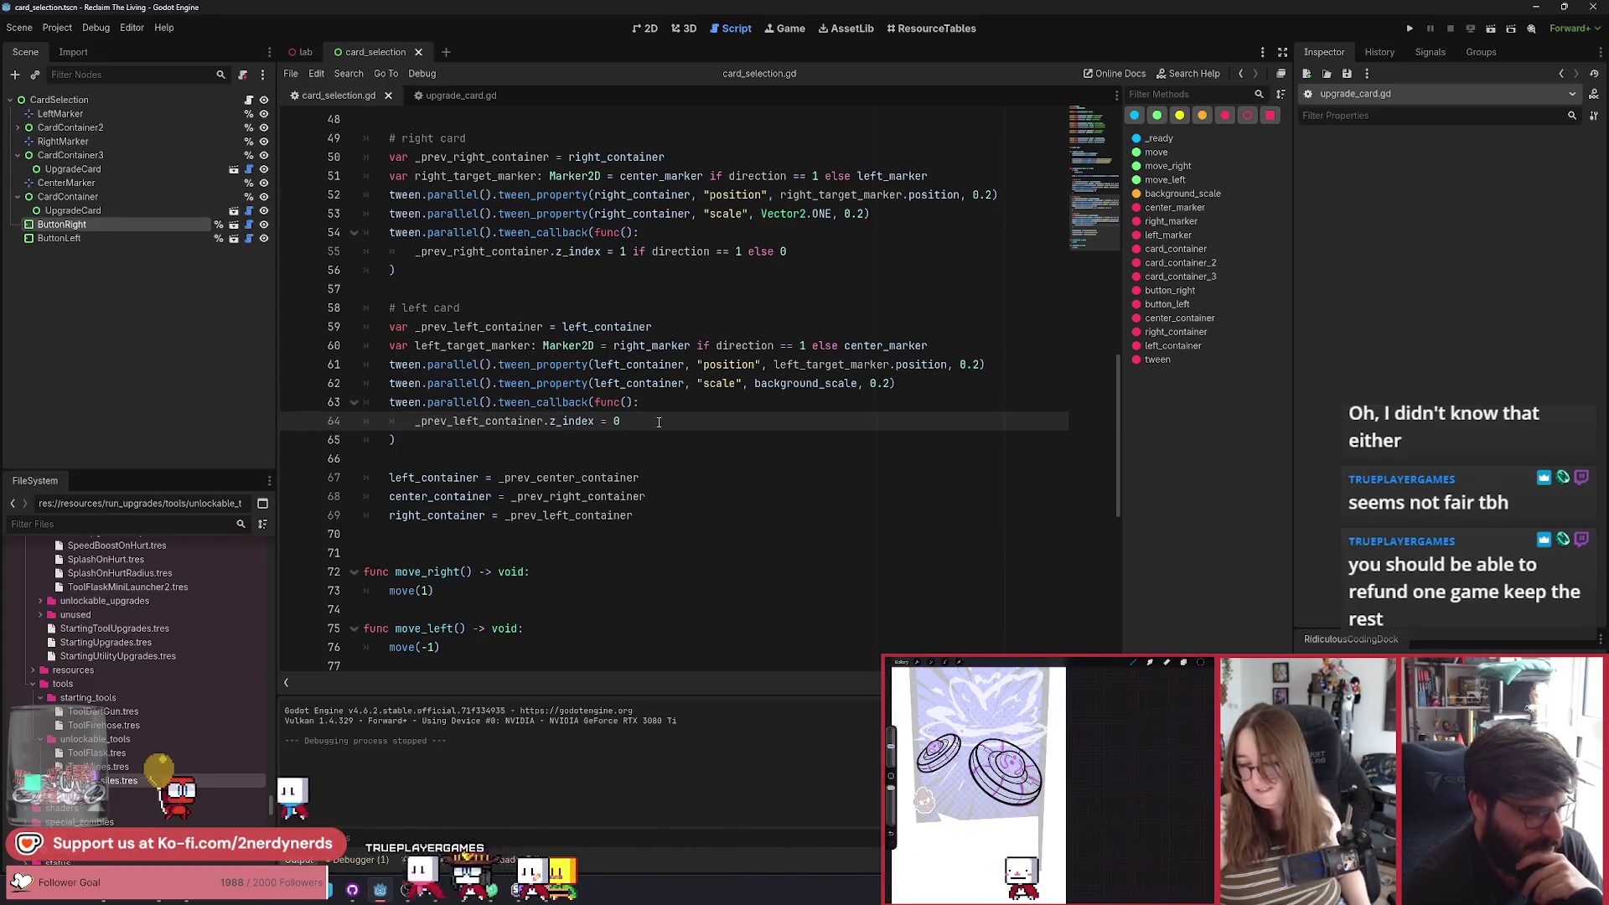
scroll(658, 422, "down", 1)
scroll(658, 421, "down", 2)
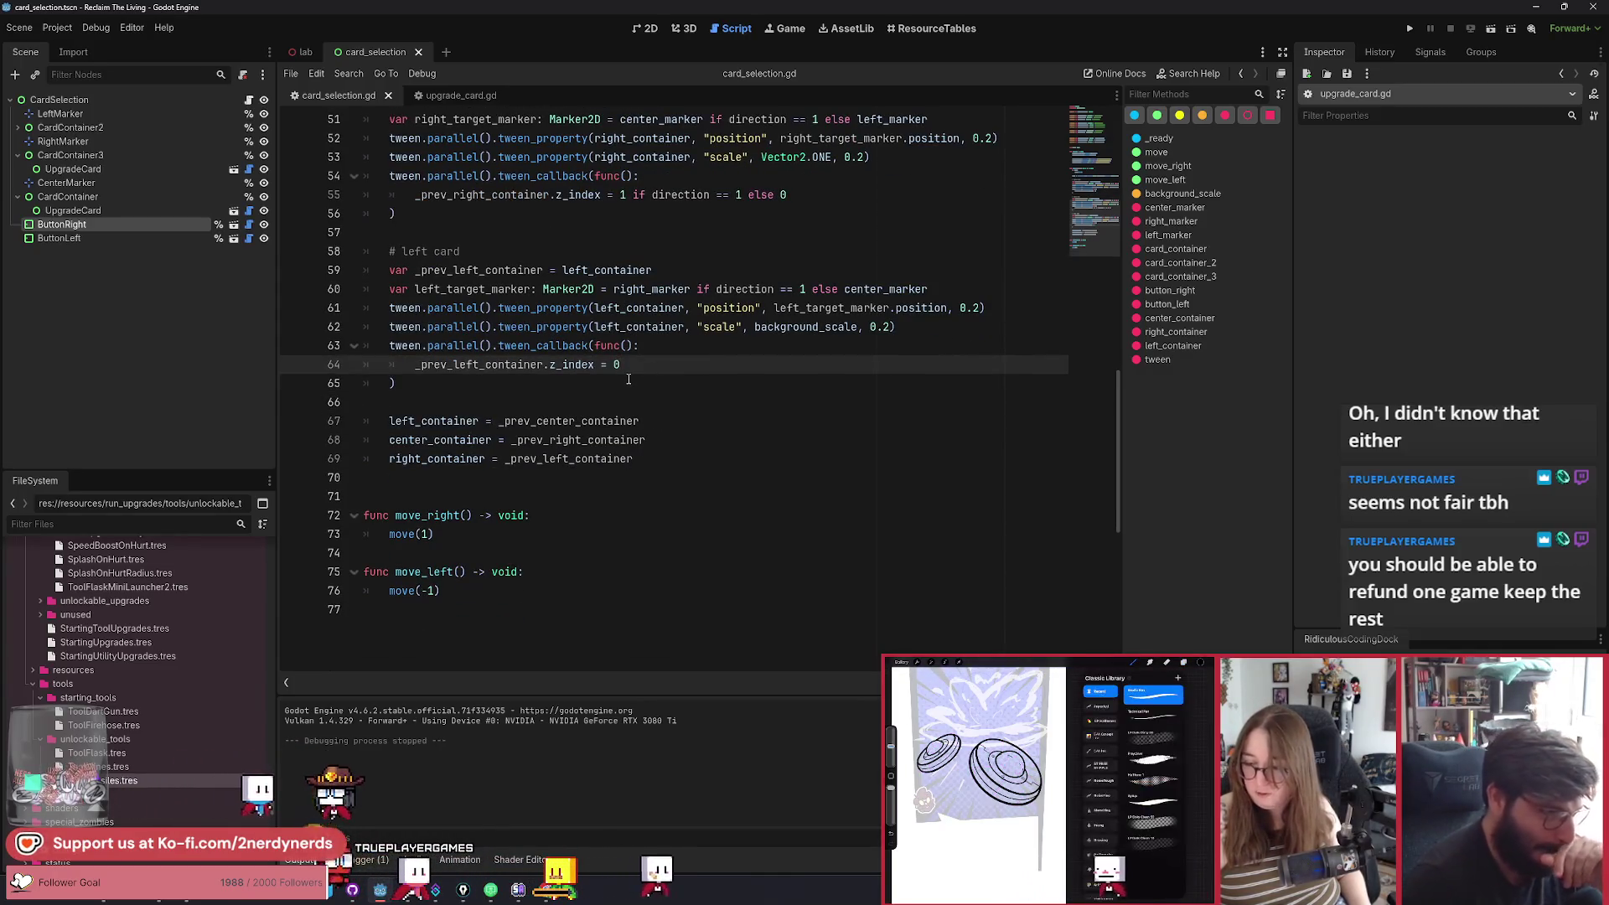
scroll(634, 382, "up", 3)
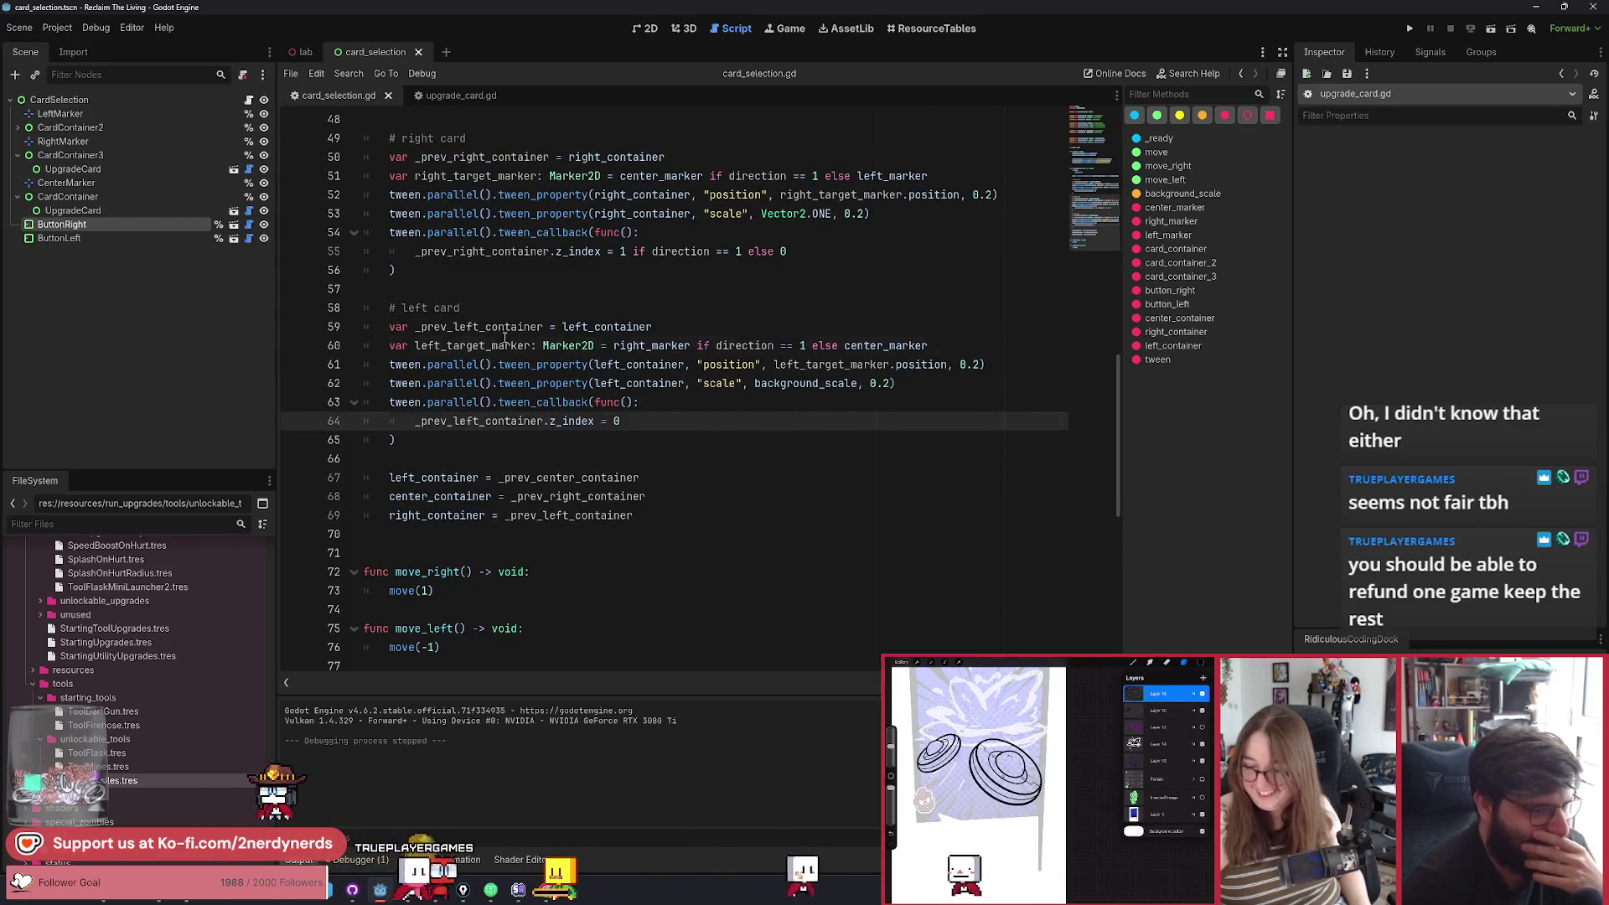
left_click(792, 364, "ctrl")
left_click(708, 421)
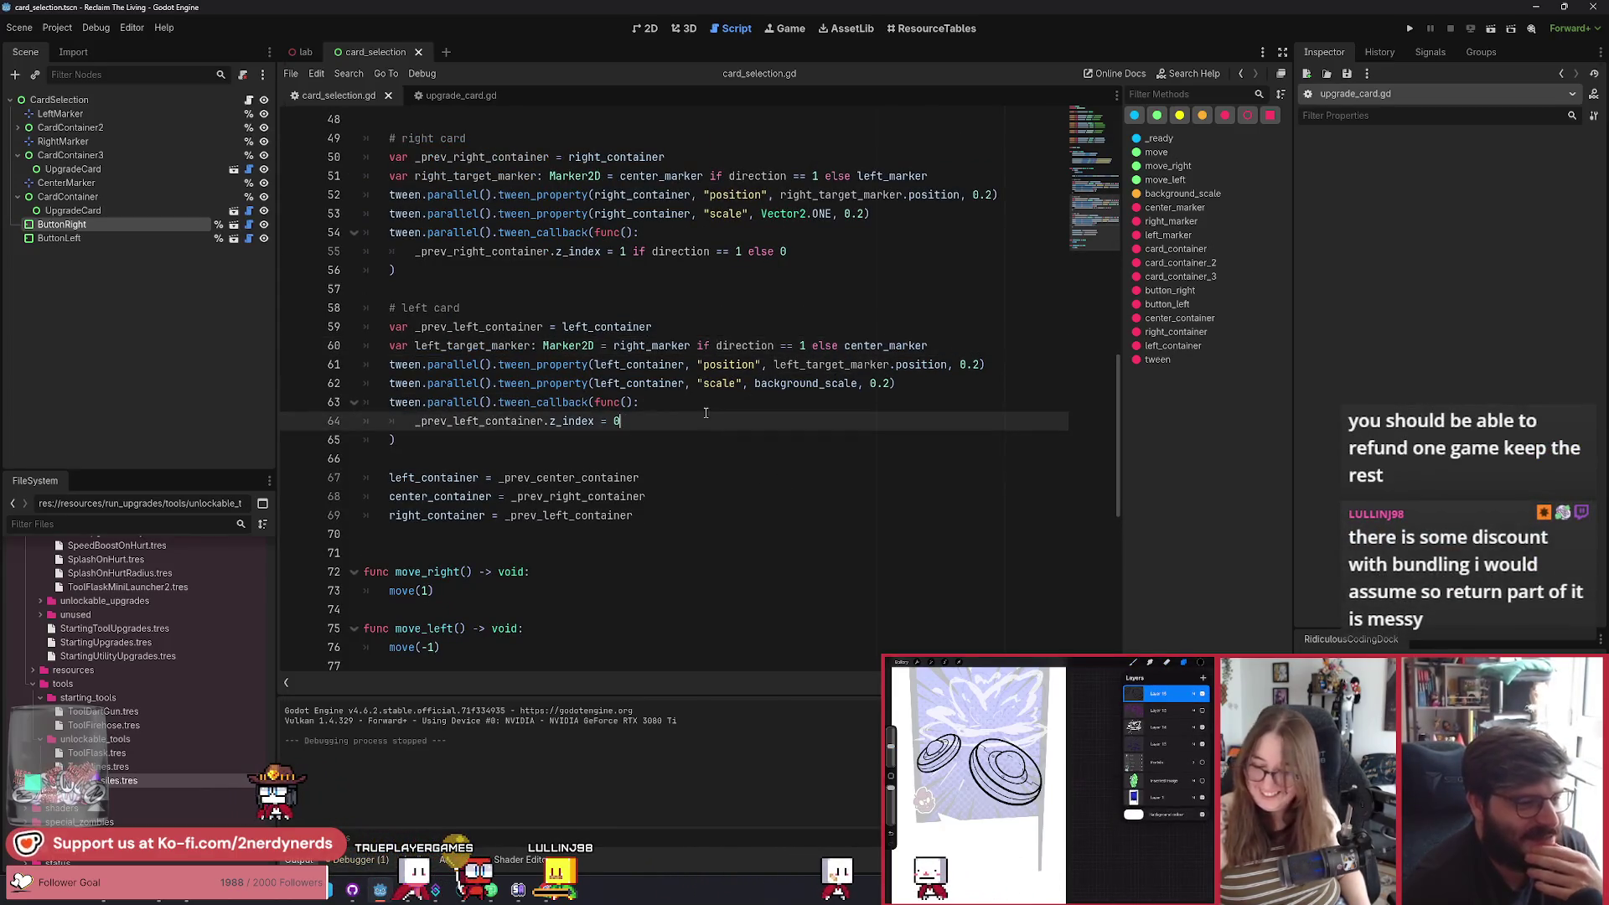
key("Up")
key("End")
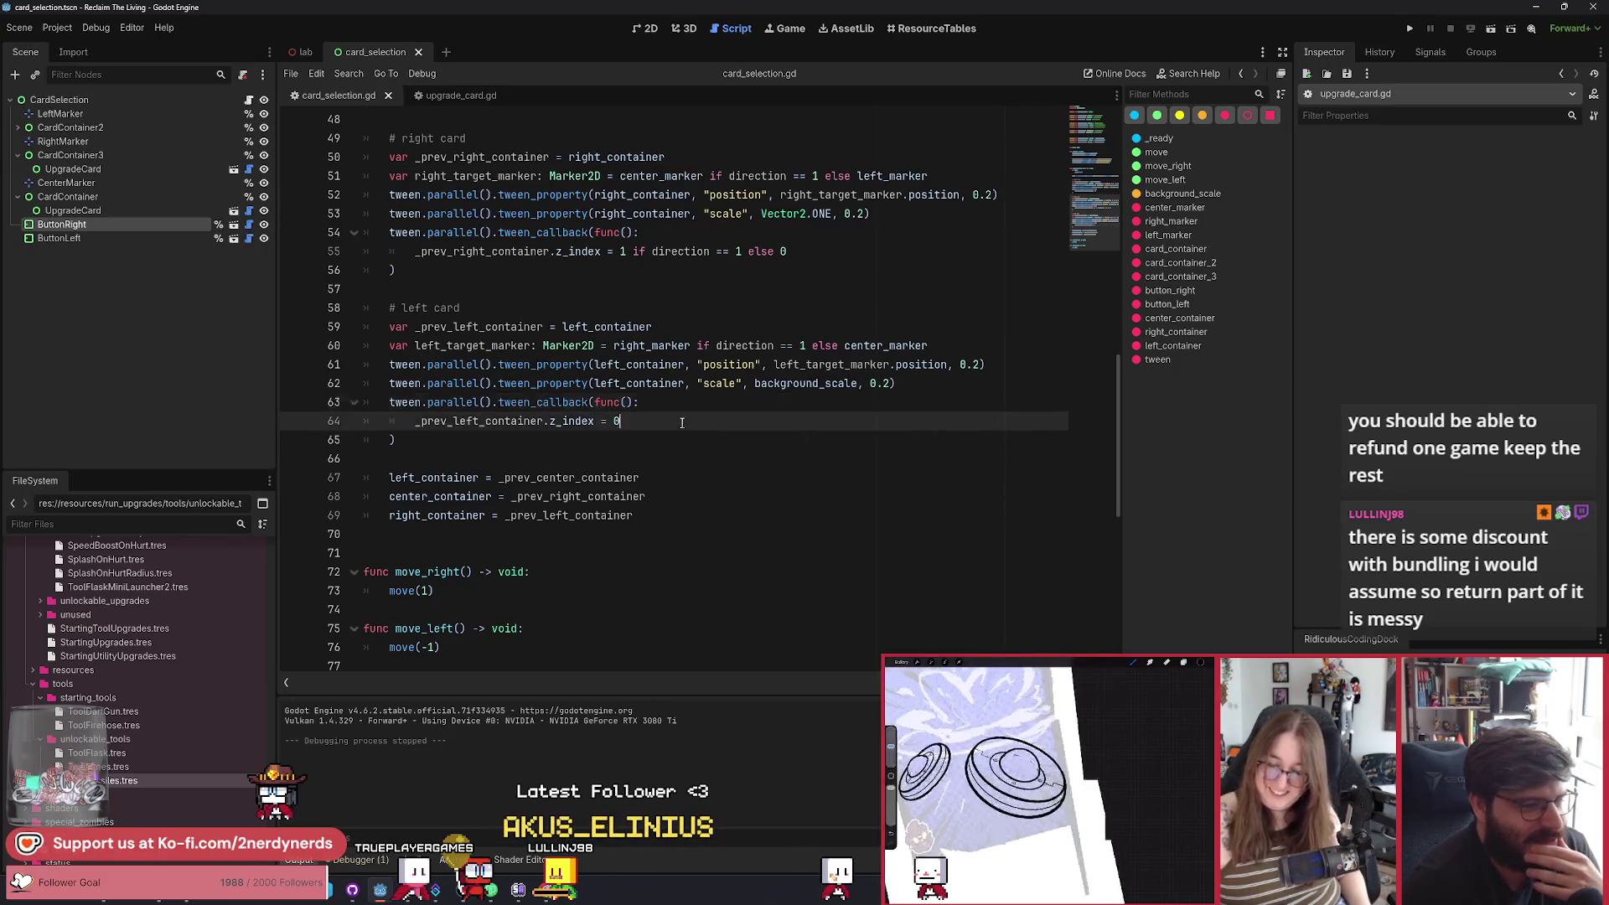
key("Down")
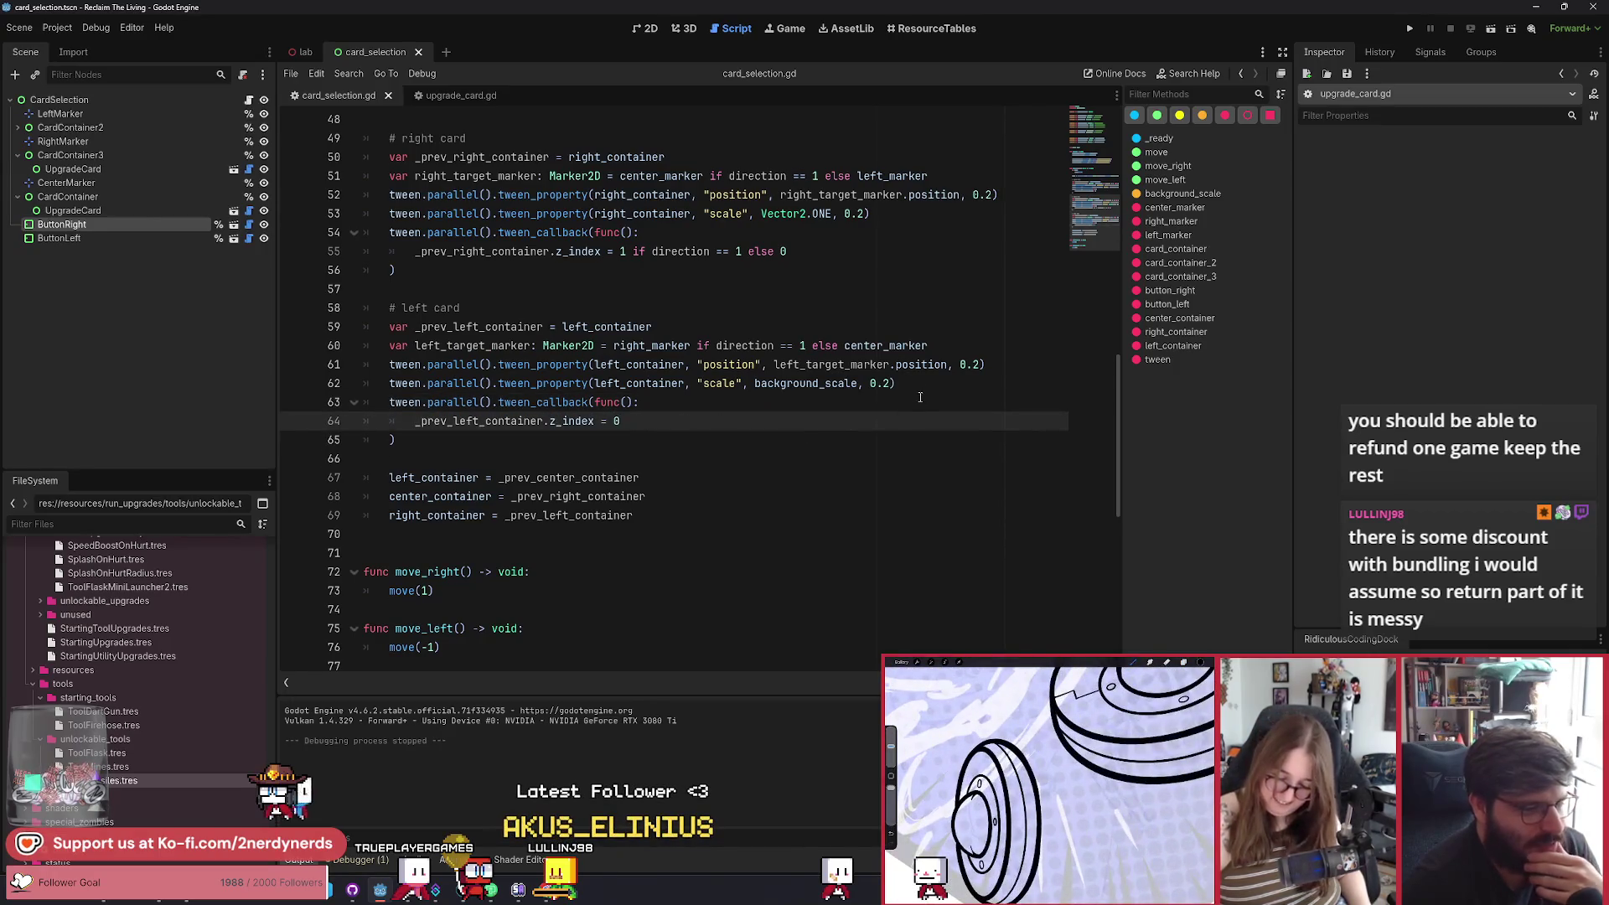
Look up where left_target_marker is declared, then return to line 64.
left_click(921, 388)
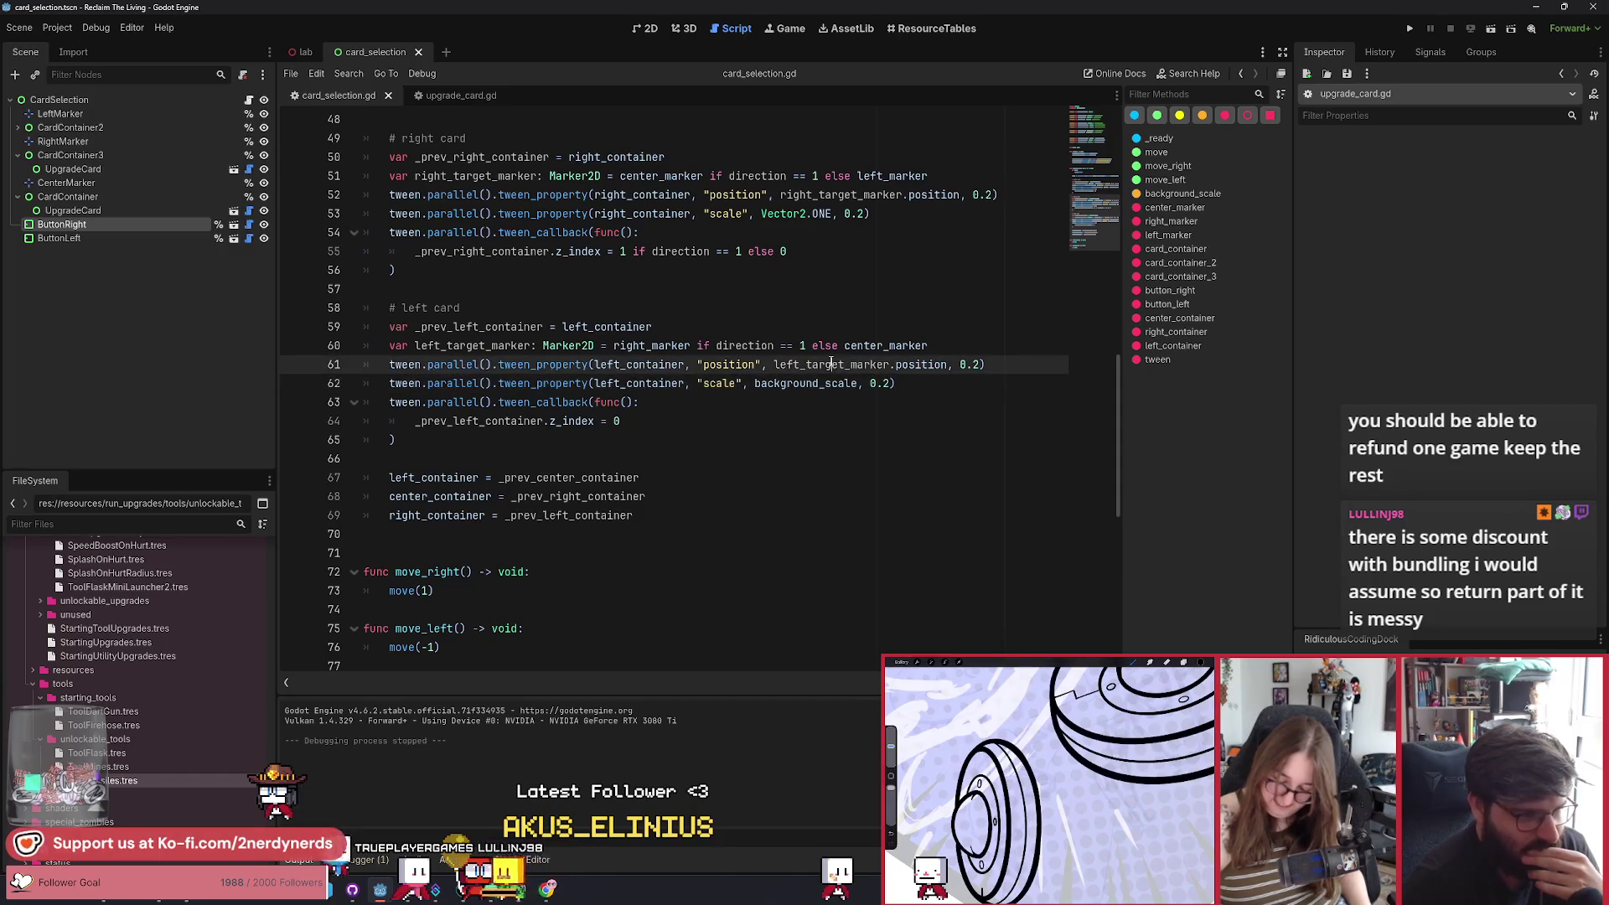
double_click(829, 365)
left_click(892, 399)
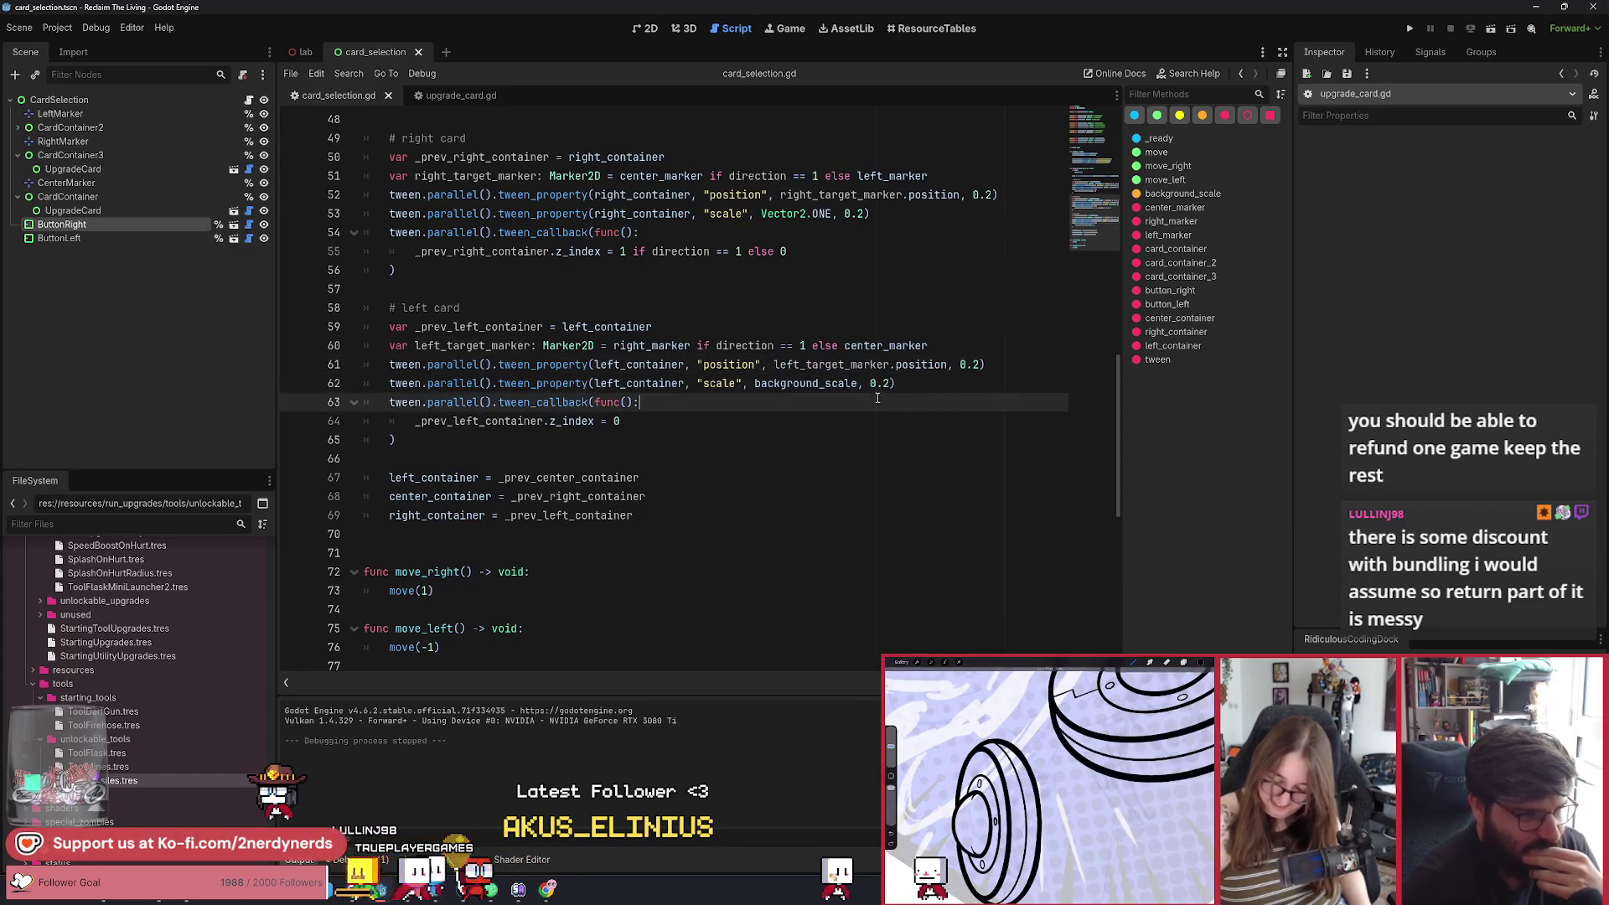
left_click(484, 347)
double_click(484, 346)
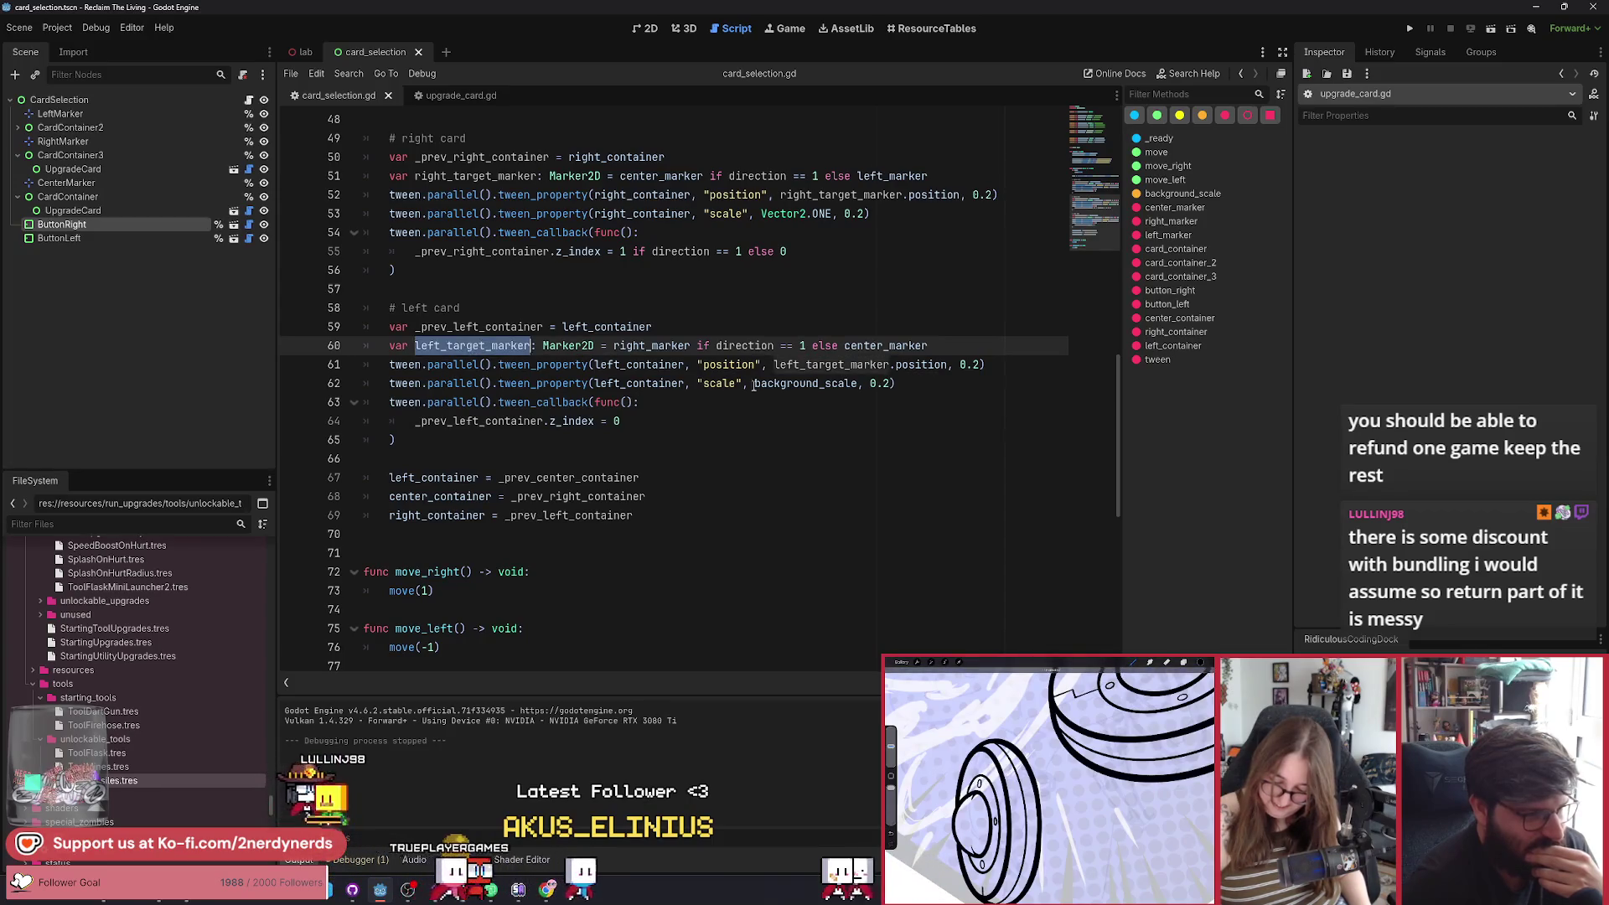
left_click(805, 366)
left_click_drag(928, 345, 411, 345)
left_click(771, 403)
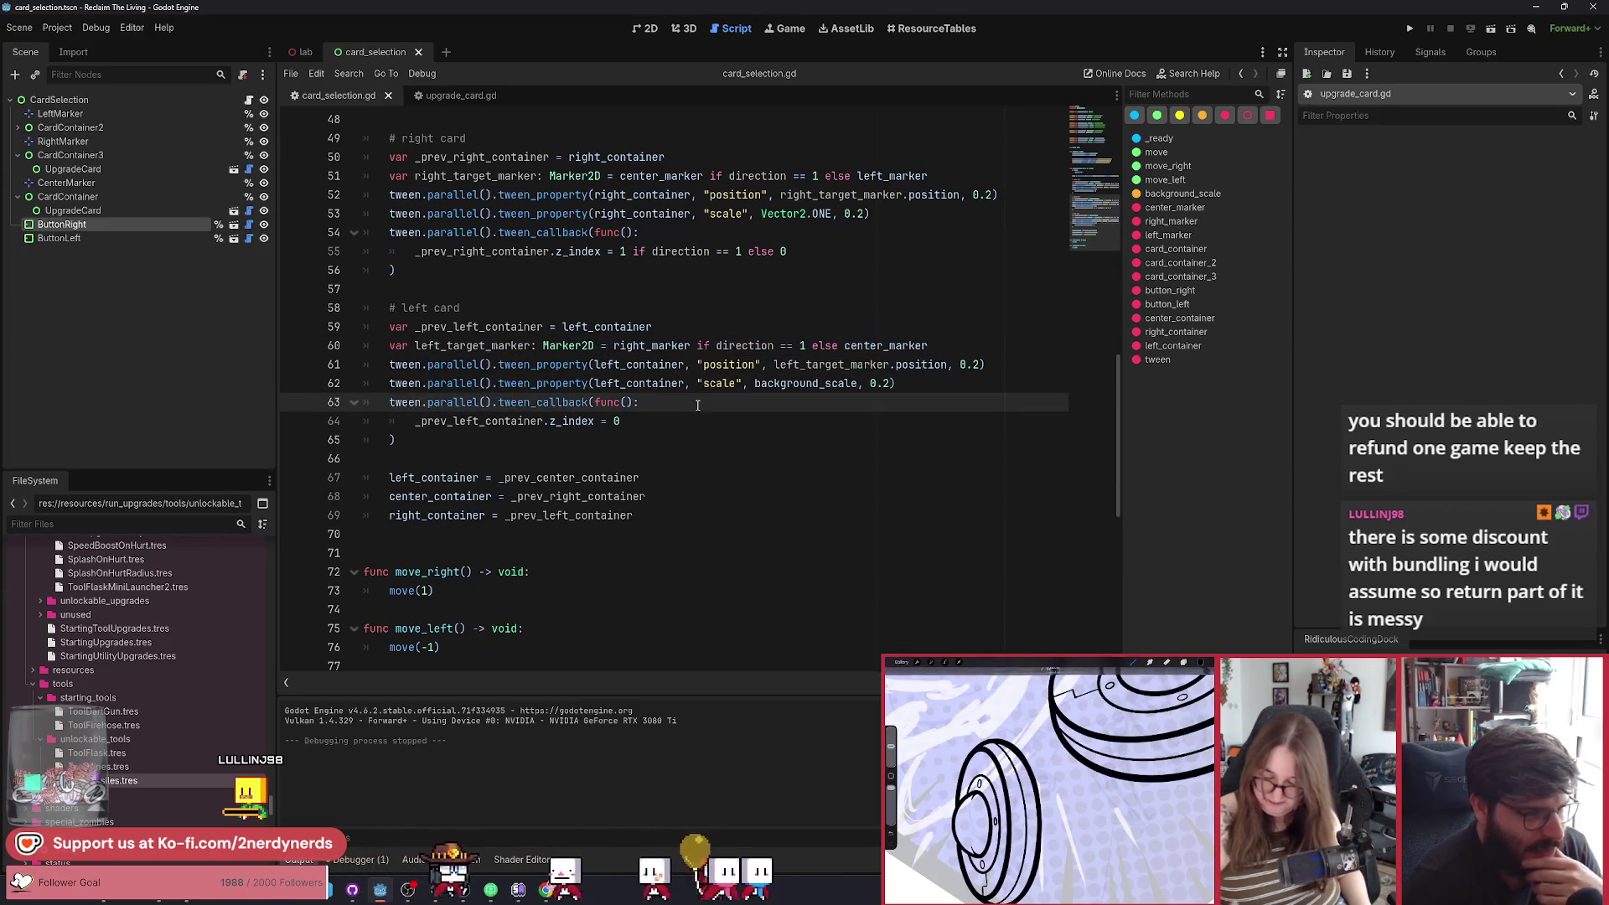
left_click(684, 426)
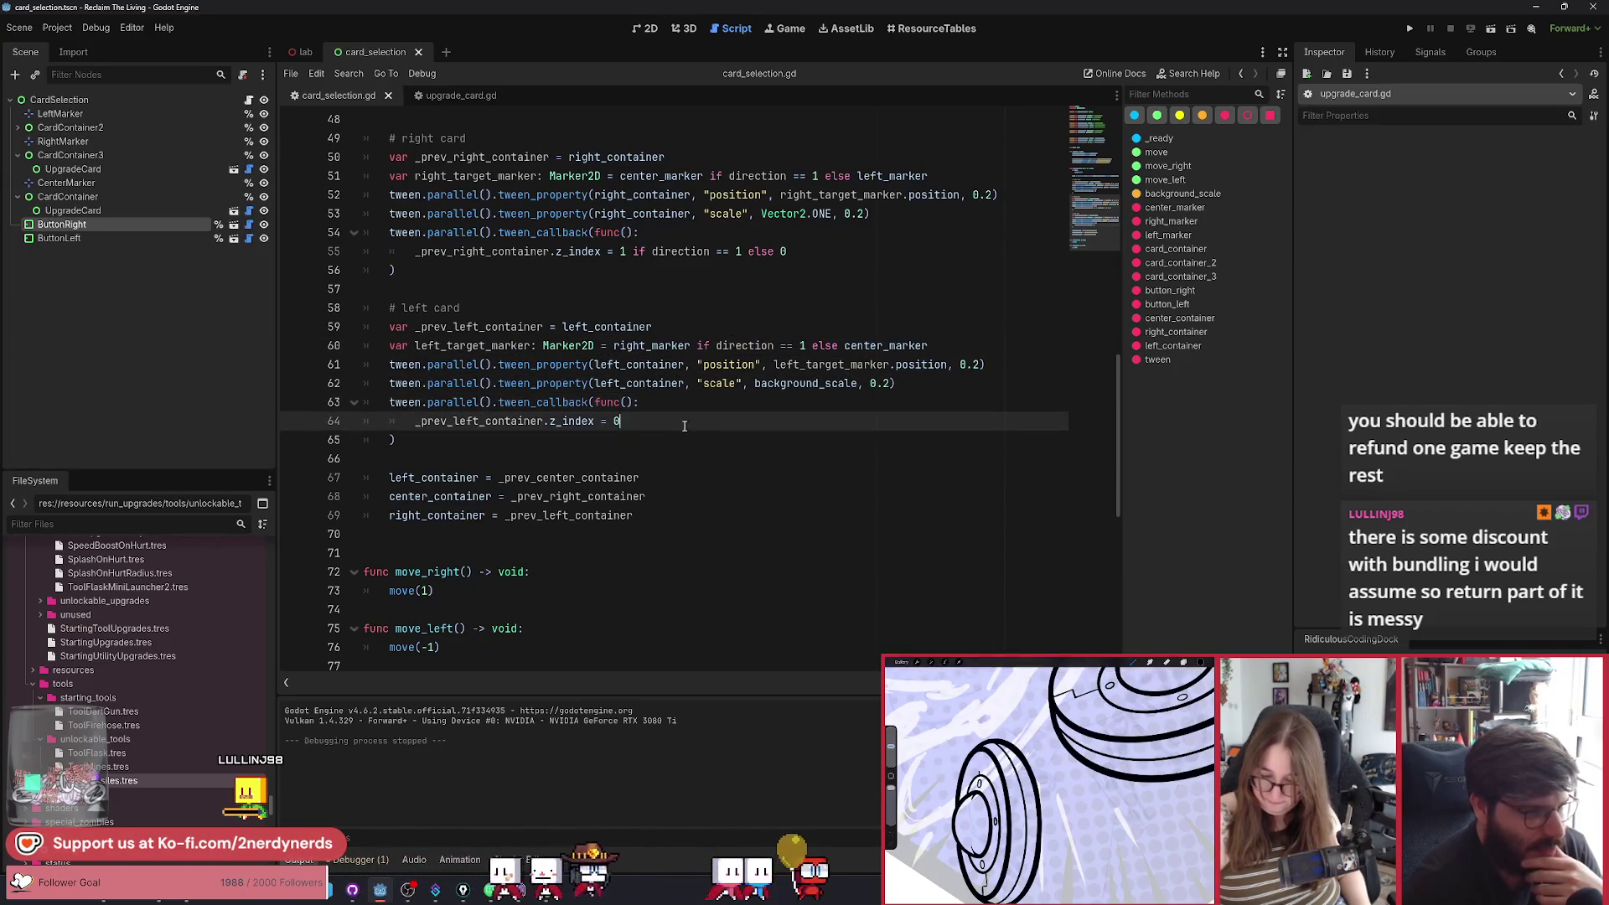
Set line 64's z_index to '0 if direction == 1 else 1' and save the script.
left_click_drag(787, 252, 634, 252)
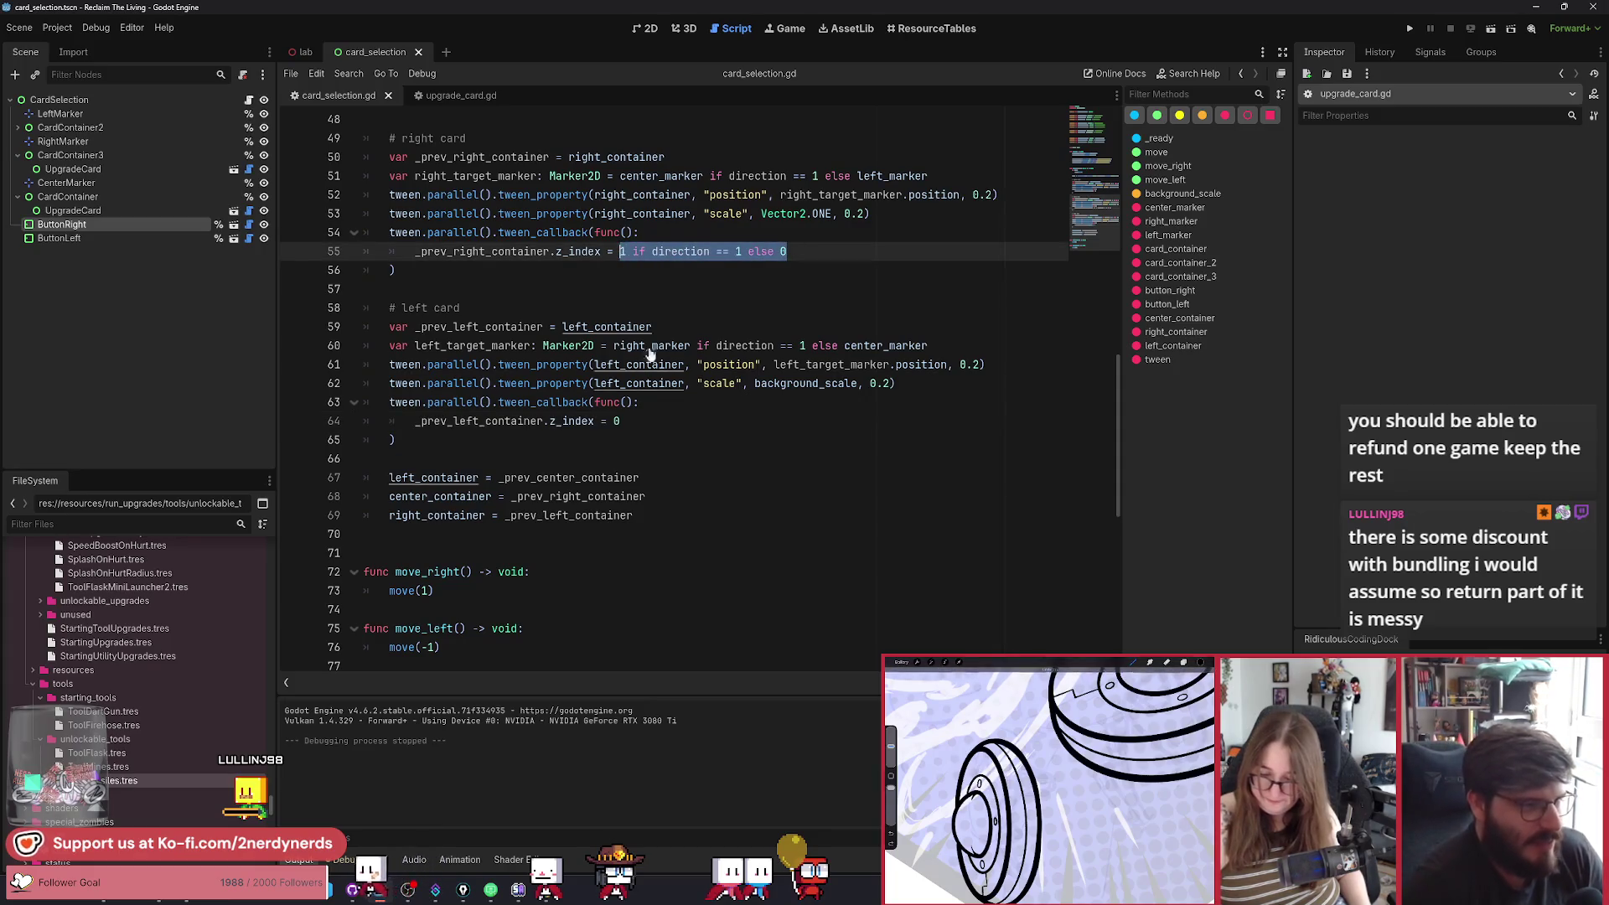
double_click(615, 421)
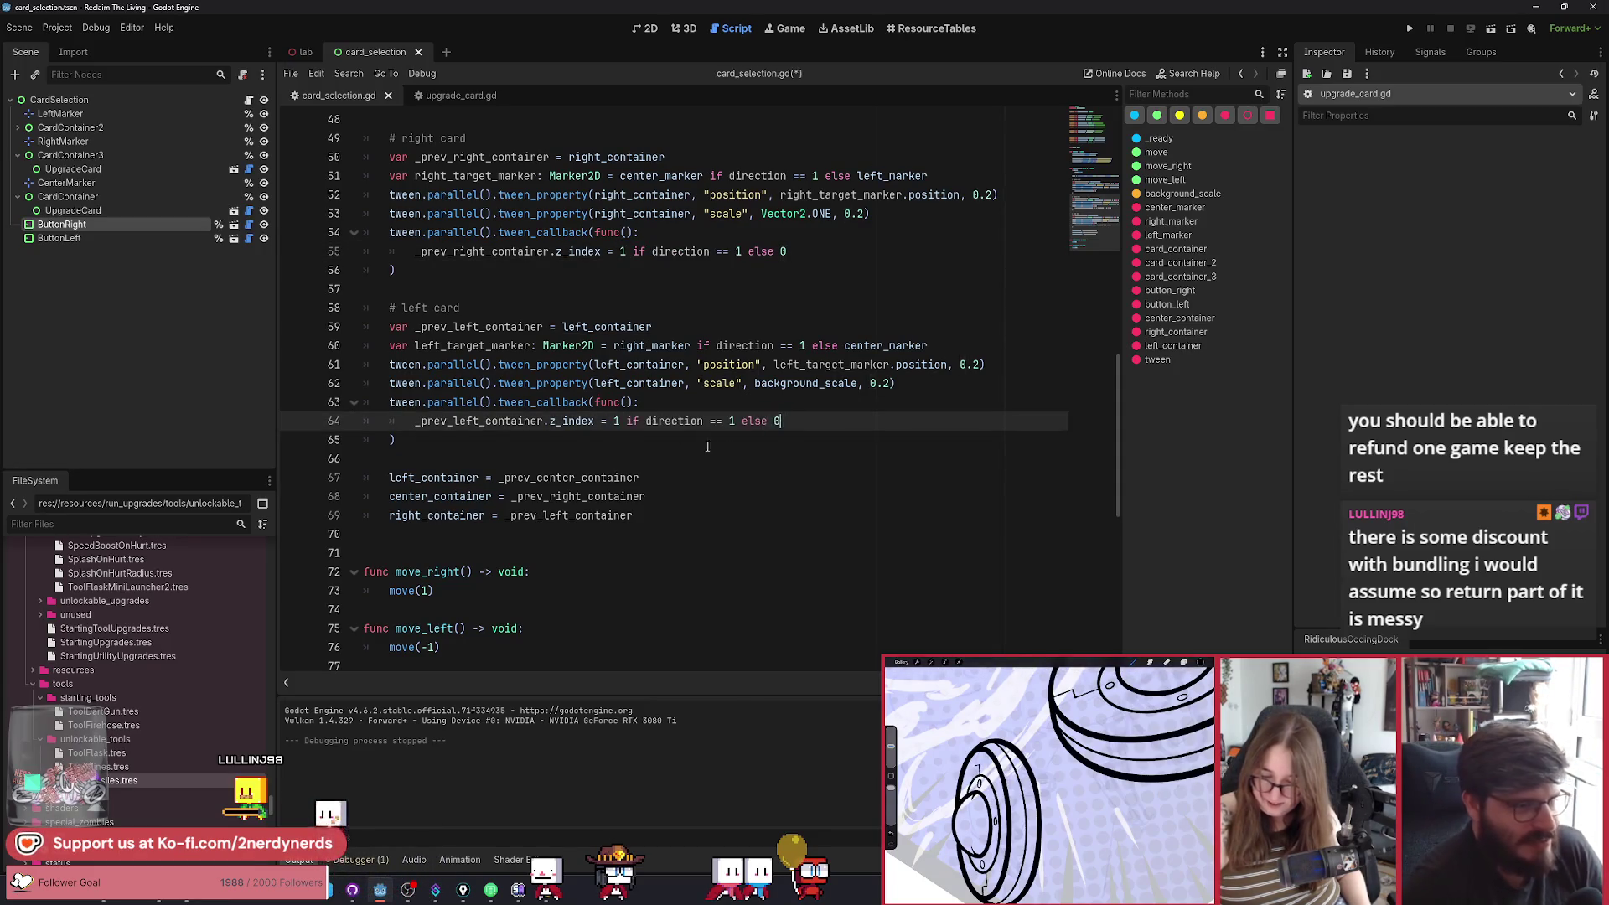
double_click(615, 421)
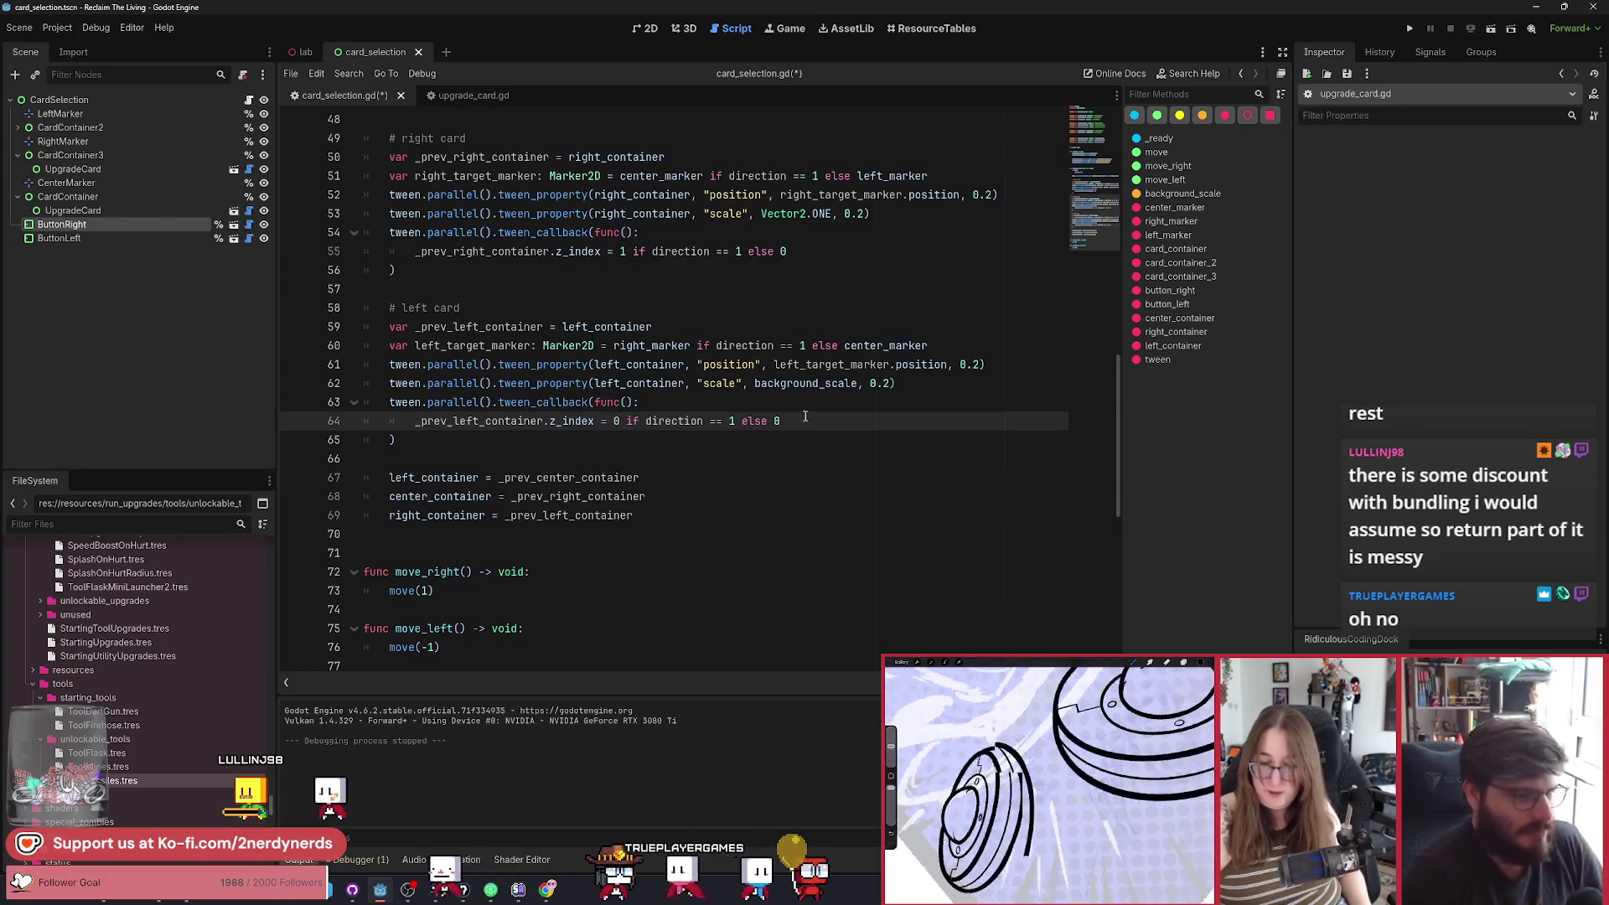
type("1")
key("ctrl+s")
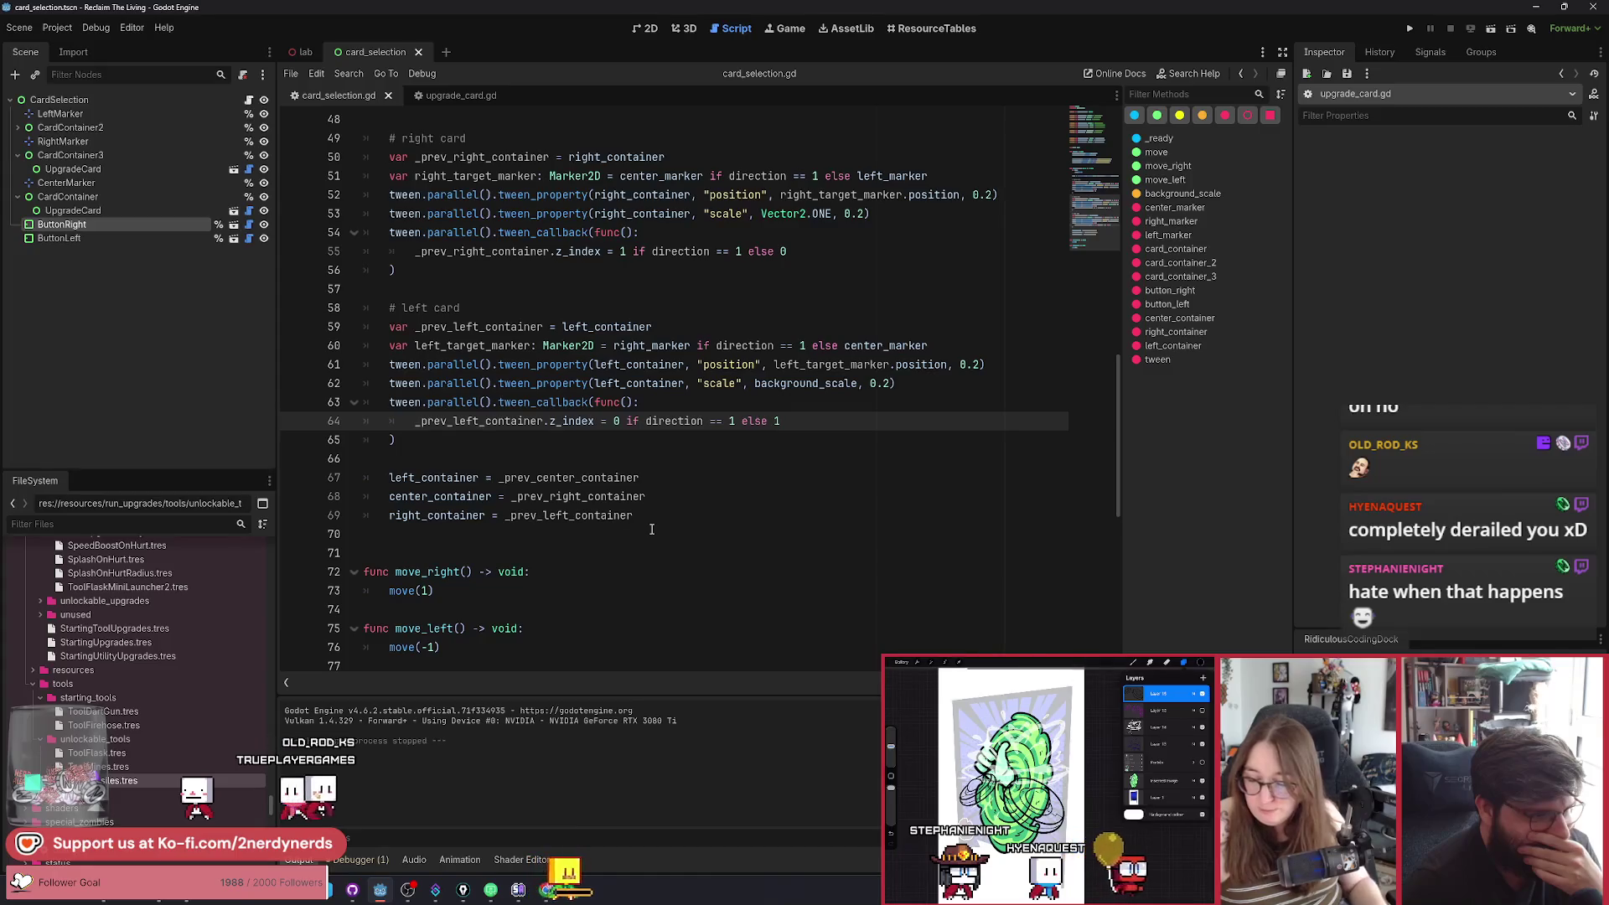
Copy the direction condition from line 64 for reuse on the following lines.
scroll(651, 528, "up", 2)
scroll(651, 529, "down", 1)
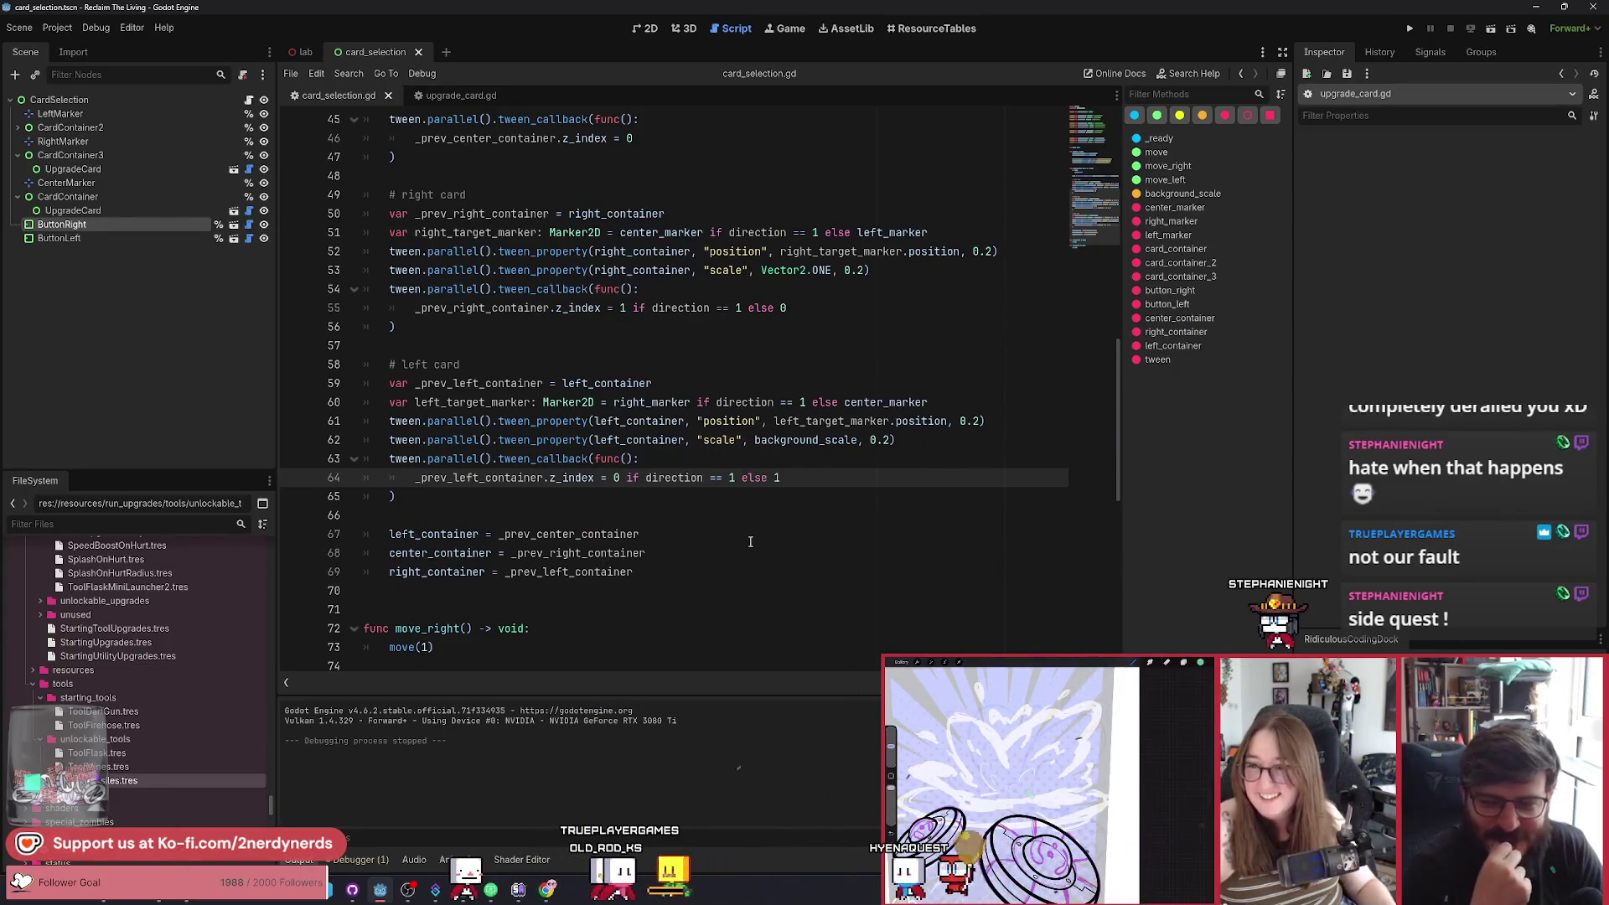
left_click(795, 496)
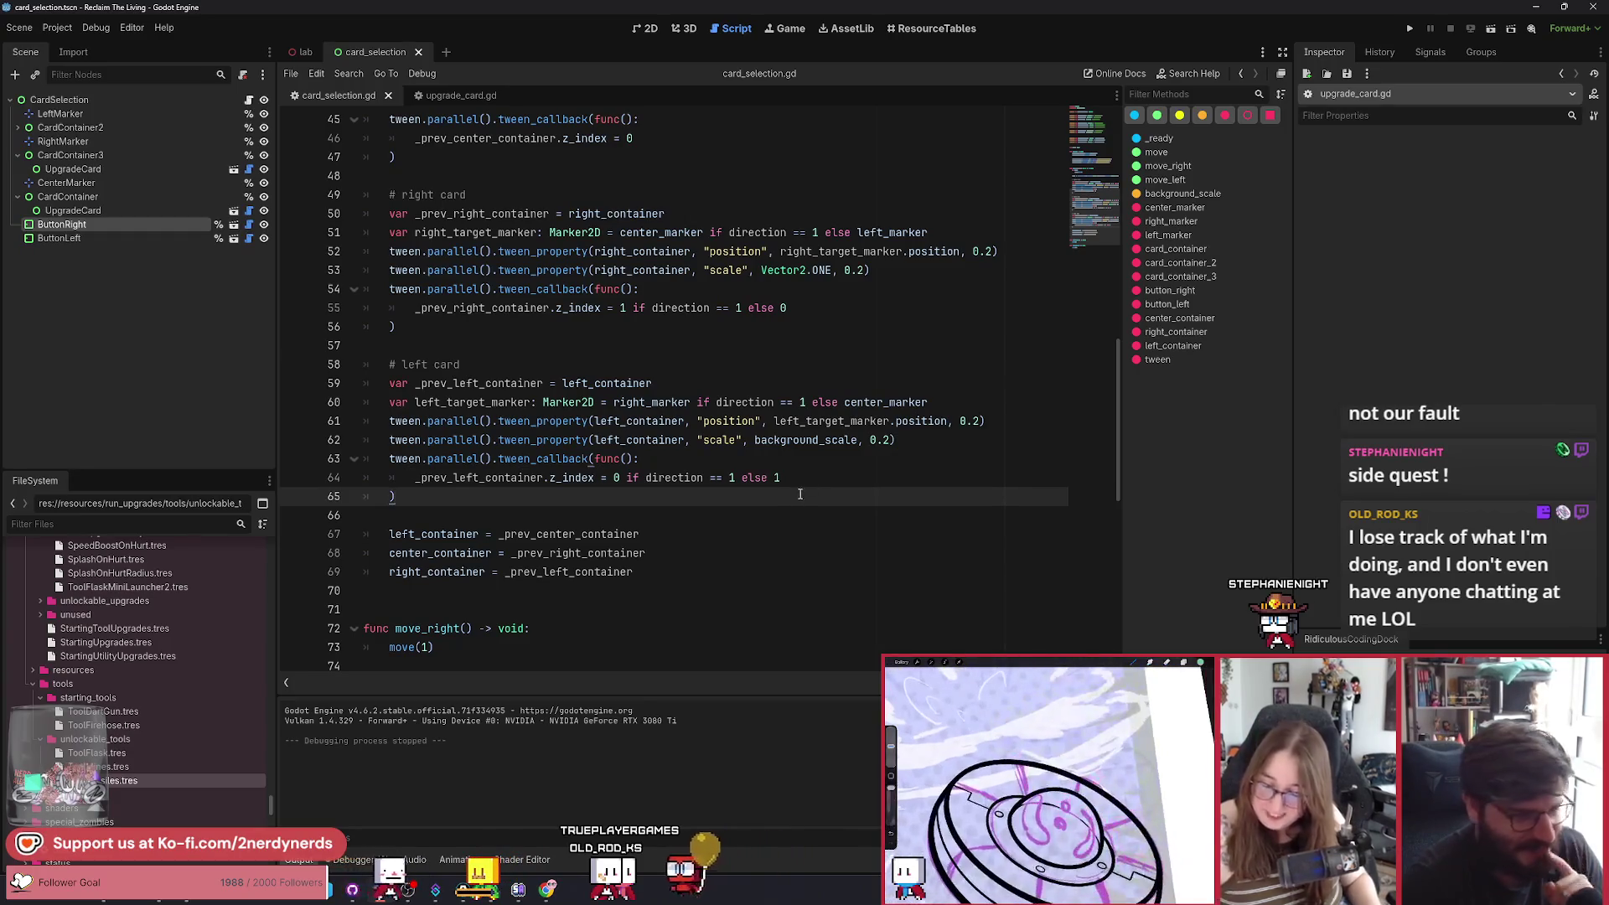
left_click(810, 485)
left_click(695, 542)
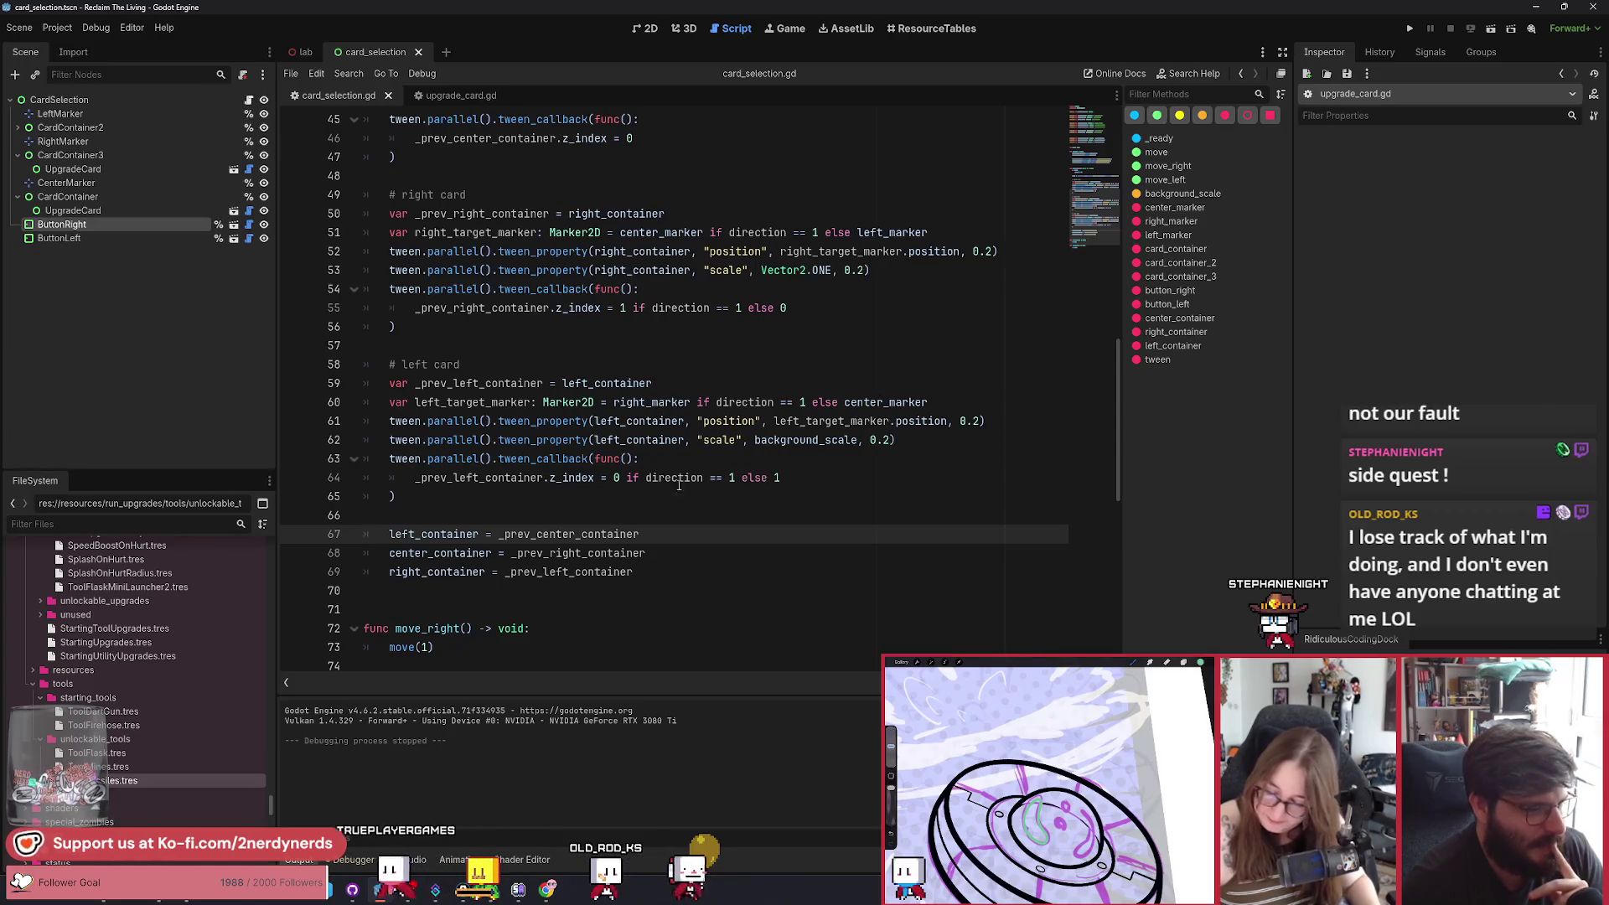
left_click(627, 478)
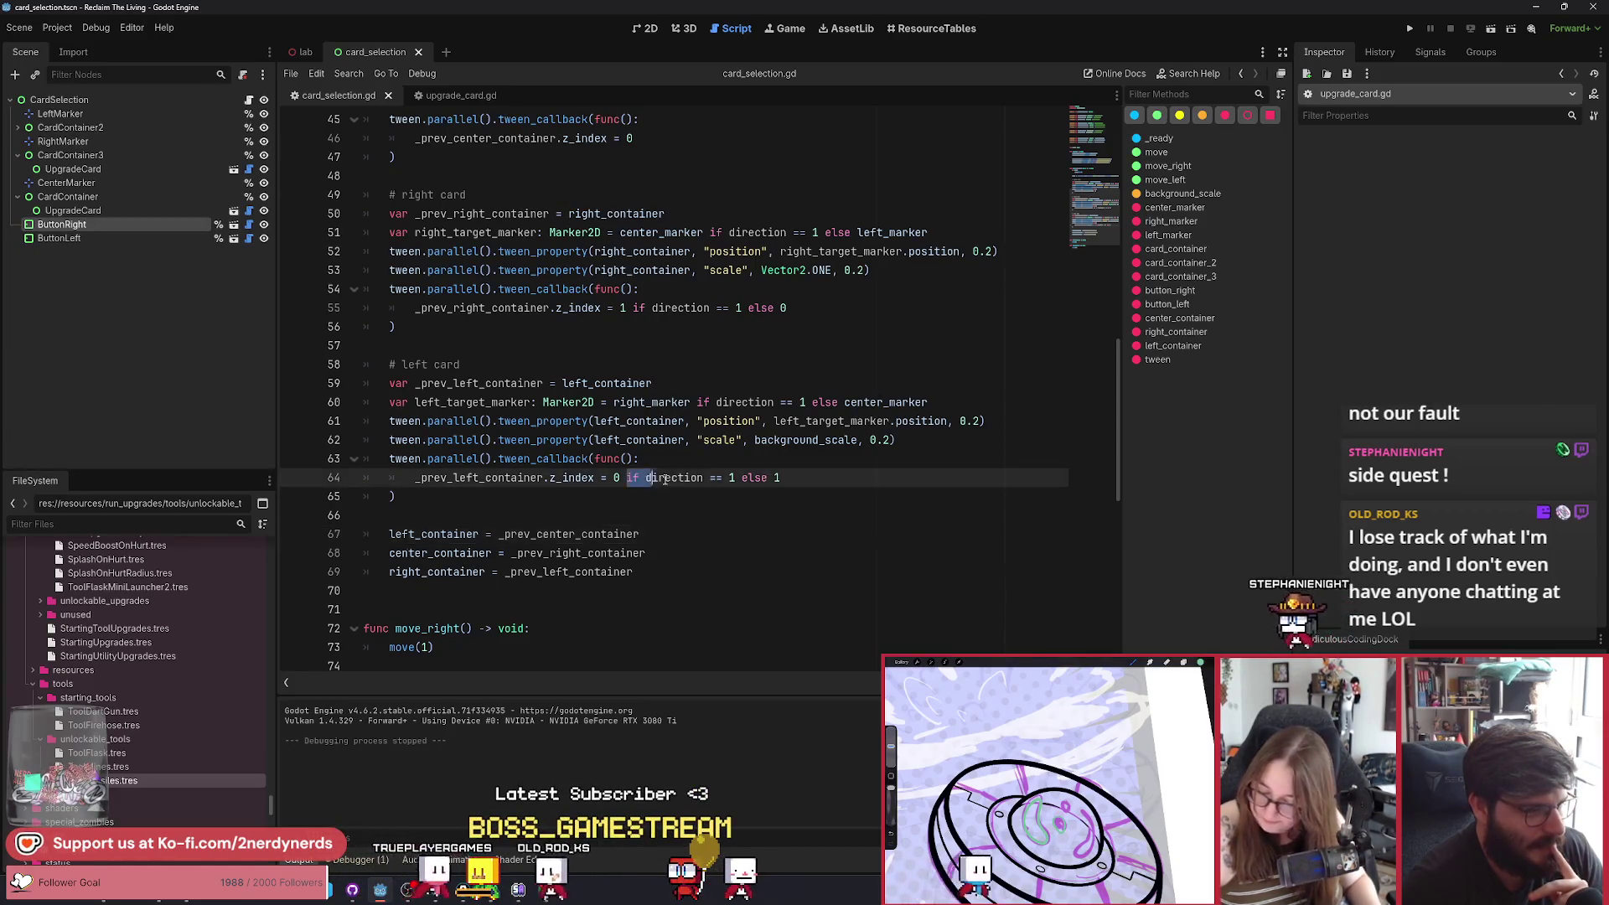
left_click_drag(647, 478, 781, 478)
key("ctrl+c")
left_click(689, 540)
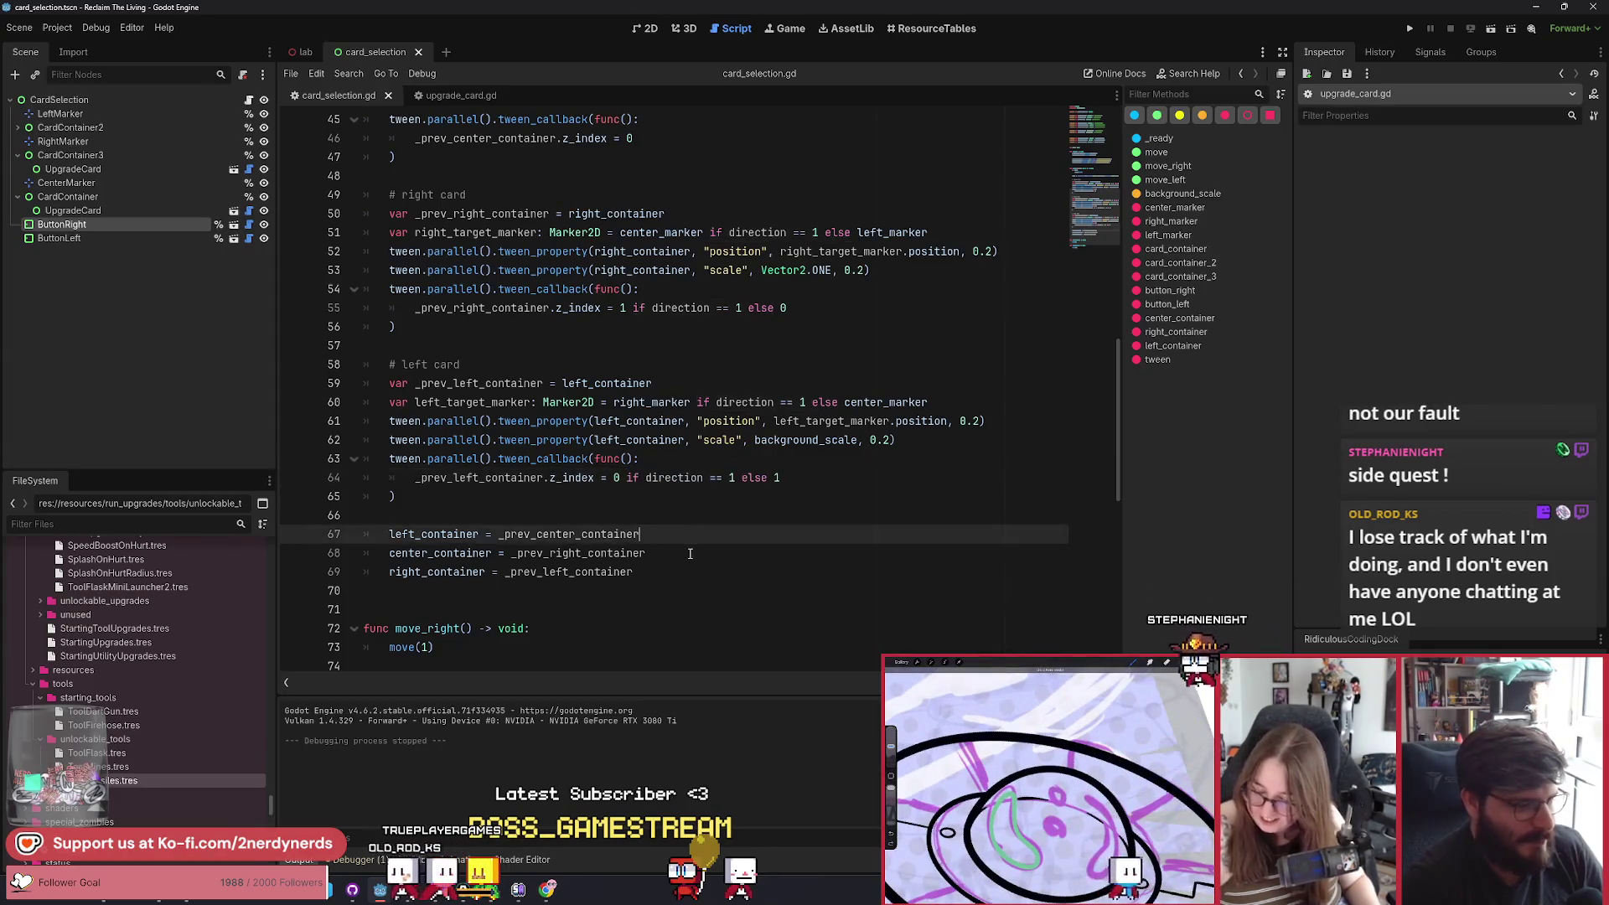
type("if direction == 1 else")
Paste the direction condition onto the end of lines 68 and 69.
left_click(672, 553)
key("ctrl+v")
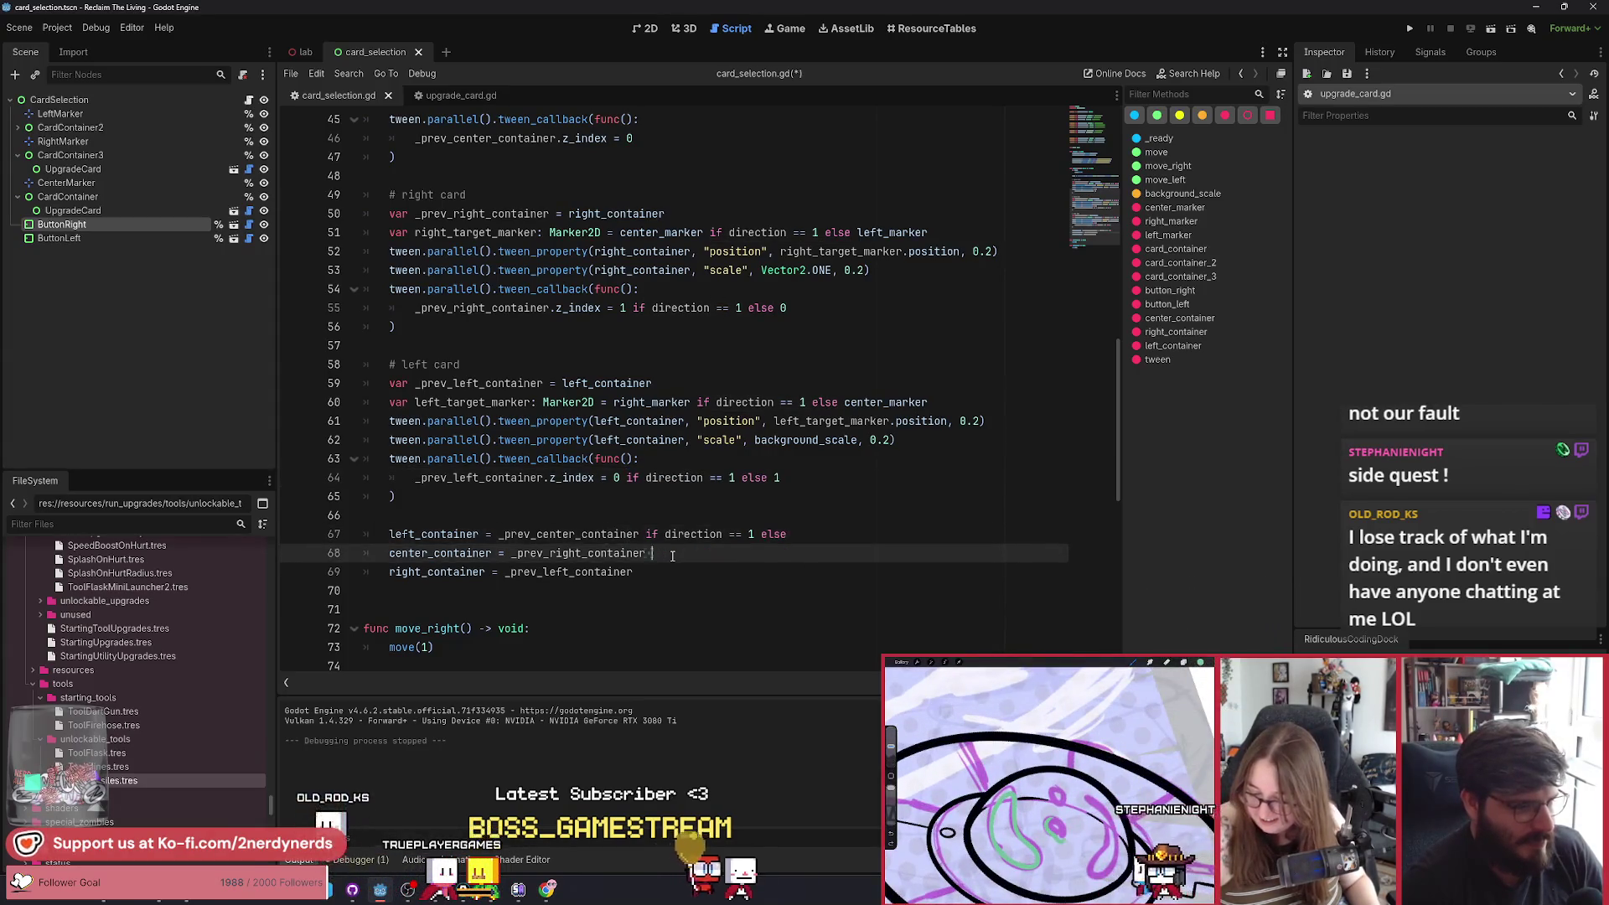
left_click(656, 572)
key("ctrl+v")
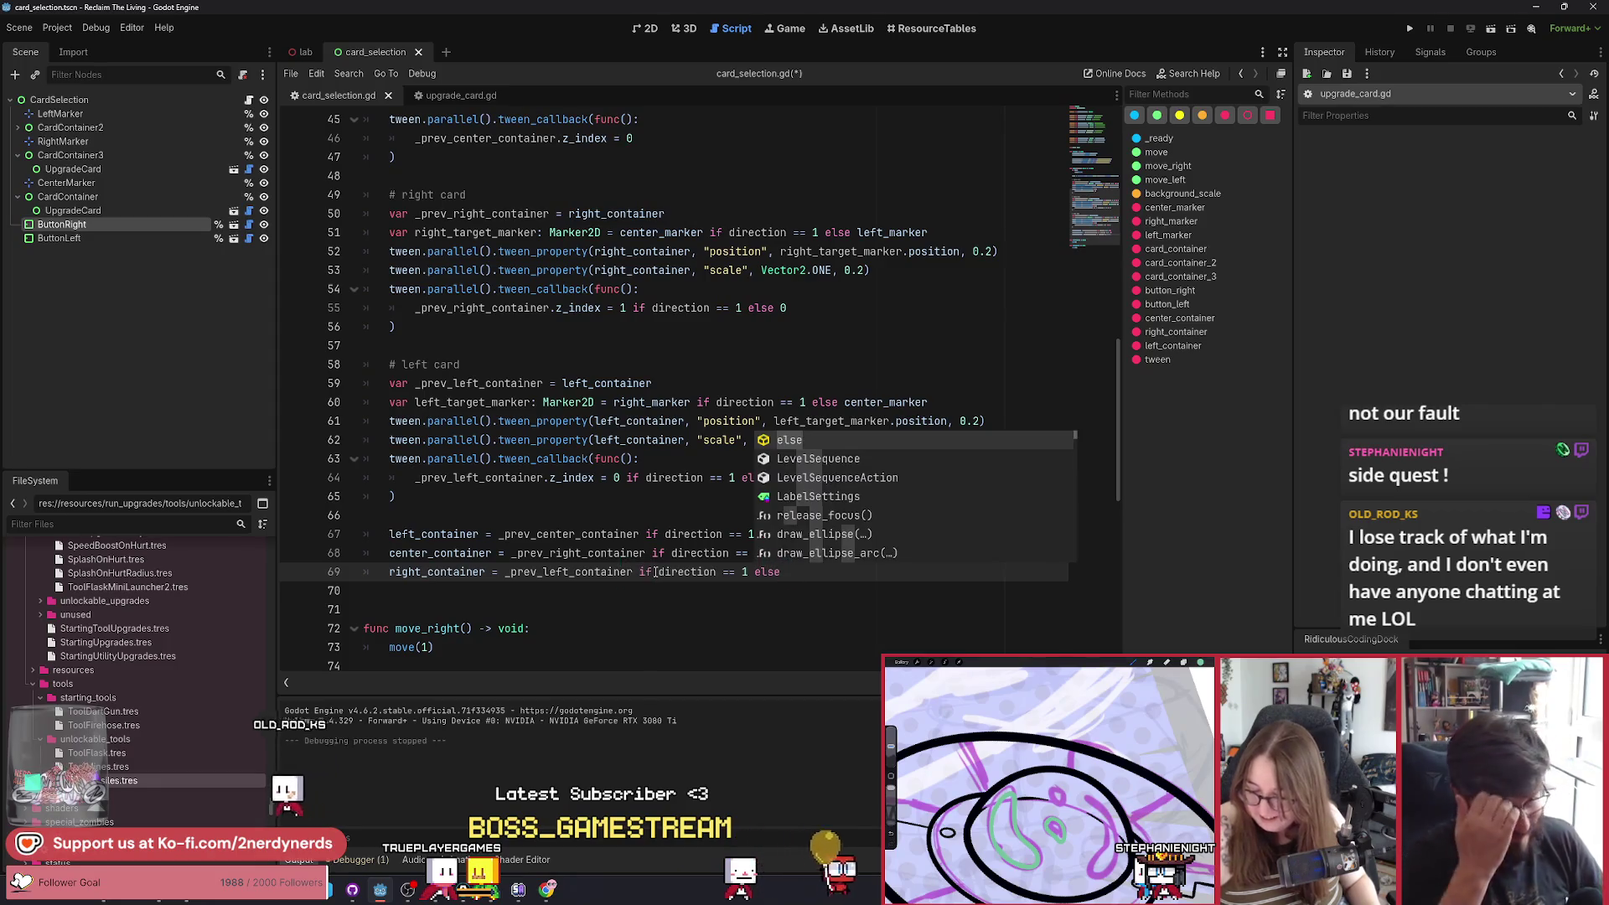
left_click(646, 610)
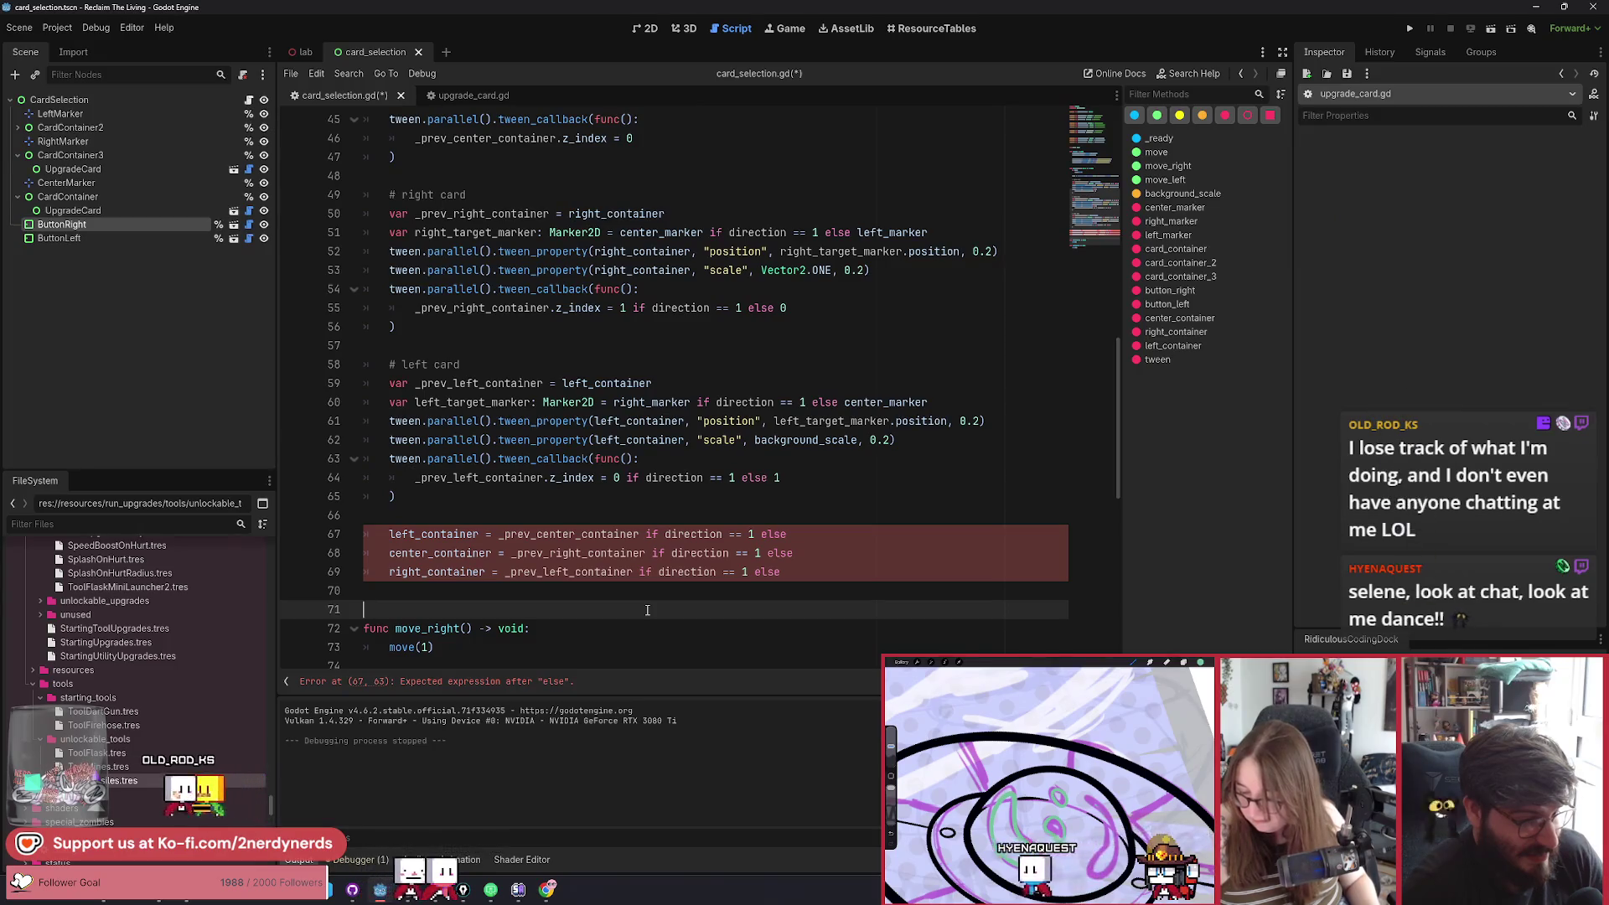
Complete line 67's left_container reassignment with _prev_right_container.
double_click(577, 539)
key("Home")
key("ctrl+shift+Right")
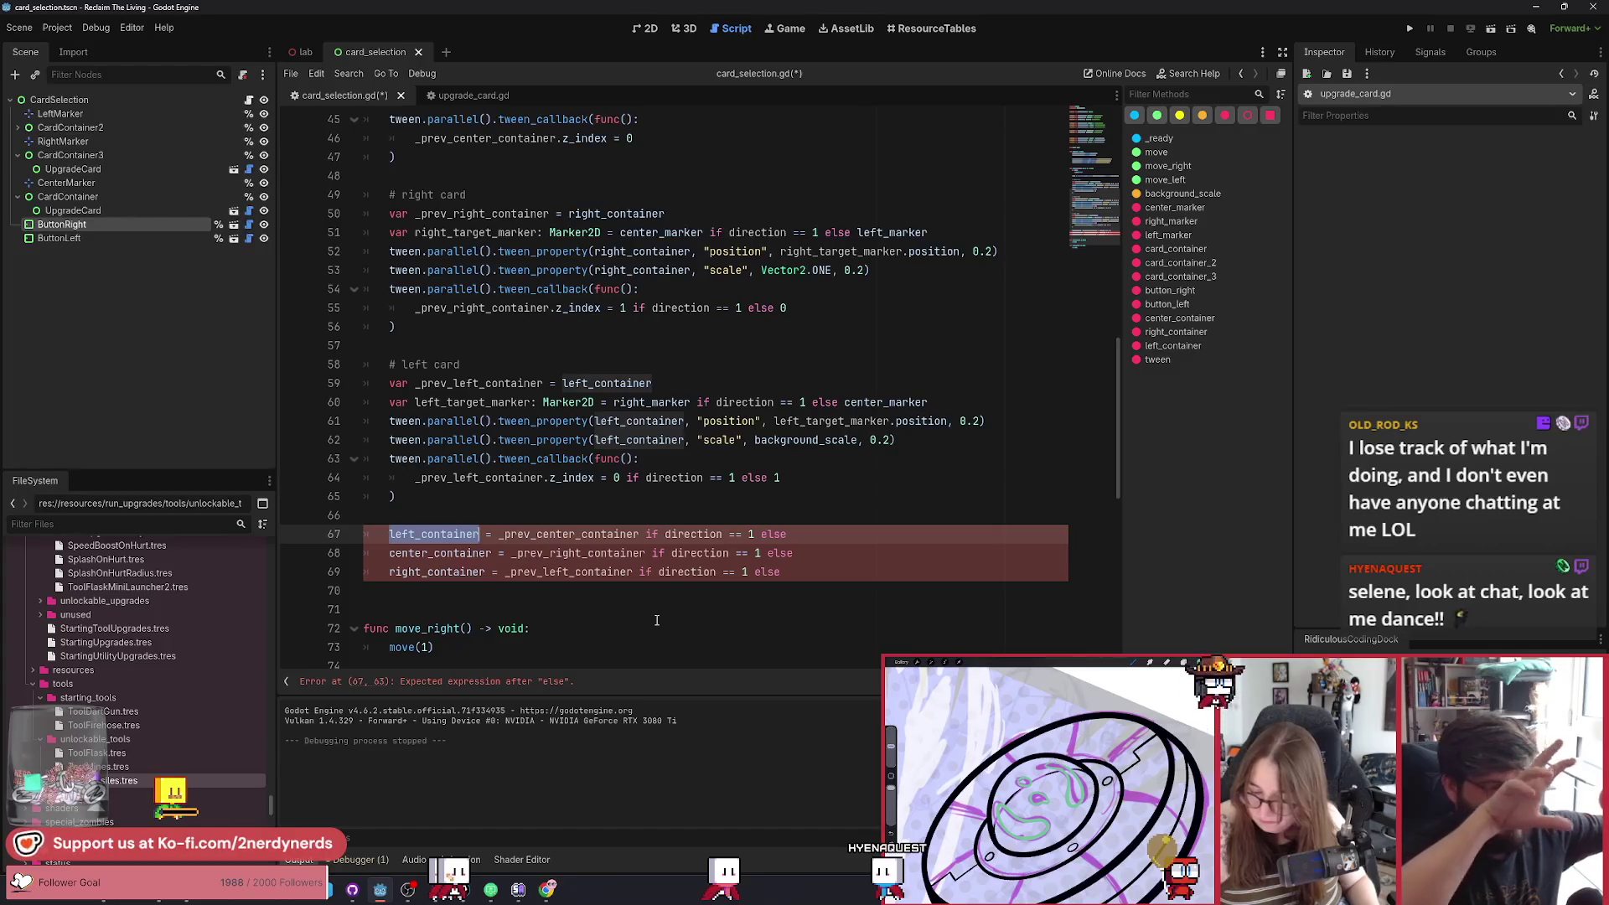
left_click(845, 539)
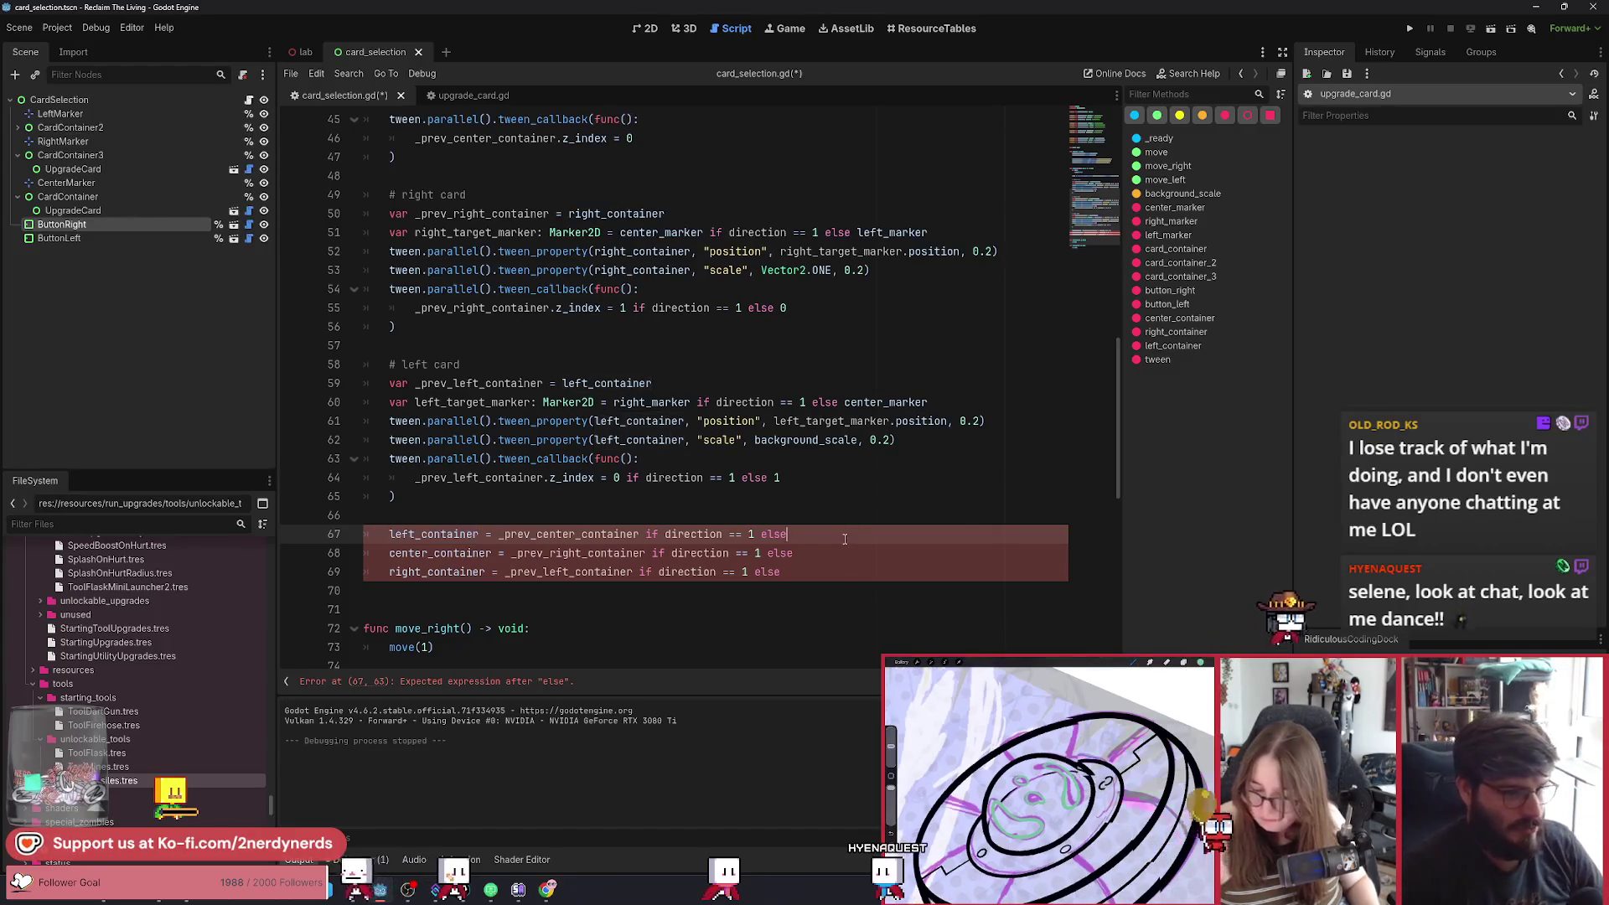
type("_prev_")
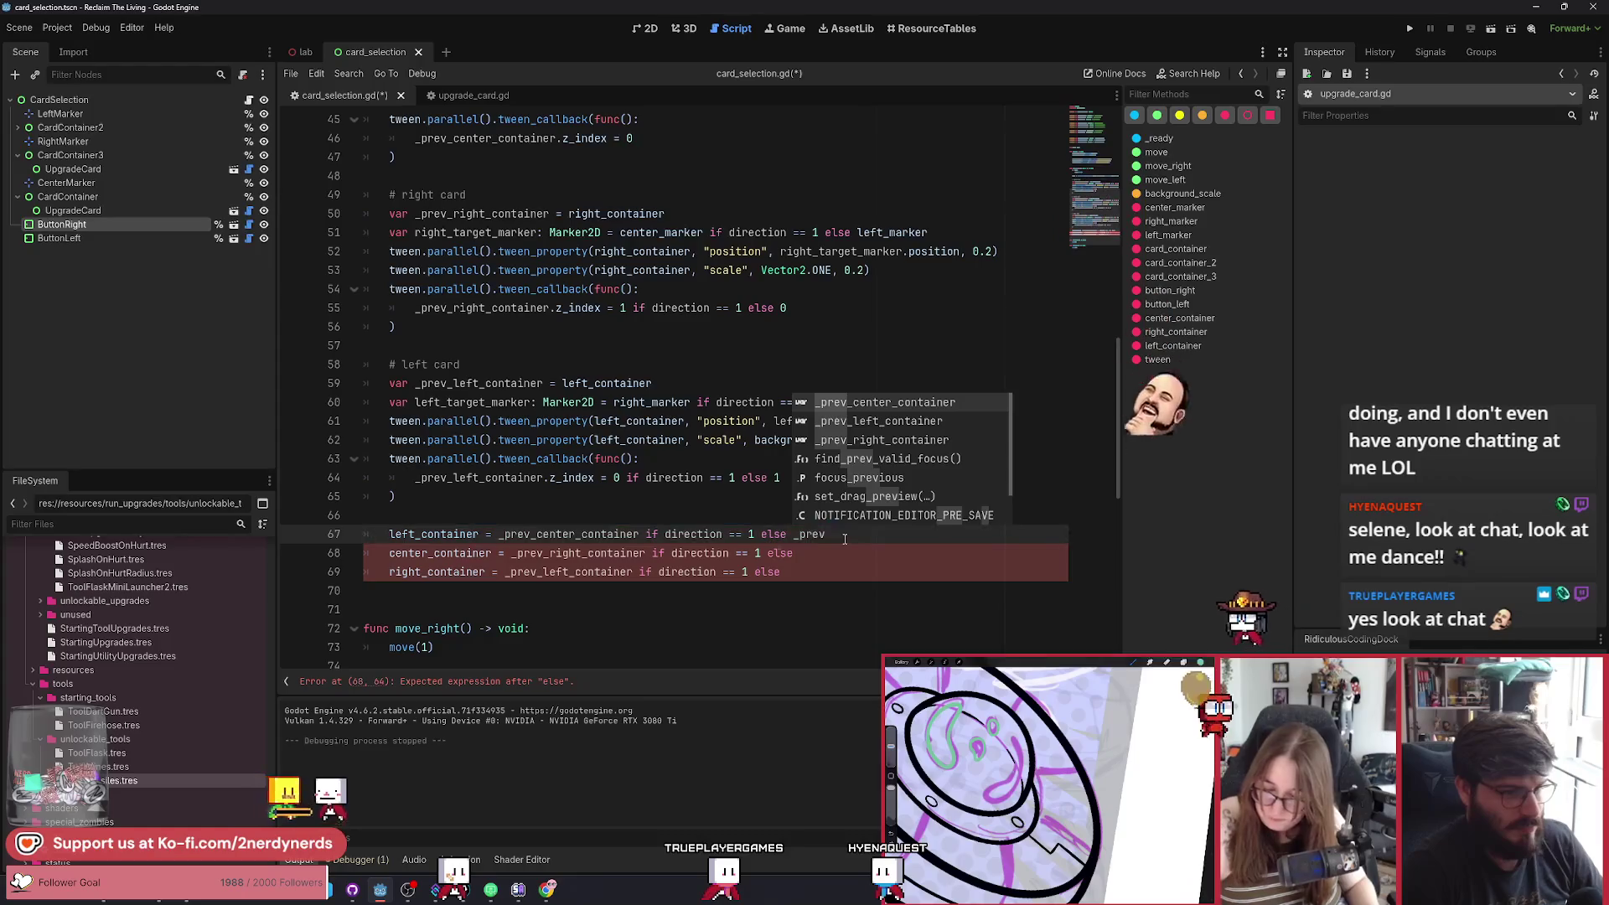
type("ri")
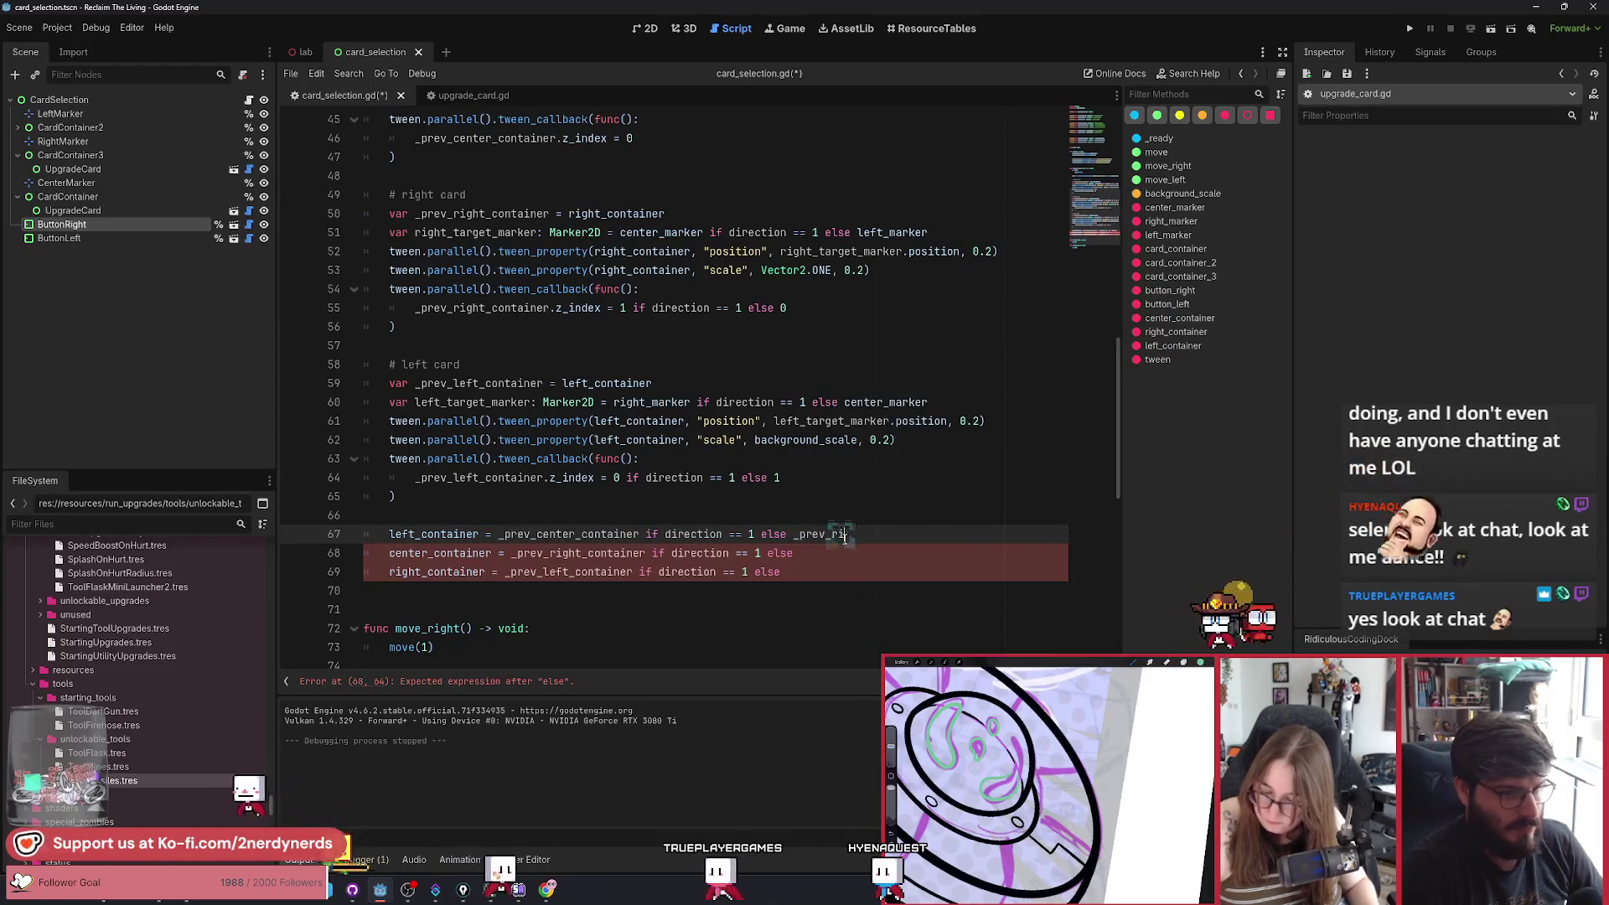
key("Return")
key("Down")
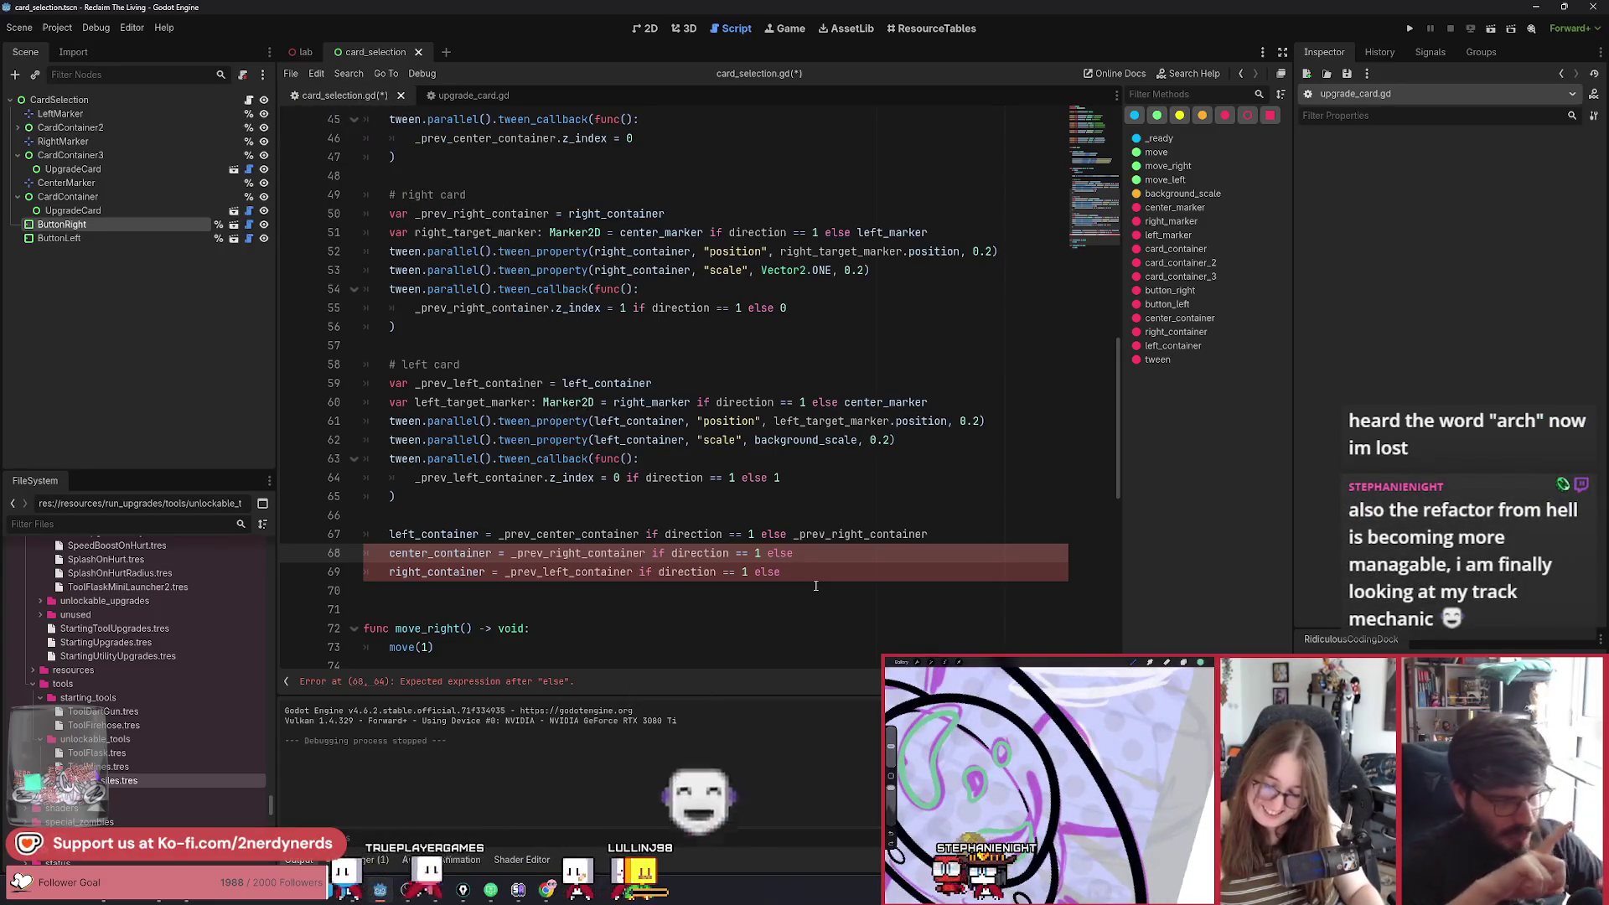
Complete lines 68 and 69 with _prev_left_container and _prev_center_container, then save.
type("_prev")
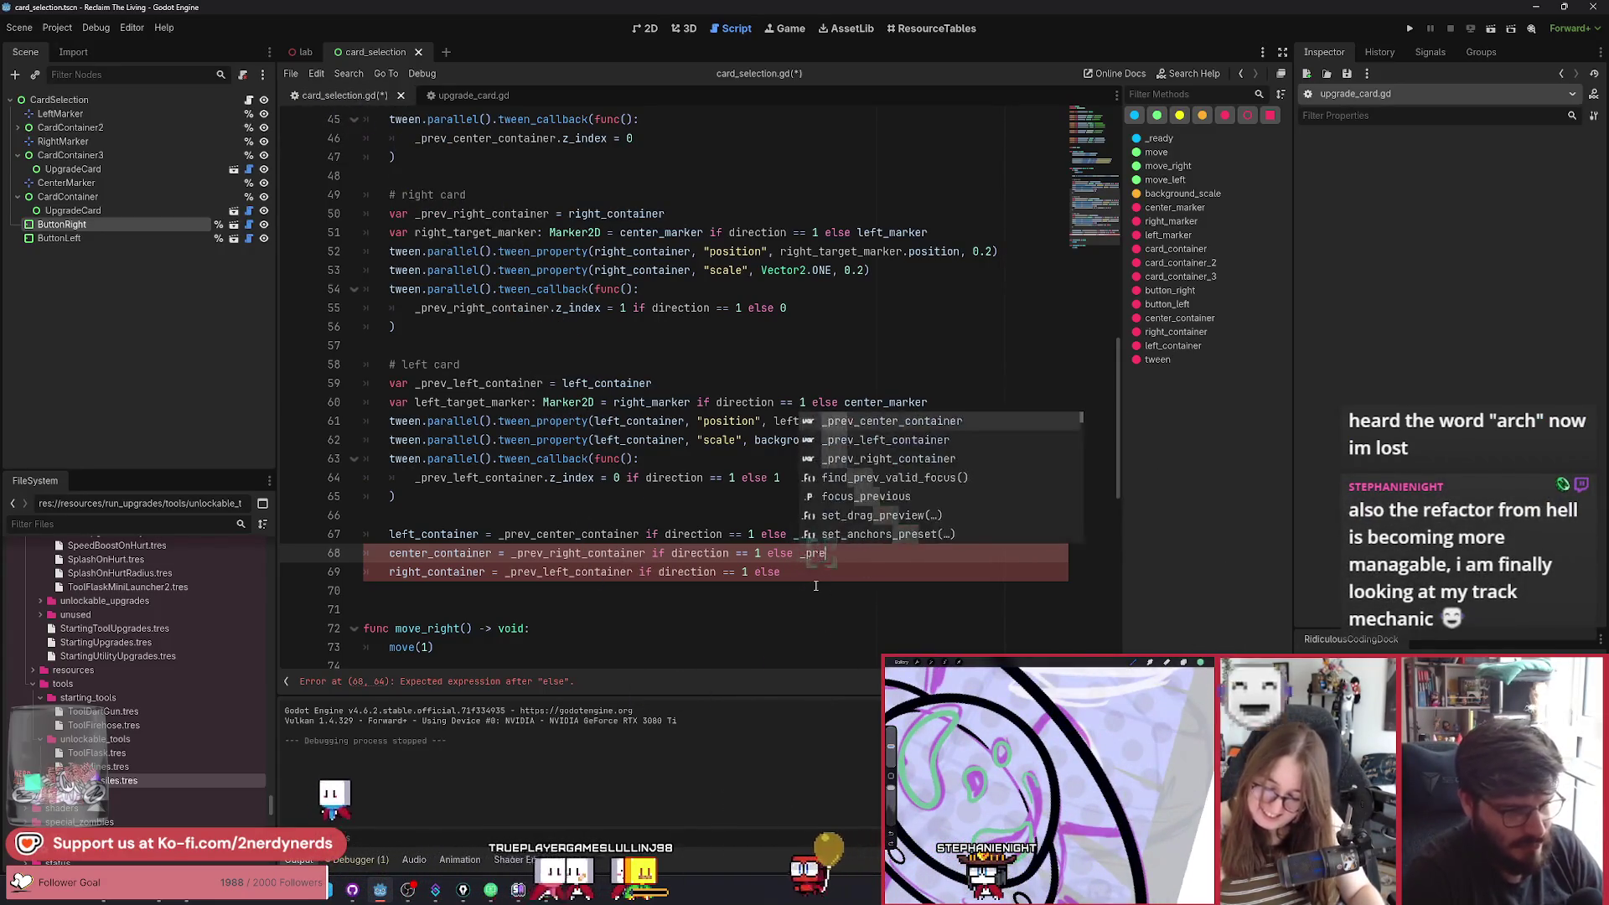
key("Return")
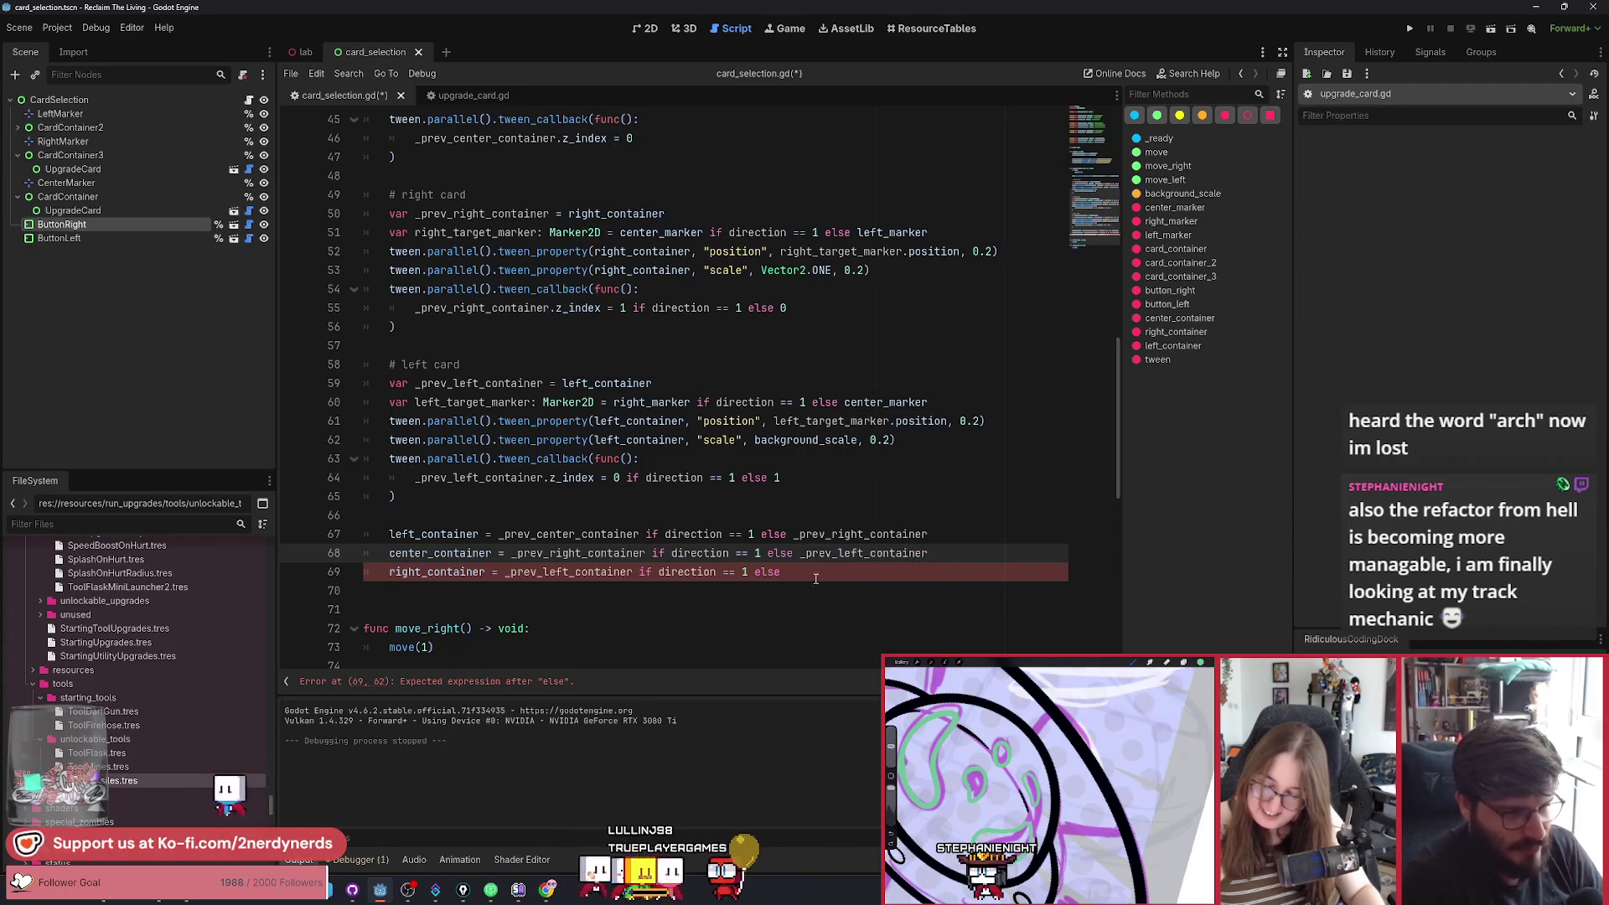
left_click(813, 578)
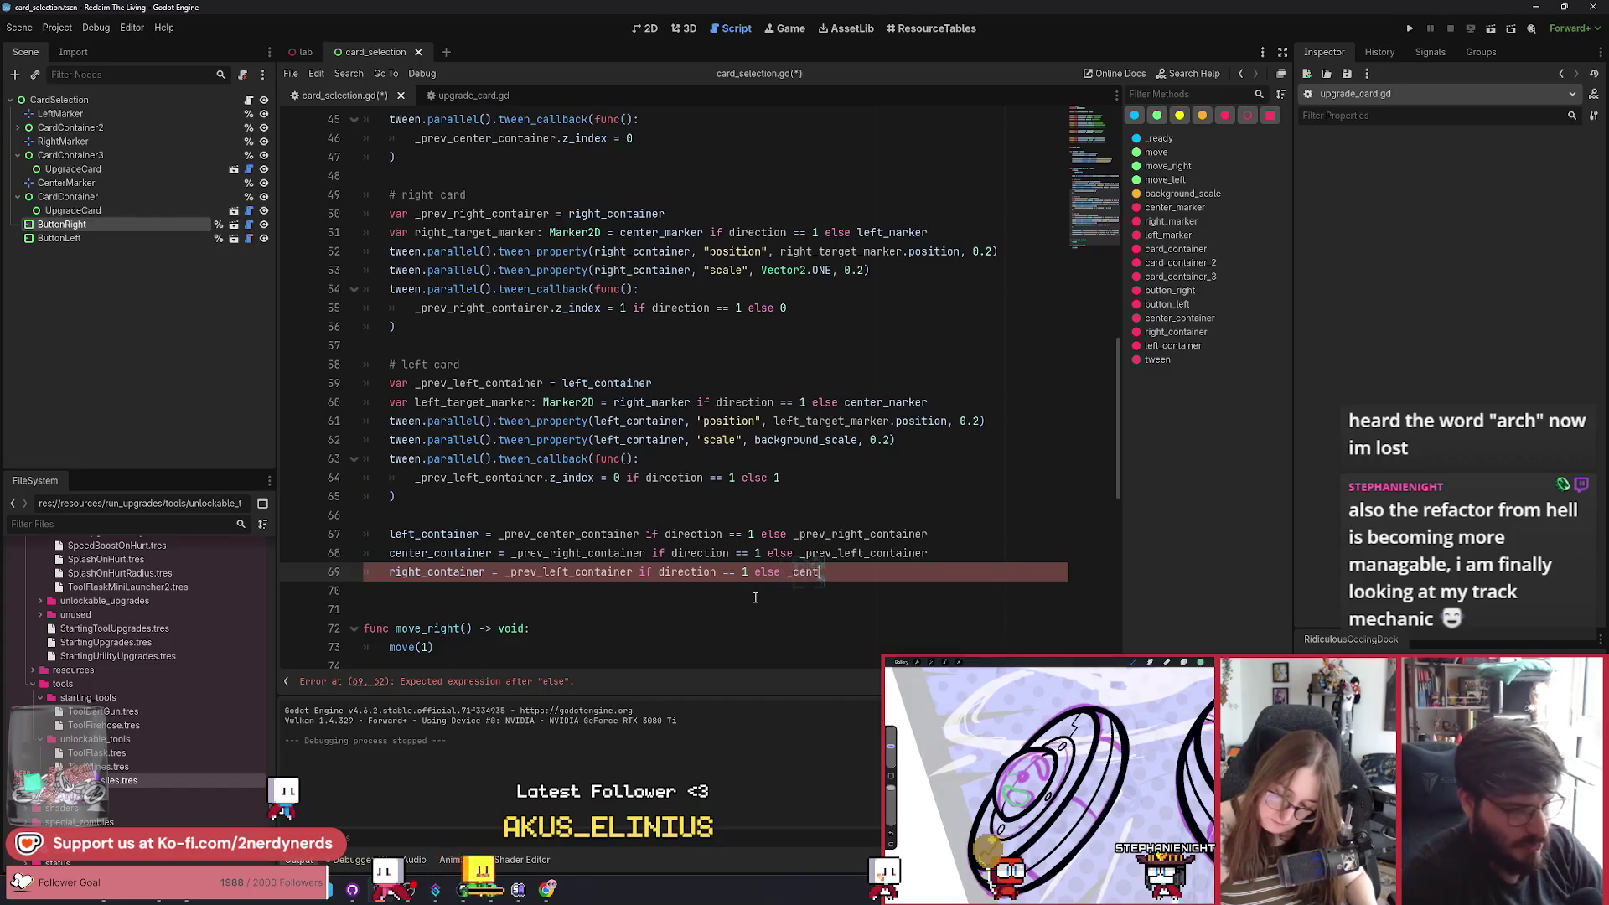
key("Return")
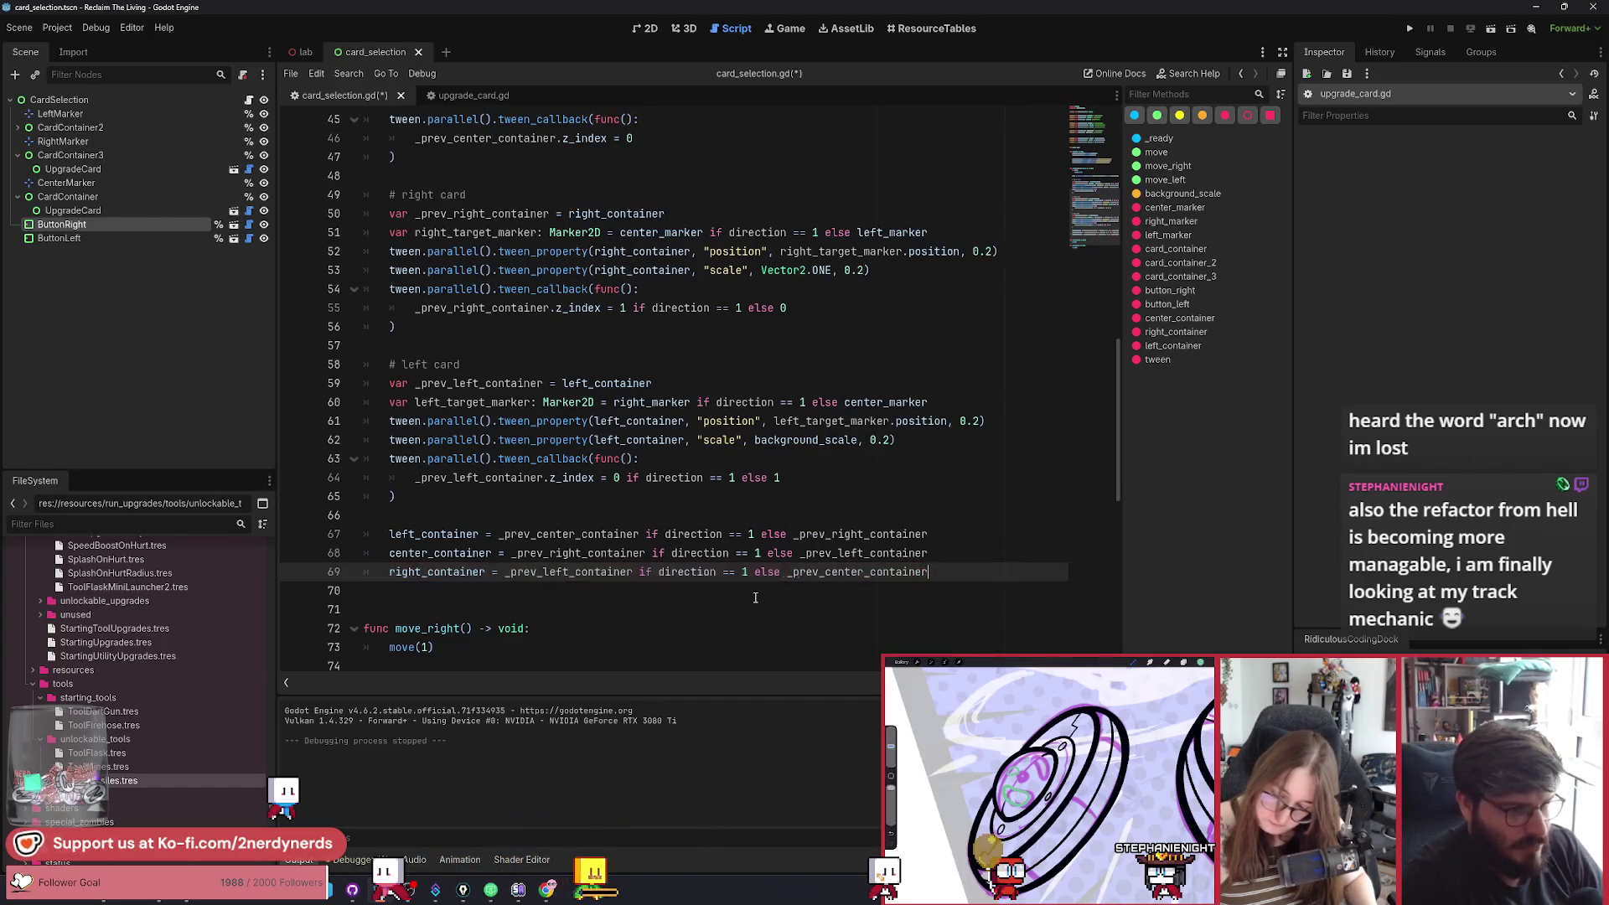
key("ctrl+s")
Run the current scene with F6 to test the carousel.
scroll(665, 558, "down", 2)
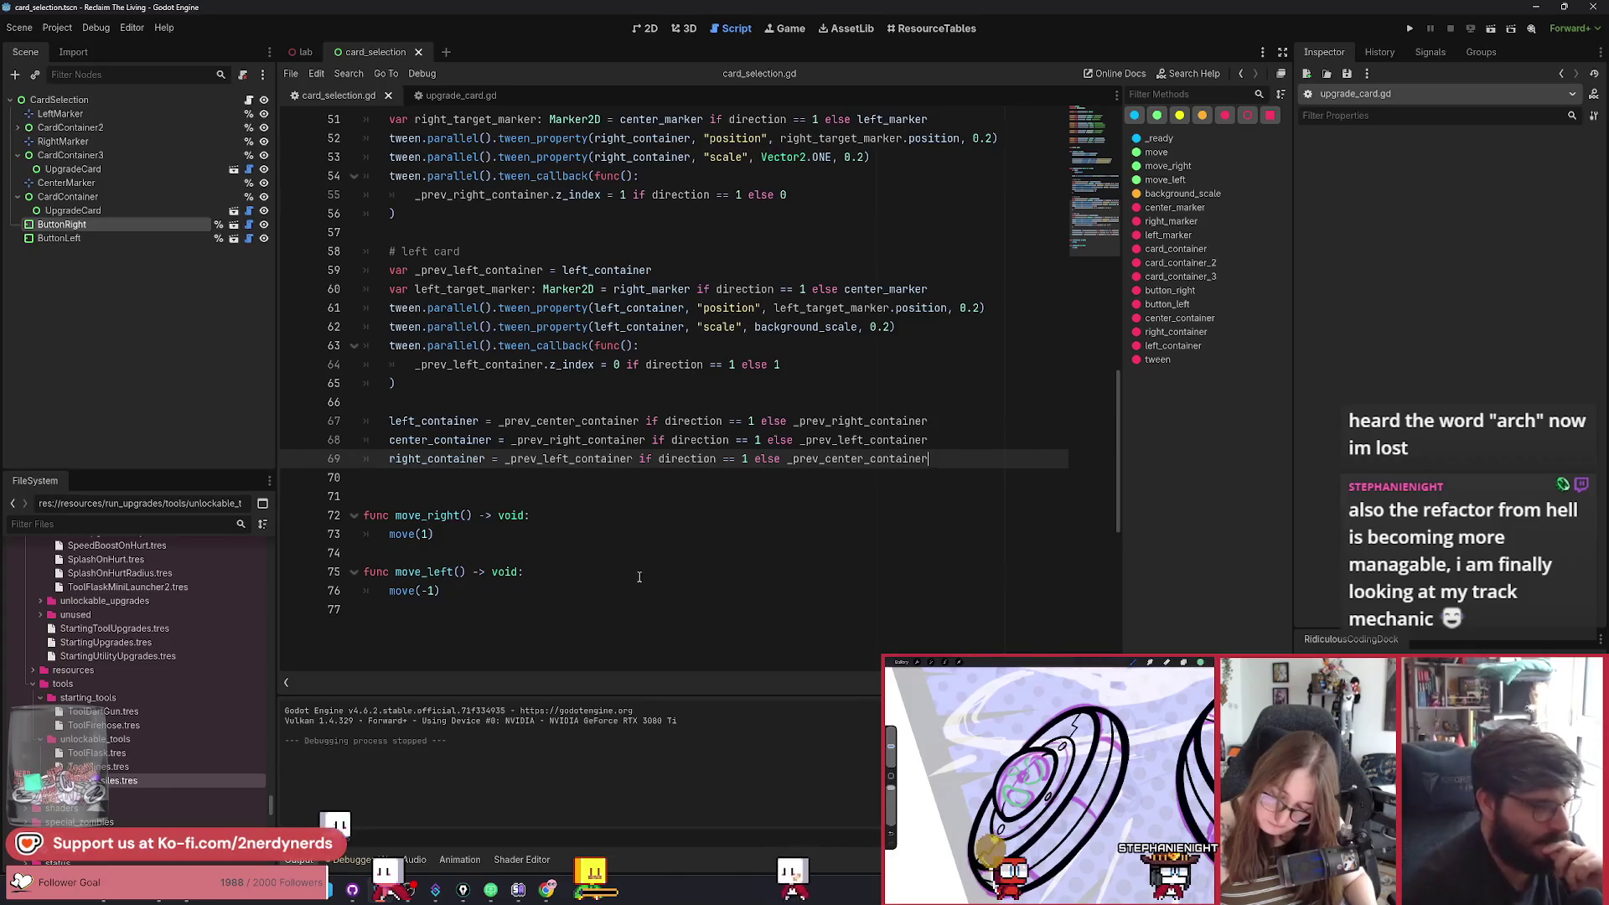
scroll(639, 576, "up", 6)
scroll(638, 577, "down", 3)
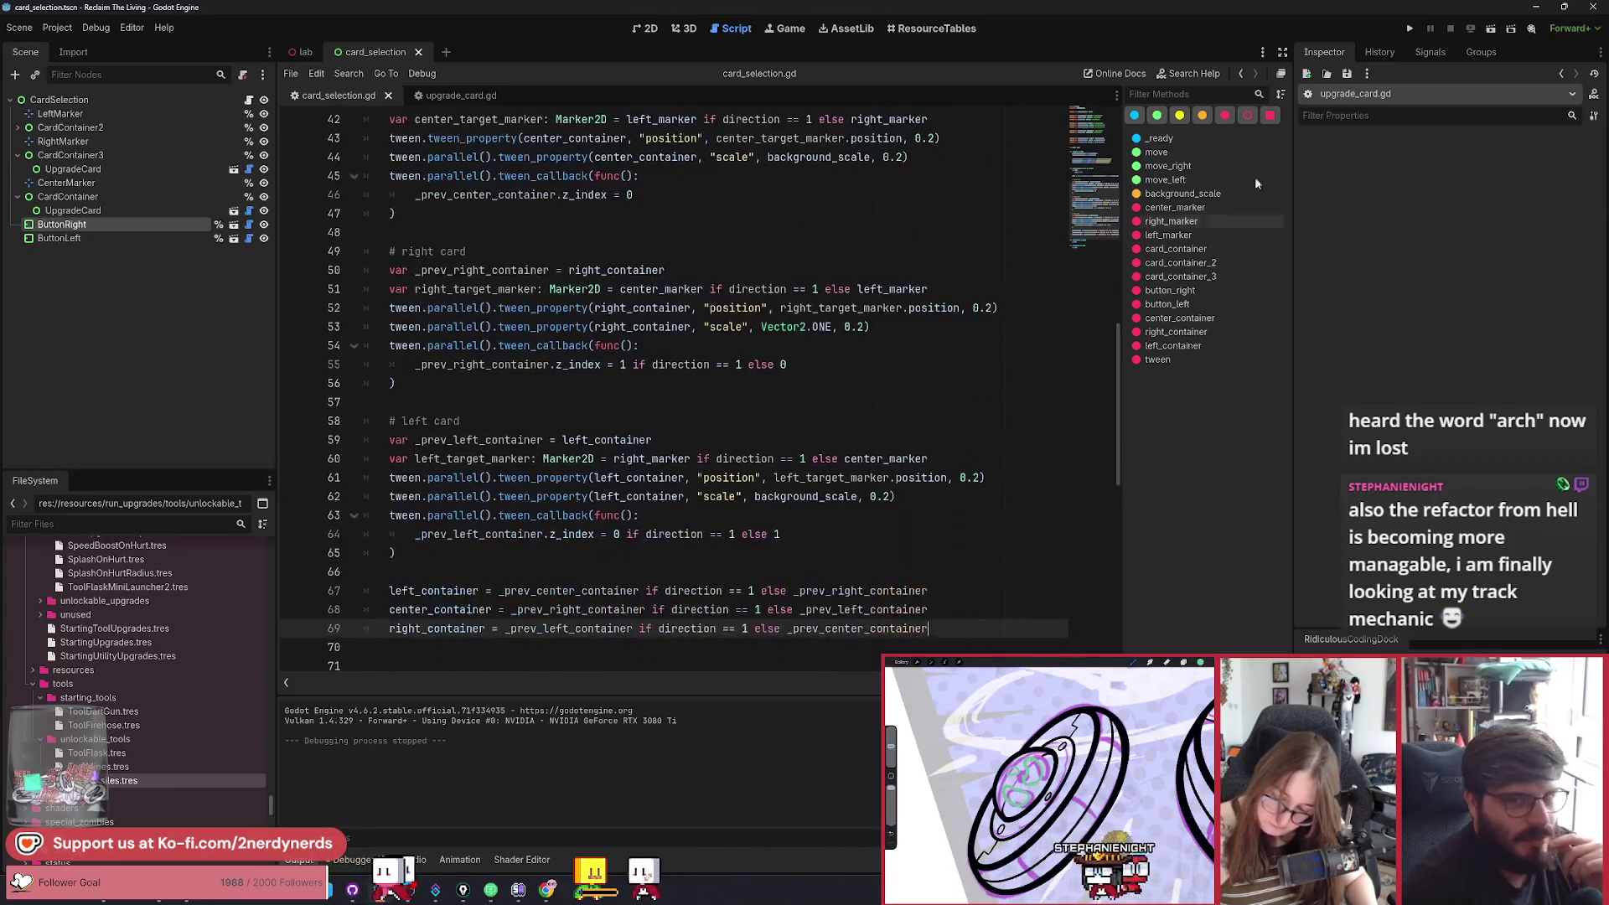
key("F6")
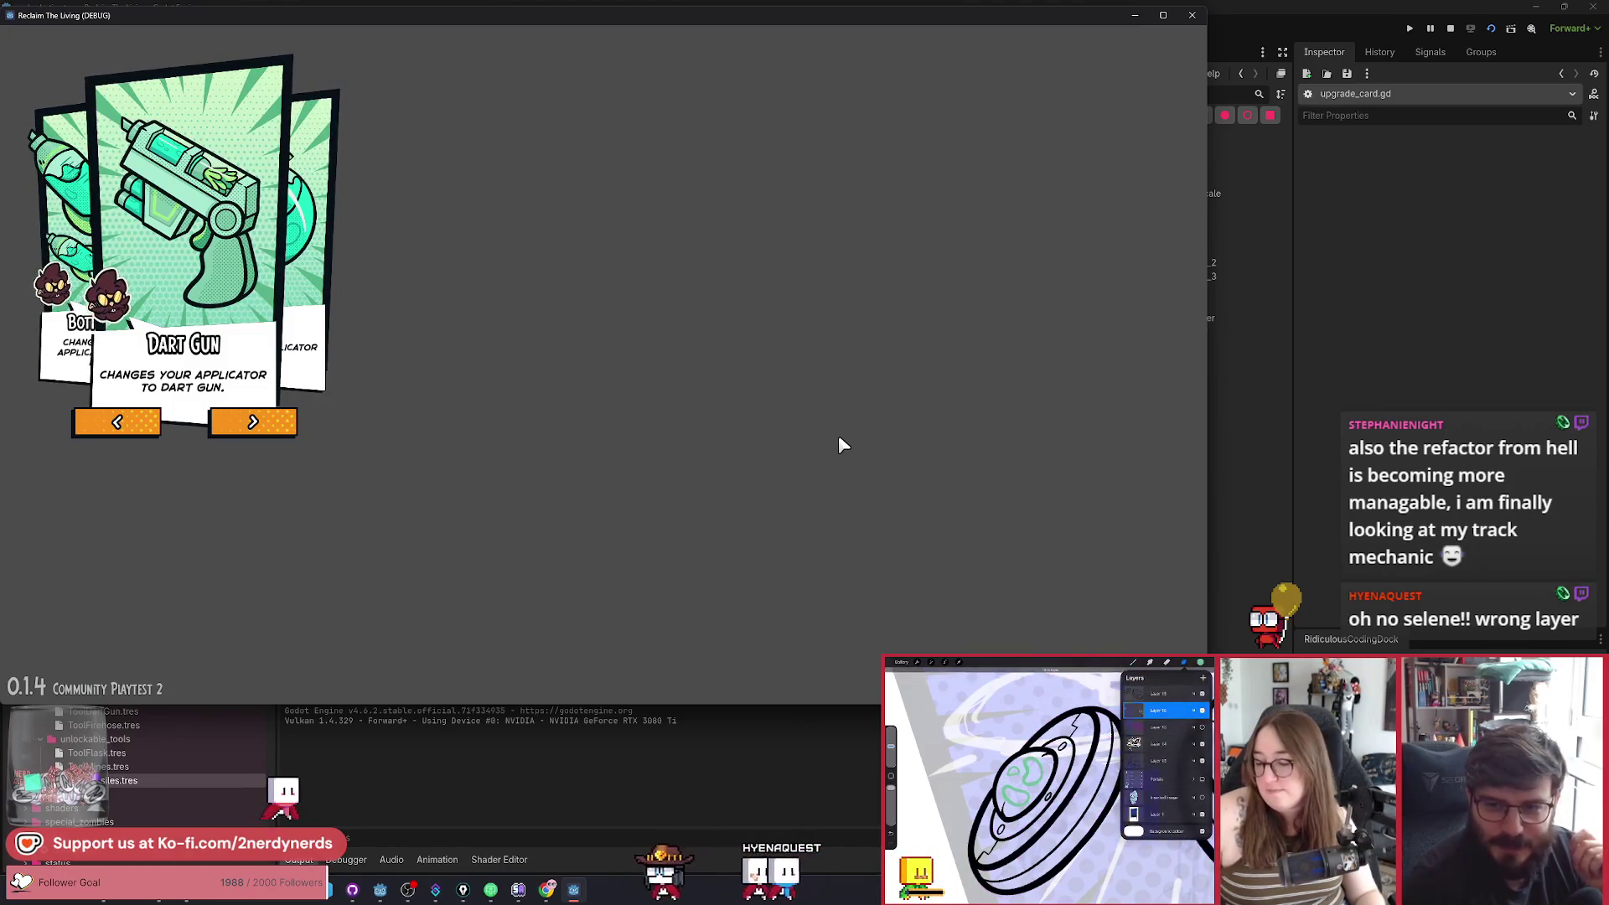
left_click(253, 422)
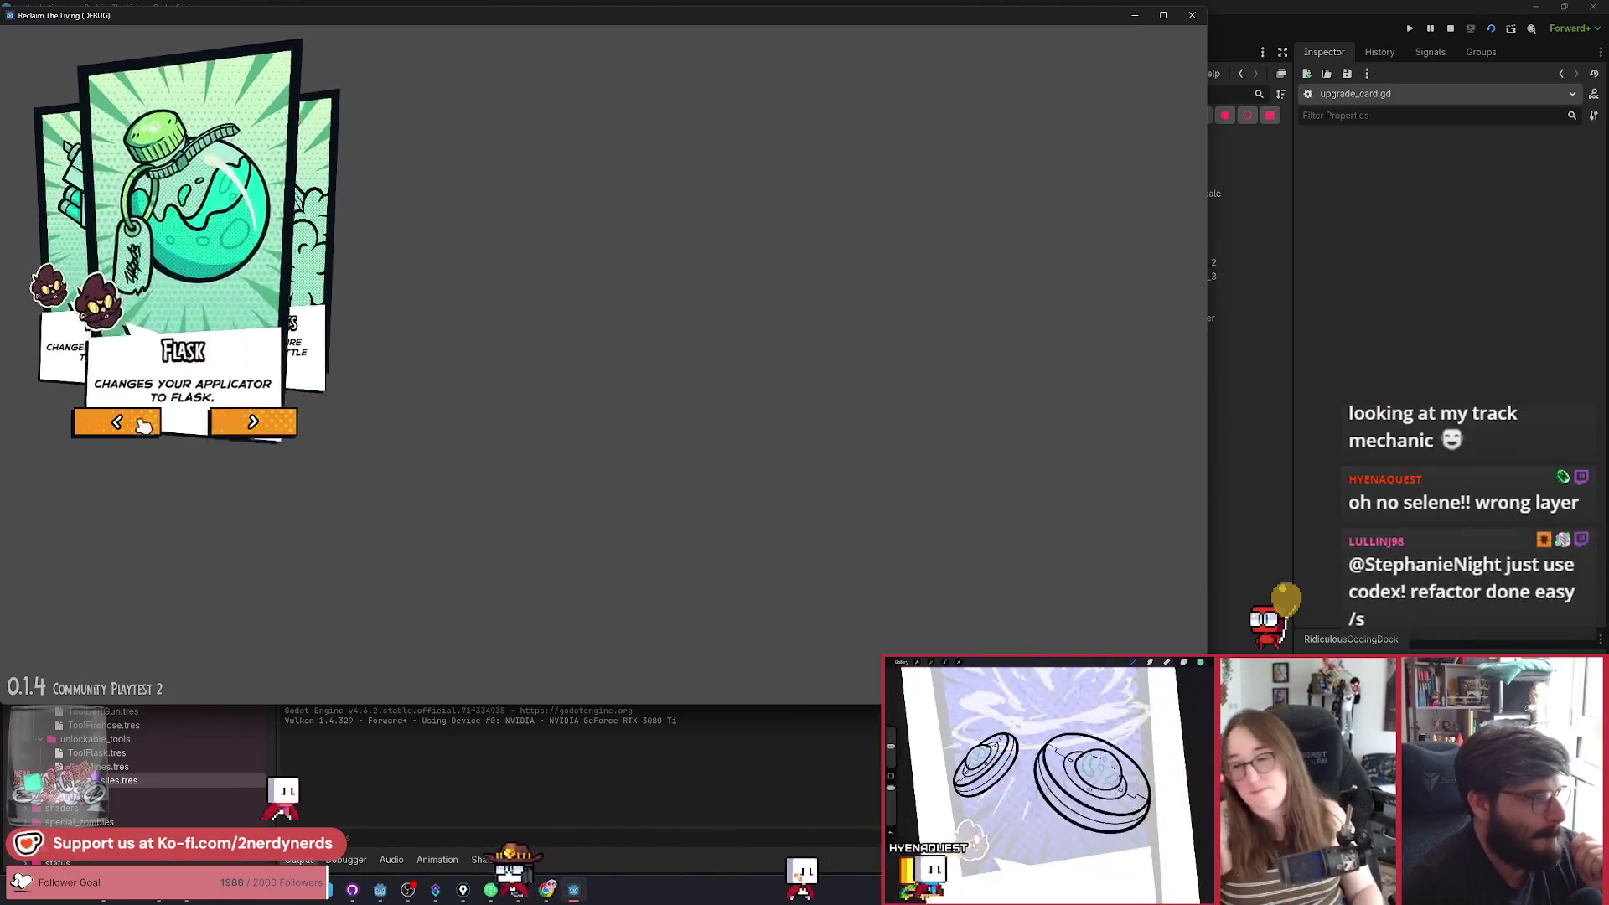
left_click(113, 423)
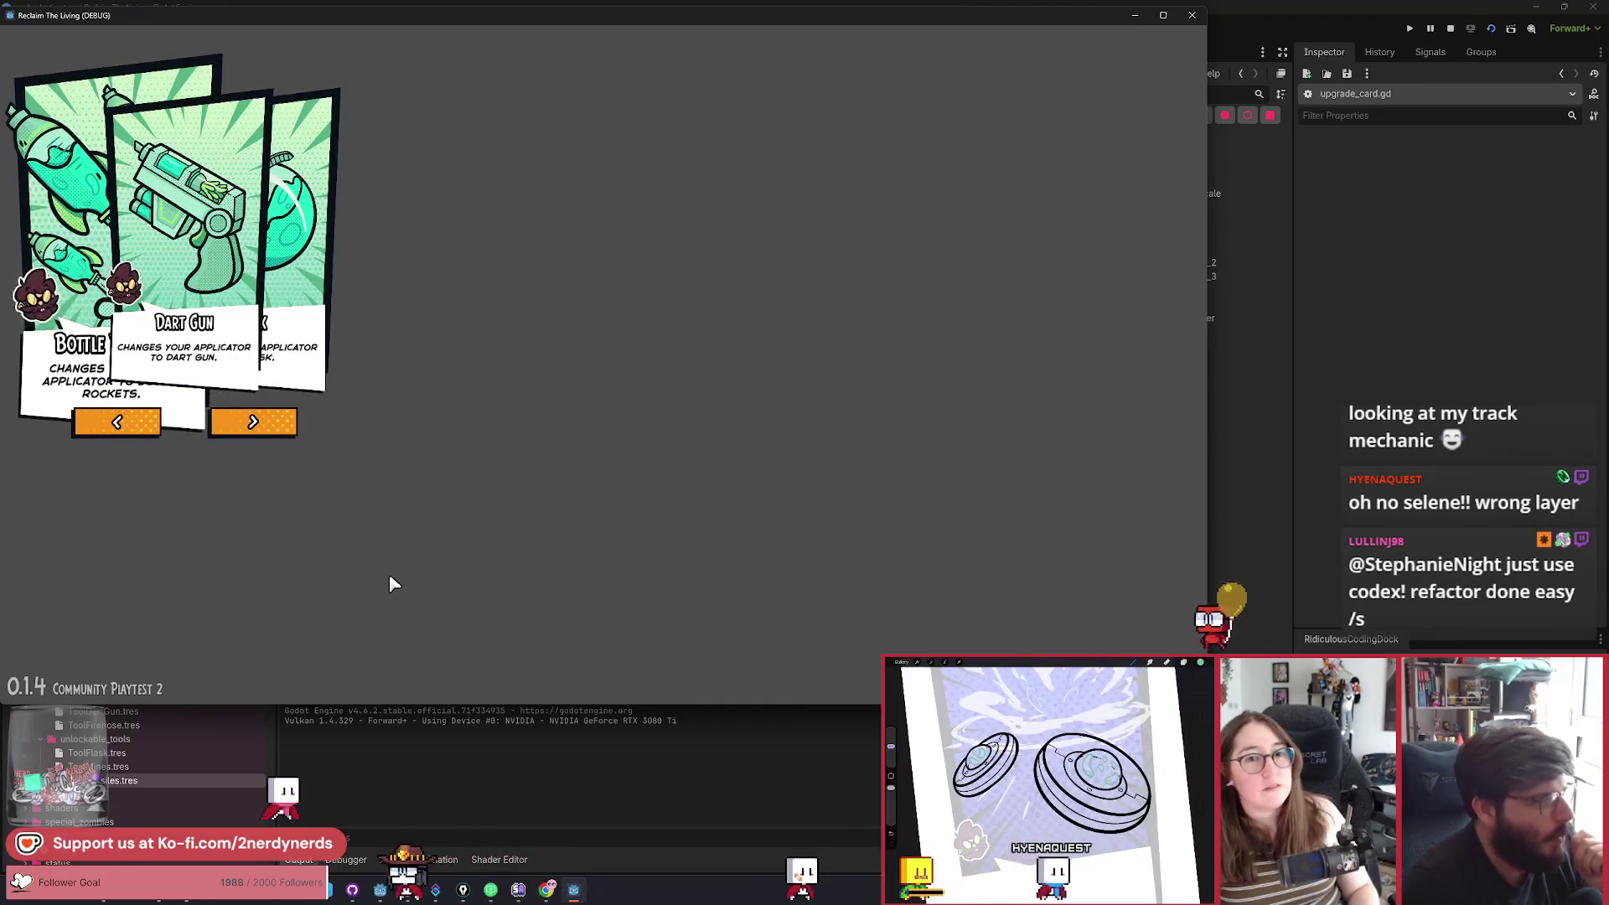
left_click(252, 423)
left_click(277, 432)
left_click(279, 435)
left_click(277, 436)
left_click(276, 434)
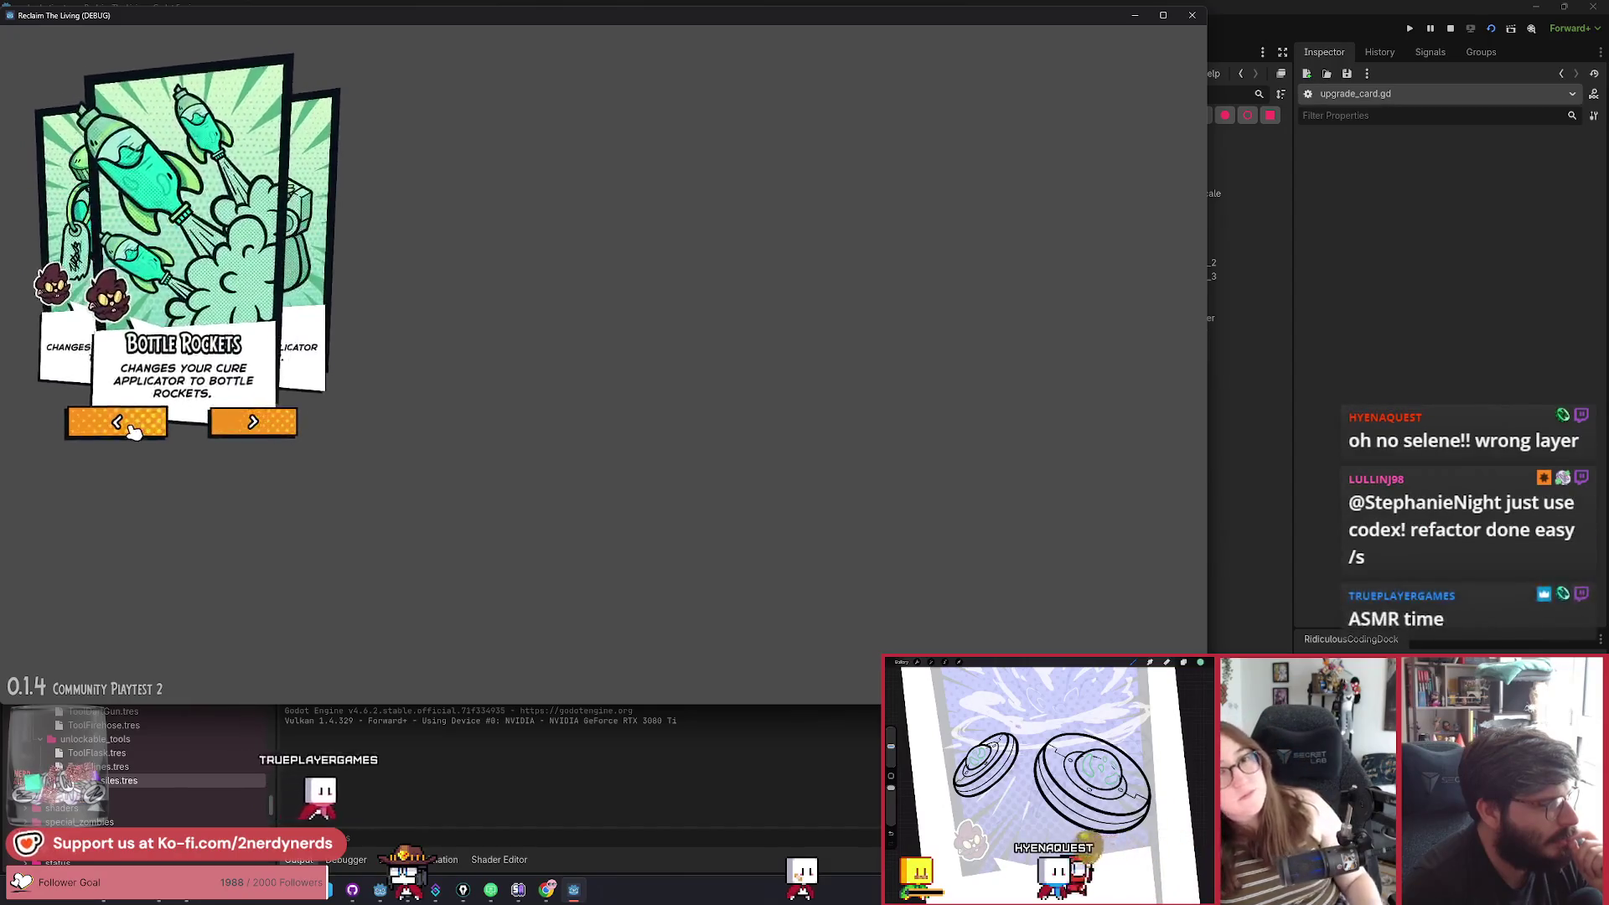
left_click(130, 425)
left_click(131, 427)
left_click(131, 427)
left_click(131, 427)
left_click(132, 427)
left_click(132, 427)
left_click(132, 427)
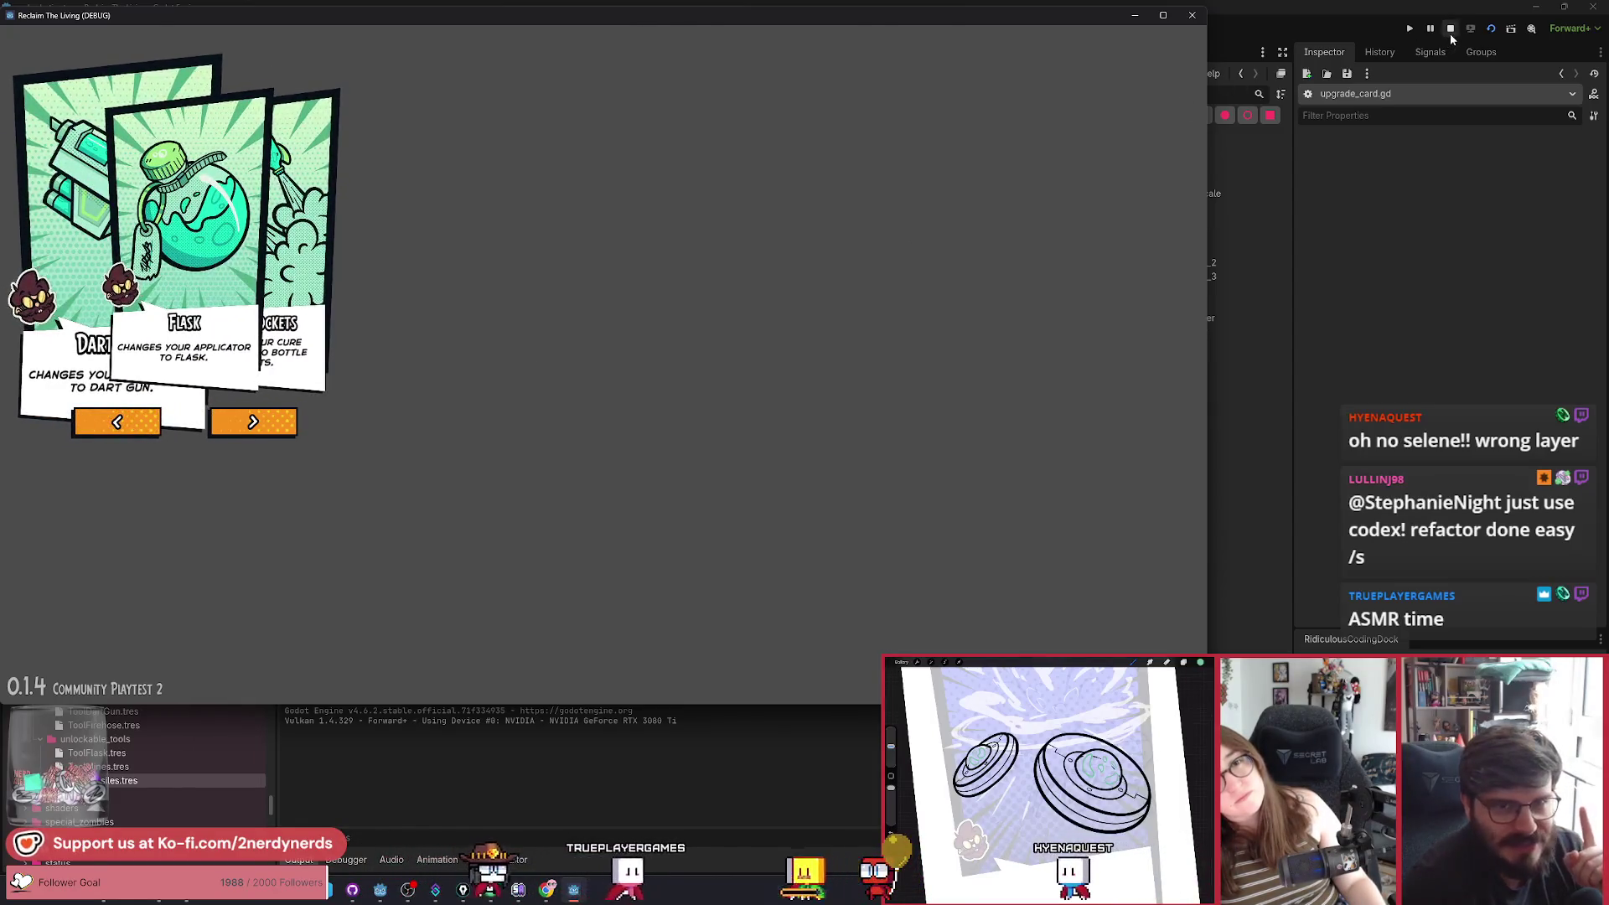
left_click(1449, 32)
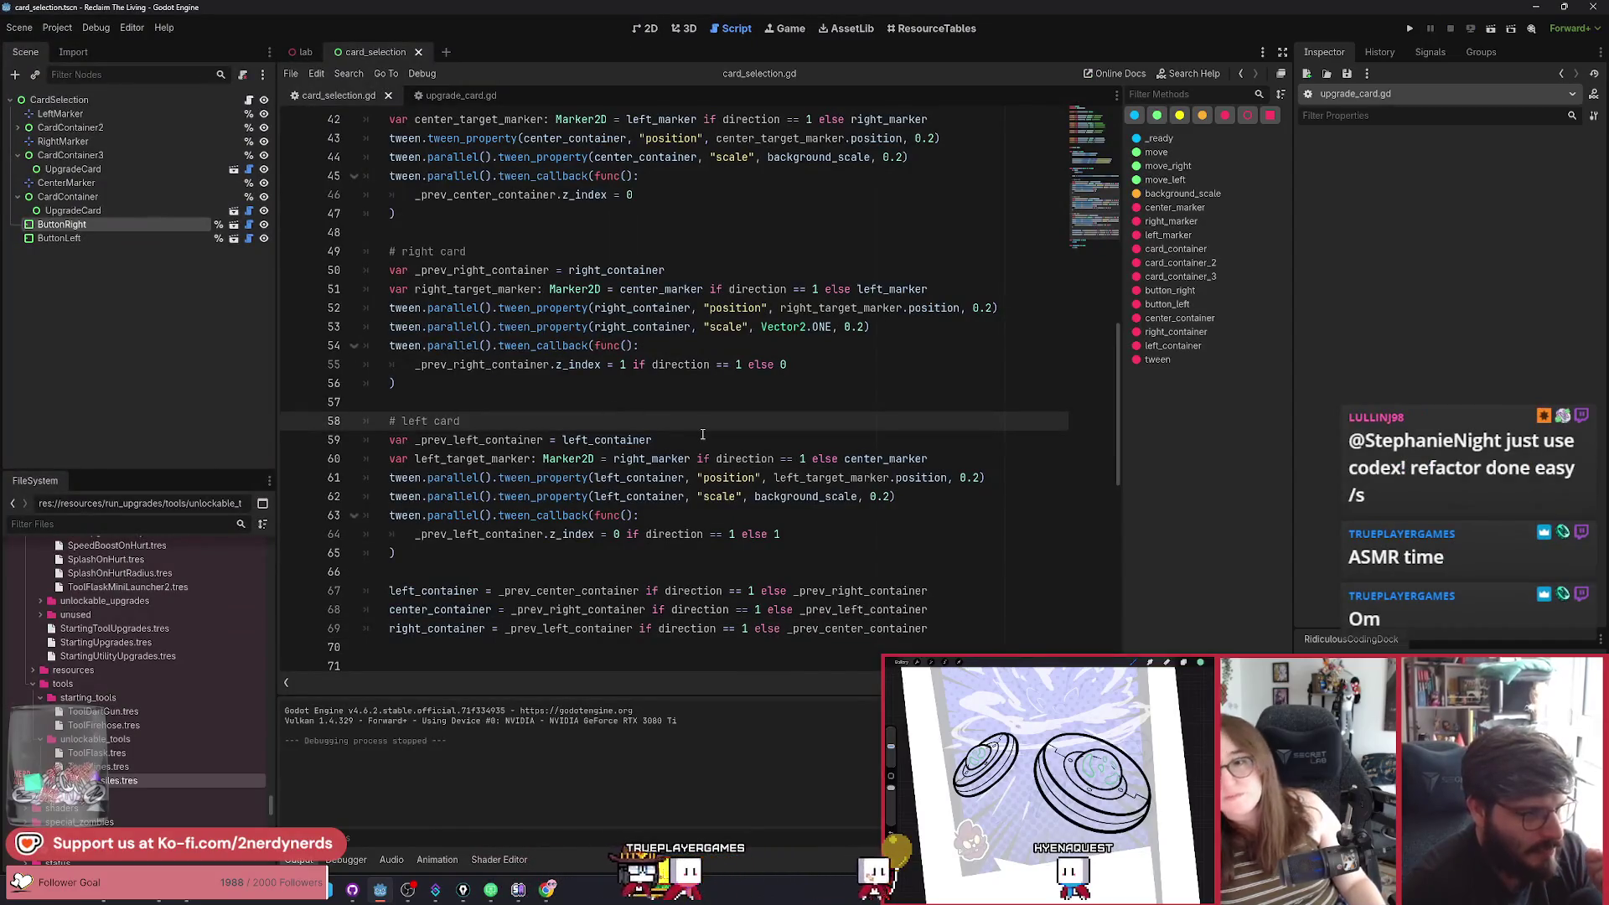
Copy the 'if direction == 1 else' condition from line 51.
left_click(856, 474)
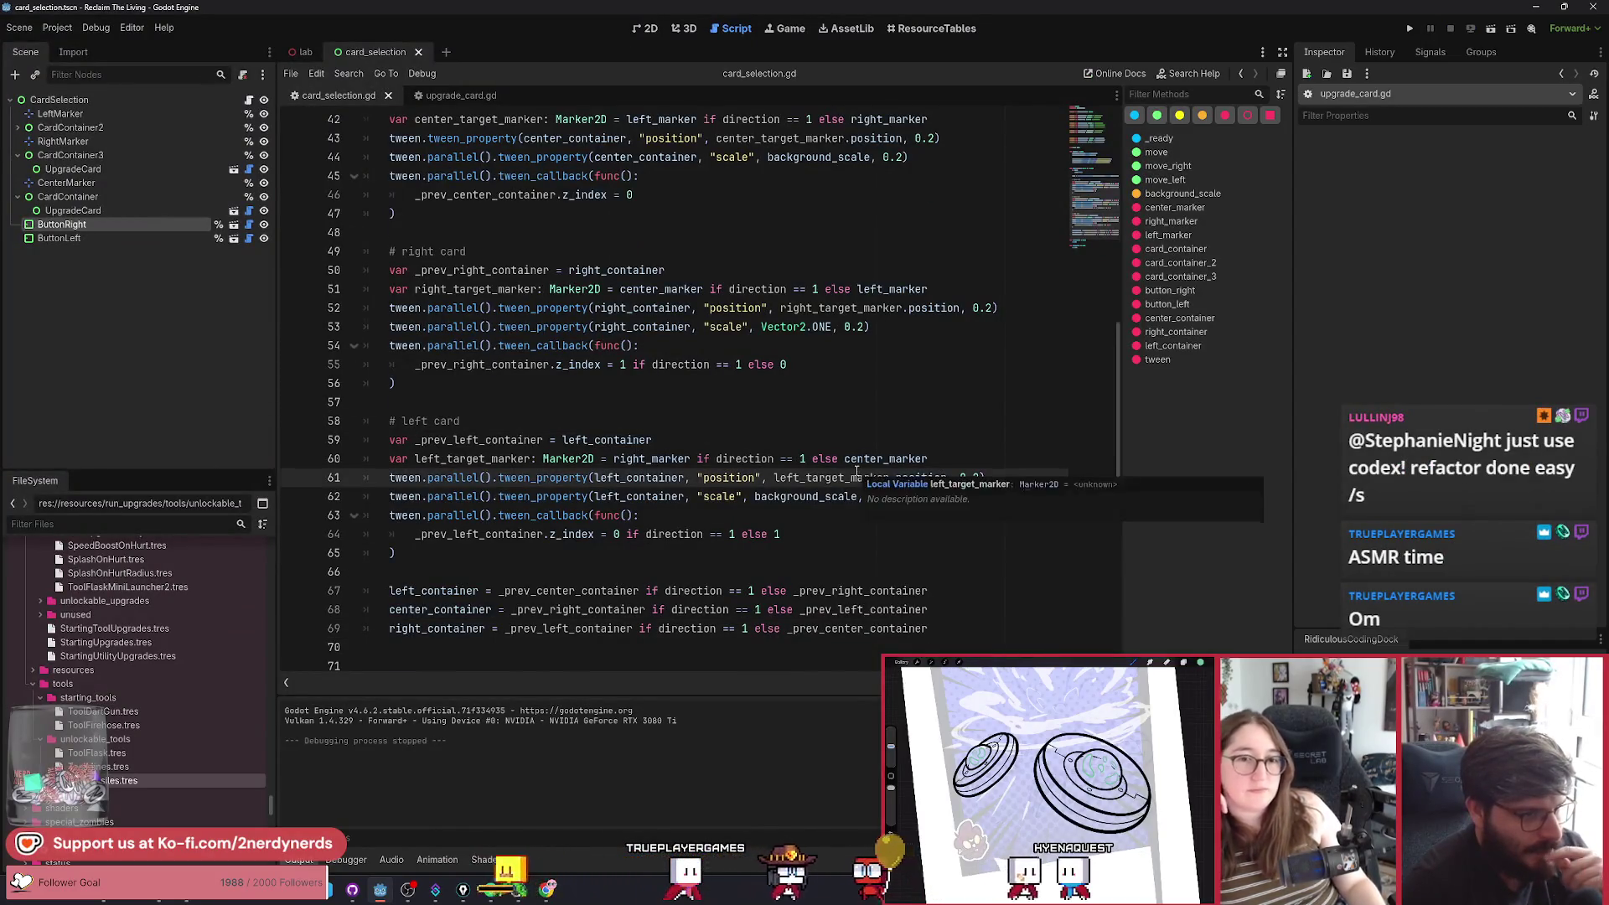
scroll(856, 470, "up", 2)
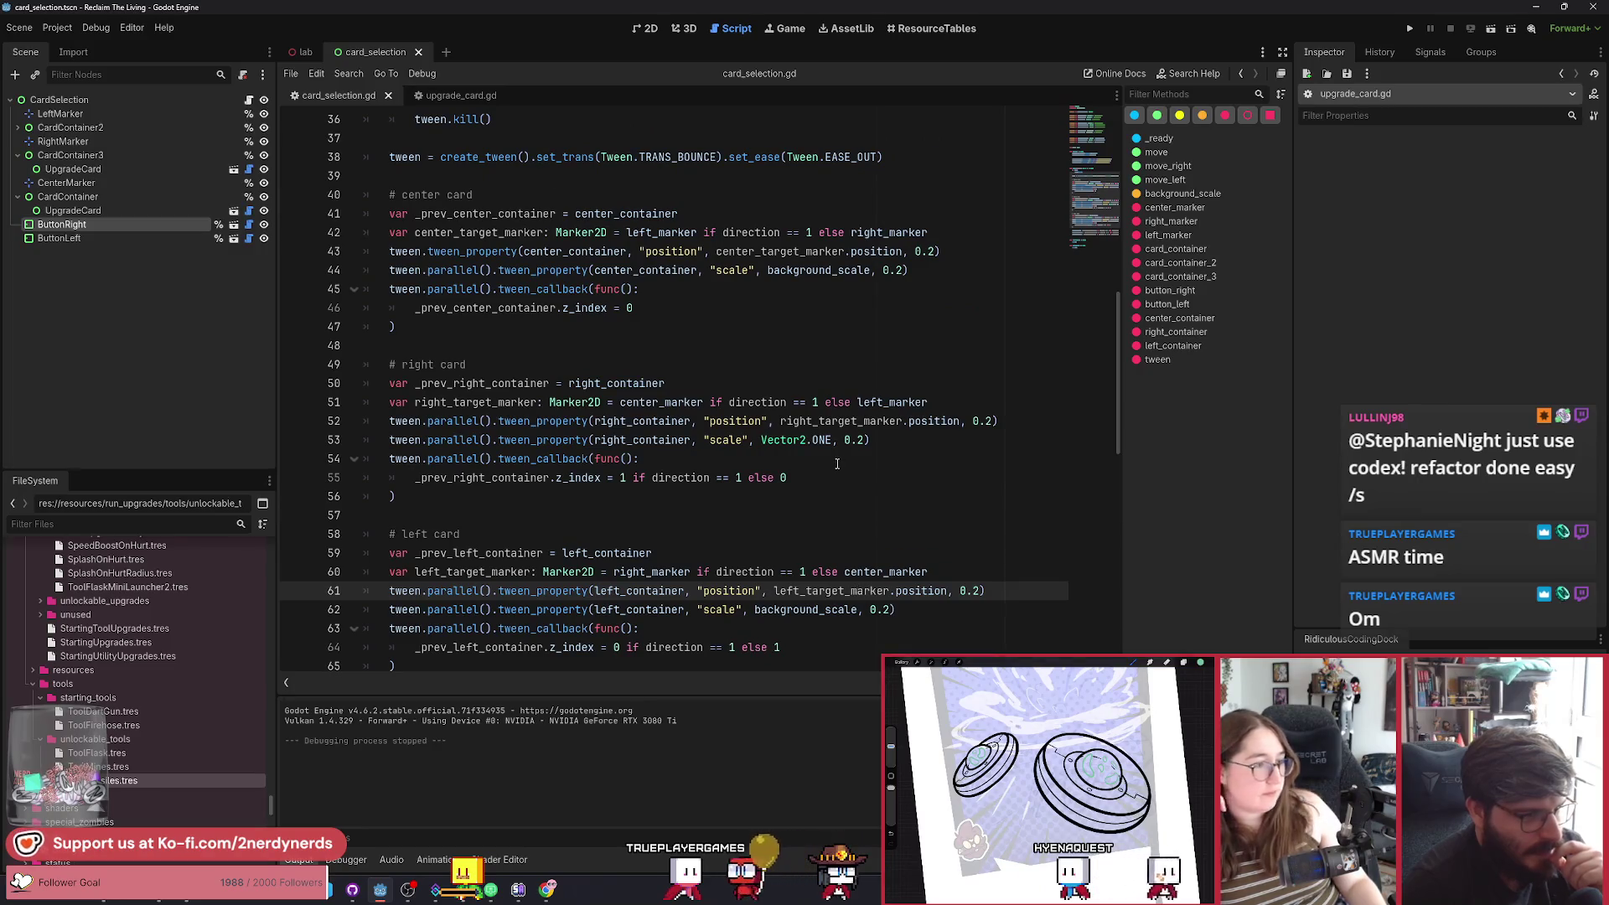
left_click(807, 441)
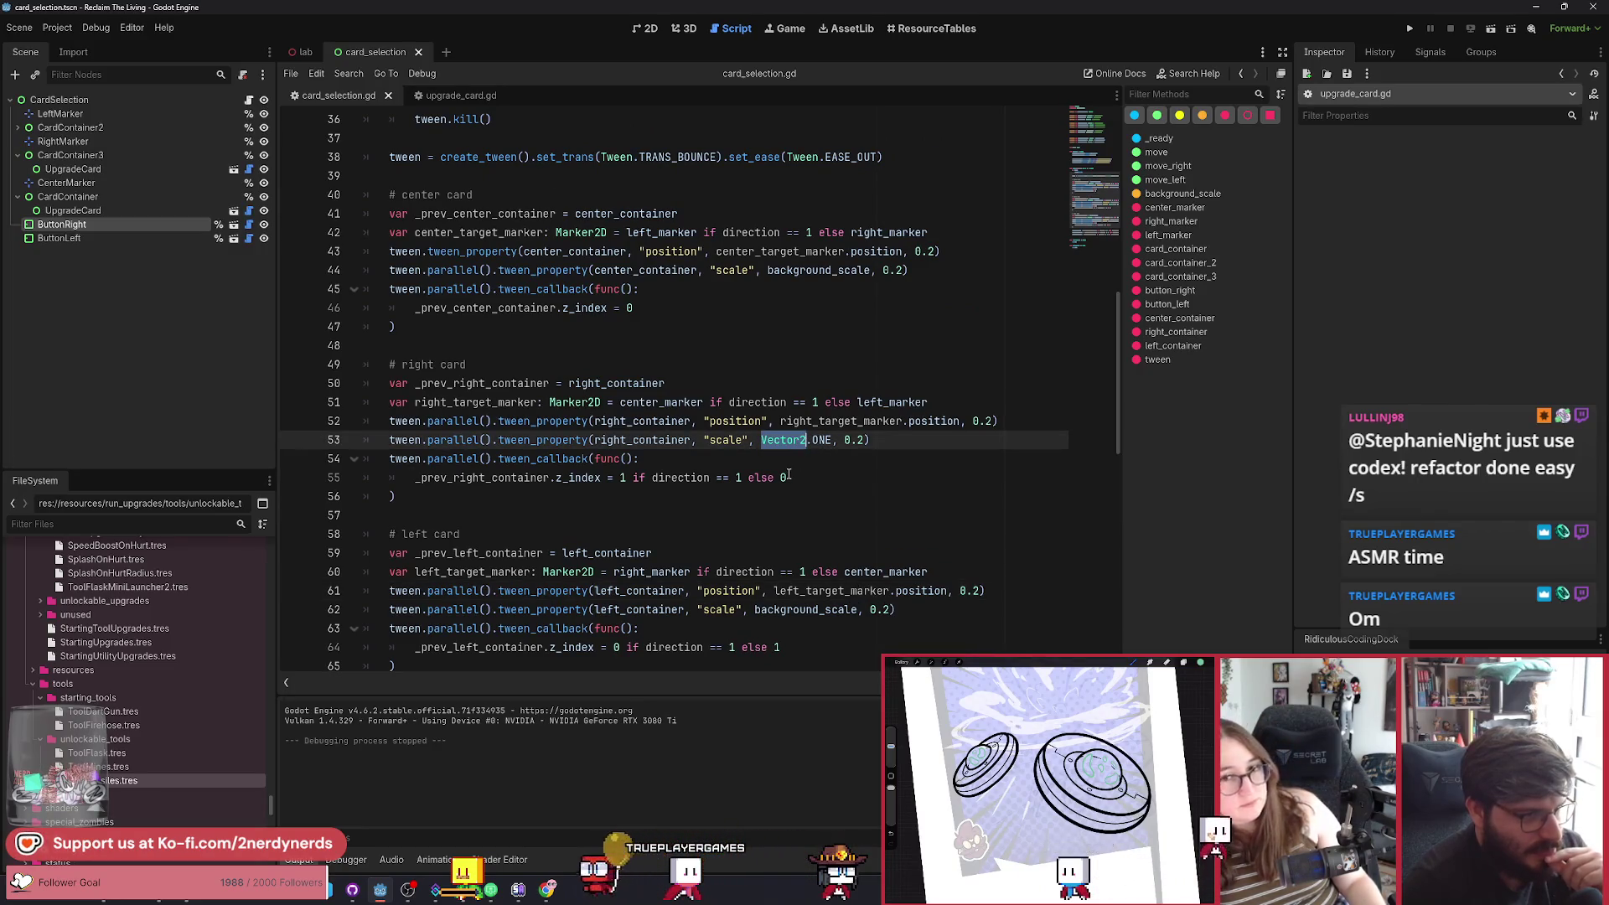
scroll(789, 475, "down", 1)
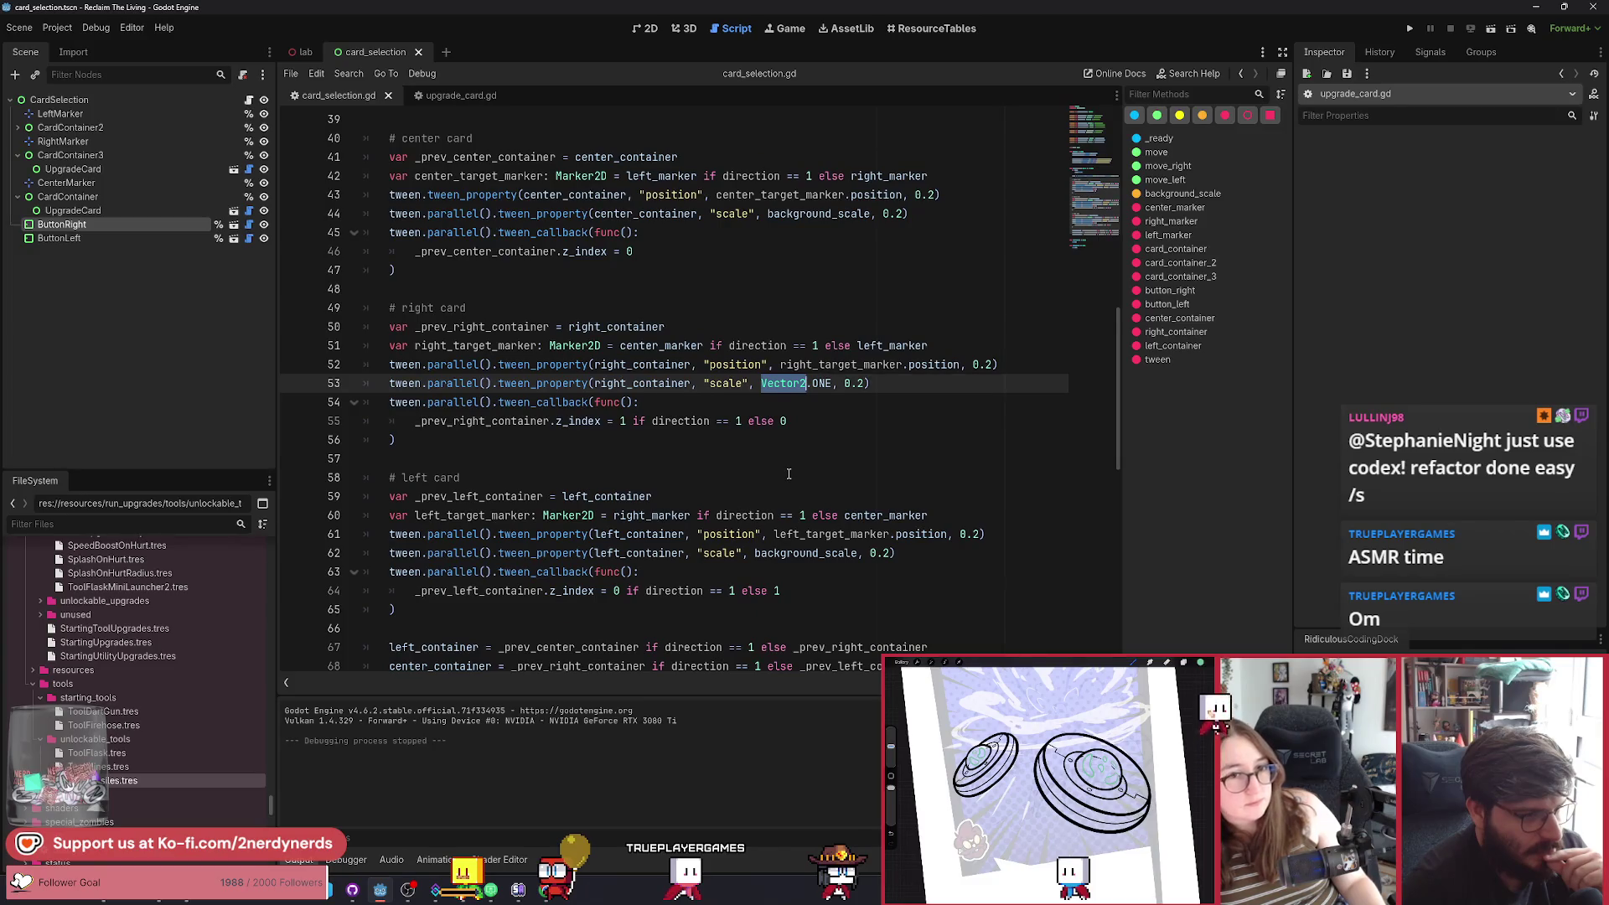
scroll(789, 474, "down", 1)
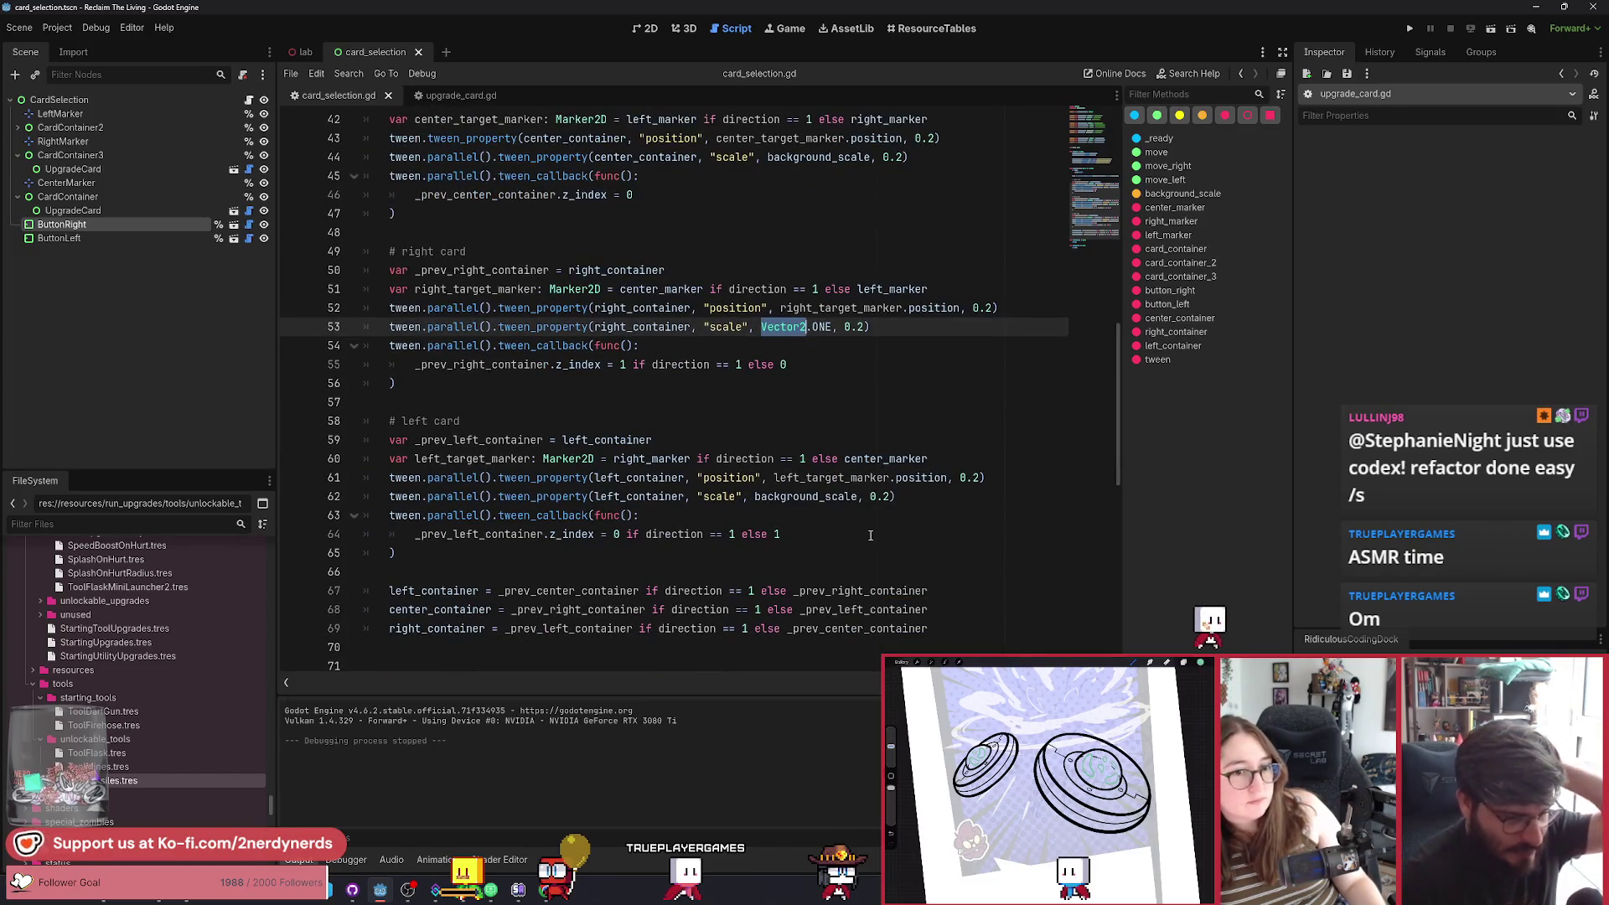
scroll(870, 535, "up", 1)
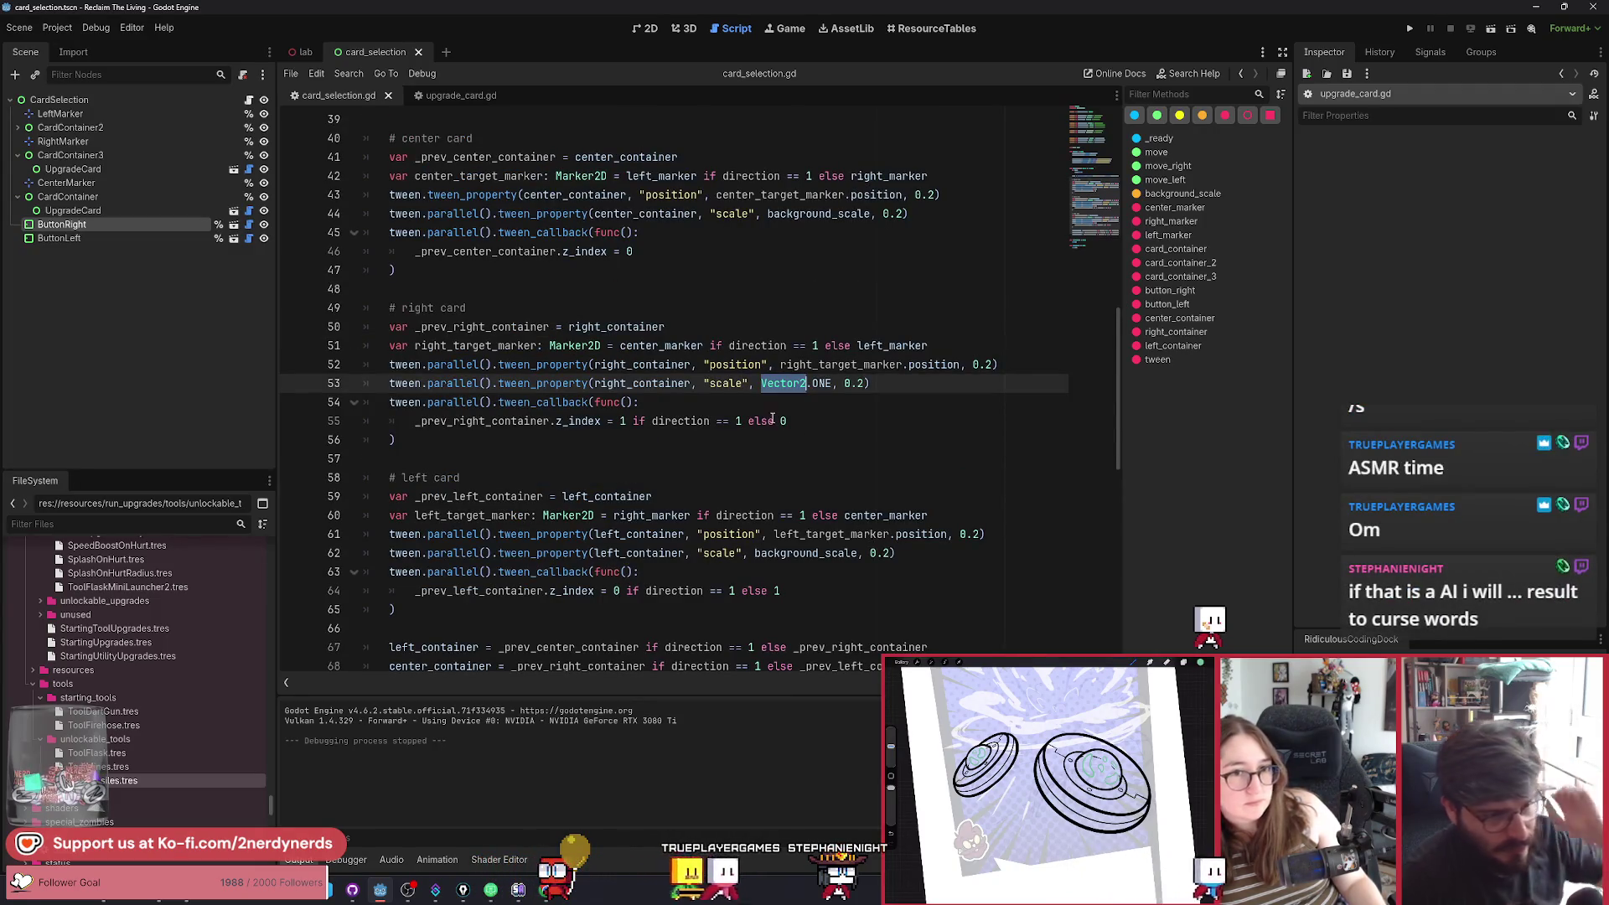
left_click_drag(850, 346, 710, 346)
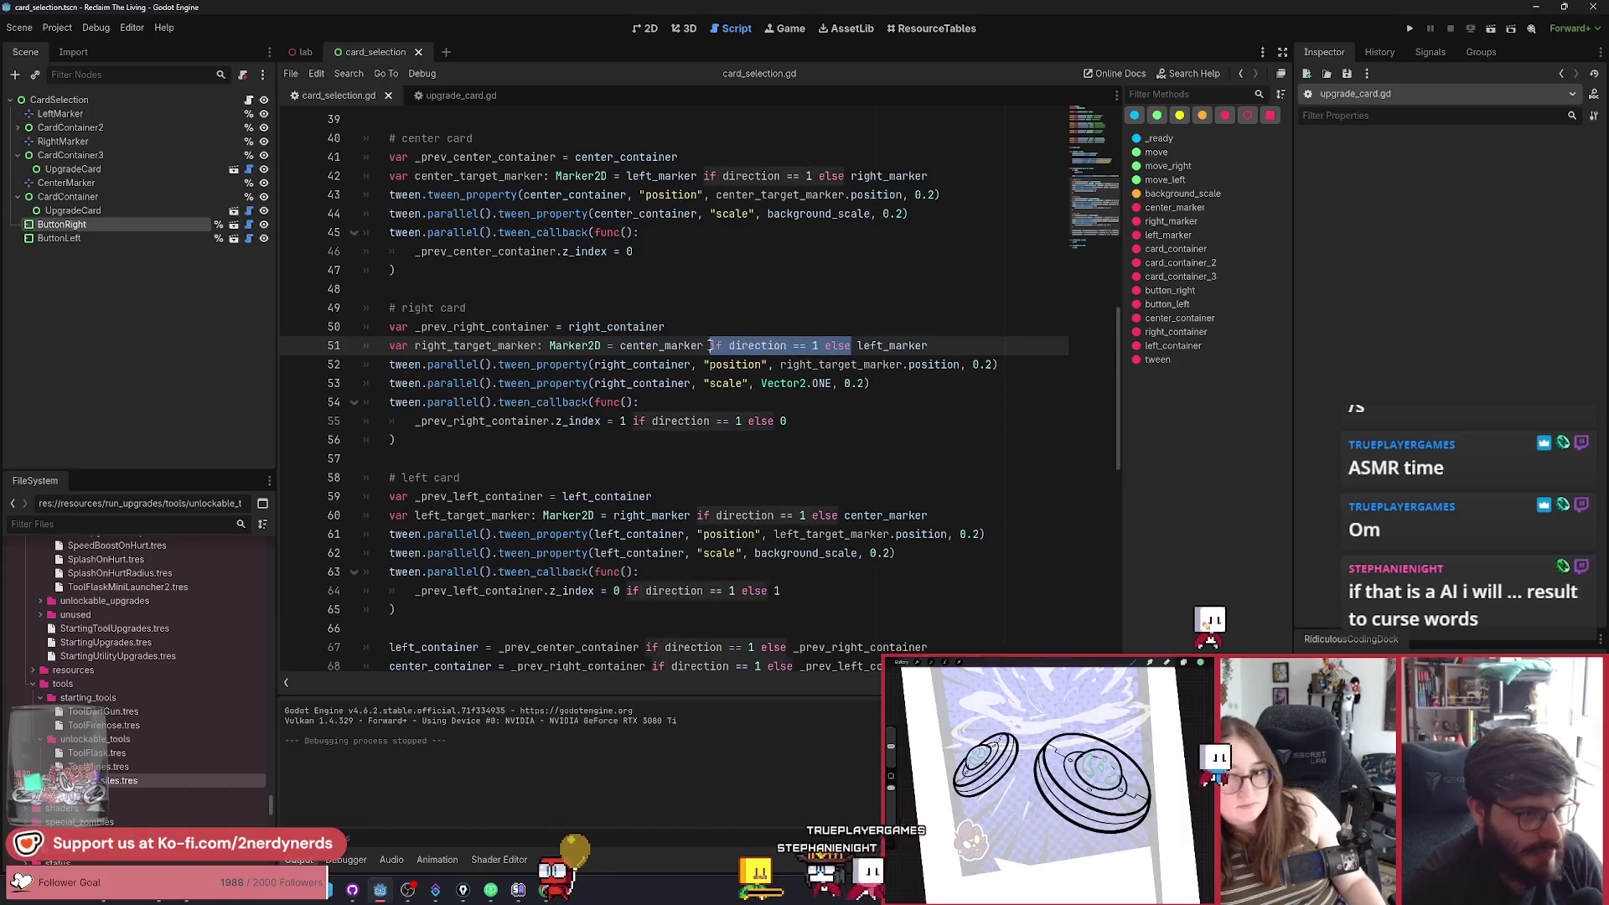
key("ctrl+c")
Make line 53's scale tween 'Vector2.ONE if direction == 1 else background_scale'.
left_click(831, 383)
key("ctrl+v")
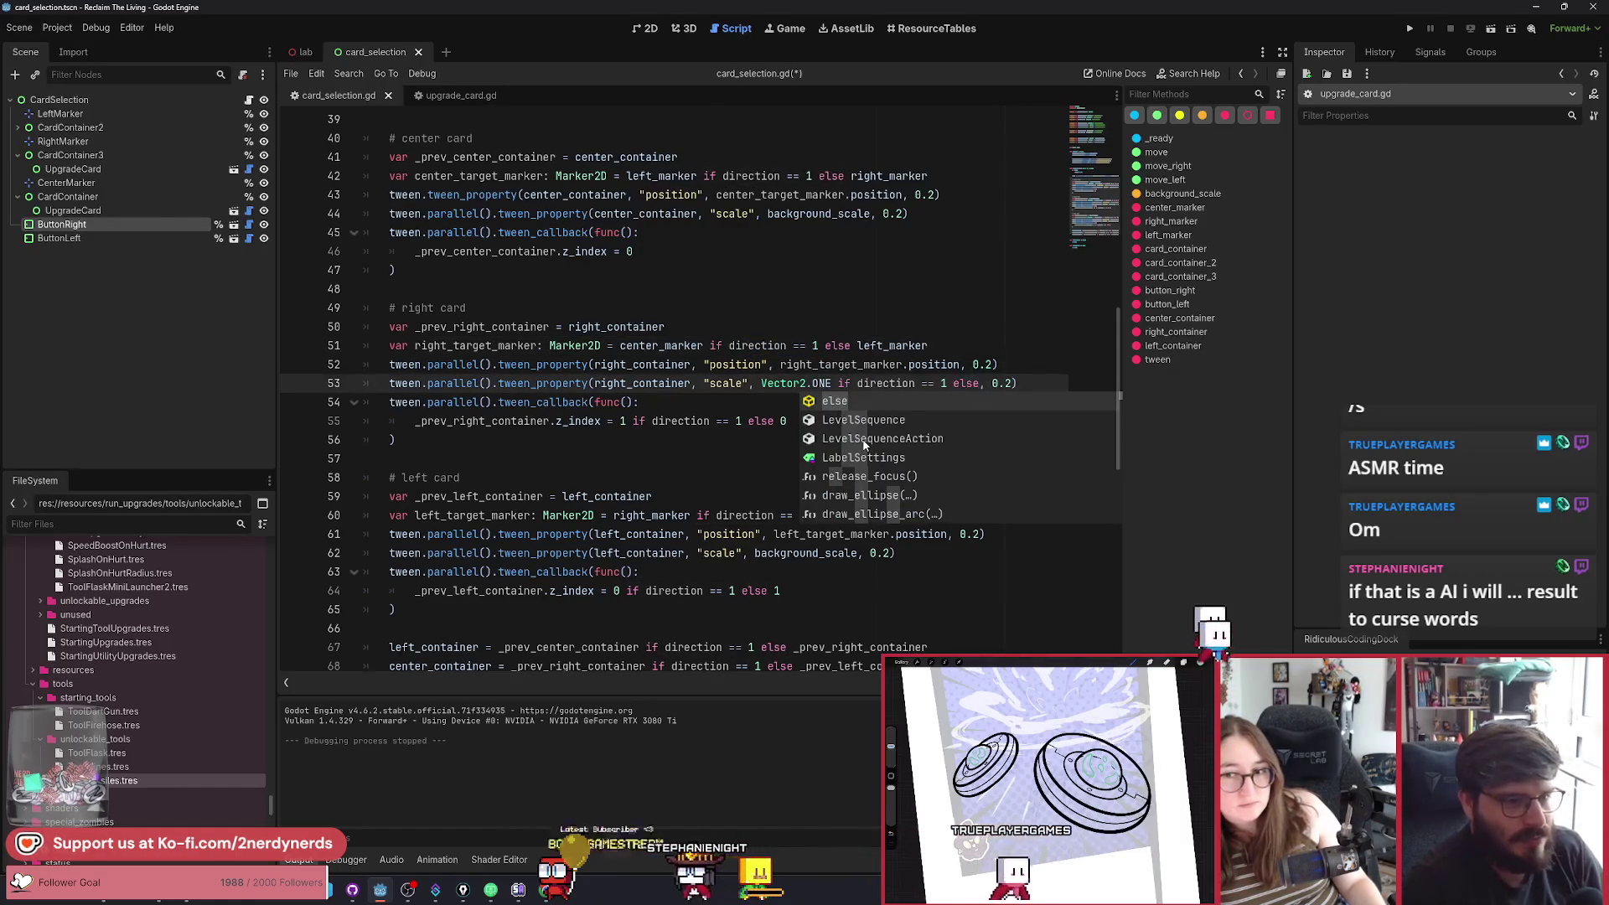
type("back")
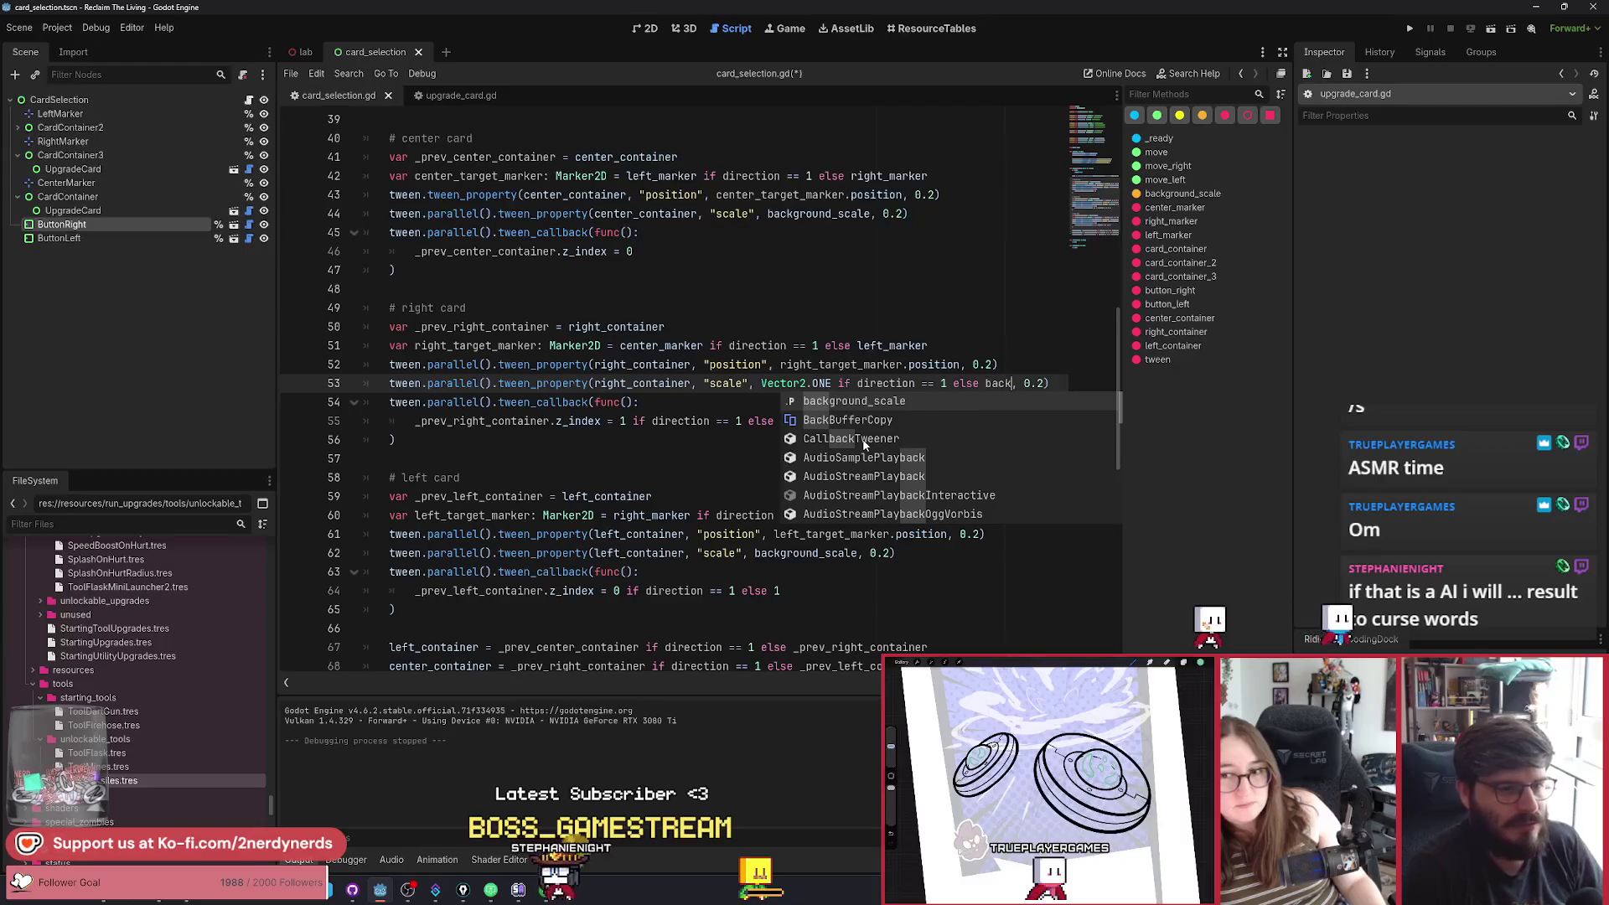
key("Return")
Make line 62's scale 'background_scale if direction == 1 else Vector2.ONE', save, and relaunch the game.
scroll(705, 571, "down", 3)
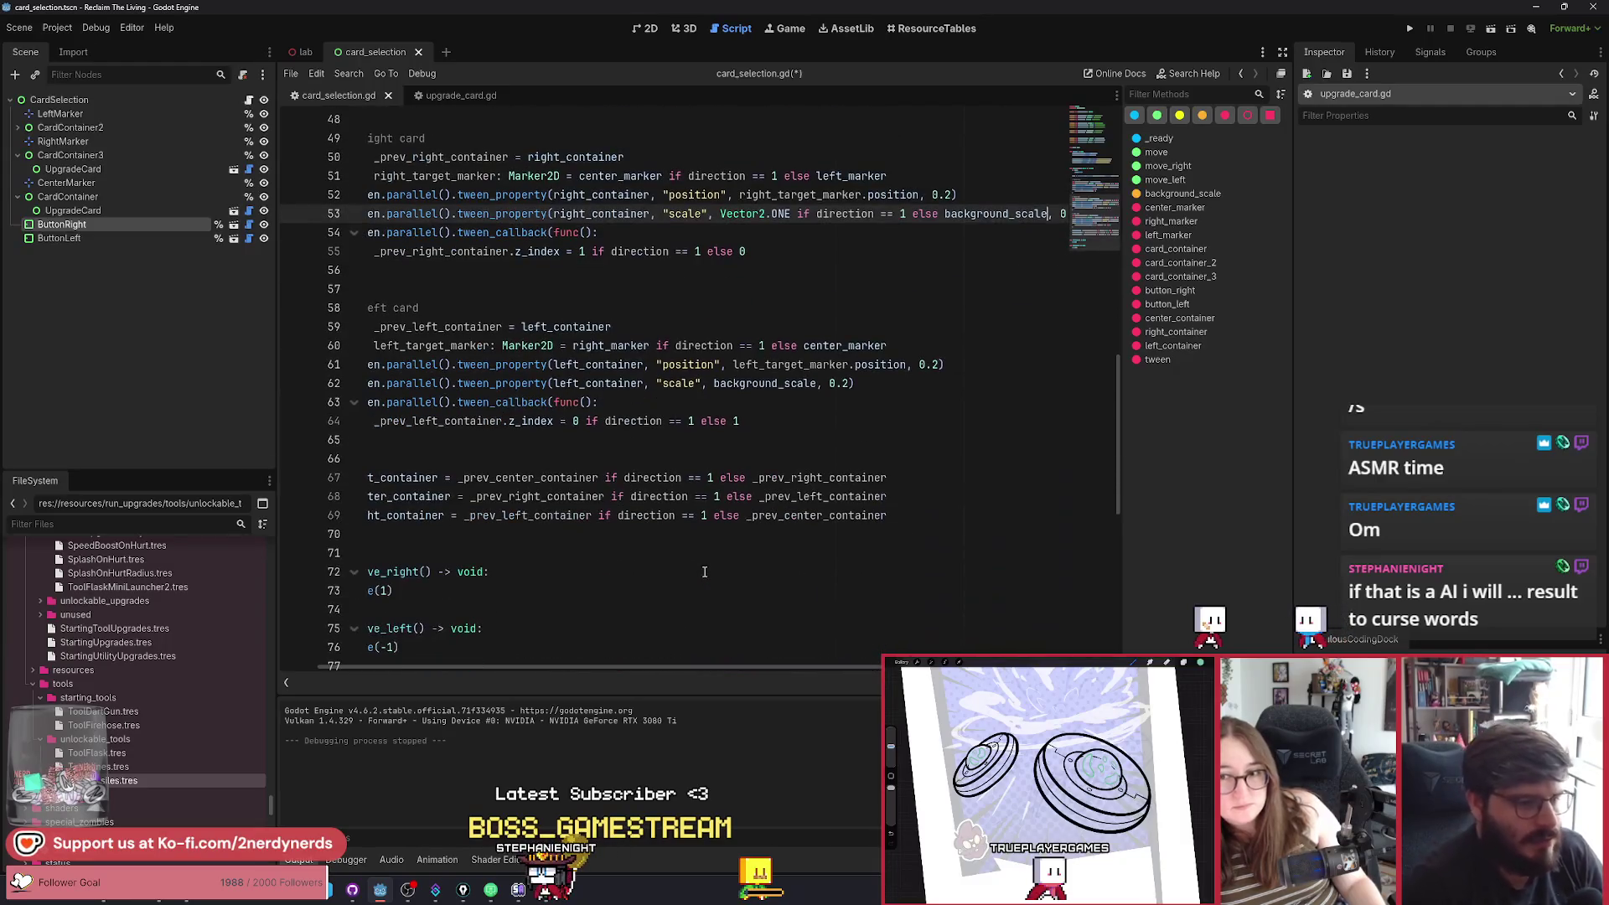
left_click(819, 384)
key("ctrl+v")
key("BackSpace")
key("BackSpace")
type("v")
key("Return")
type(".ON")
key("Return")
key("ctrl+s")
left_click(1490, 29)
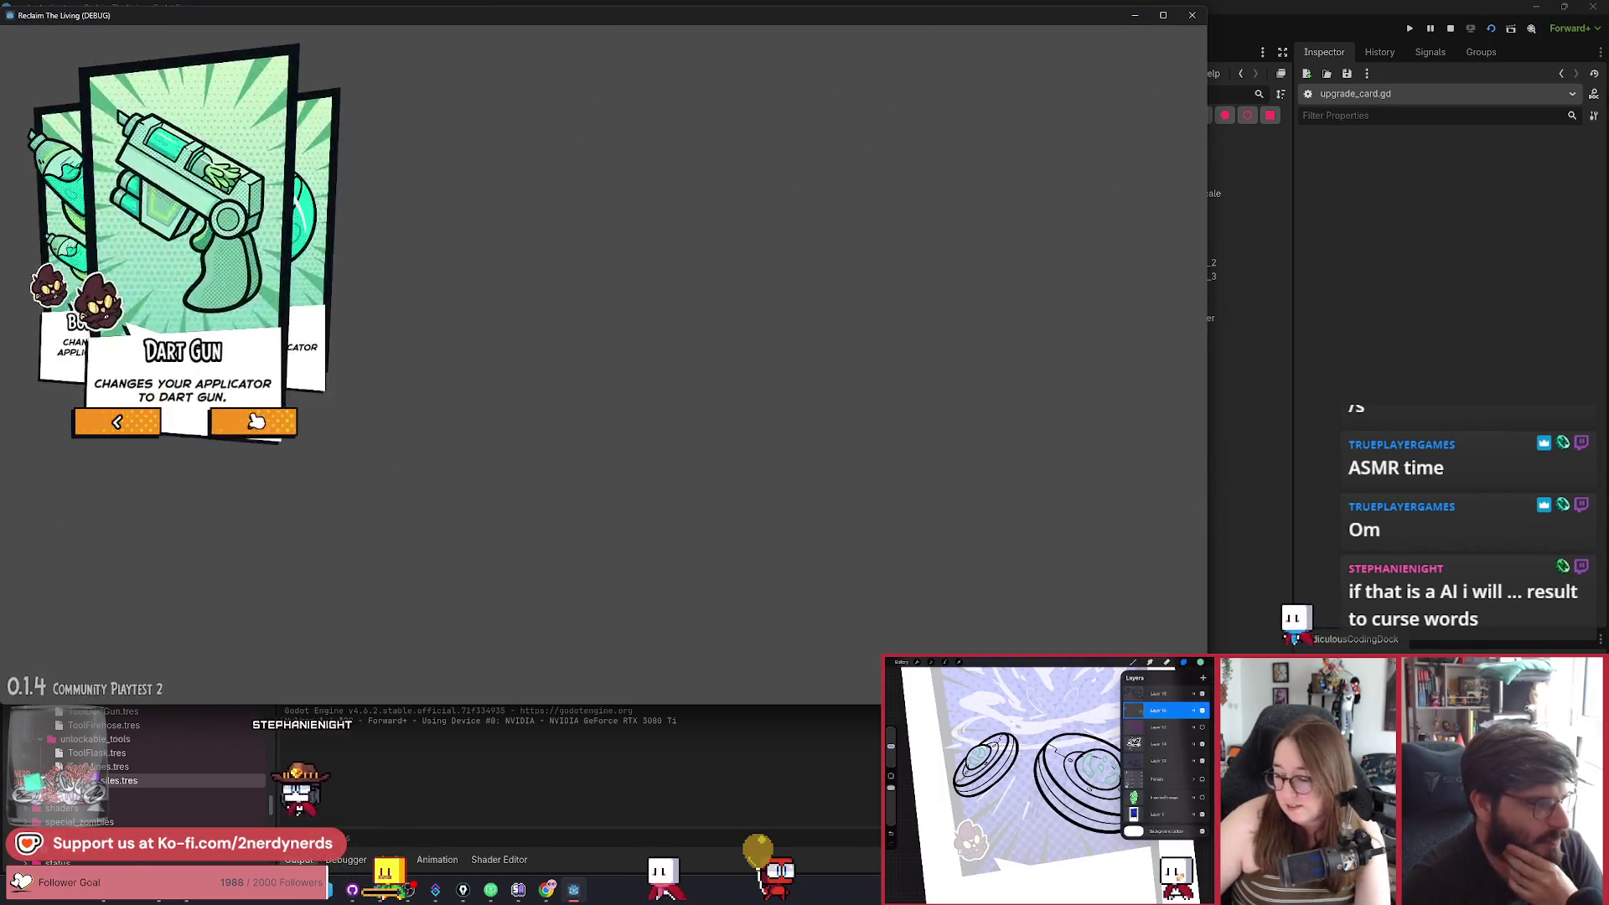
Cycle the upgrade cards back and forth, then repeatedly forward to test wrap-around.
left_click(252, 422)
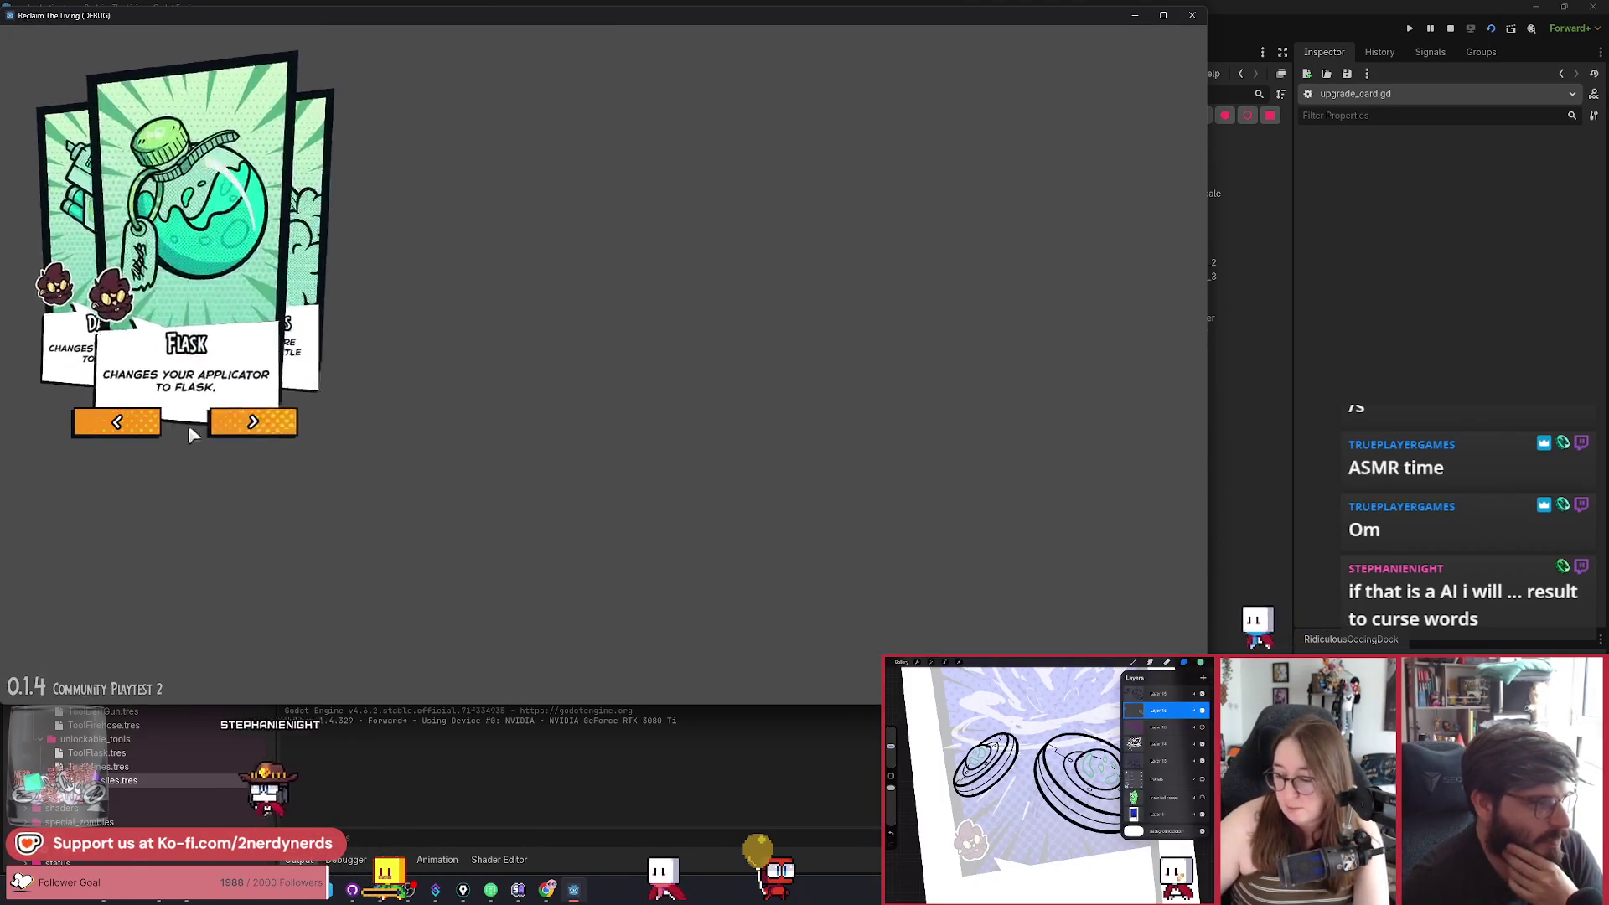
left_click(125, 425)
left_click(126, 424)
left_click(126, 424)
left_click(243, 423)
left_click(248, 423)
left_click(250, 424)
left_click(249, 425)
left_click(117, 423)
left_click(251, 423)
left_click(253, 425)
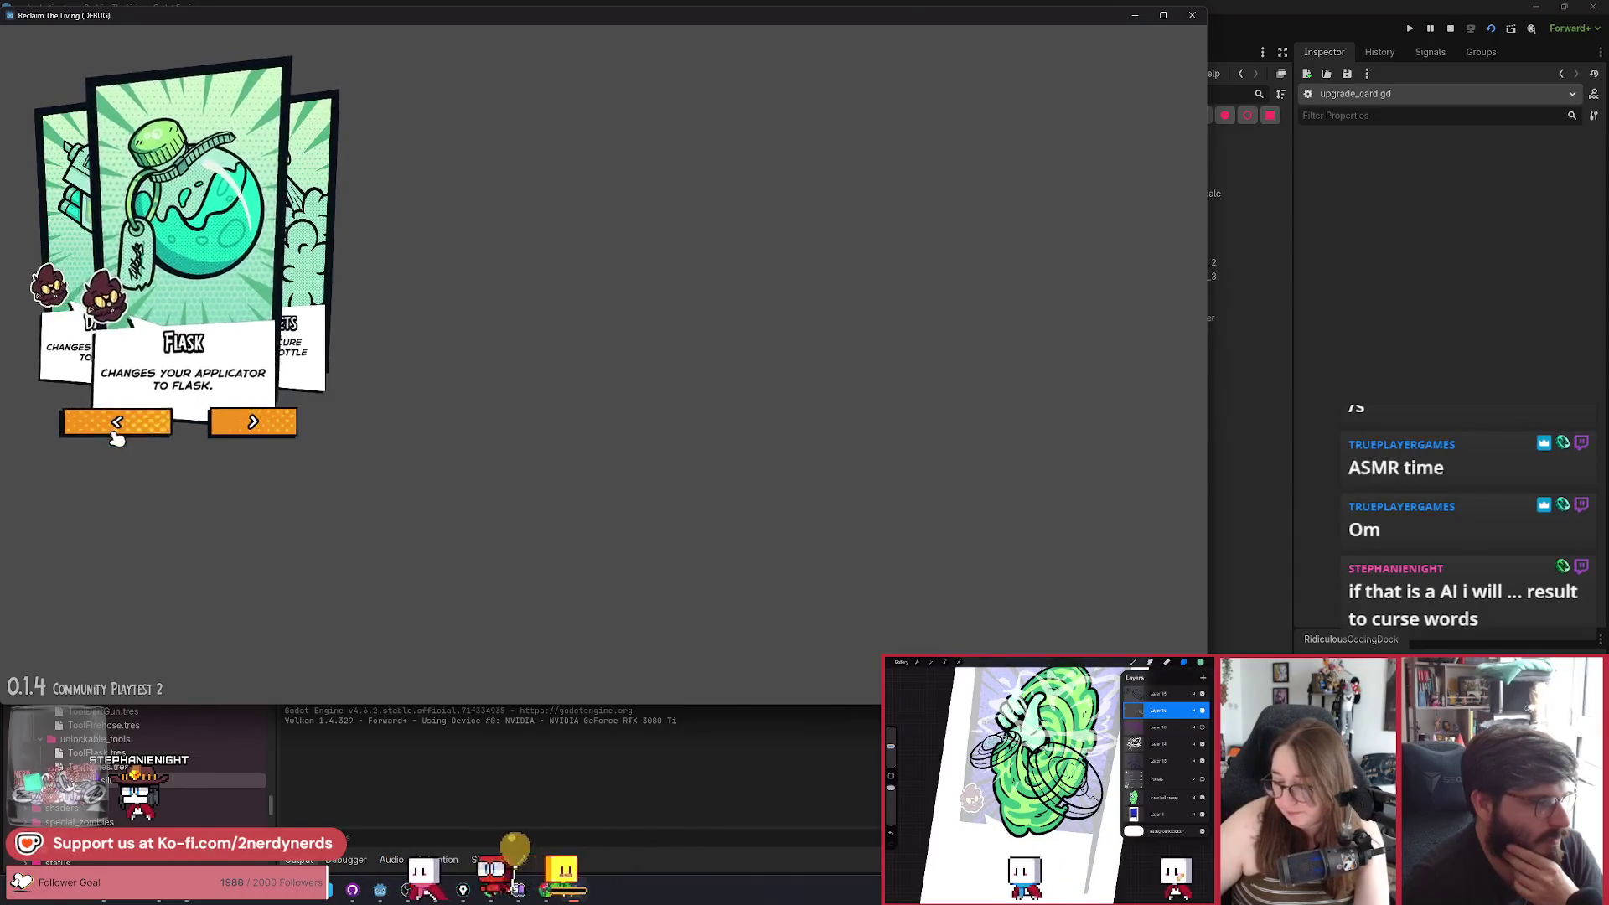
left_click(242, 423)
left_click(118, 422)
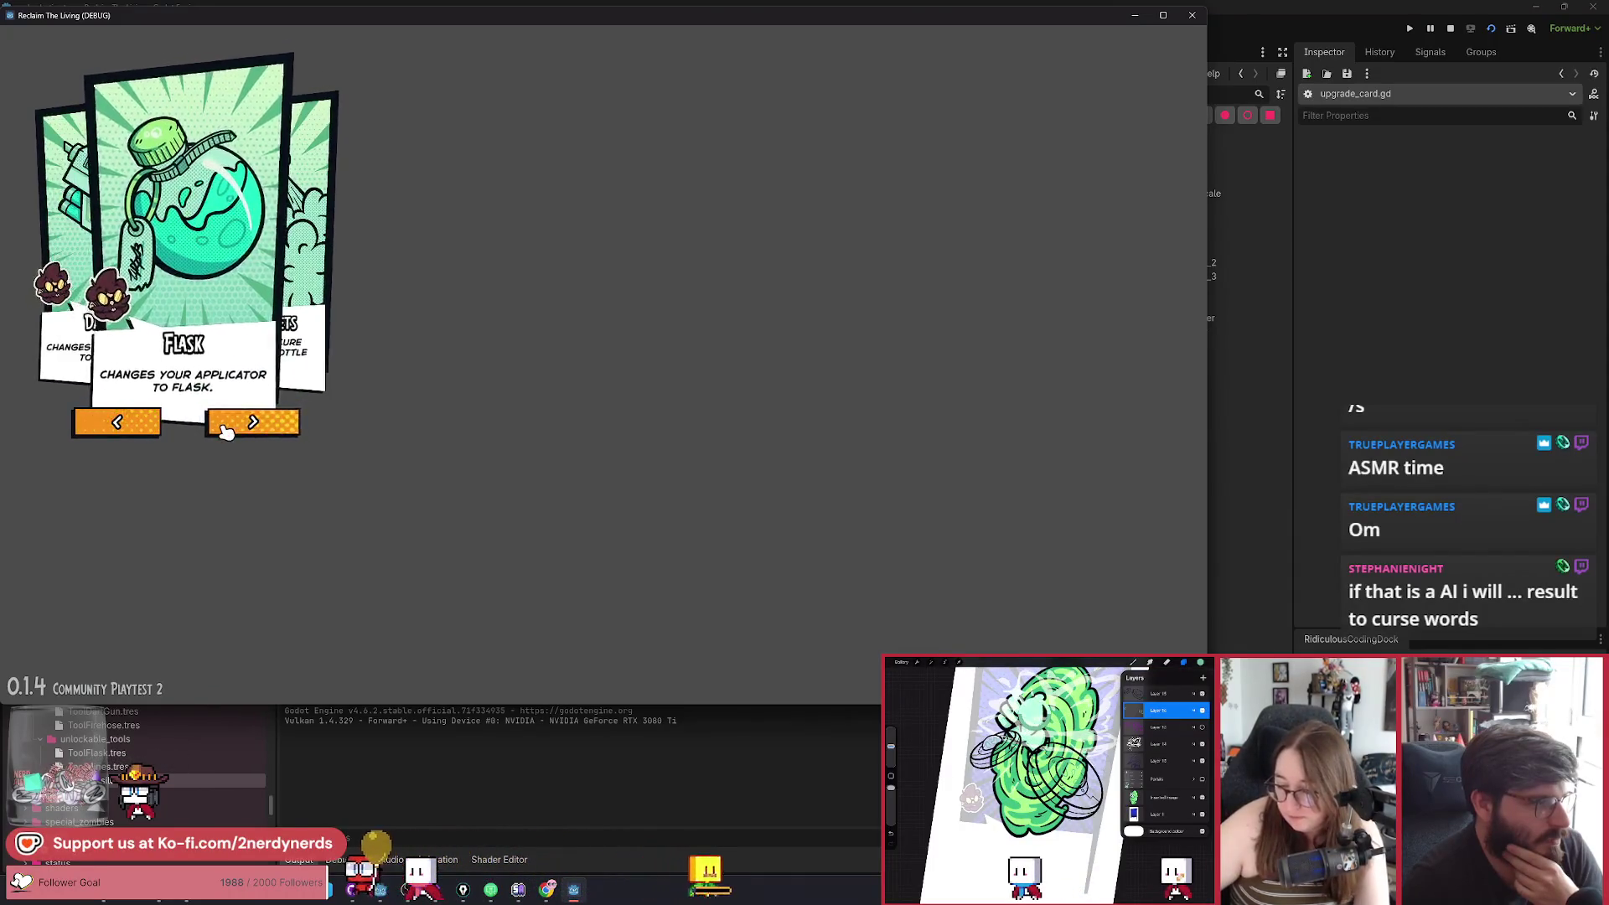
left_click(230, 424)
left_click(242, 422)
left_click(134, 423)
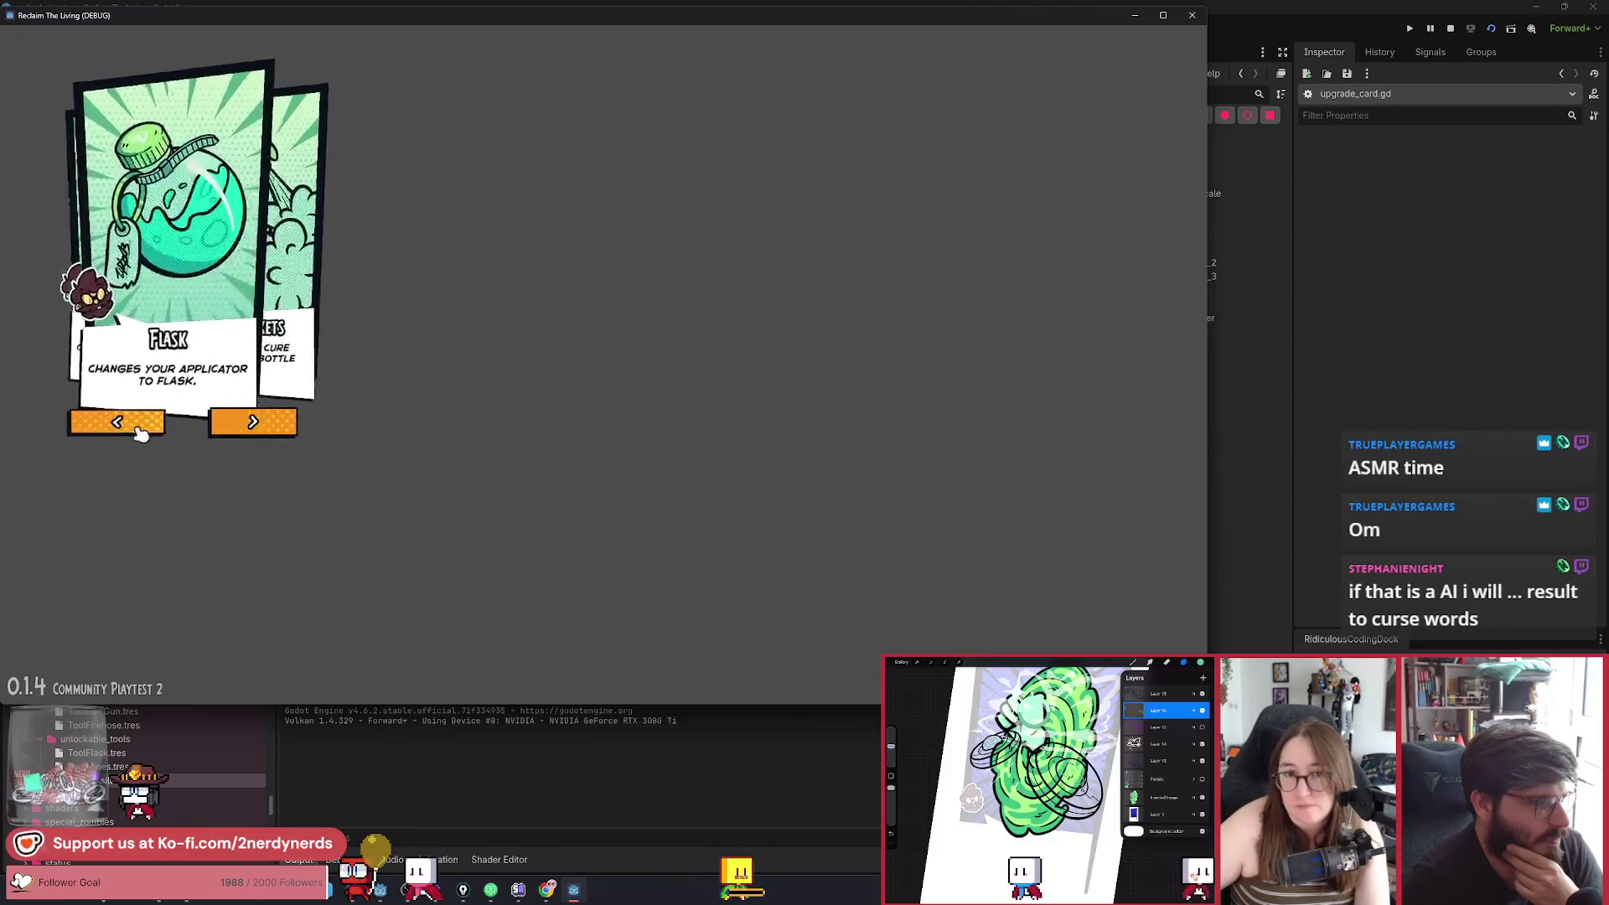
left_click(239, 424)
left_click(237, 424)
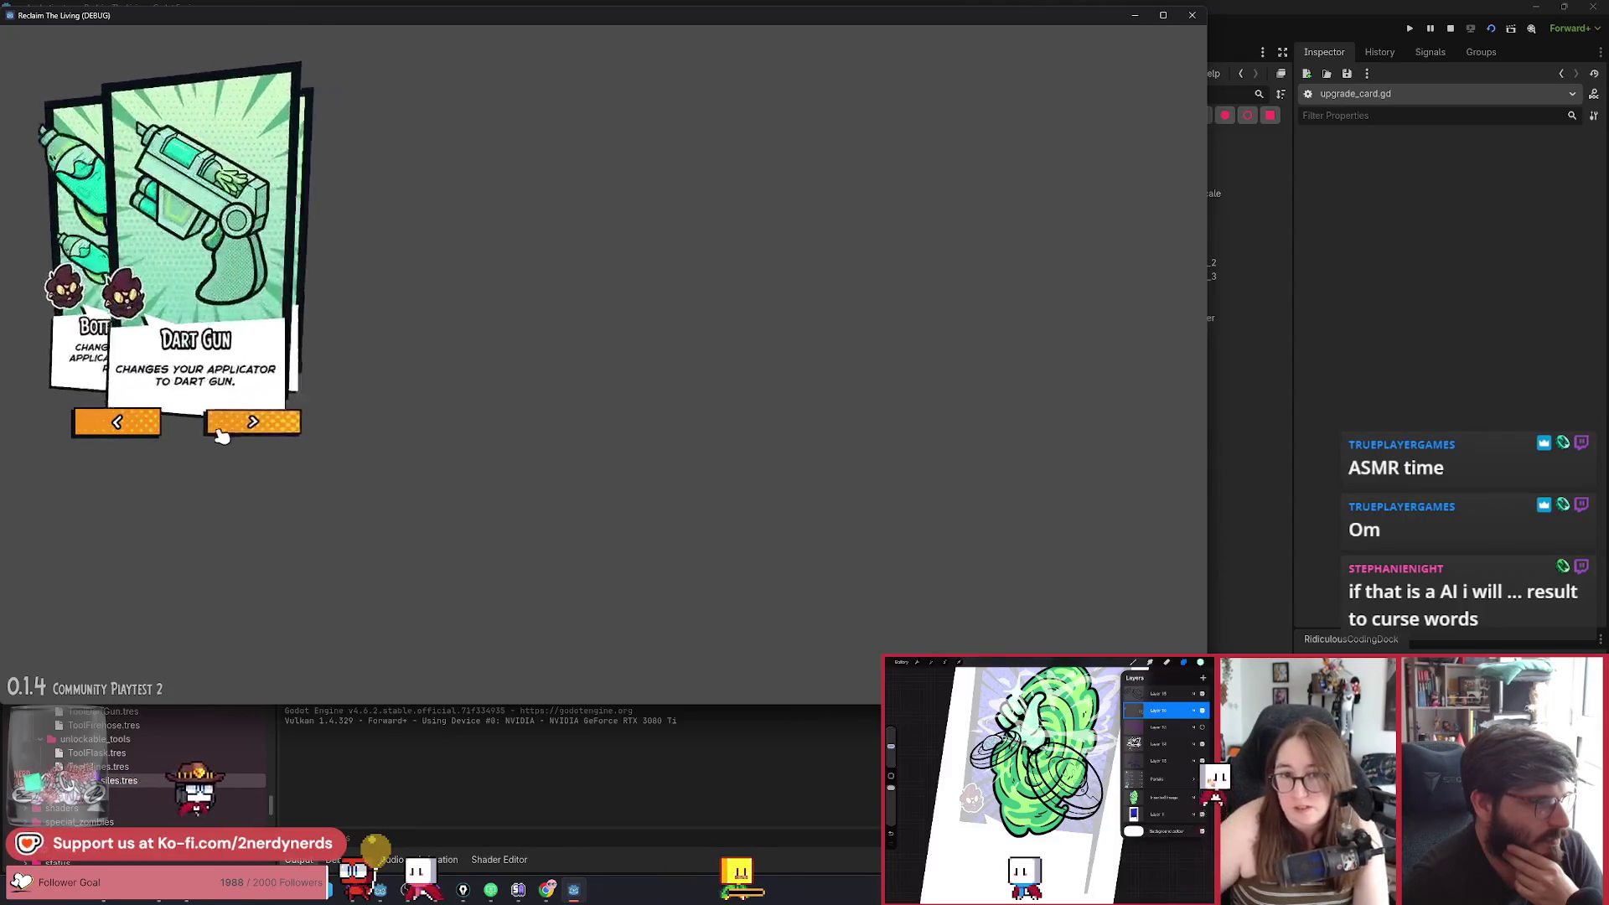
left_click(118, 423)
left_click(245, 423)
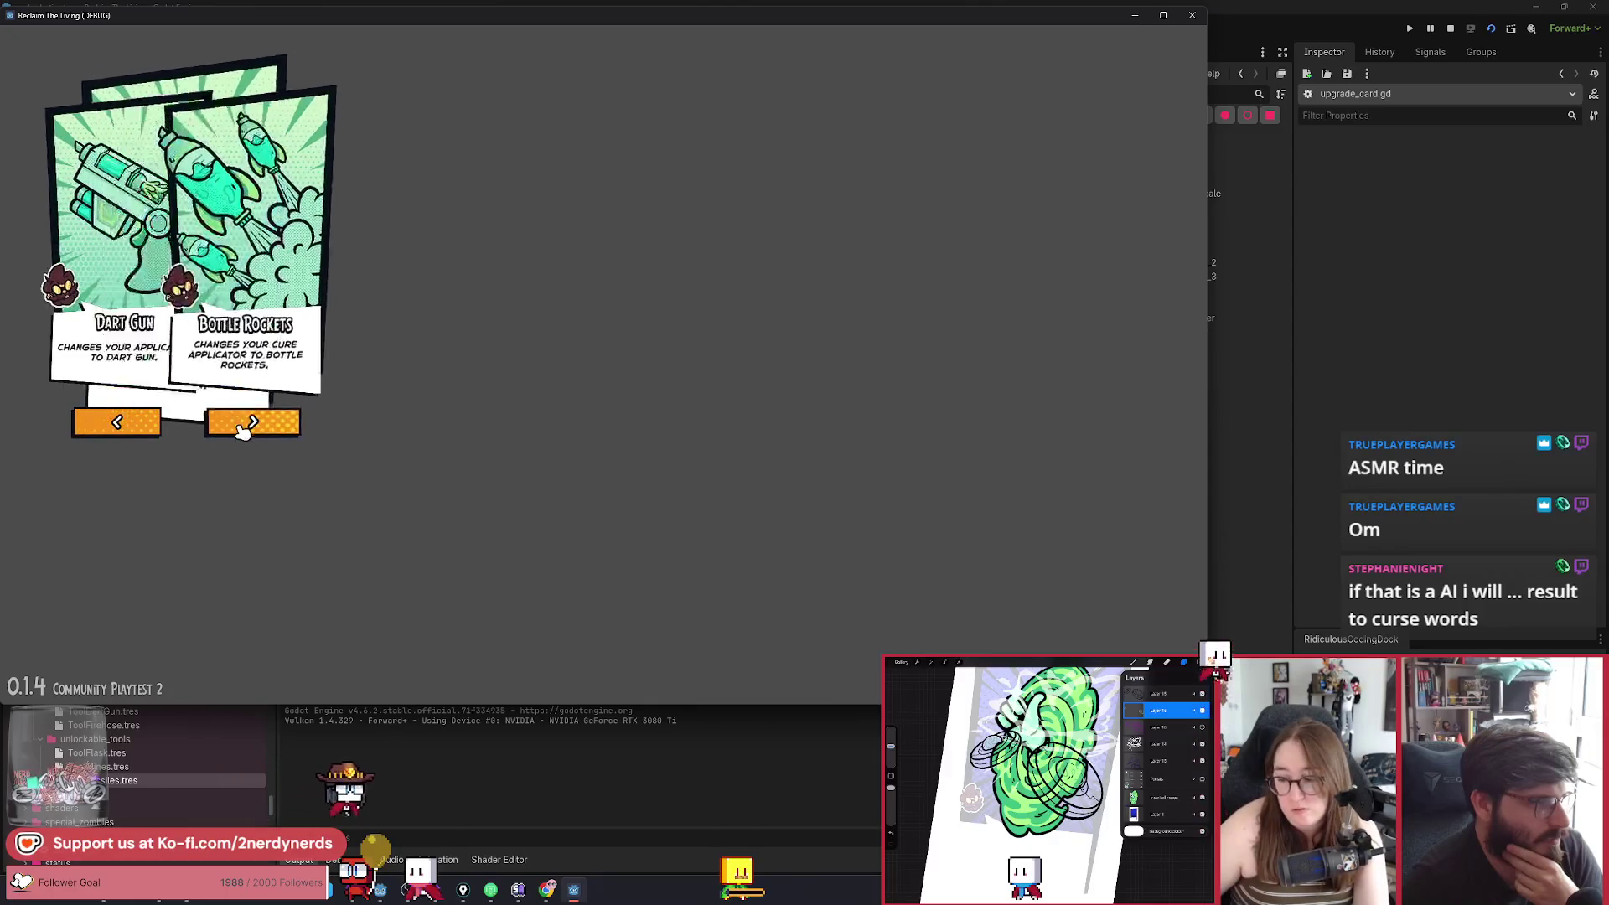
left_click(127, 424)
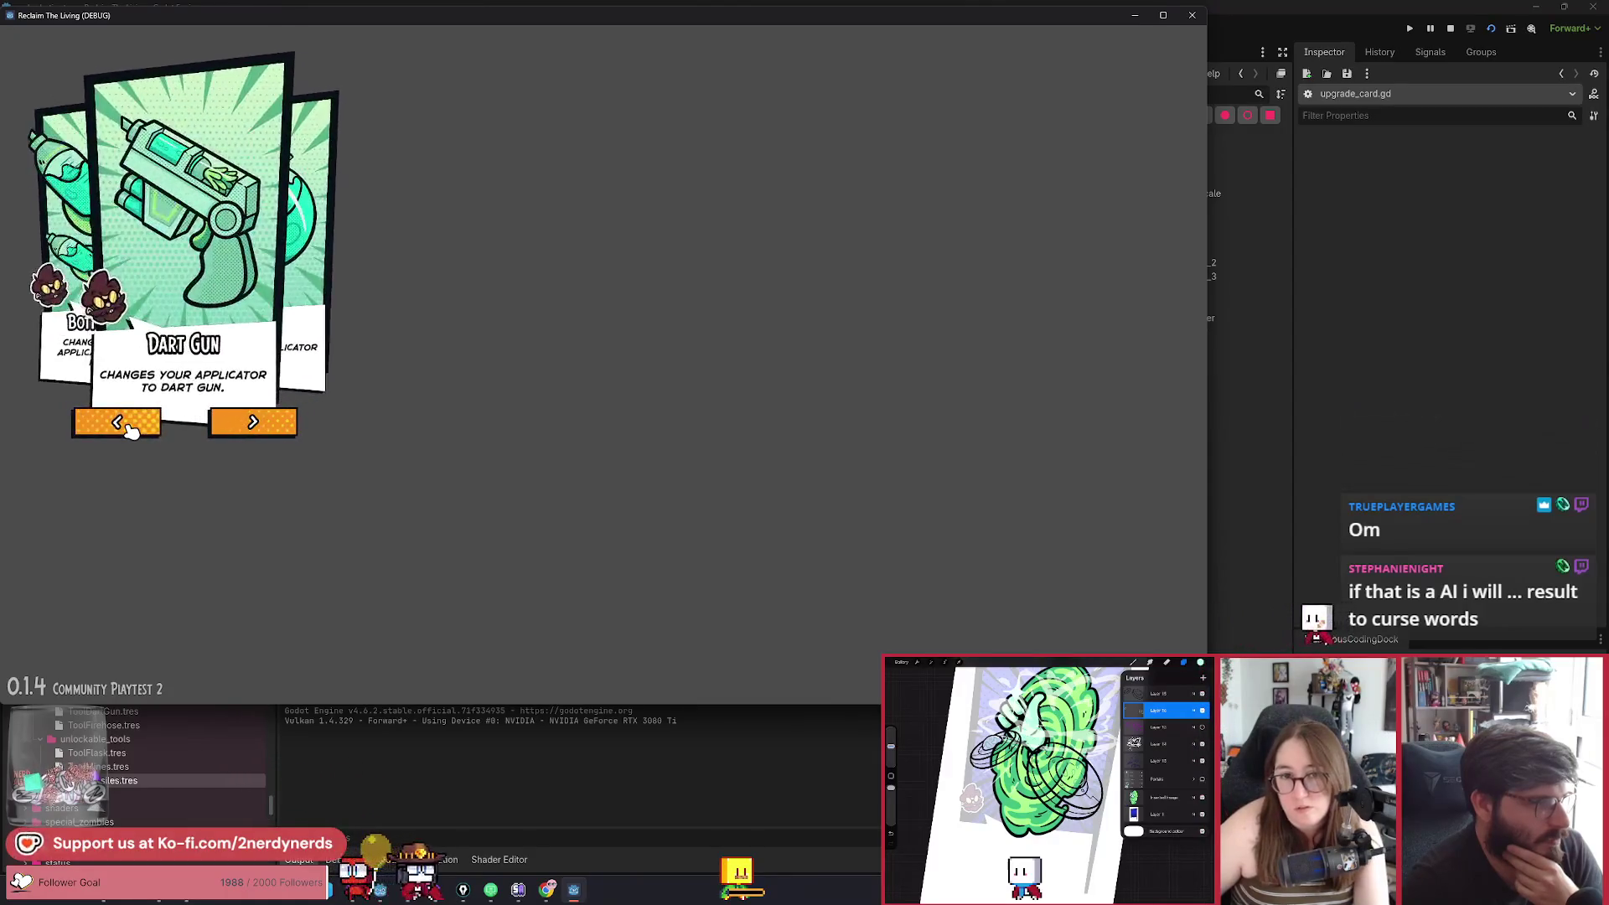
left_click(256, 425)
left_click(260, 428)
left_click(263, 427)
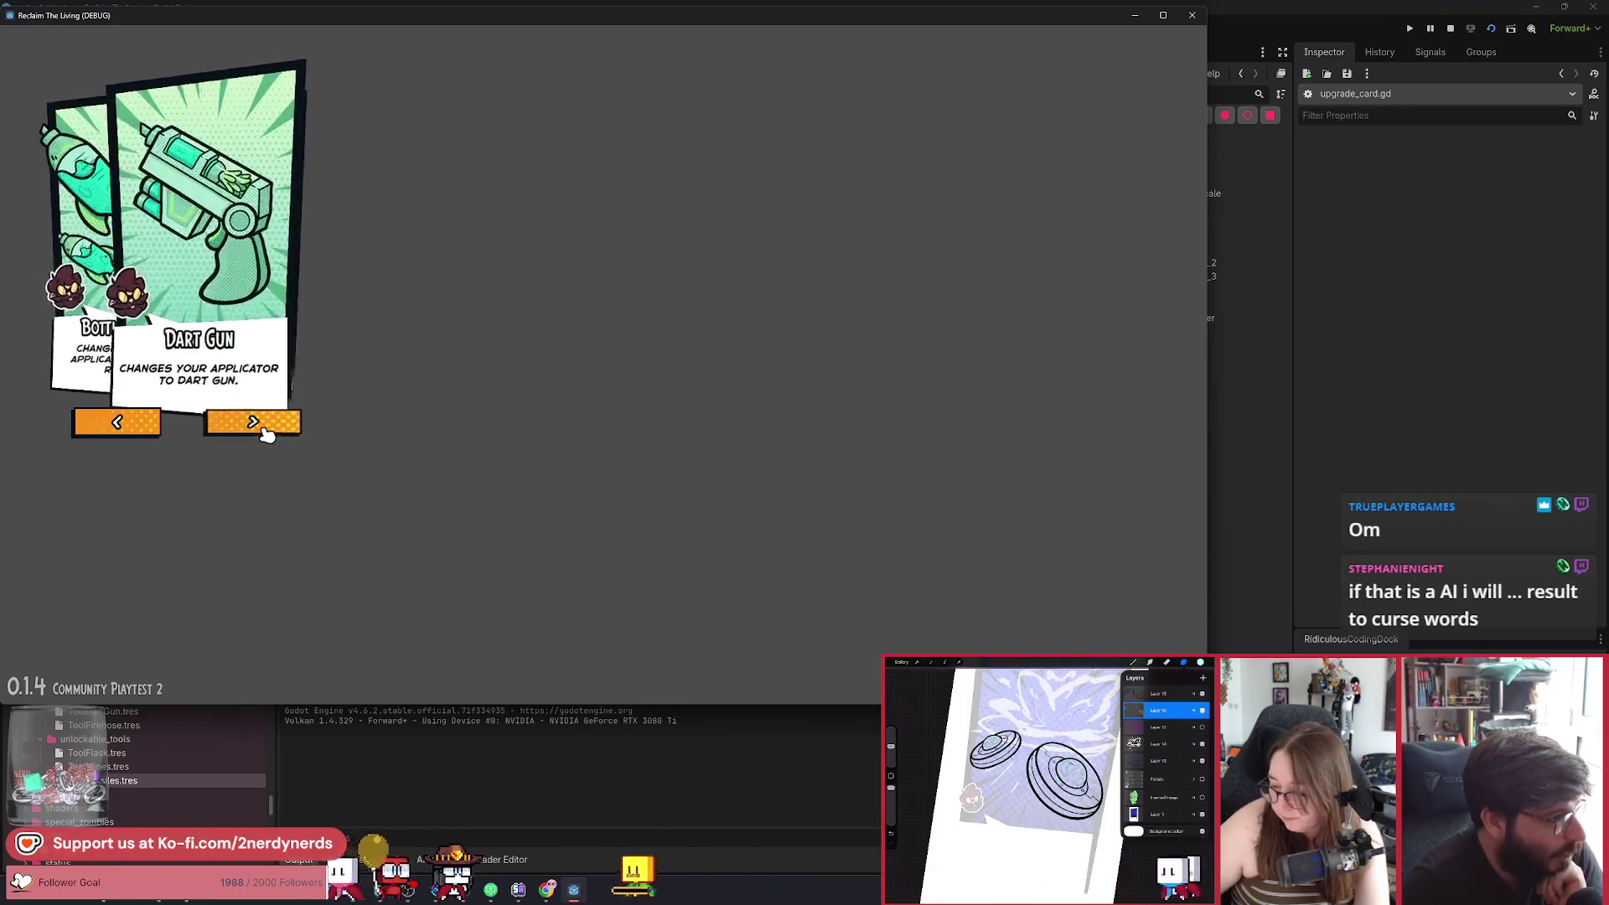
left_click(263, 427)
left_click(263, 427)
left_click(263, 427)
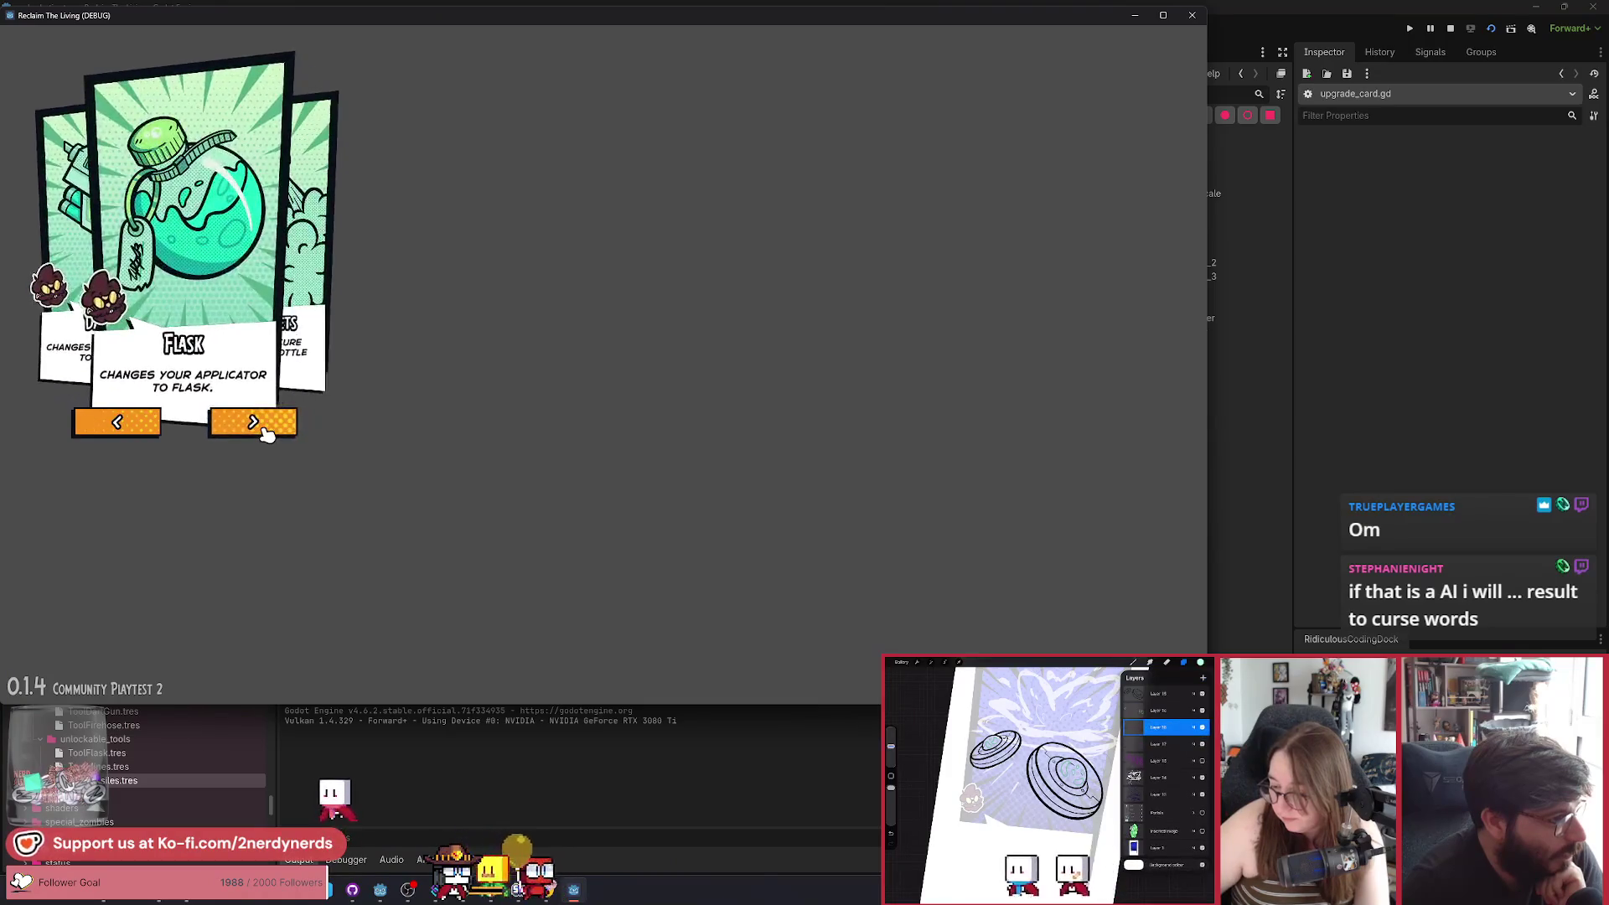
left_click(263, 427)
left_click(263, 427)
left_click(263, 427)
left_click(260, 427)
left_click(259, 427)
Step the carousel backwards past the first card to test negative-index wrapping, then forward again.
left_click(143, 424)
left_click(143, 424)
left_click(140, 424)
left_click(137, 423)
left_click(135, 423)
left_click(126, 421)
left_click(113, 421)
left_click(237, 422)
left_click(233, 421)
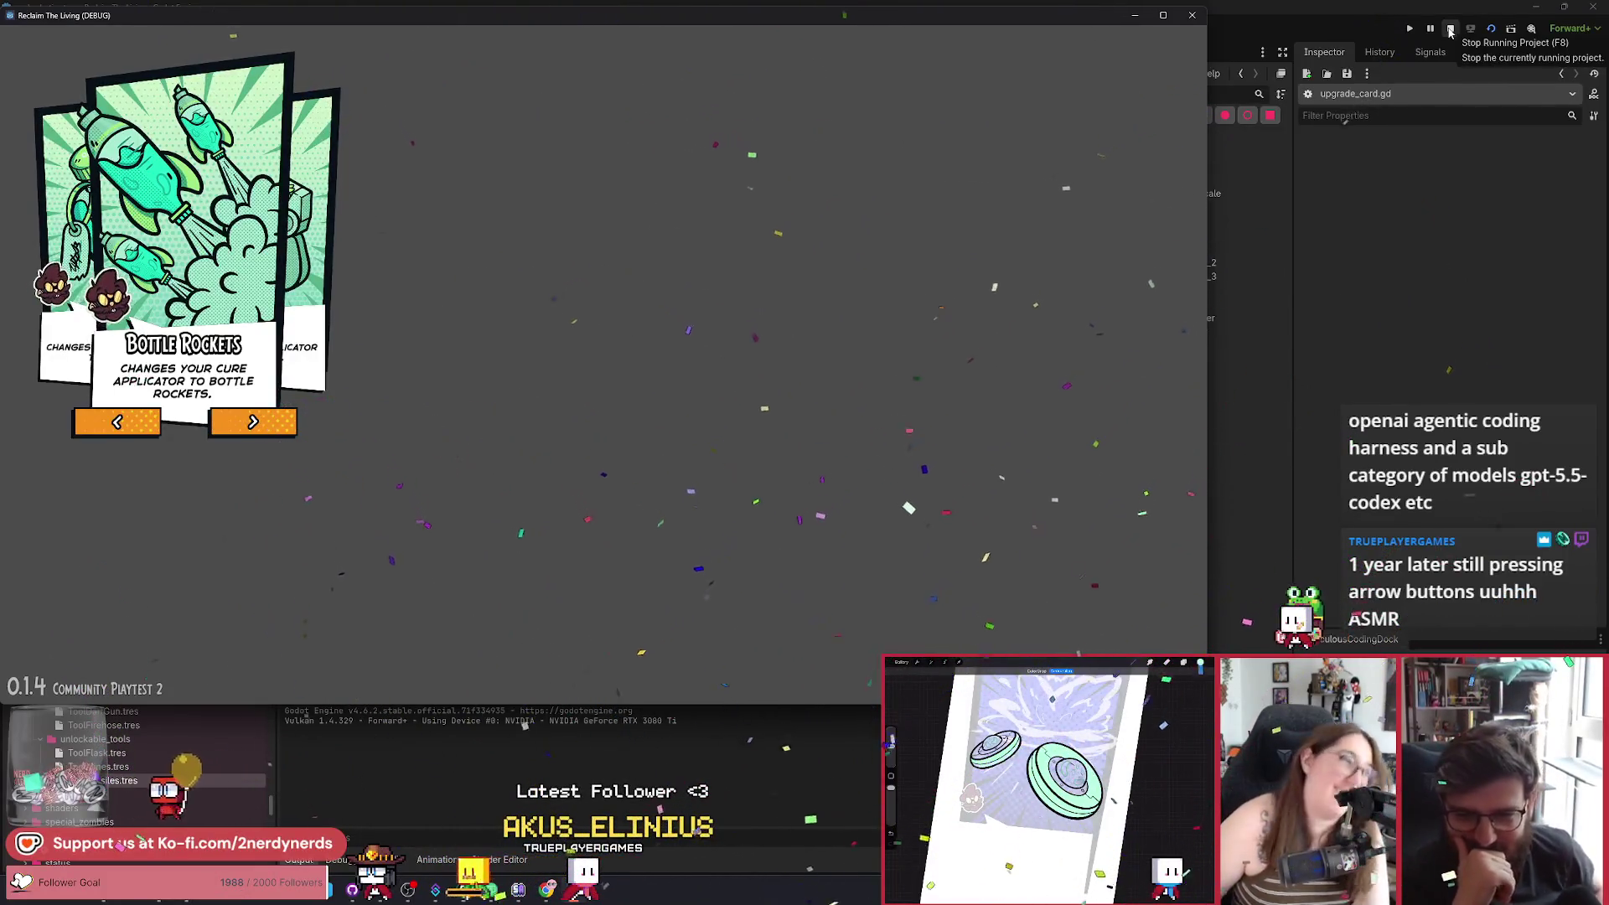
Cycle the carousel through Dart Gun, Bottle Rockets and Flask in both directions.
left_click(273, 431)
left_click(273, 431)
left_click(273, 430)
left_click(273, 431)
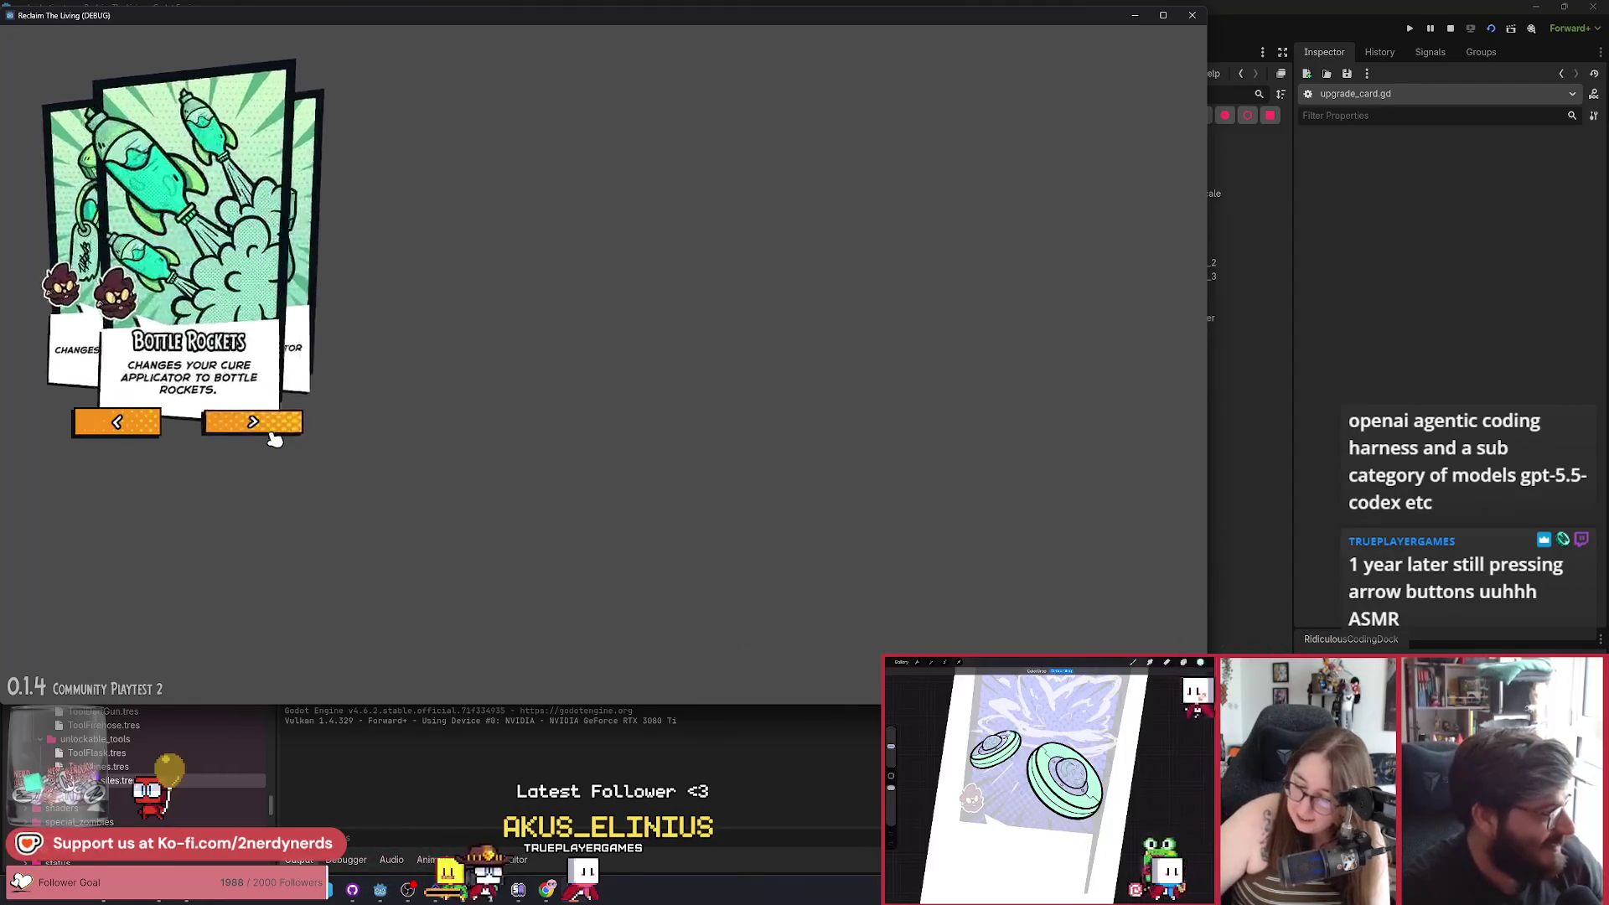
left_click(273, 431)
left_click(144, 438)
left_click(144, 438)
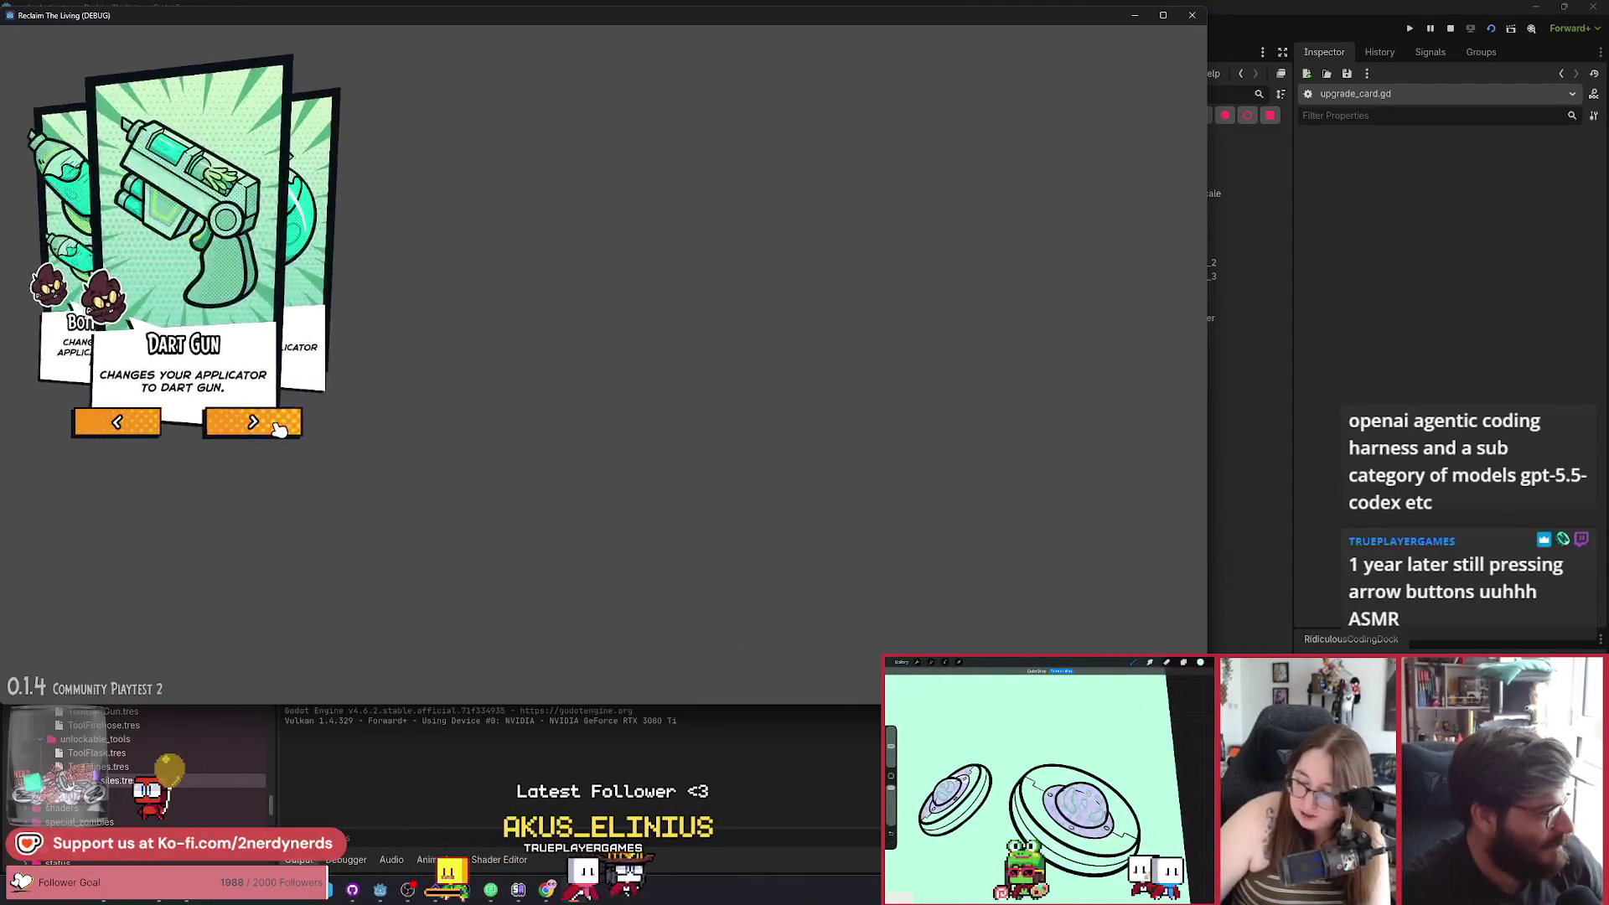
left_click(279, 429)
left_click(279, 429)
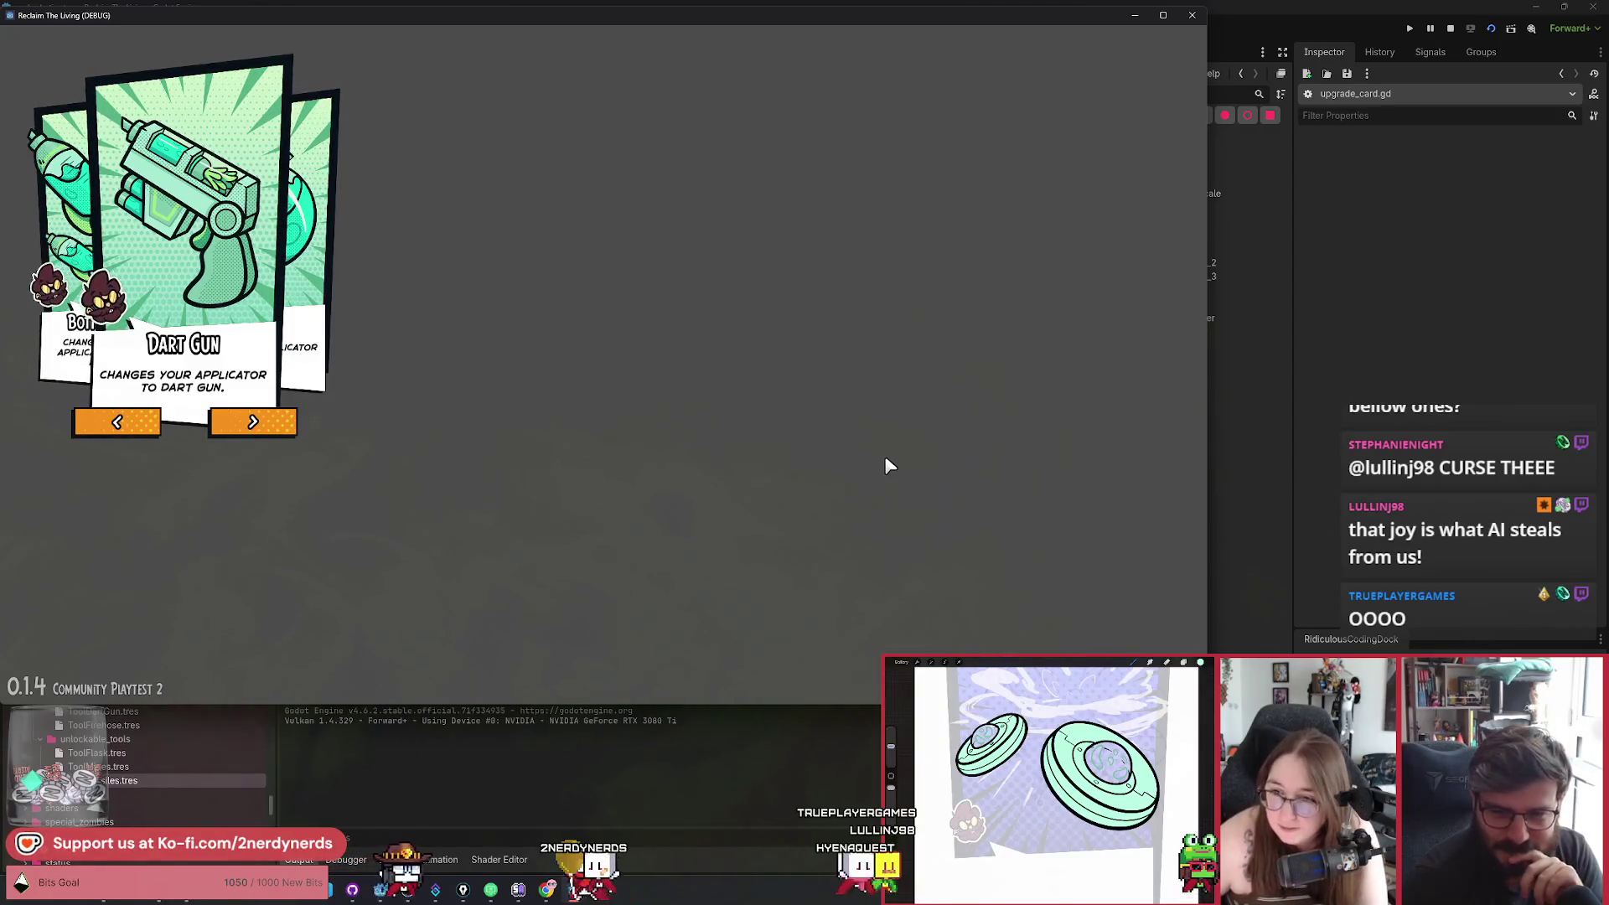
Keep cycling forward to confirm wrapping back to Dart Gun, then stop the running game.
left_click(256, 423)
left_click(260, 425)
left_click(266, 427)
left_click(268, 429)
left_click(255, 422)
left_click(239, 424)
left_click(255, 422)
left_click(263, 424)
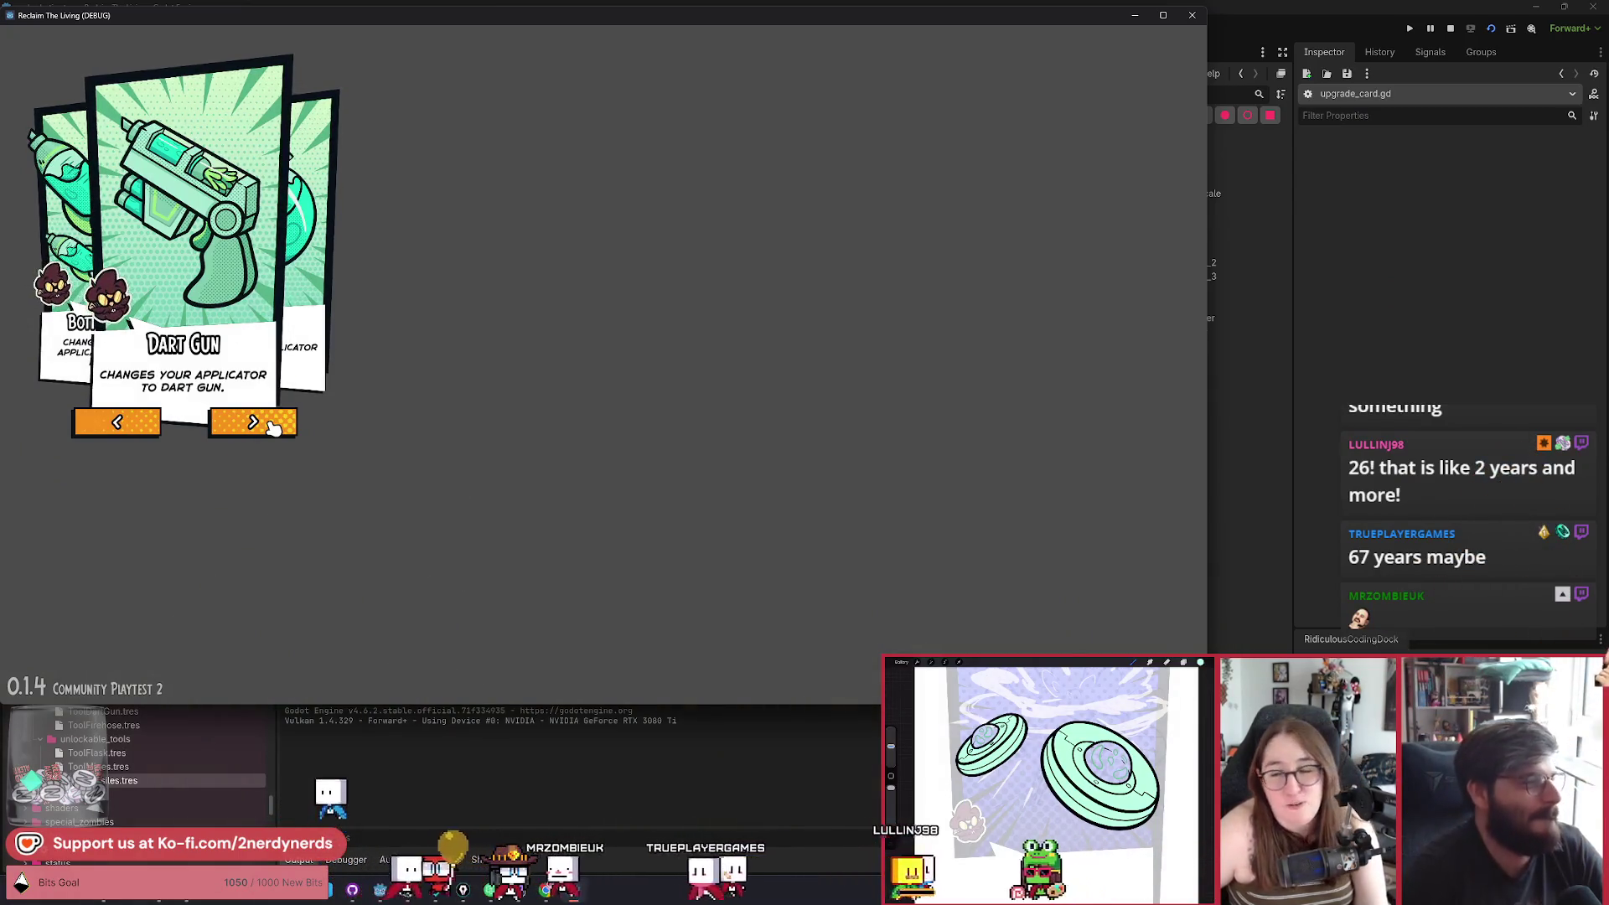
left_click(278, 431)
left_click(278, 431)
left_click(278, 432)
left_click(278, 431)
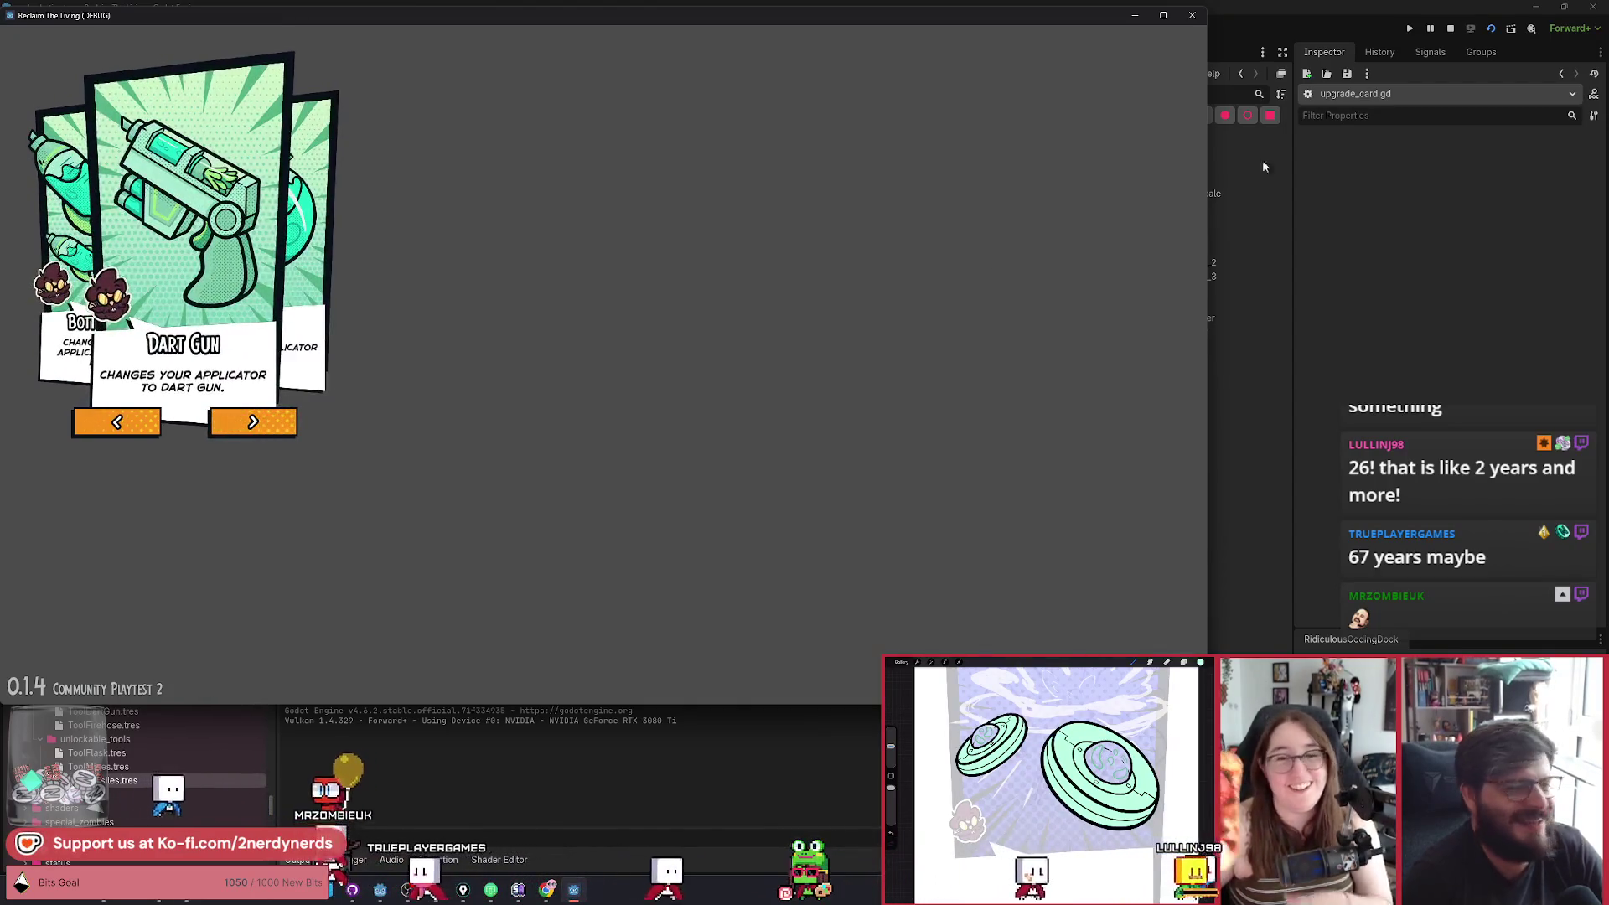
left_click(1451, 30)
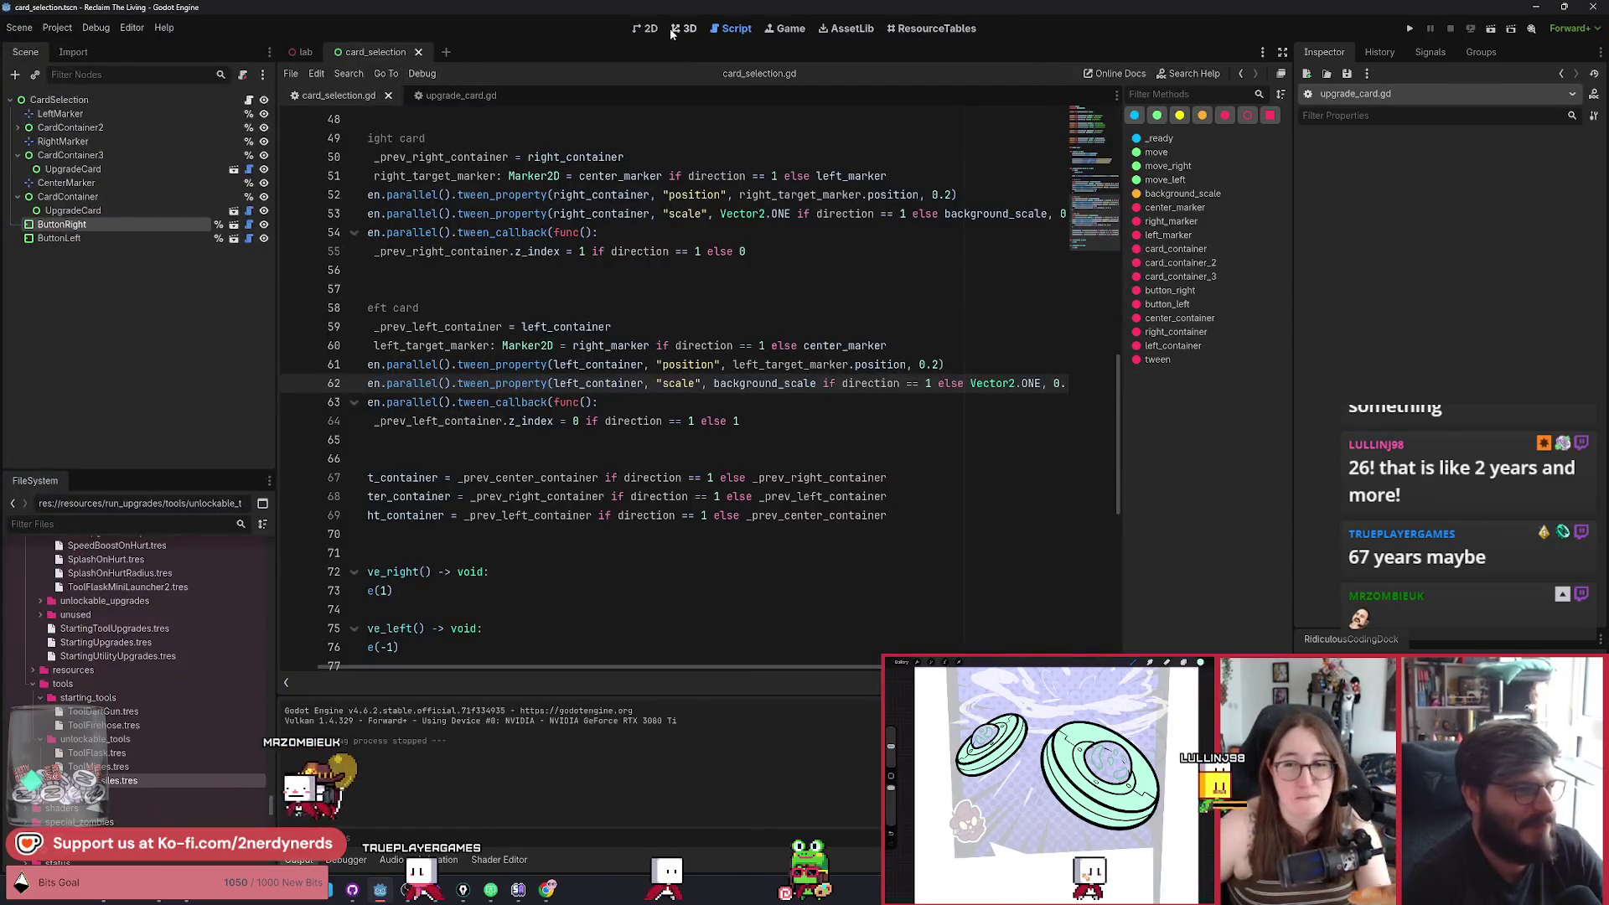
In the 2D card scene, select CardContainer3 and open its Visibility Modulate colour picker.
left_click(650, 29)
scroll(837, 369, "up", 3)
scroll(905, 378, "down", 1)
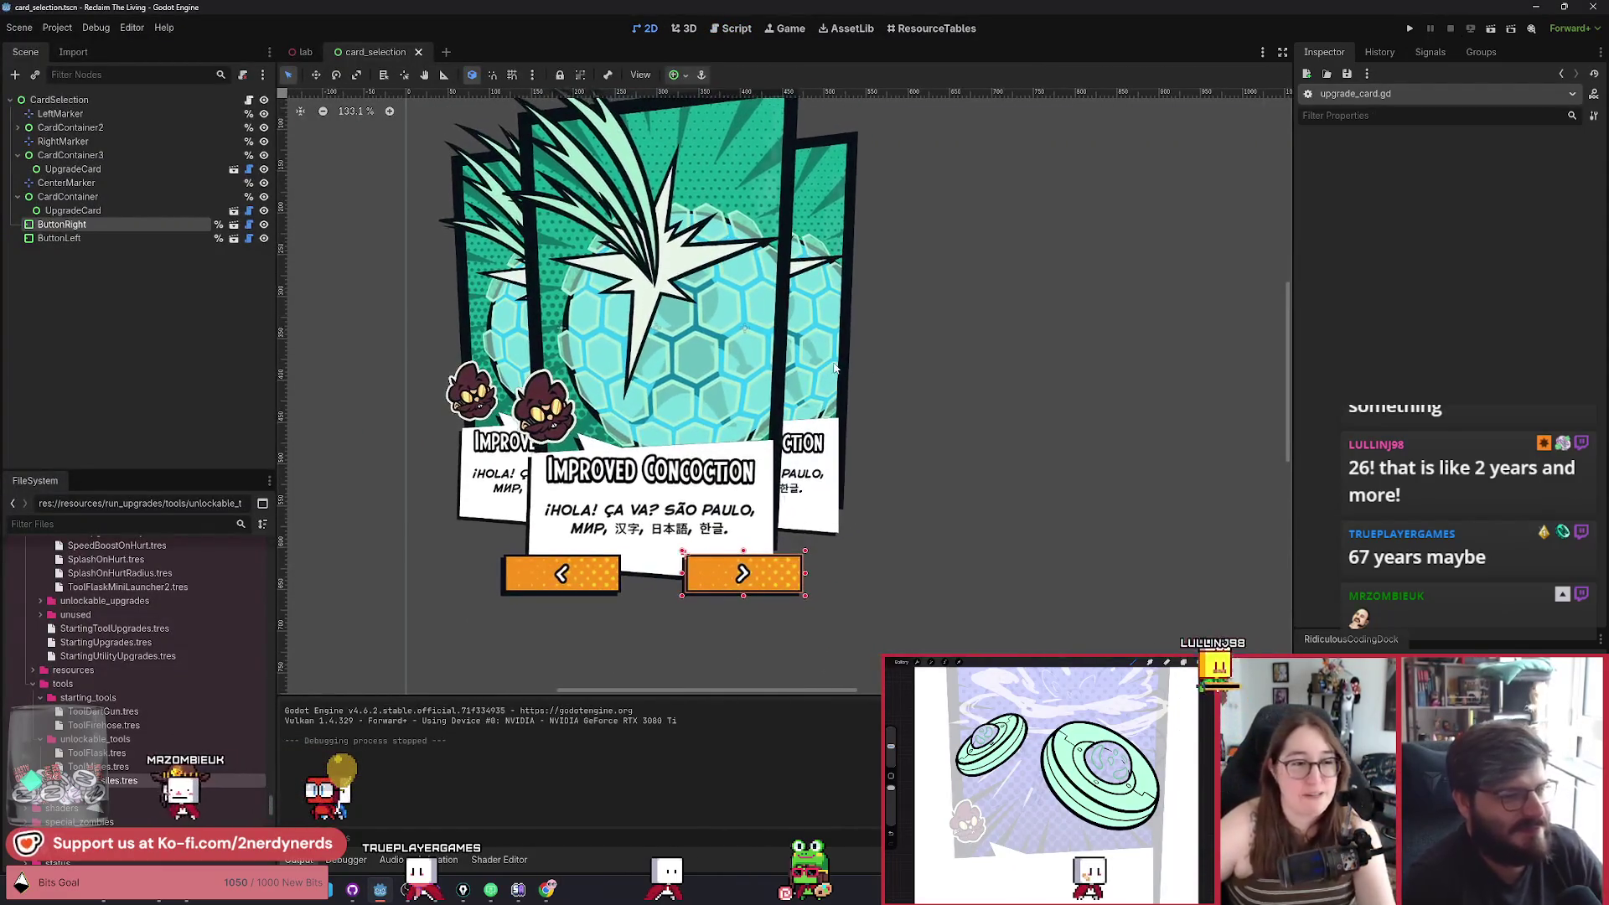
left_click(82, 198)
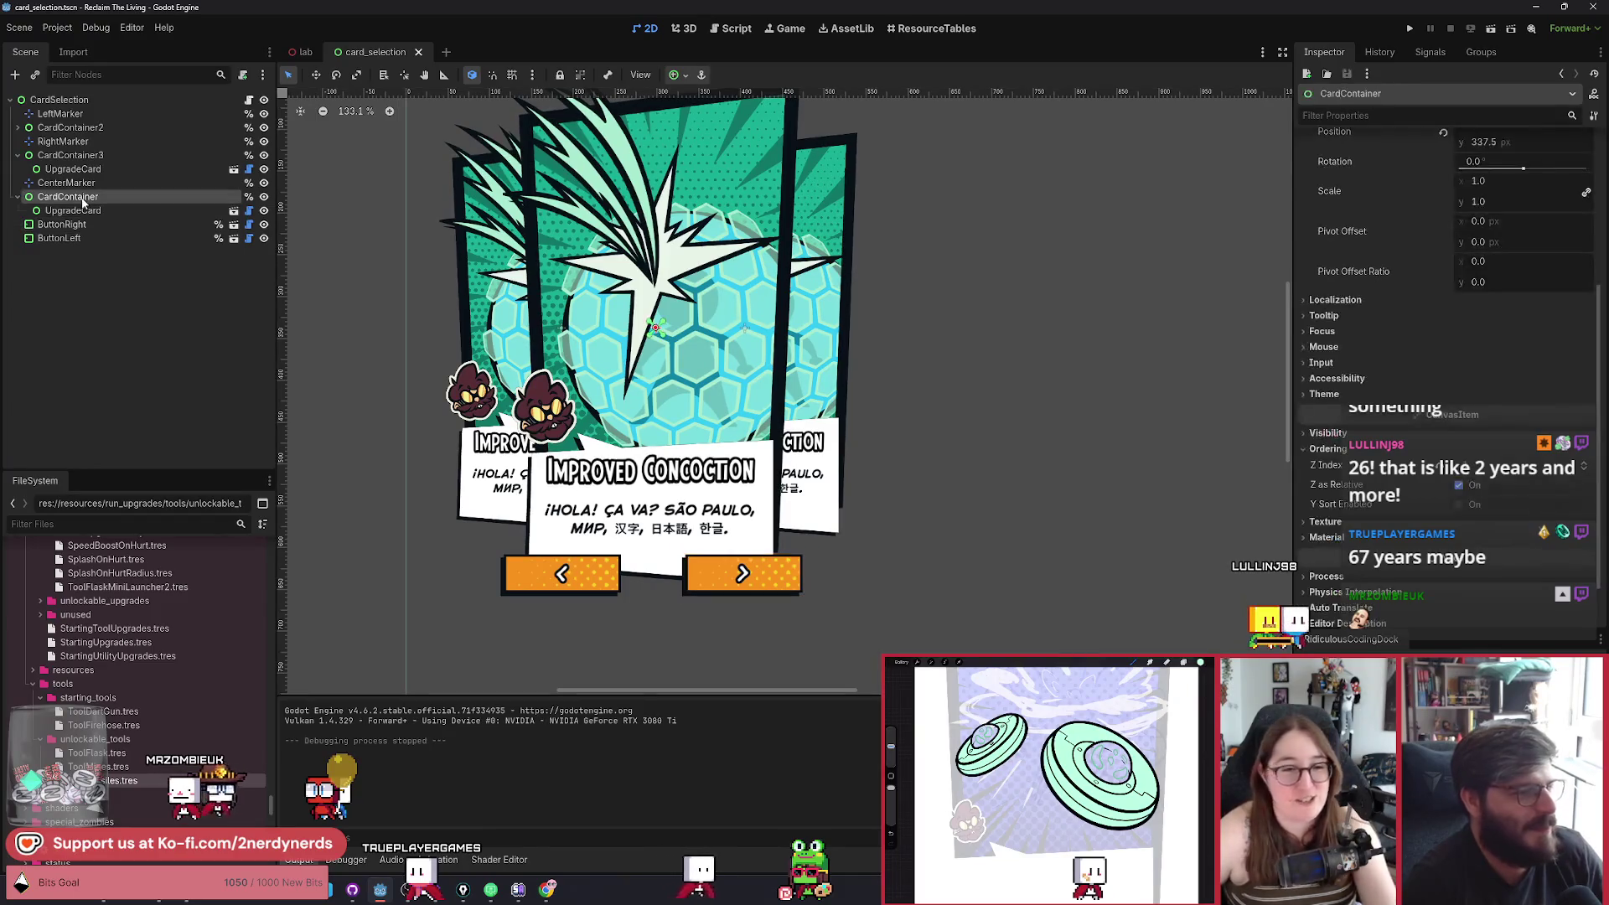
left_click(72, 156)
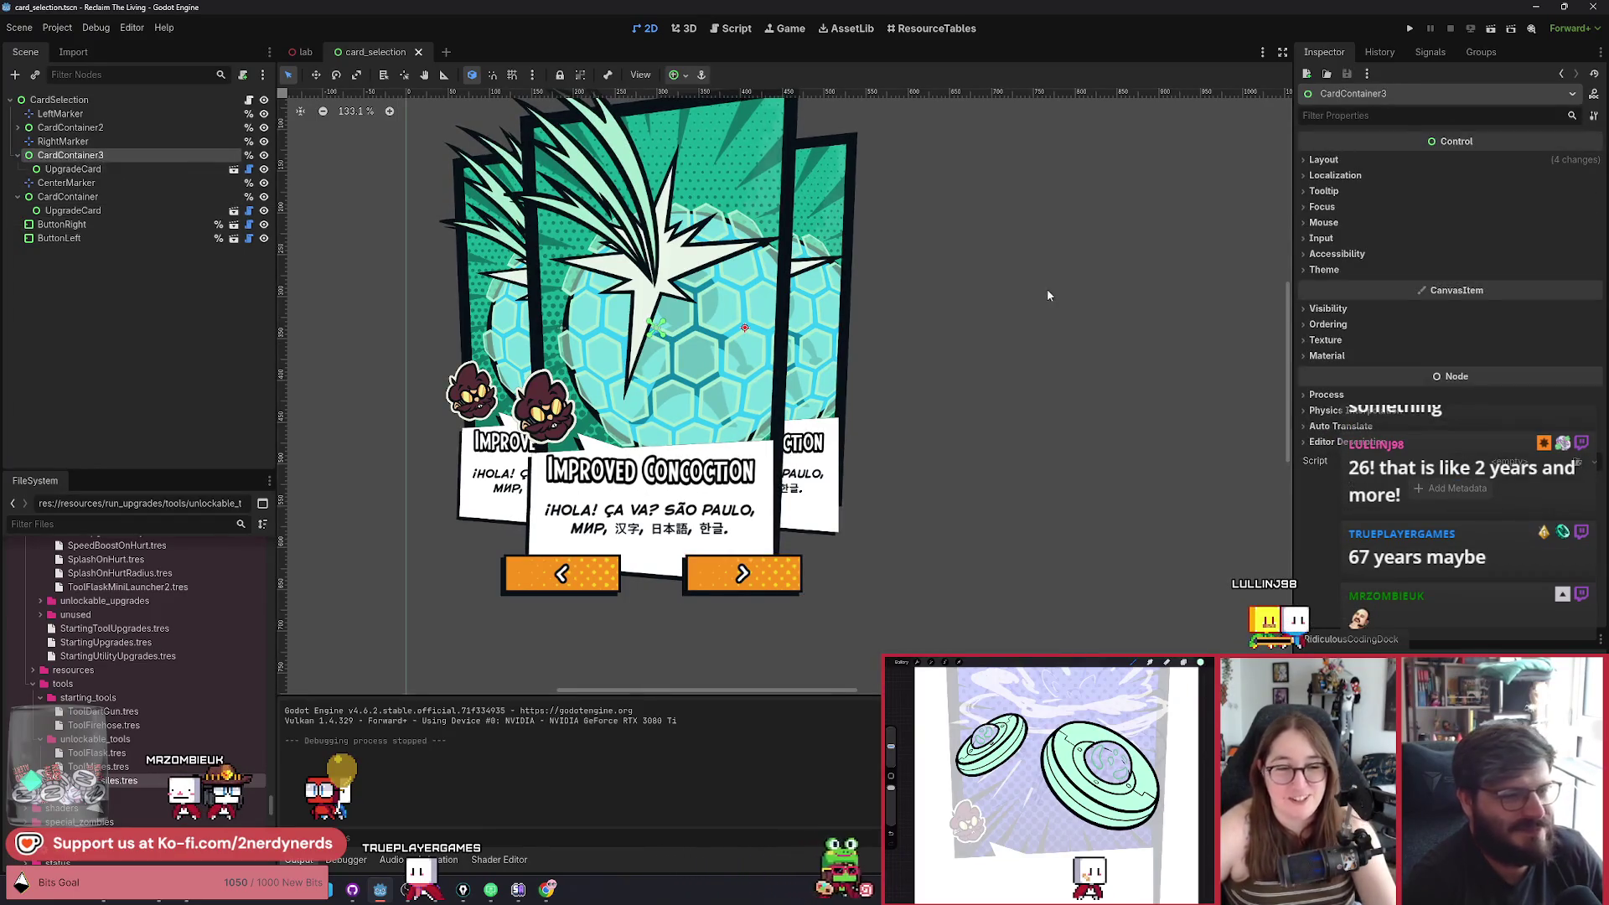
left_click(1332, 309)
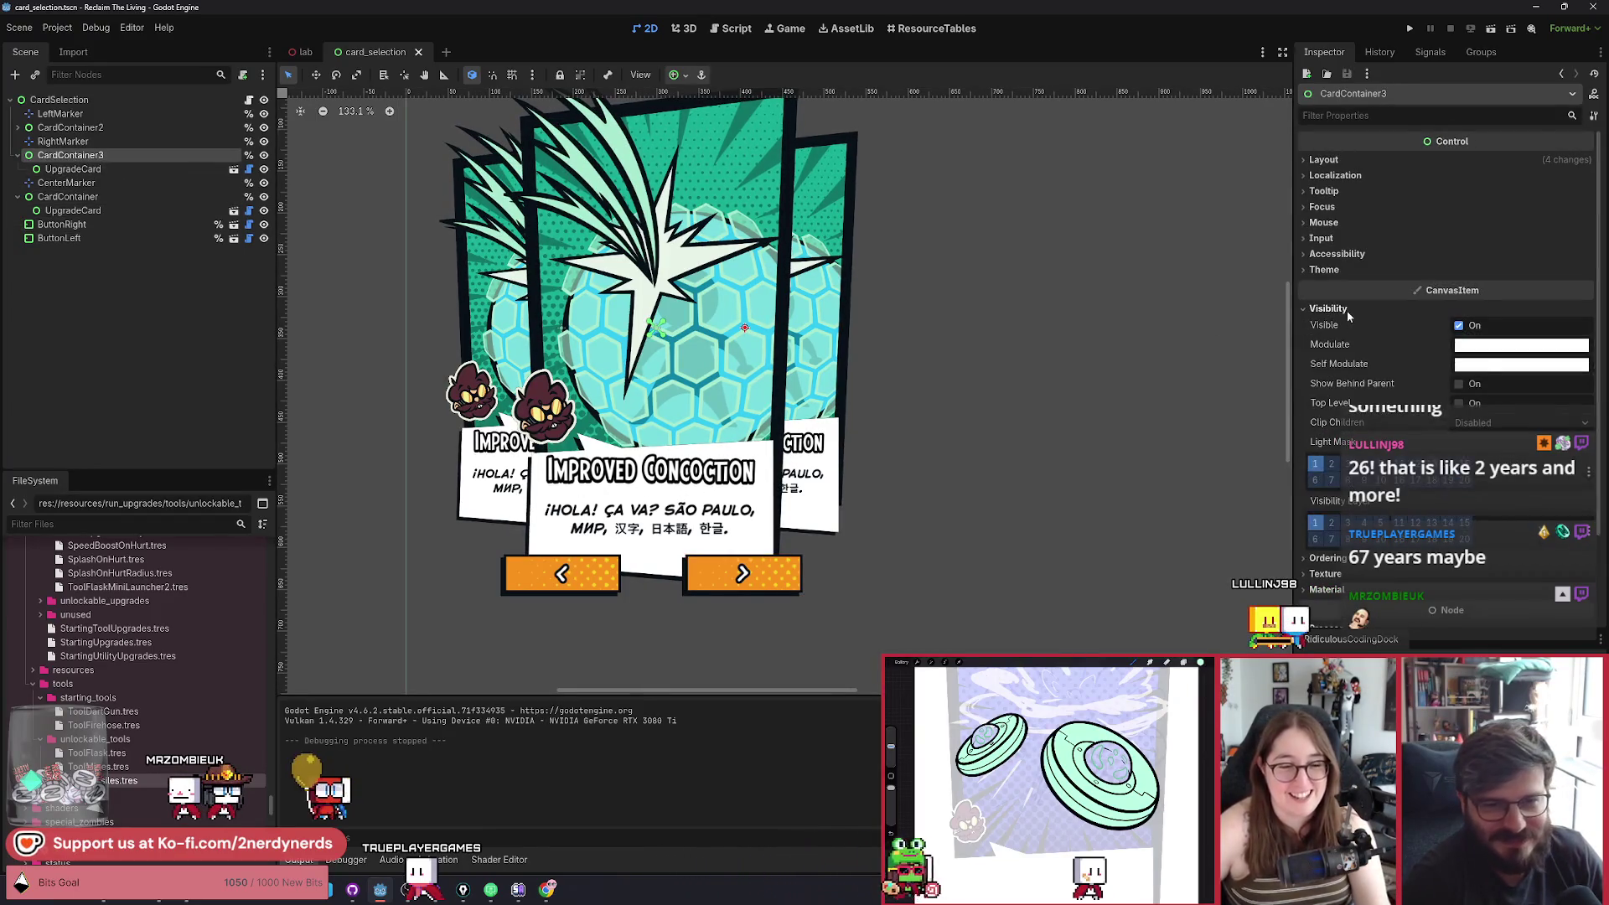
left_click(1479, 369)
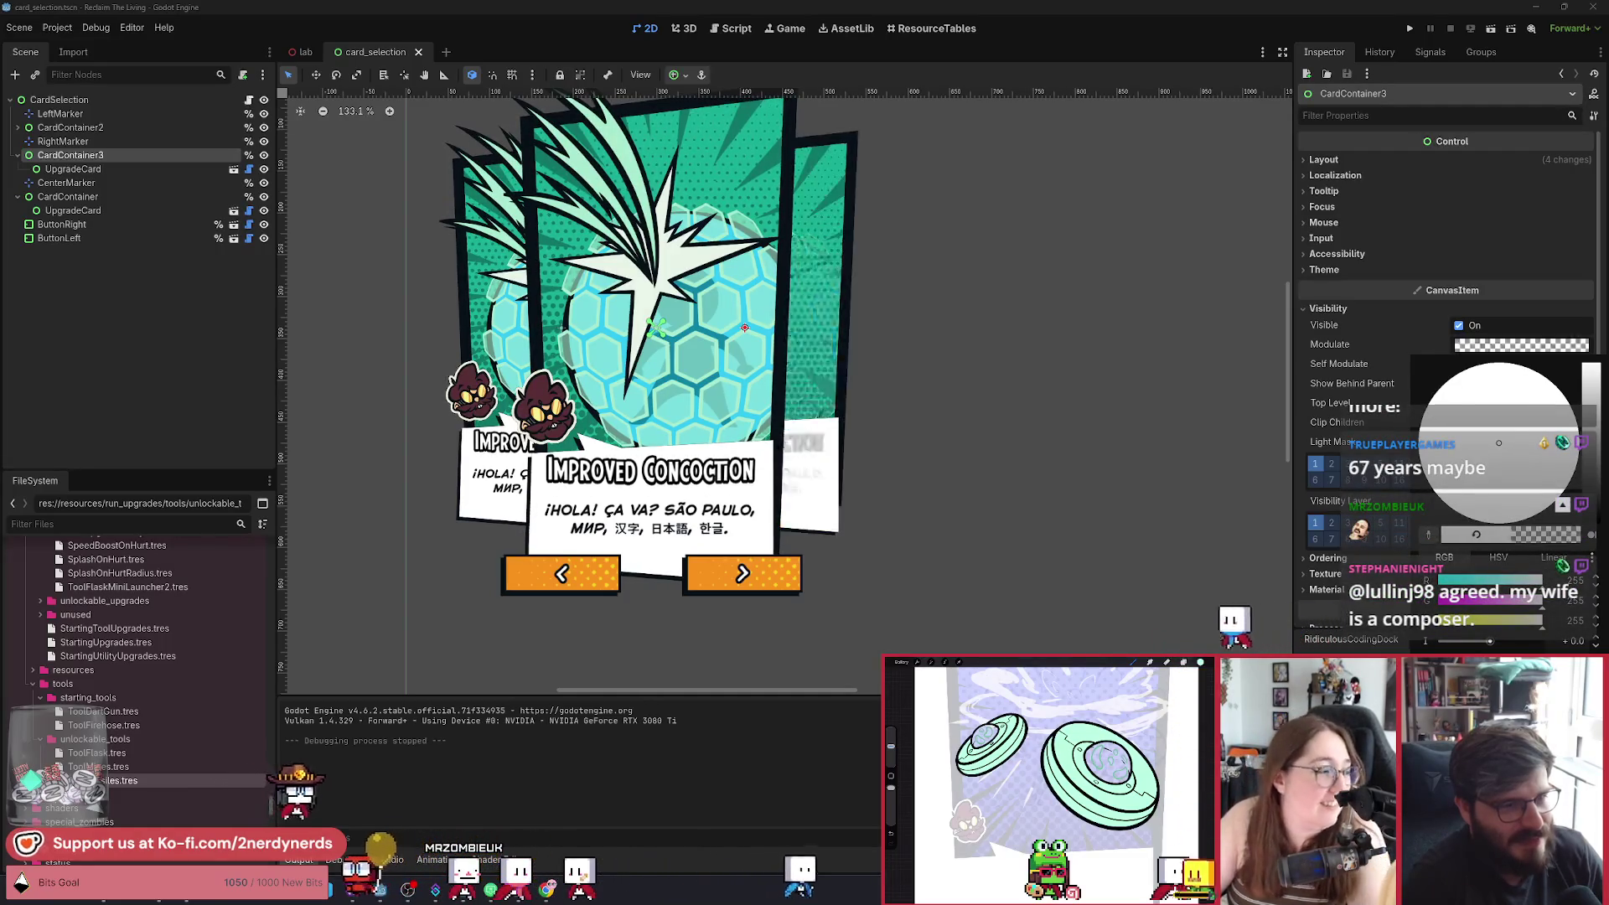
Try darkening CardContainer3's Modulate colour, then revert Modulate and Self Modulate to white.
left_click(1440, 345)
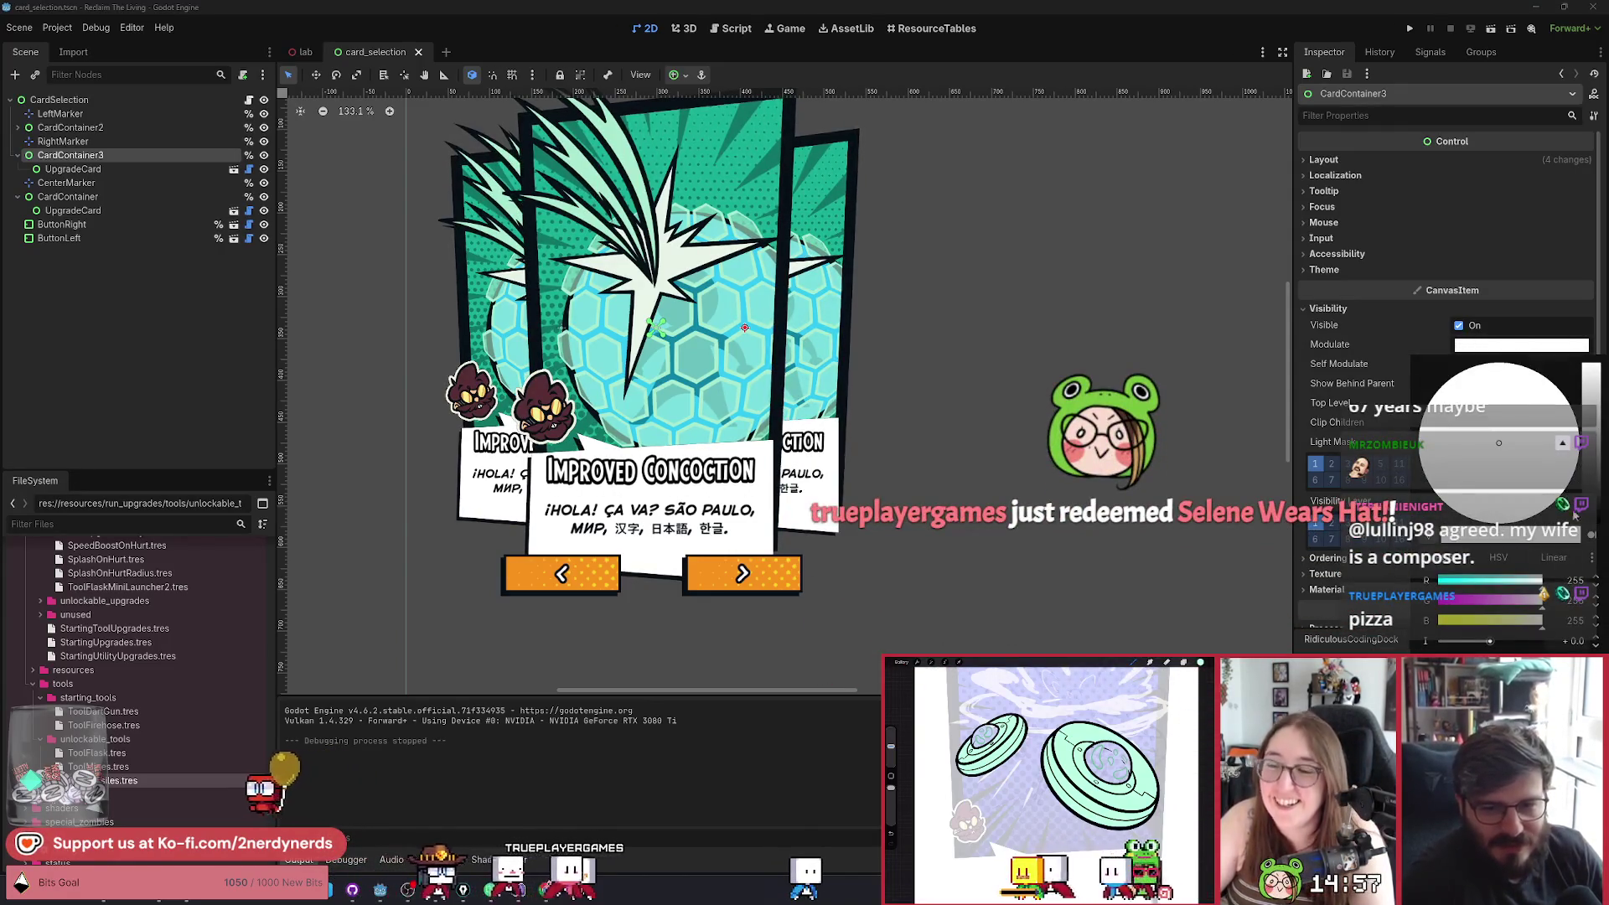
mouse_move(1589, 369)
left_mouse_down()
mouse_move(1592, 519)
mouse_move(1594, 384)
left_mouse_up()
left_click(1499, 379)
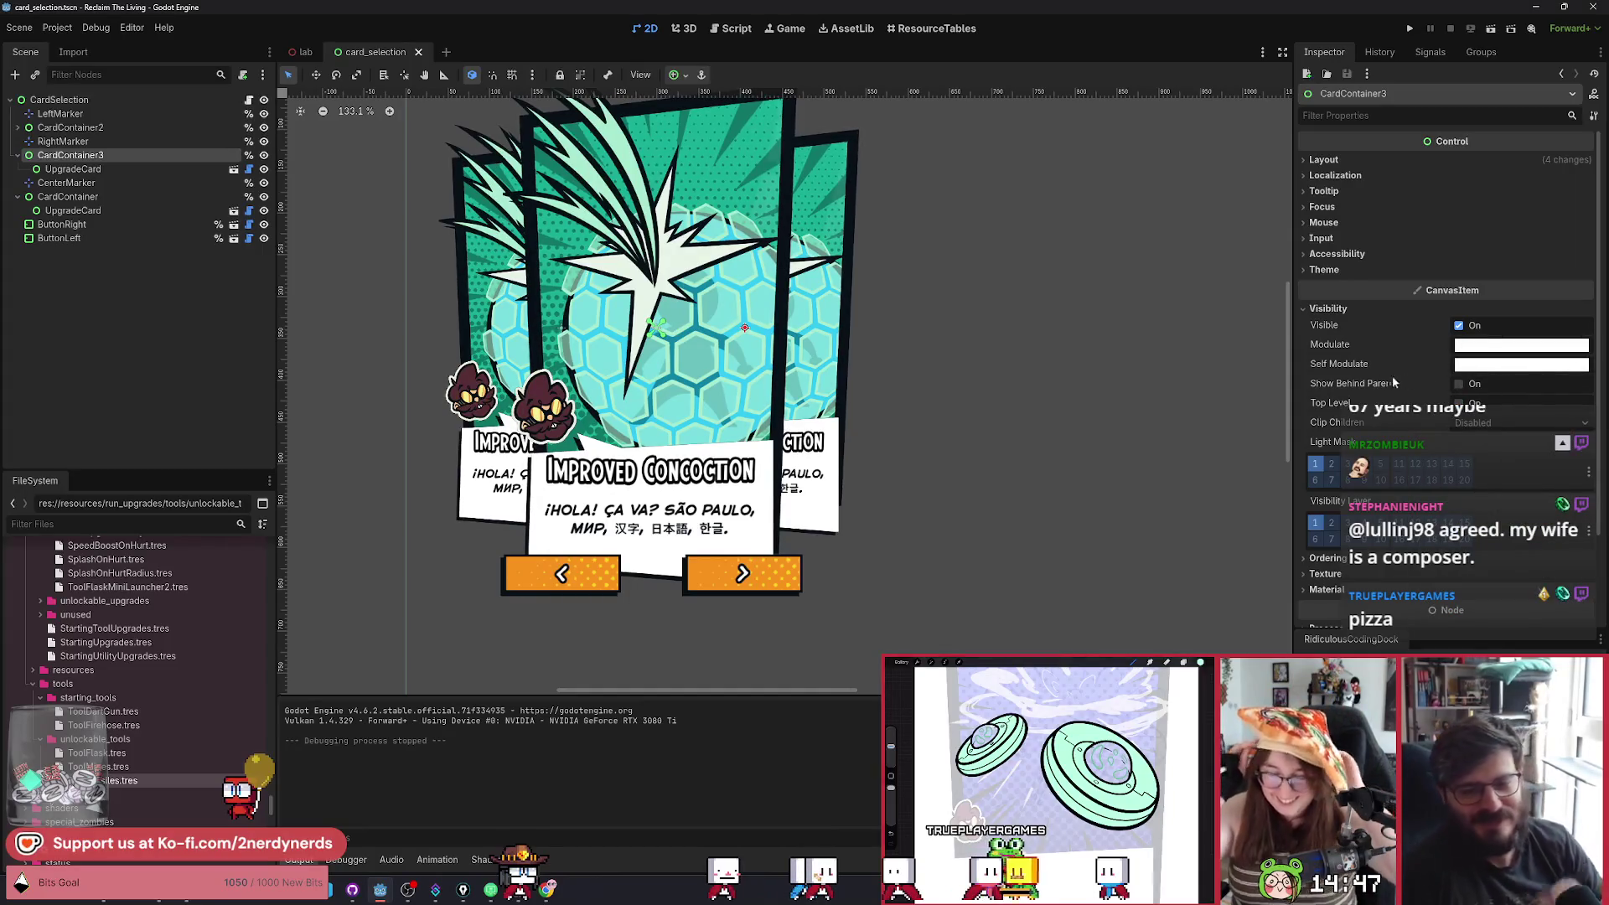
left_click(1520, 345)
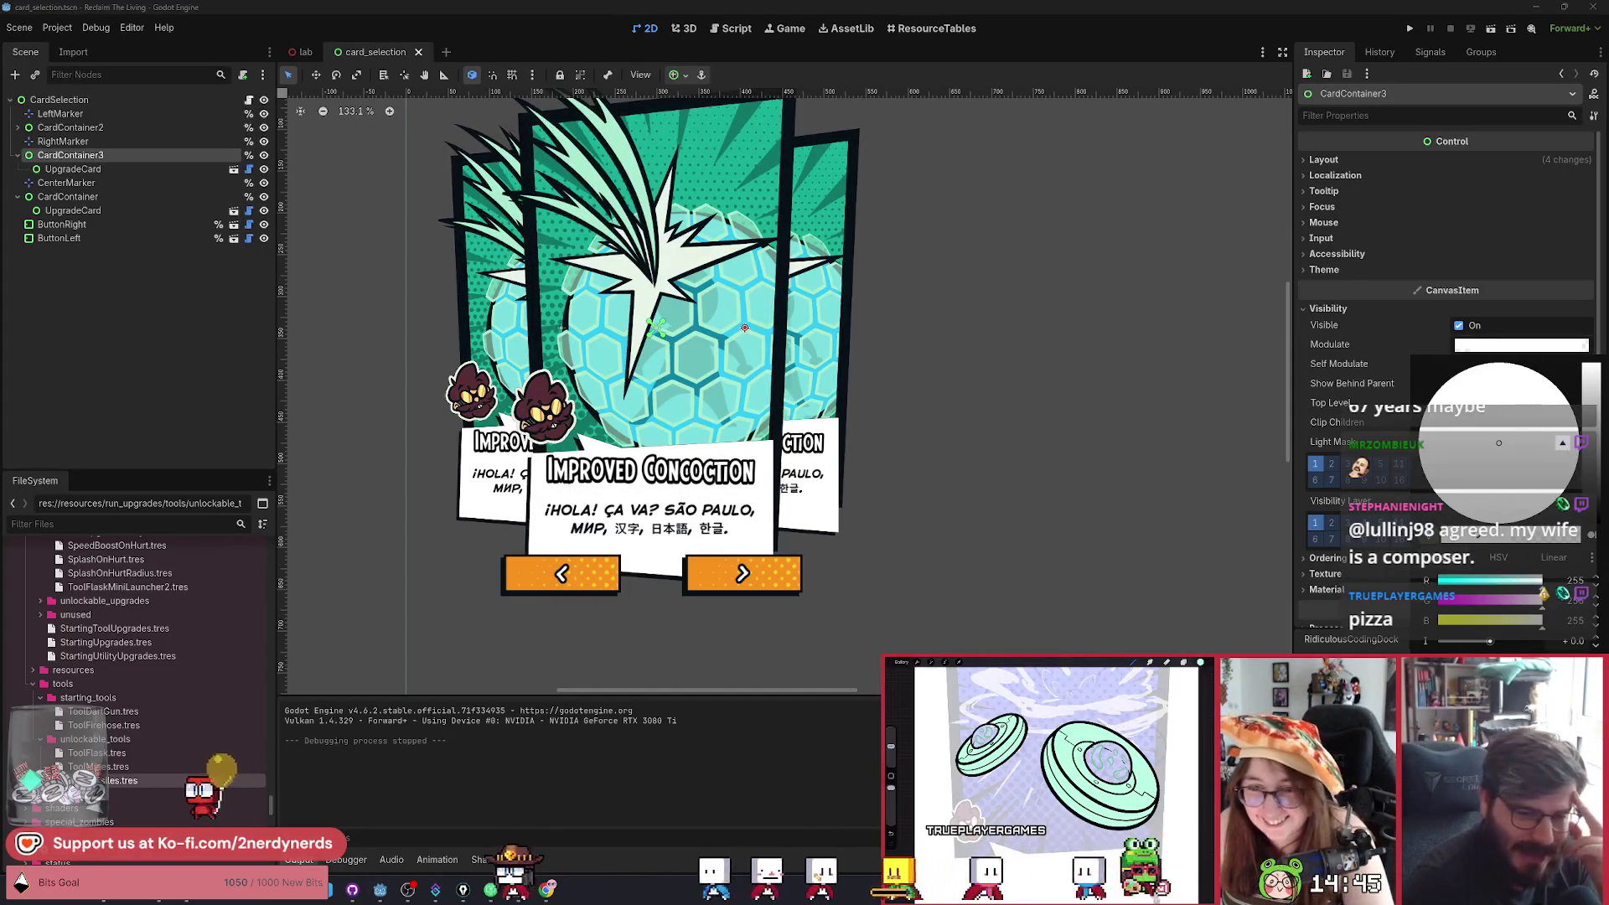
mouse_move(1591, 372)
left_mouse_down()
mouse_move(1592, 502)
mouse_move(1594, 369)
left_mouse_up()
left_click(993, 362)
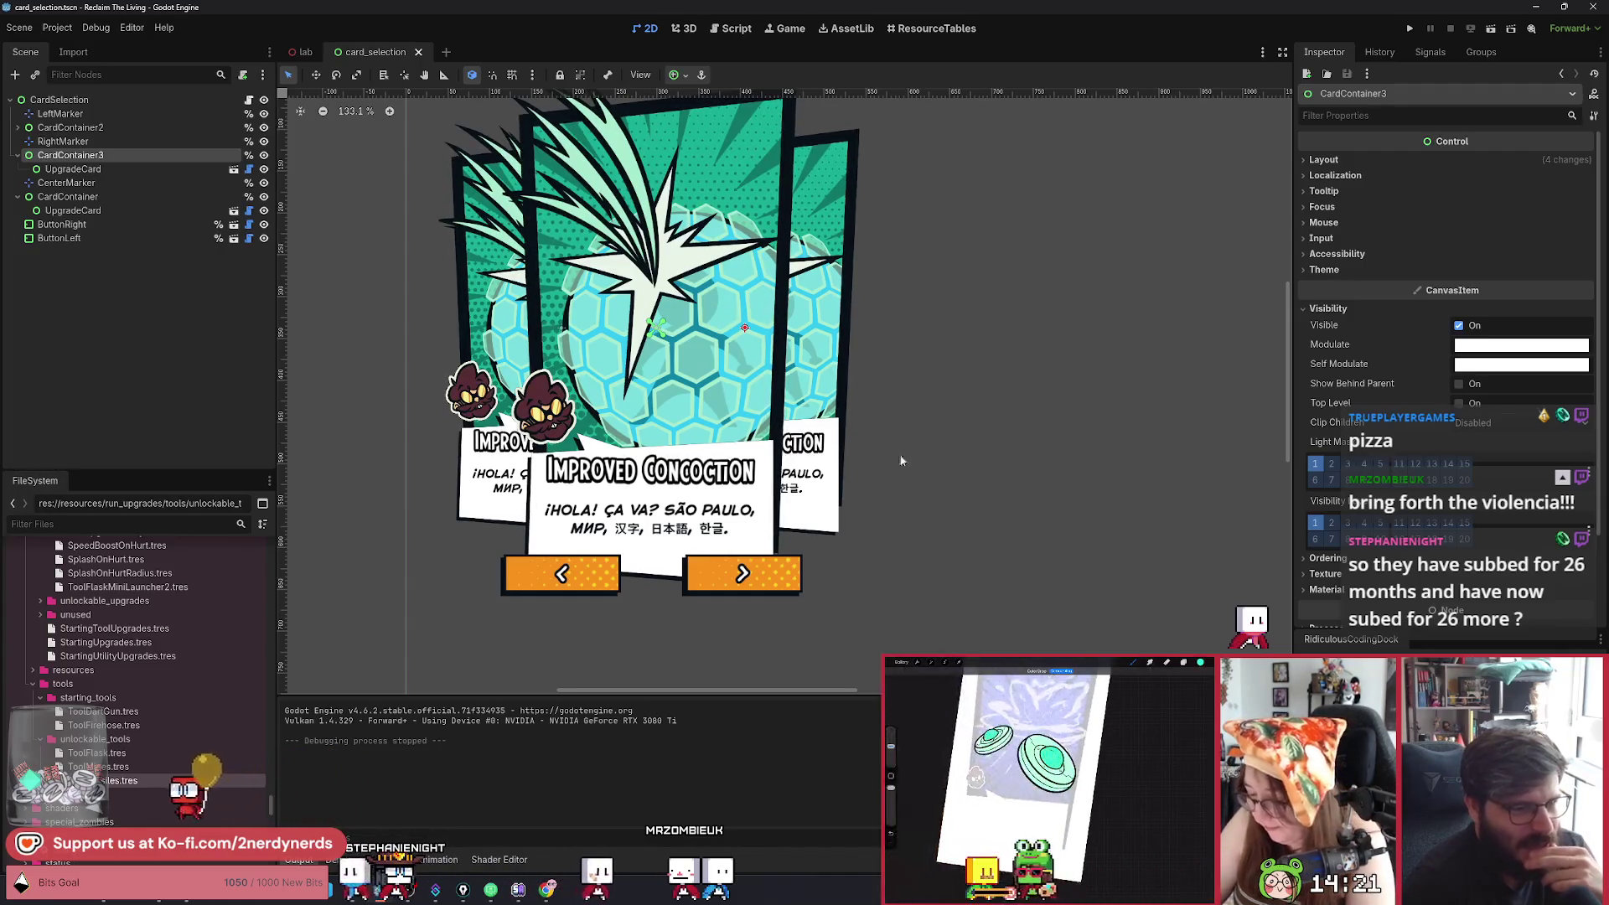
Zoom the 2D canvas and select the CardSelection root to view its 0.8 background scale.
scroll(908, 448, "down", 2)
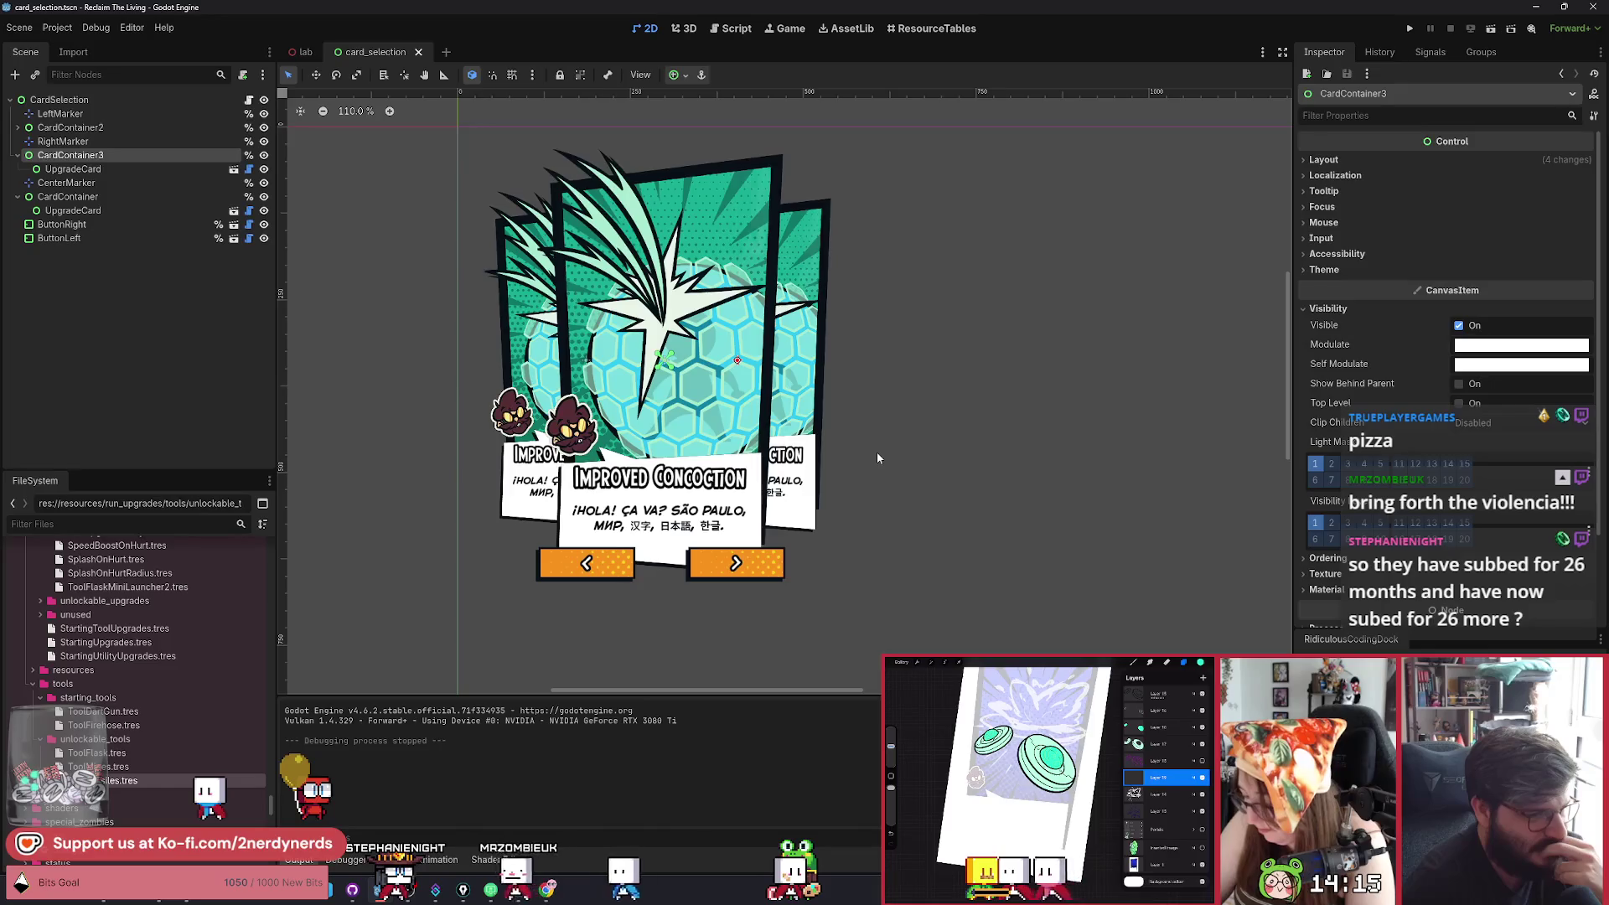
scroll(878, 458, "up", 3)
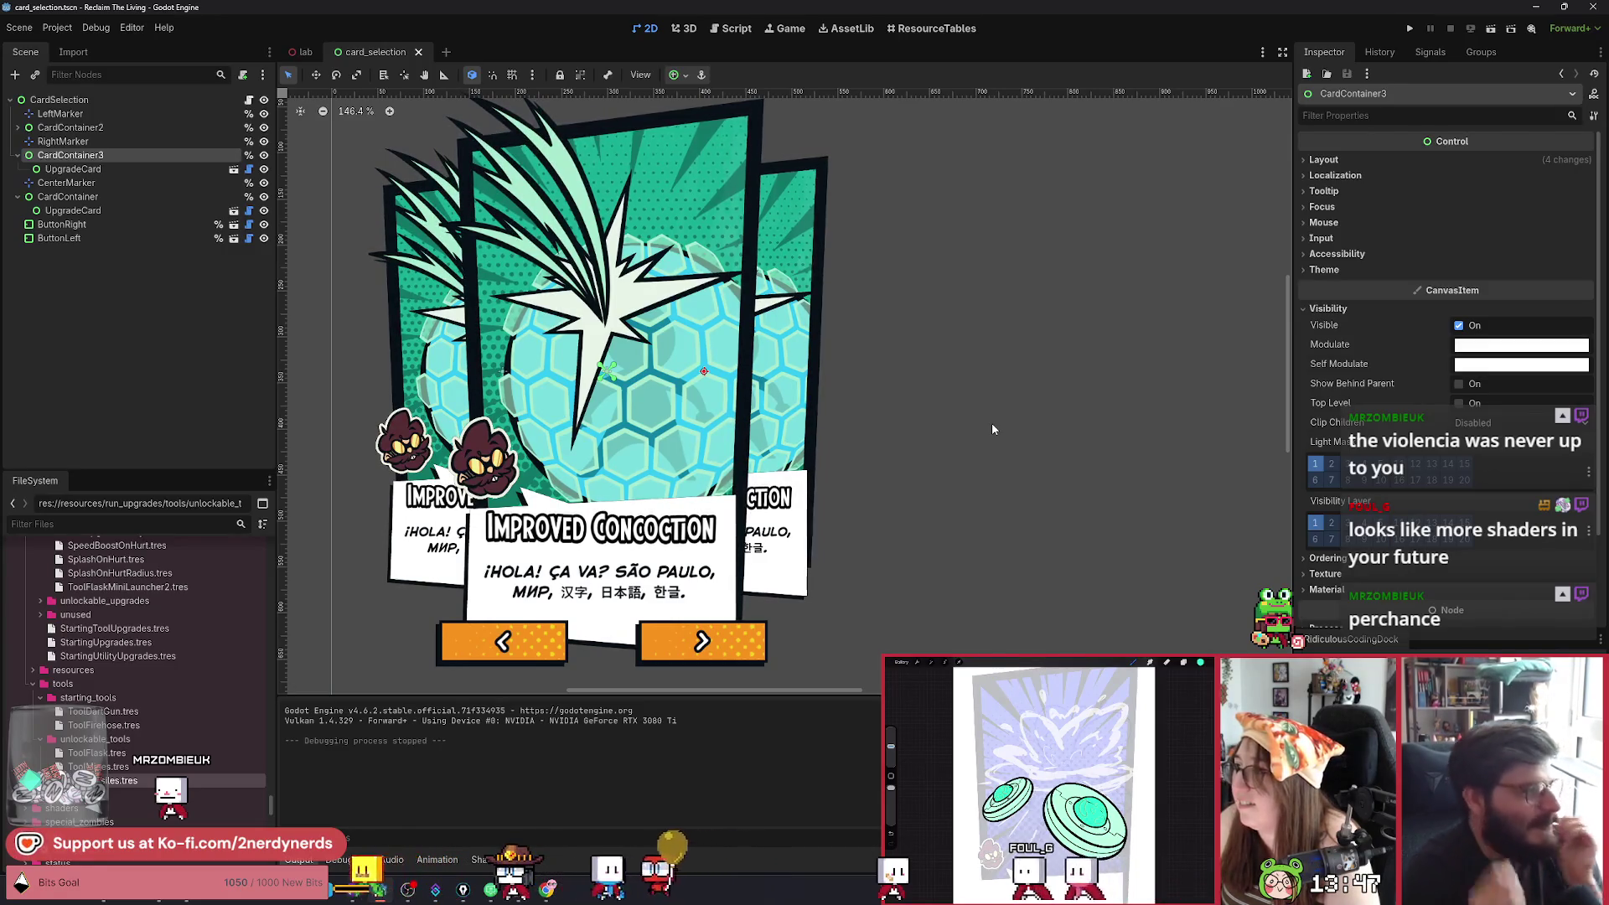
left_click(59, 99)
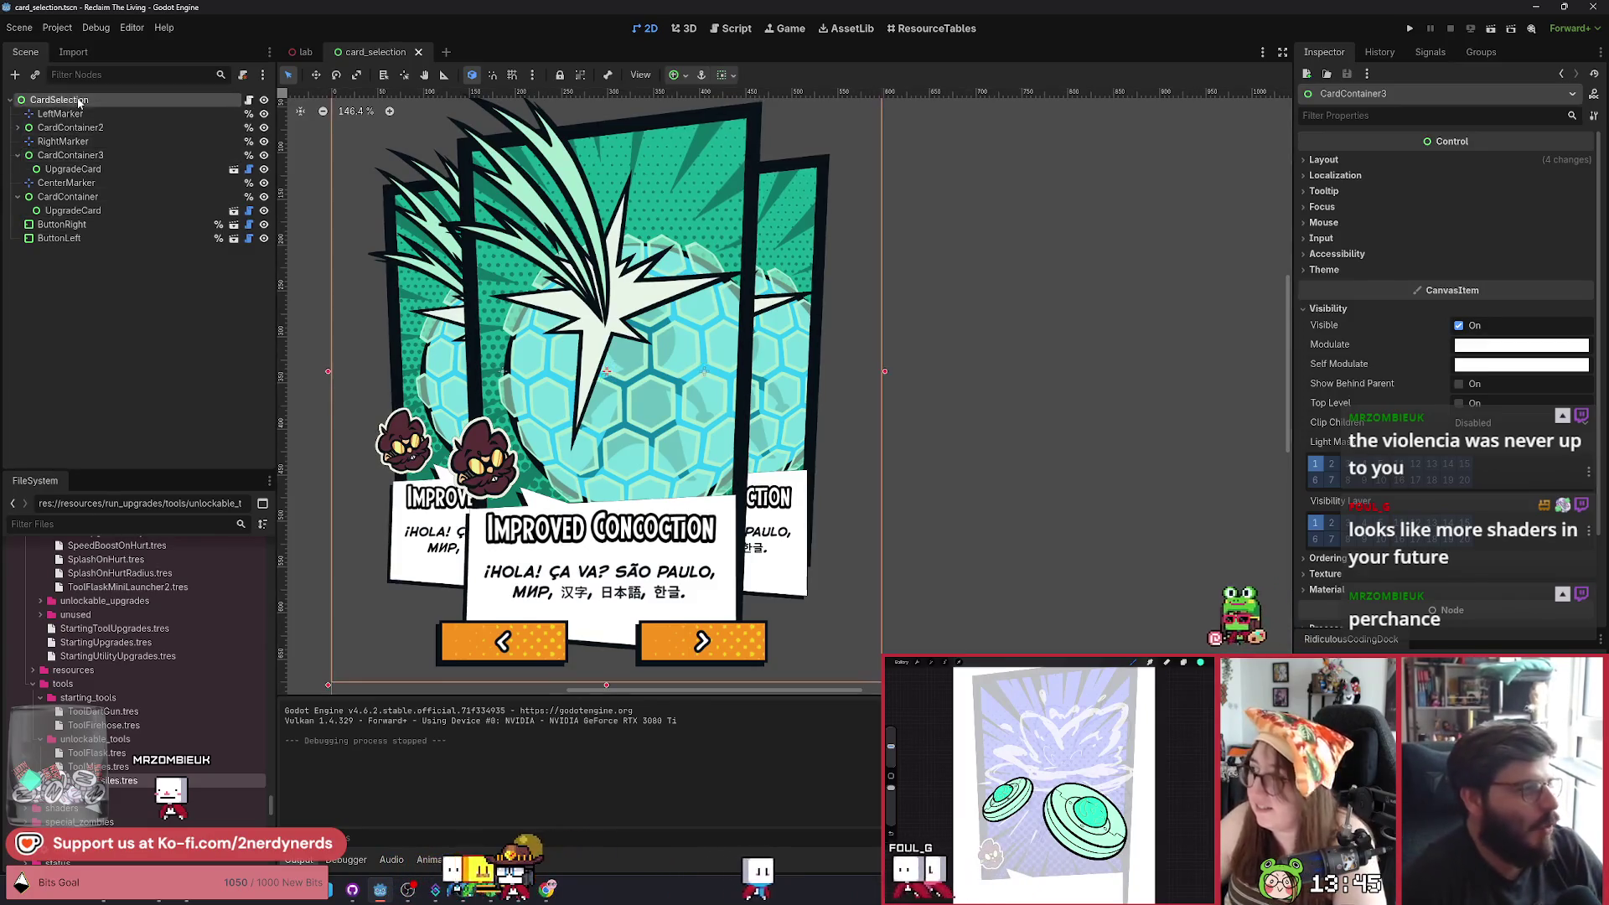
scroll(1050, 511, "down", 2)
scroll(830, 313, "up", 2)
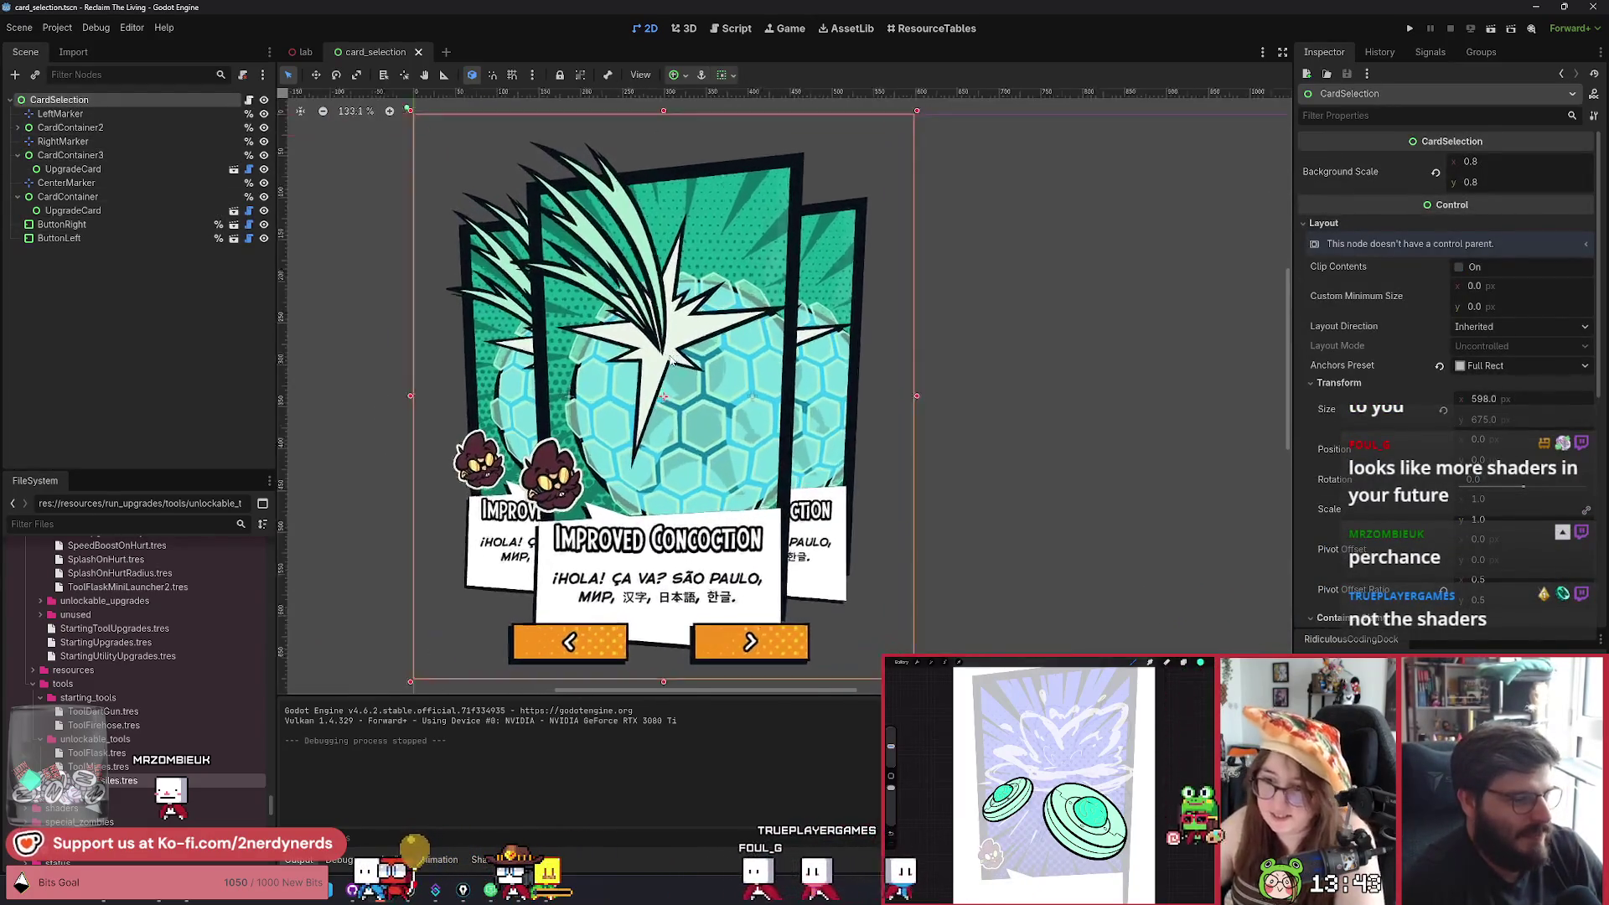
scroll(704, 283, "down", 3)
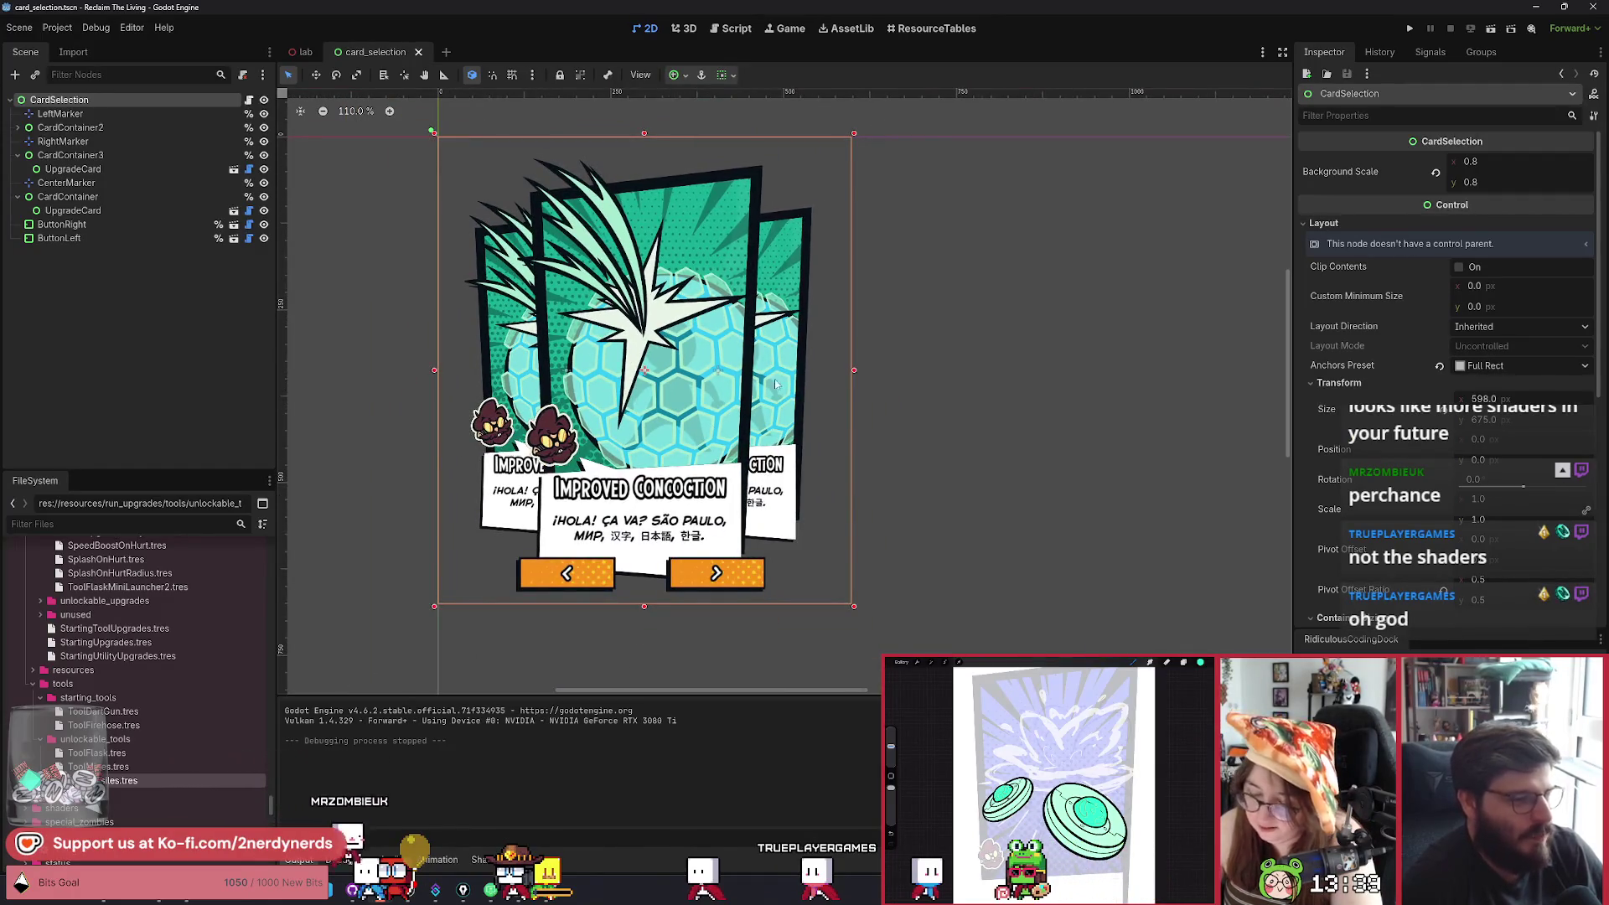
scroll(707, 369, "up", 2)
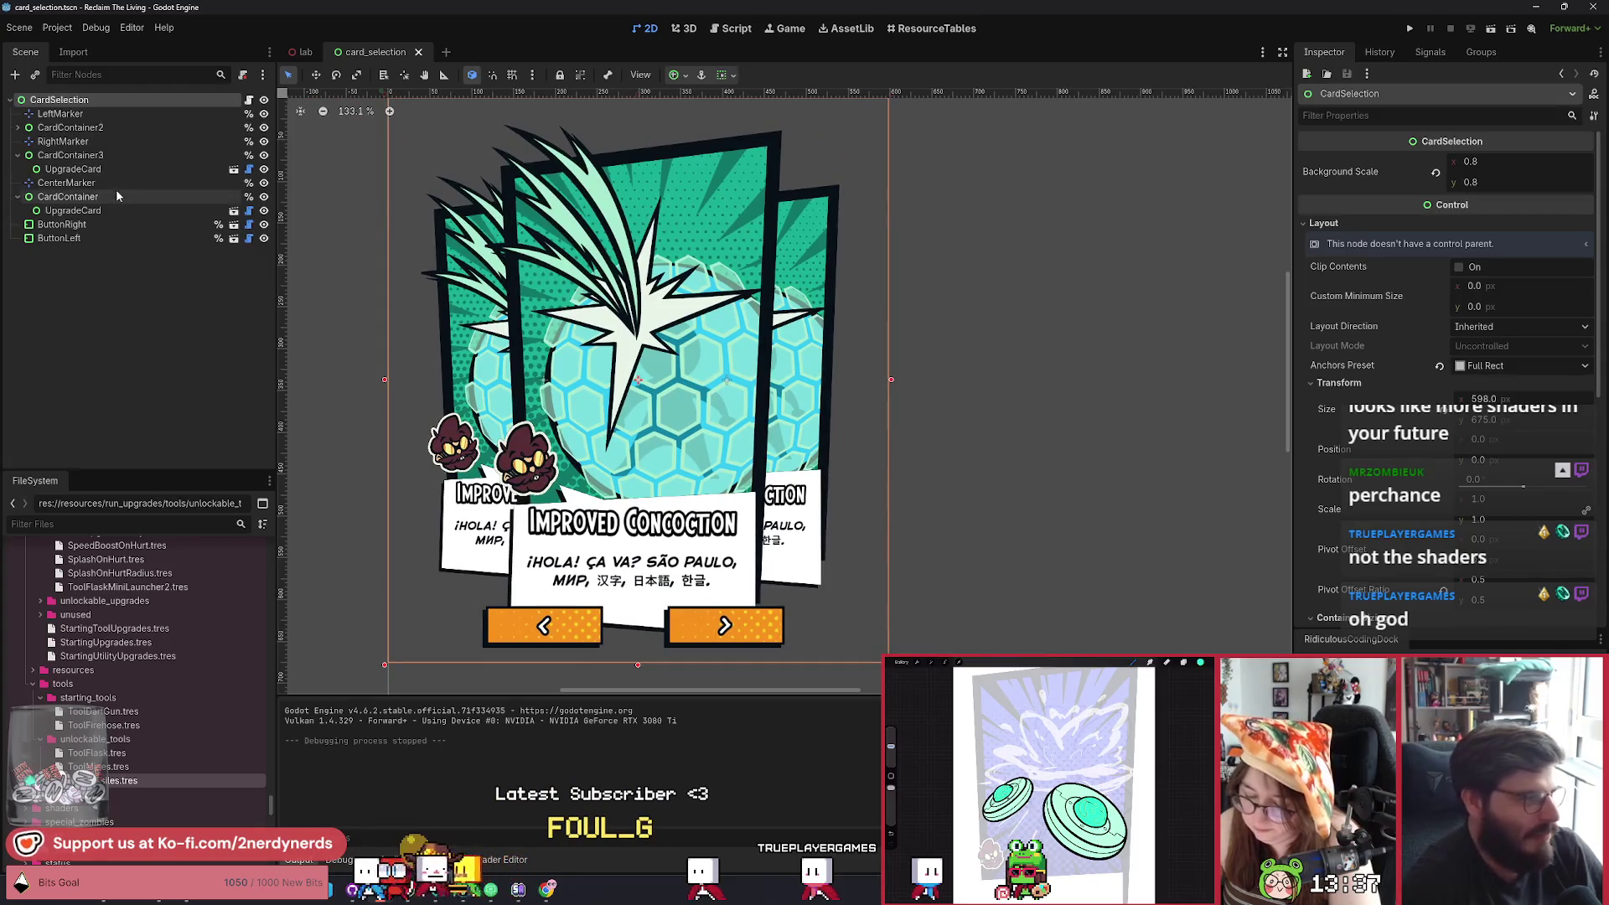
left_click(58, 128)
Add a ColorRect child node under CardSelection.
left_click(66, 100)
key("ctrl+a")
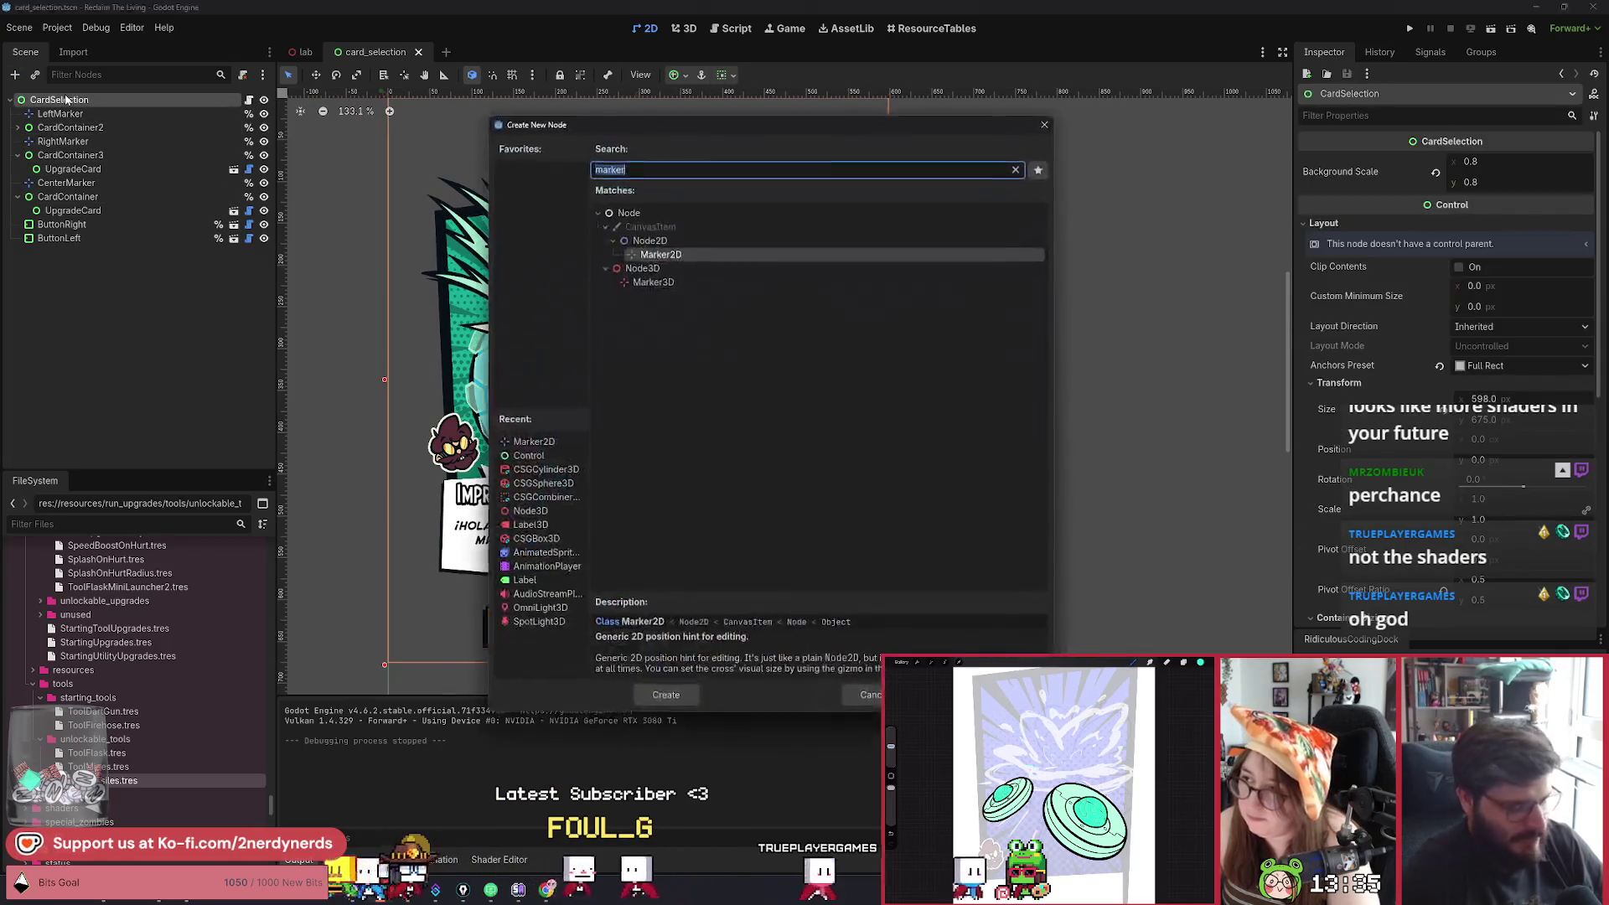
type("cl")
key("BackSpace")
type("o")
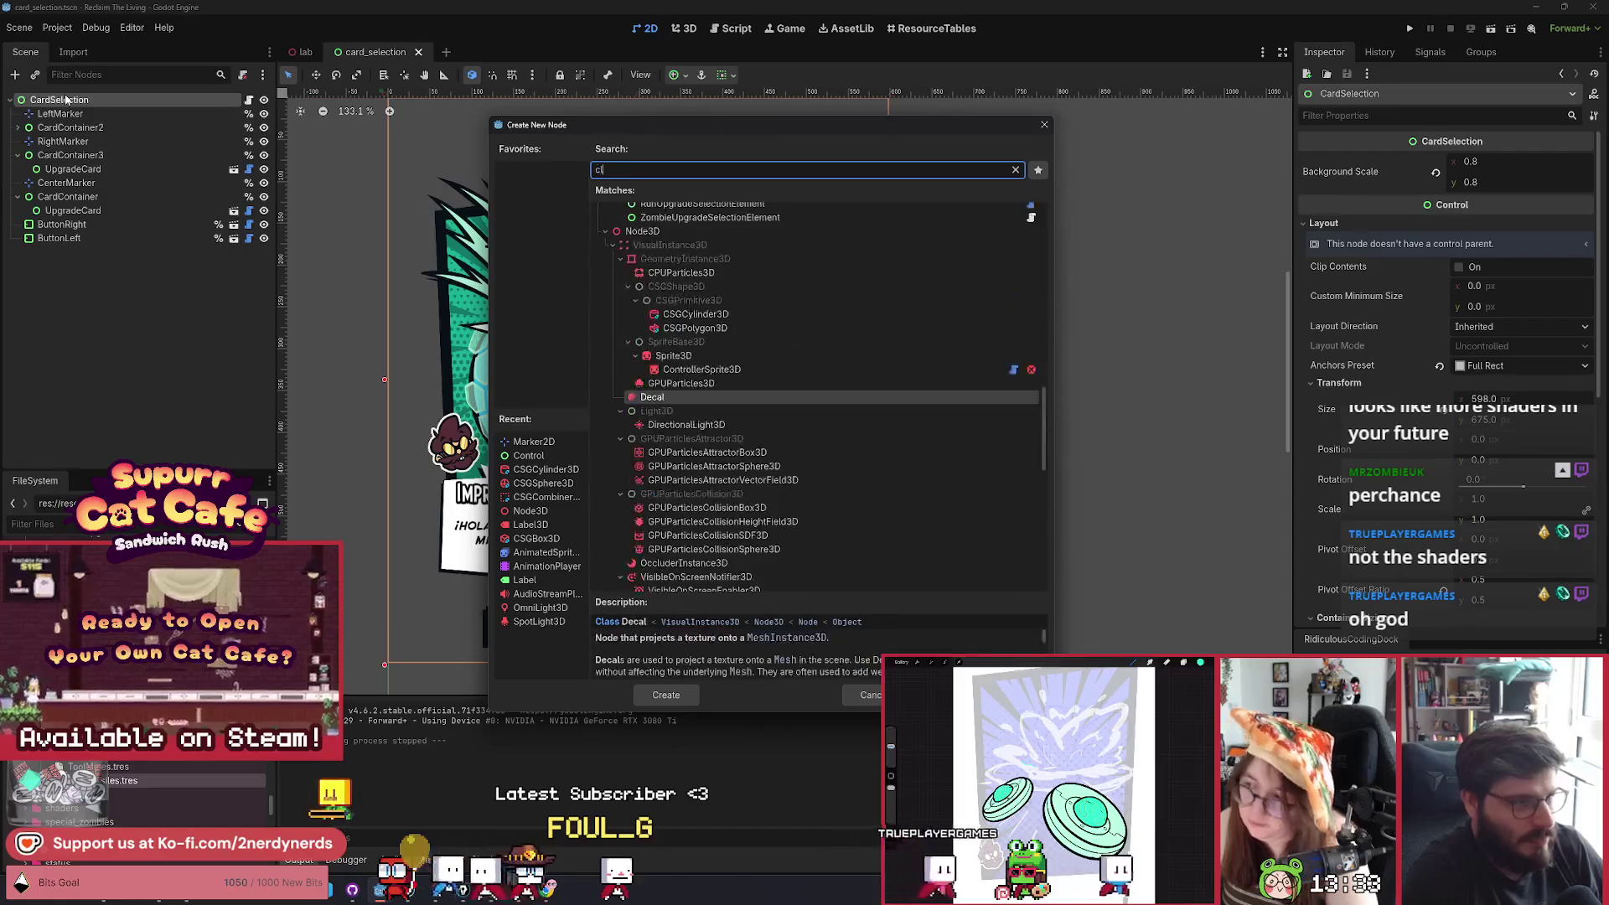
type("lor")
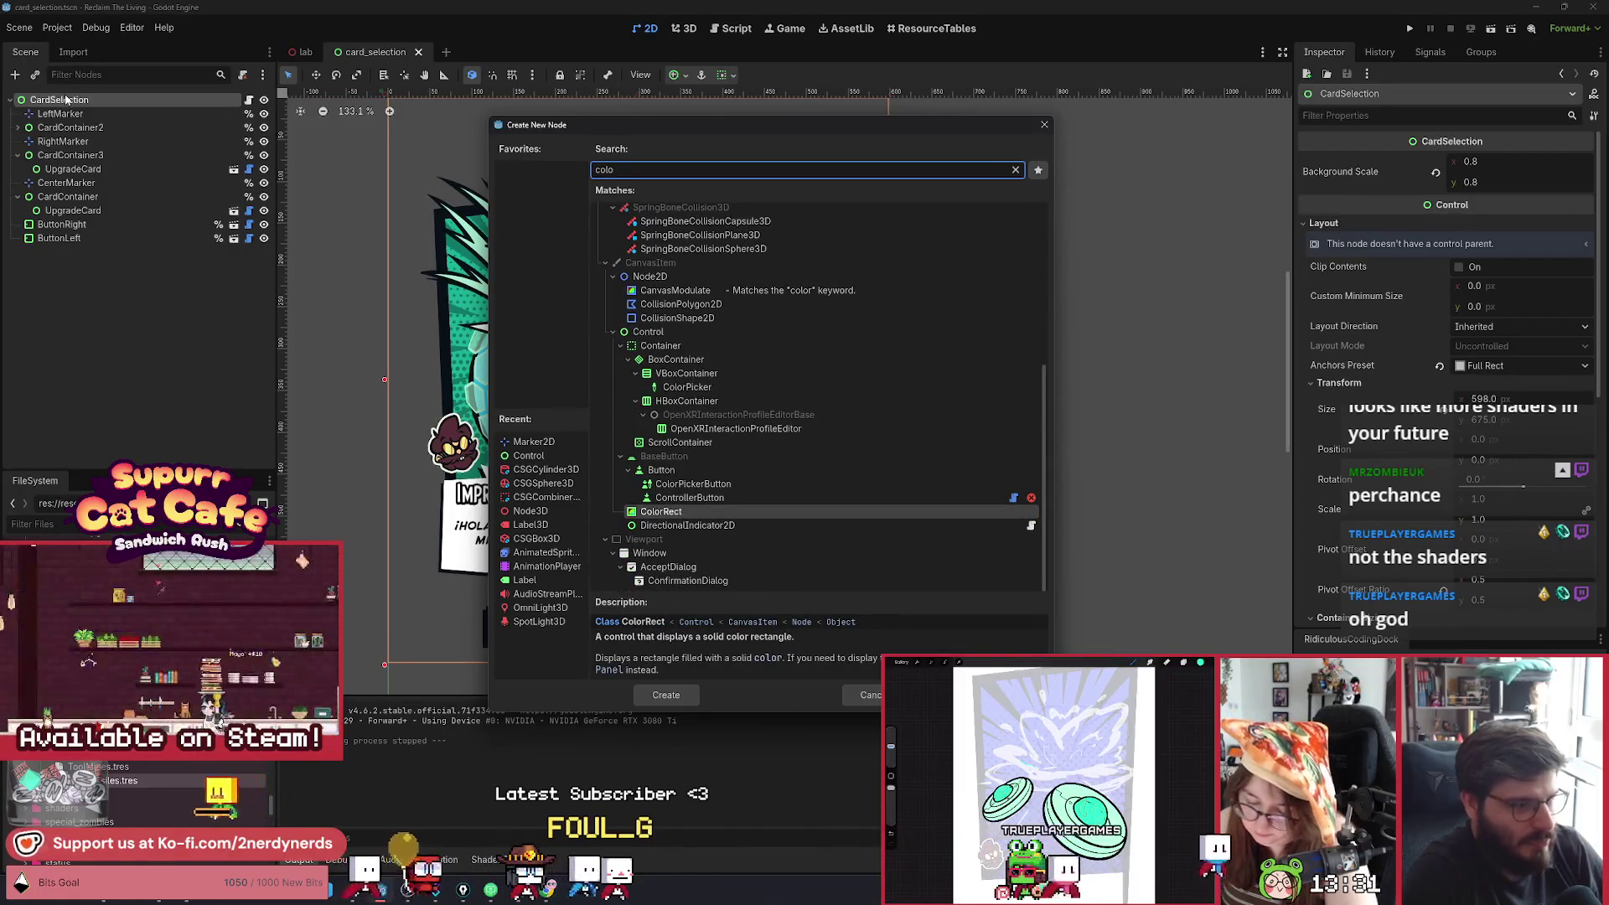
key("Return")
Move ColorRect near CardContainer in the tree and stretch it to fill the whole scene.
mouse_move(51, 255)
left_mouse_down()
mouse_move(94, 204)
mouse_move(20, 182)
left_mouse_up()
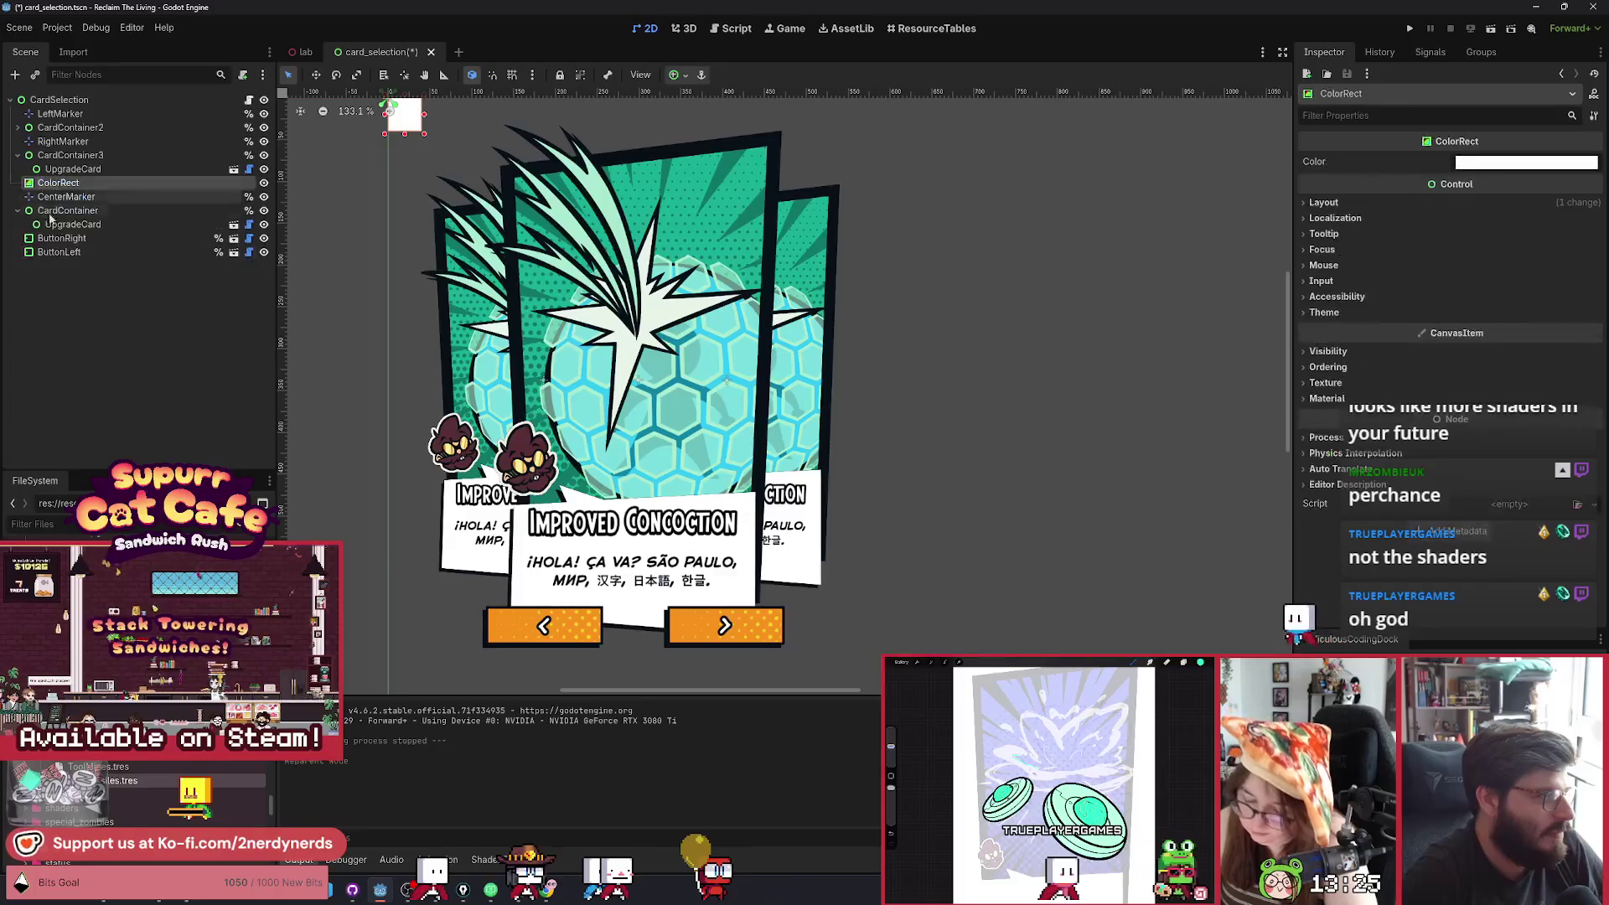
left_click_drag(409, 122, 462, 195)
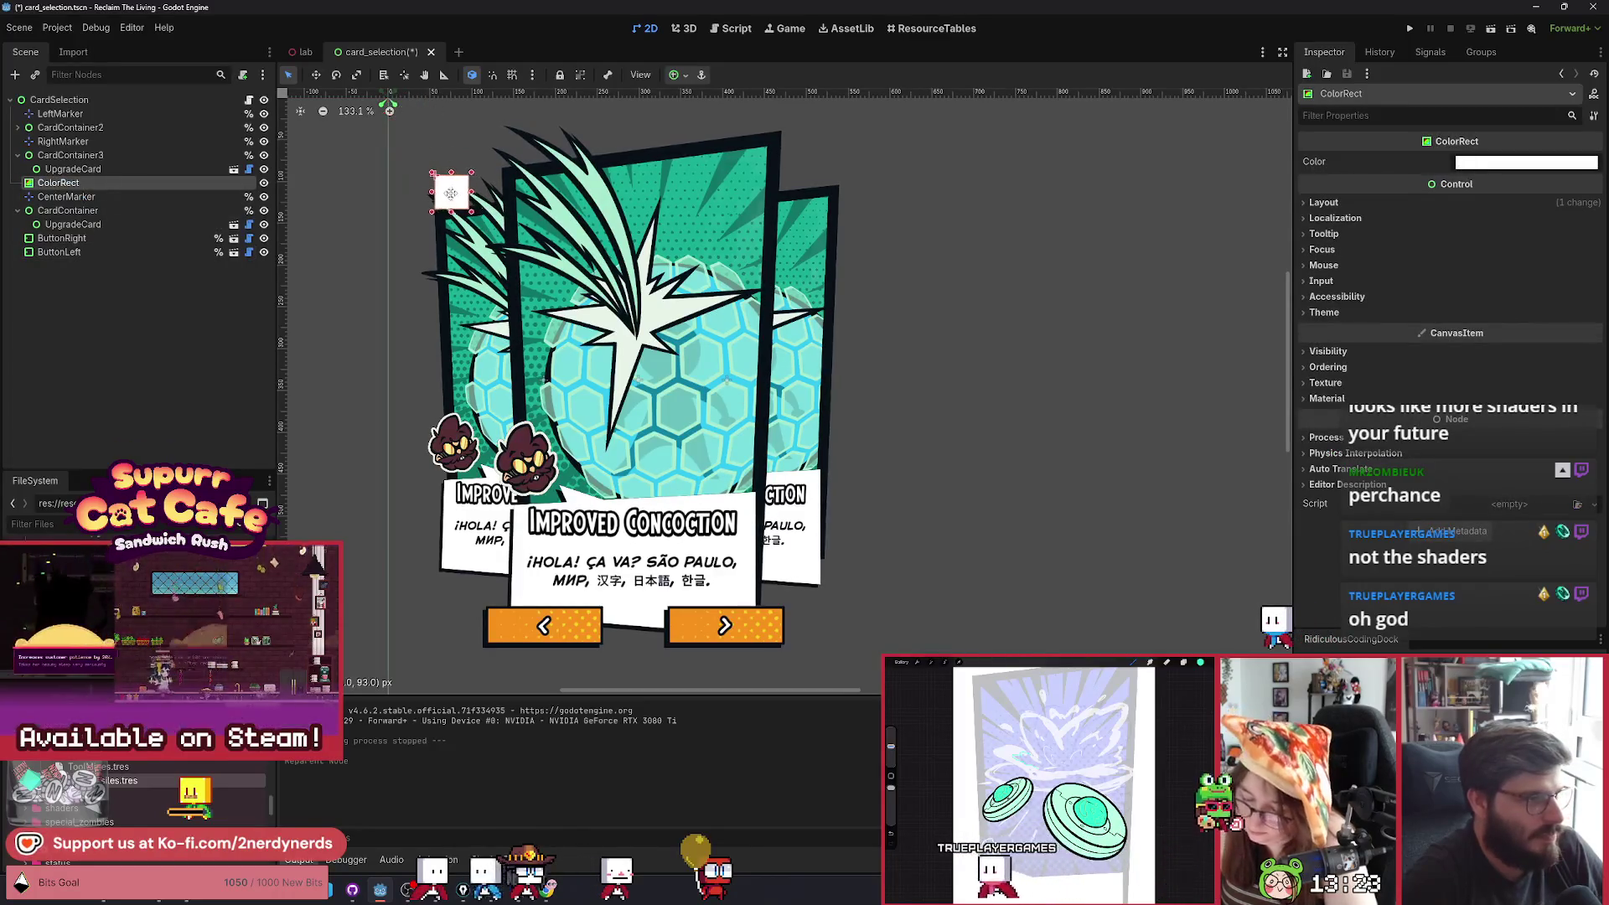
key("ctrl+z")
left_click(677, 76)
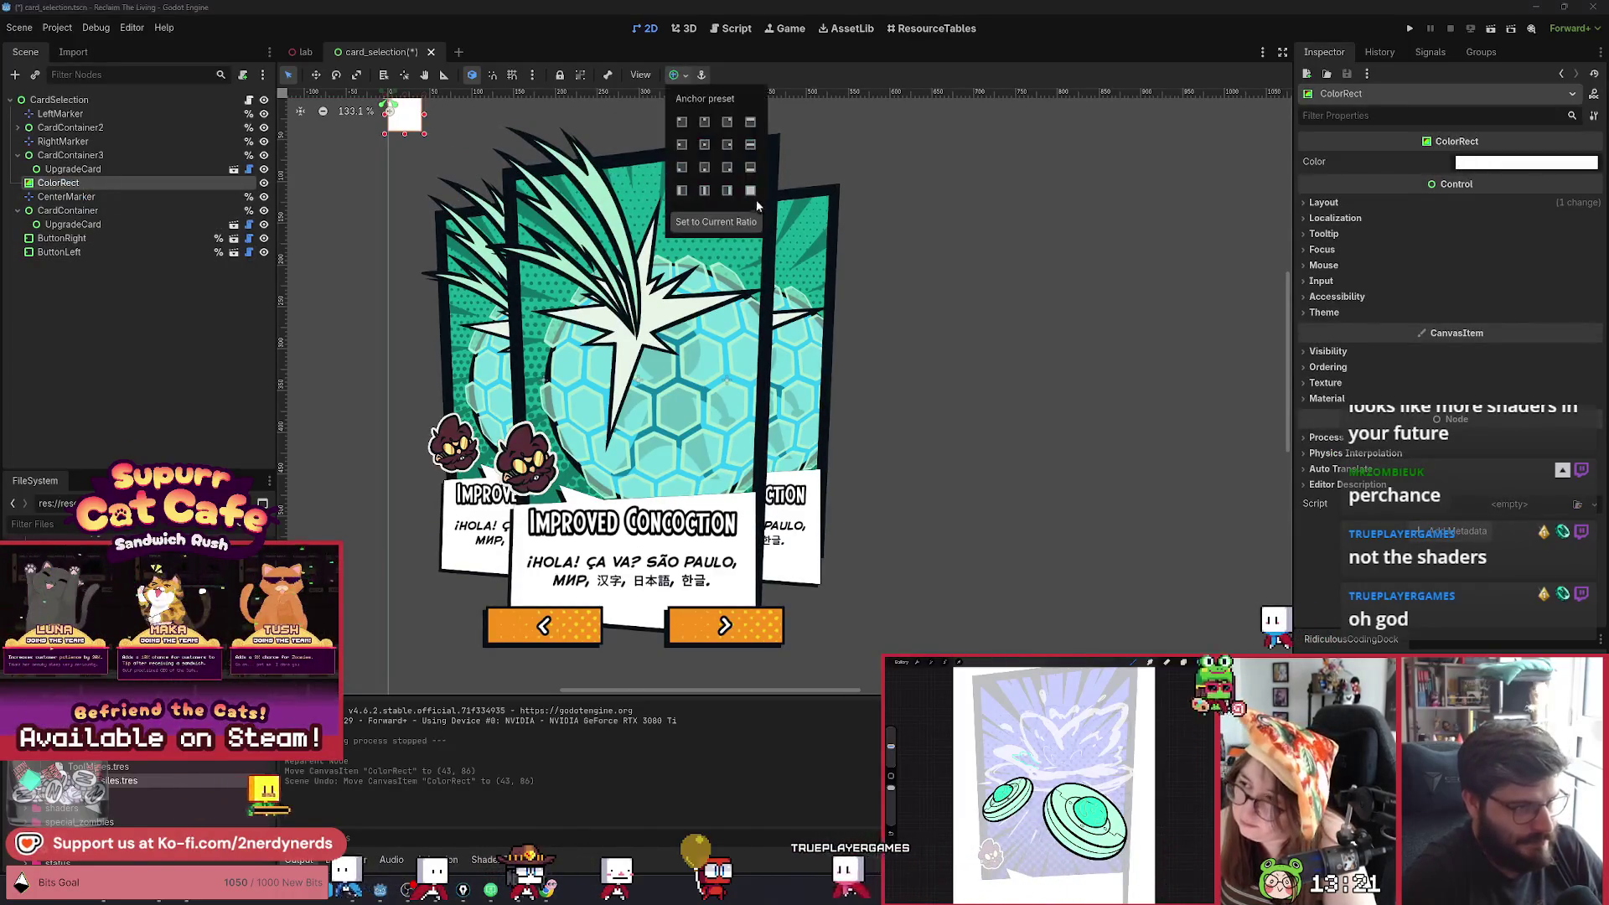
left_click(751, 193)
Make the ColorRect's colour semi-transparent black.
left_click(1525, 162)
left_click_drag(1590, 184, 1596, 341)
mouse_move(1538, 477)
left_mouse_down()
mouse_move(1443, 477)
mouse_move(1493, 490)
left_mouse_up()
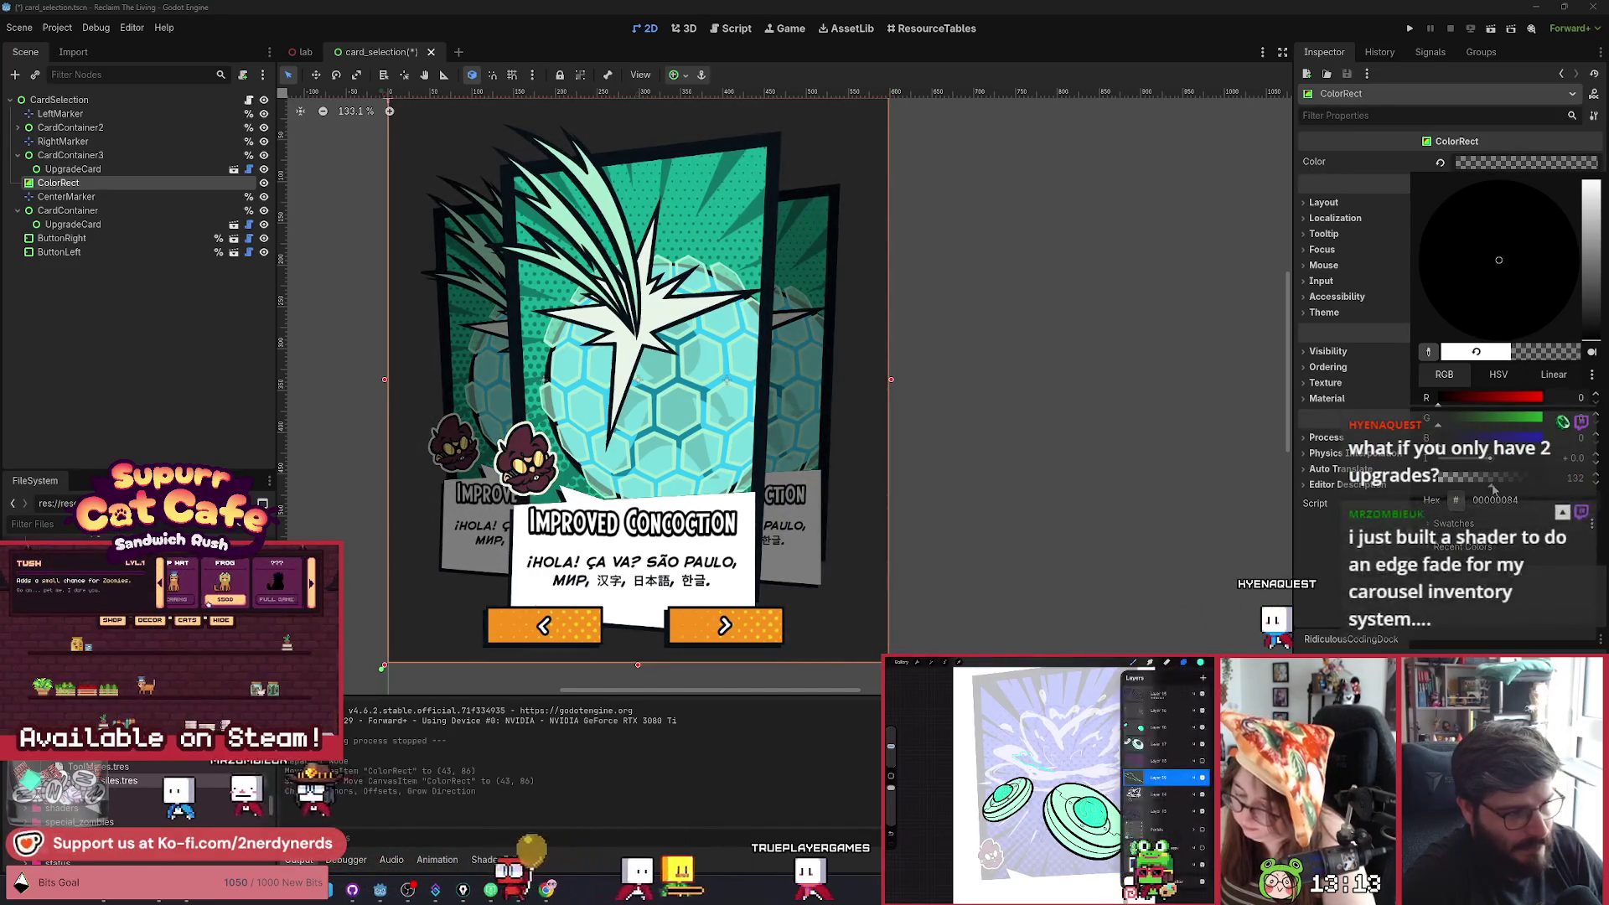
left_click(971, 214)
Save the card_selection scene and run it to test.
key("ctrl+s")
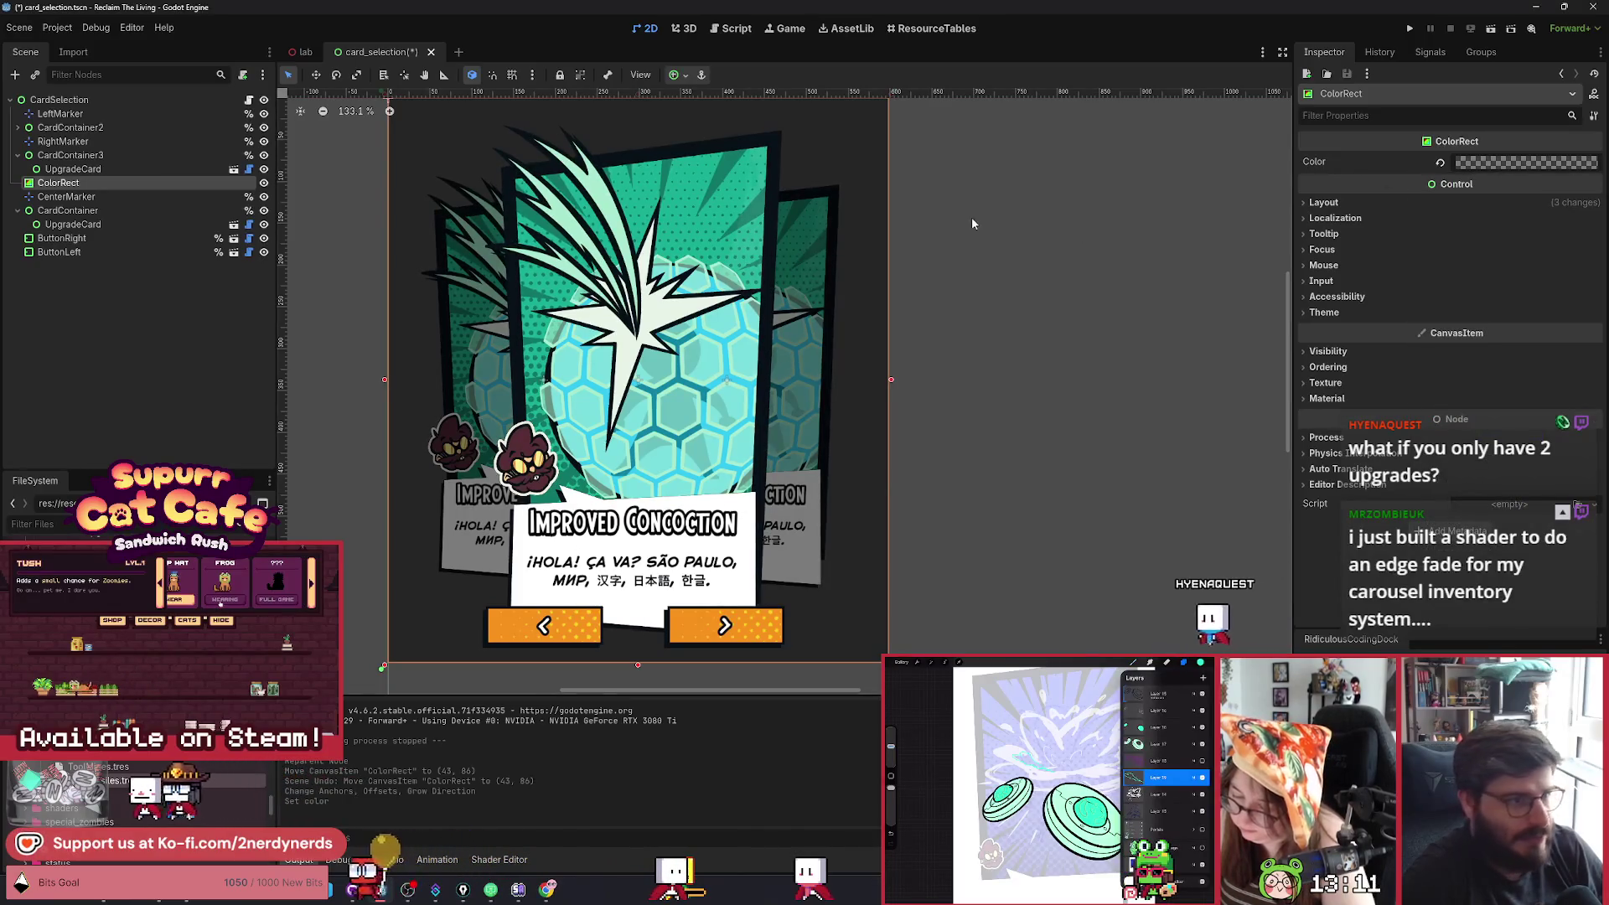
scroll(968, 297, "down", 4)
scroll(966, 300, "up", 1)
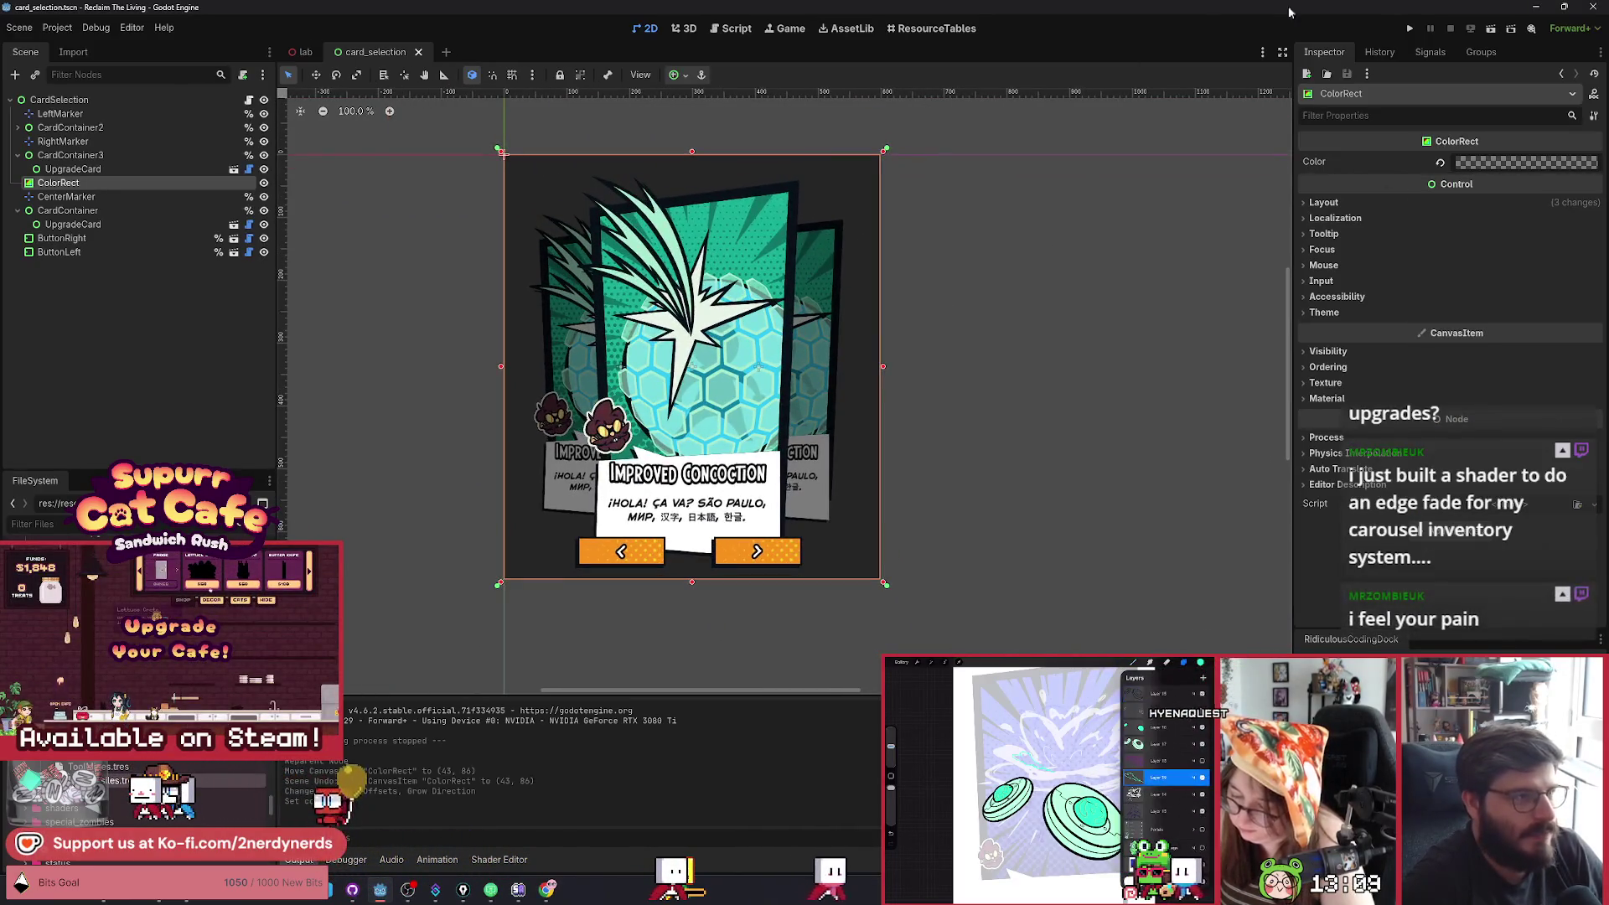
left_click(1490, 29)
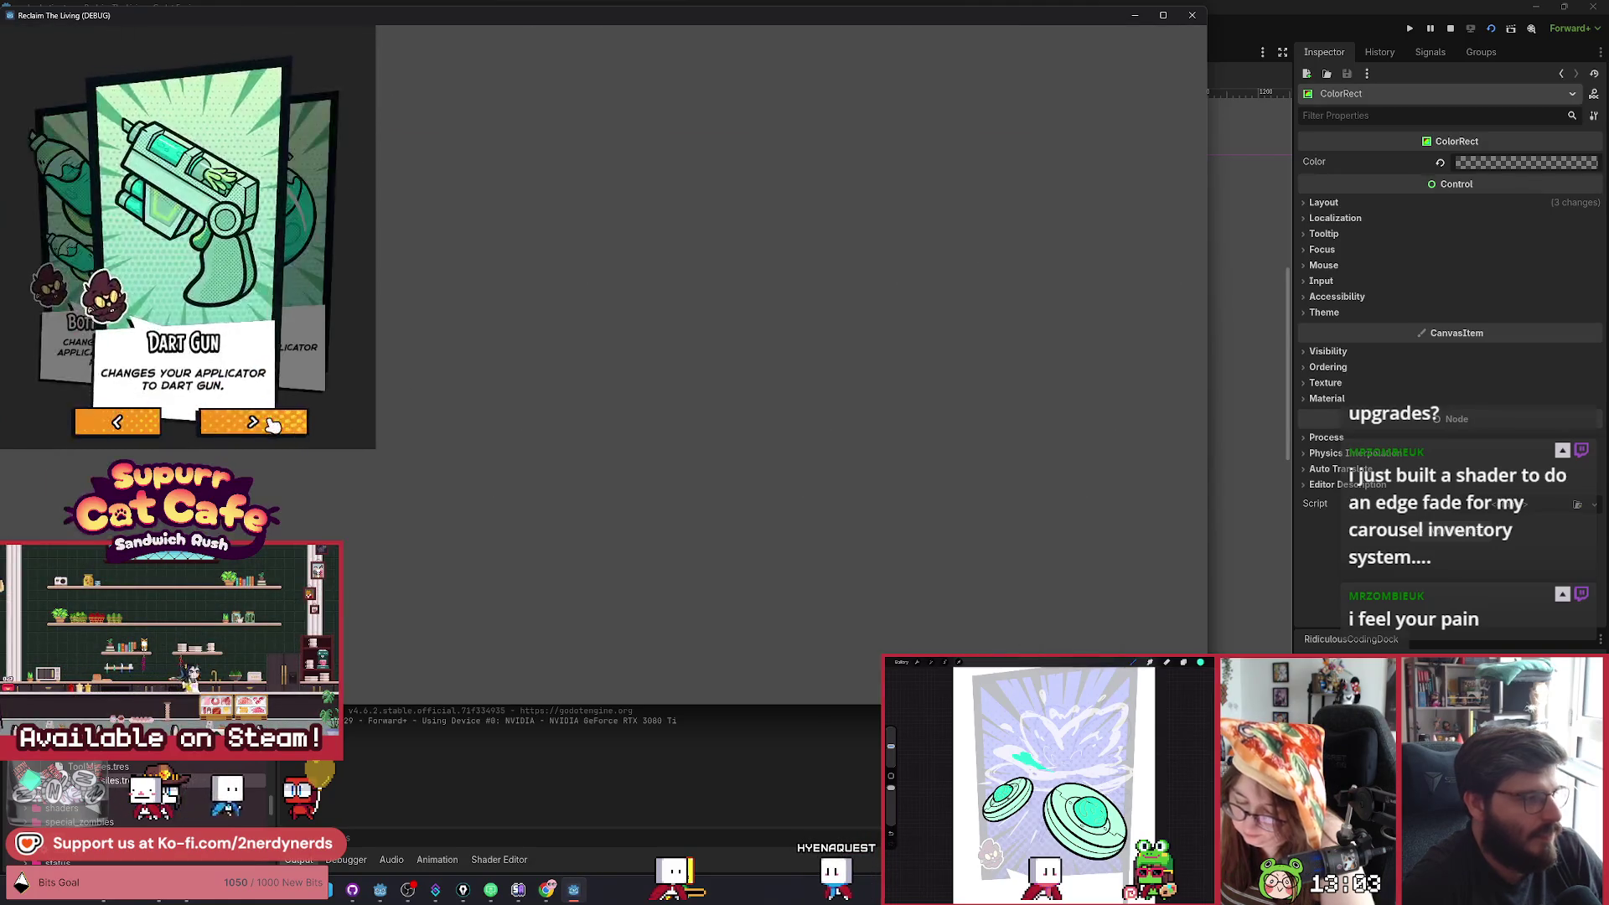
left_click(277, 425)
left_click(277, 425)
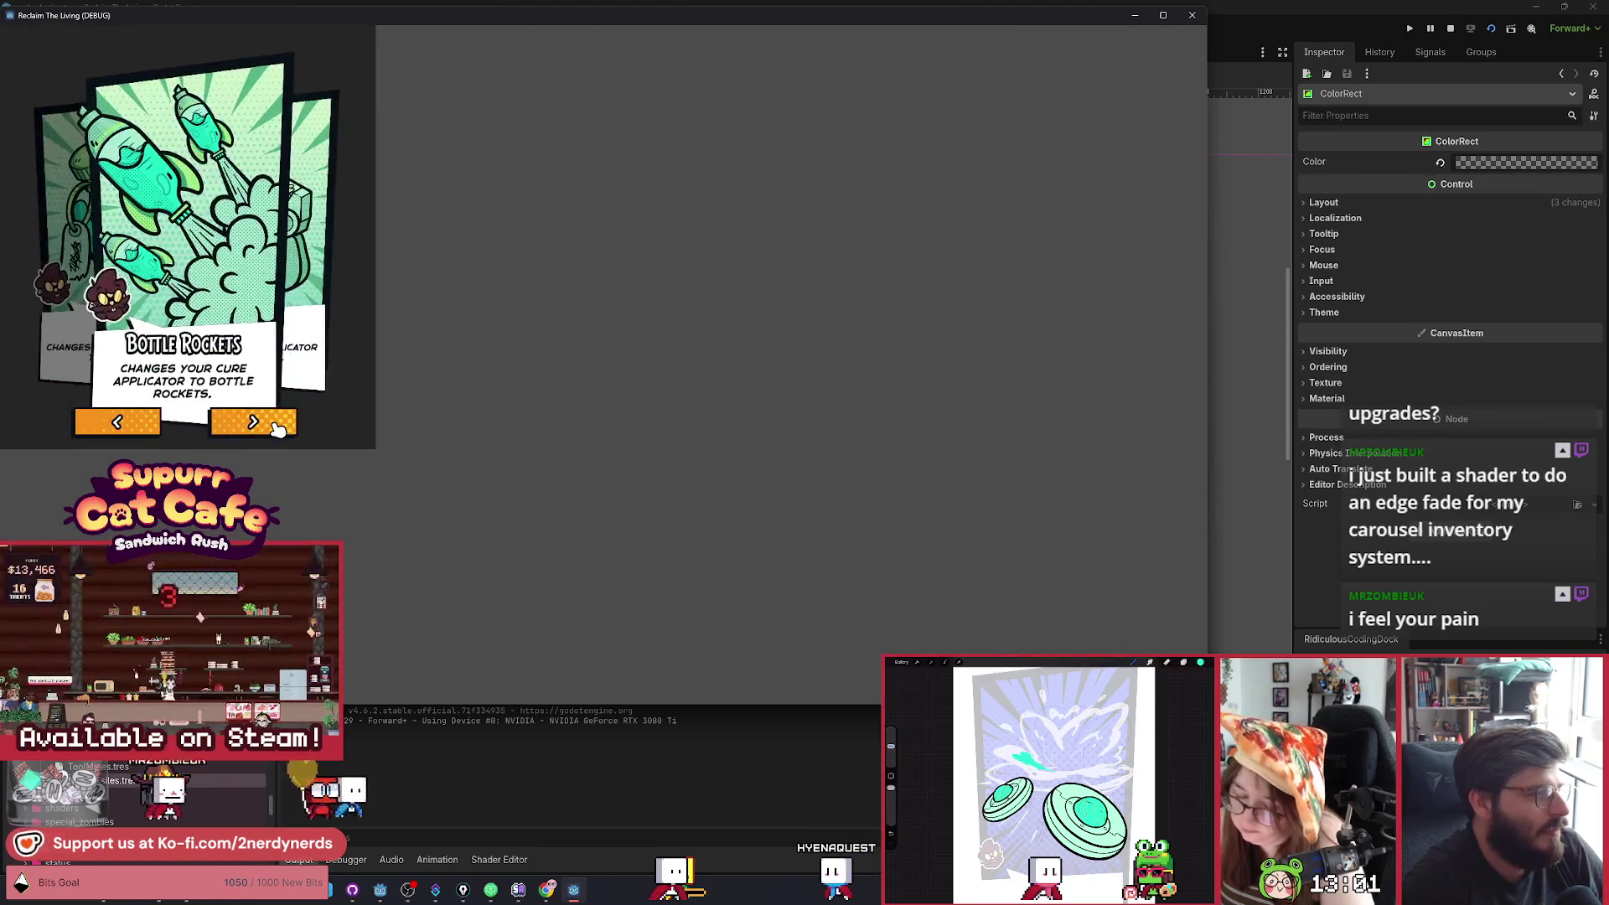
left_click(277, 425)
left_click(277, 425)
left_click(277, 425)
left_click(277, 425)
left_click(277, 424)
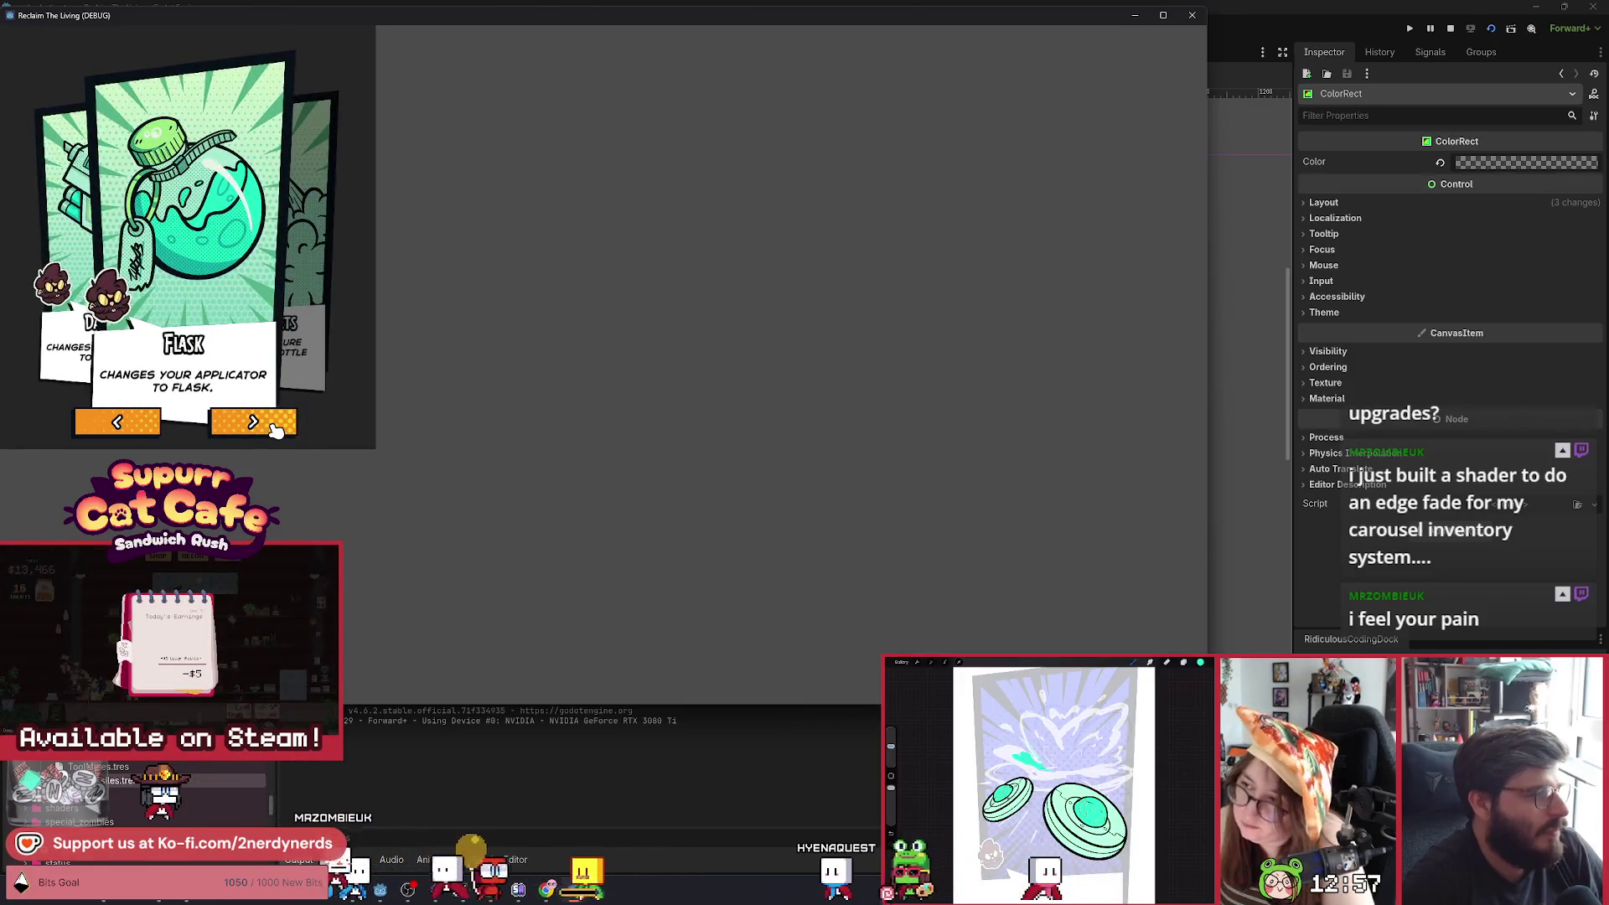
left_click(278, 425)
left_click(276, 428)
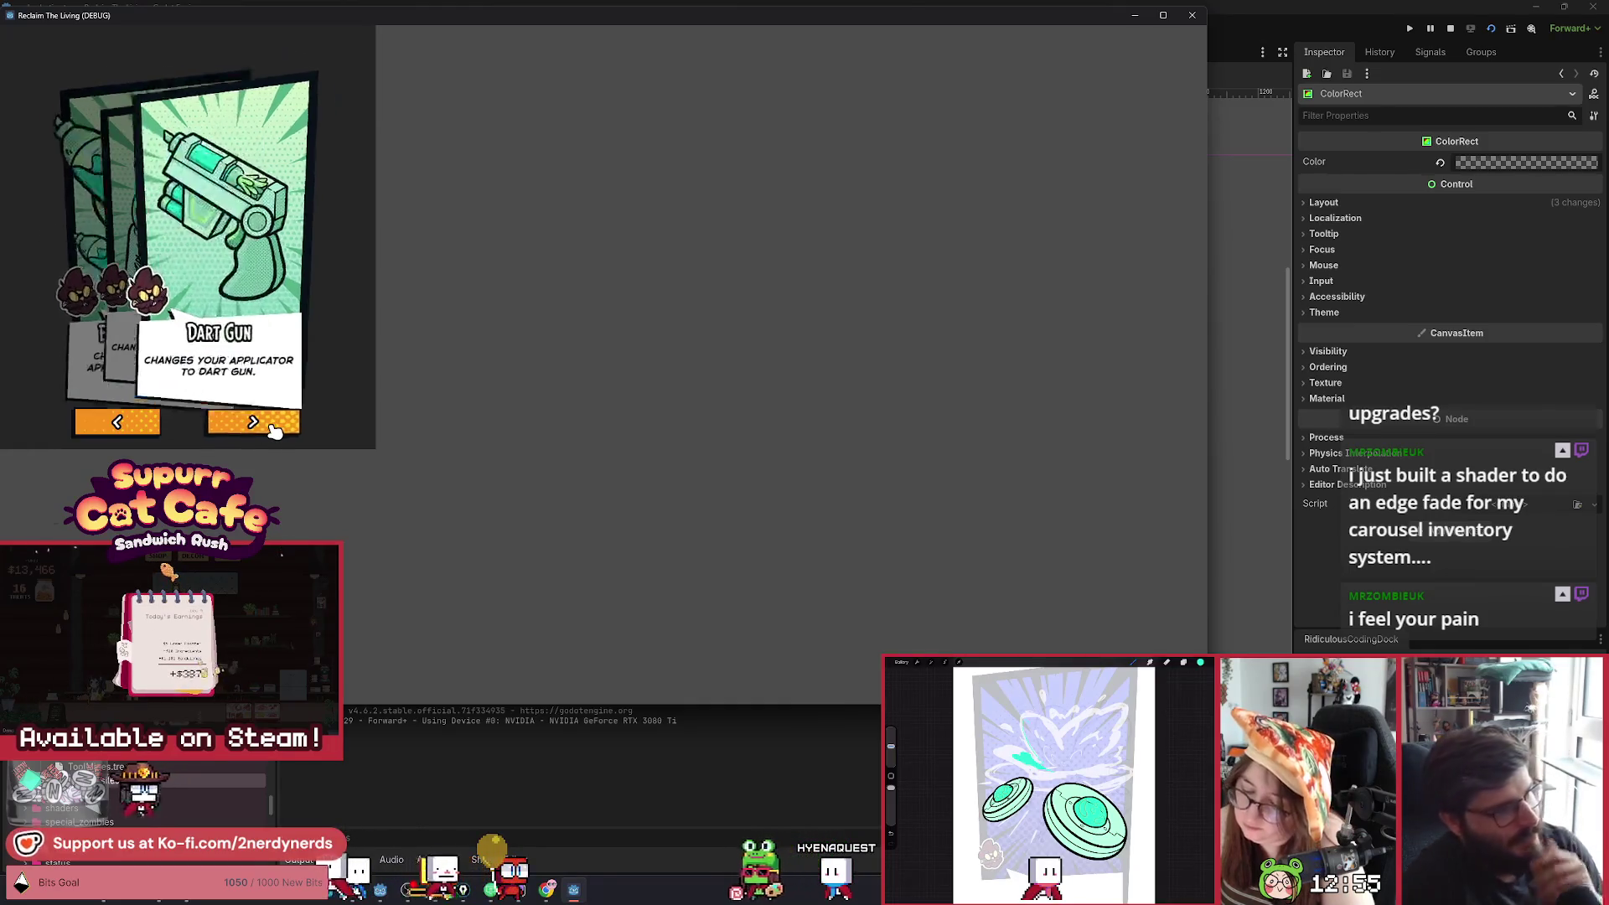
left_click(276, 427)
left_click(276, 428)
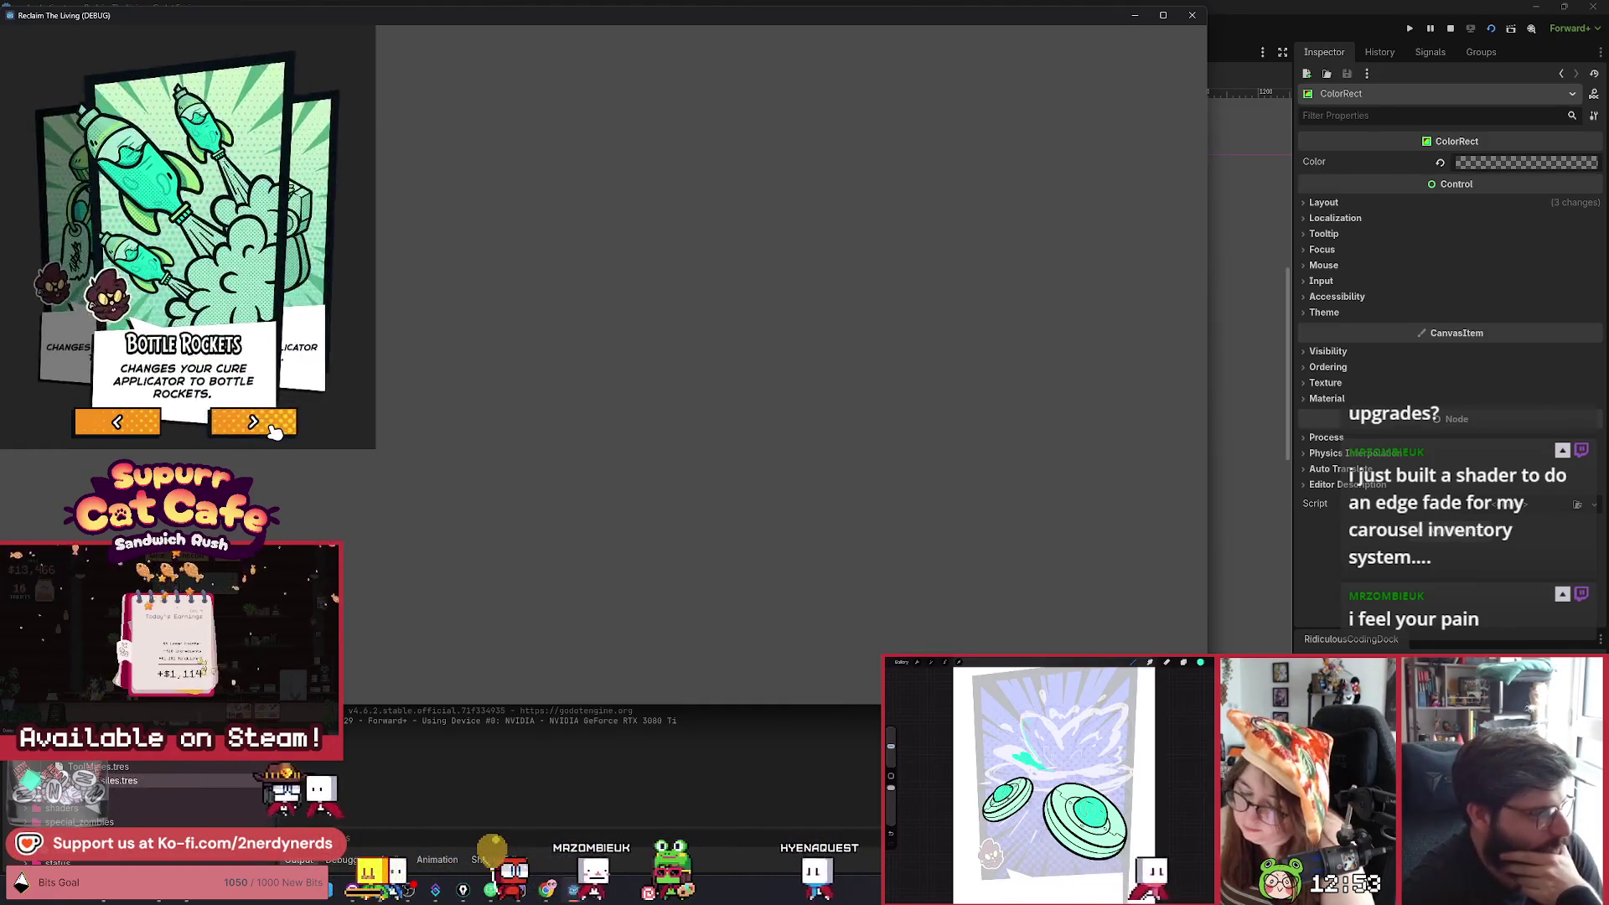
left_click(276, 428)
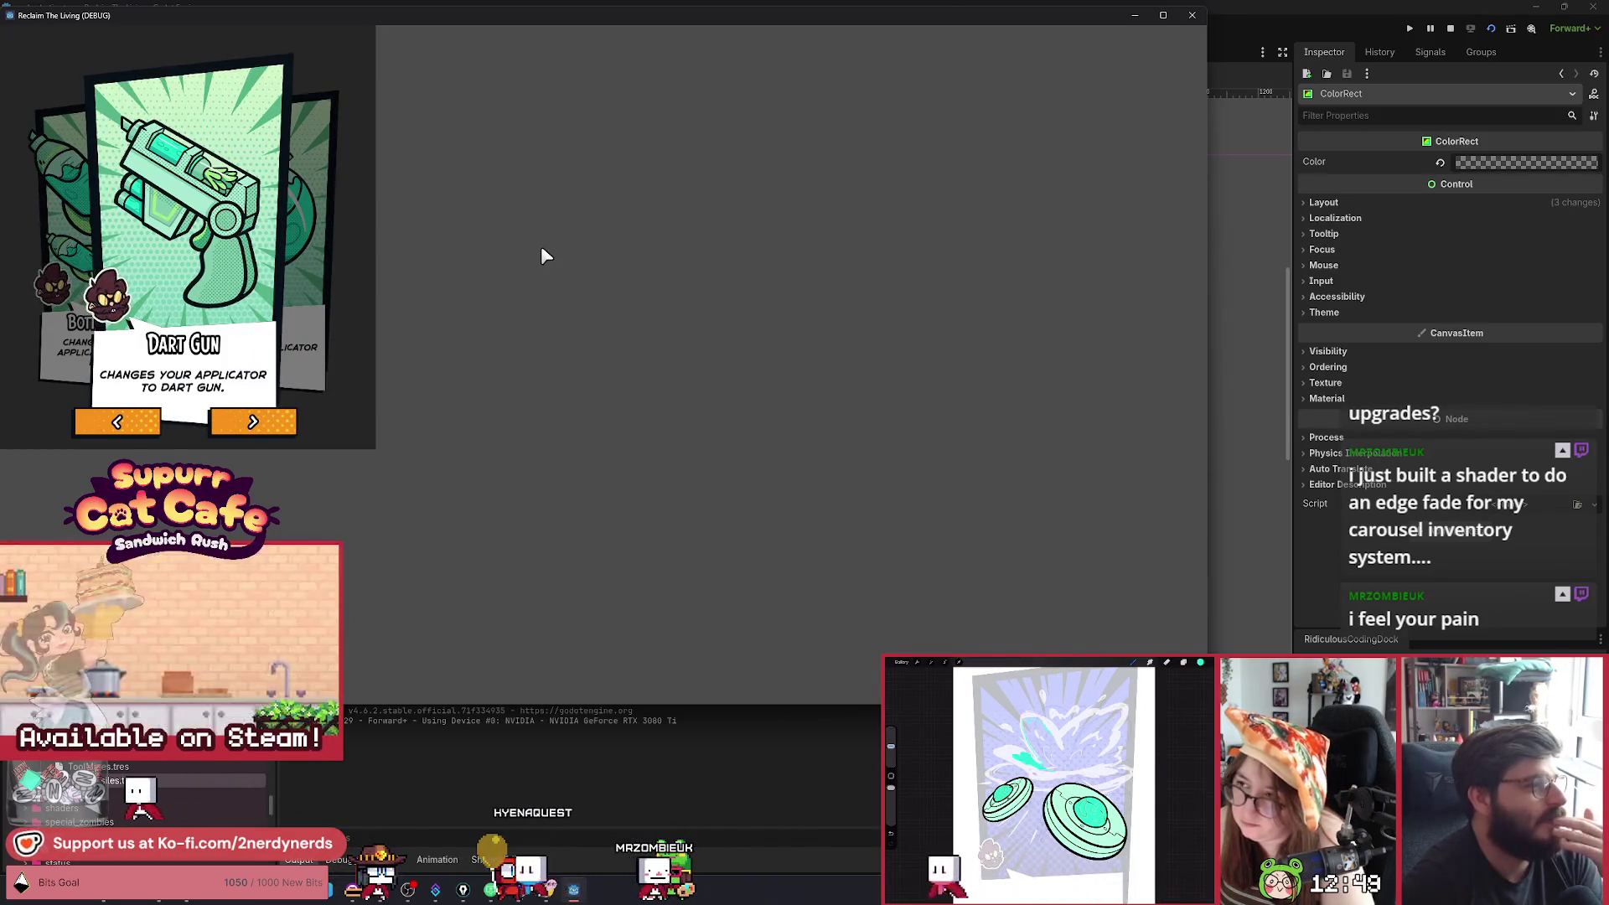
left_click(1447, 30)
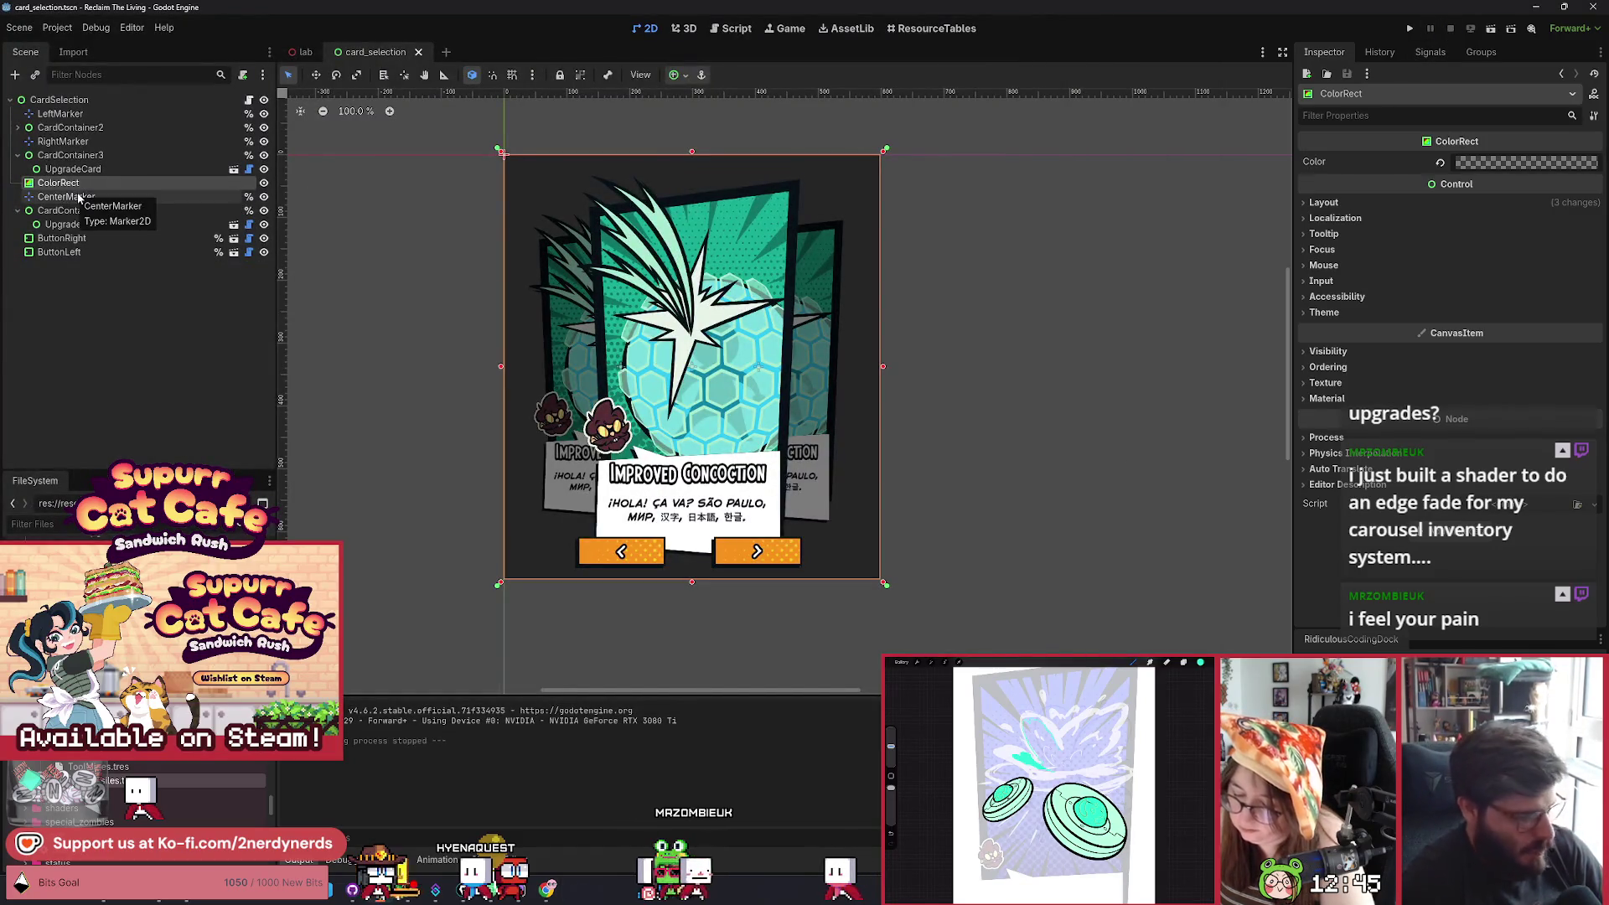
Duplicate ColorRect as an opaque black first child of CardSelection, save, and run the scene.
key("ctrl+d")
left_click_drag(78, 198, 92, 168)
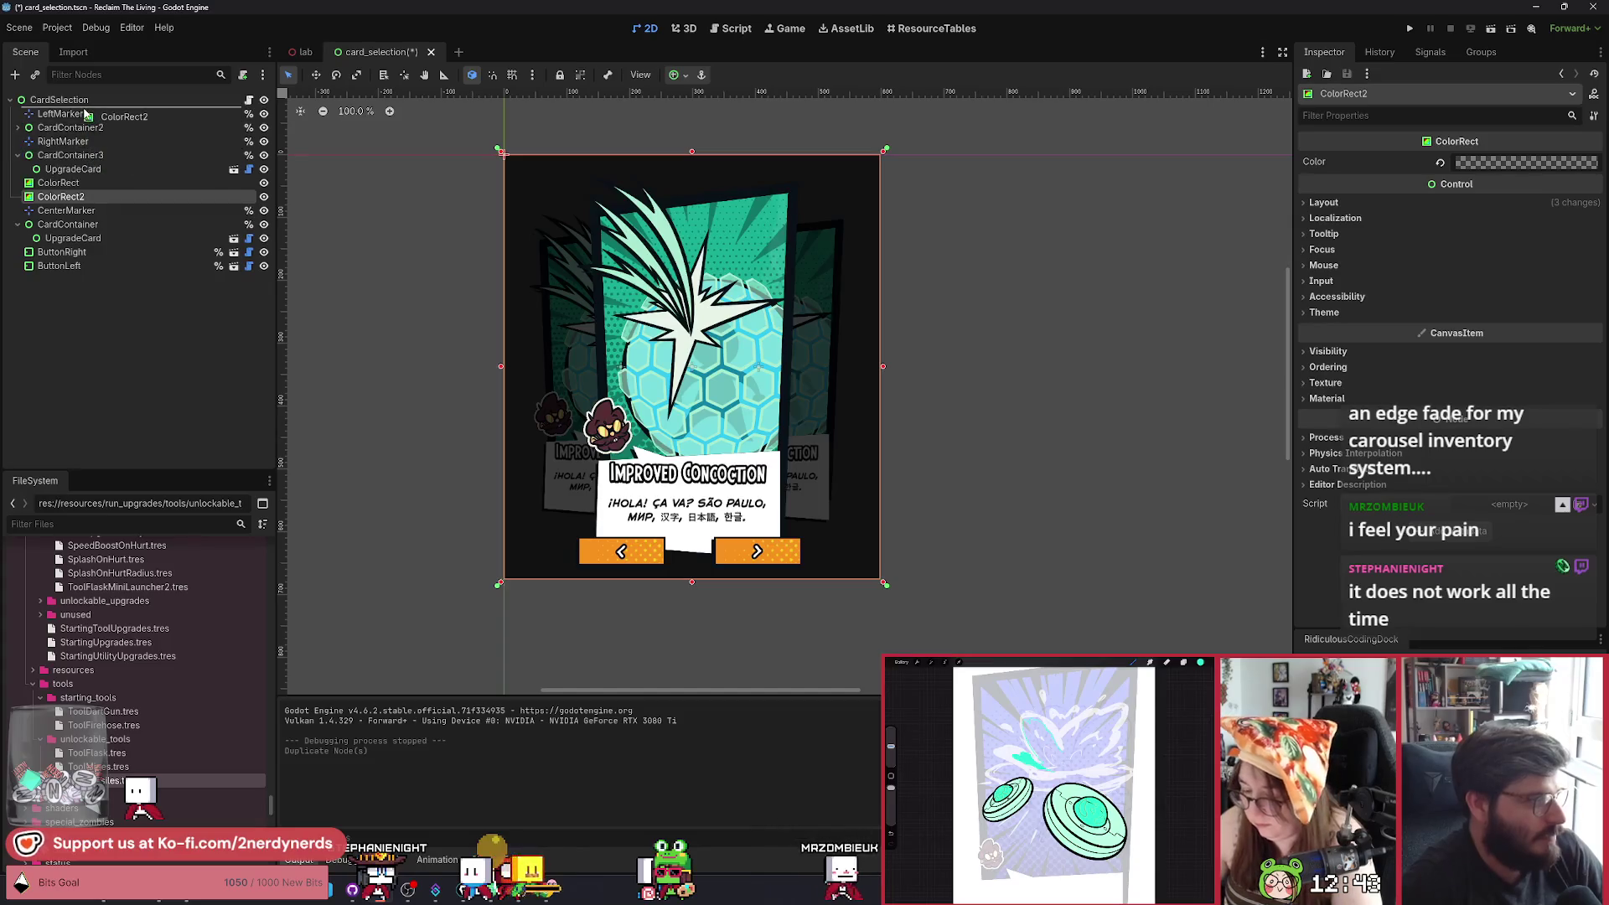
left_click_drag(85, 111, 85, 108)
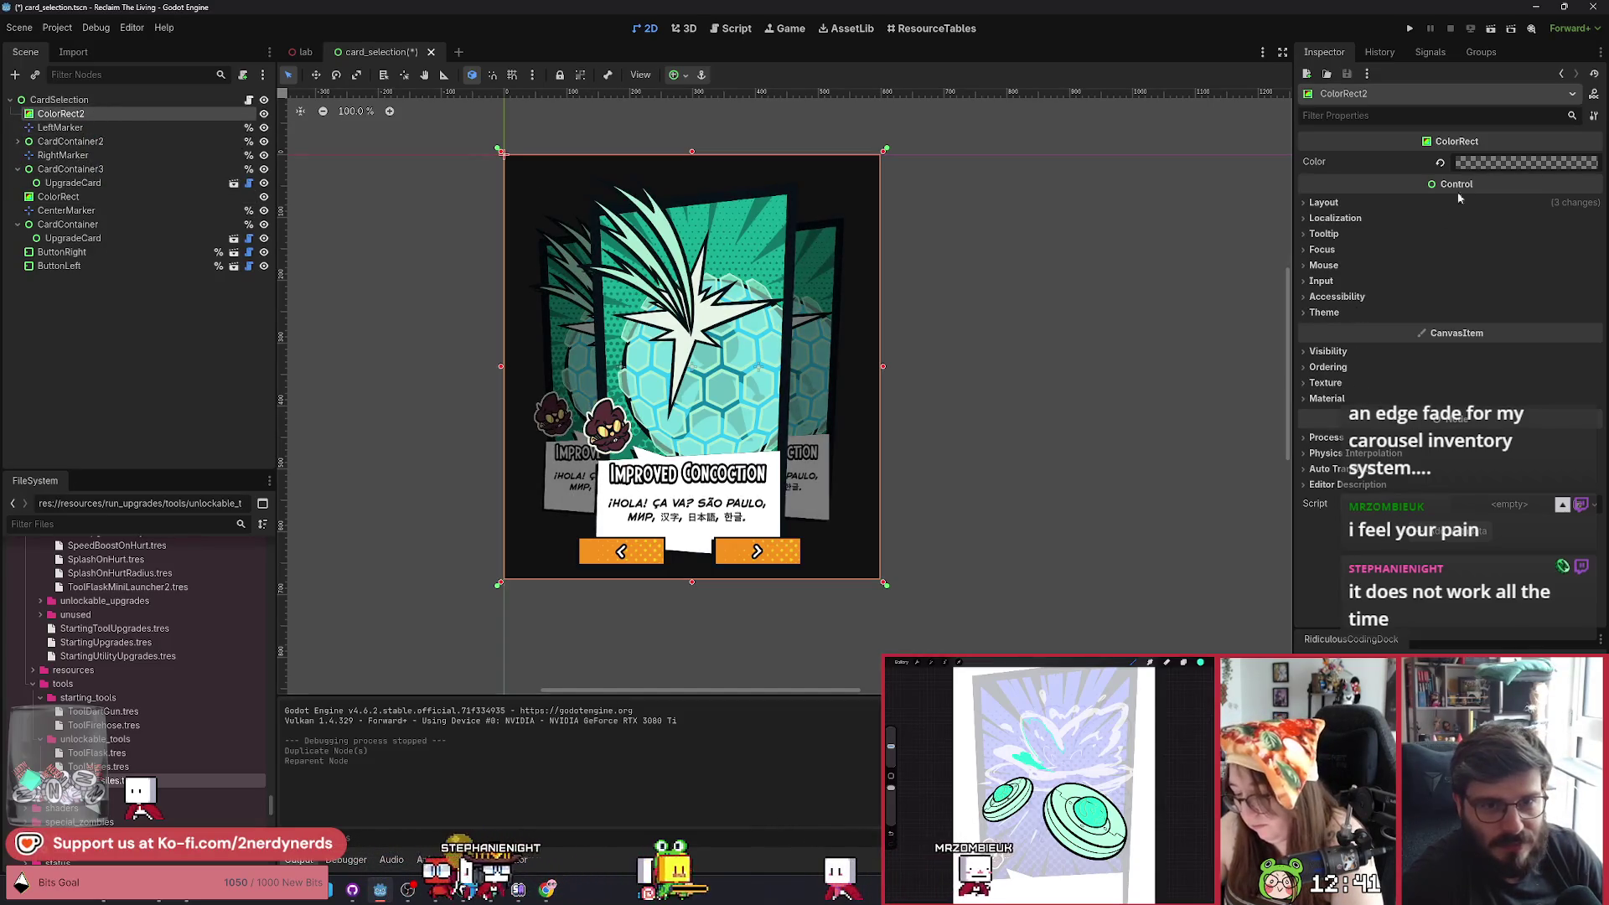
left_click(1508, 162)
left_click(1540, 477)
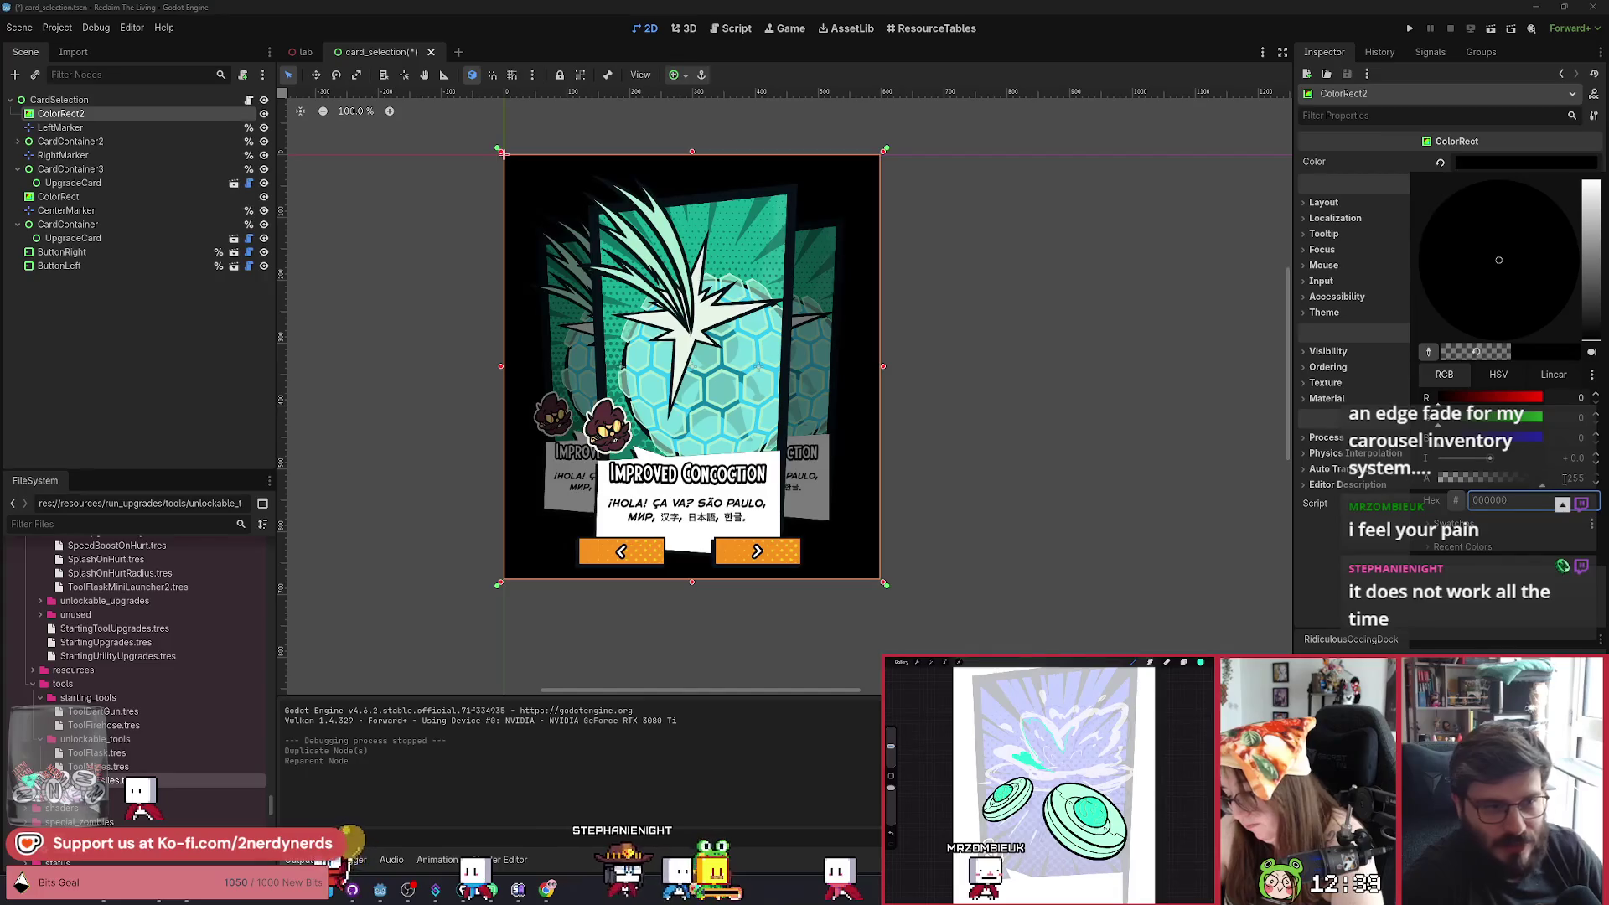
key("ctrl+s")
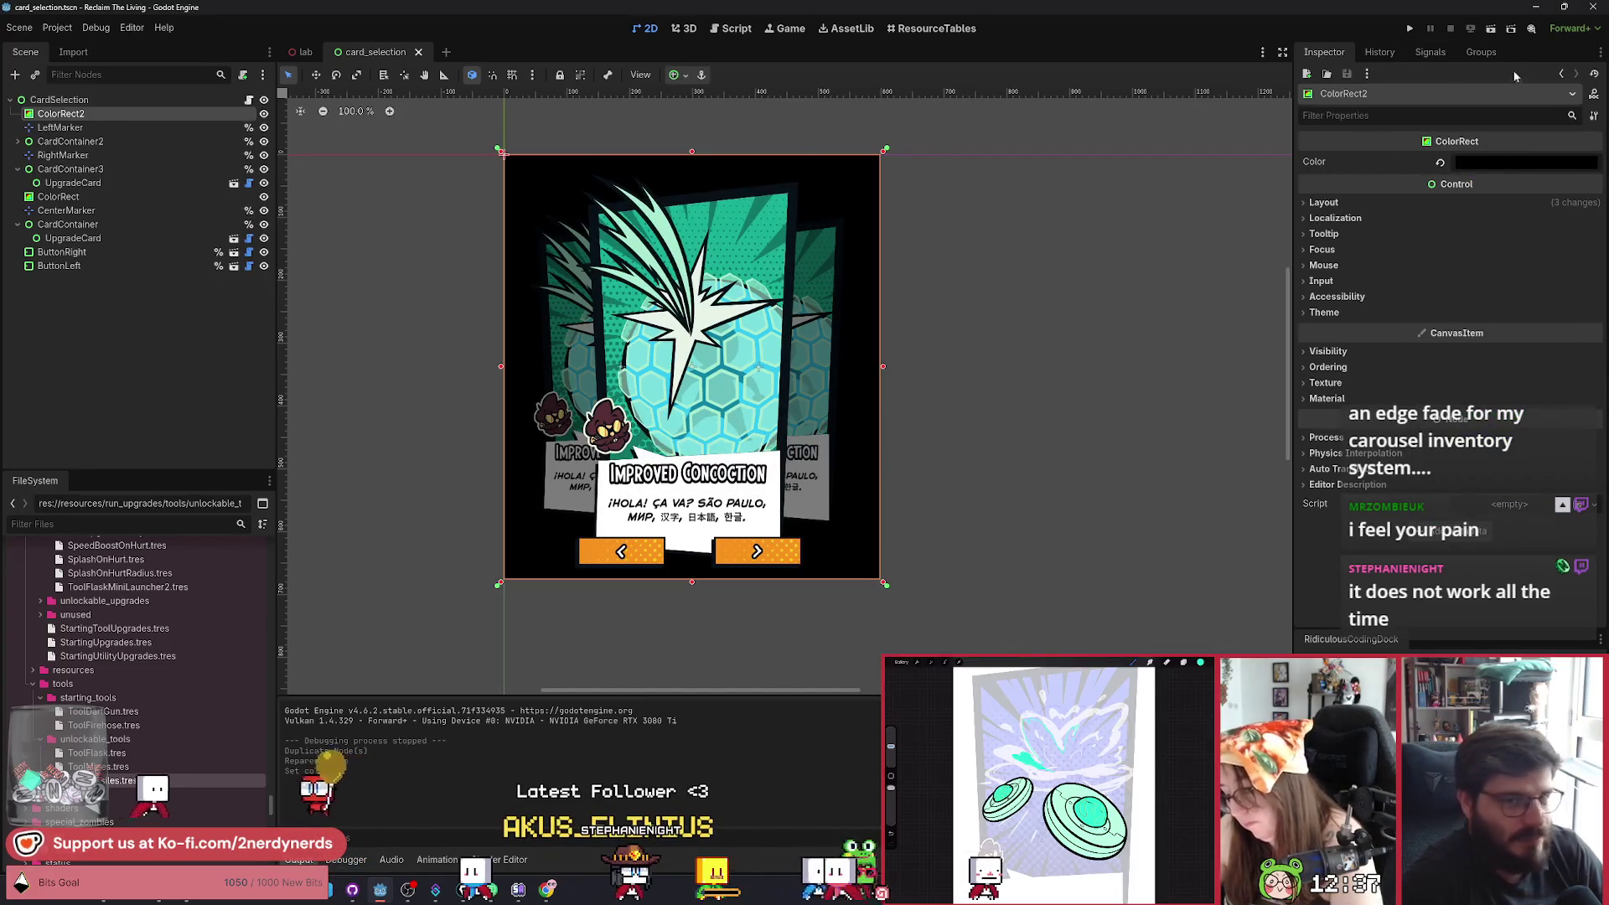
left_click(1490, 29)
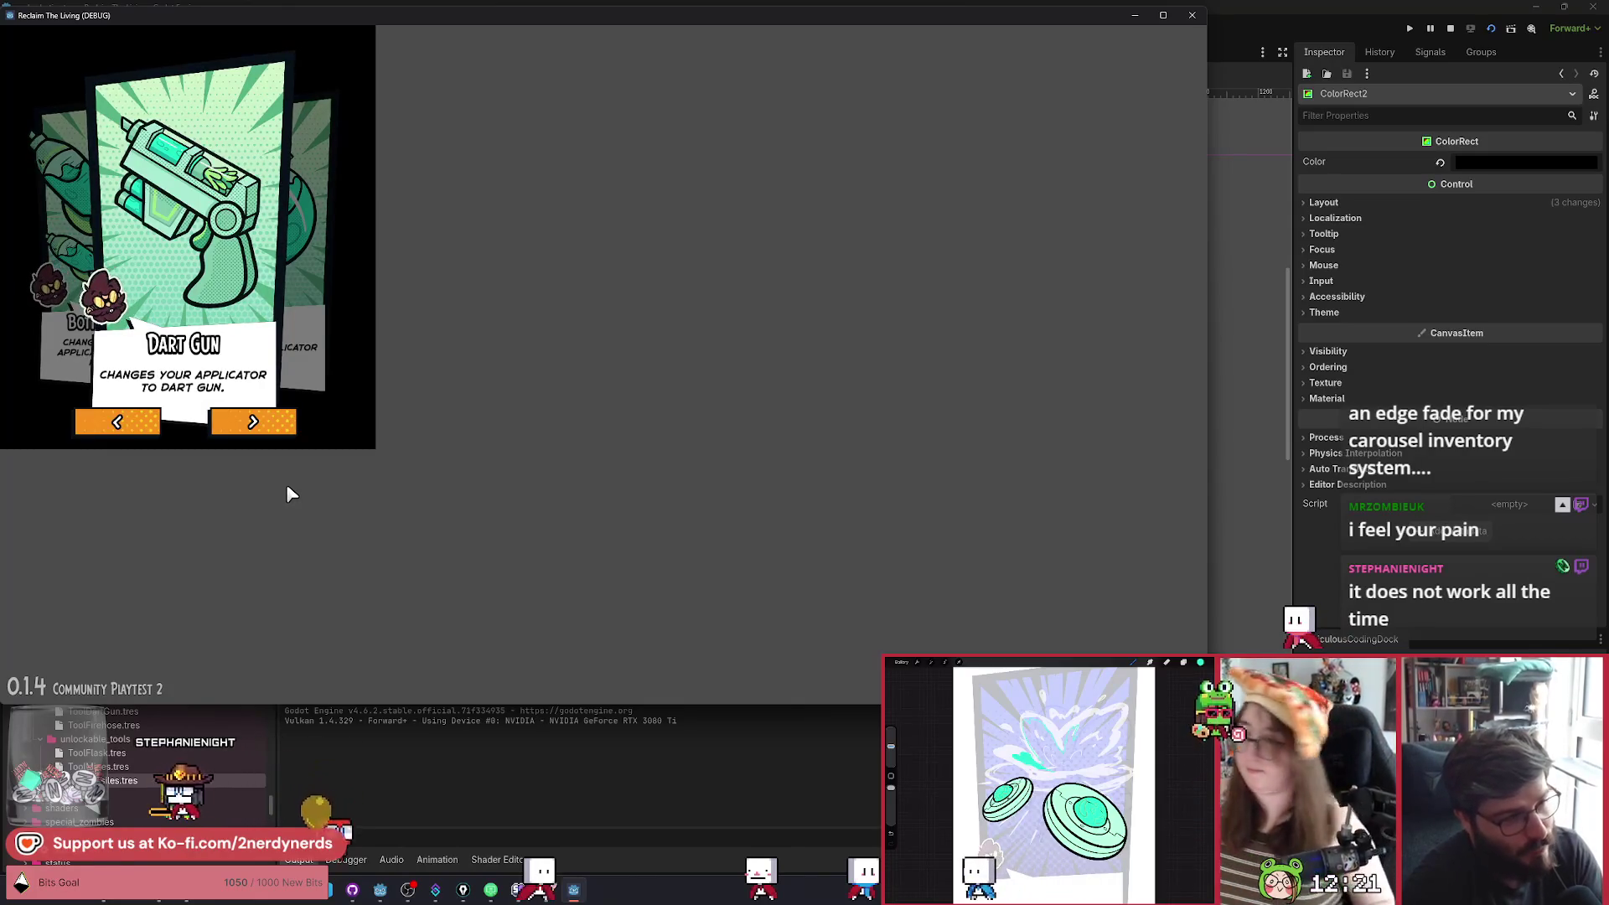
Cycle the carousel forward through Dart Gun, Flask and Bottle Rockets repeatedly, then stop the game.
left_click(289, 433)
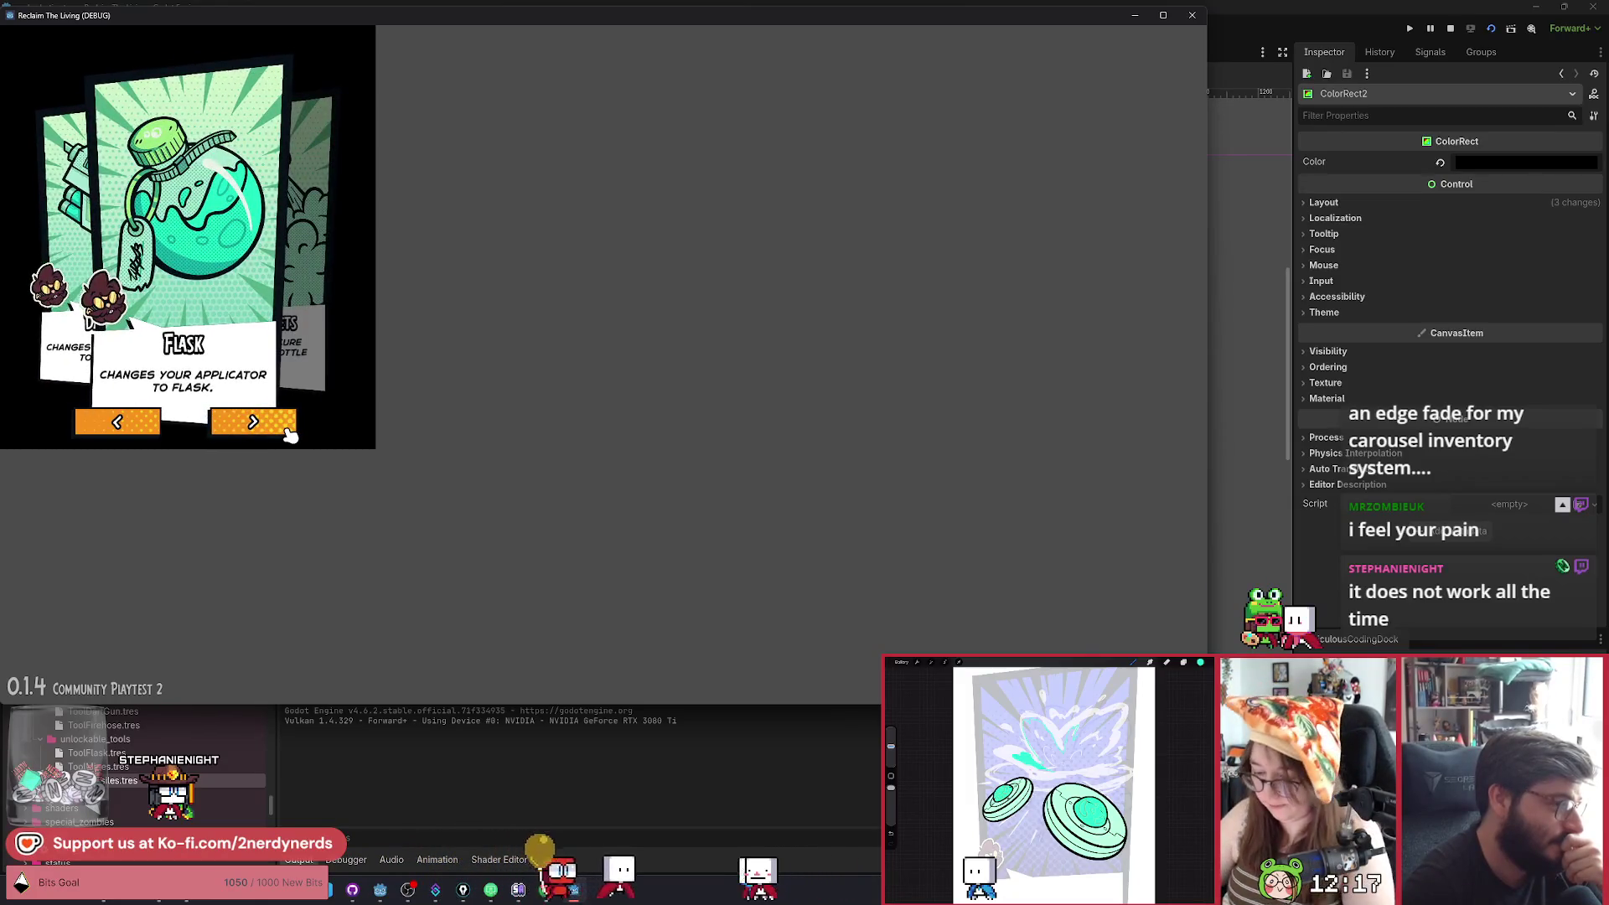
left_click(289, 433)
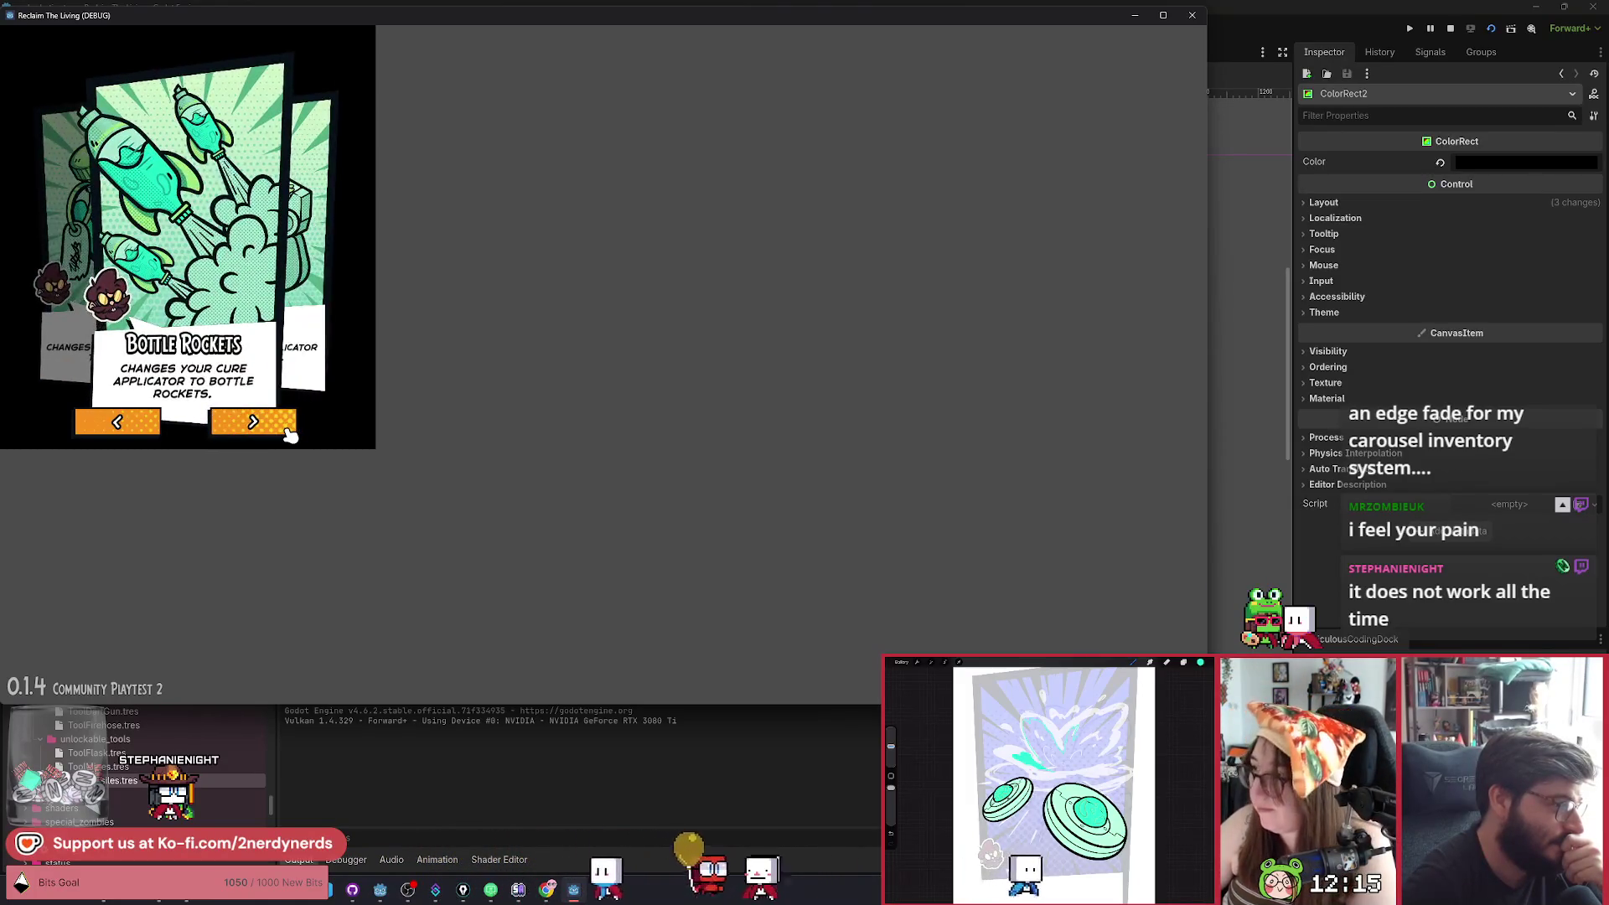
left_click(289, 433)
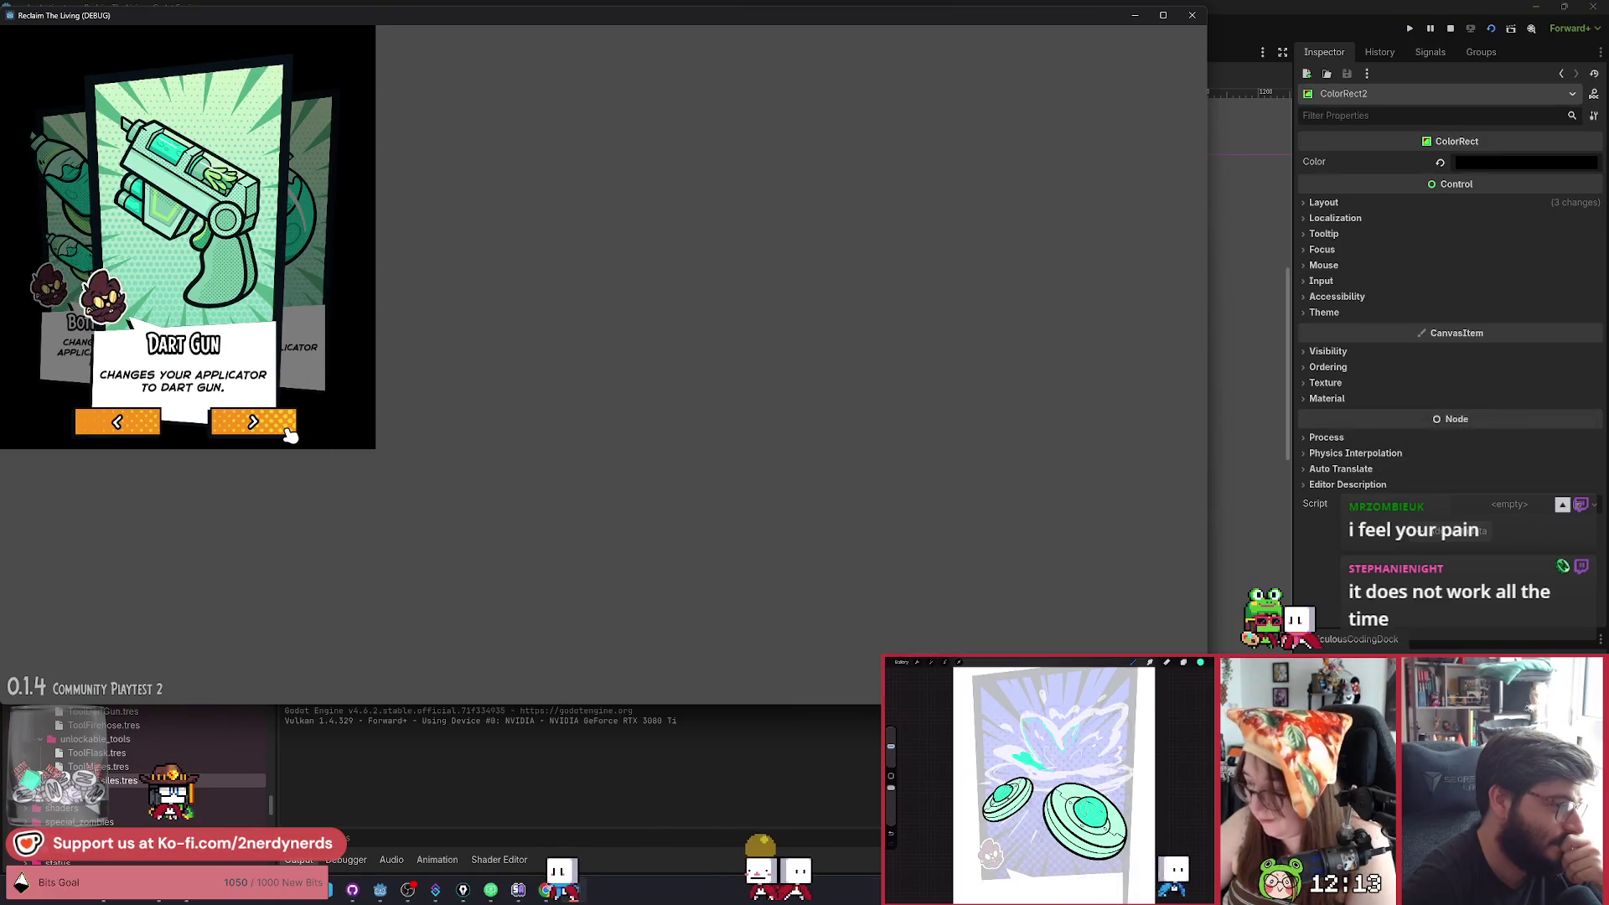
left_click(289, 433)
left_click(289, 433)
left_click(289, 433)
left_click(289, 433)
left_click(289, 434)
left_click(289, 433)
left_click(289, 433)
left_click(289, 433)
left_click(289, 433)
left_click(289, 433)
left_click(289, 433)
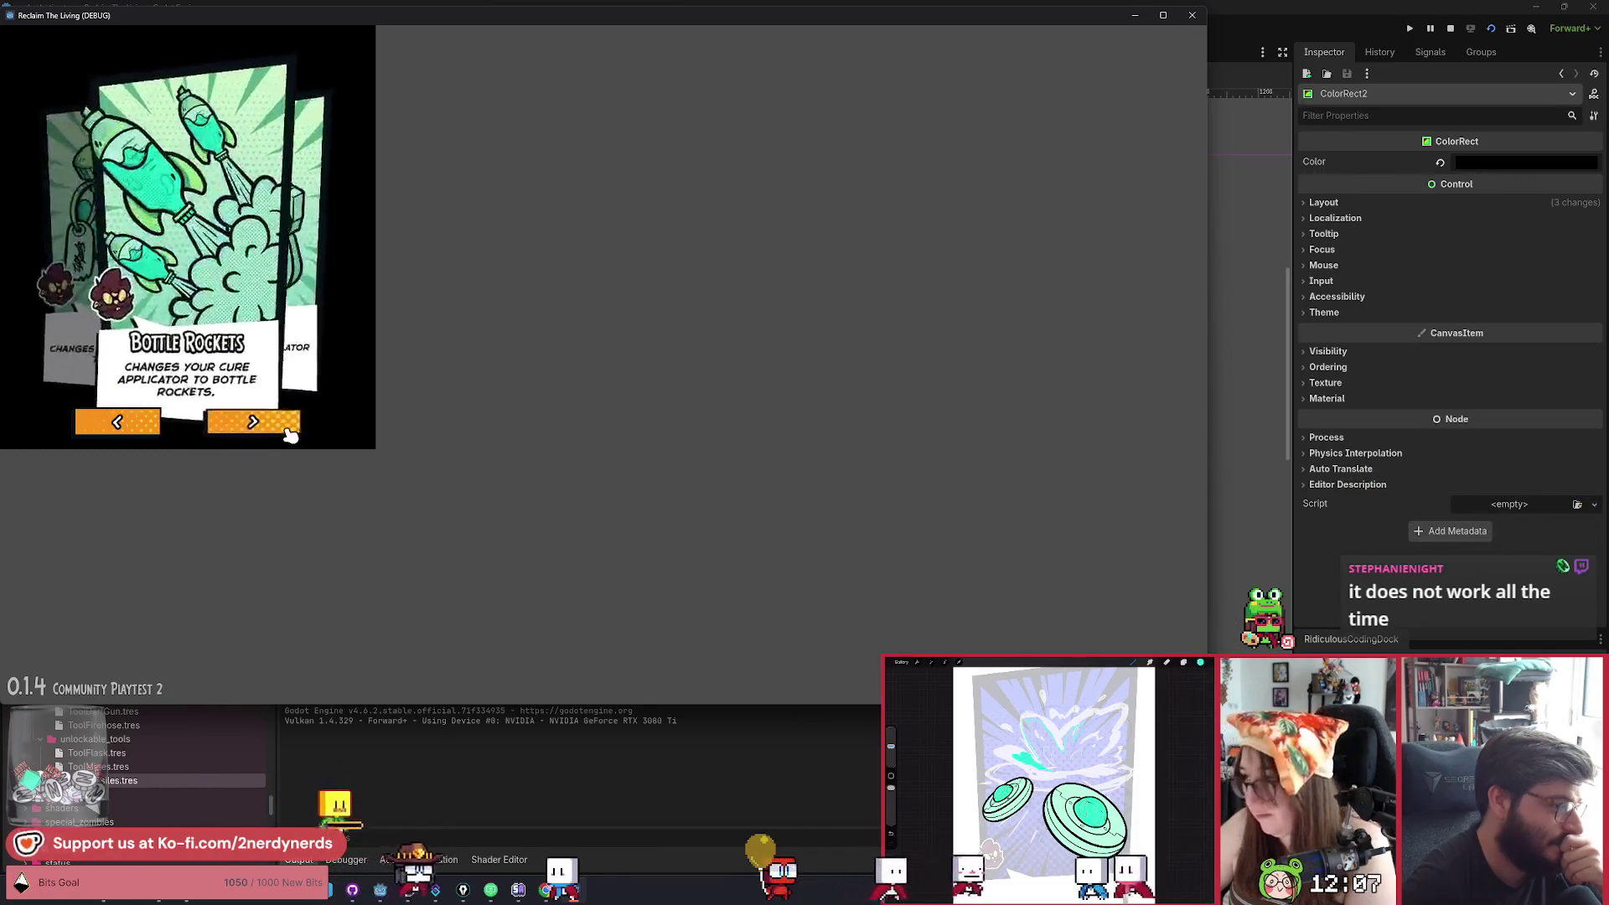
left_click(289, 433)
left_click(289, 433)
left_click(289, 433)
left_click(289, 433)
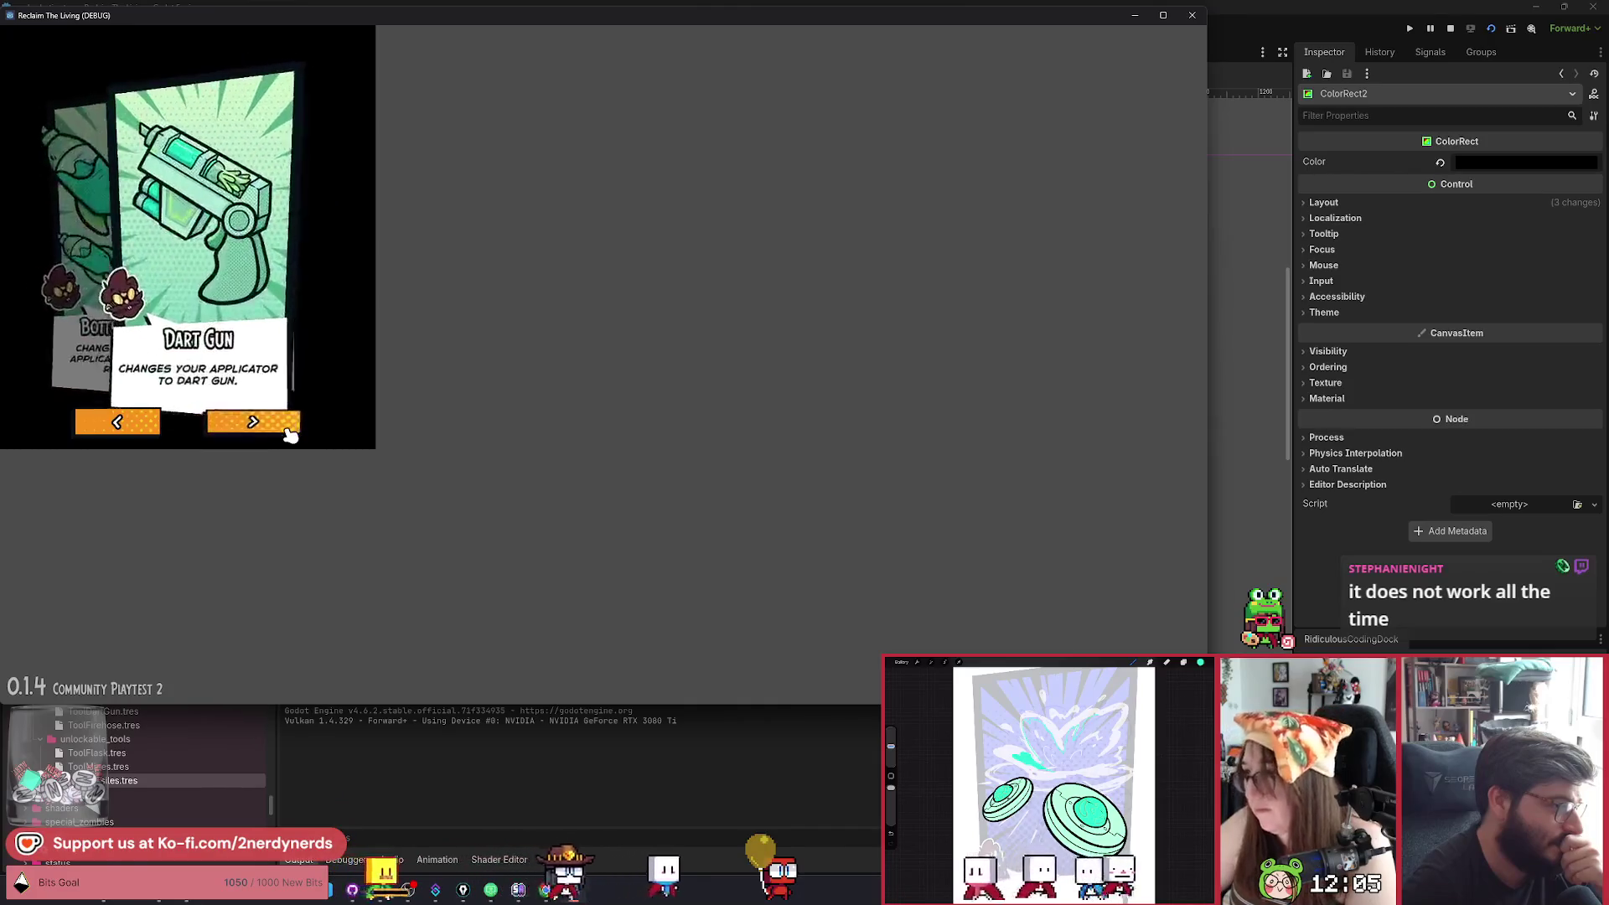
left_click(289, 433)
left_click(289, 434)
left_click(289, 433)
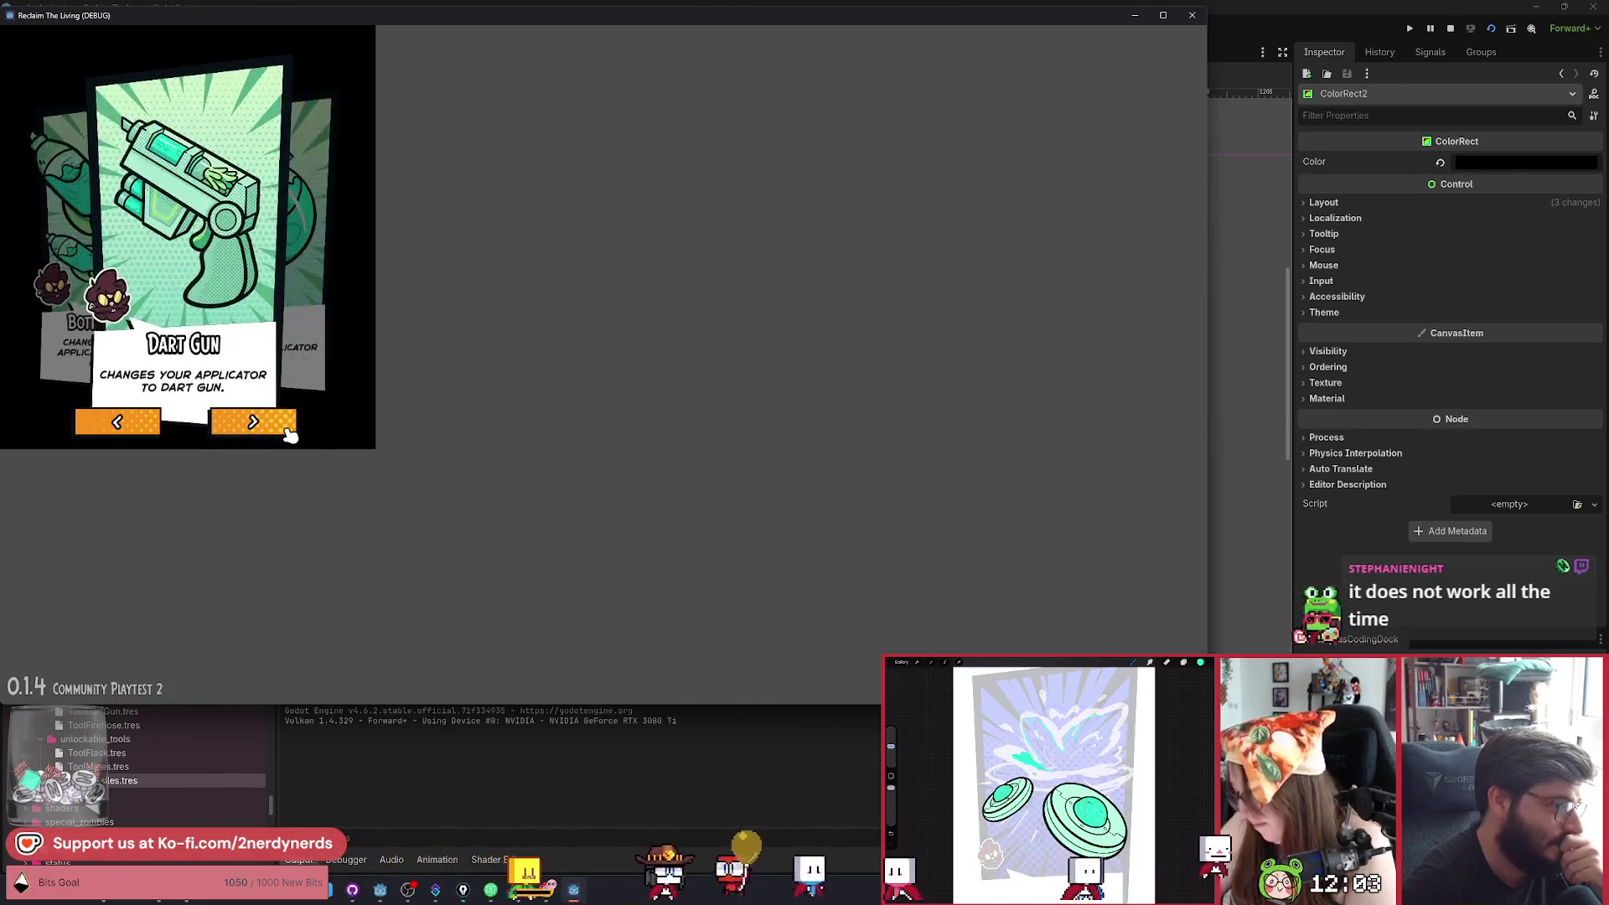
left_click(1191, 15)
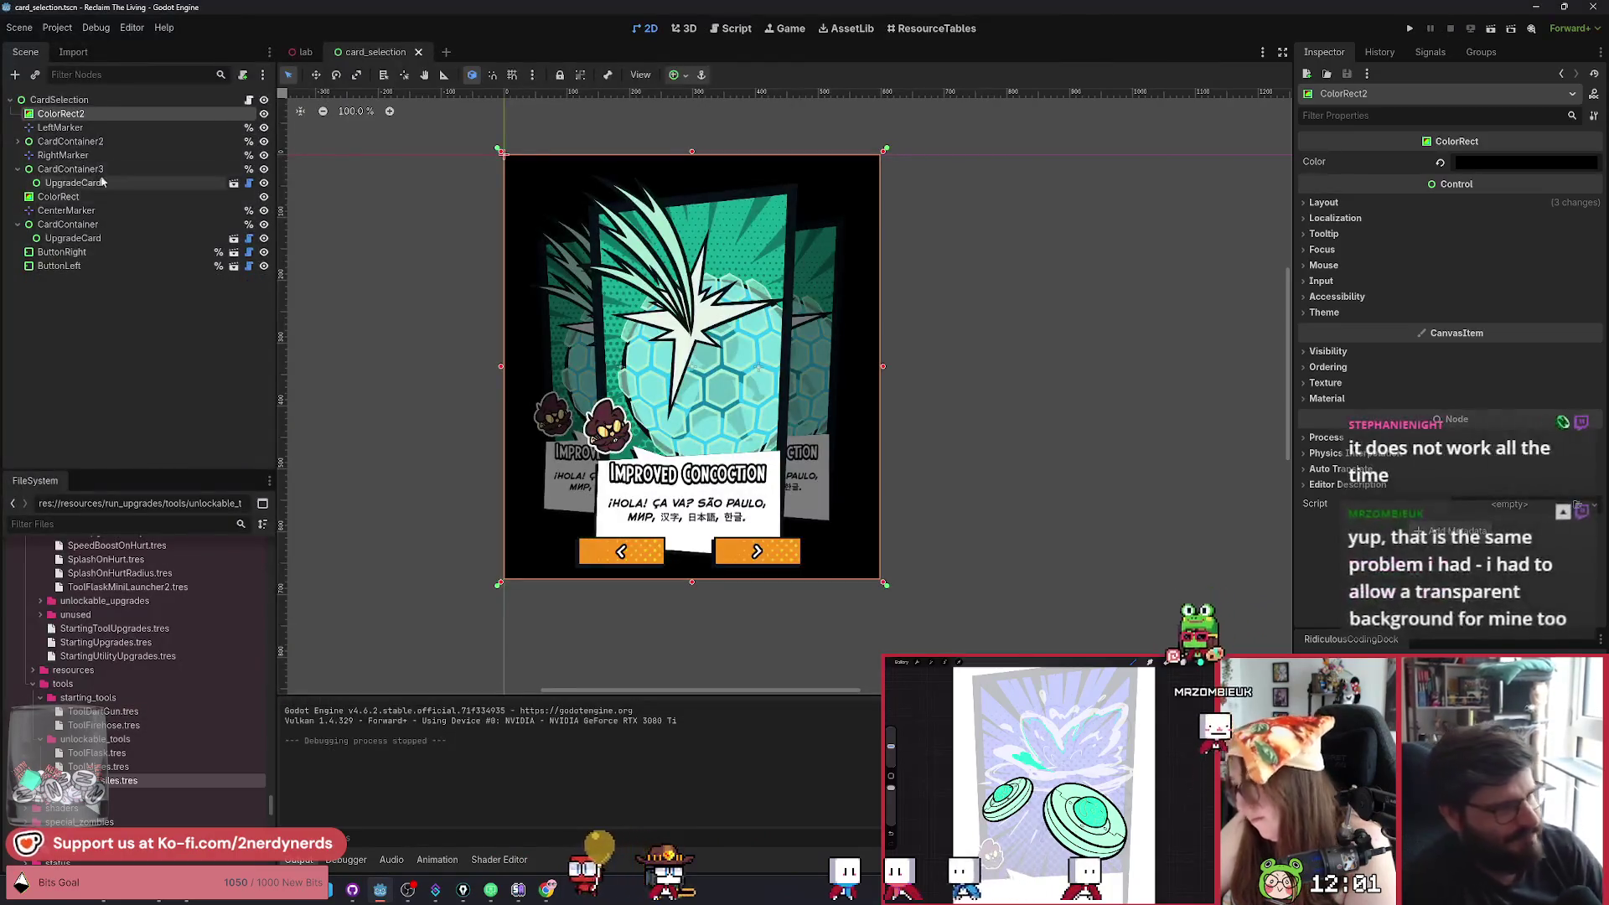
Delete ColorRect and ColorRect2, save the scene, and select CardSelection.
left_click(68, 196, "ctrl")
key("Delete")
key("Return")
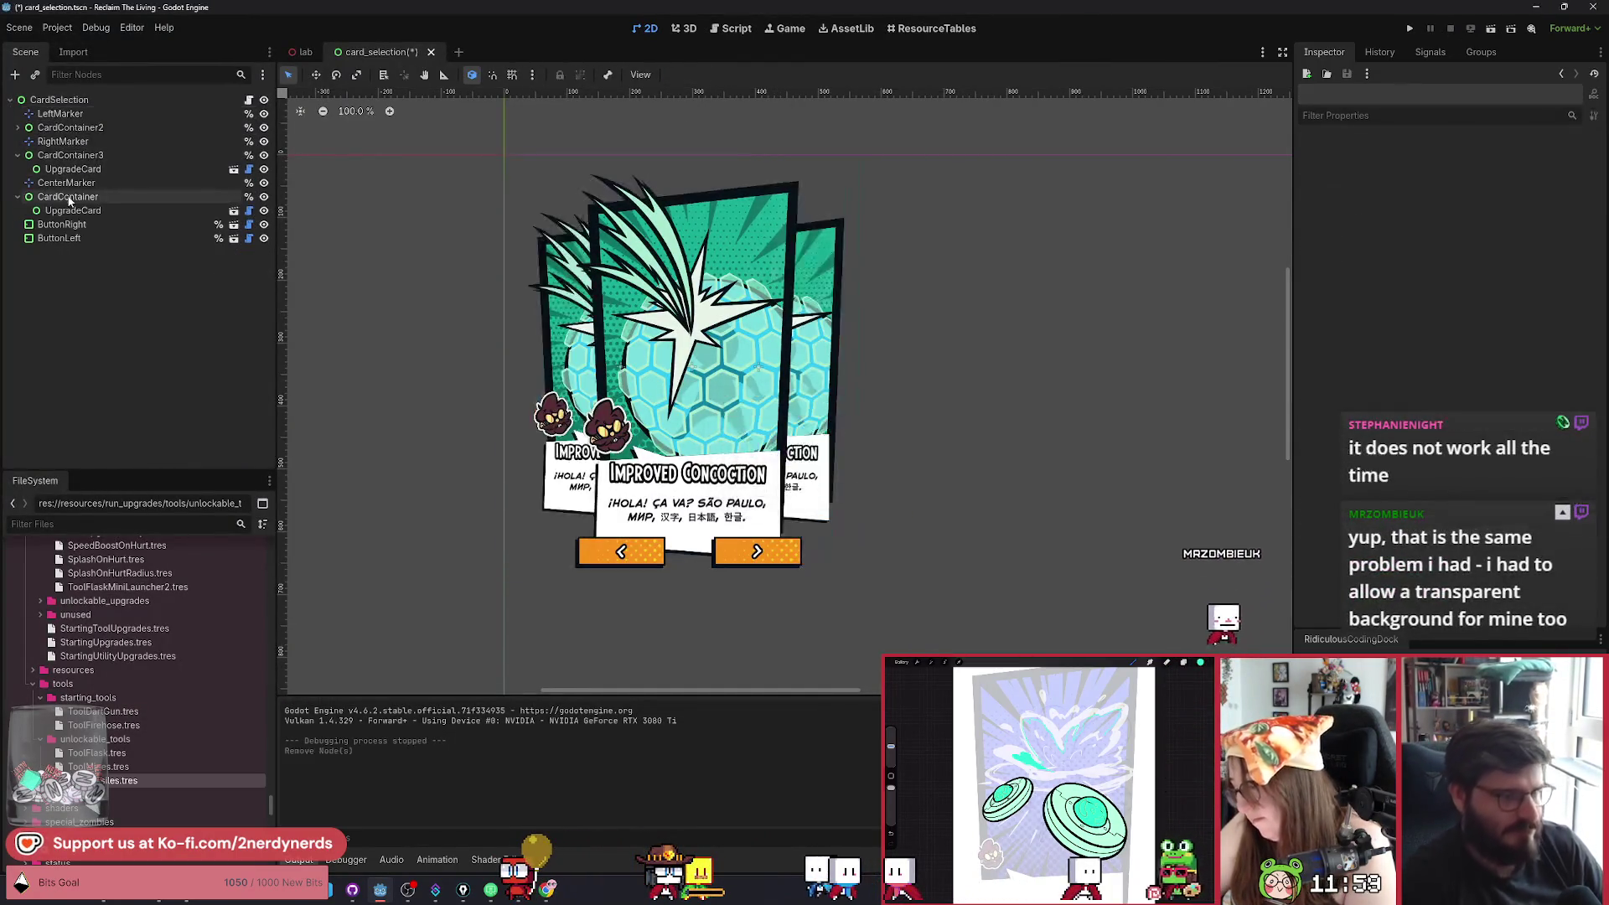
key("ctrl+s")
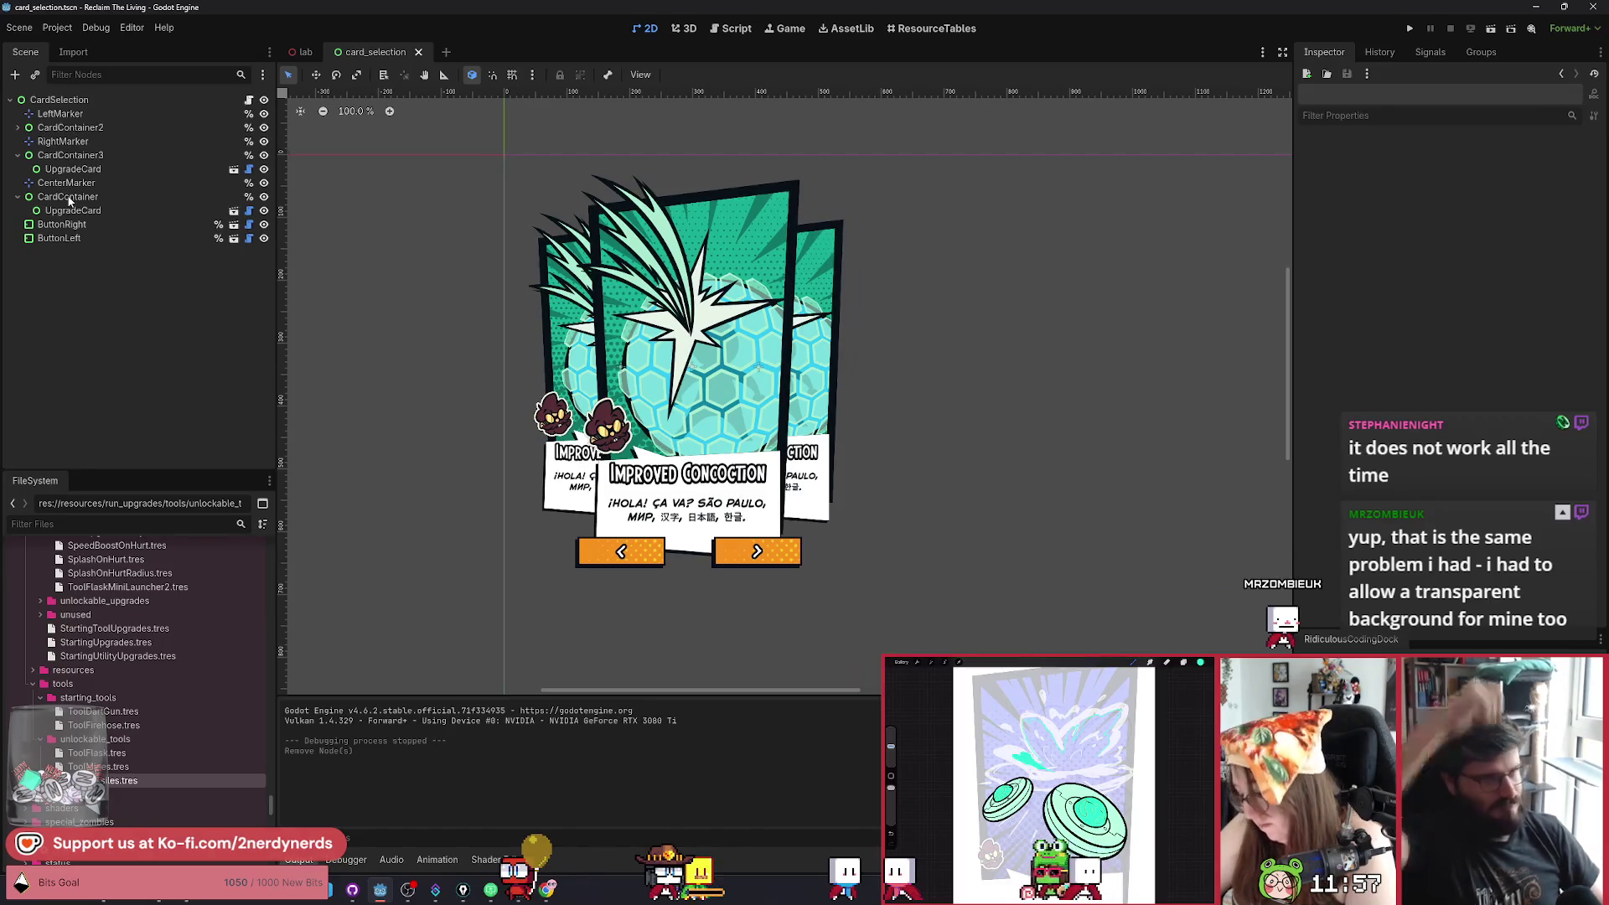
left_click(79, 103)
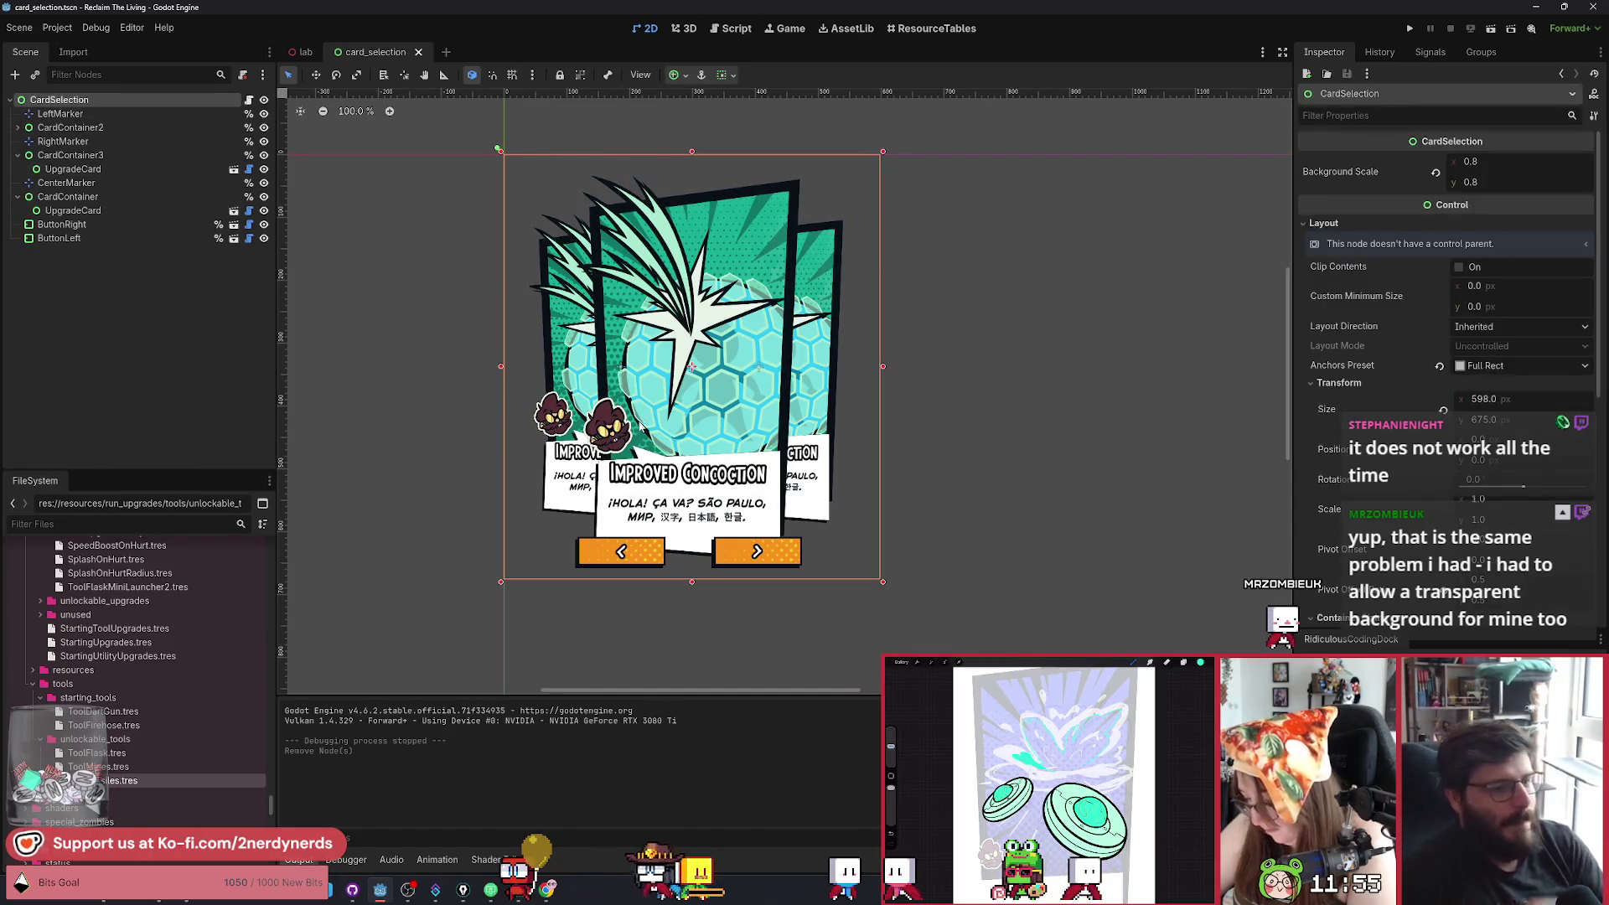
scroll(818, 571, "up", 3)
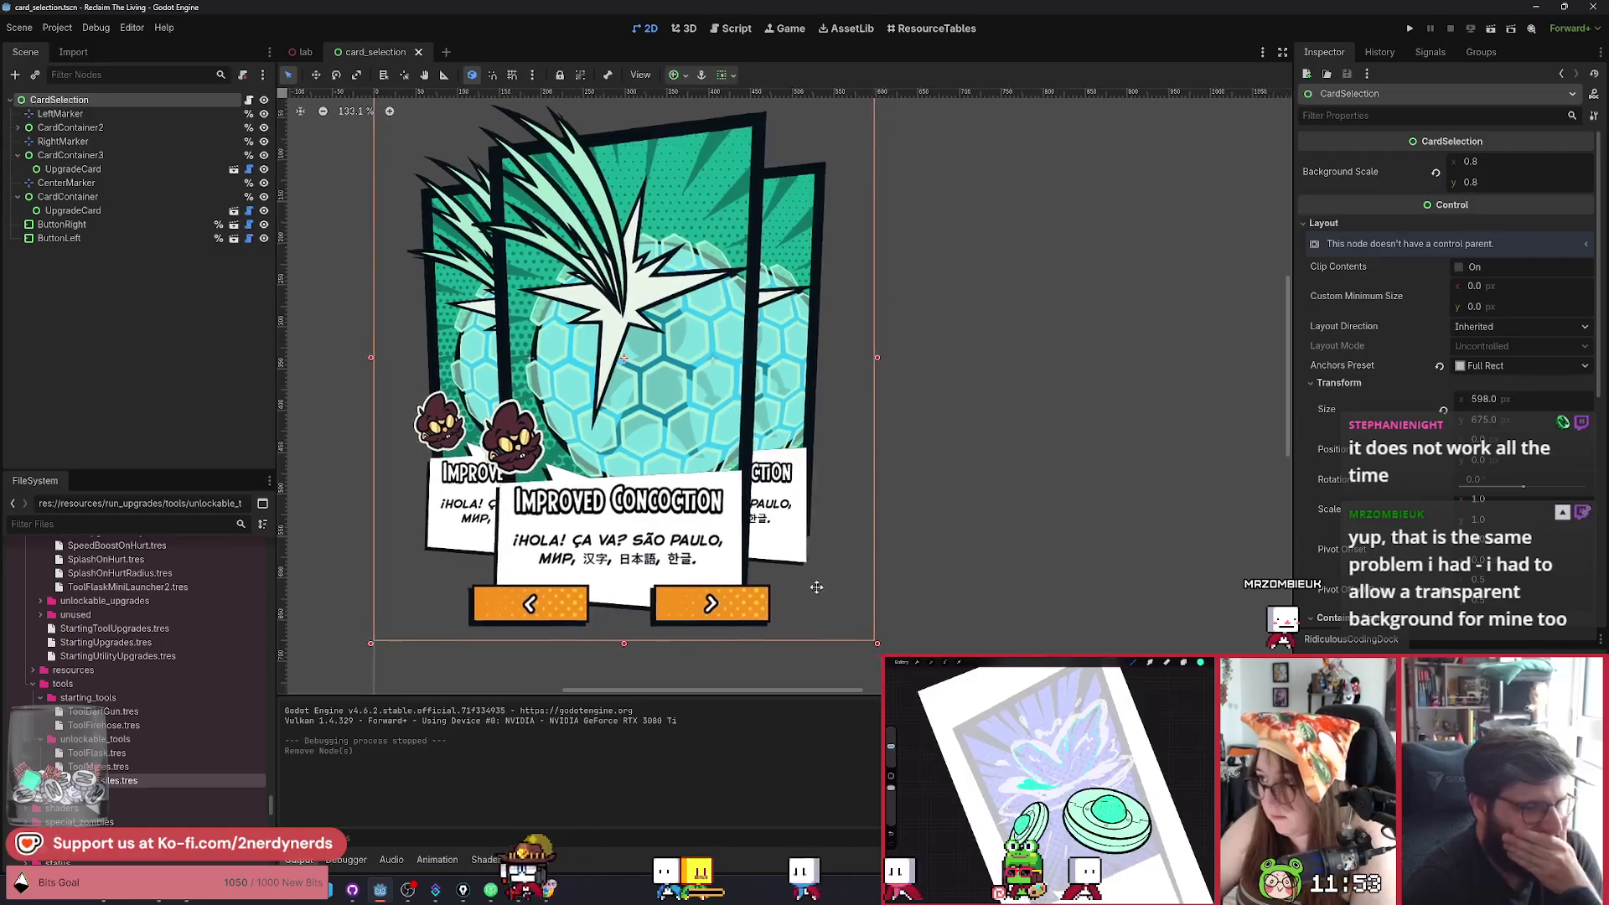
scroll(818, 586, "down", 1)
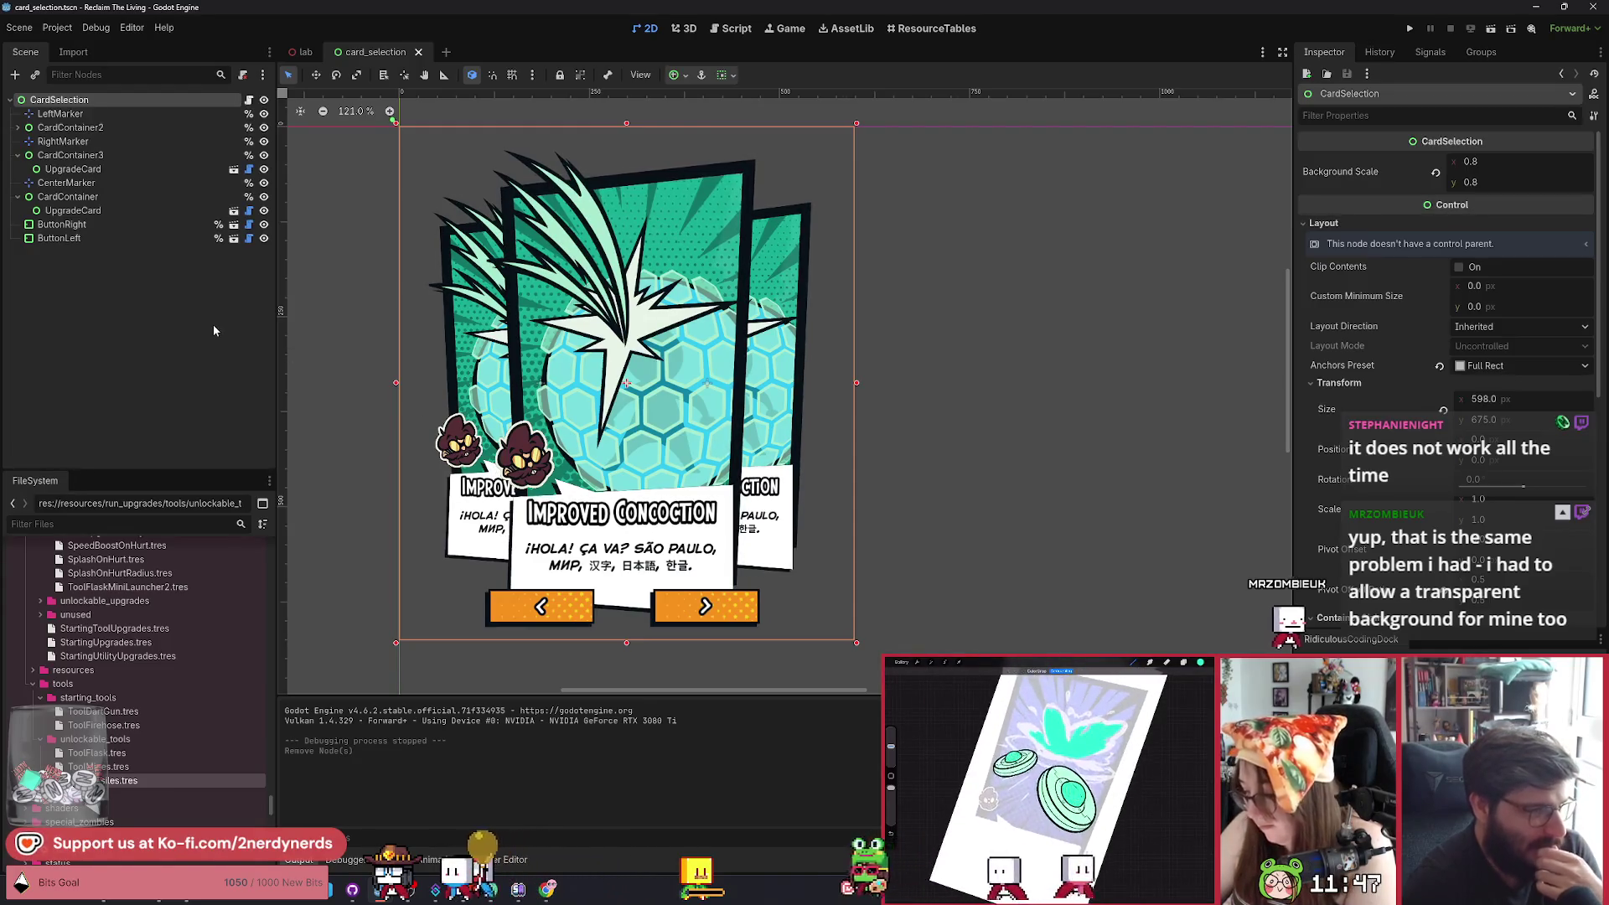
Select CardContainer and check that its Z Index is 1.
left_click(60, 200)
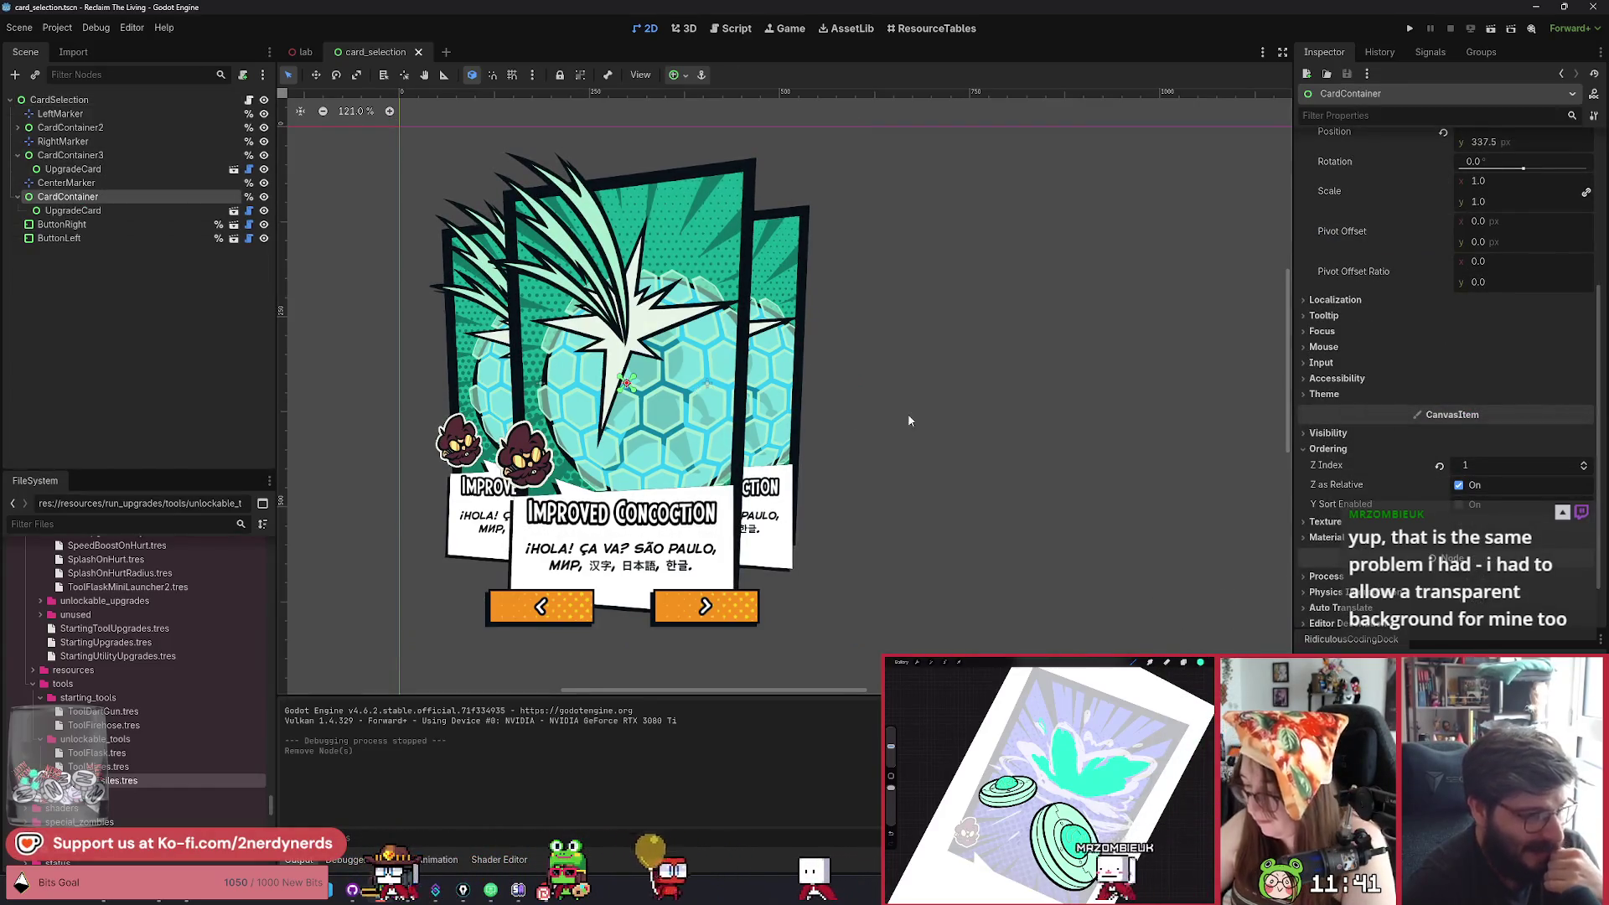
scroll(905, 419, "up", 1)
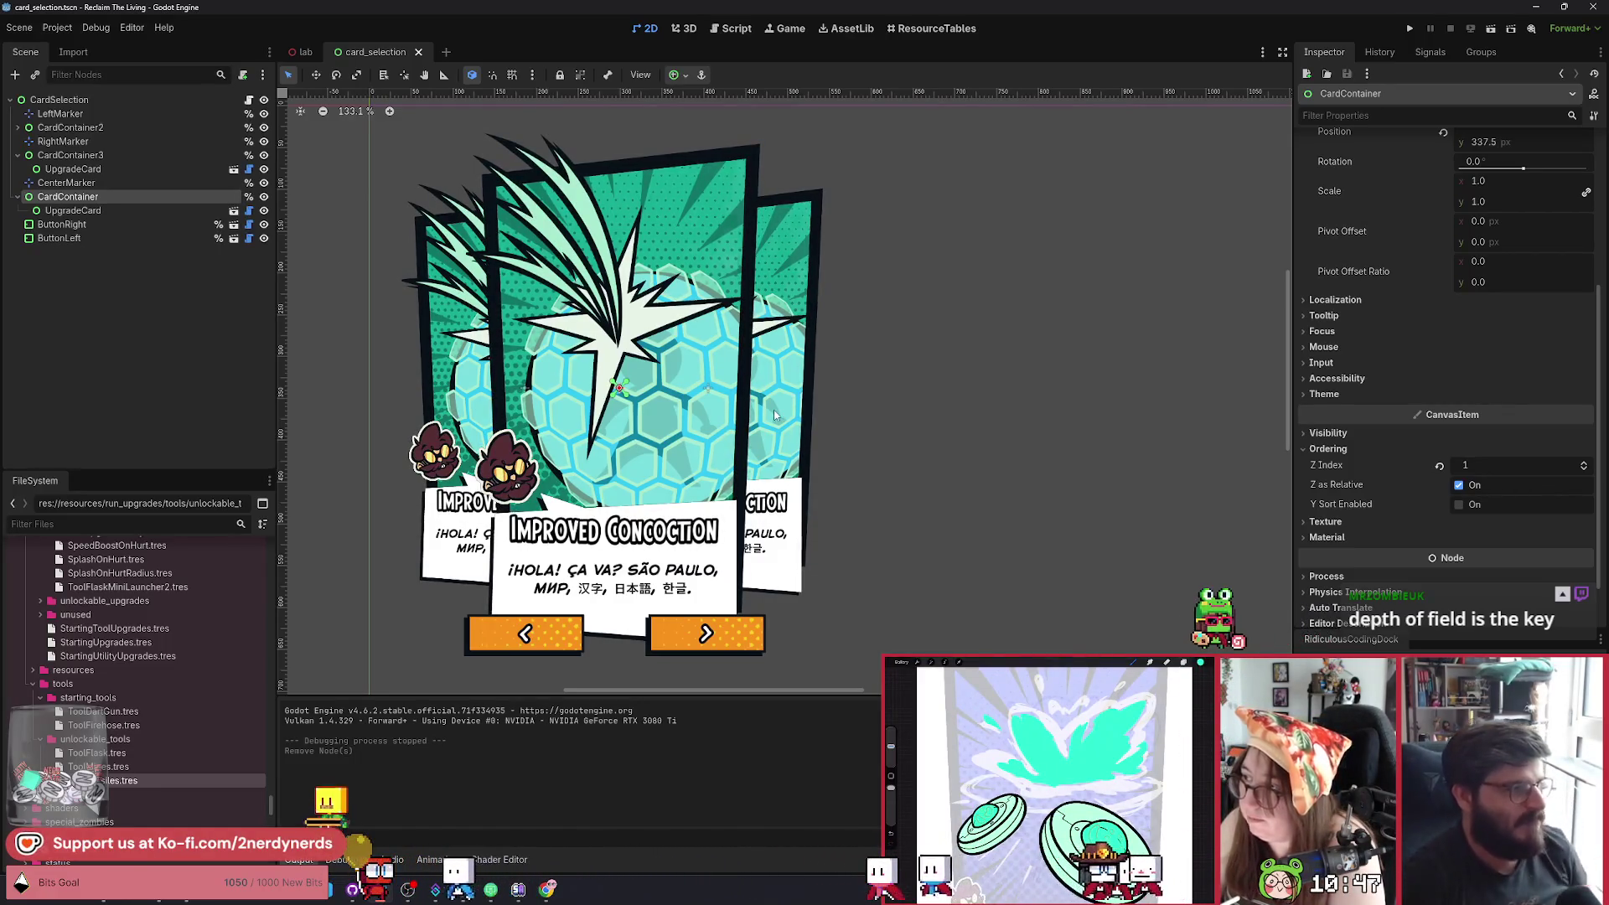
Inspect the UpgradeCard's ShaderMaterial shader parameters, then collapse the material details.
left_click(133, 209)
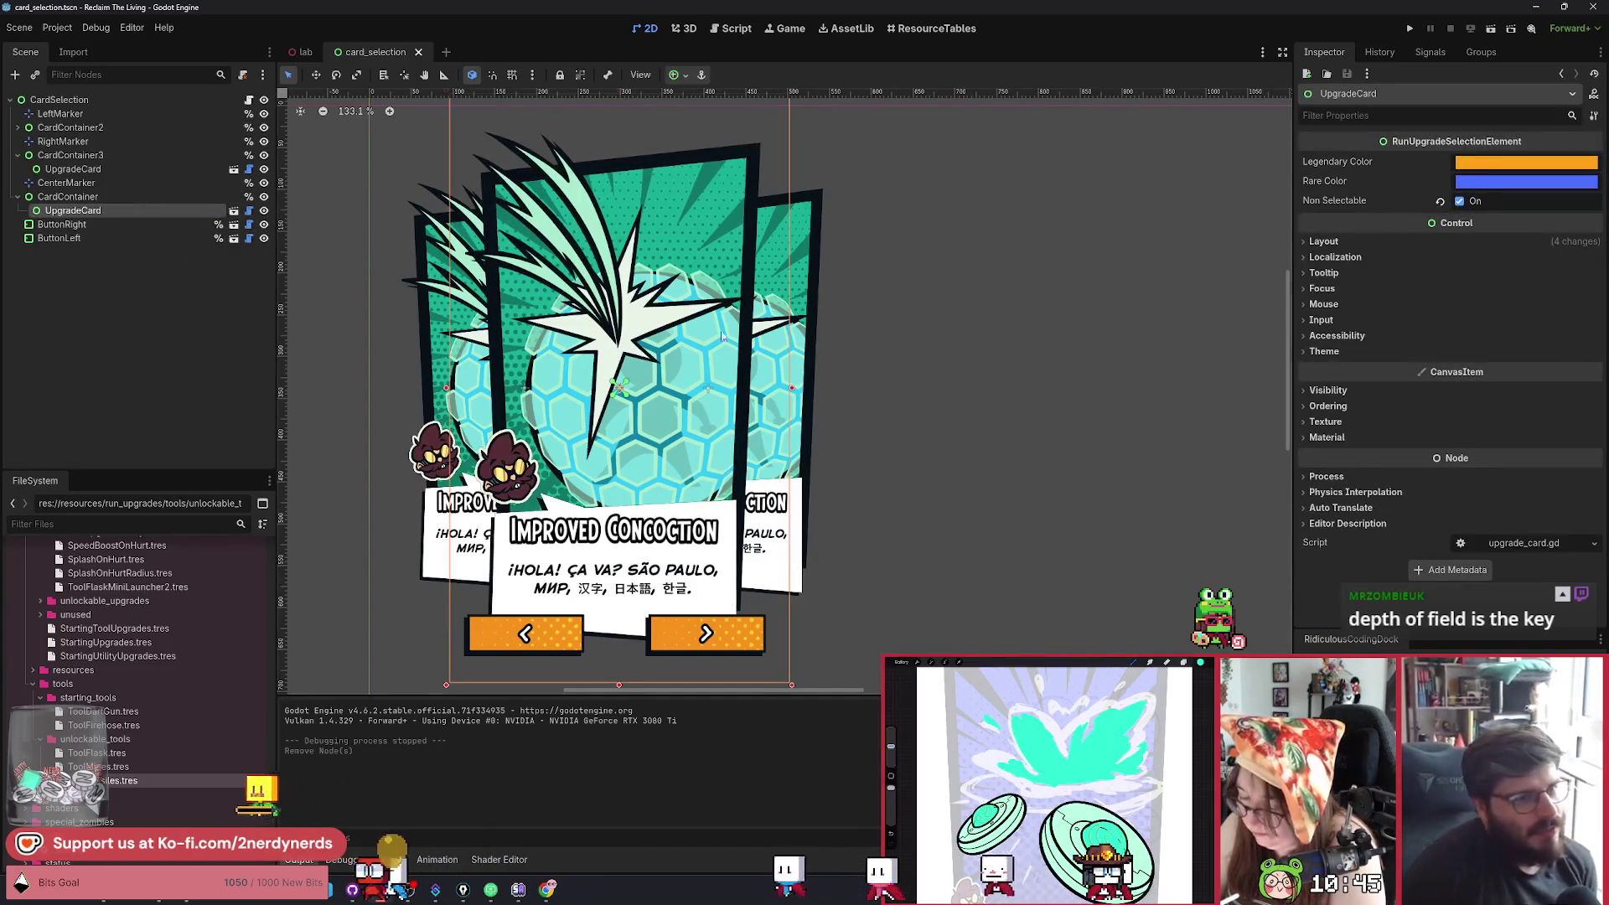
scroll(669, 378, "down", 1)
scroll(668, 378, "up", 1)
scroll(668, 379, "up", 1)
scroll(429, 305, "down", 1)
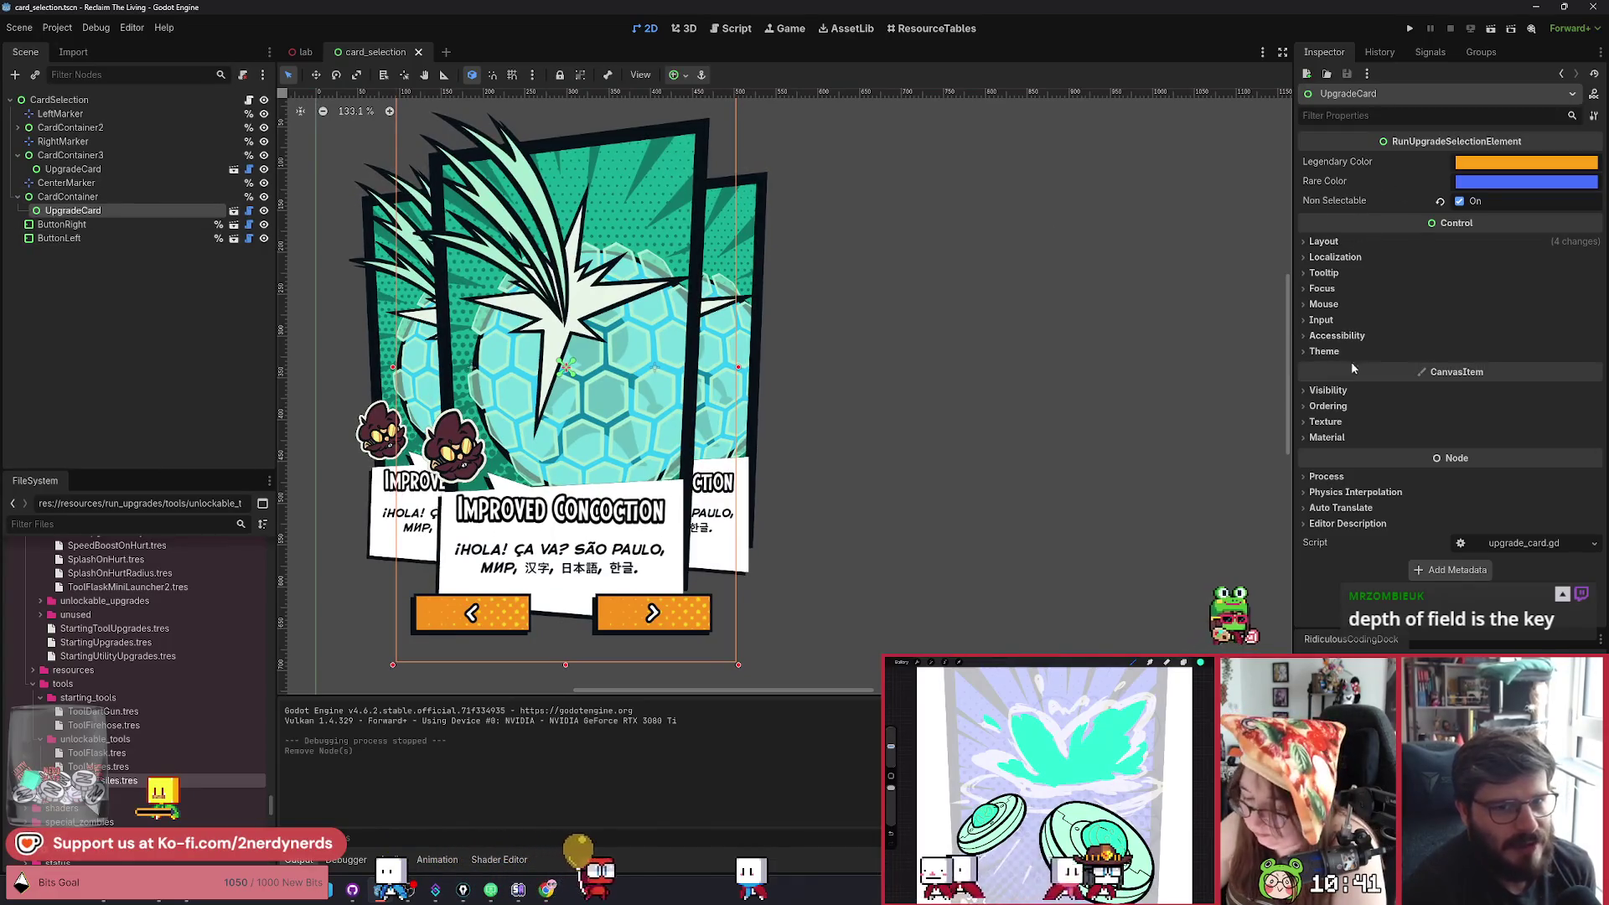
left_click(1327, 438)
left_click(1332, 453)
scroll(1350, 529, "down", 2)
left_click(1374, 428)
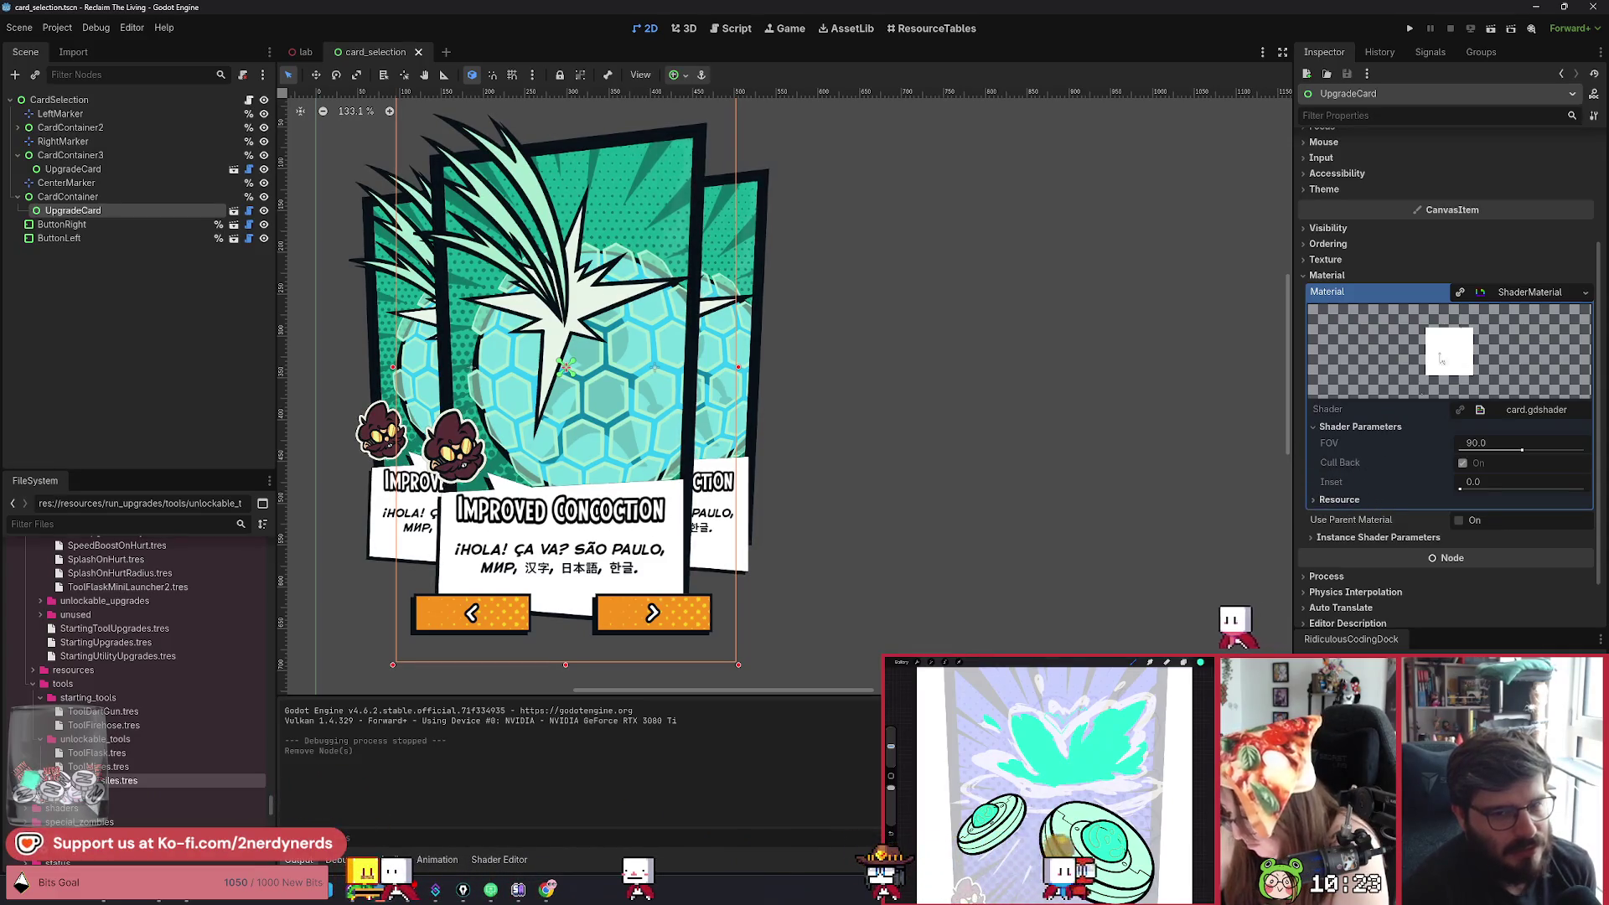
left_click(1529, 293)
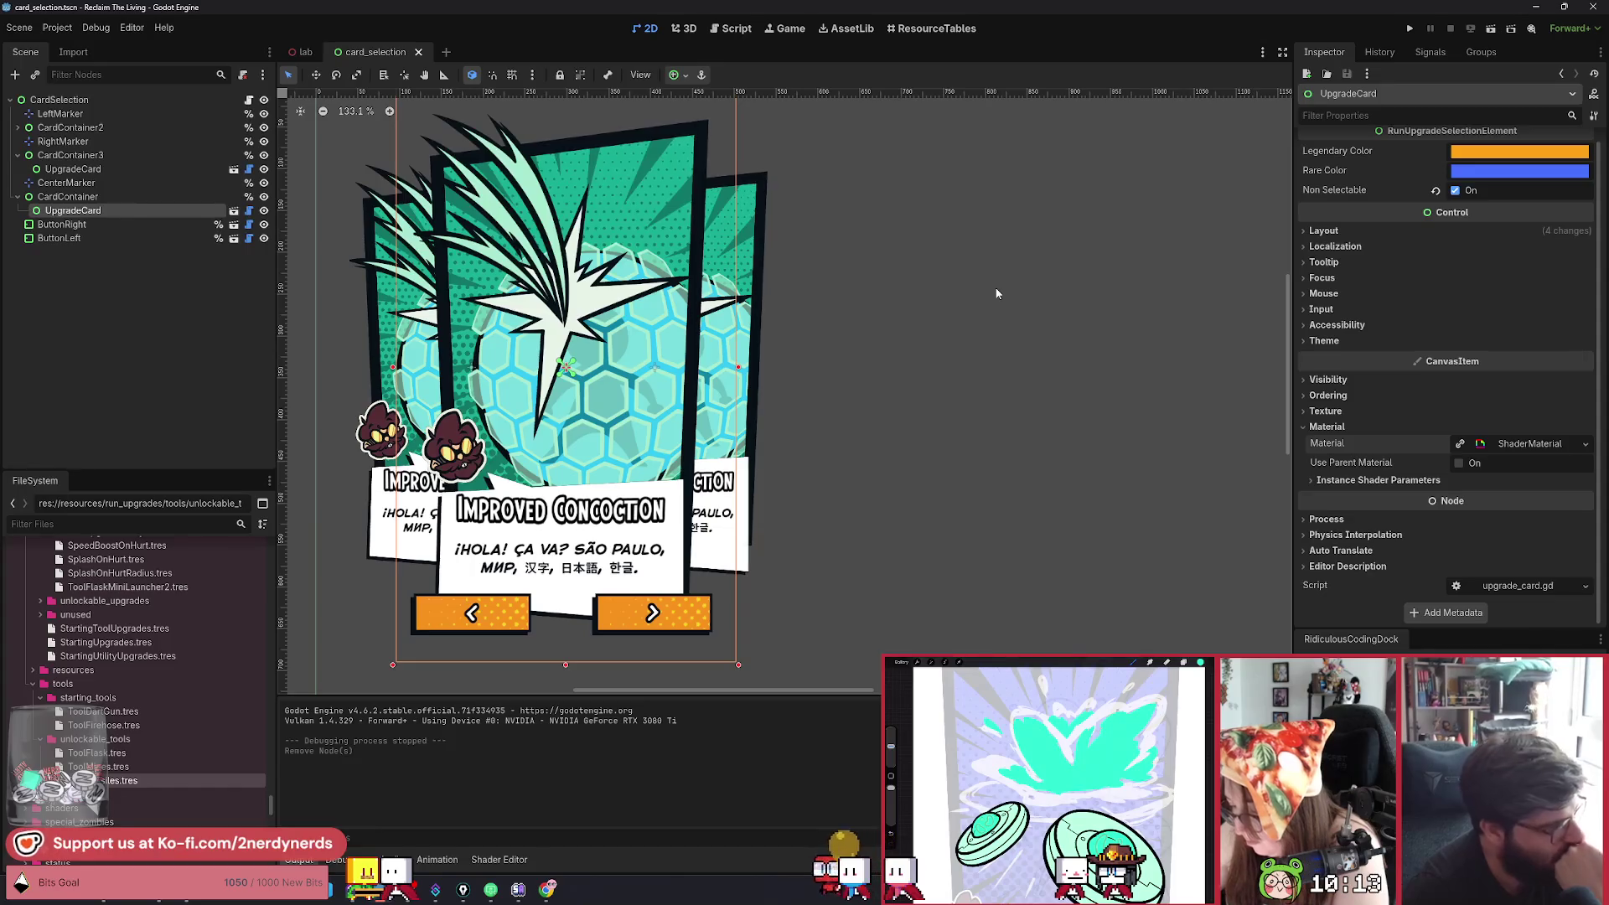
Select and then deselect the back-right card, and open card_selection.gd from CardSelection.
left_click(753, 366)
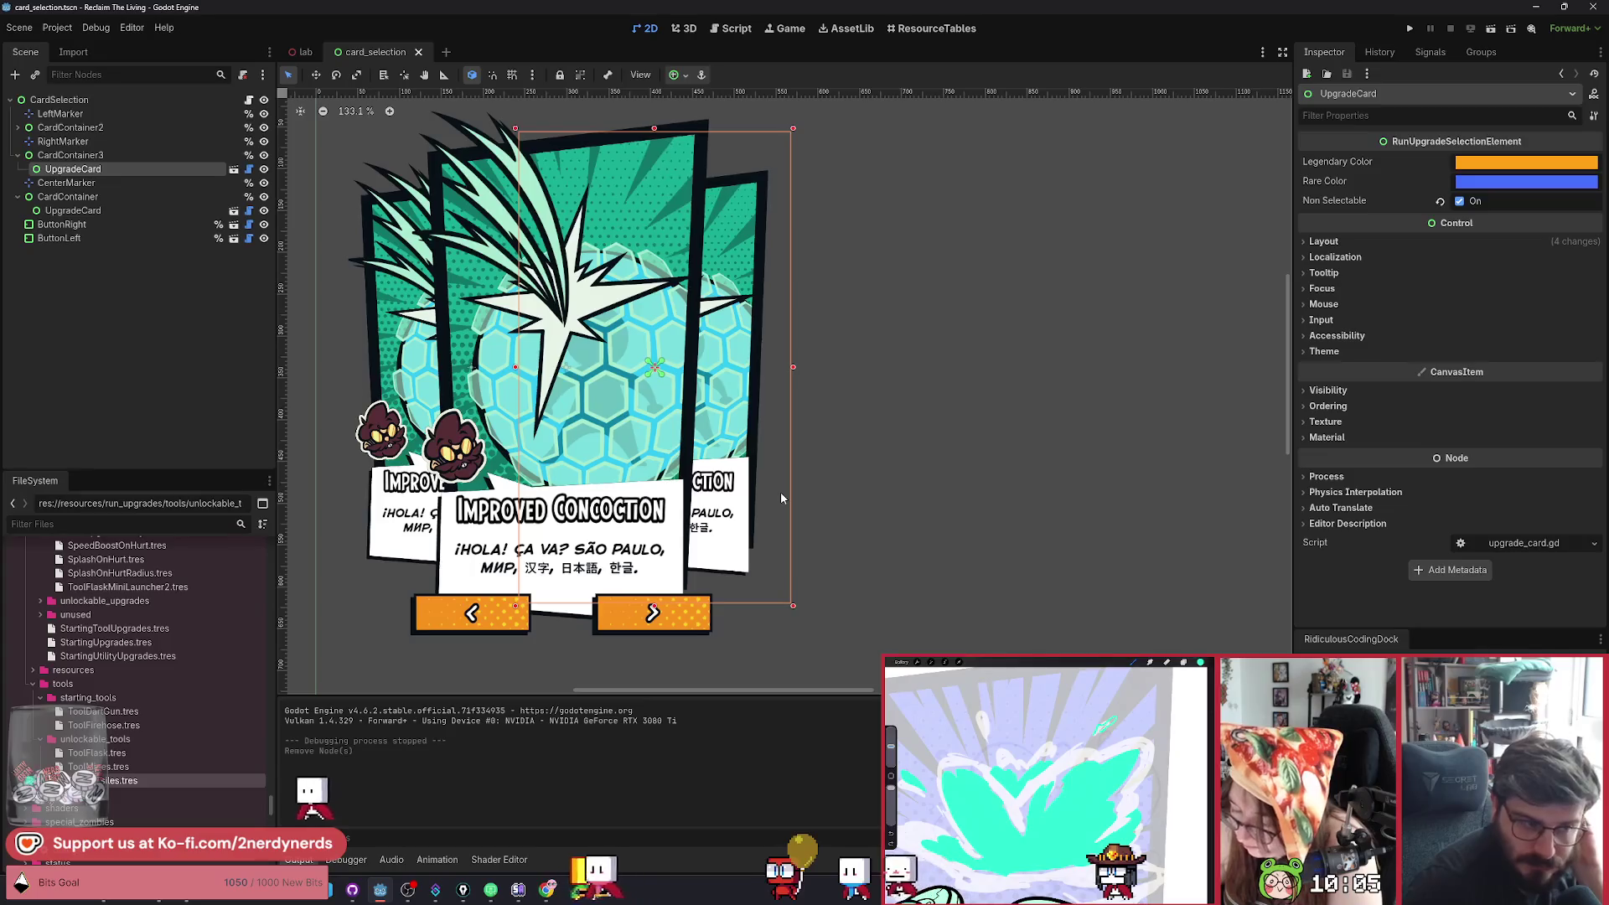
left_click(881, 360)
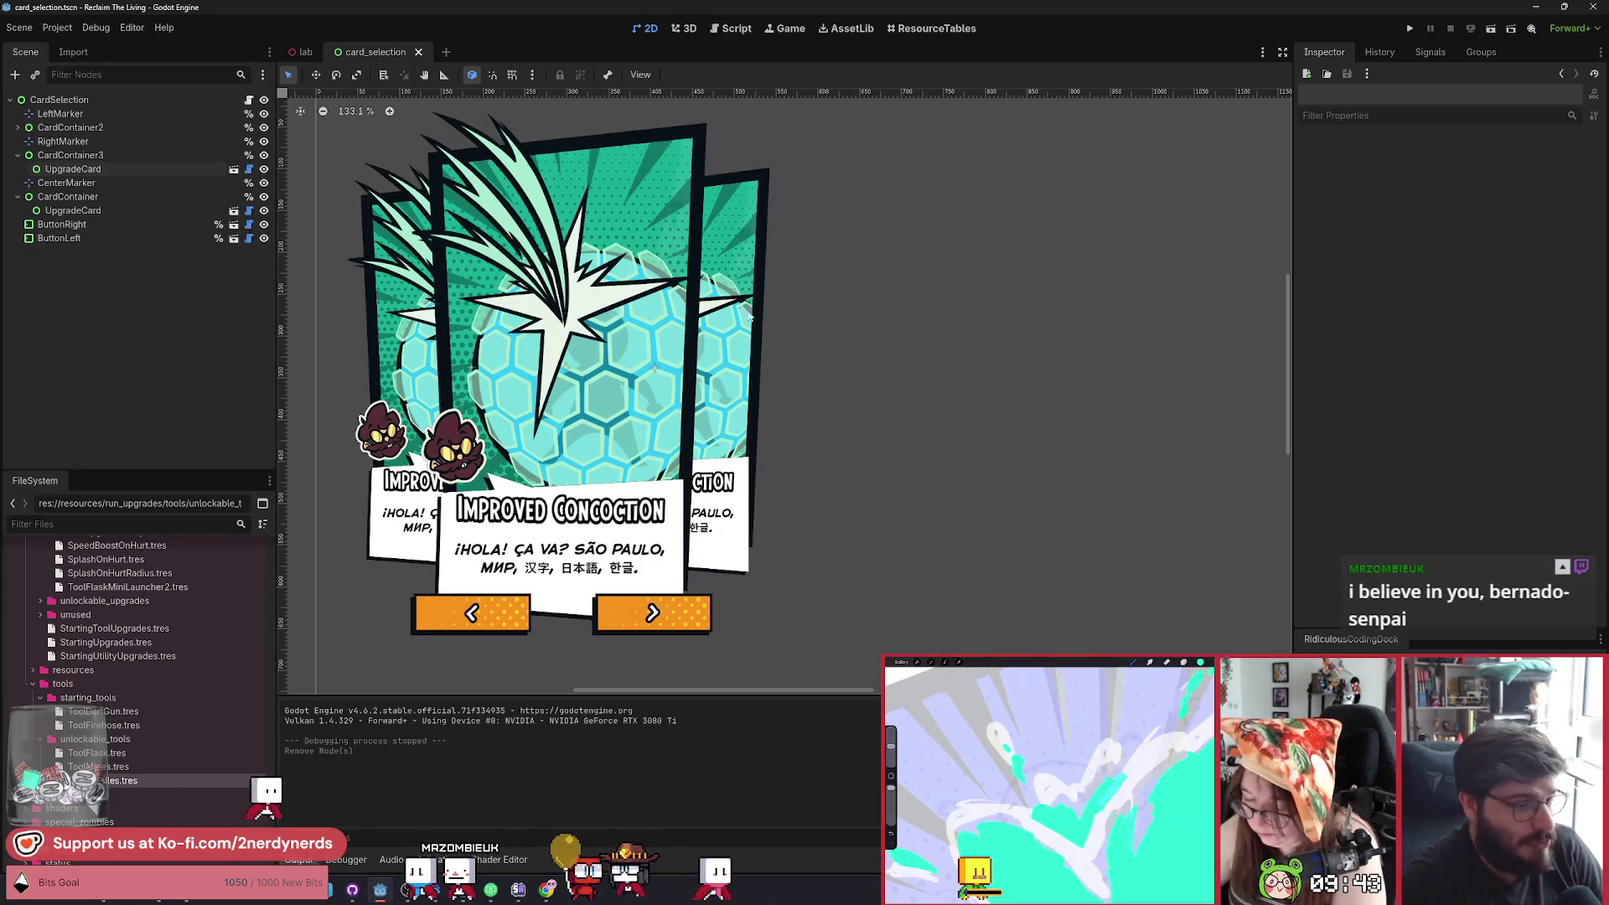
scroll(796, 397, "down", 1)
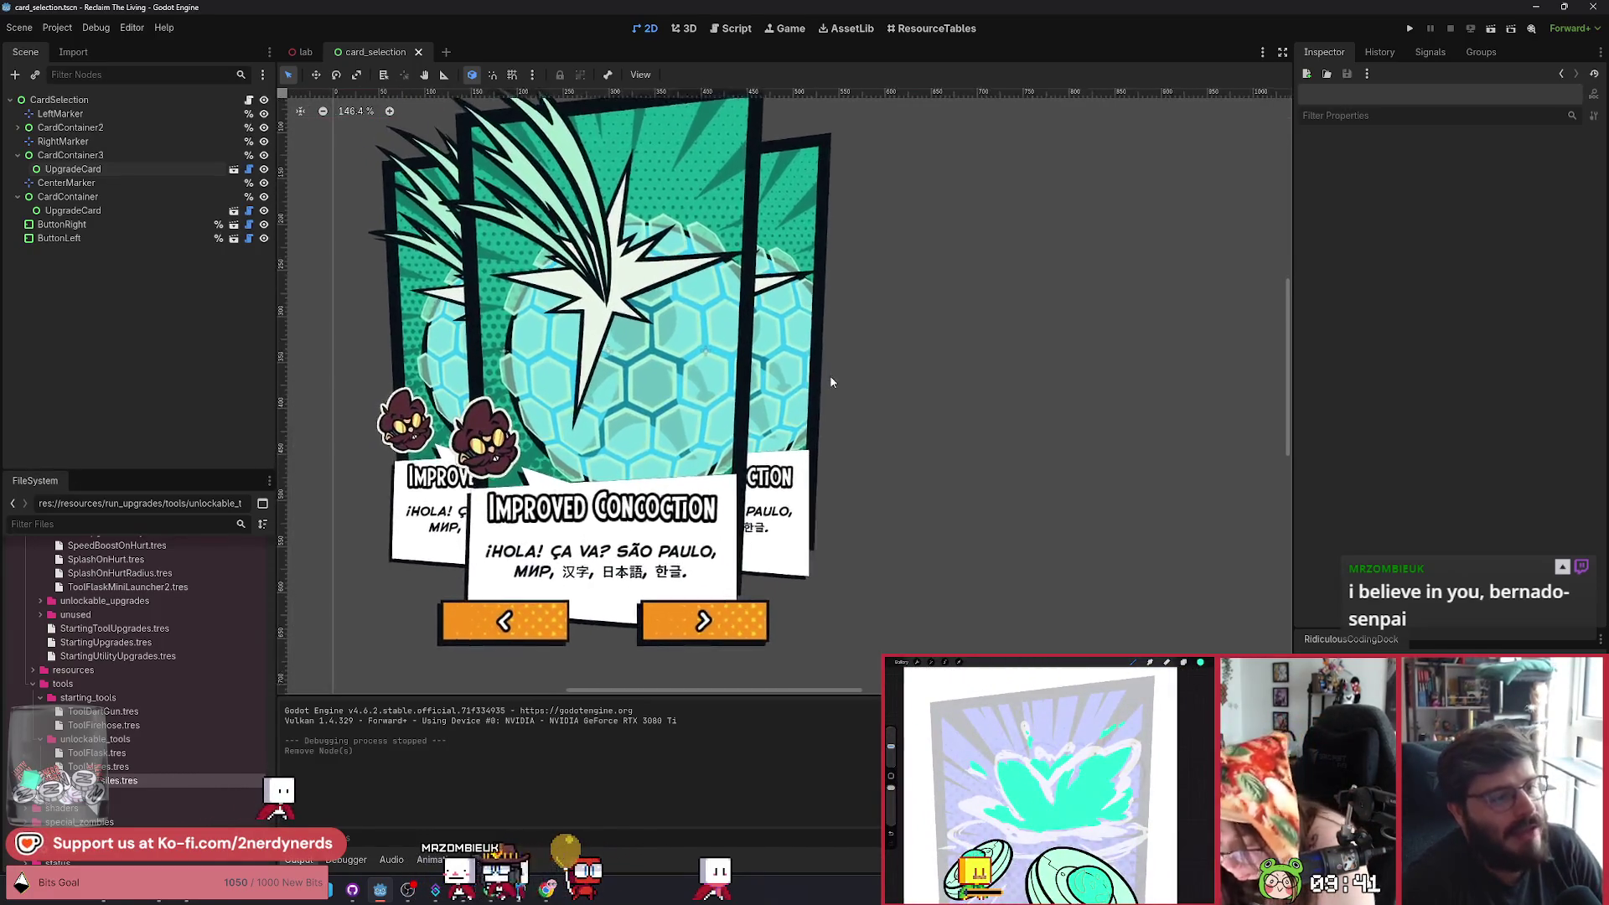
left_click(250, 101)
scroll(604, 226, "up", 5)
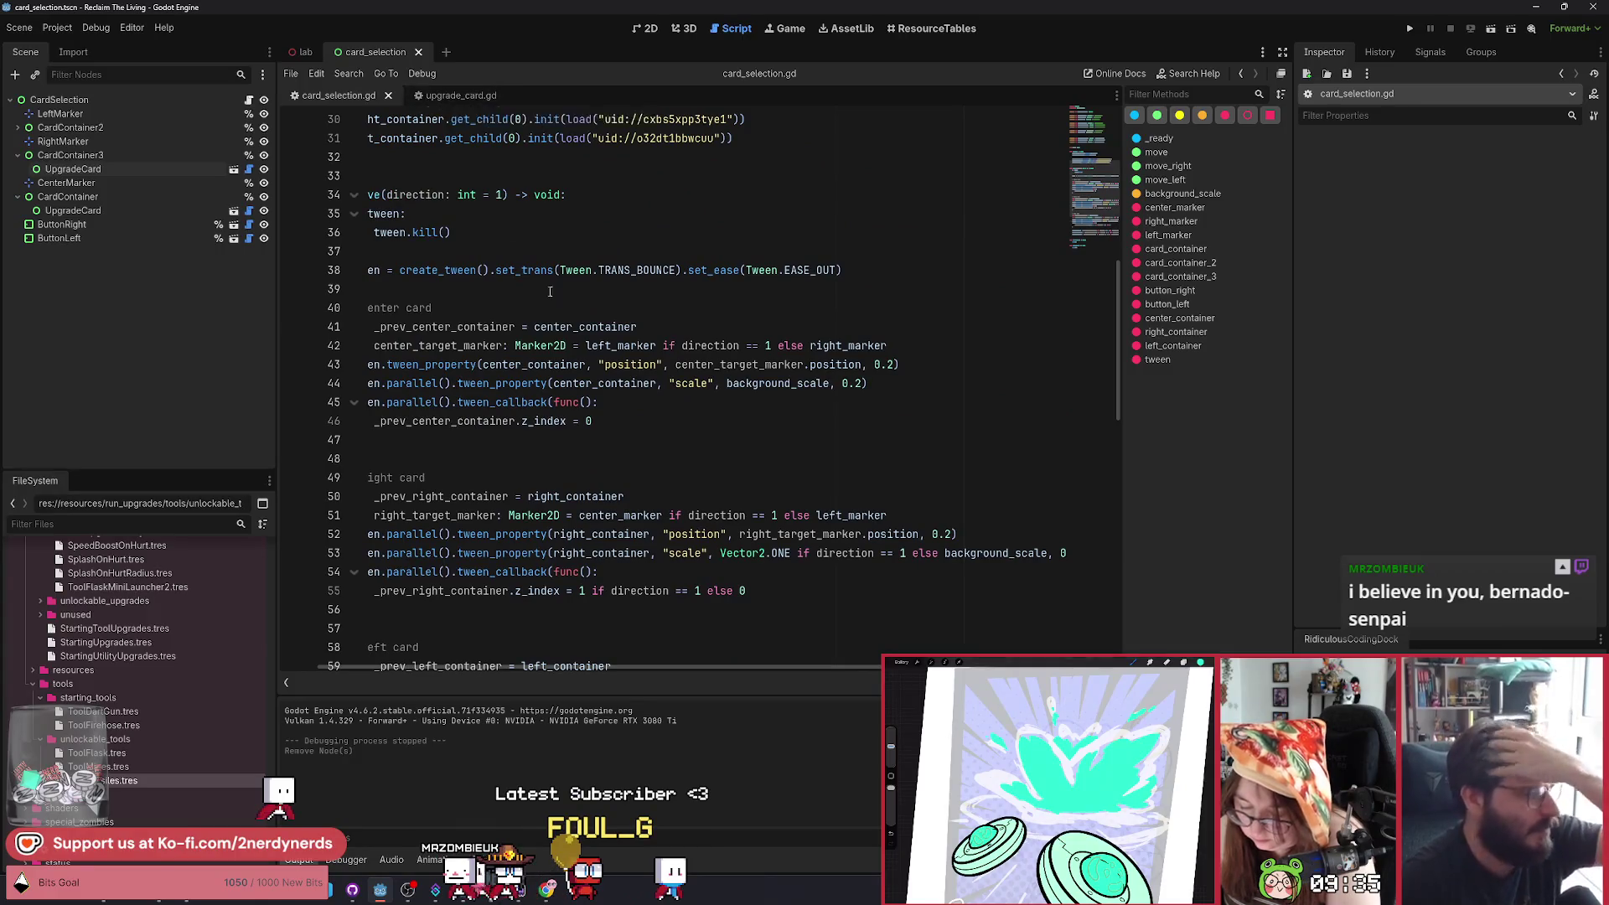
Insert a blank line below 'var tween: Tween' in card_selection.gd.
scroll(542, 278, "up", 8)
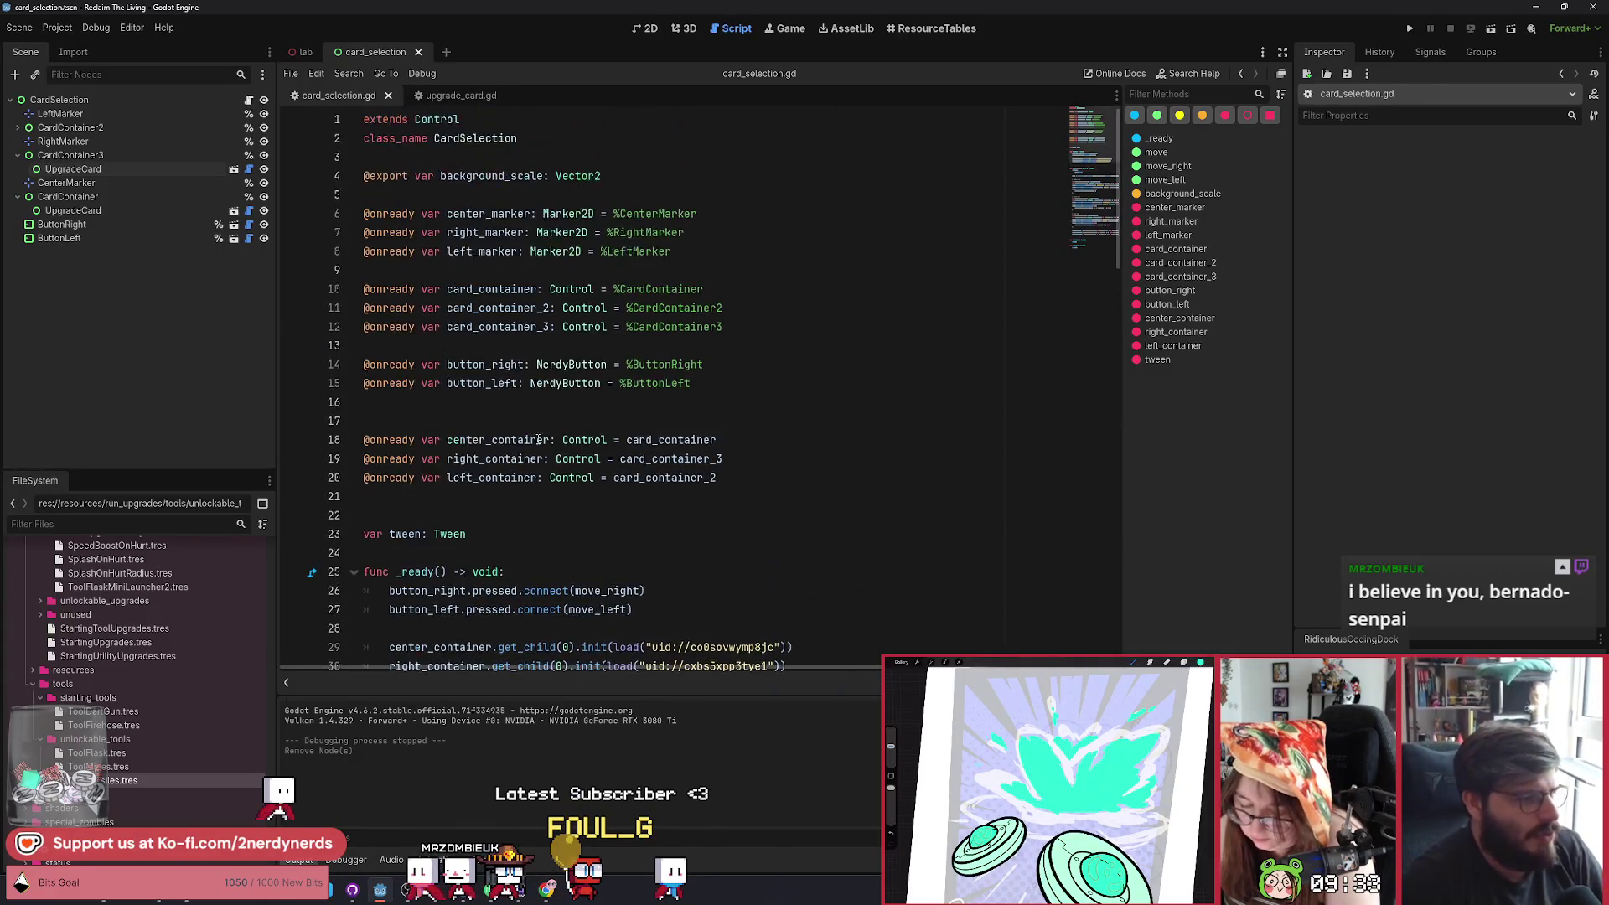
scroll(458, 463, "down", 3)
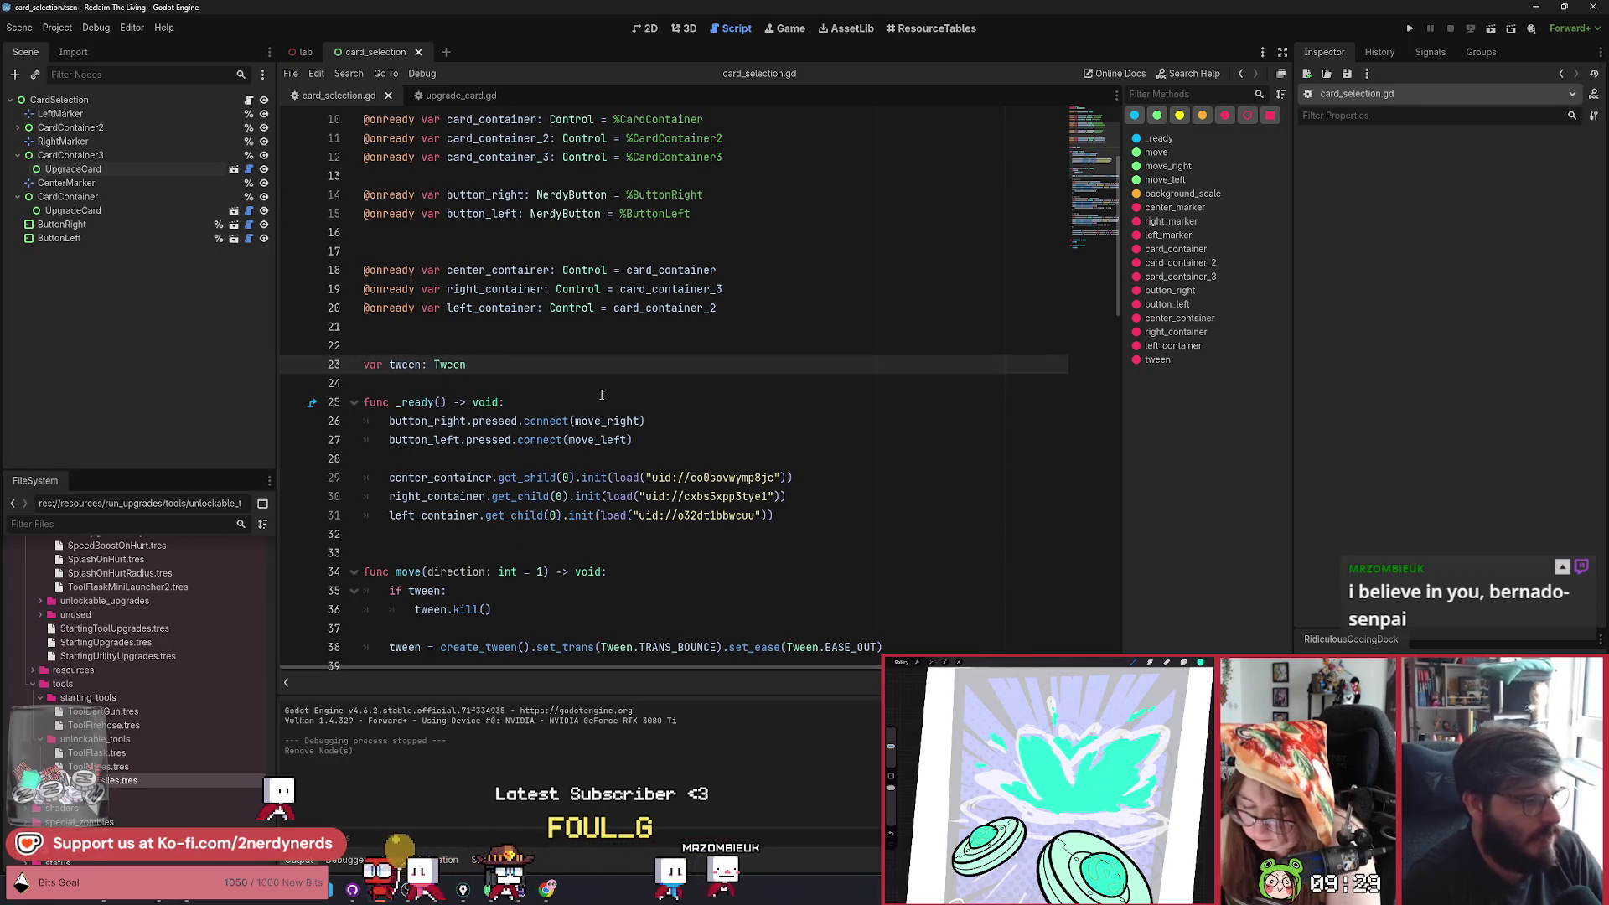
key("Return")
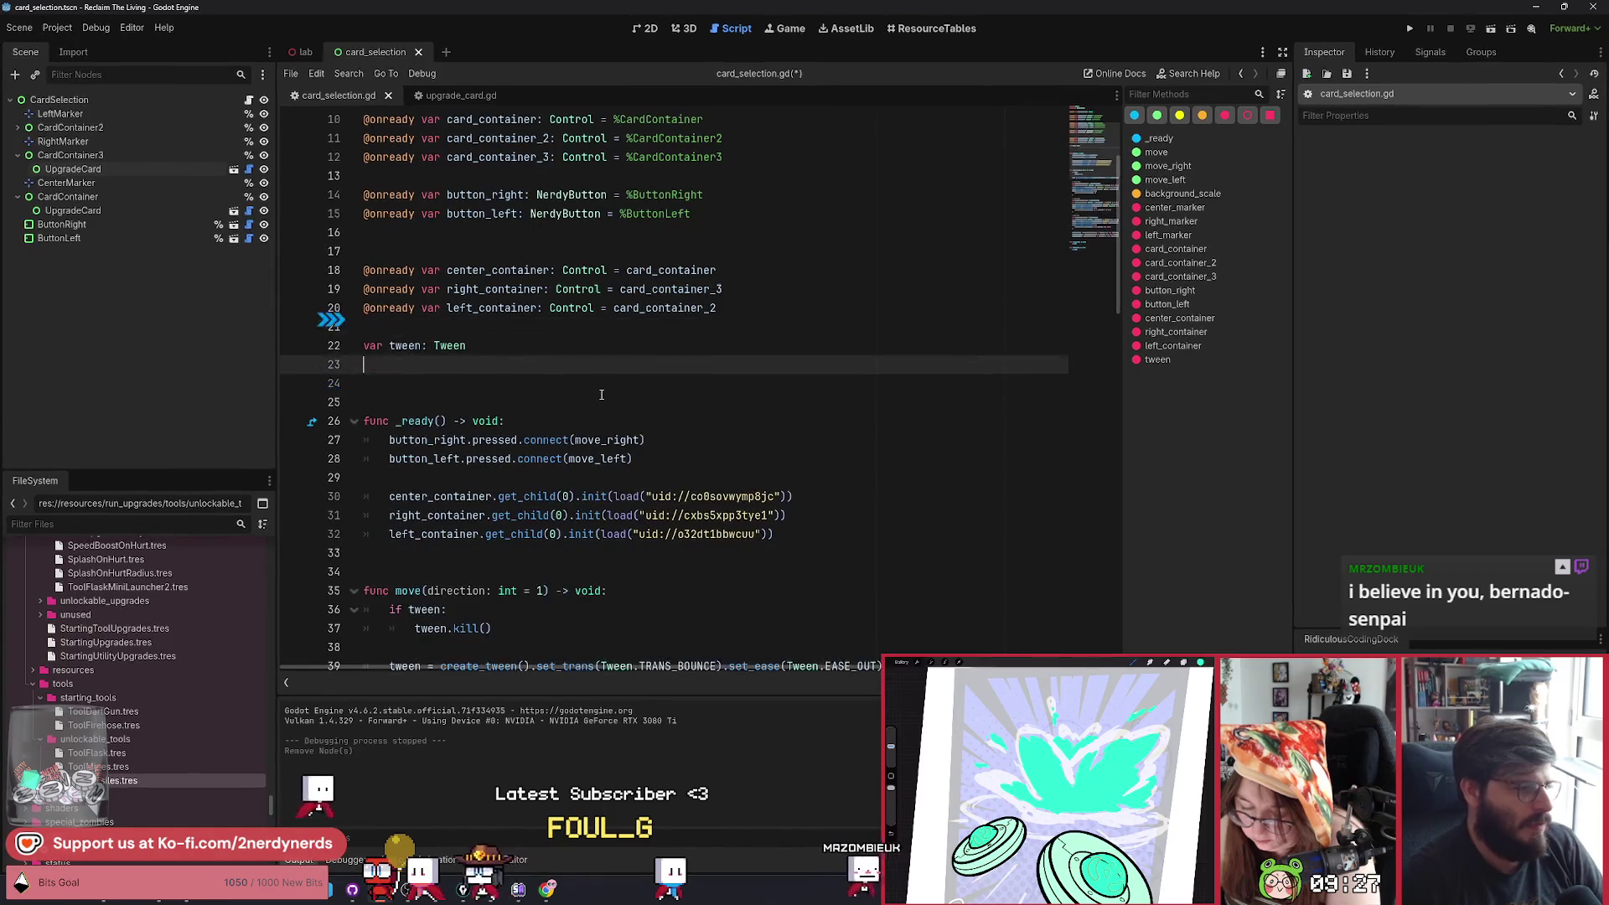
key("Down")
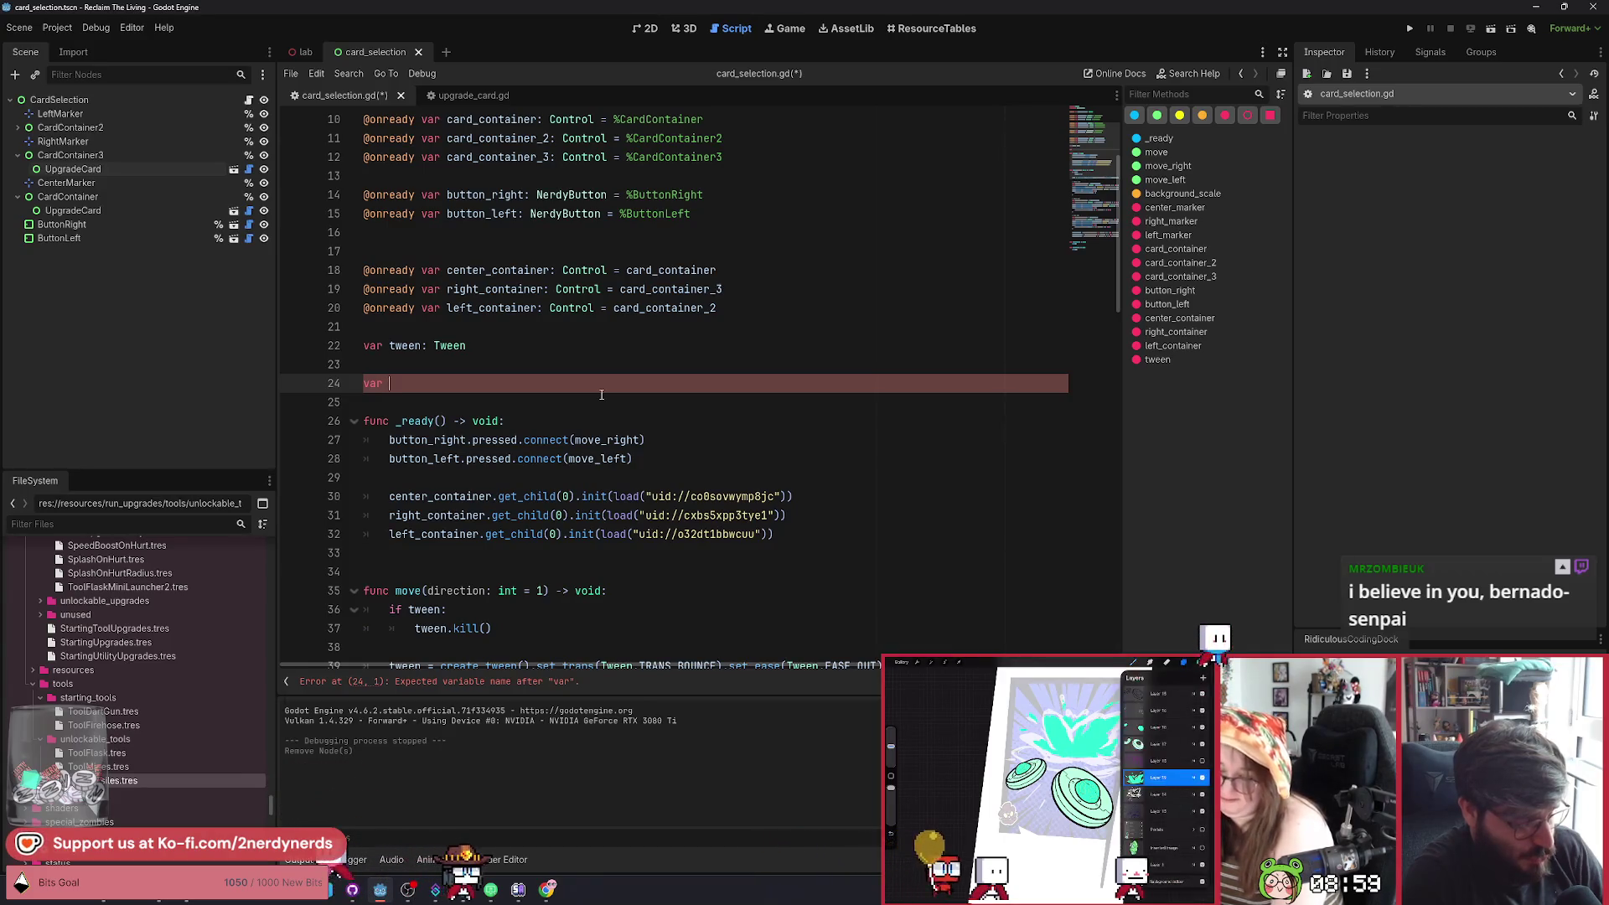
Declare upgrades as an empty Array[RunUpgrade] with its brackets on separate lines.
type("up")
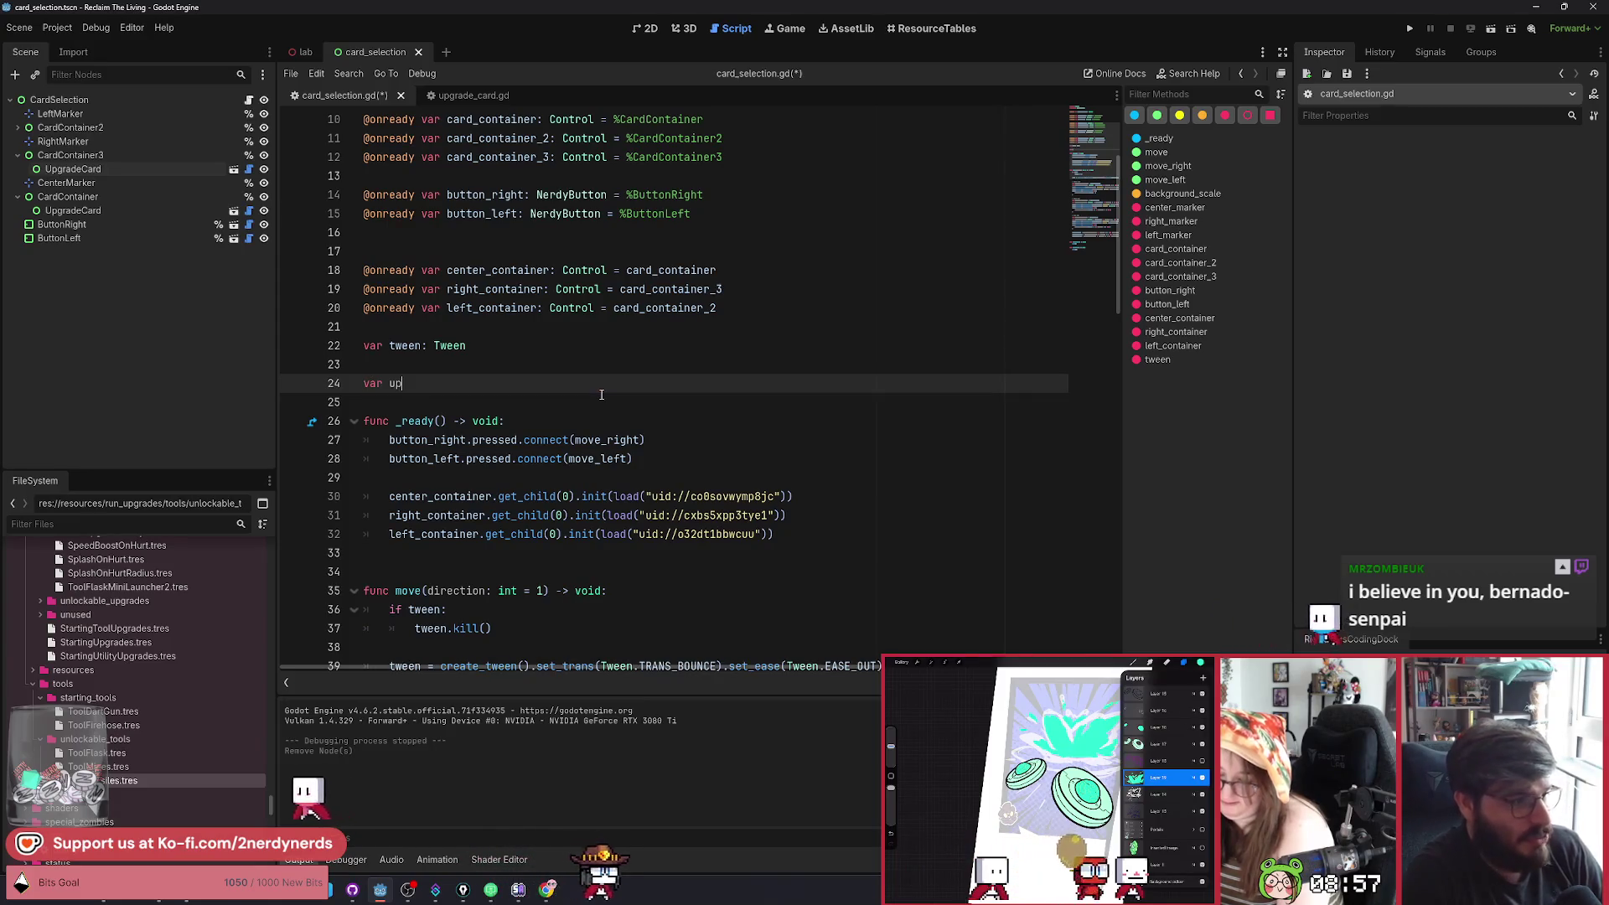
type("grades")
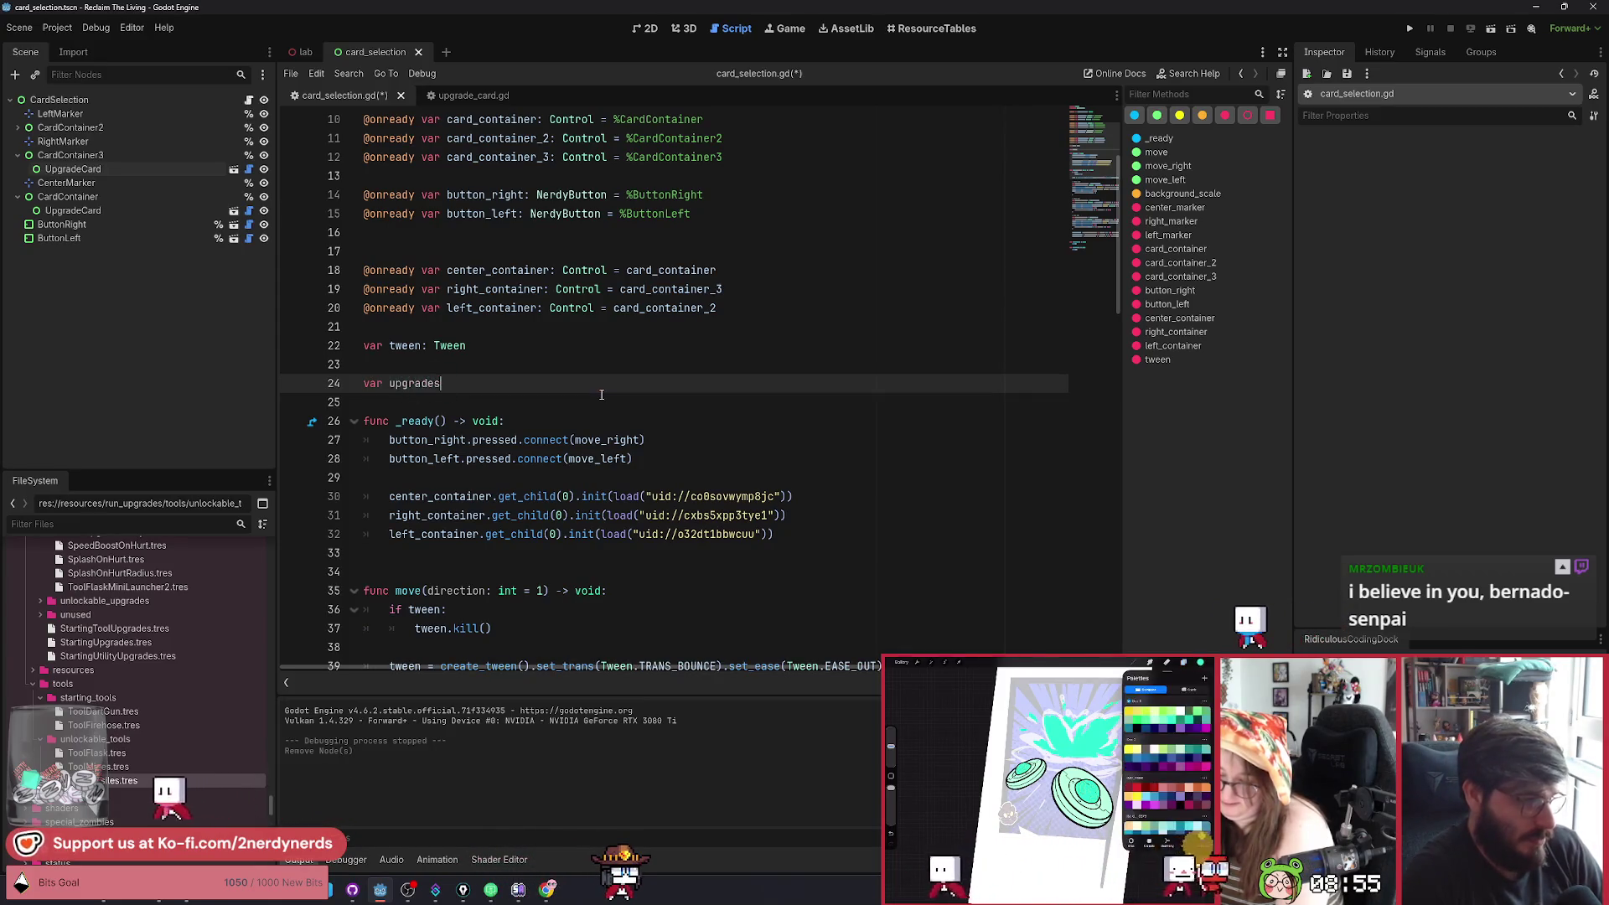
type(": Array")
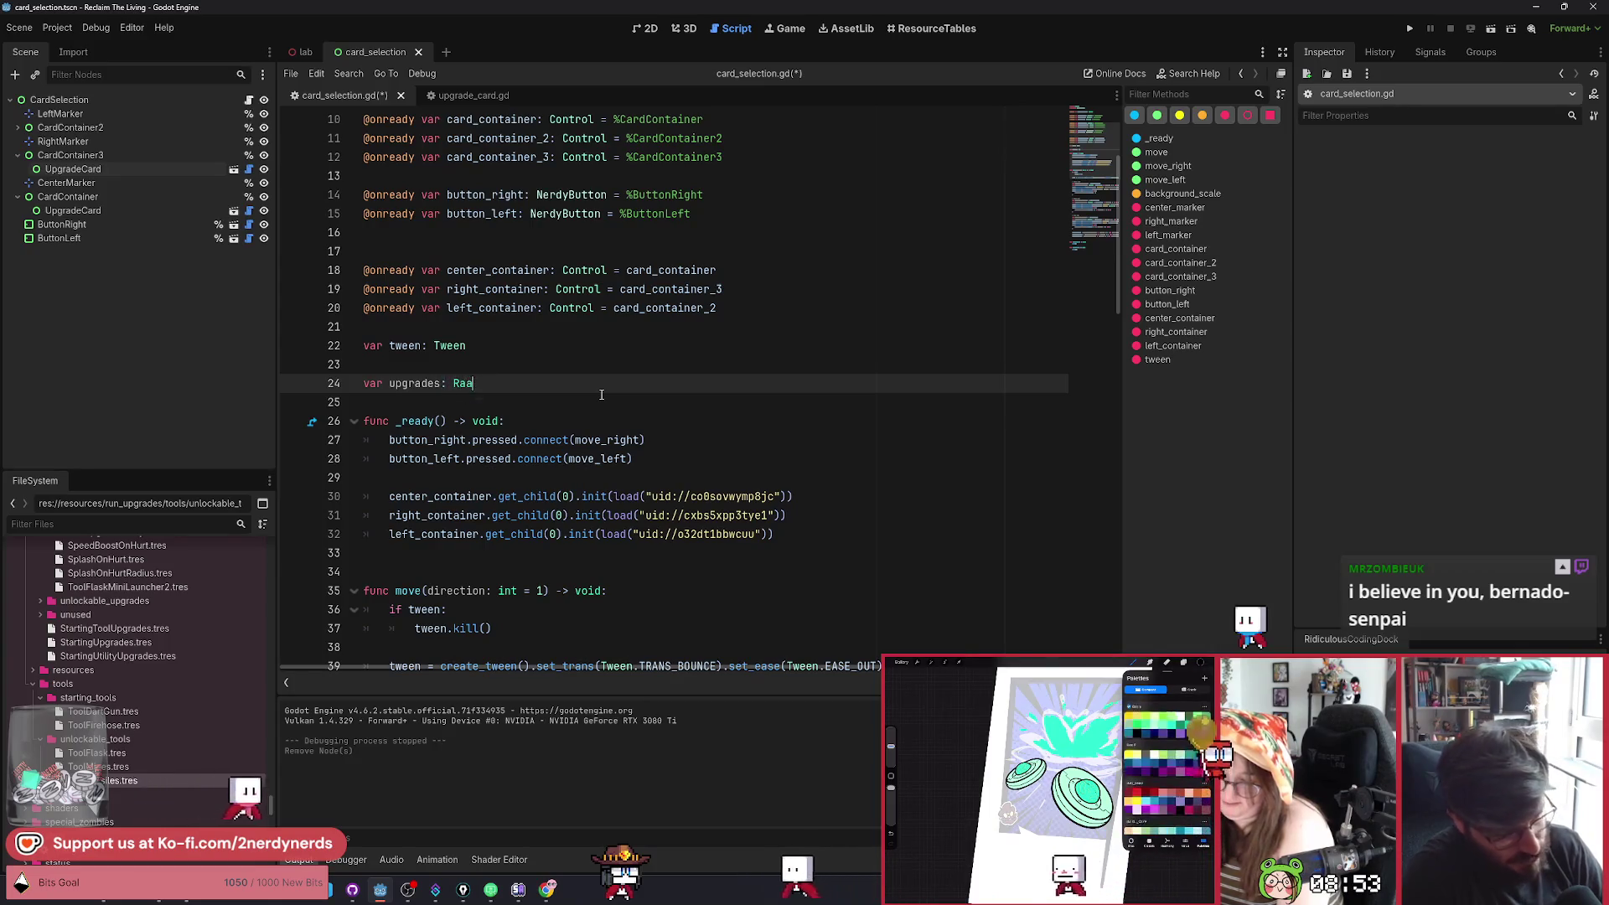
type("[")
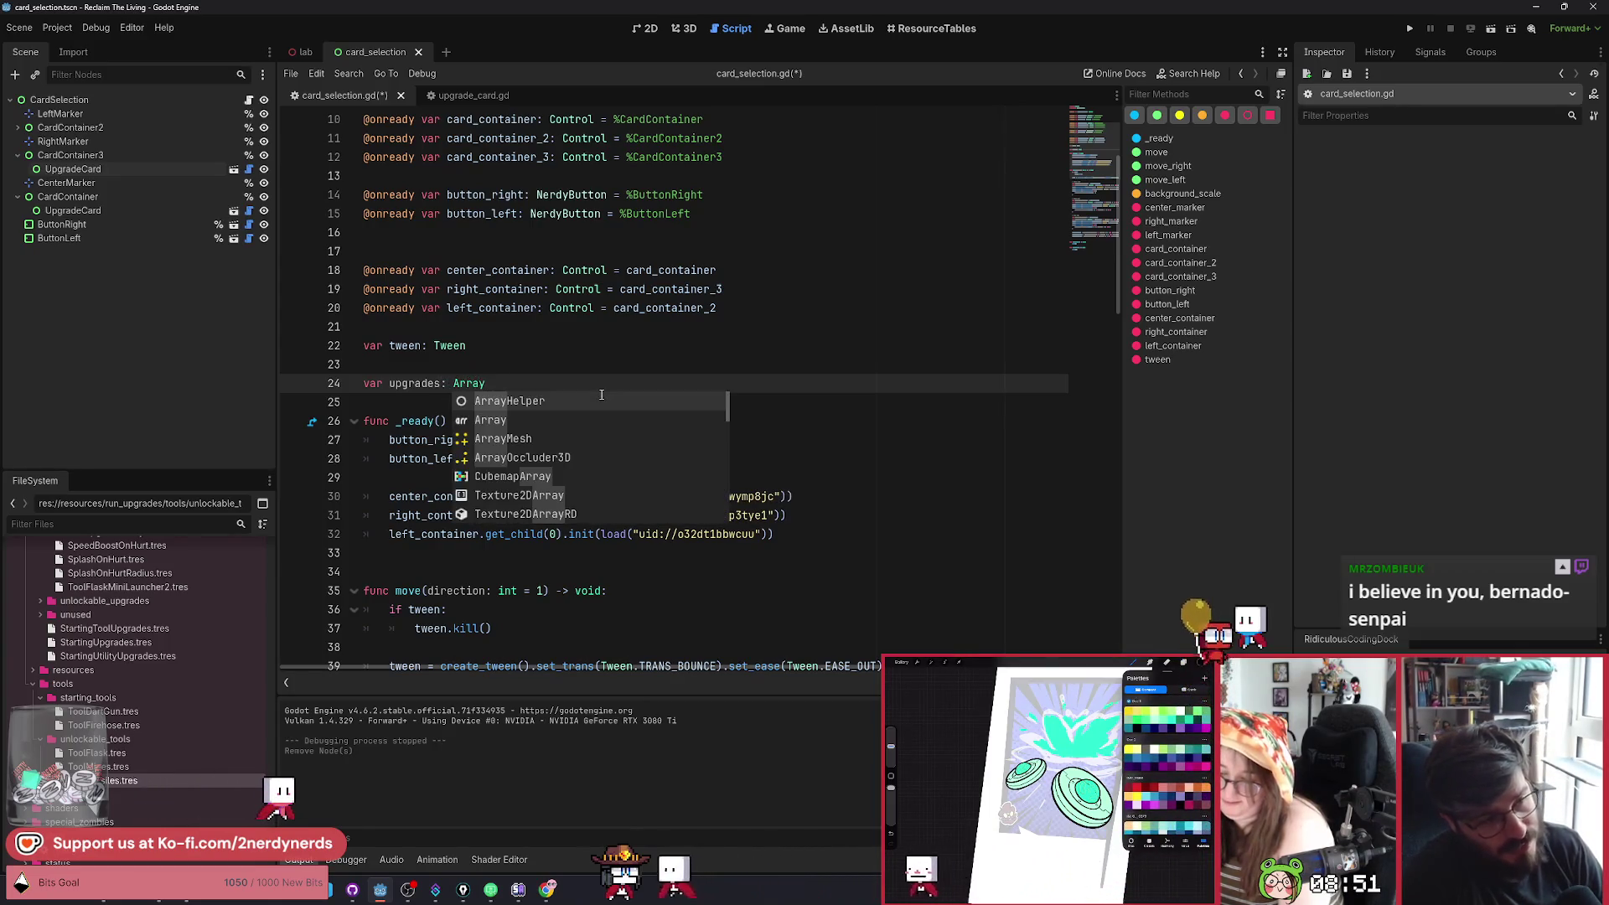
type("RunUp")
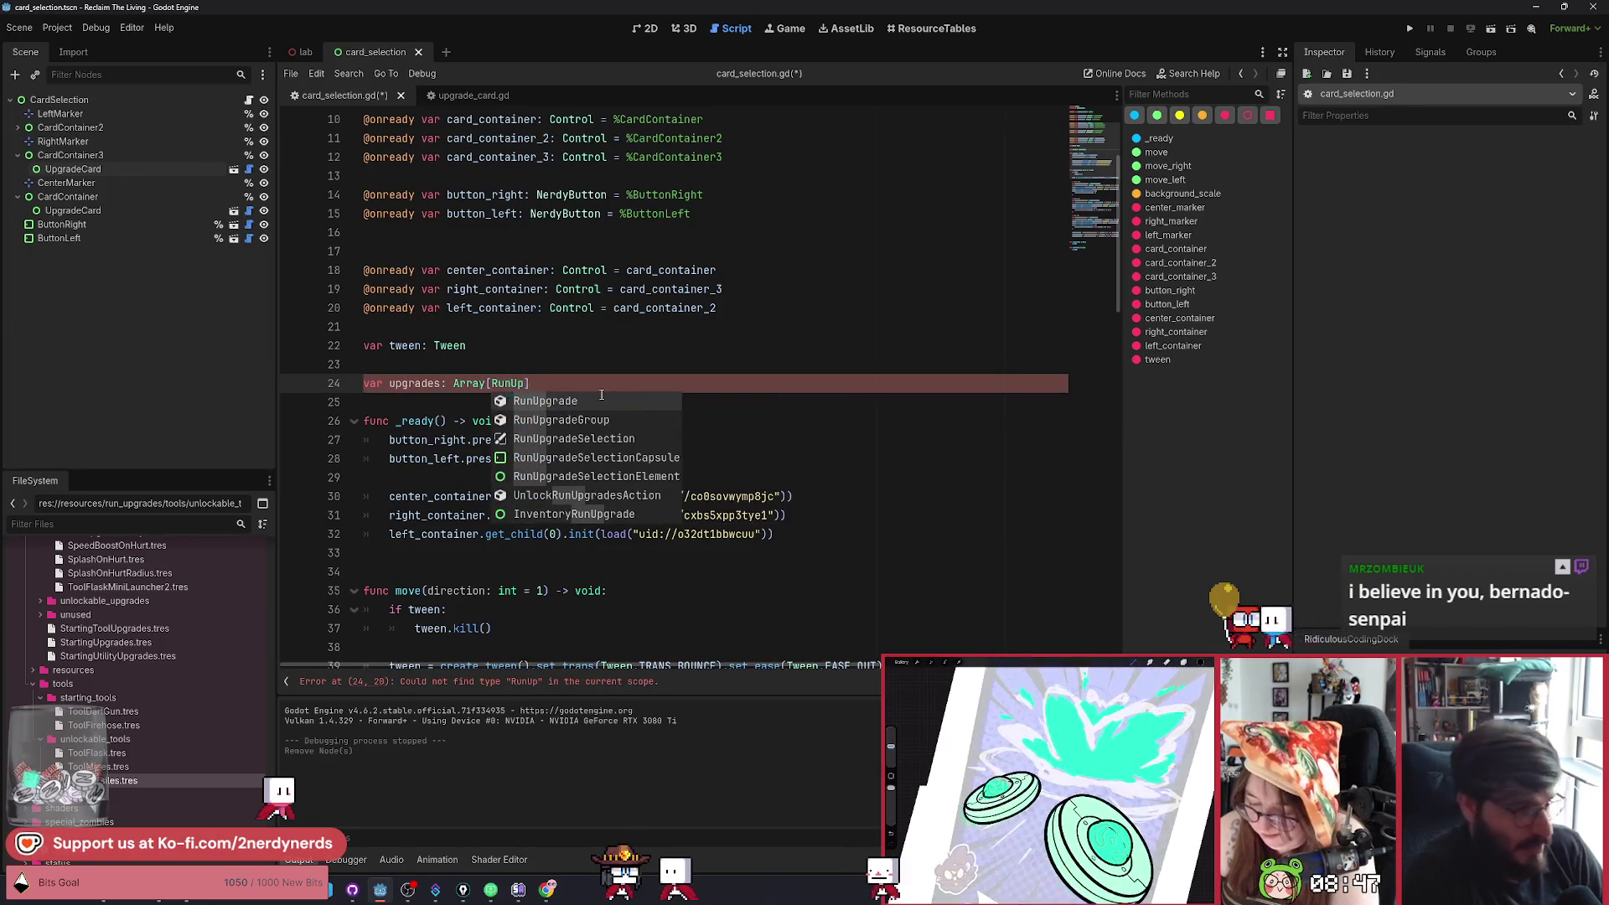
key("Return")
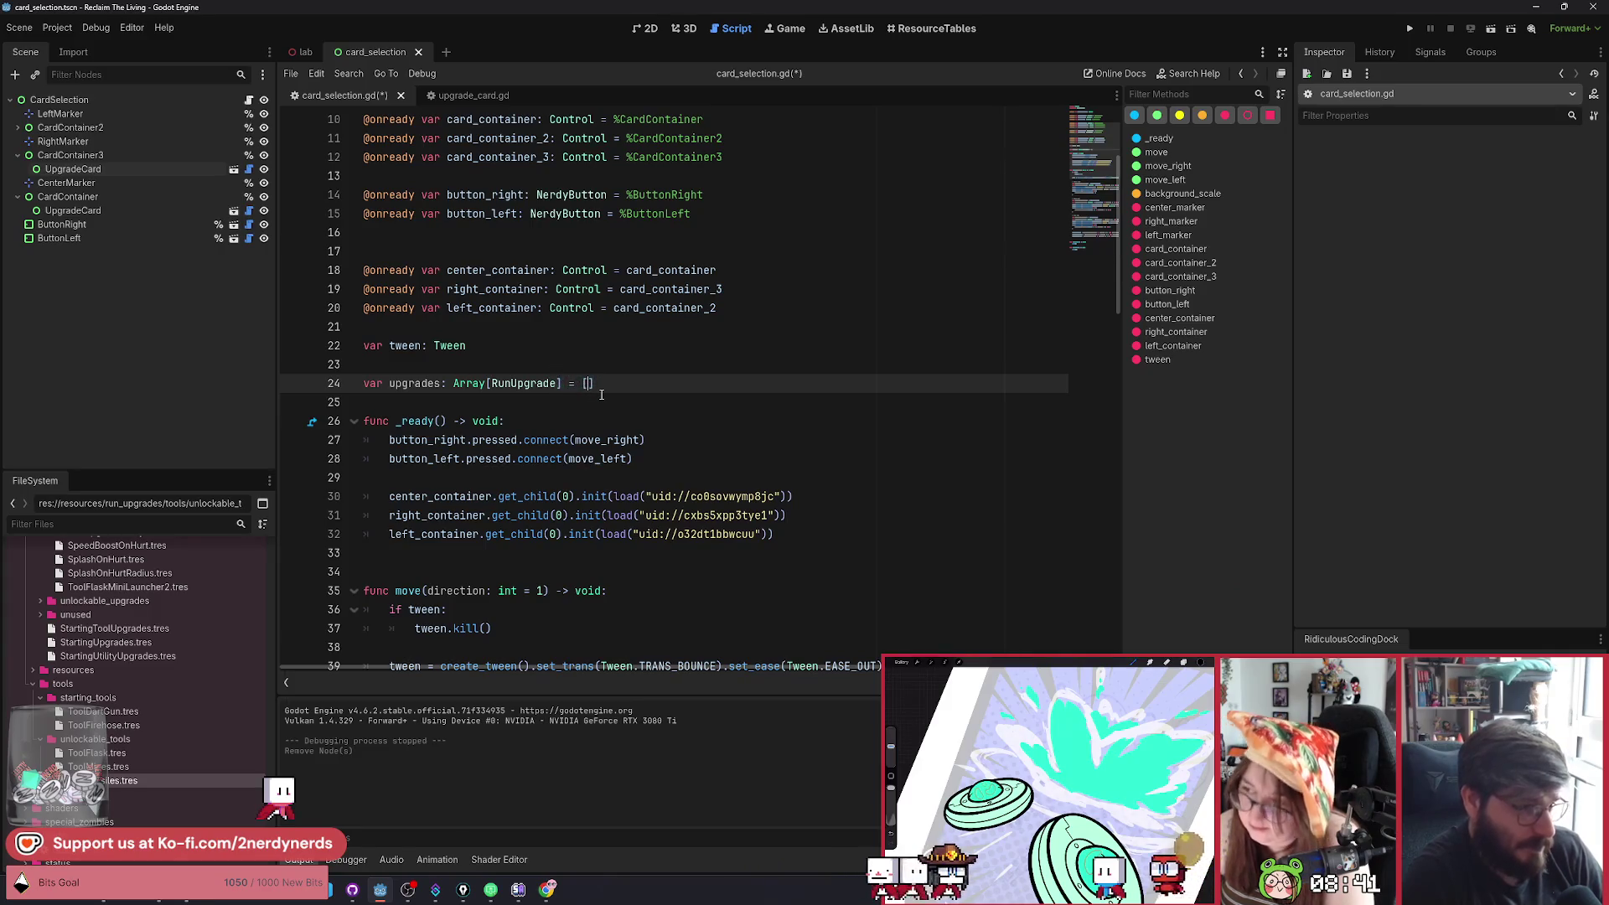
key("Return")
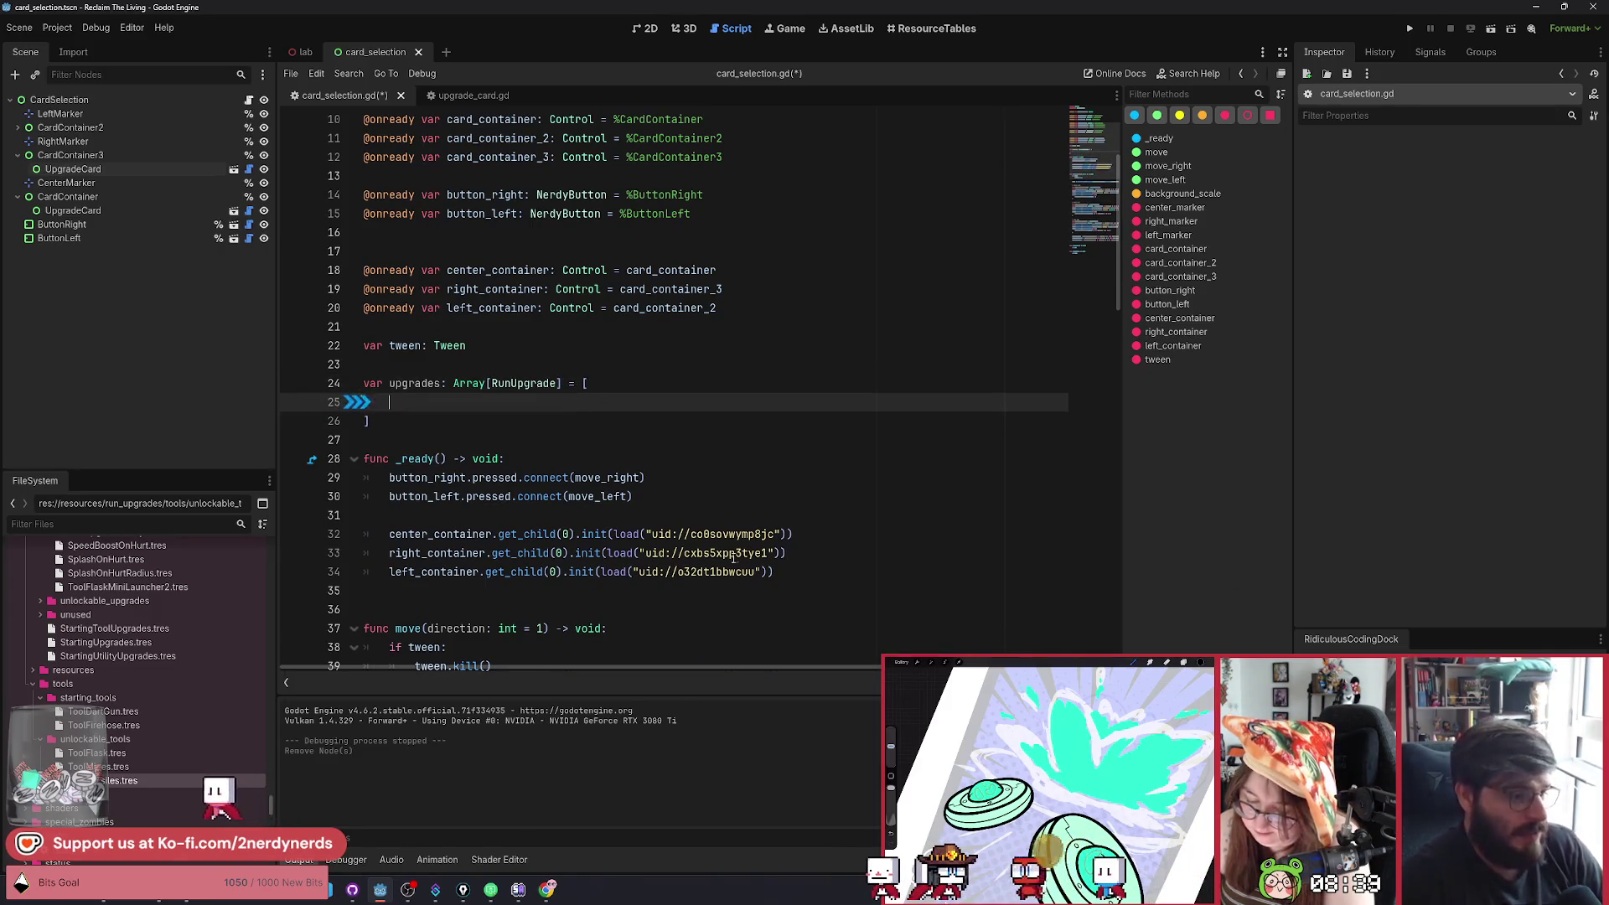
Copy the center and right cards' load() calls into the upgrades array as its first two entries.
left_click_drag(616, 534, 789, 533)
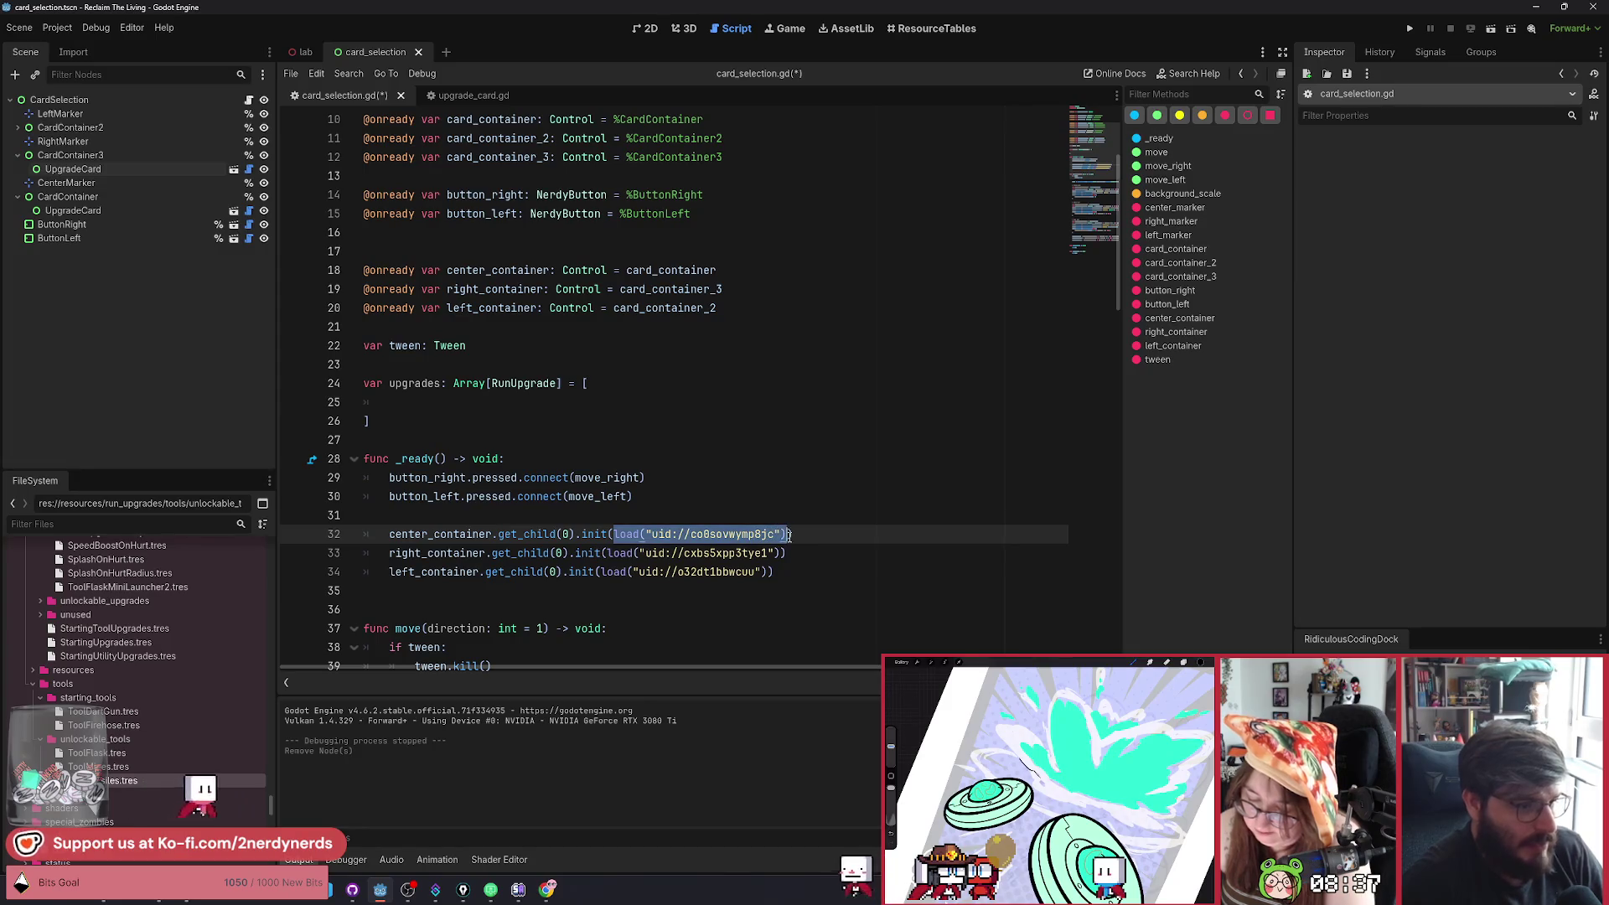
key("ctrl+c")
left_click(410, 408)
key("ctrl+v")
type(",")
key("Return")
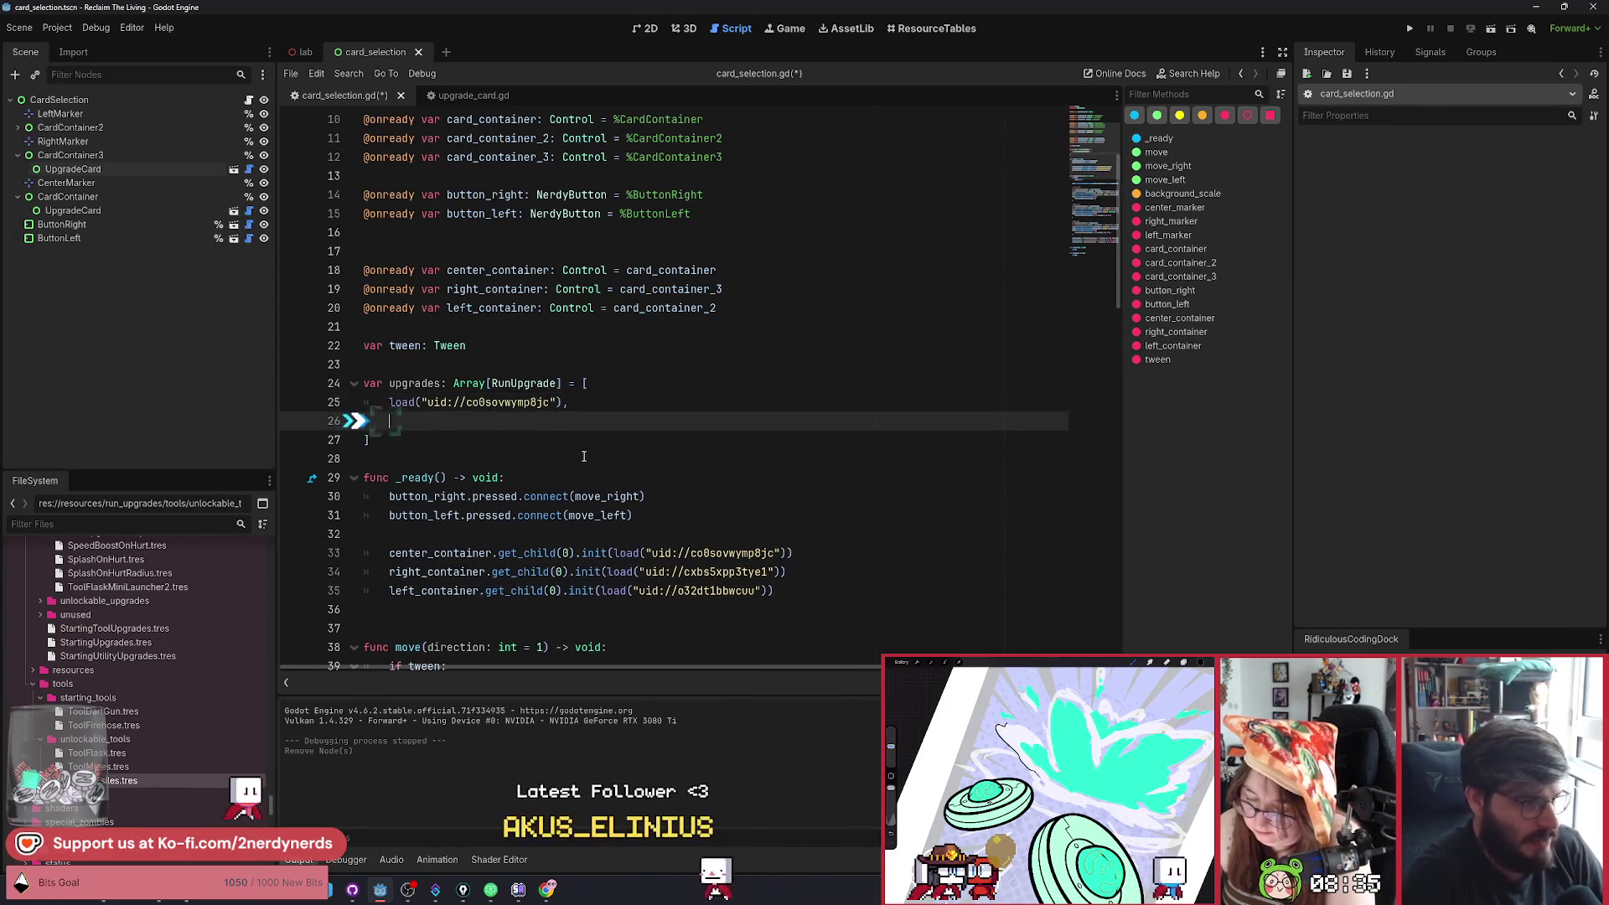
left_click_drag(779, 571, 624, 572)
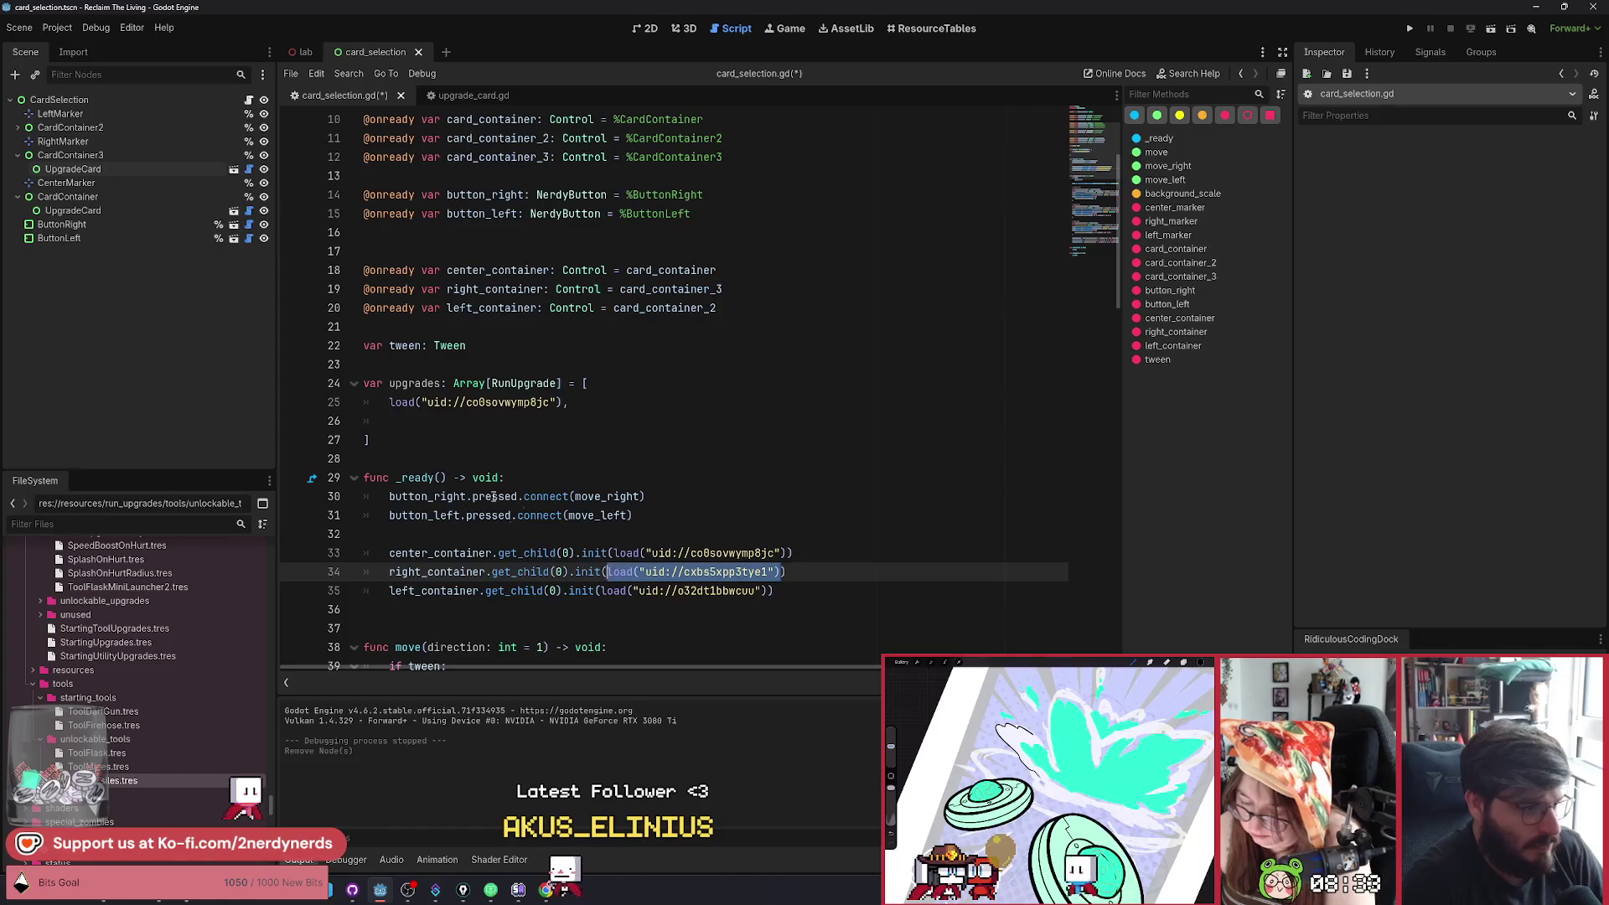
key("ctrl+c")
left_click(419, 420)
key("ctrl+v")
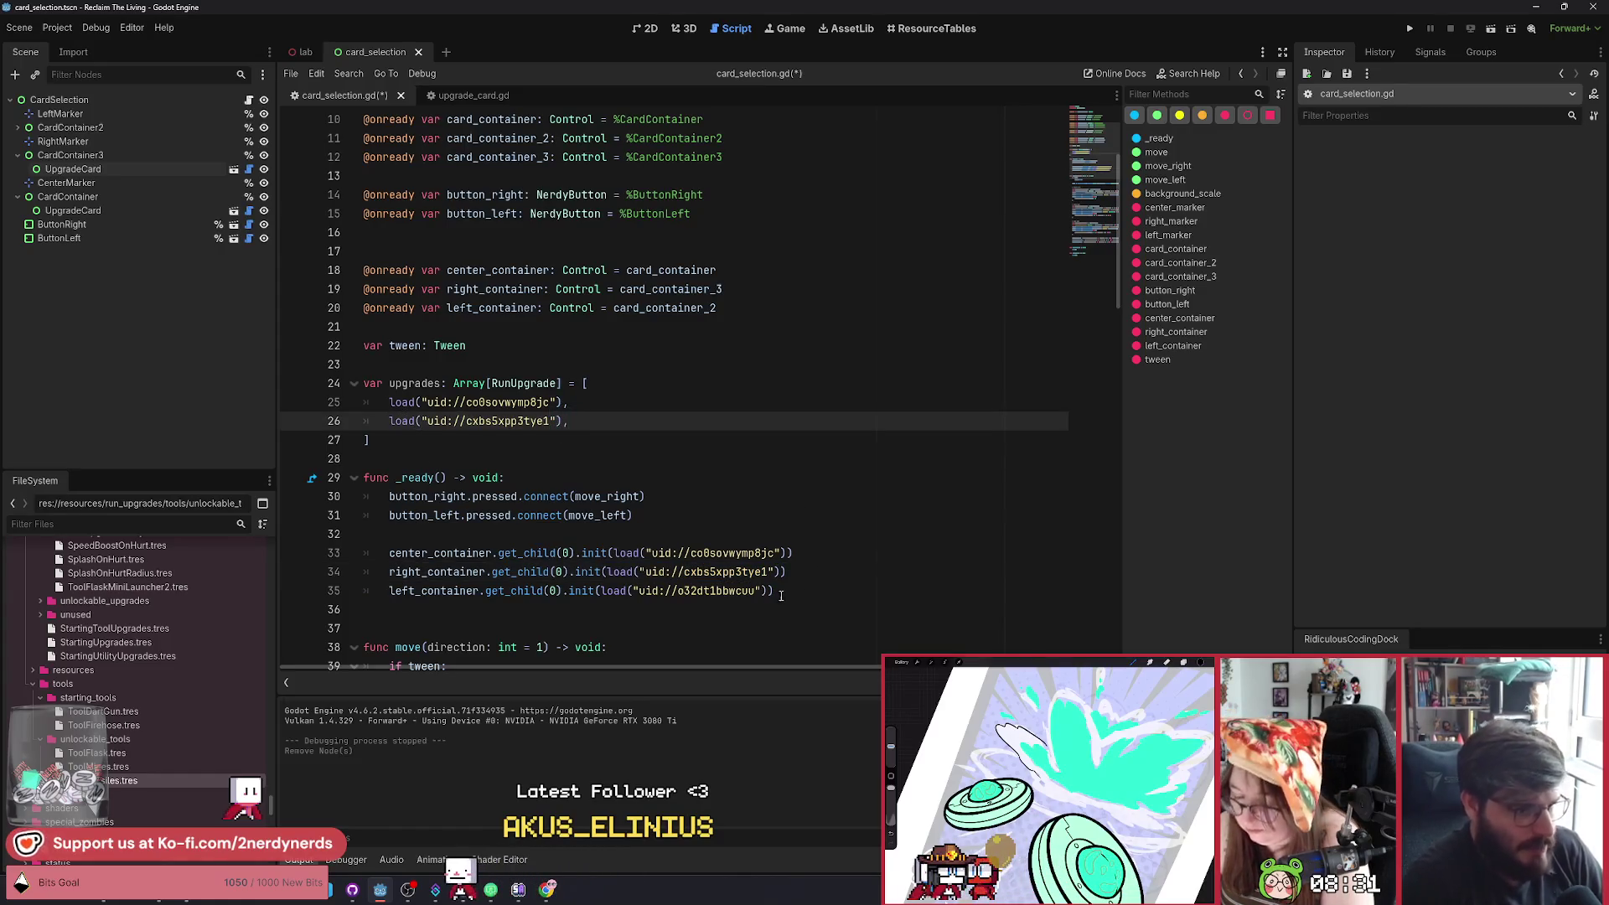
Add the left card's load() call as the third upgrades entry.
left_click_drag(768, 591, 601, 590)
key("ctrl+c")
left_click(597, 421)
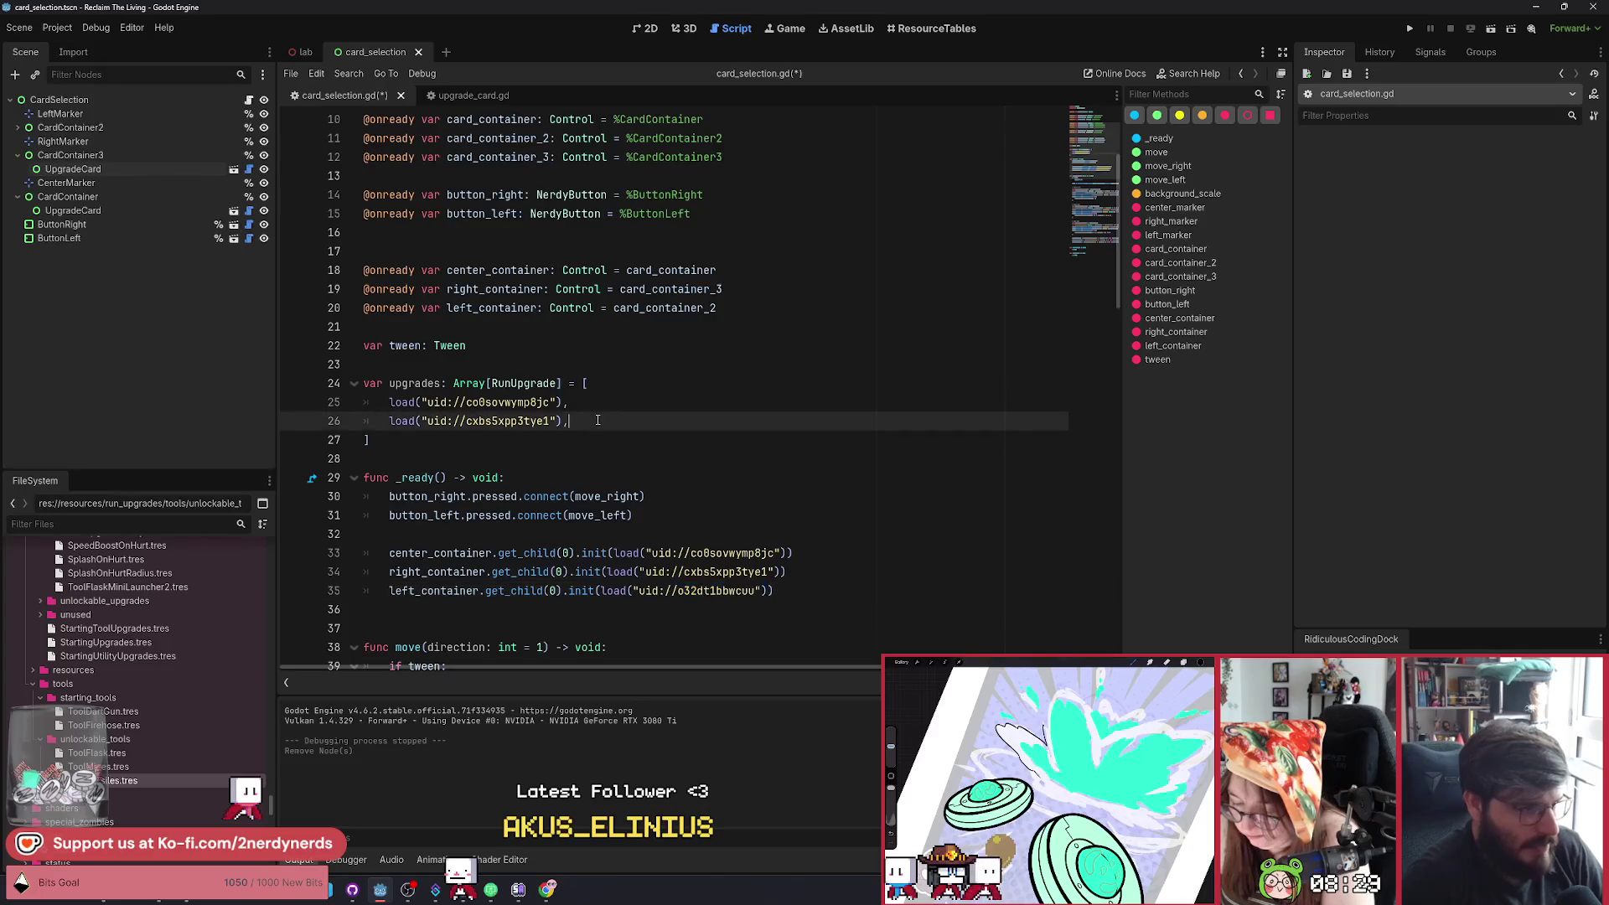
key("Return")
key("ctrl+v")
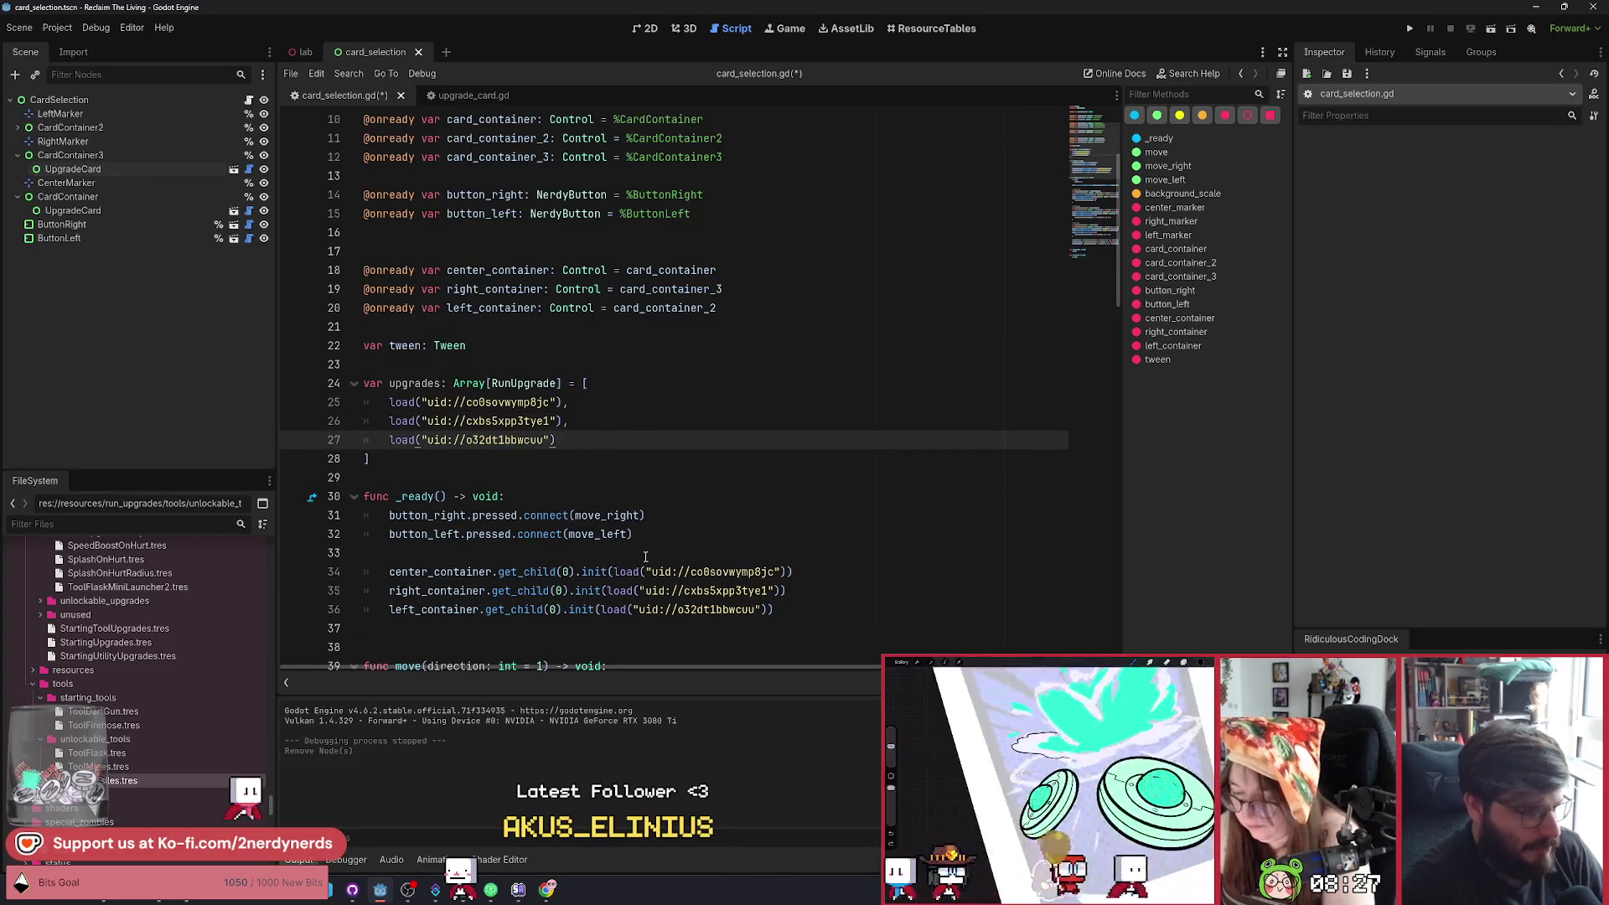
scroll(671, 520, "down", 1)
left_click(631, 478)
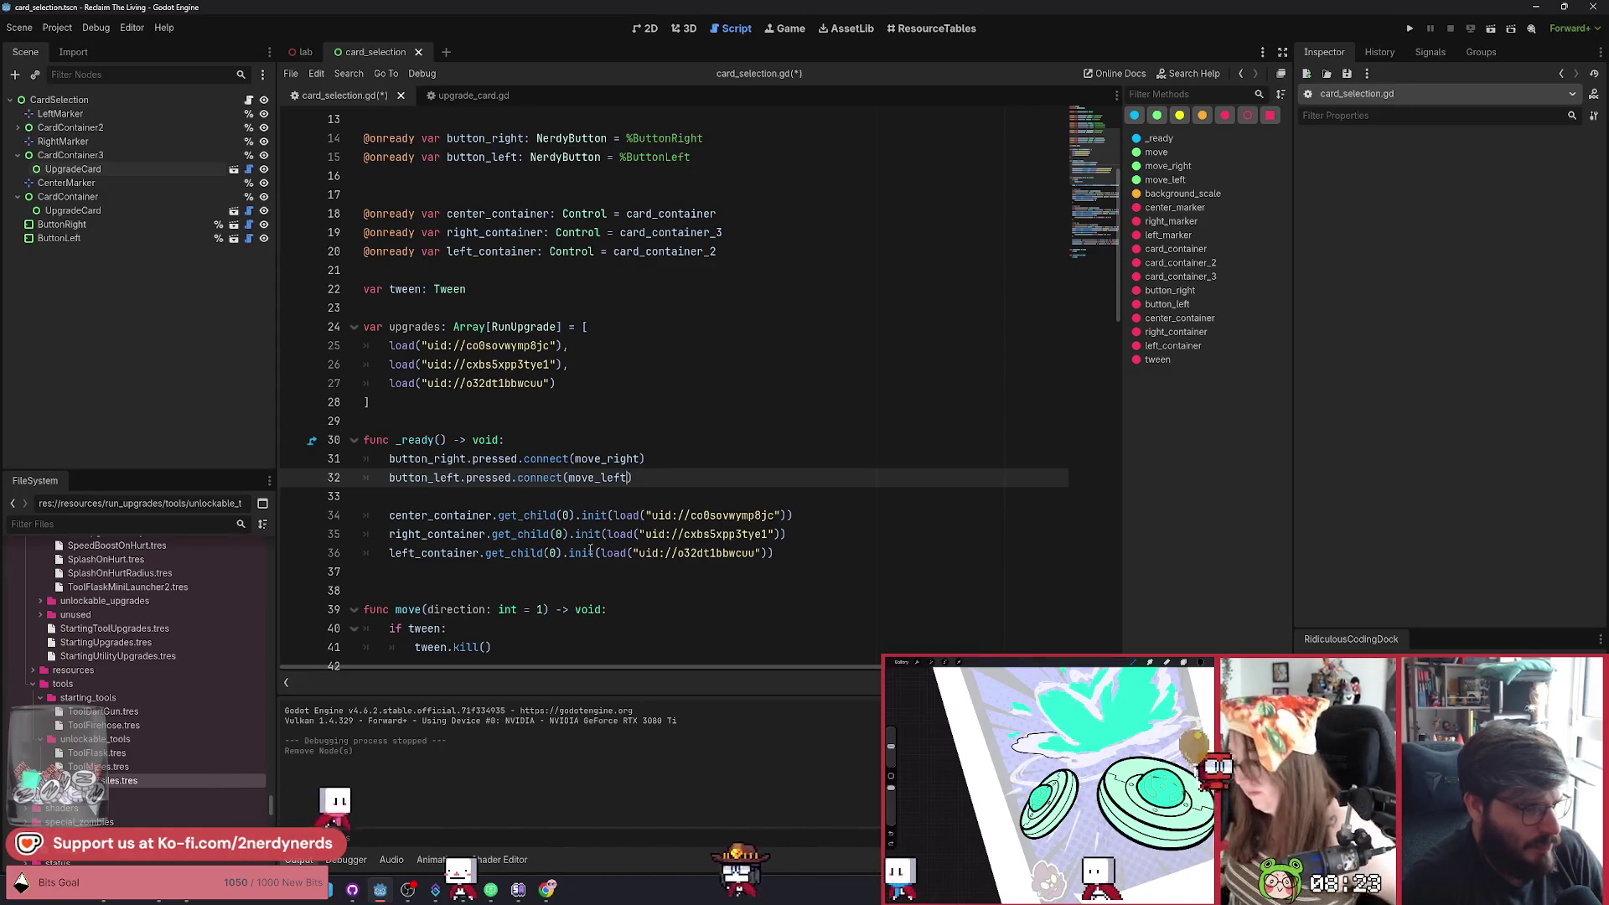
Replace the center, right and left cards' load() calls with upgrades[0], [1] and [2].
double_click(415, 326)
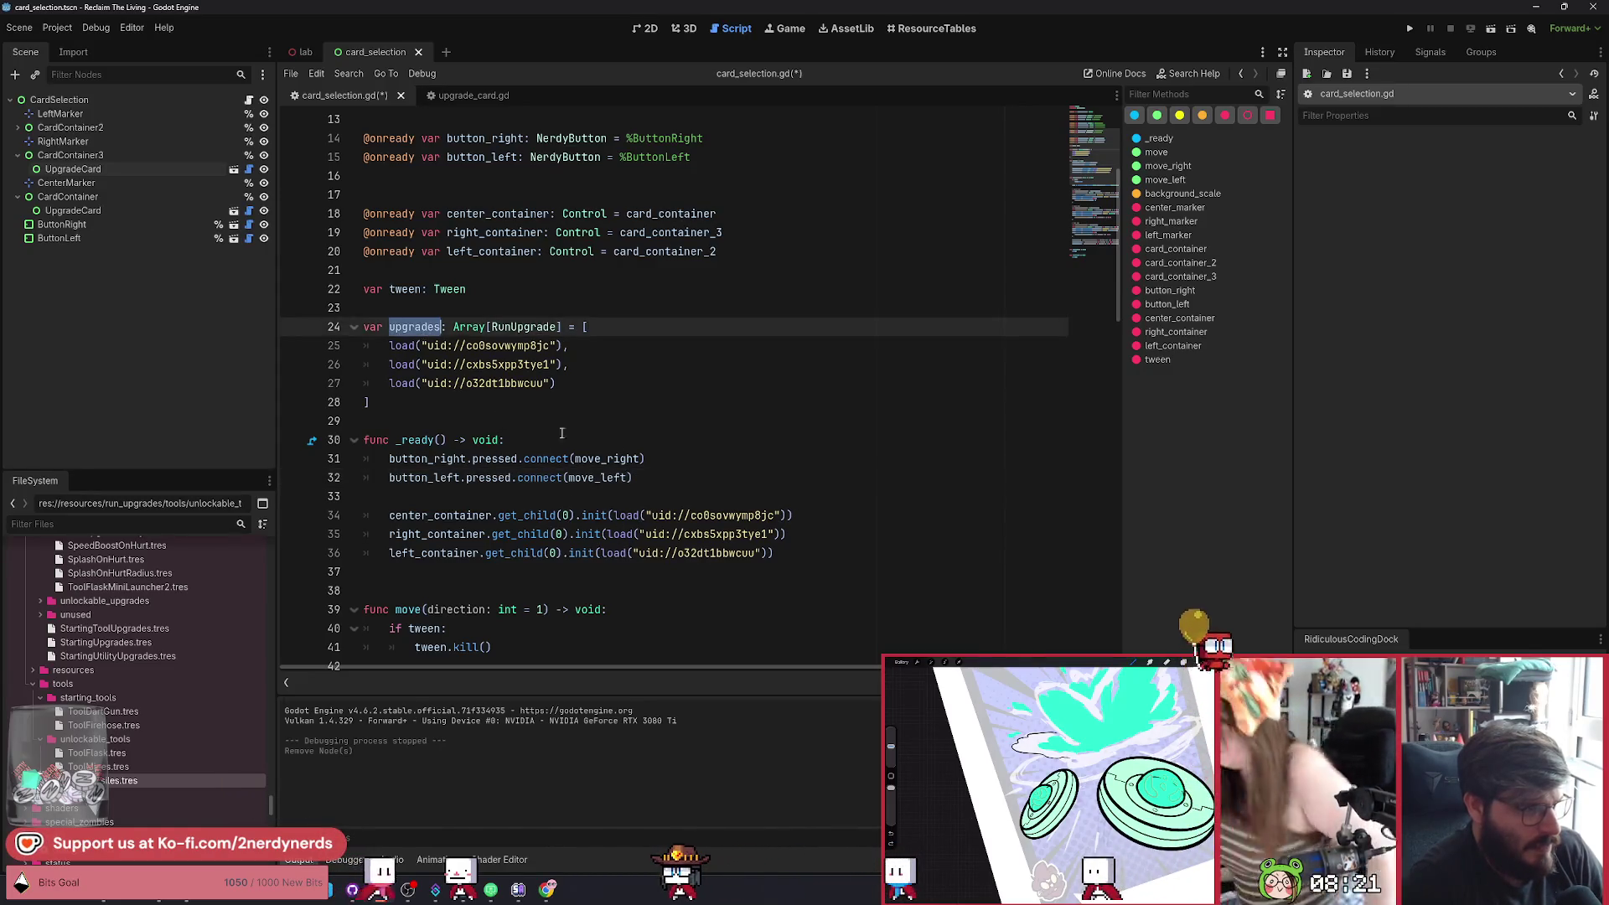
left_click_drag(789, 515, 614, 515)
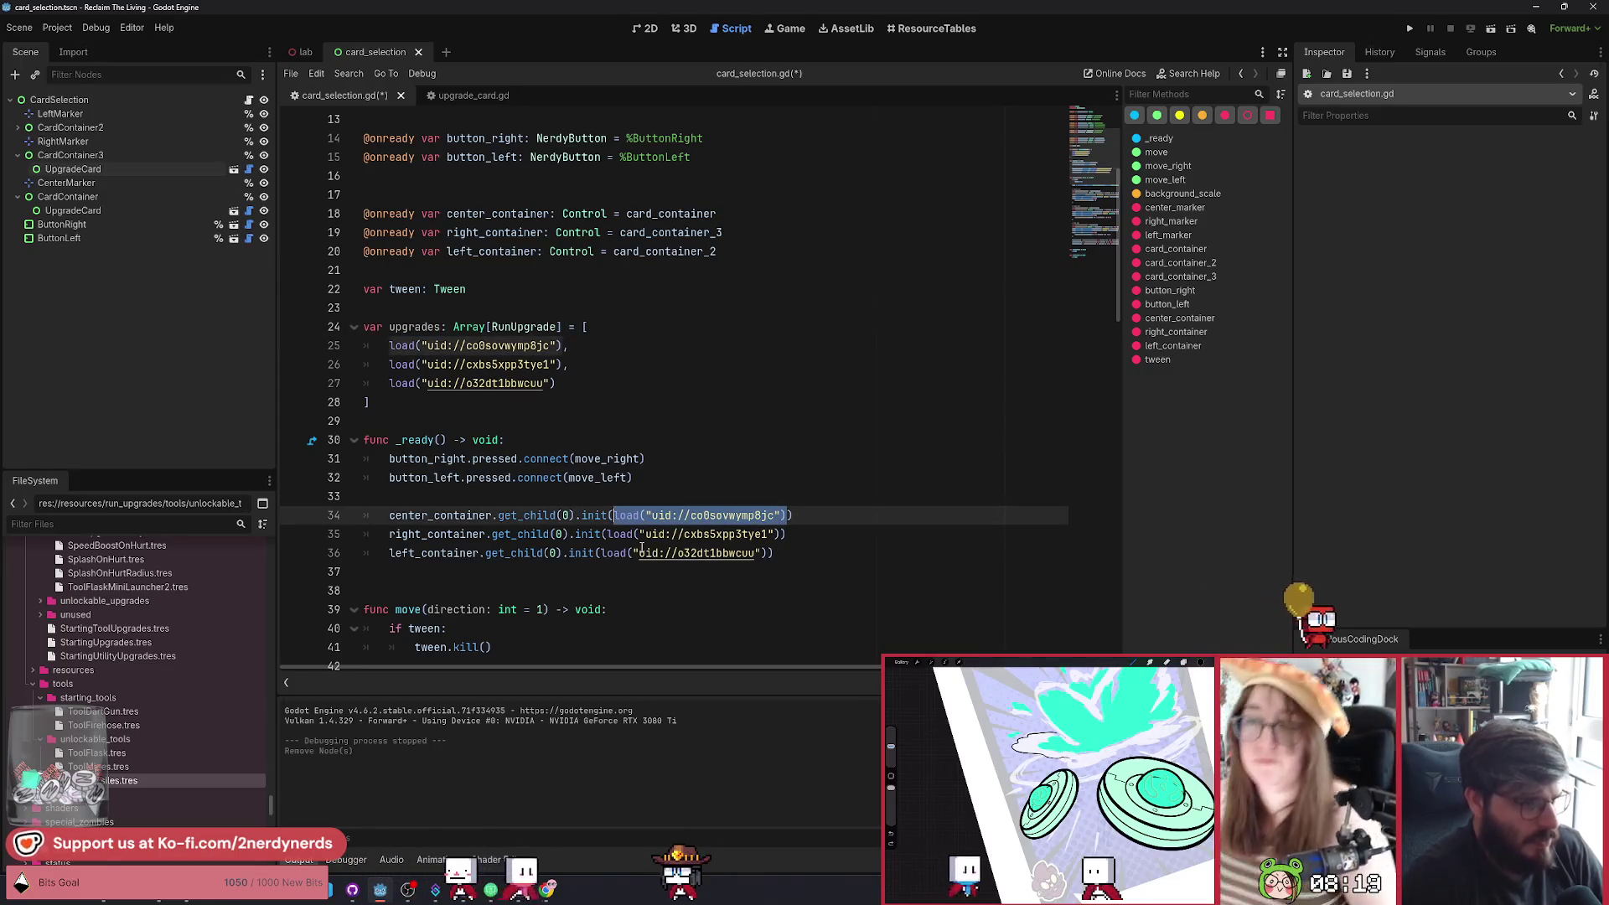
key("ctrl+v")
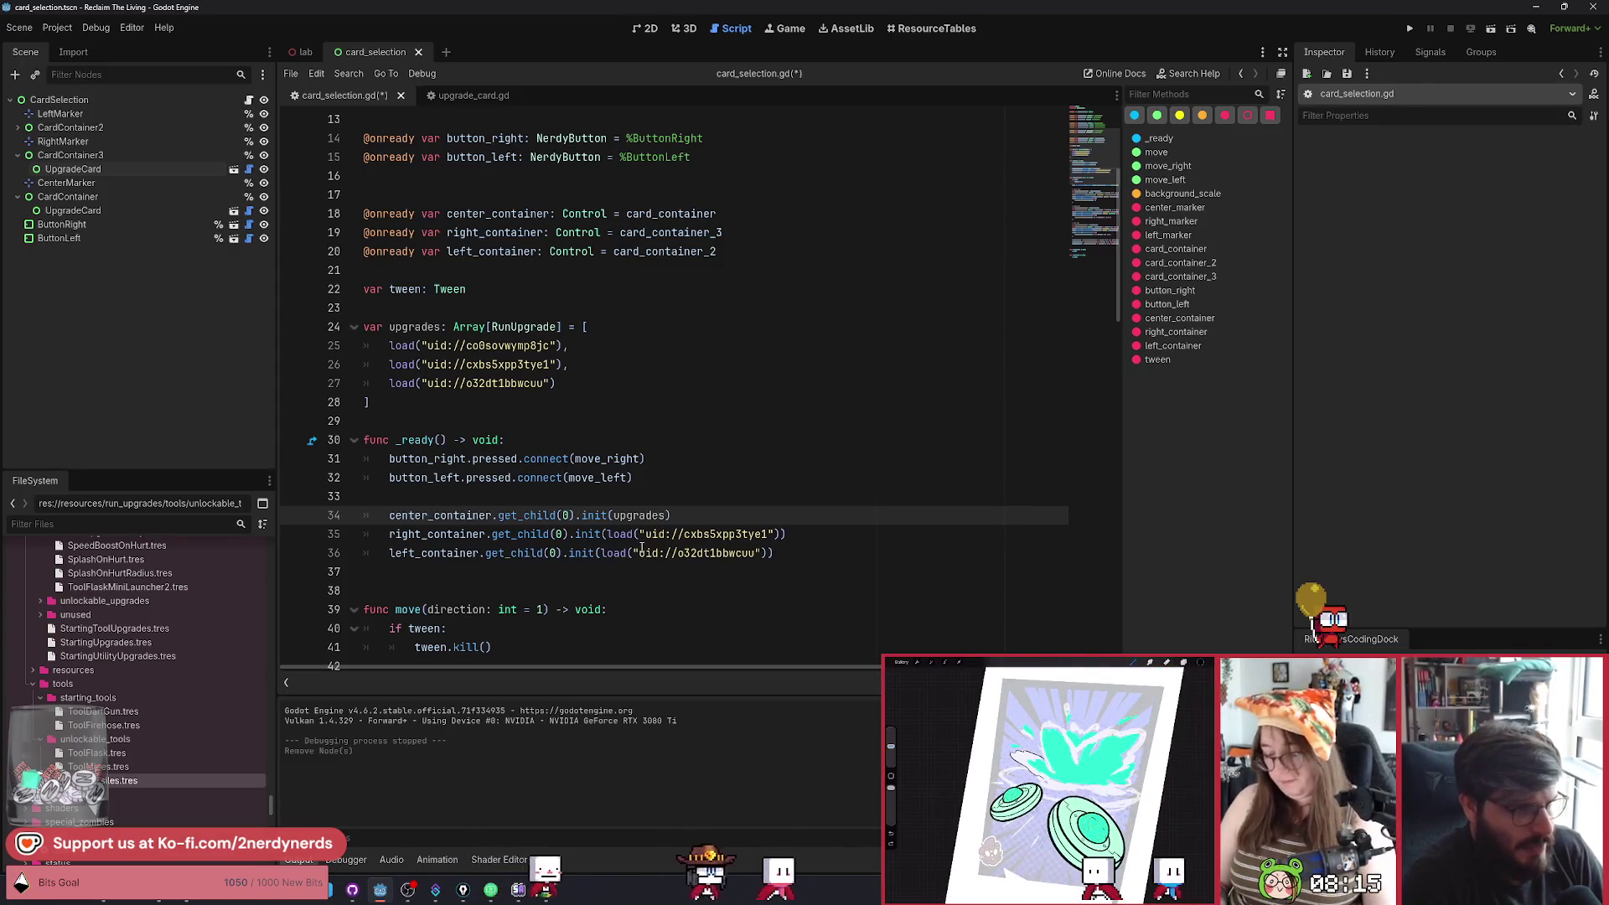
type("[0")
left_click_drag(606, 534, 784, 534)
type("upgrade")
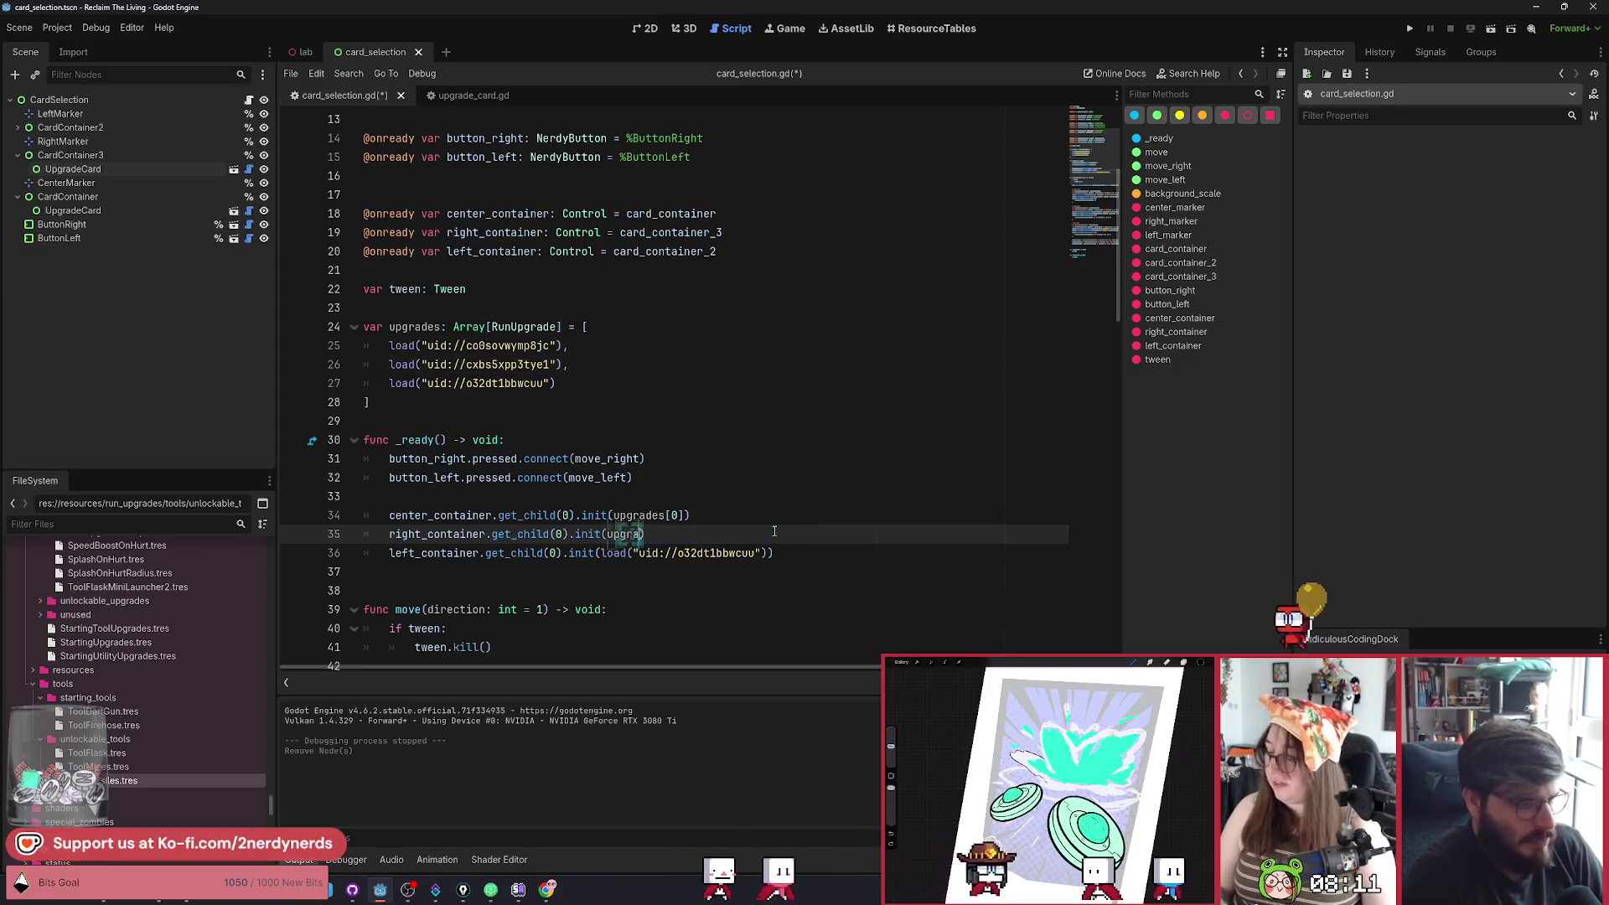
type("s[1")
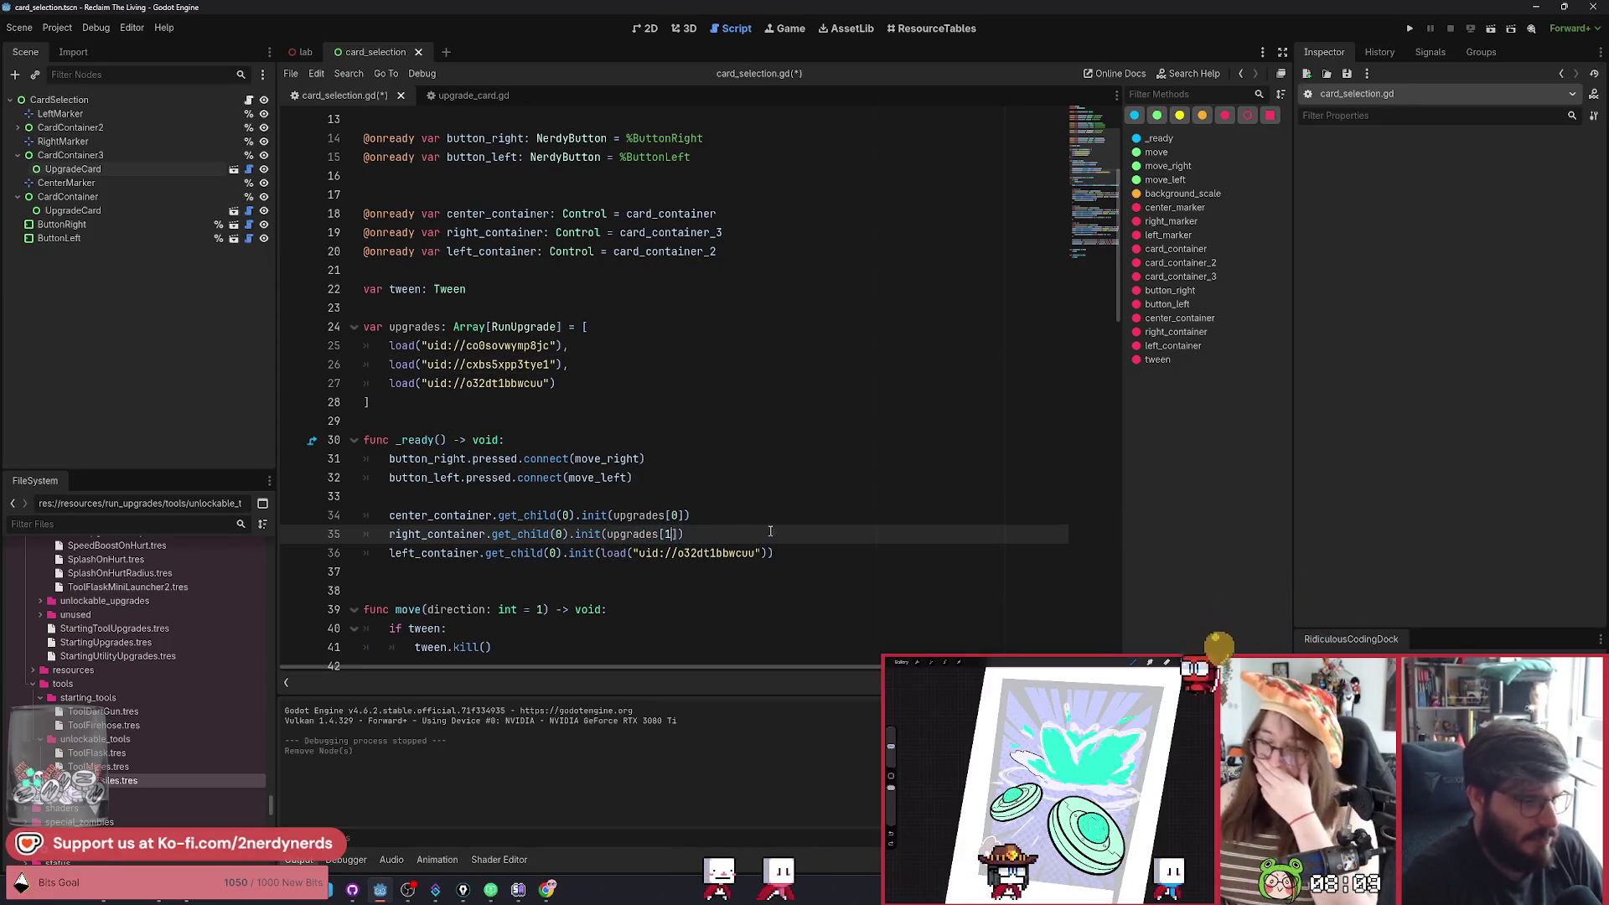
left_click_drag(766, 553, 633, 553)
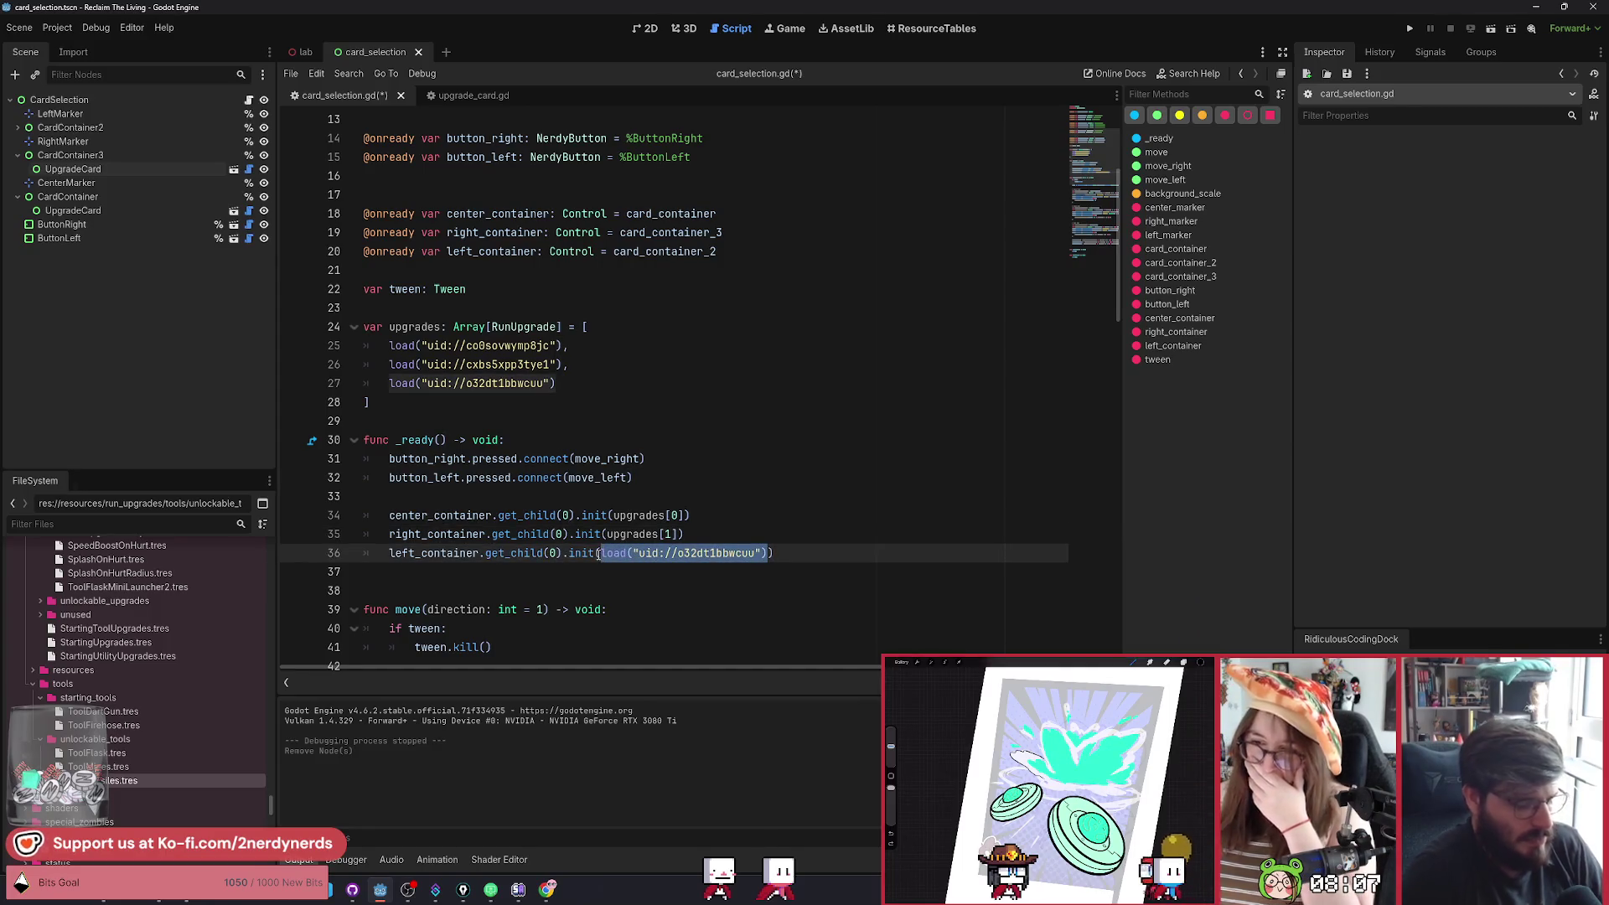
type("upgradesp[")
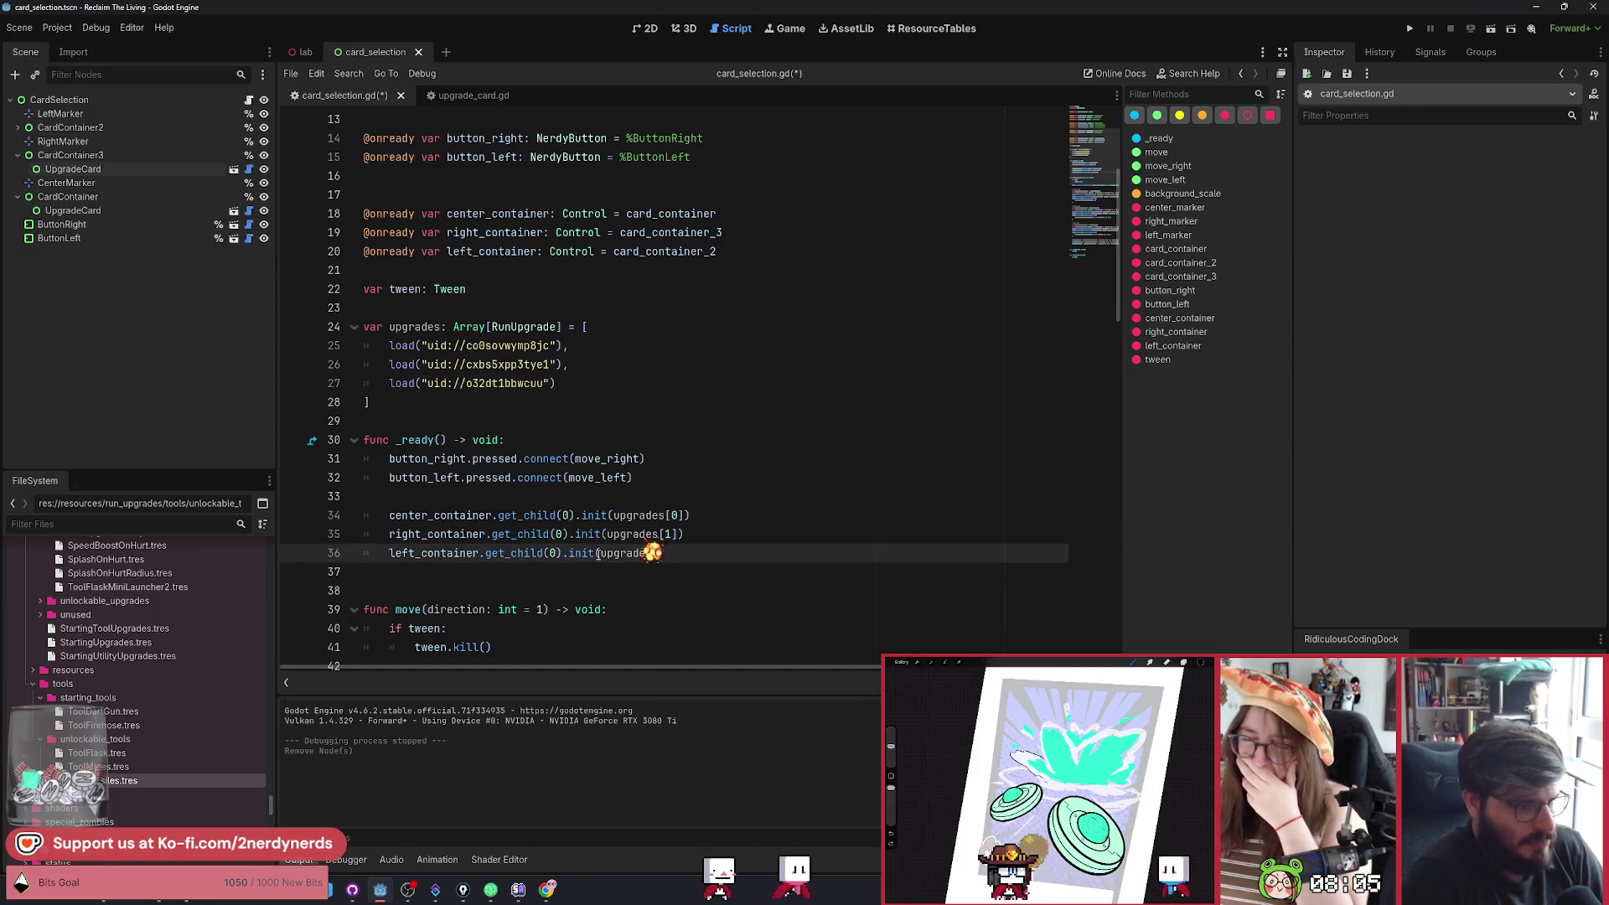
Save card_selection.gd and run the current scene with F6.
key("ctrl+s")
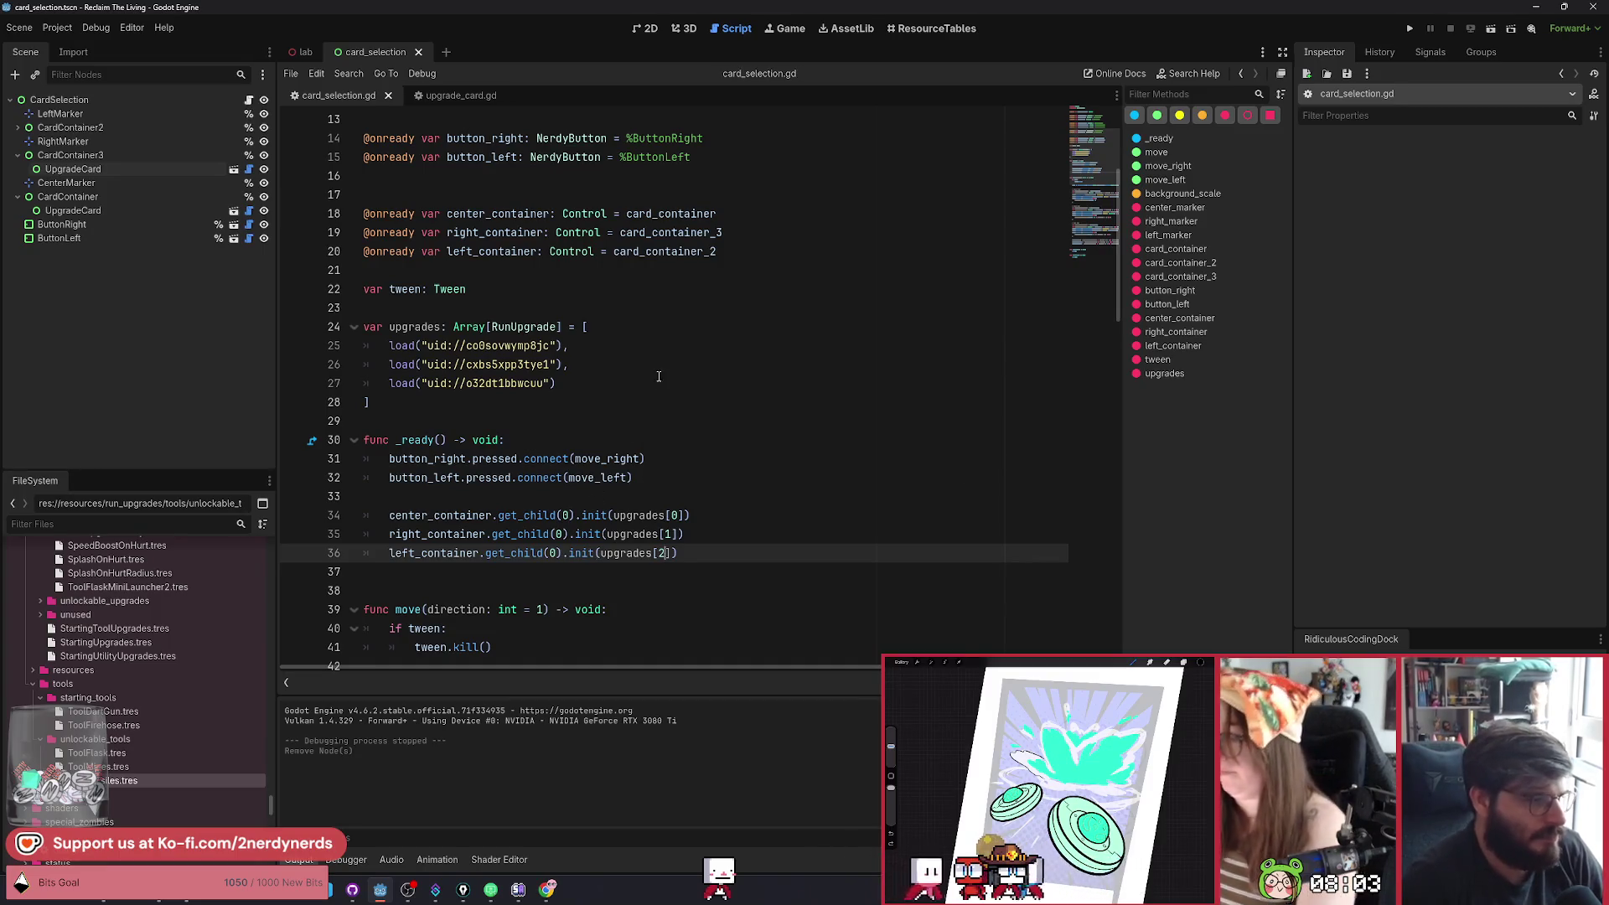
left_click(661, 395)
key("F6")
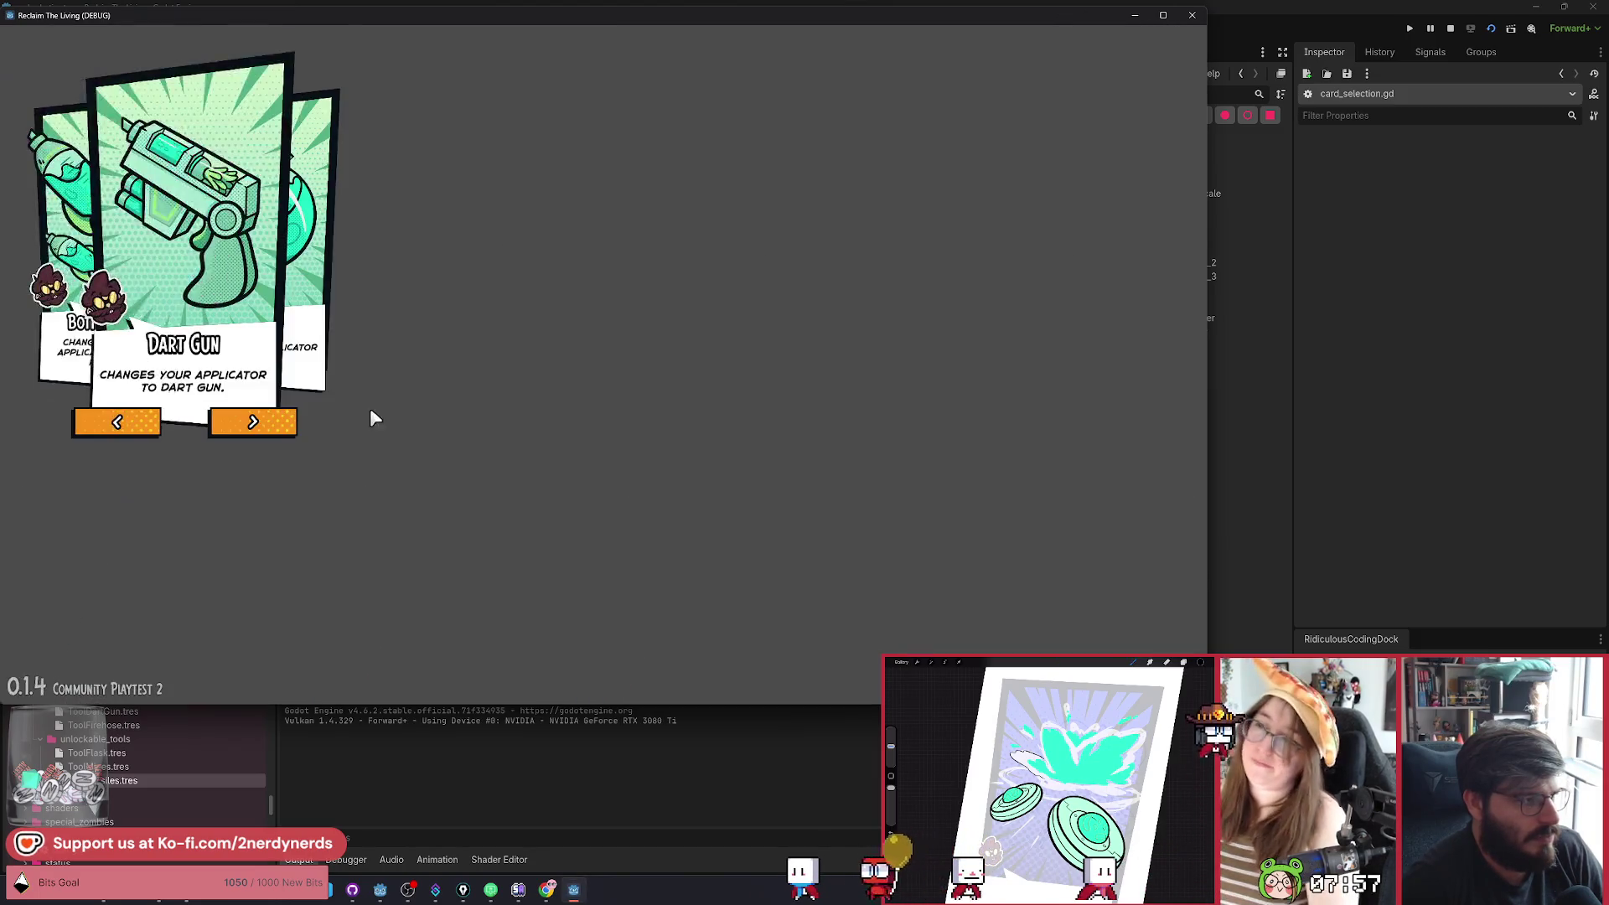
Cycle the carousel through its cards in the running game, then stop it with F8.
left_click(270, 425)
left_click(262, 421)
left_click(256, 423)
left_click(256, 423)
left_click(256, 422)
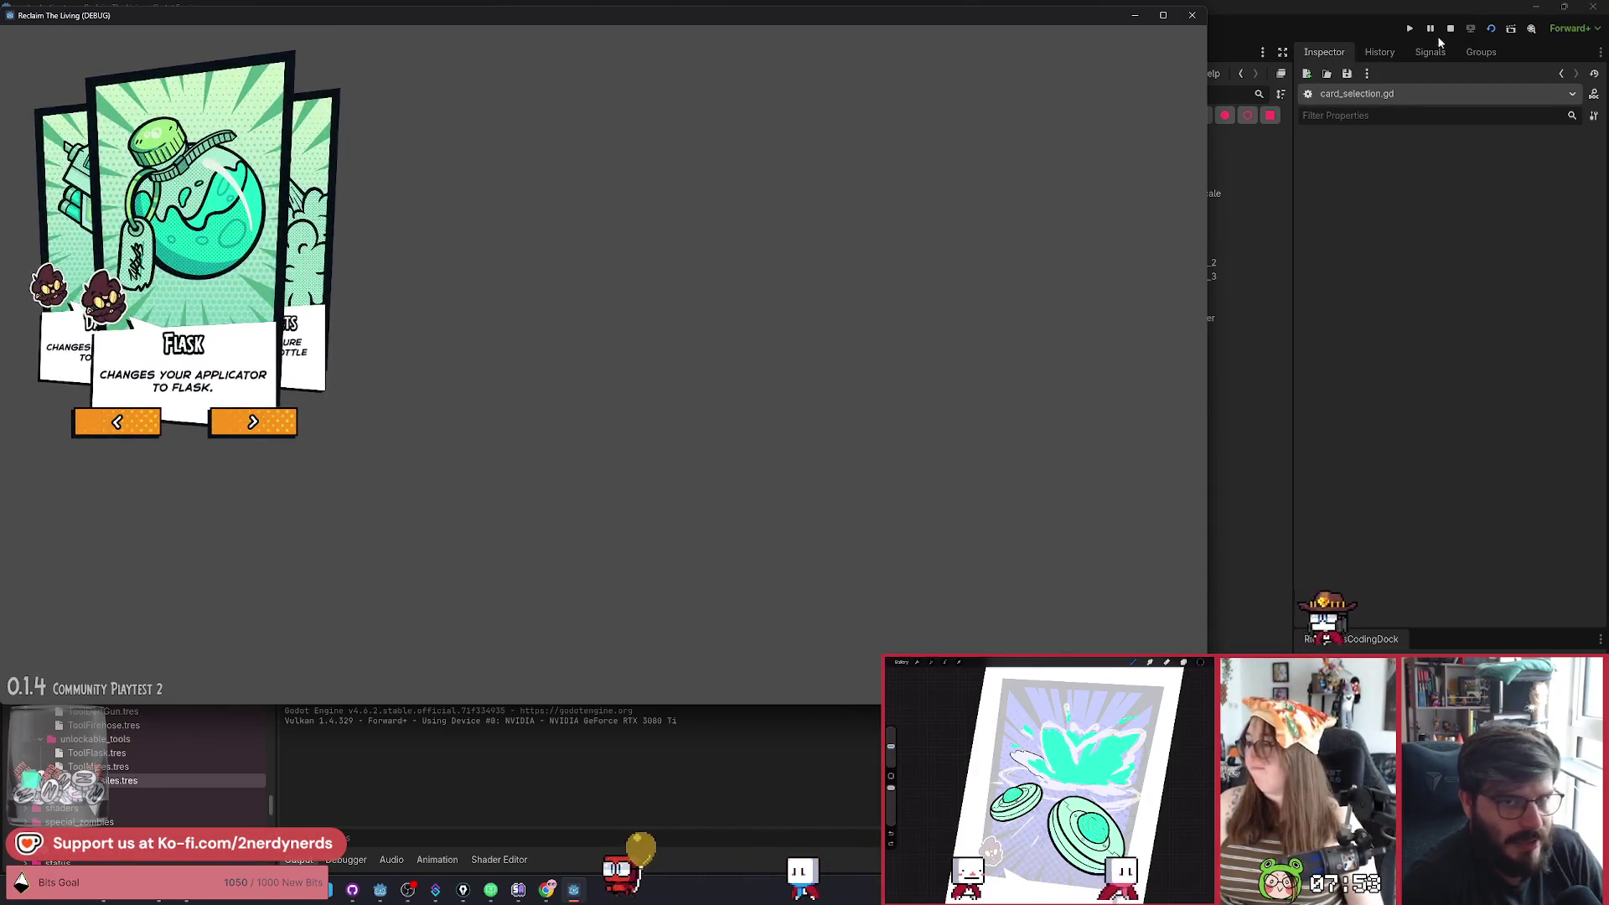
key("F8")
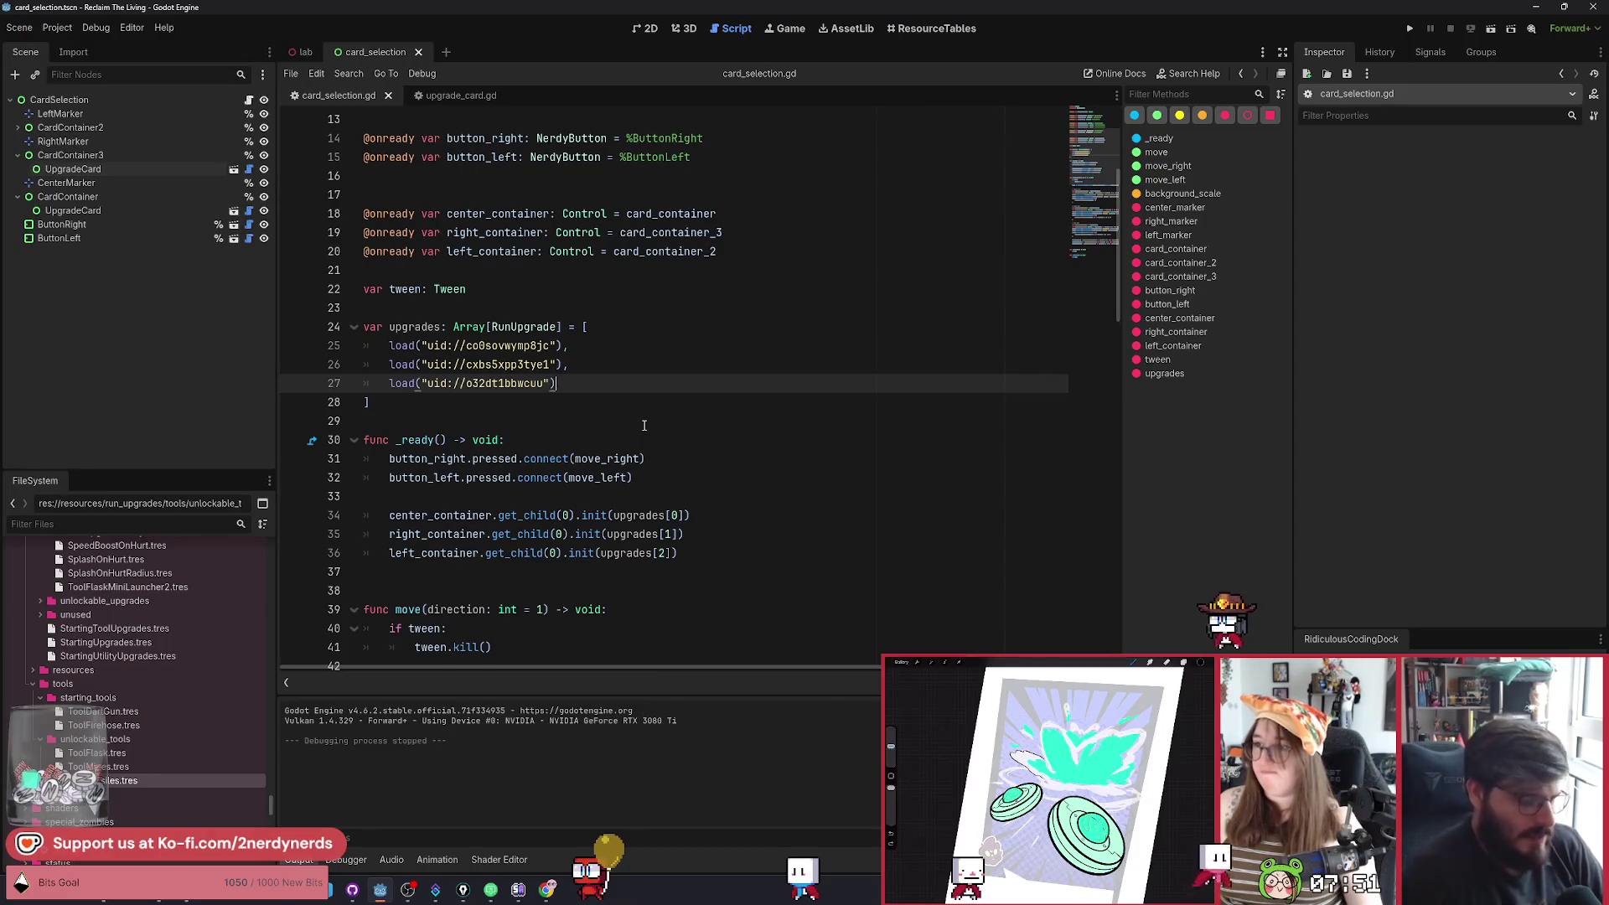
Add ToolFirehose.tres as a fourth upgrades entry, trimmed to a bare load call.
type(",")
key("Return")
mouse_move(154, 768)
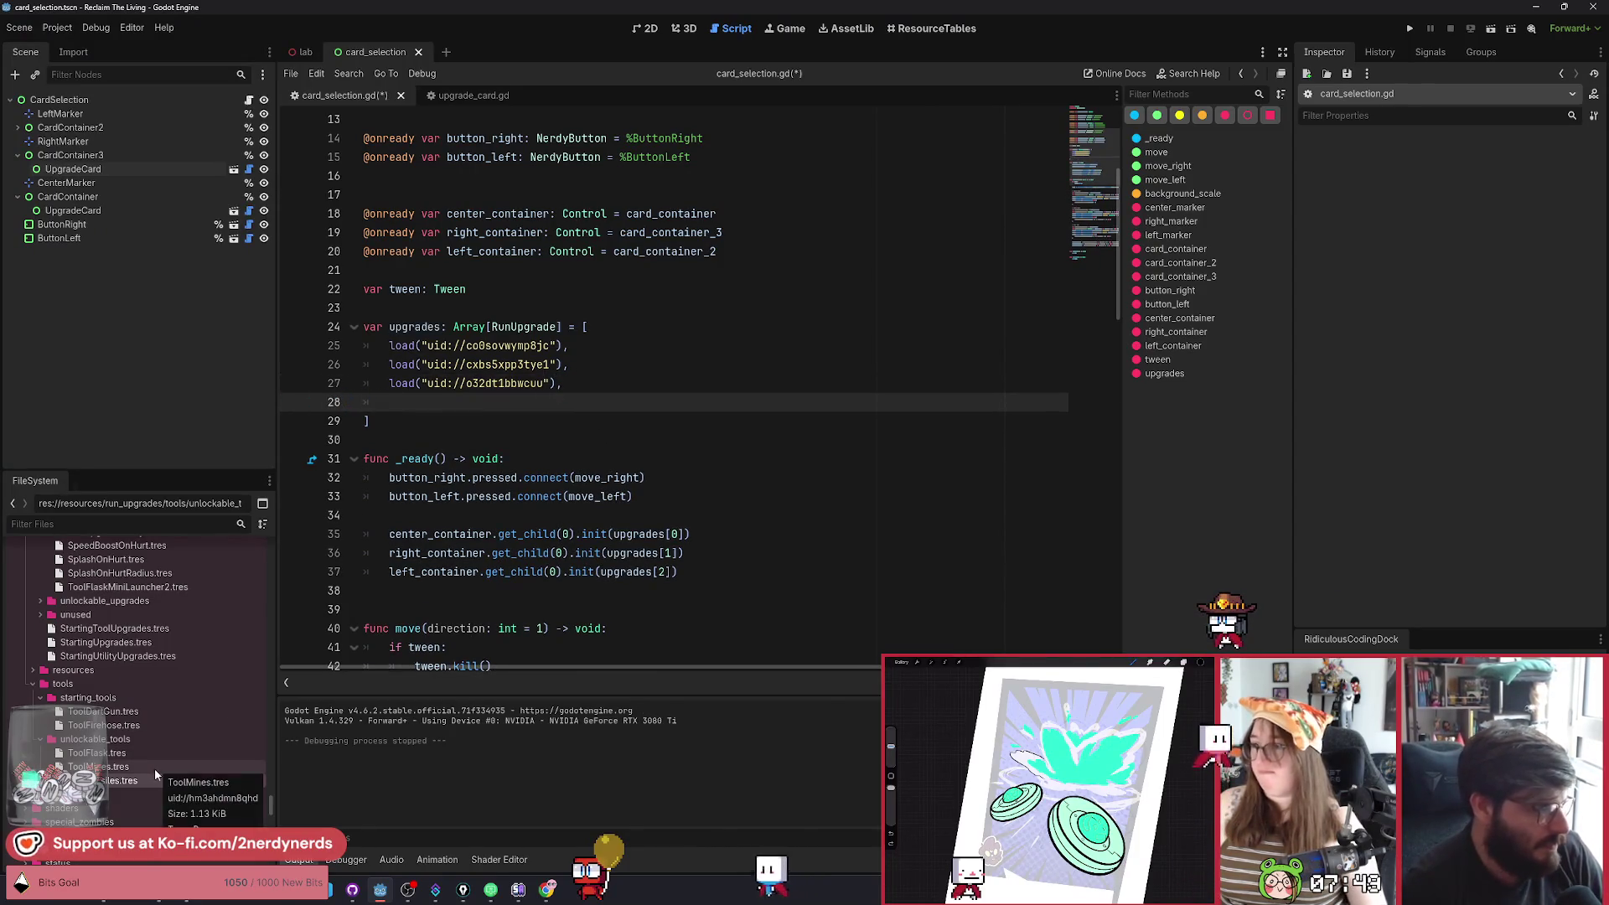
mouse_move(104, 725)
left_mouse_down()
mouse_move(218, 636)
mouse_move(413, 424)
mouse_move(390, 404)
left_mouse_up()
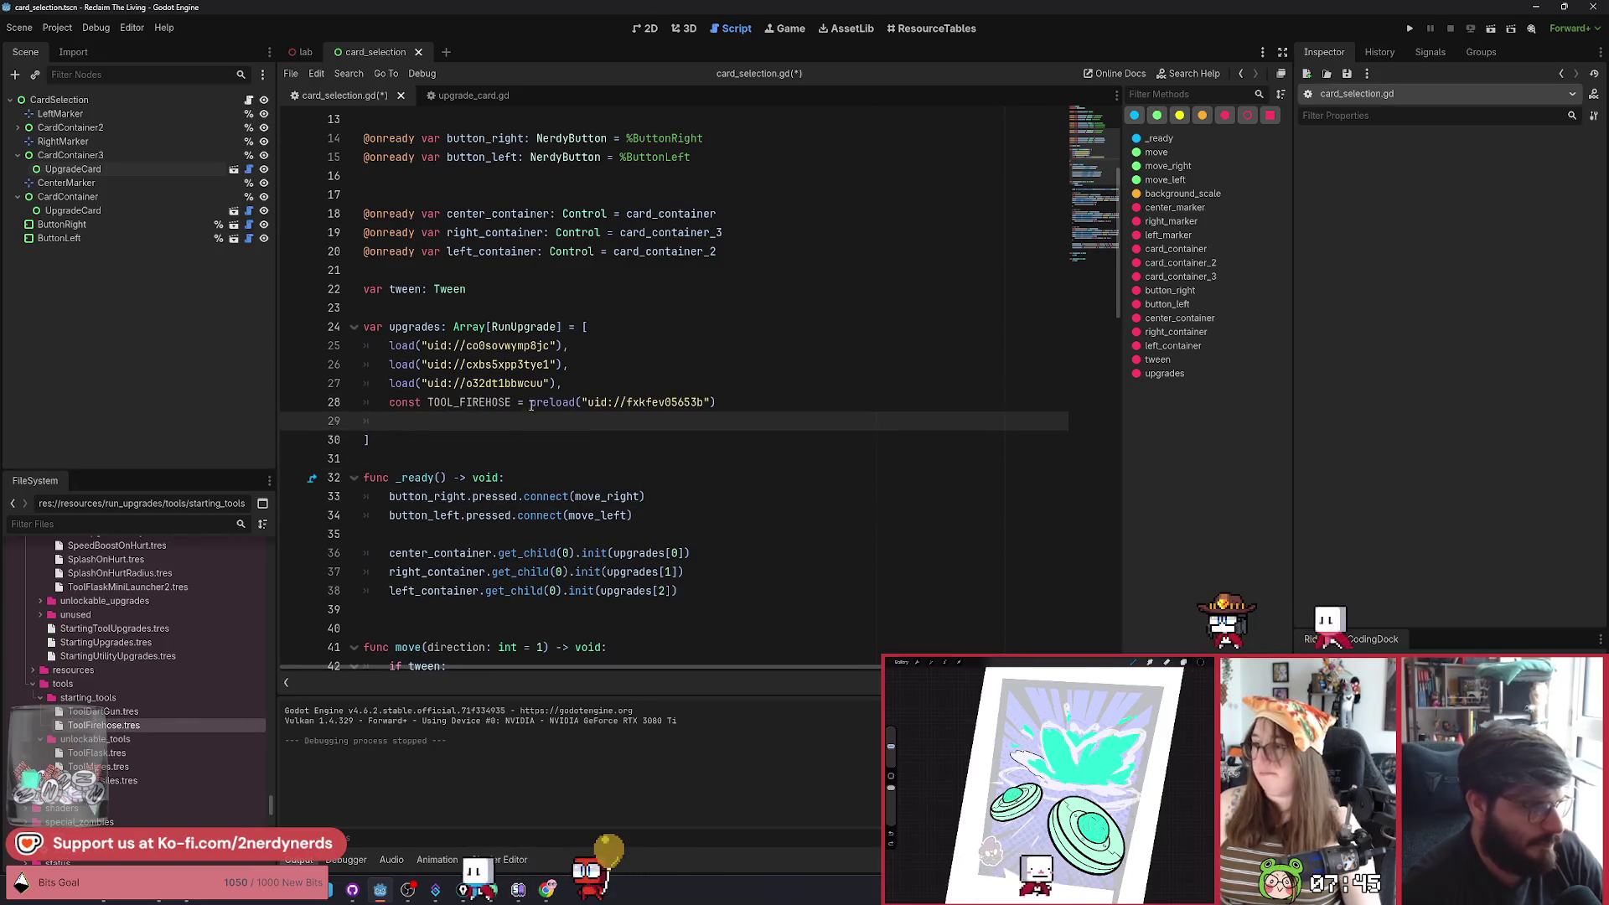
left_click_drag(529, 402, 388, 403)
key("BackSpace")
key("BackSpace")
key("BackSpace")
key("BackSpace")
left_click(592, 403)
type(",")
key("Down")
key("ctrl+shift+k")
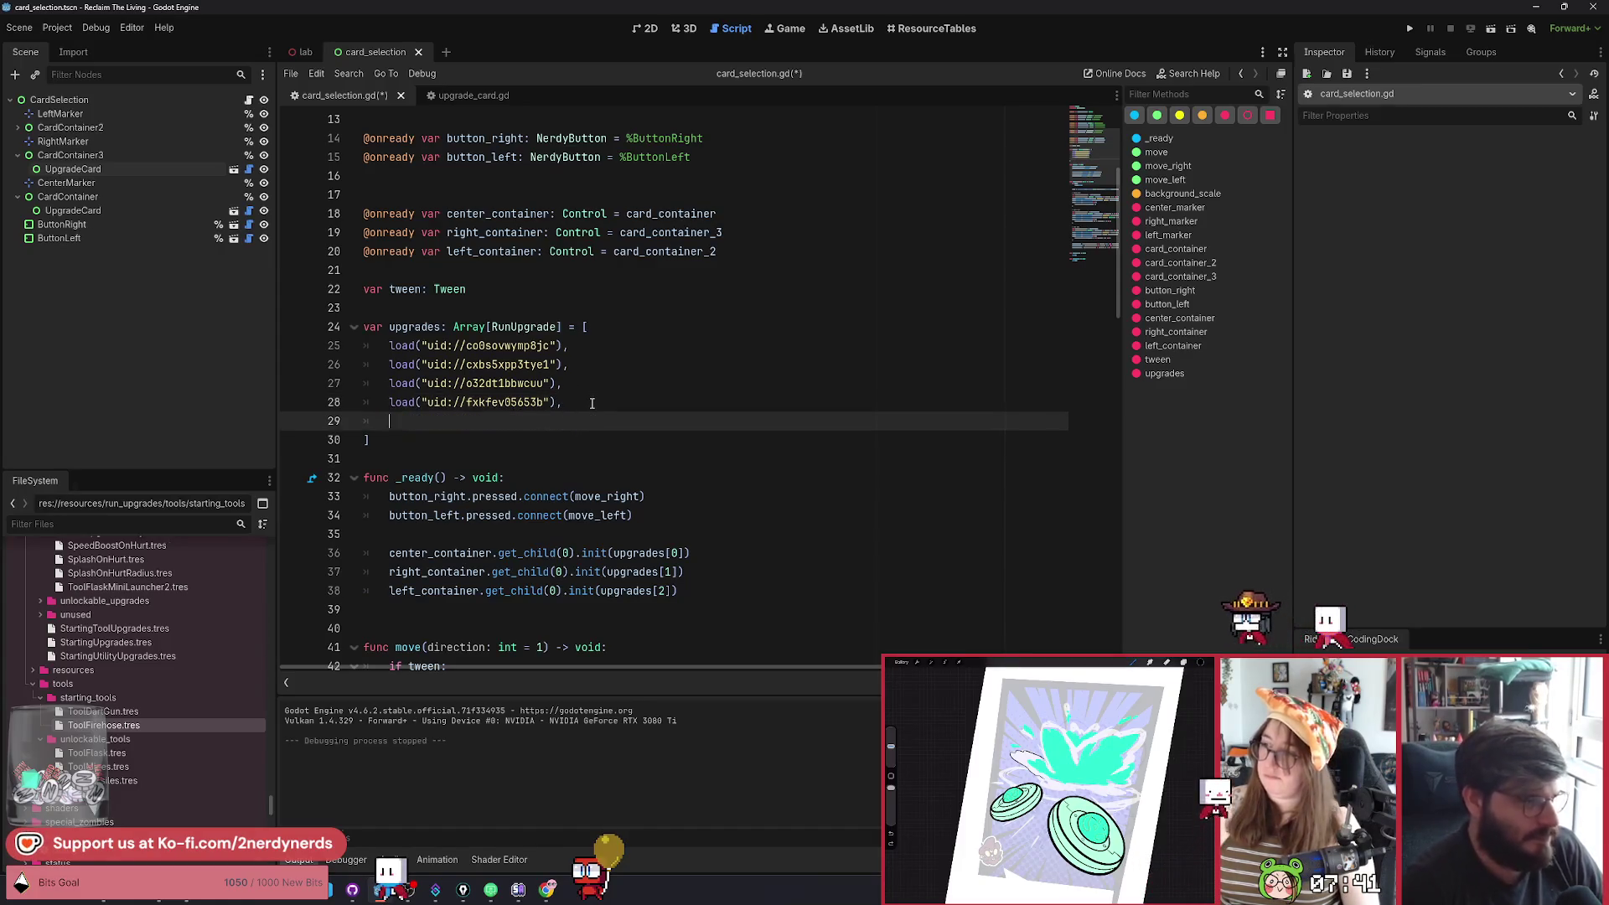
Save the script, run the scene to check four cards, then close the game.
key("ctrl+s")
key("F6")
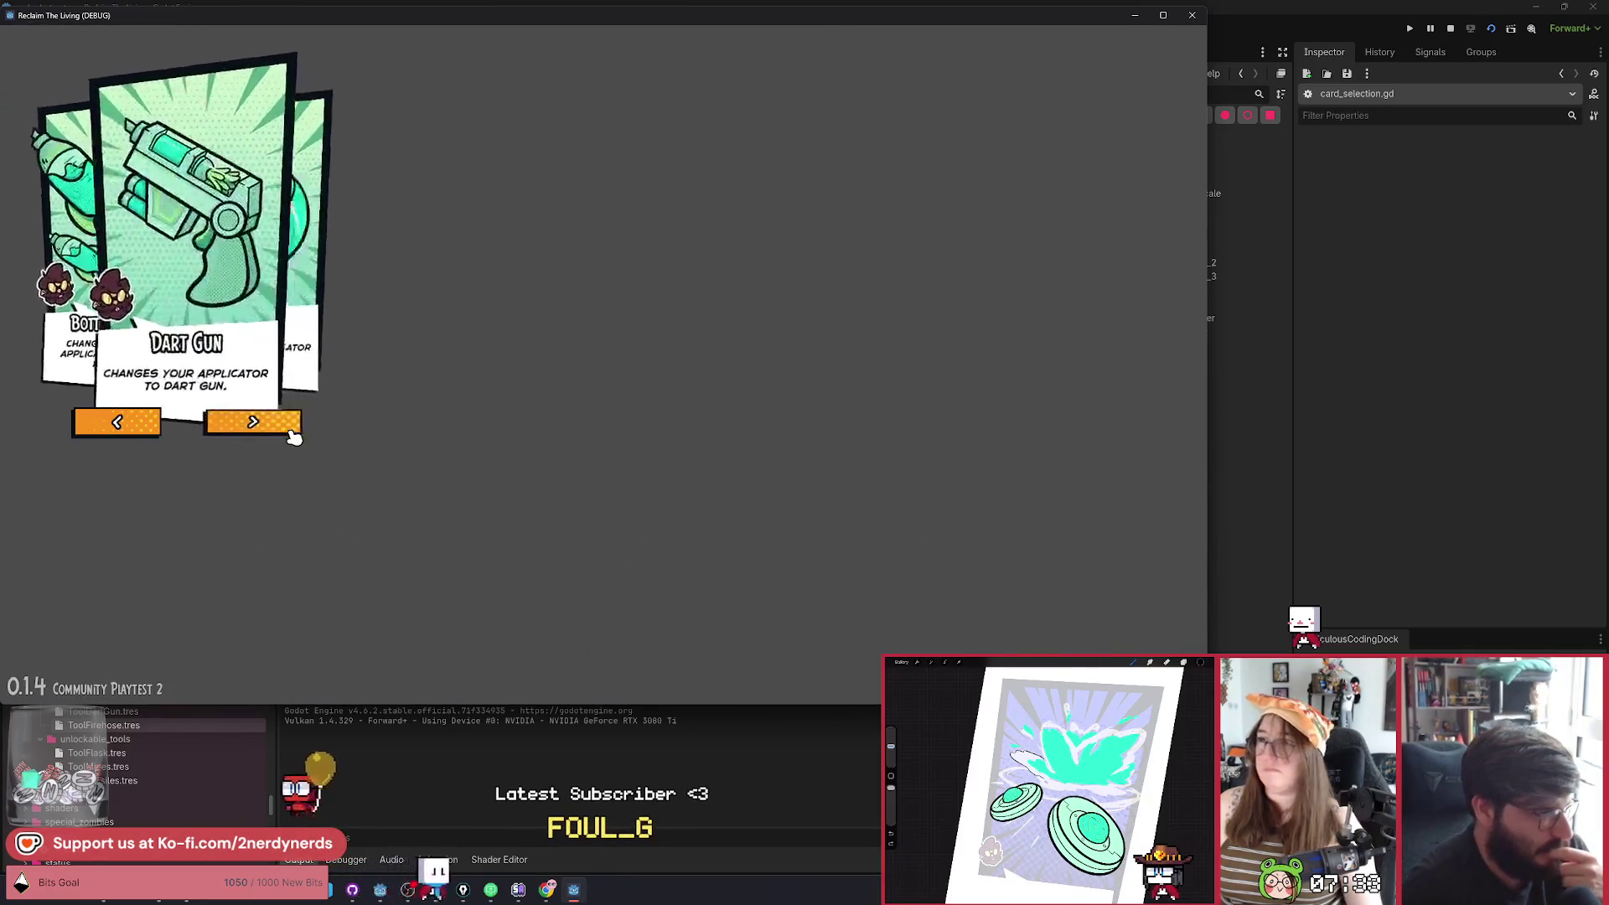
left_click(1450, 28)
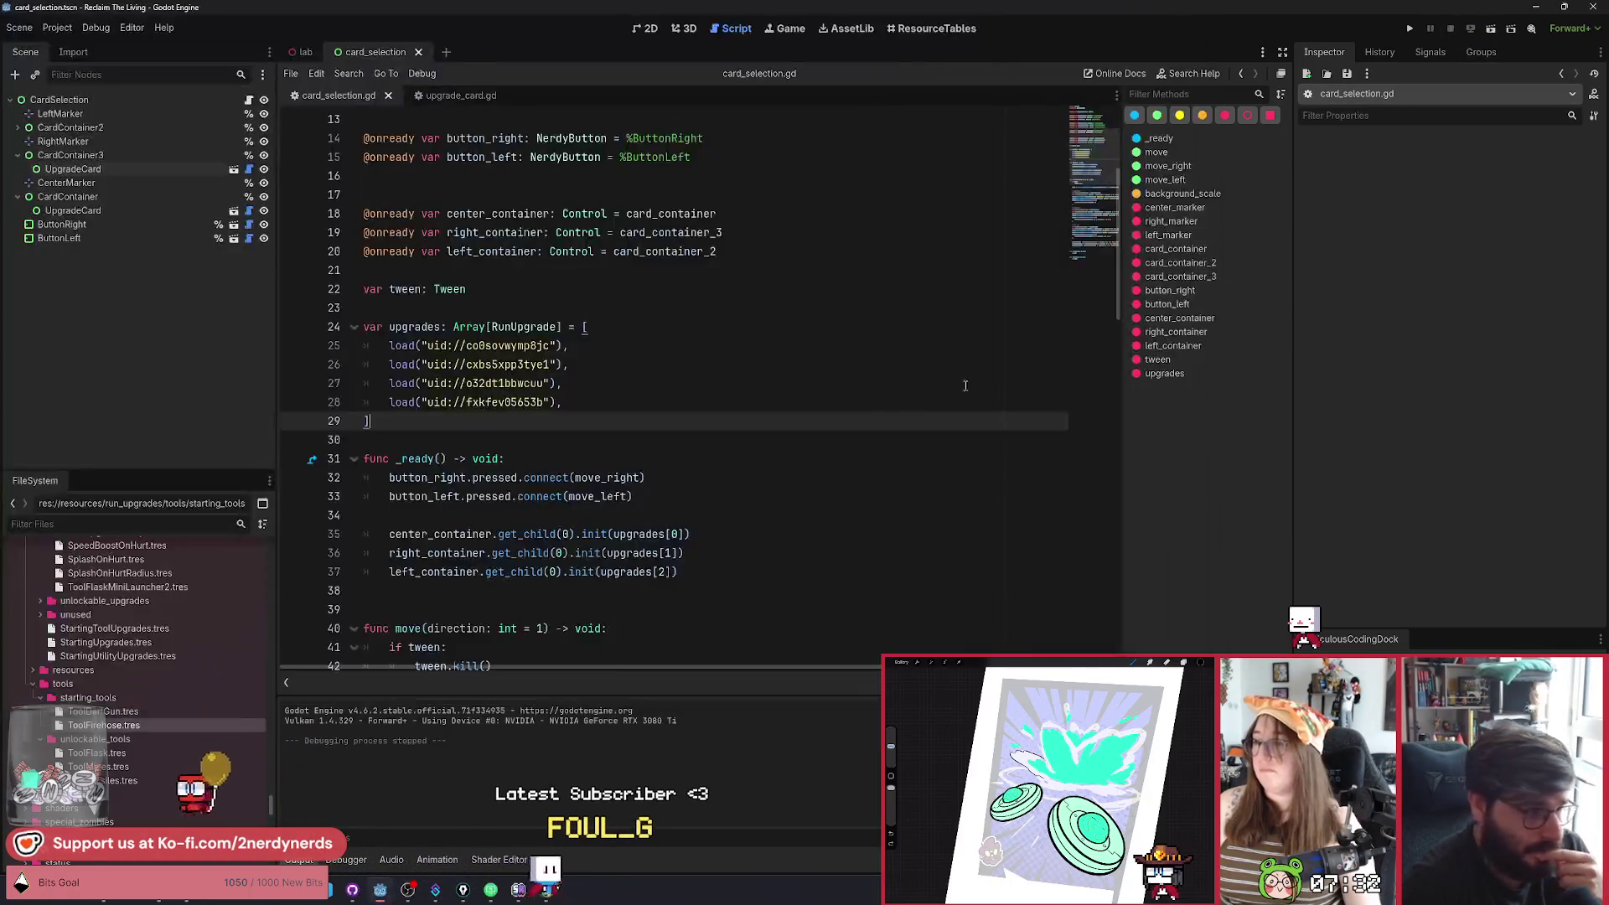
Add 'var index_current: int = 0' on a new line below the upgrades array.
left_click(572, 403)
left_click_drag(572, 403, 390, 405)
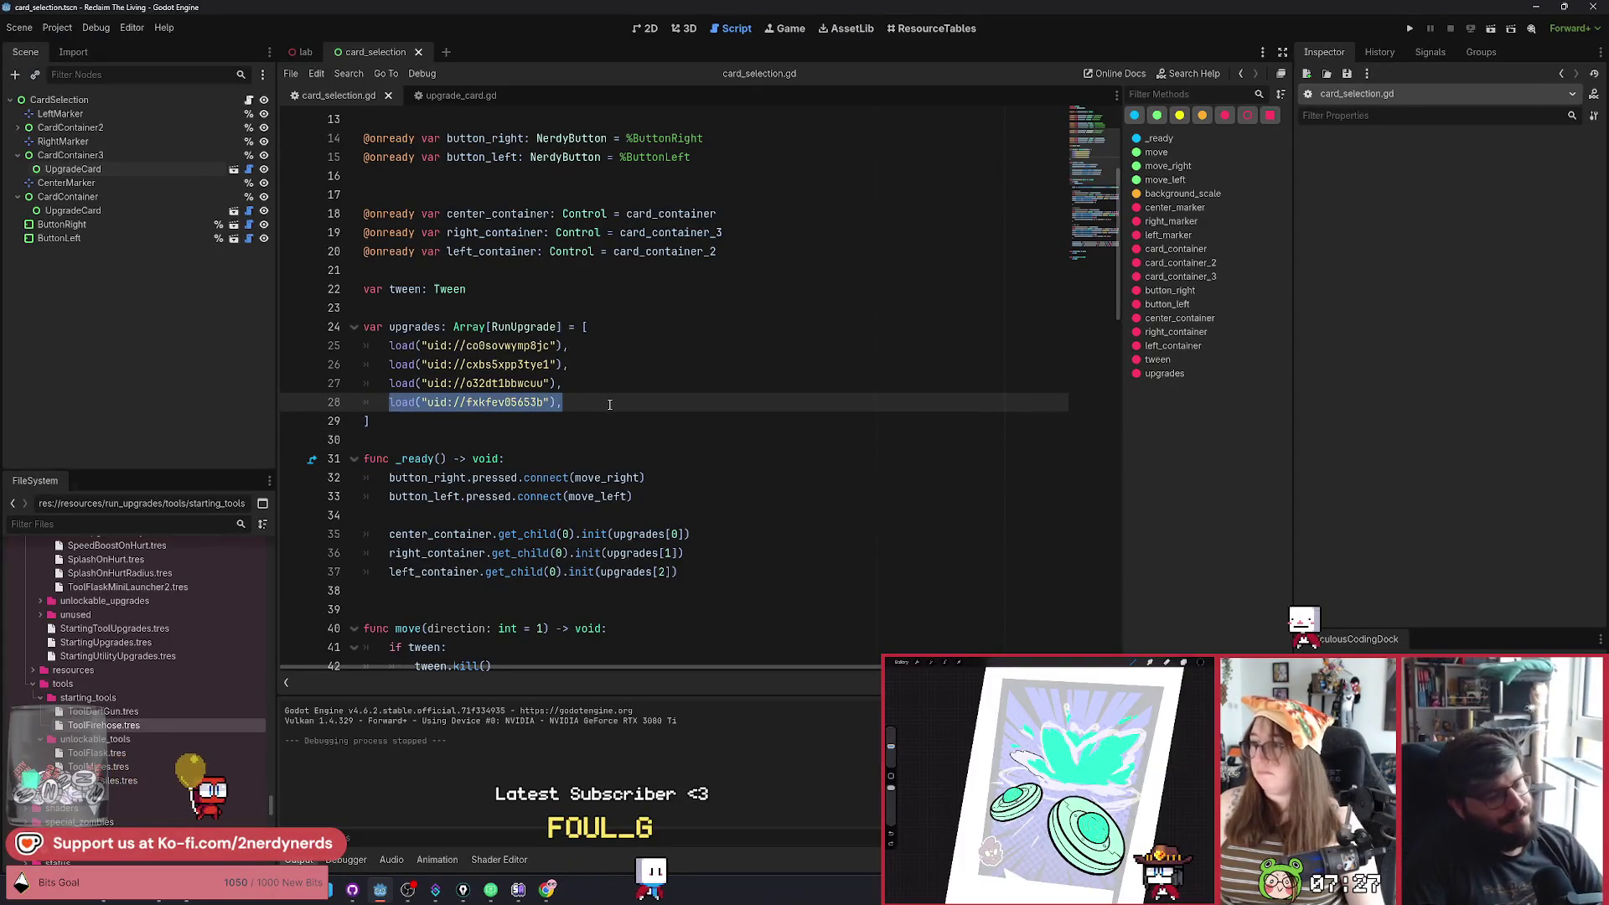
scroll(609, 401, "down", 2)
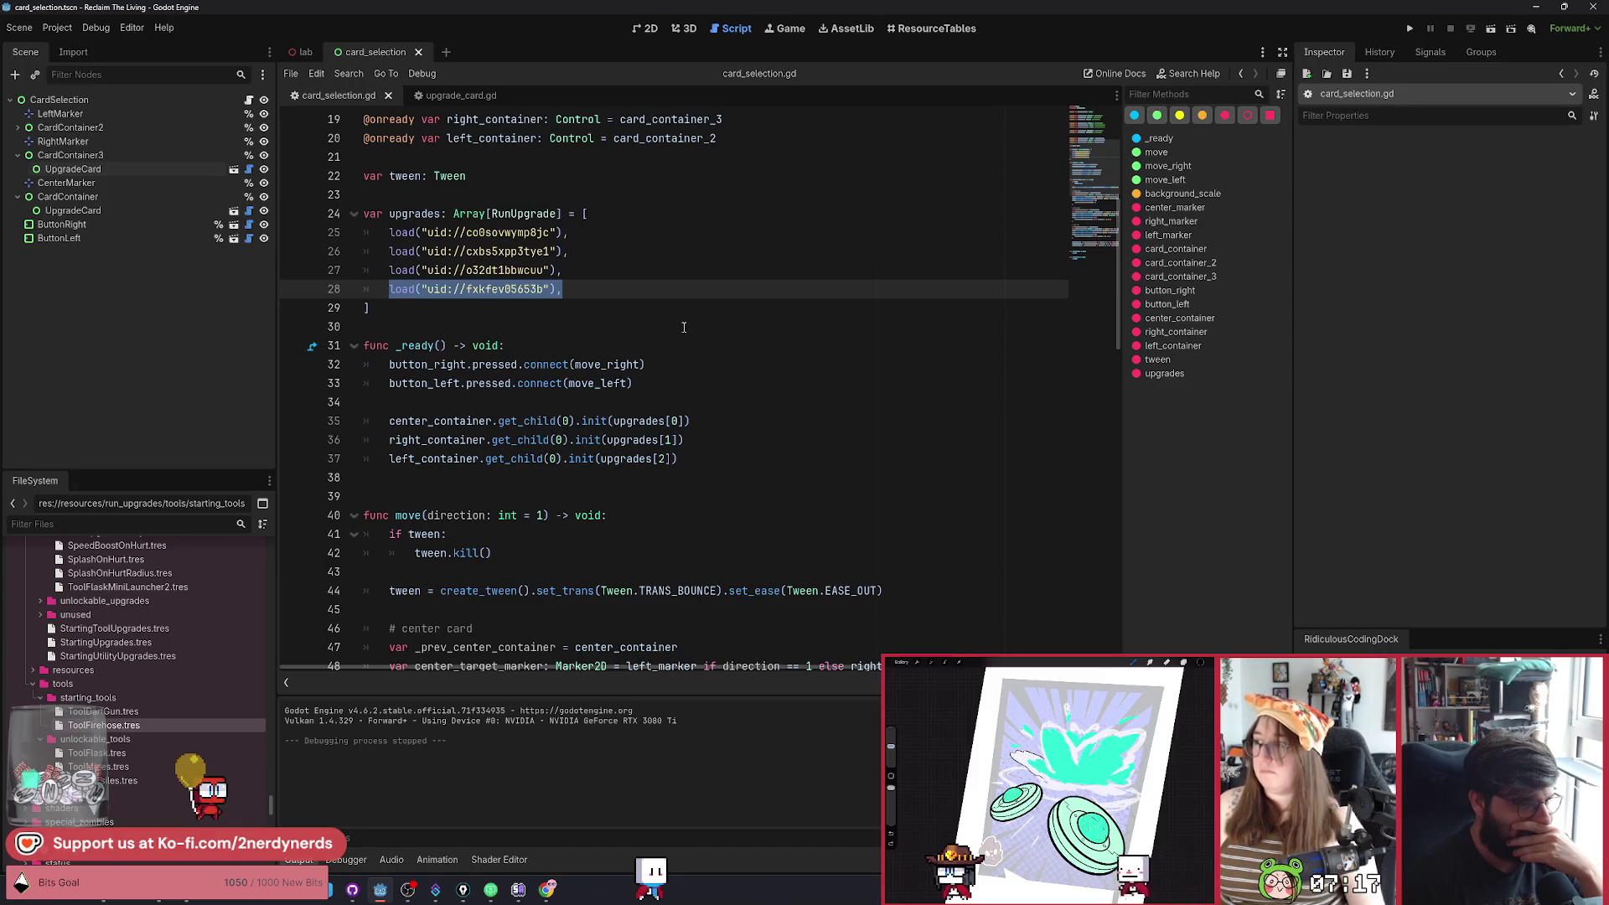
scroll(645, 377, "up", 2)
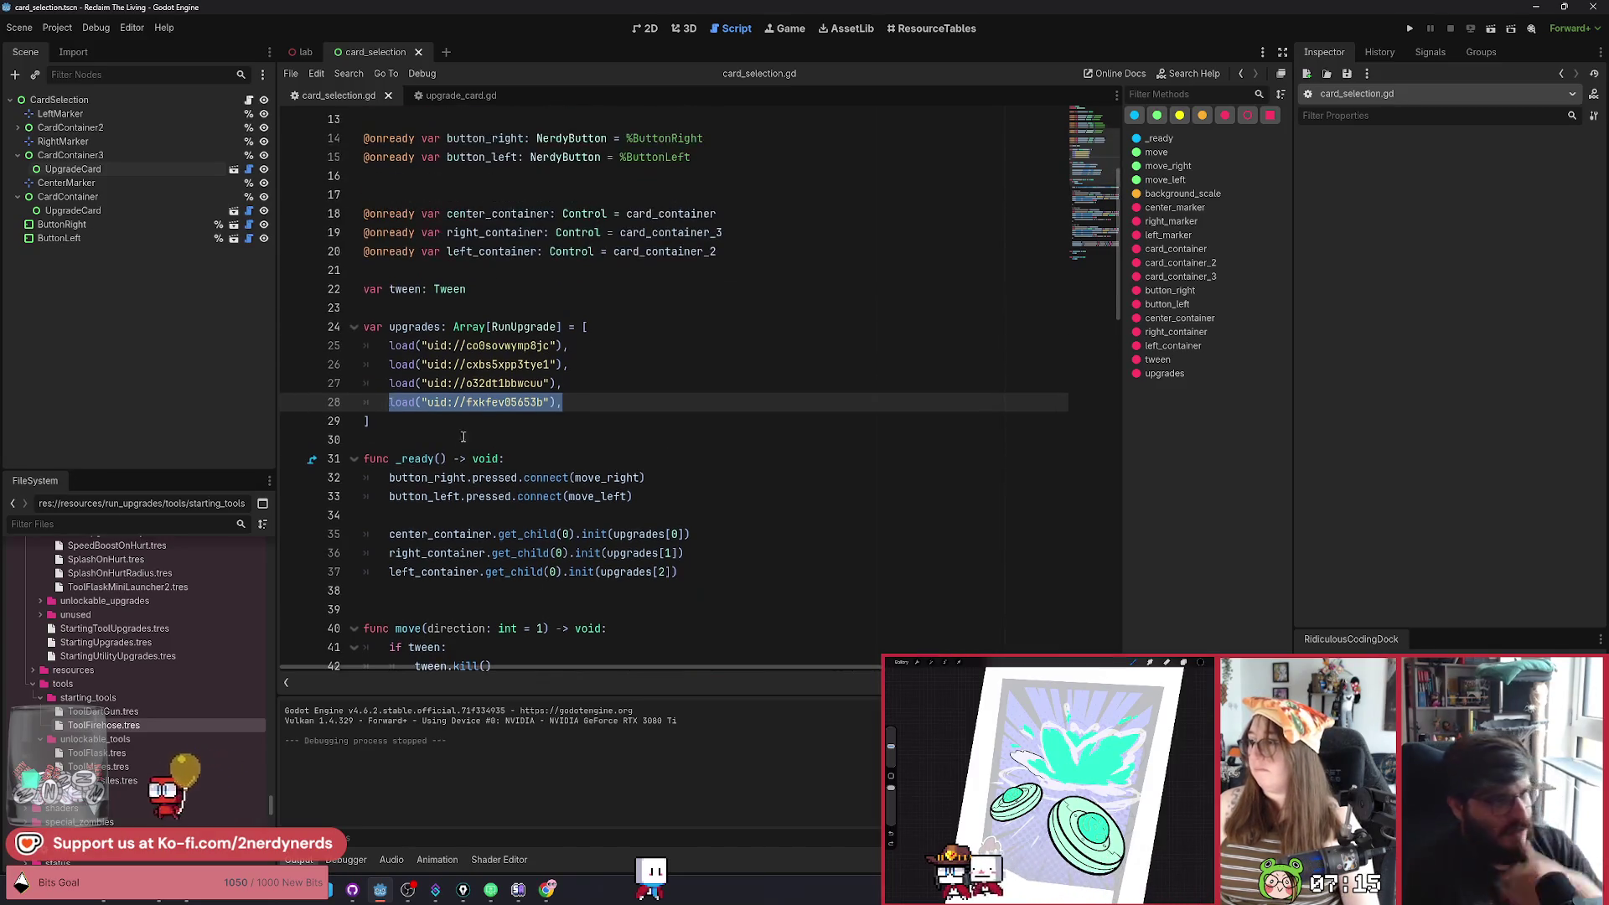
left_click(597, 426)
key("Return")
key("Return")
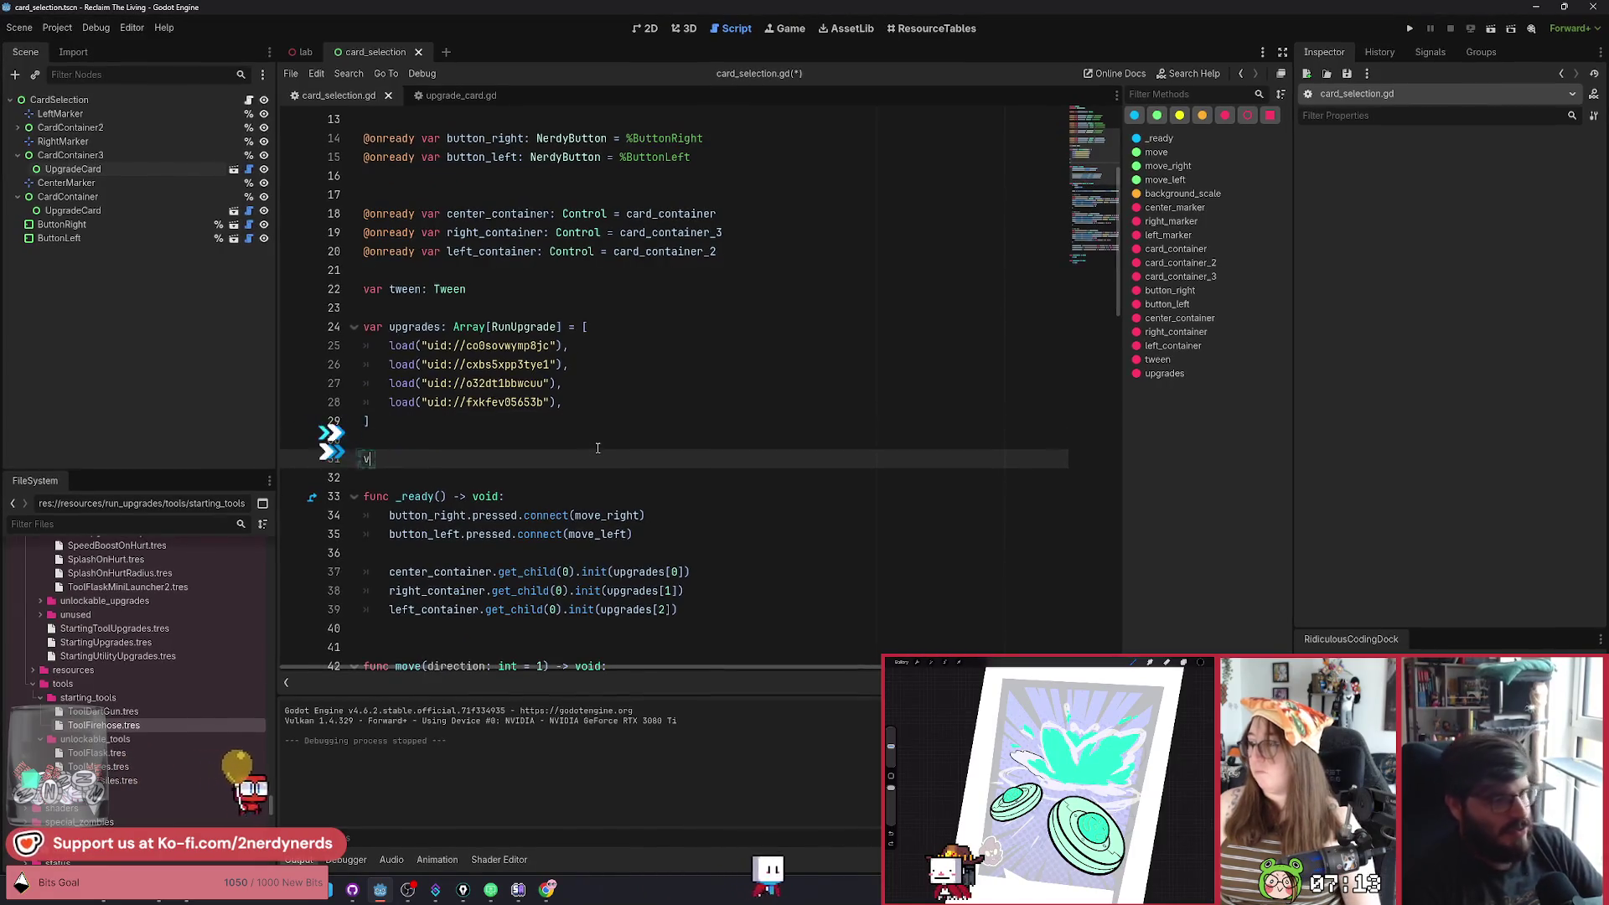
type("var")
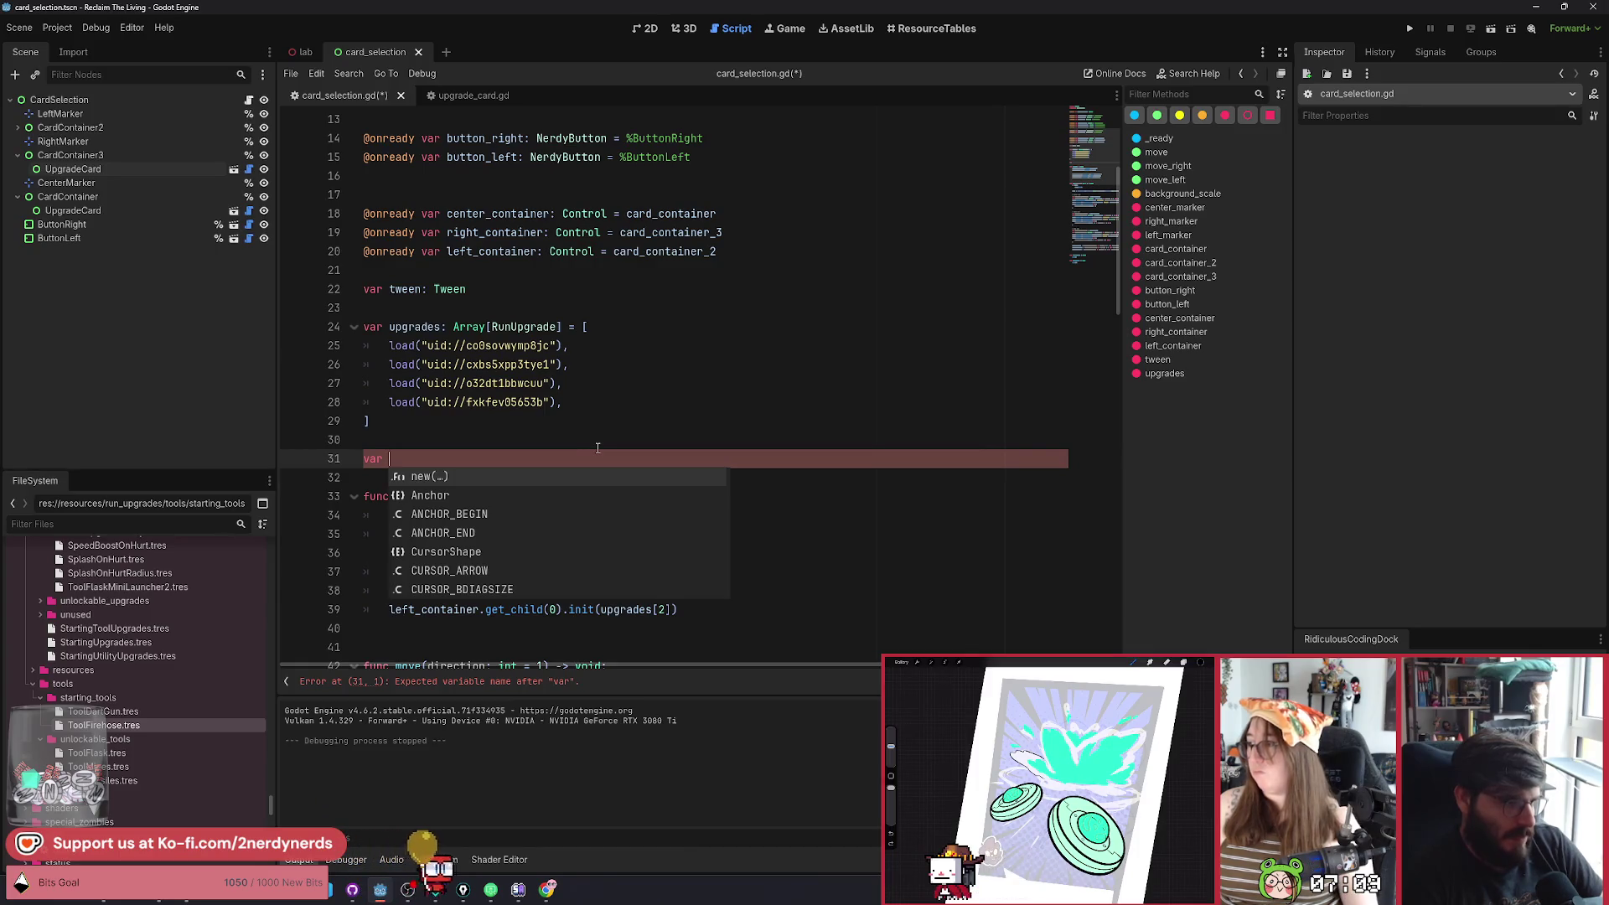
key("Escape")
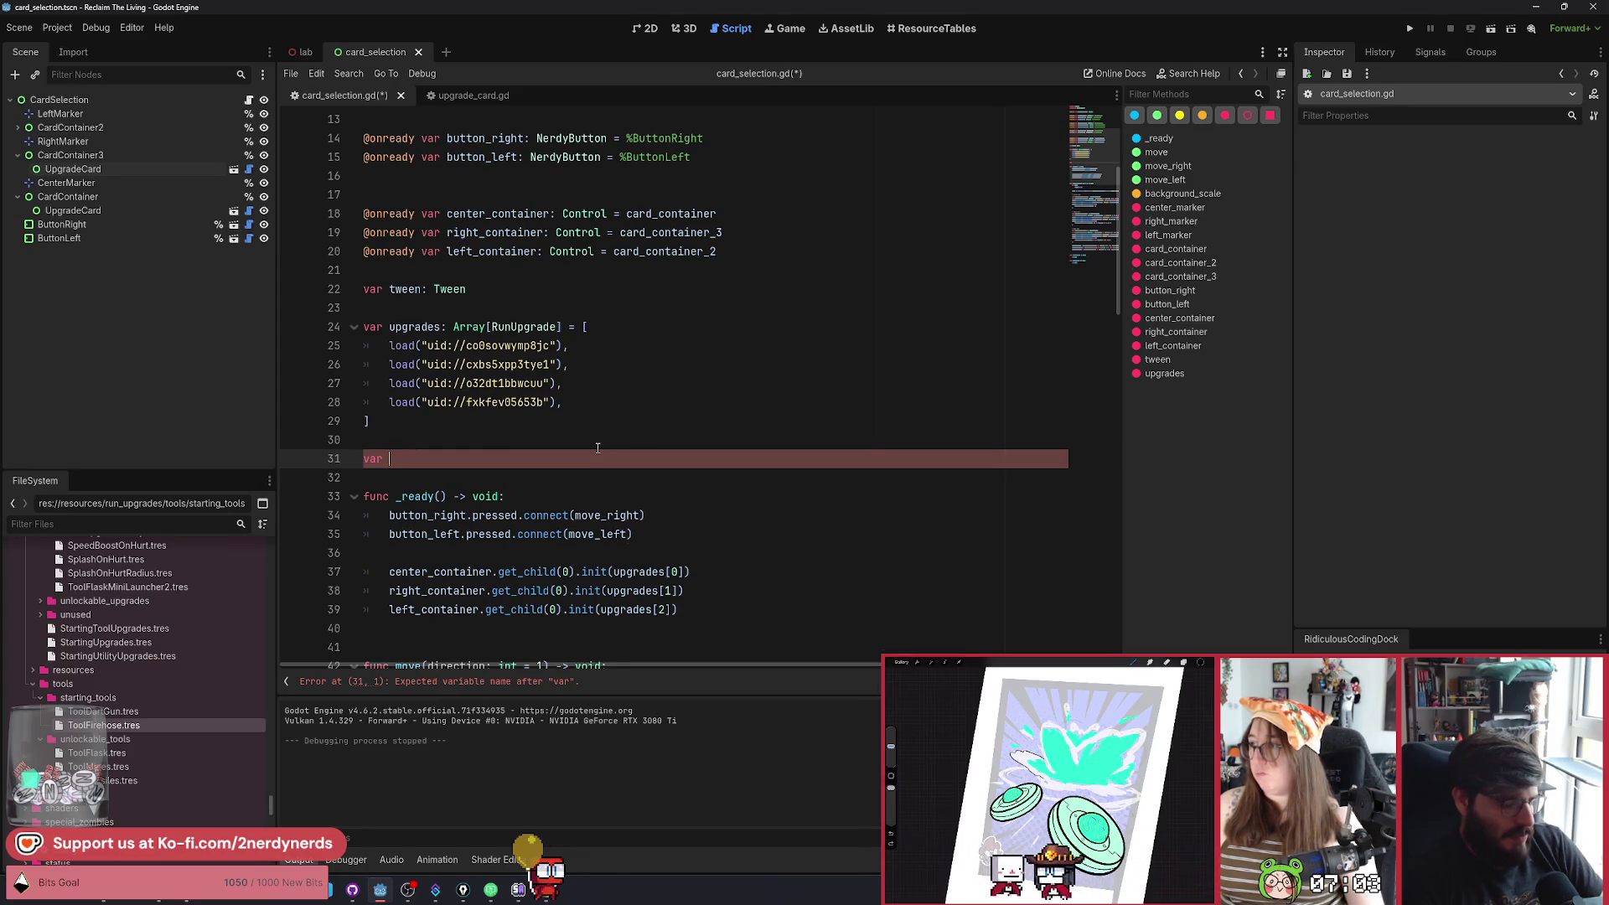
type("index_cu")
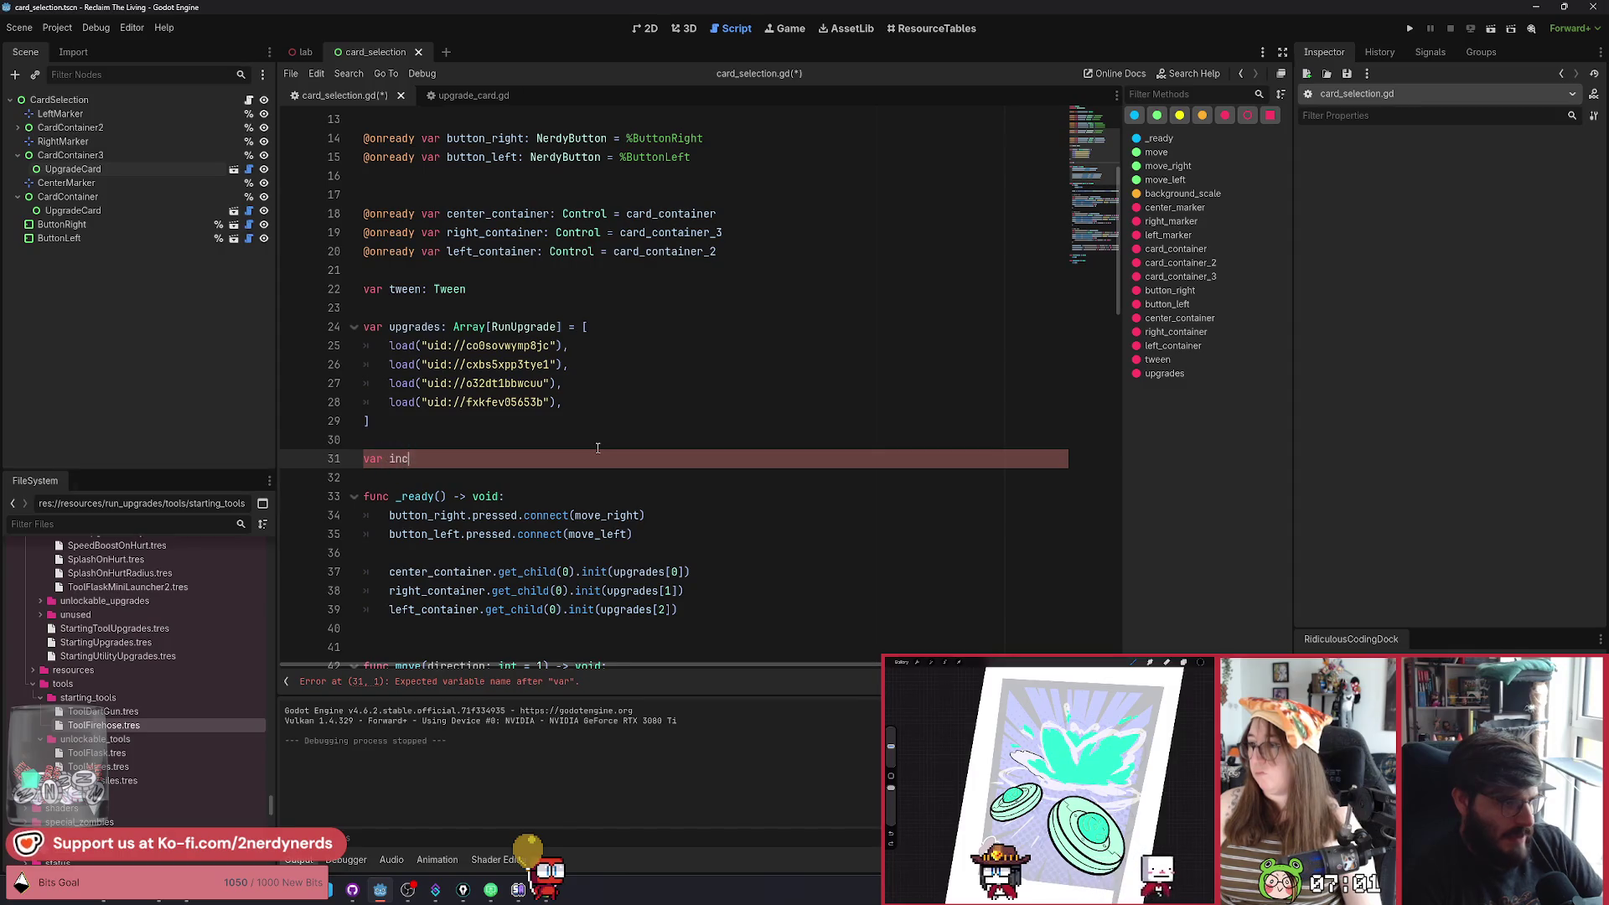
type("rrent: int =")
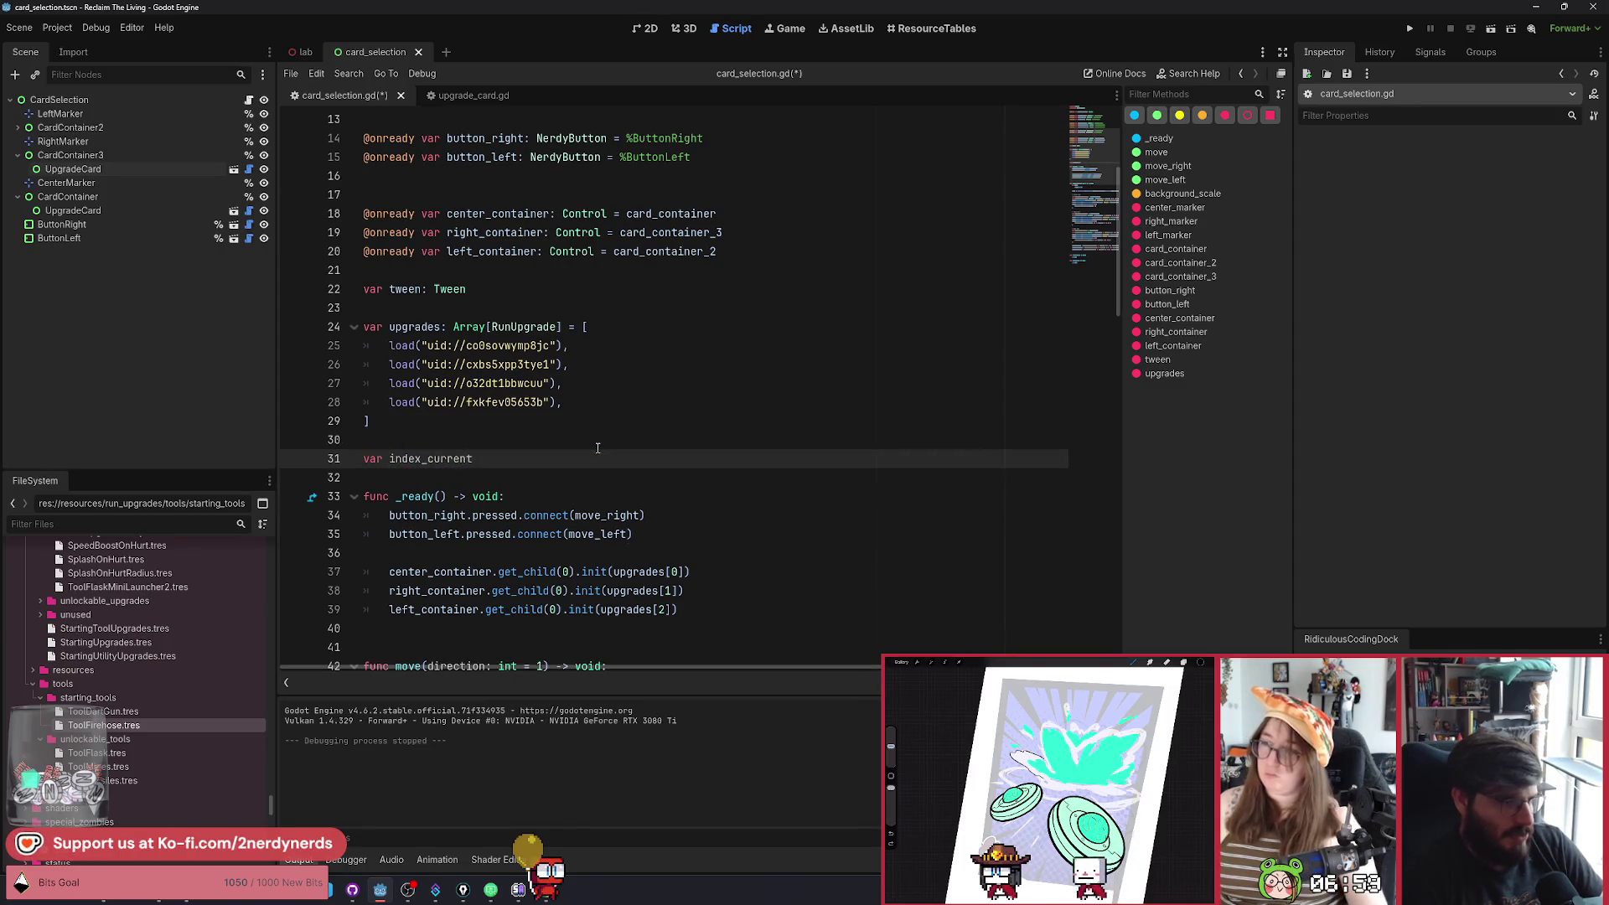
key("BackSpace")
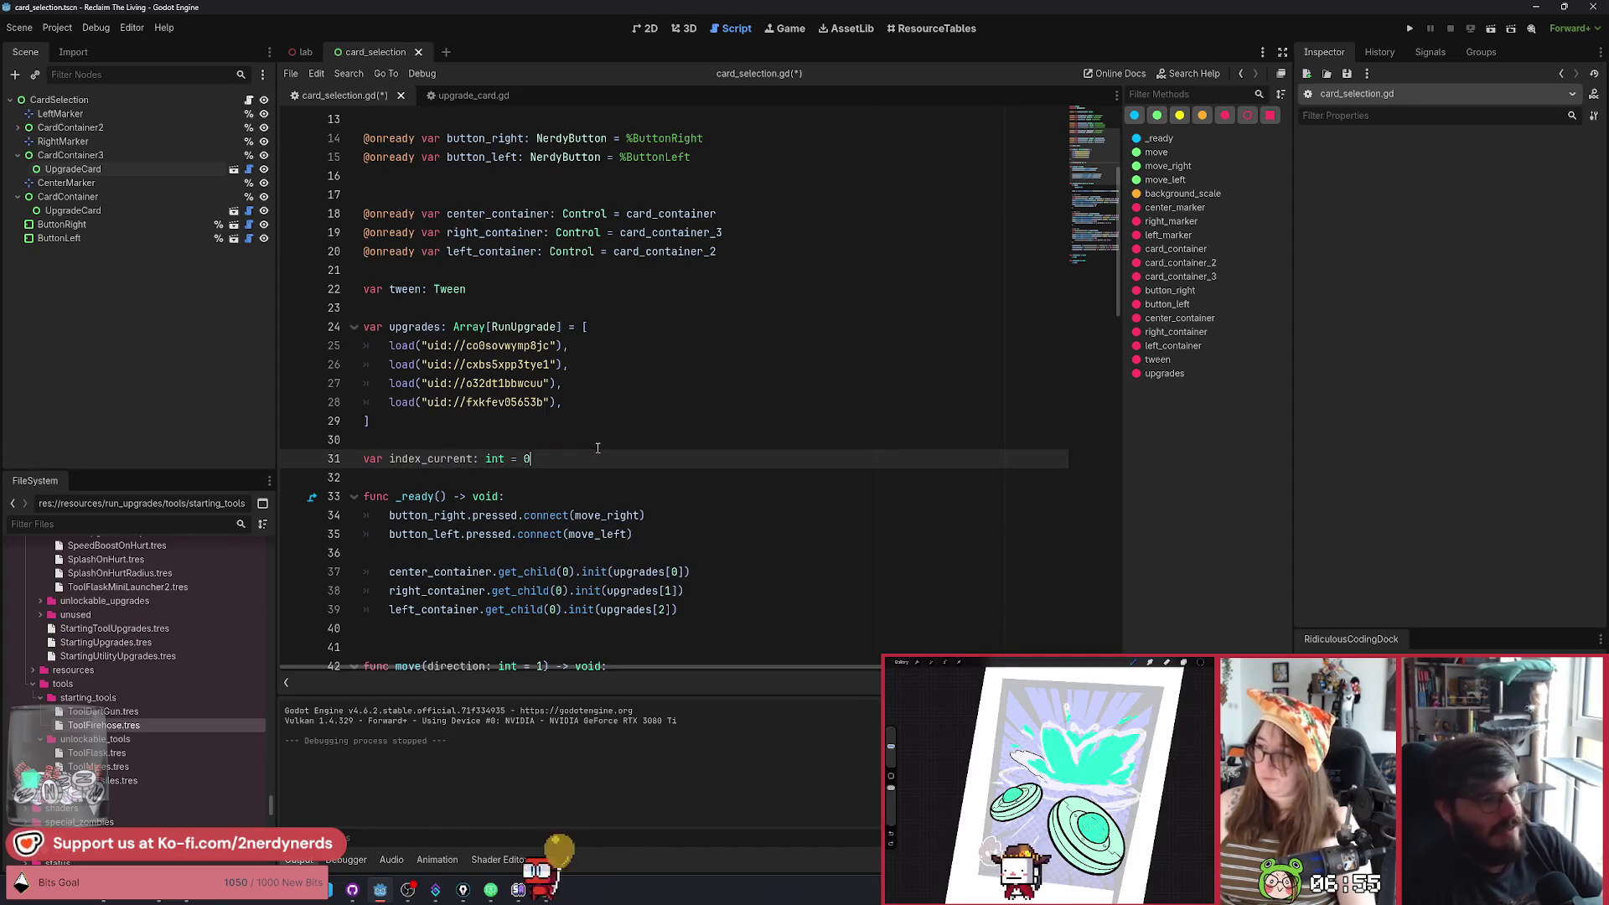
scroll(586, 448, "down", 2)
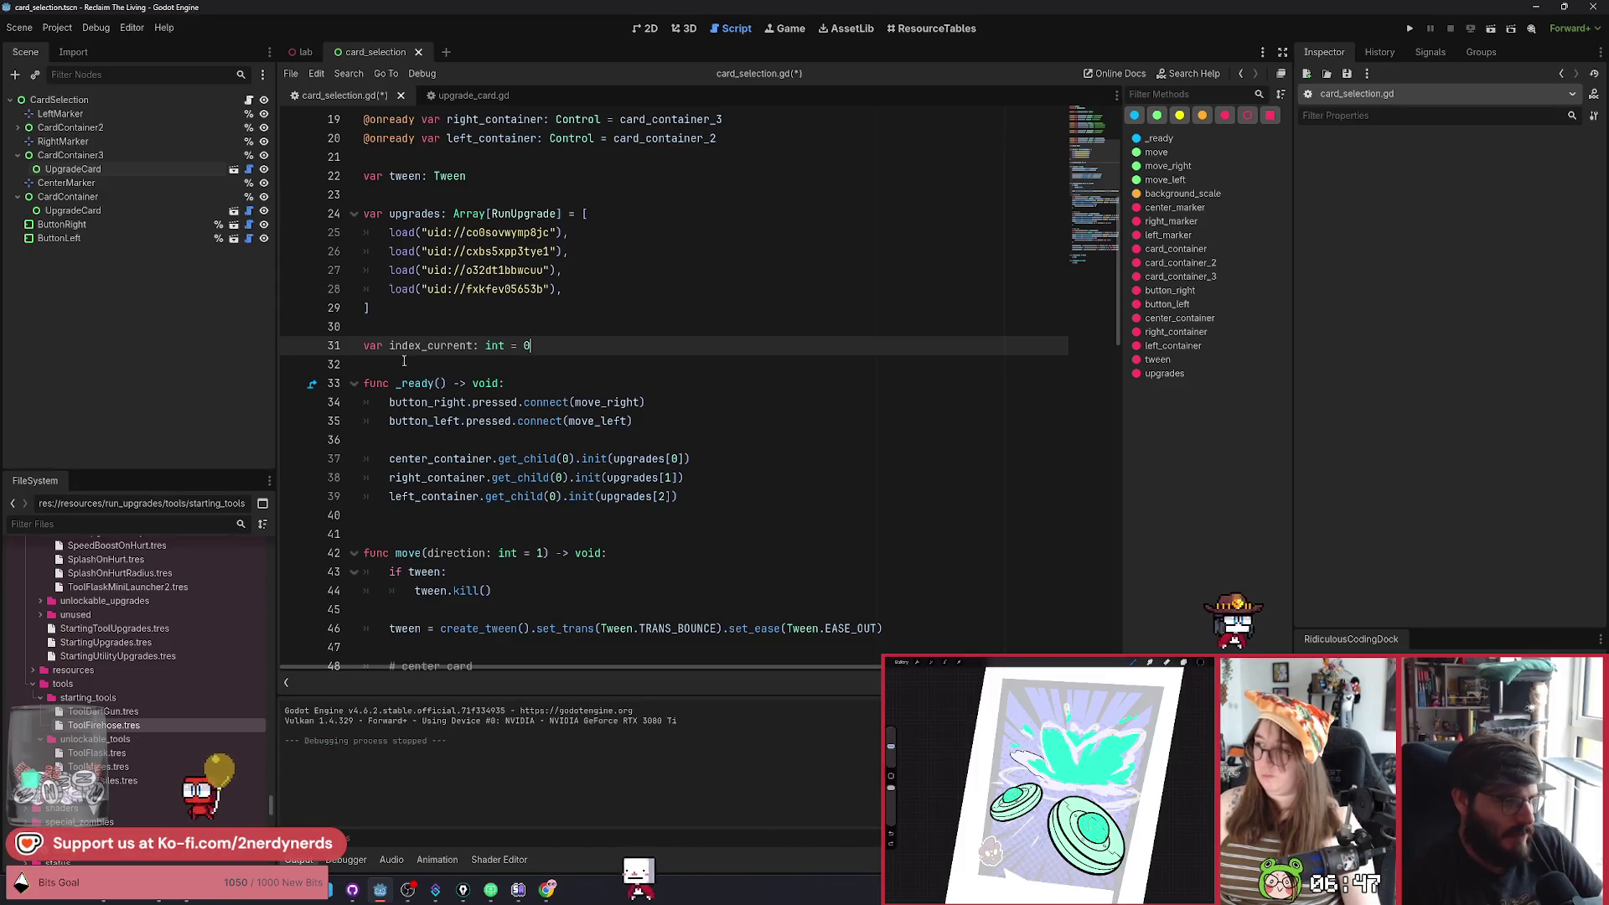
Make the center card use upgrades[index_current] and save the script.
left_click(432, 366)
key("Return")
left_click(469, 478)
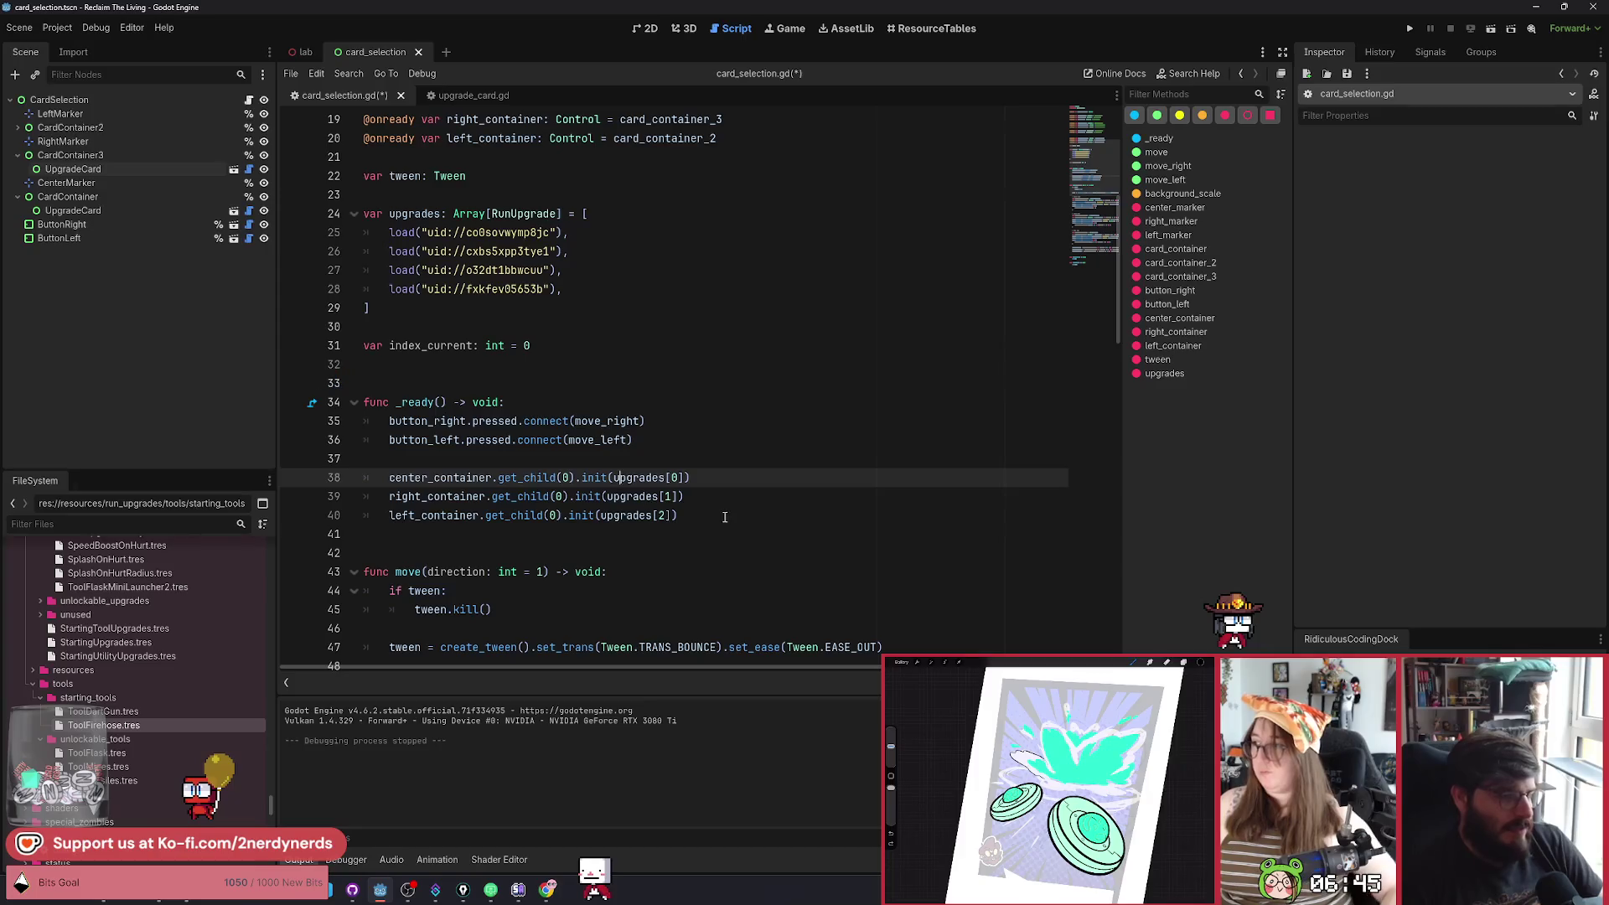
left_click_drag(678, 515, 452, 479)
left_click(787, 501)
left_click_drag(680, 515, 390, 478)
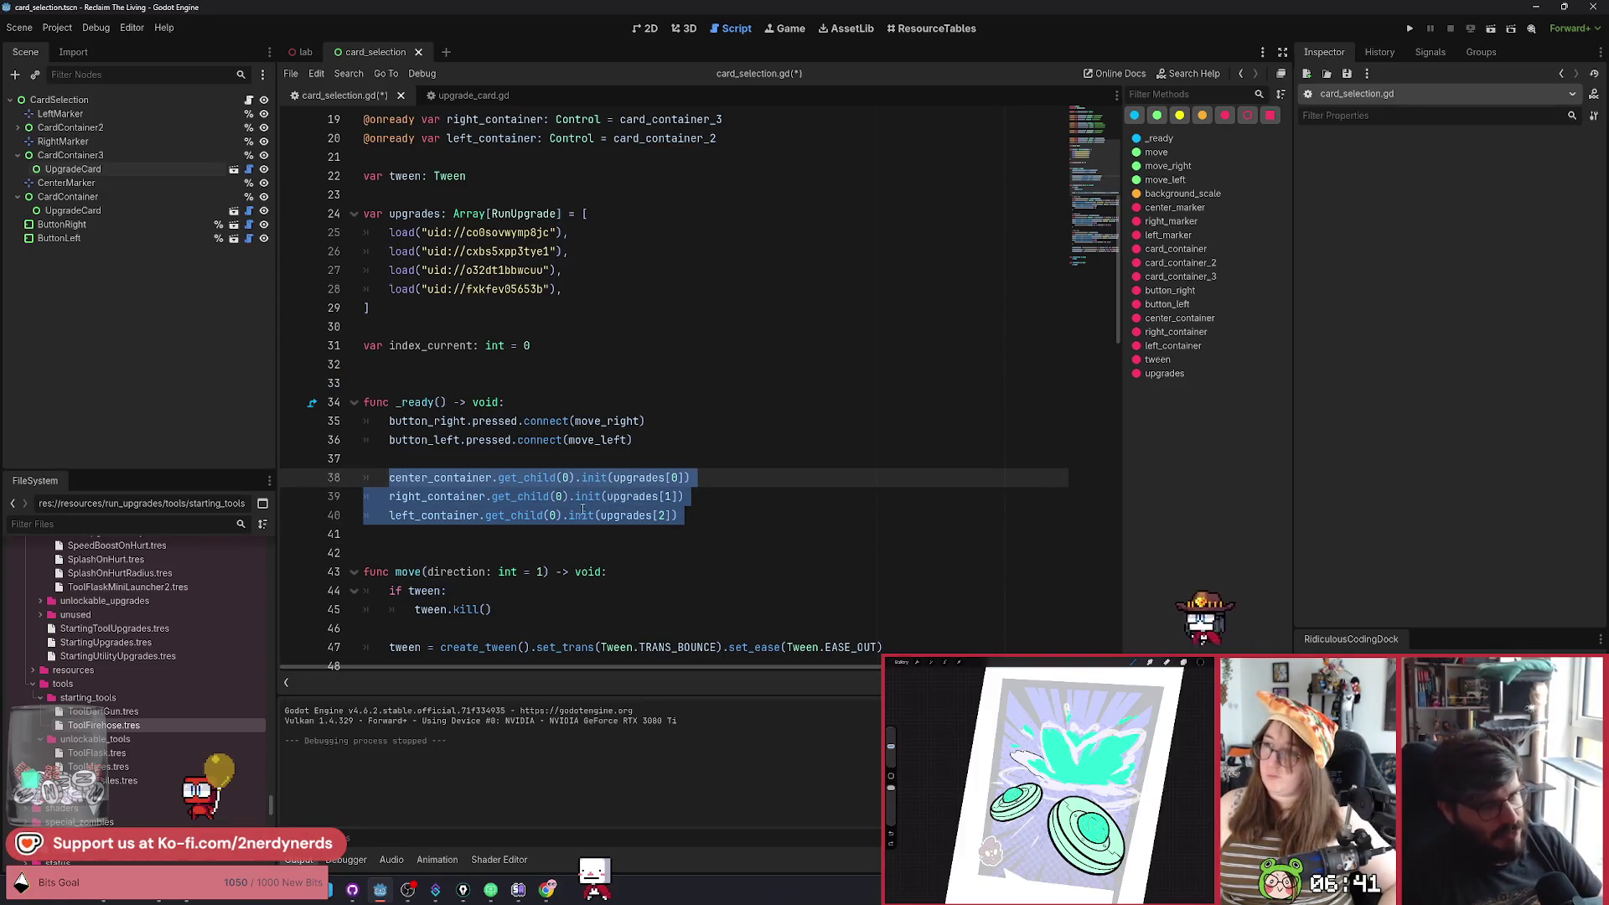
double_click(445, 347)
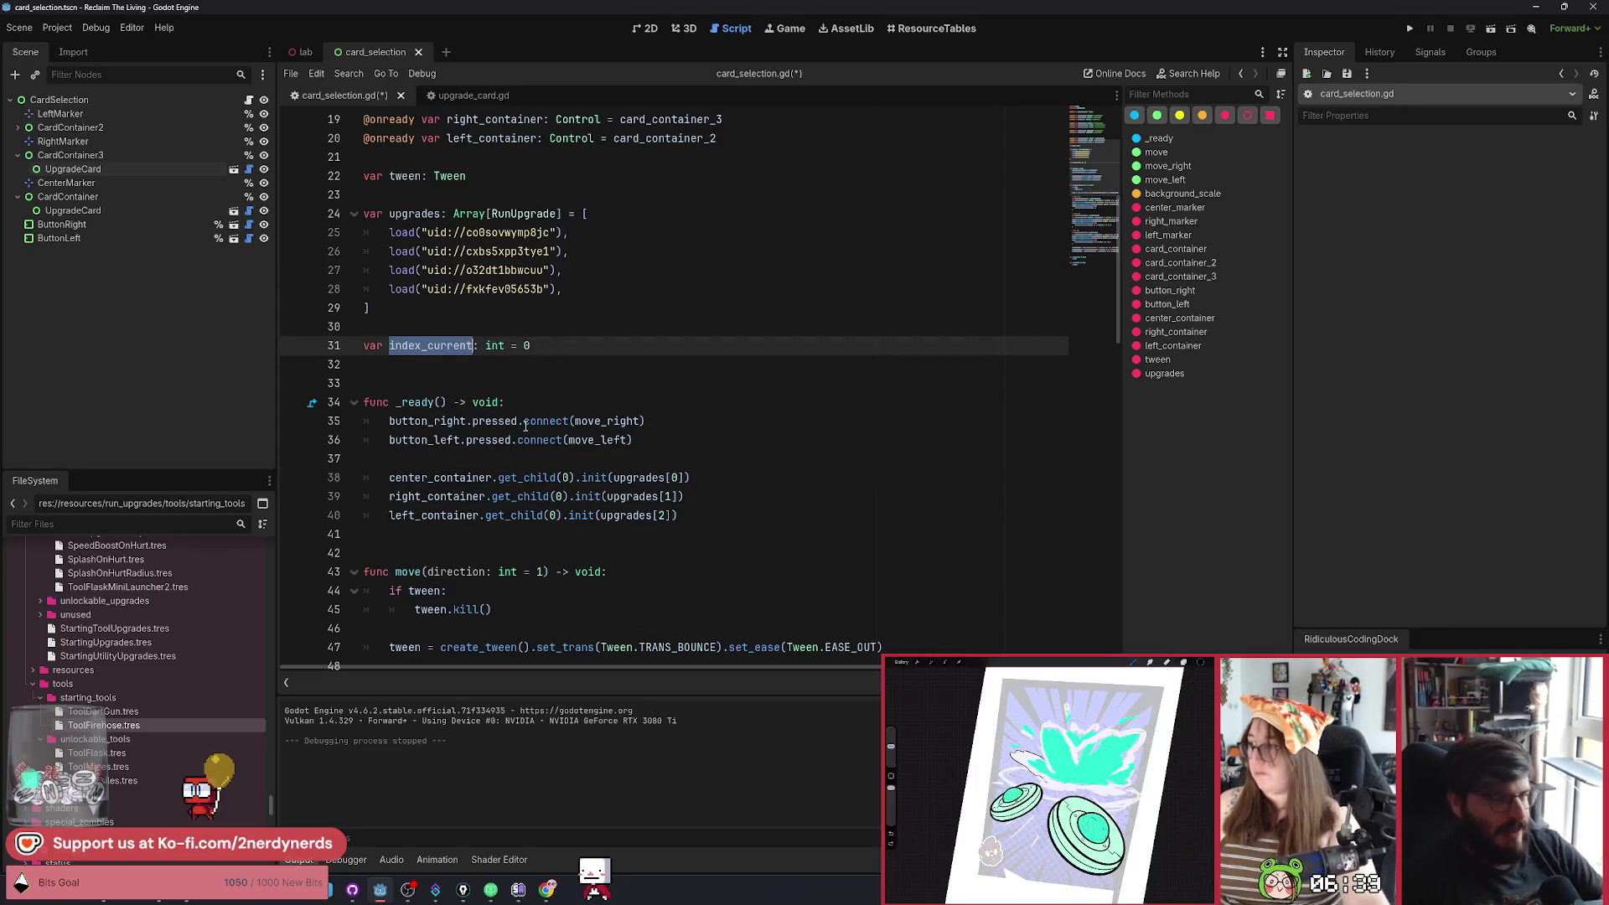
left_click(667, 480)
double_click(447, 354)
left_click(674, 480)
key("ctrl+s")
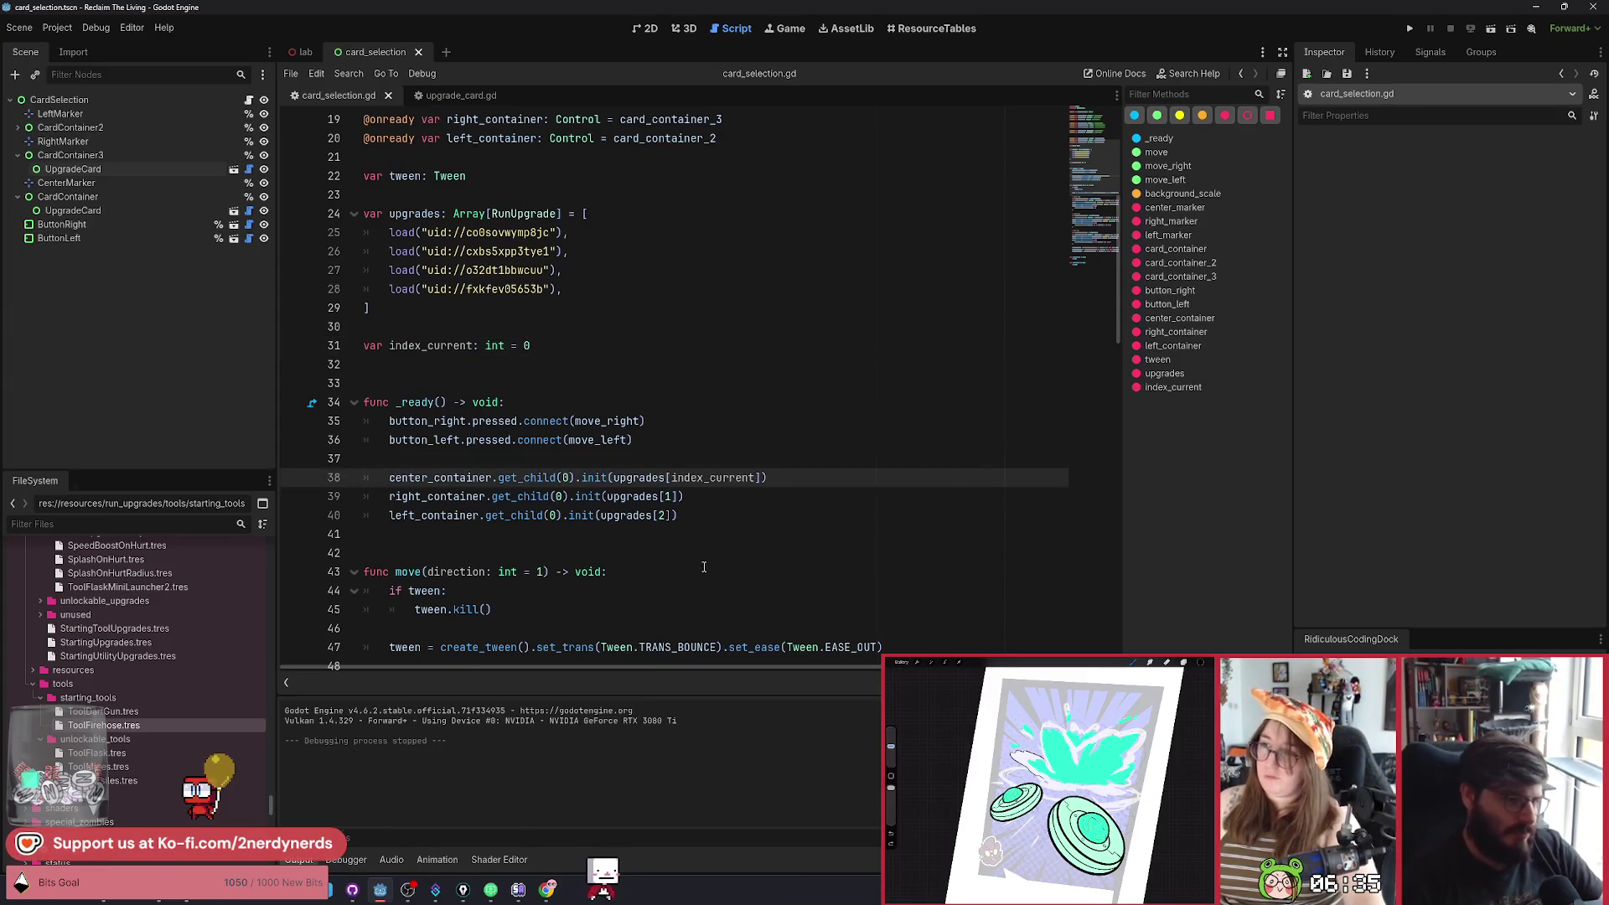
Change the right card's lookup from upgrades[1] to upgrades[index_current + 1].
double_click(434, 515)
key("Up")
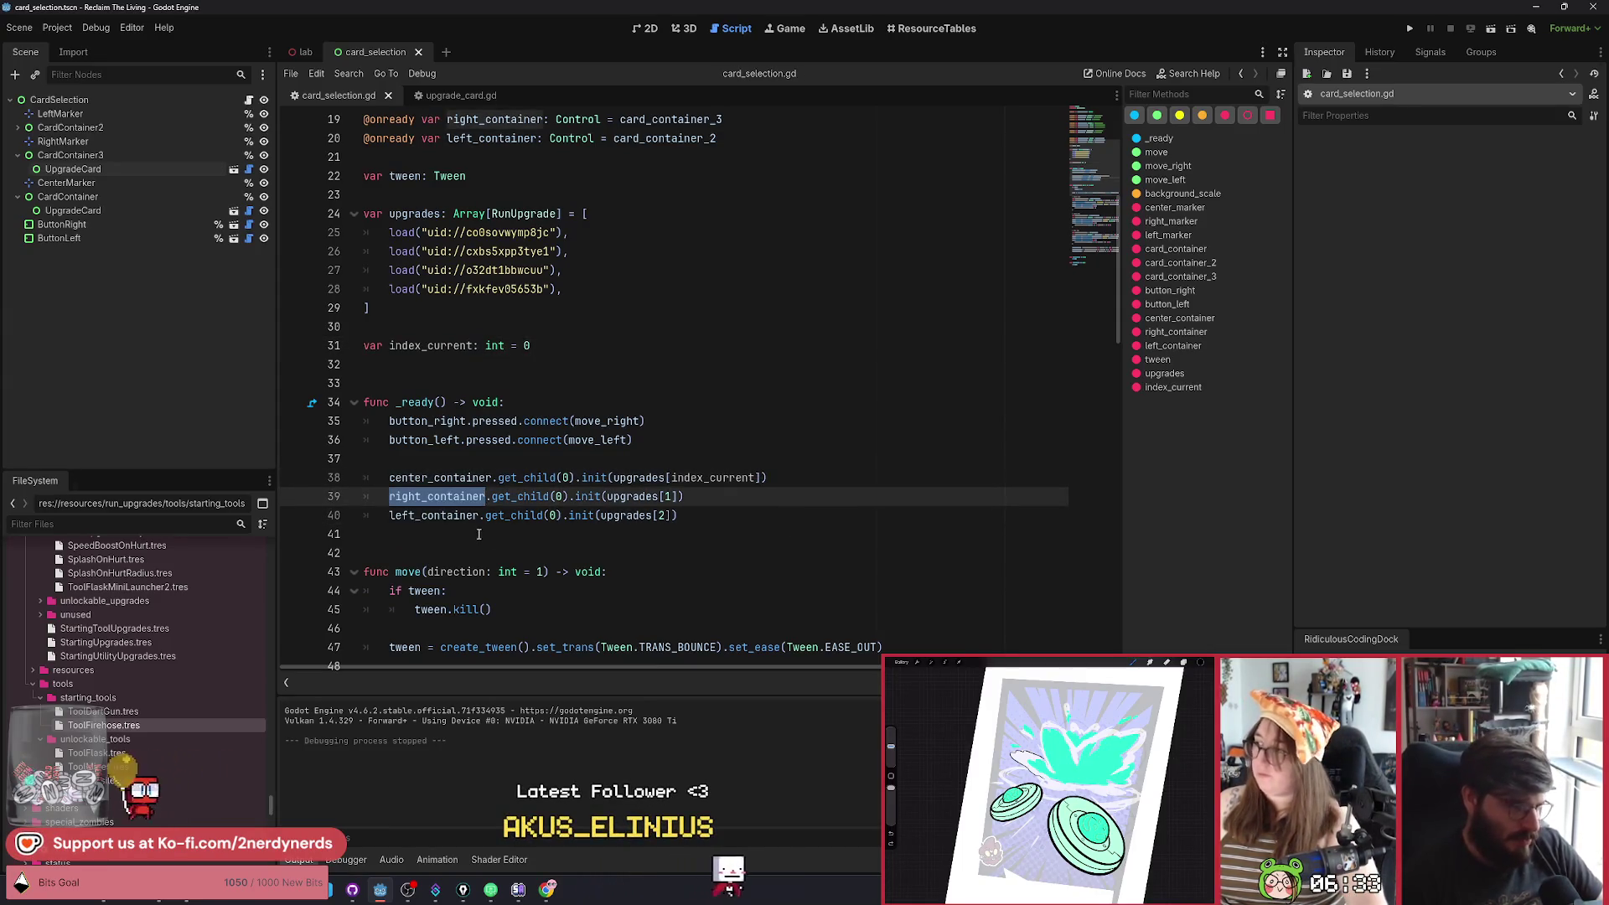
key("Down")
key("End")
double_click(465, 496)
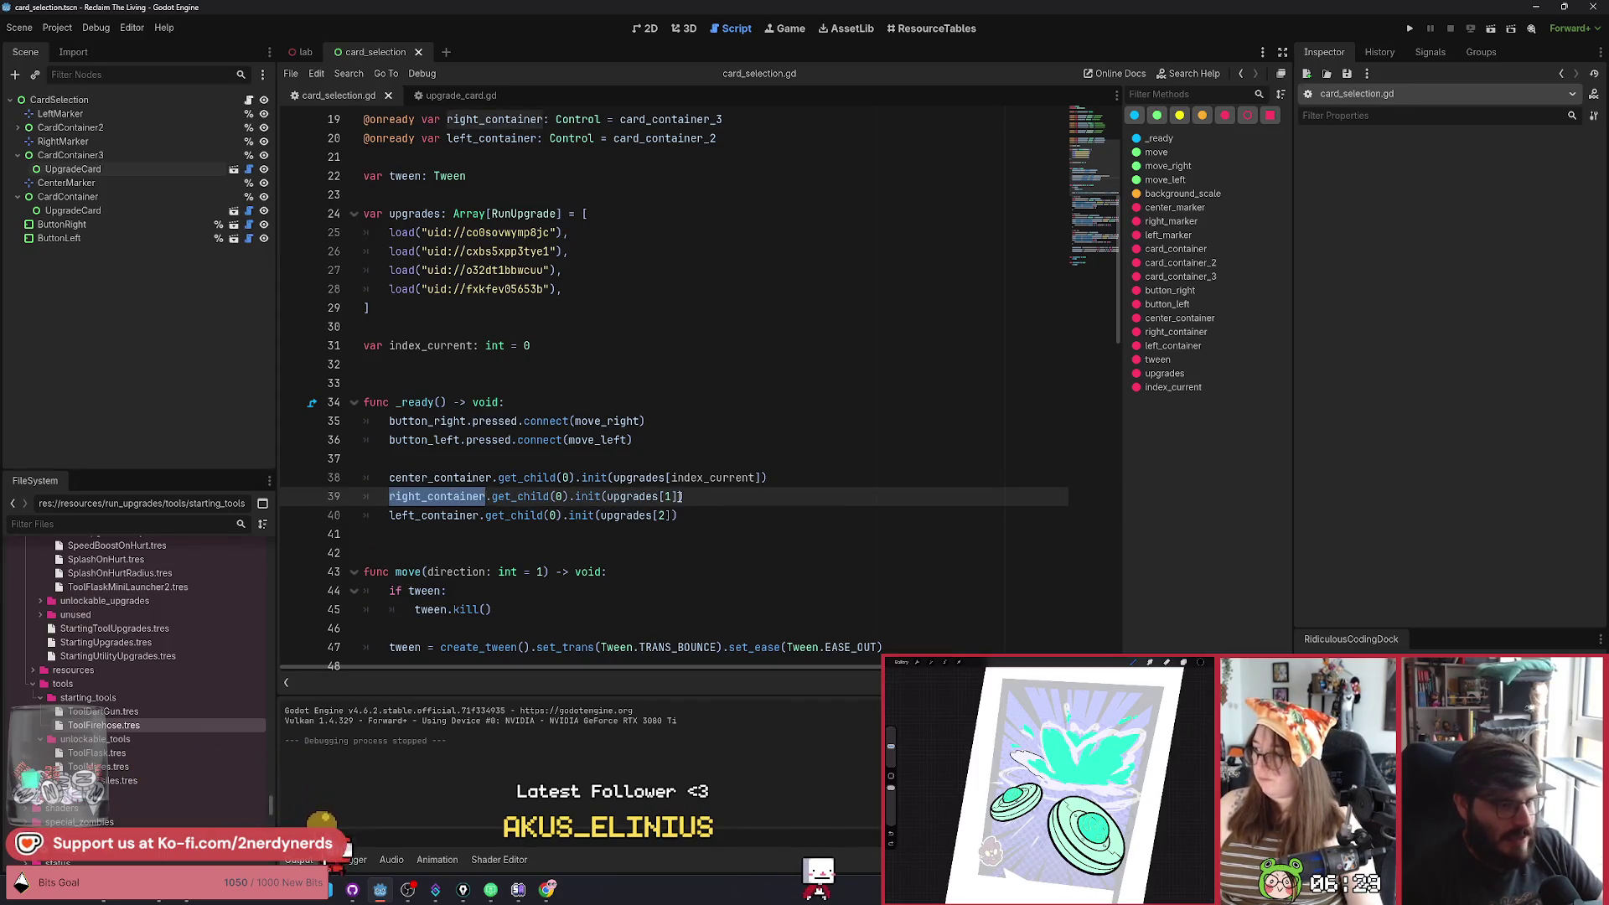
mouse_move(760, 478)
left_mouse_down()
mouse_move(611, 477)
mouse_move(610, 496)
left_mouse_up()
type("upgrades[index_current]")
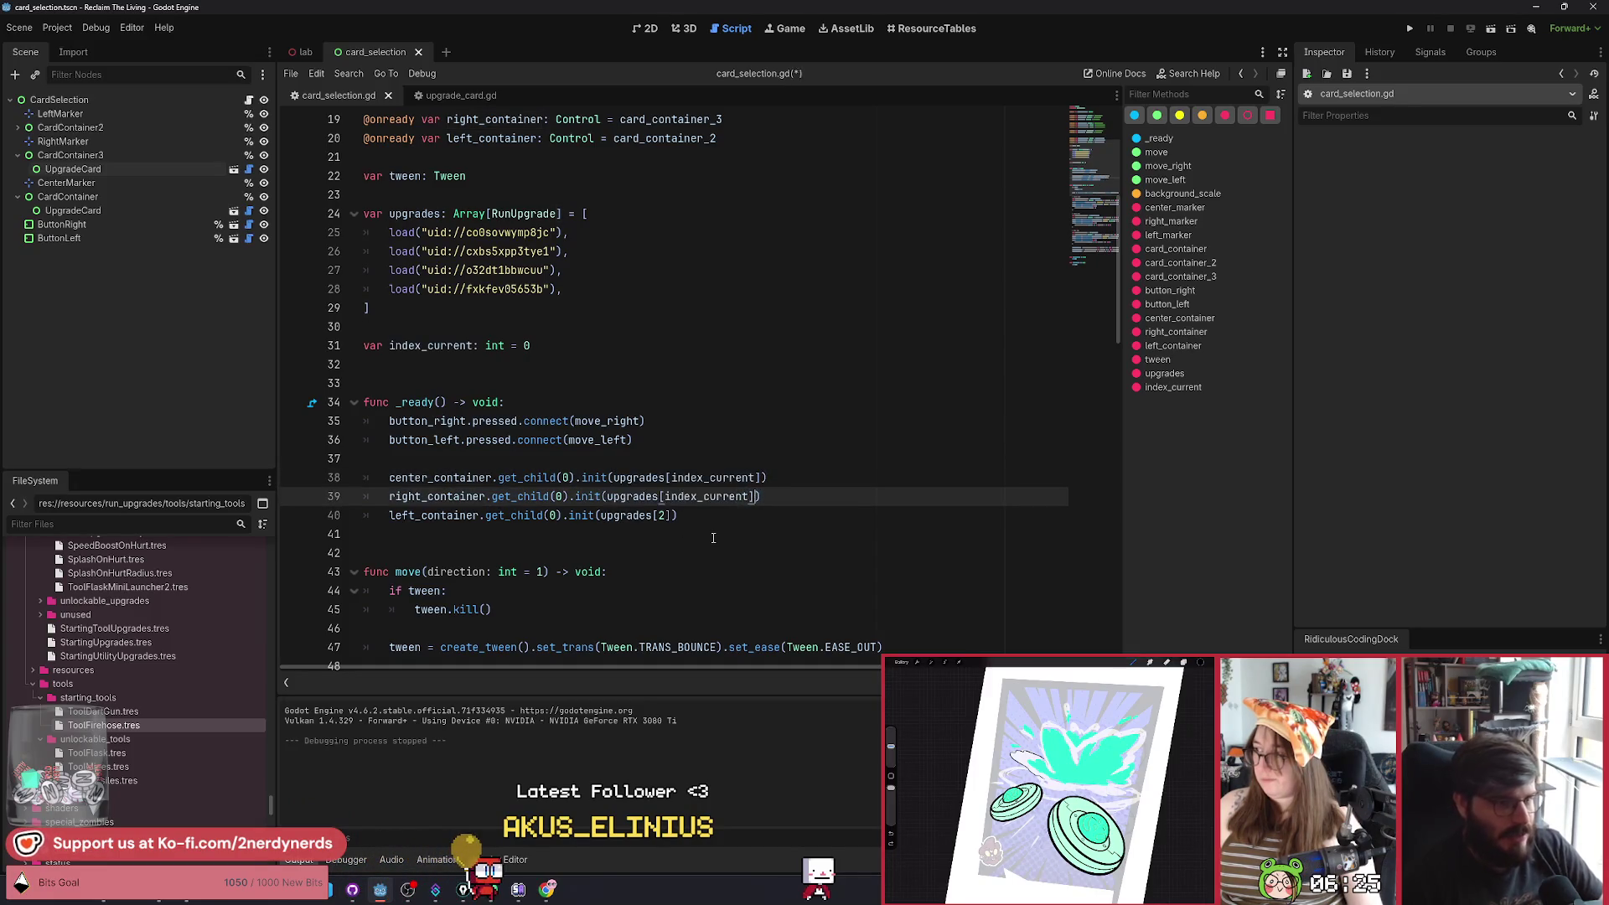
key("BackSpace")
type("+ 1")
Change the left card's lookup from upgrades[2] to upgrades[index_current - 1].
left_click(680, 517)
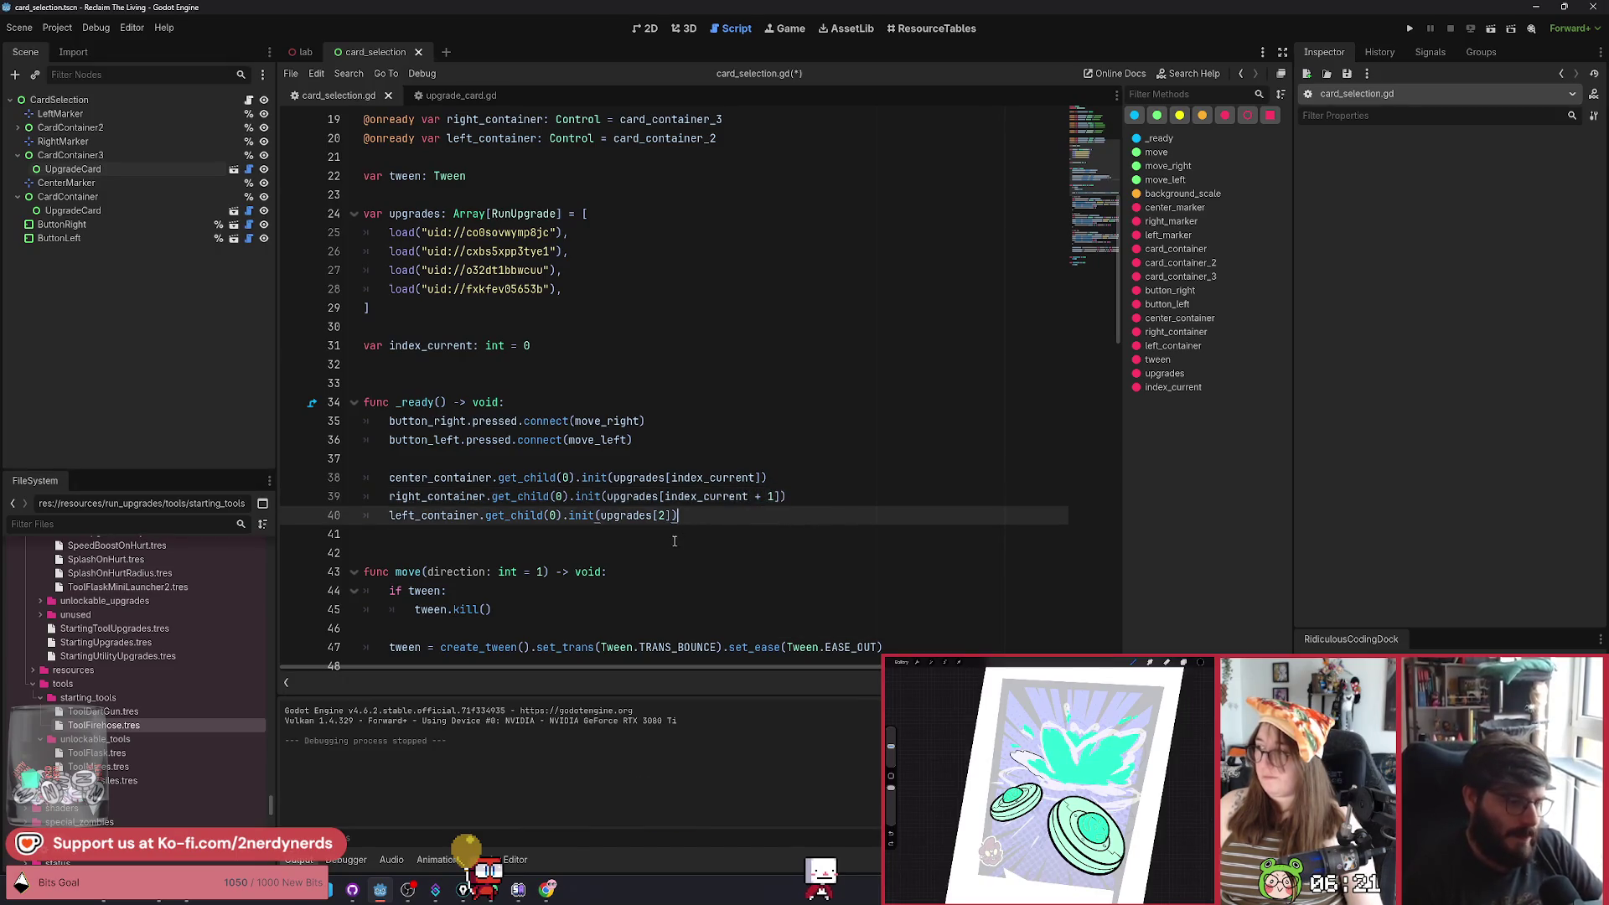
left_click_drag(674, 517, 600, 517)
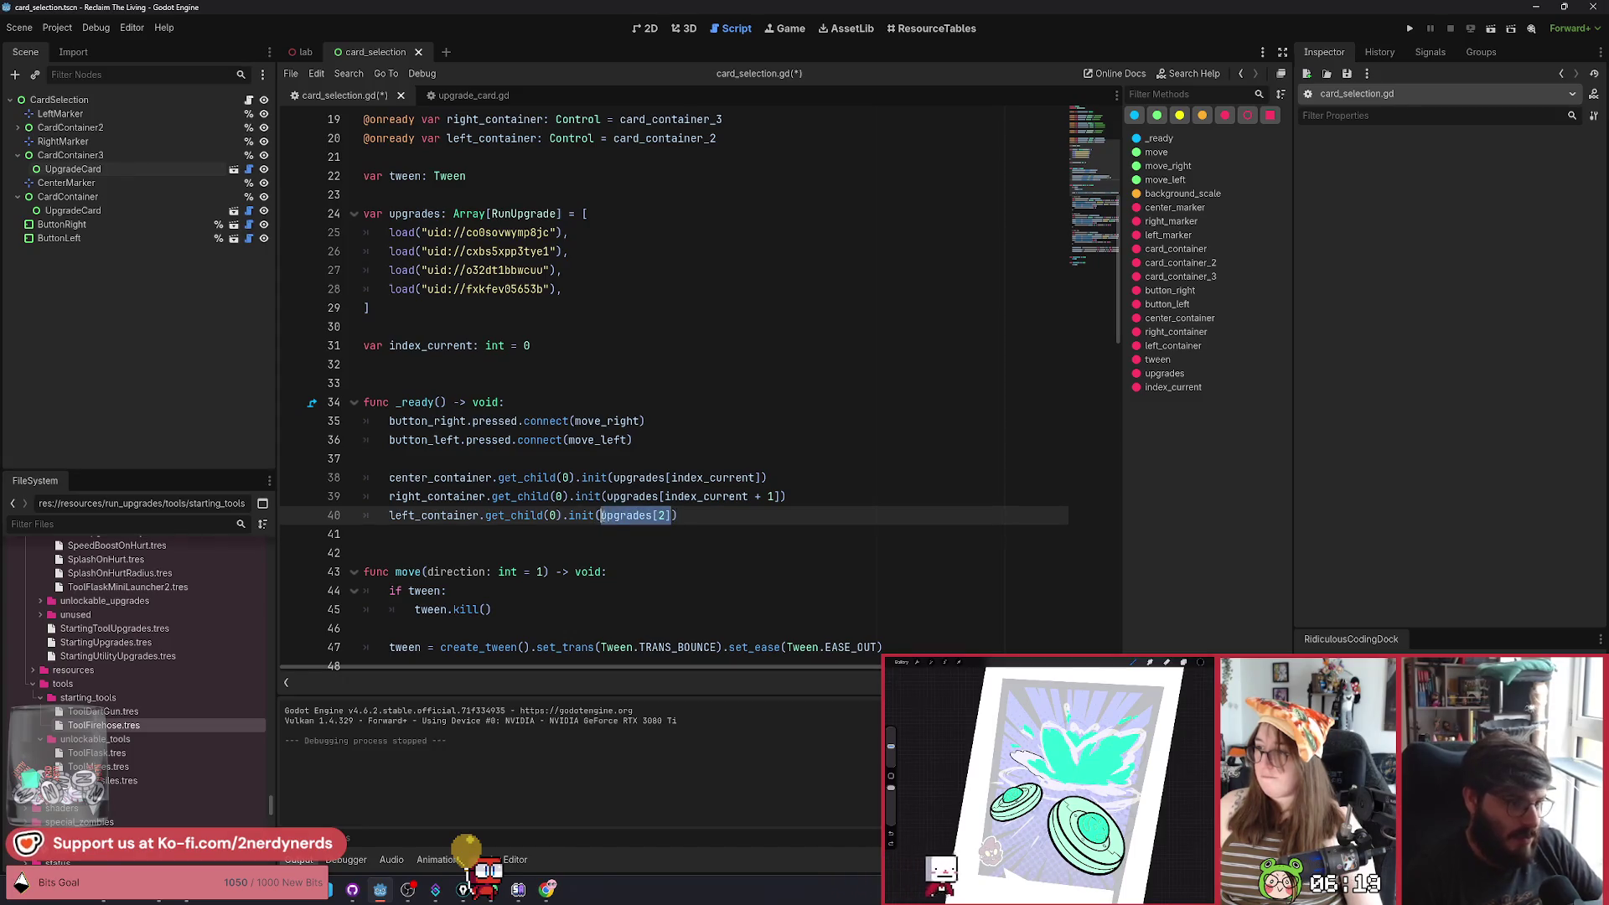
type("upgrades[index_current]")
type("- 1")
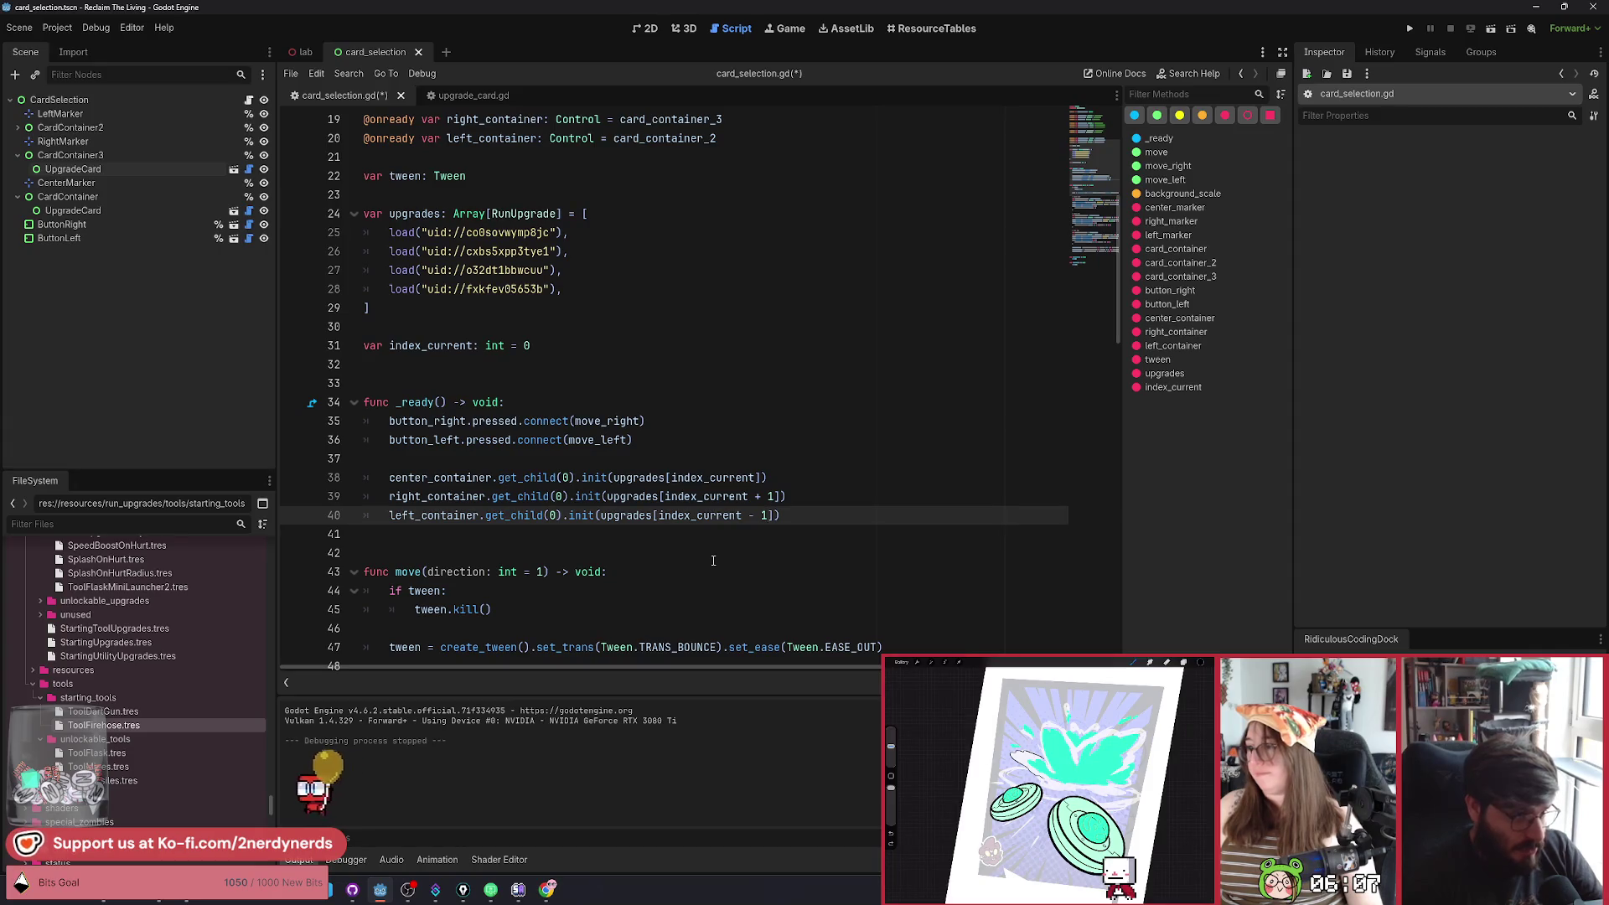
left_click_drag(562, 288, 387, 288)
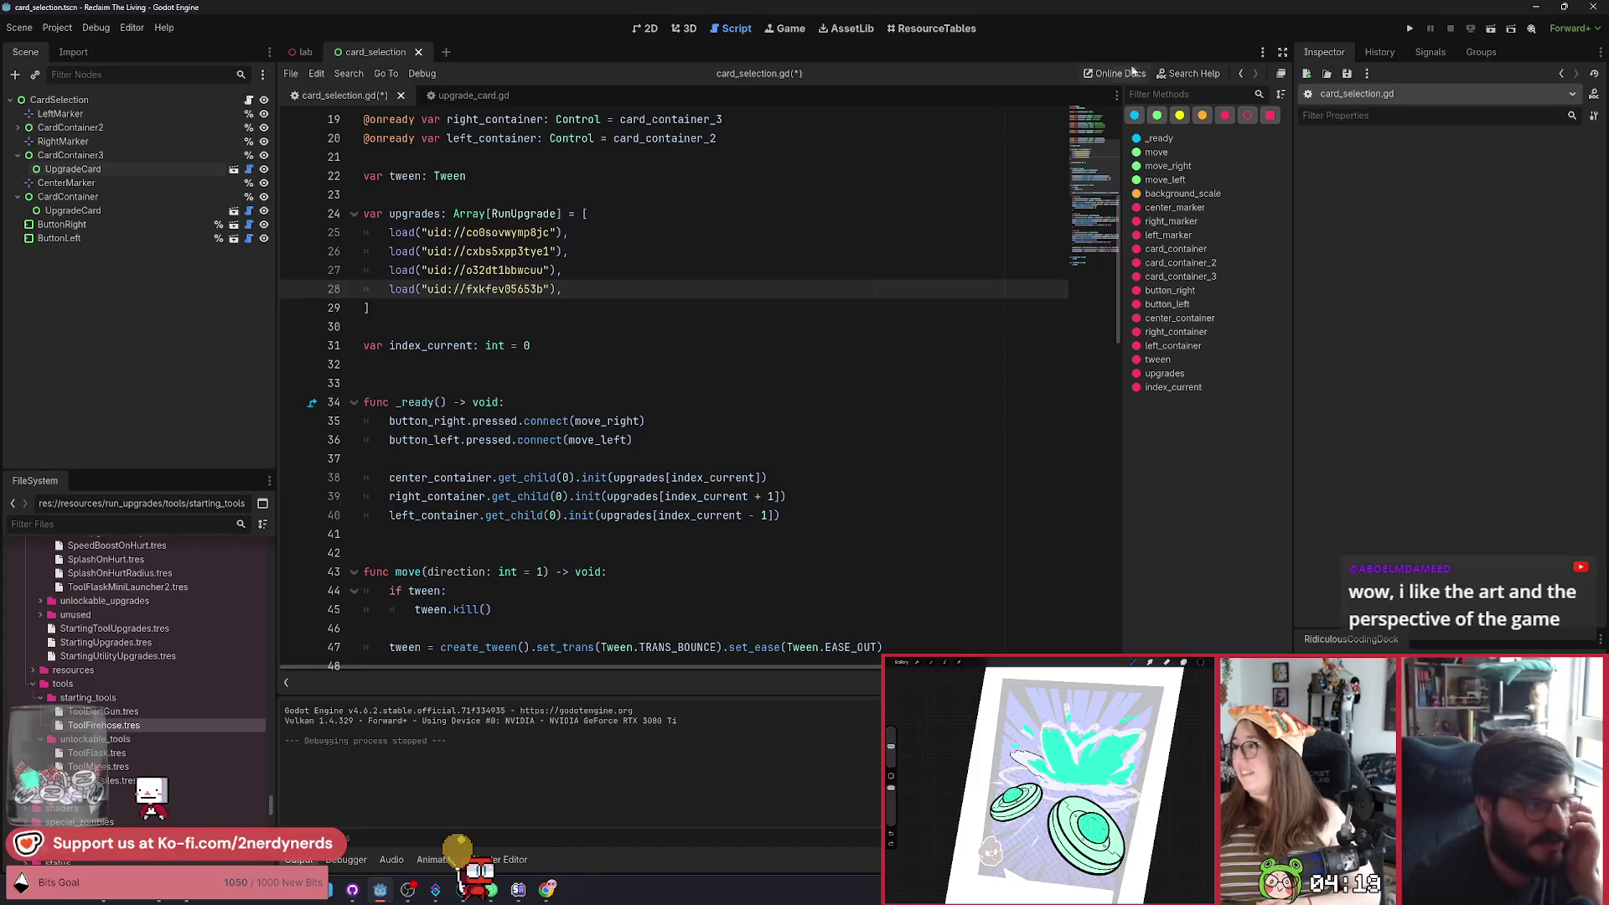
Run the scene maximized, advance the carousel ten times past Dart Gun, Flask and Firehose, then close.
left_click(1491, 29)
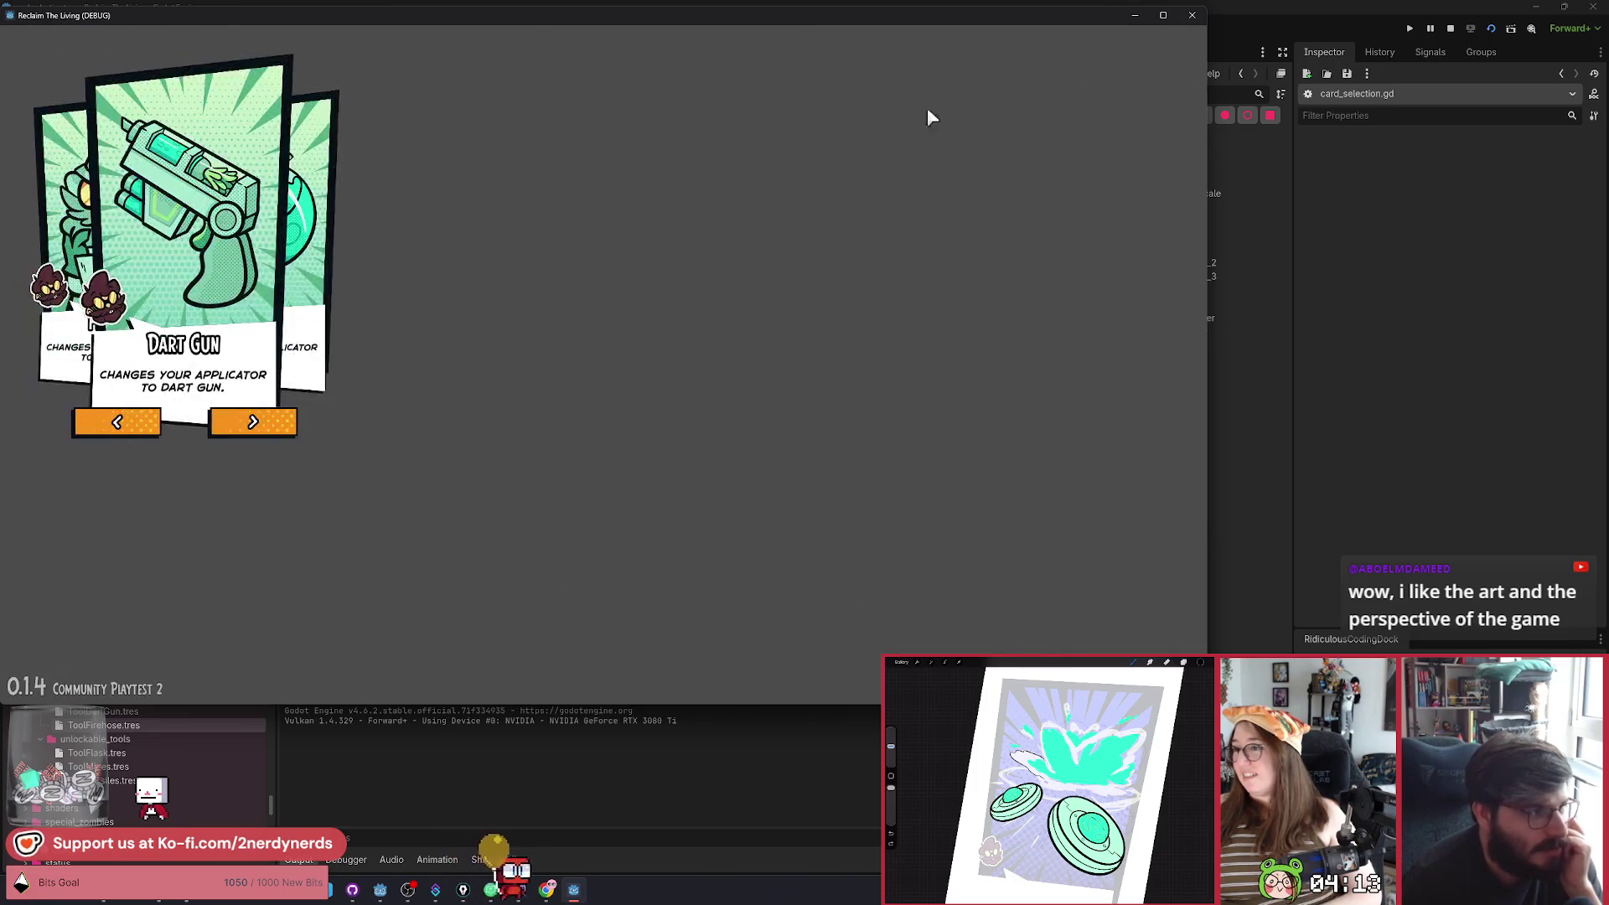
left_click(1163, 15)
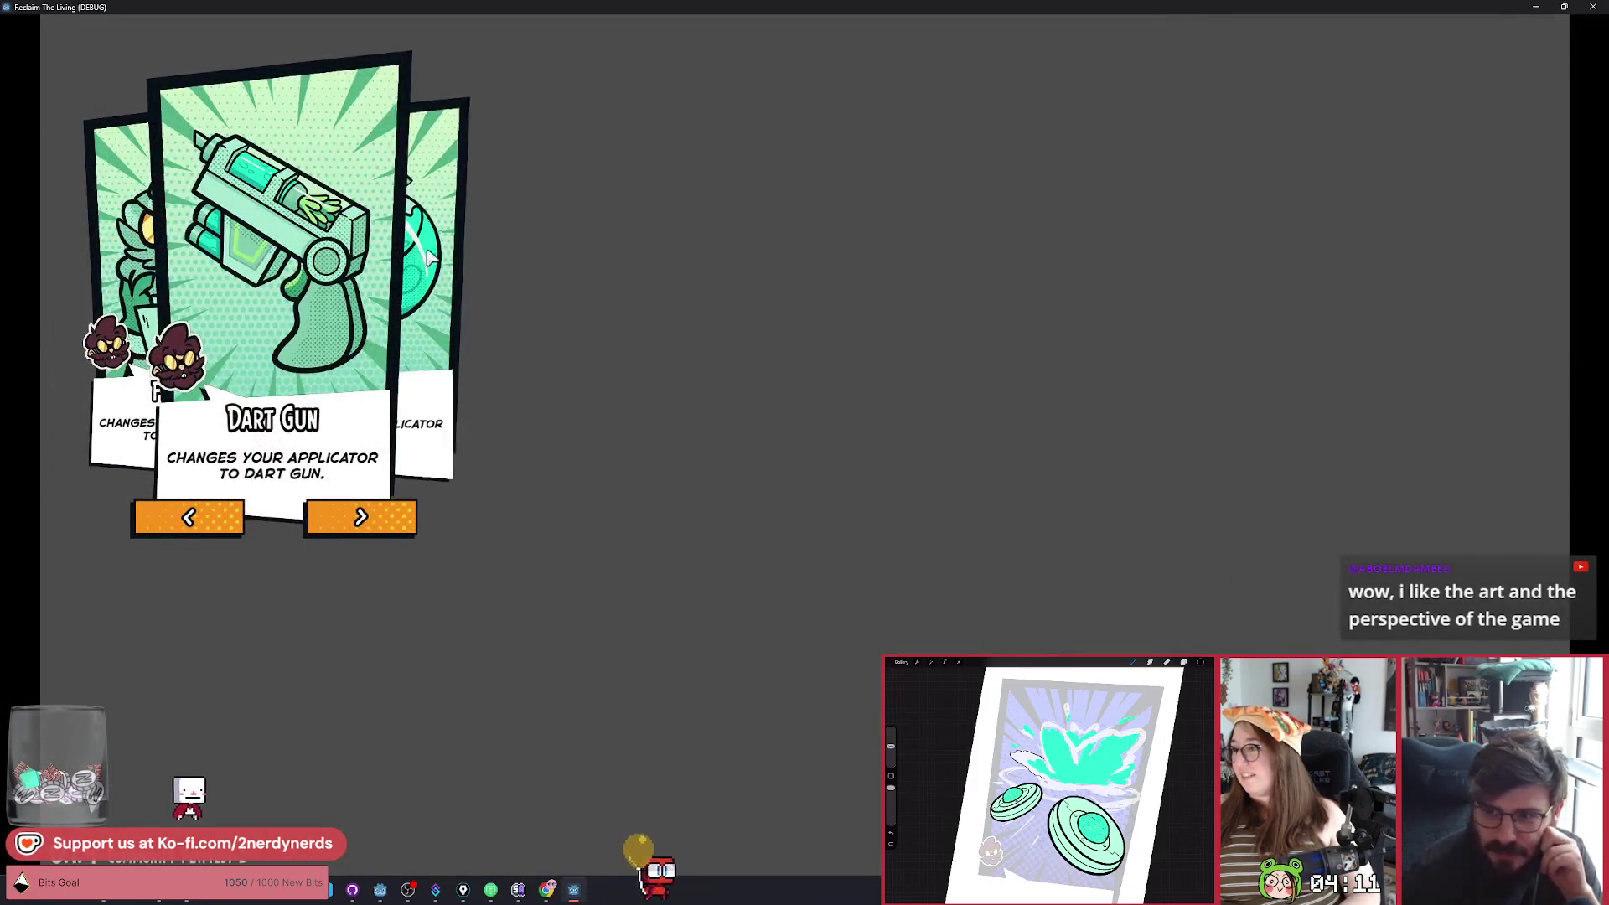
left_click(403, 521)
left_click(403, 520)
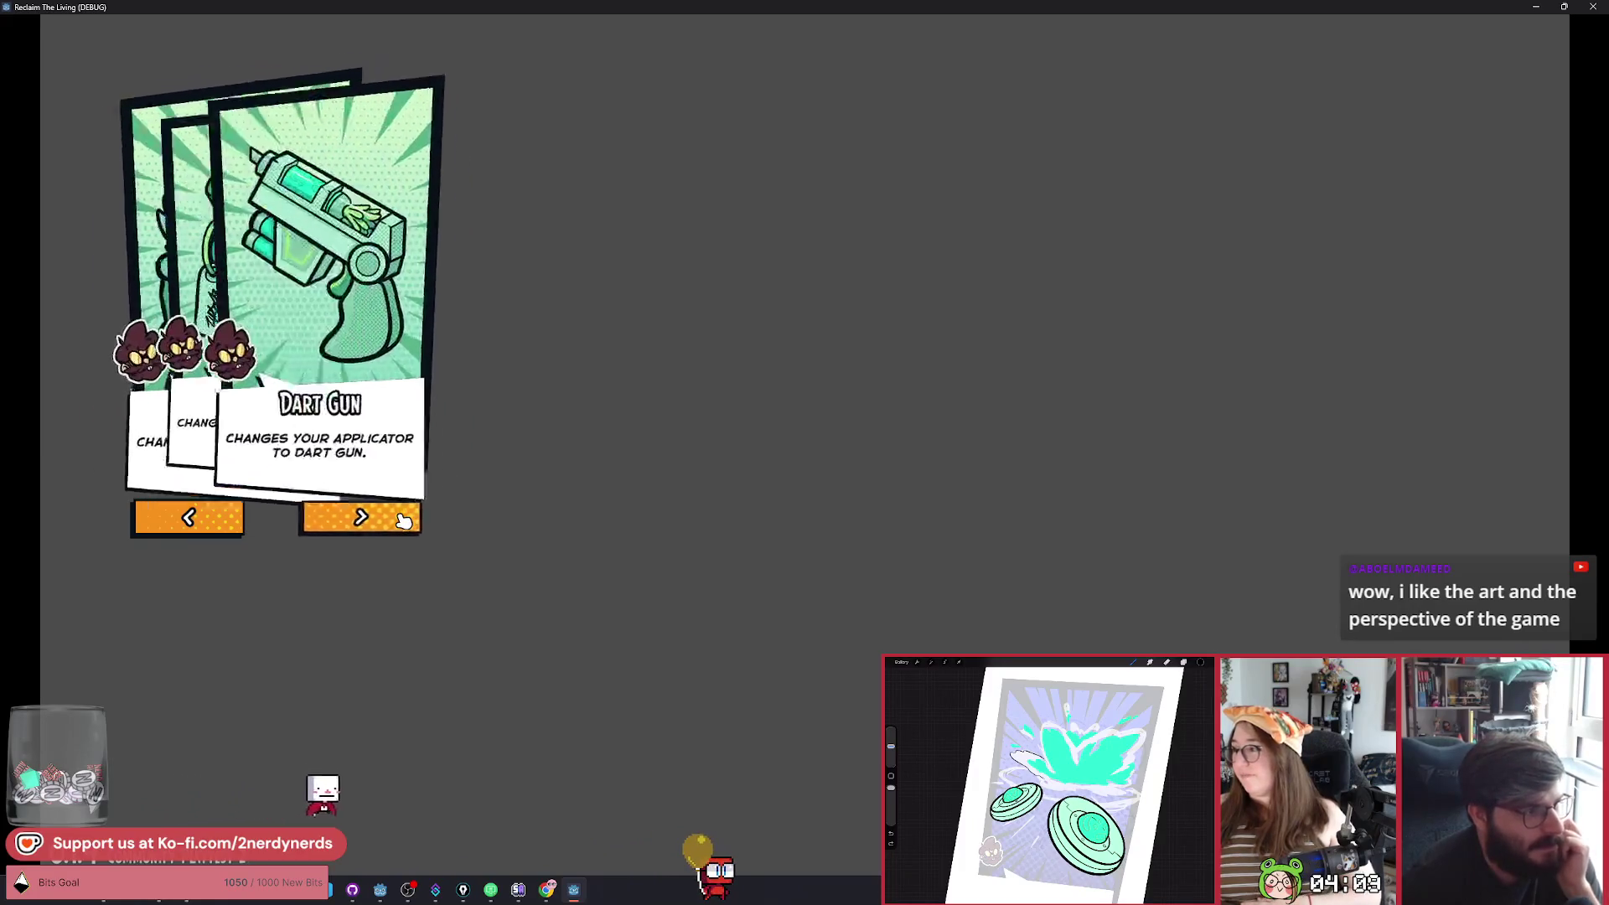
left_click(403, 520)
left_click(403, 520)
left_click(402, 520)
left_click(403, 520)
left_click(403, 520)
left_click(403, 521)
left_click(403, 521)
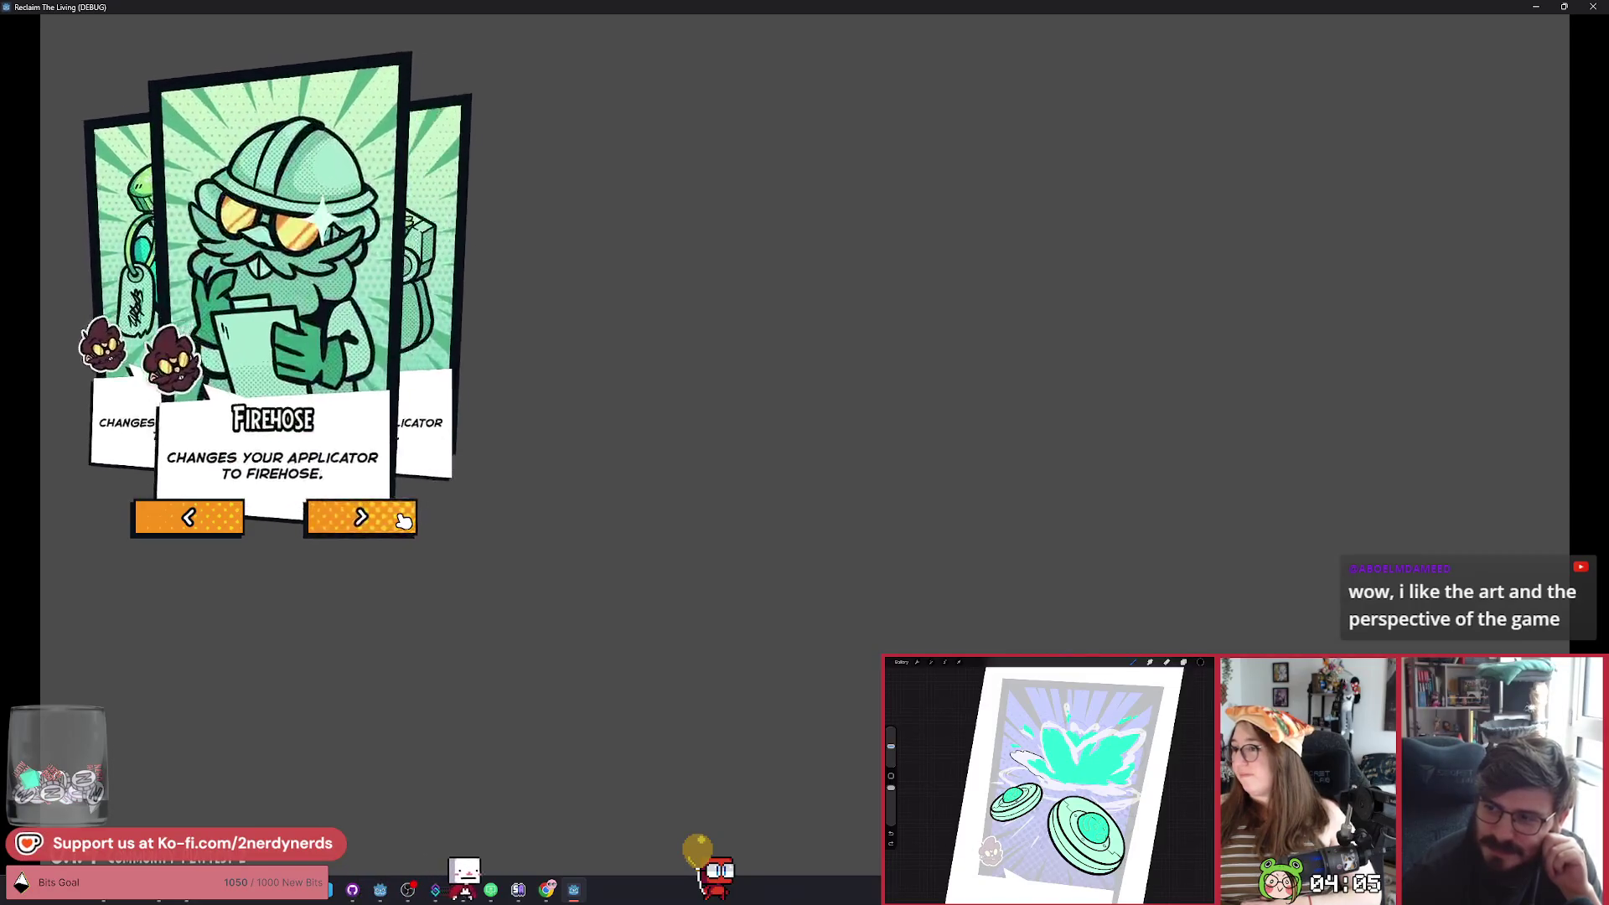
left_click(403, 521)
left_click(403, 520)
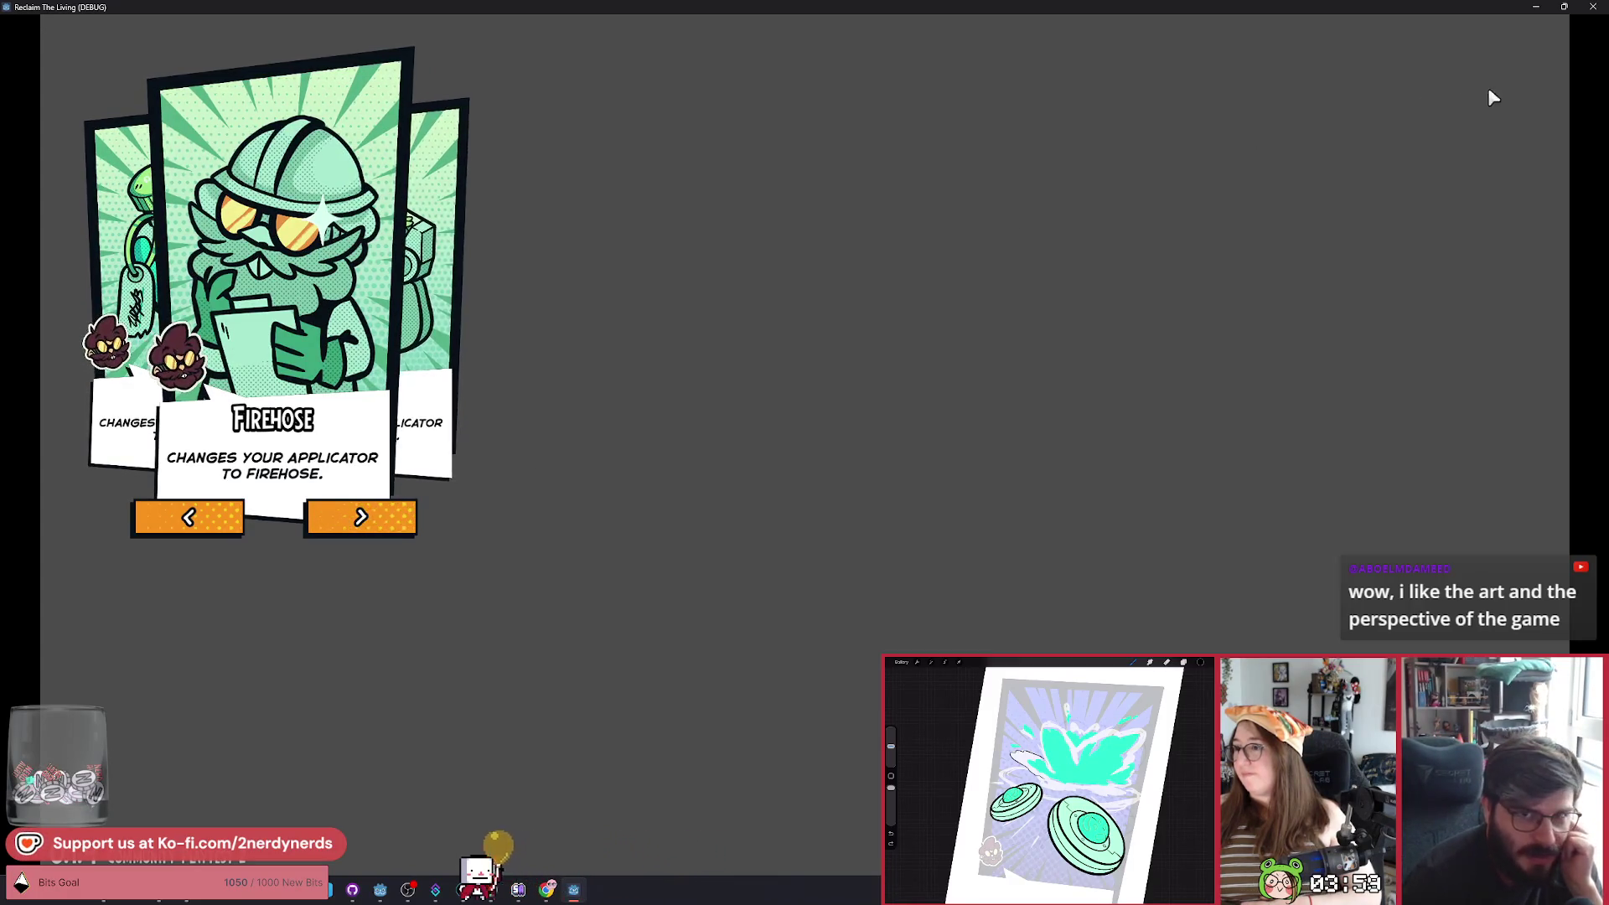
left_click(1592, 7)
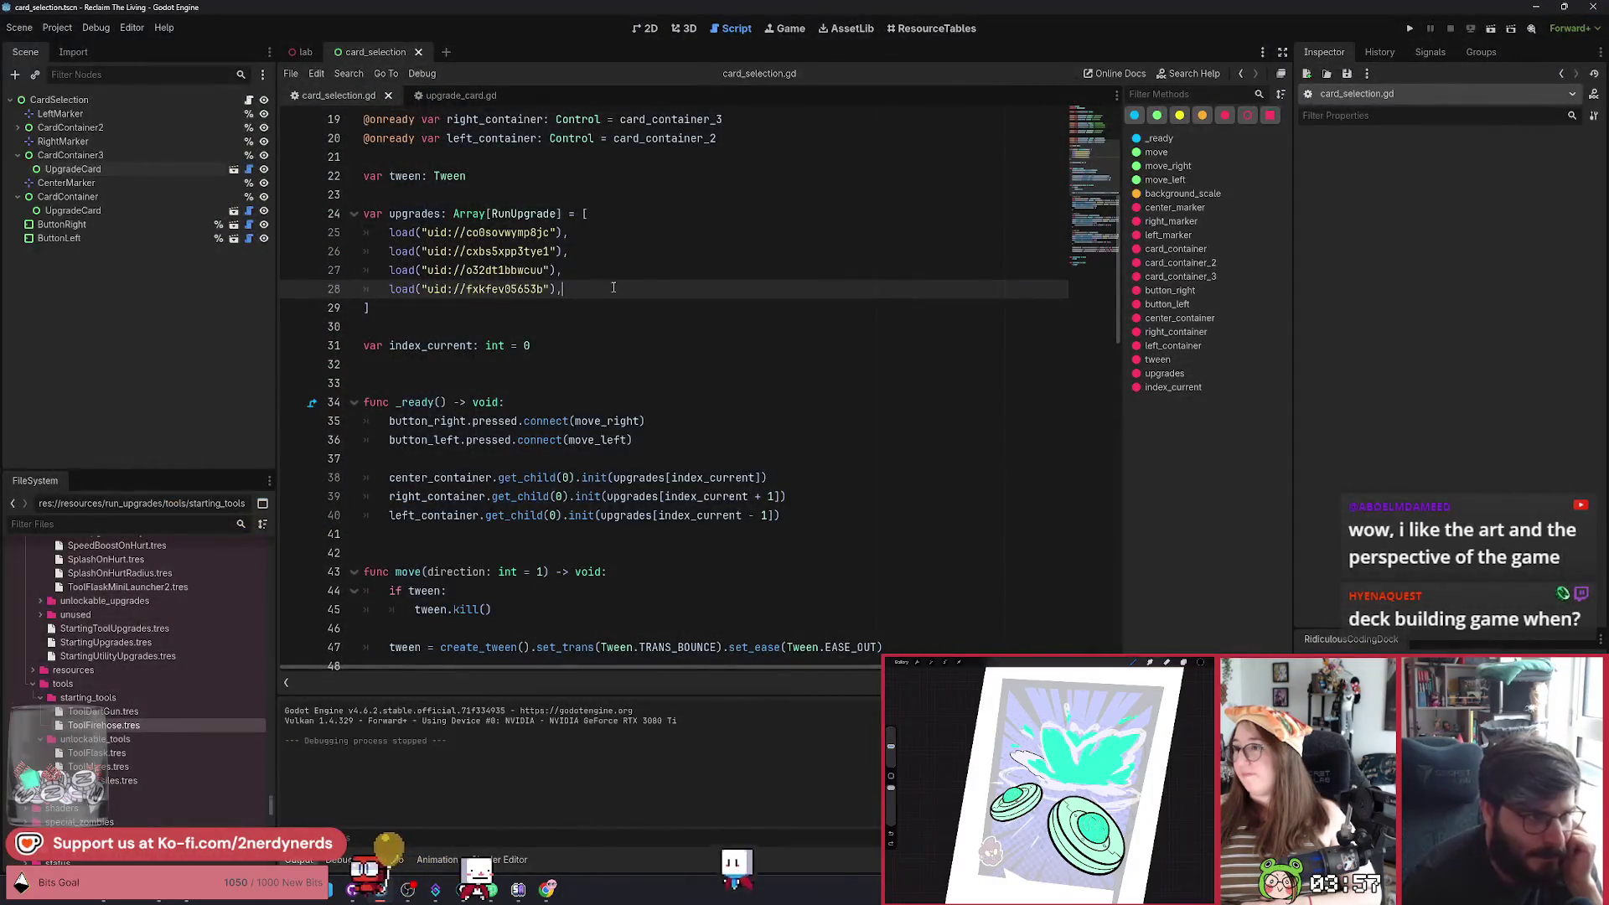
Review line 40's upgrades[index_current - 1] lookup, then rerun the card selection scene.
left_click(631, 270)
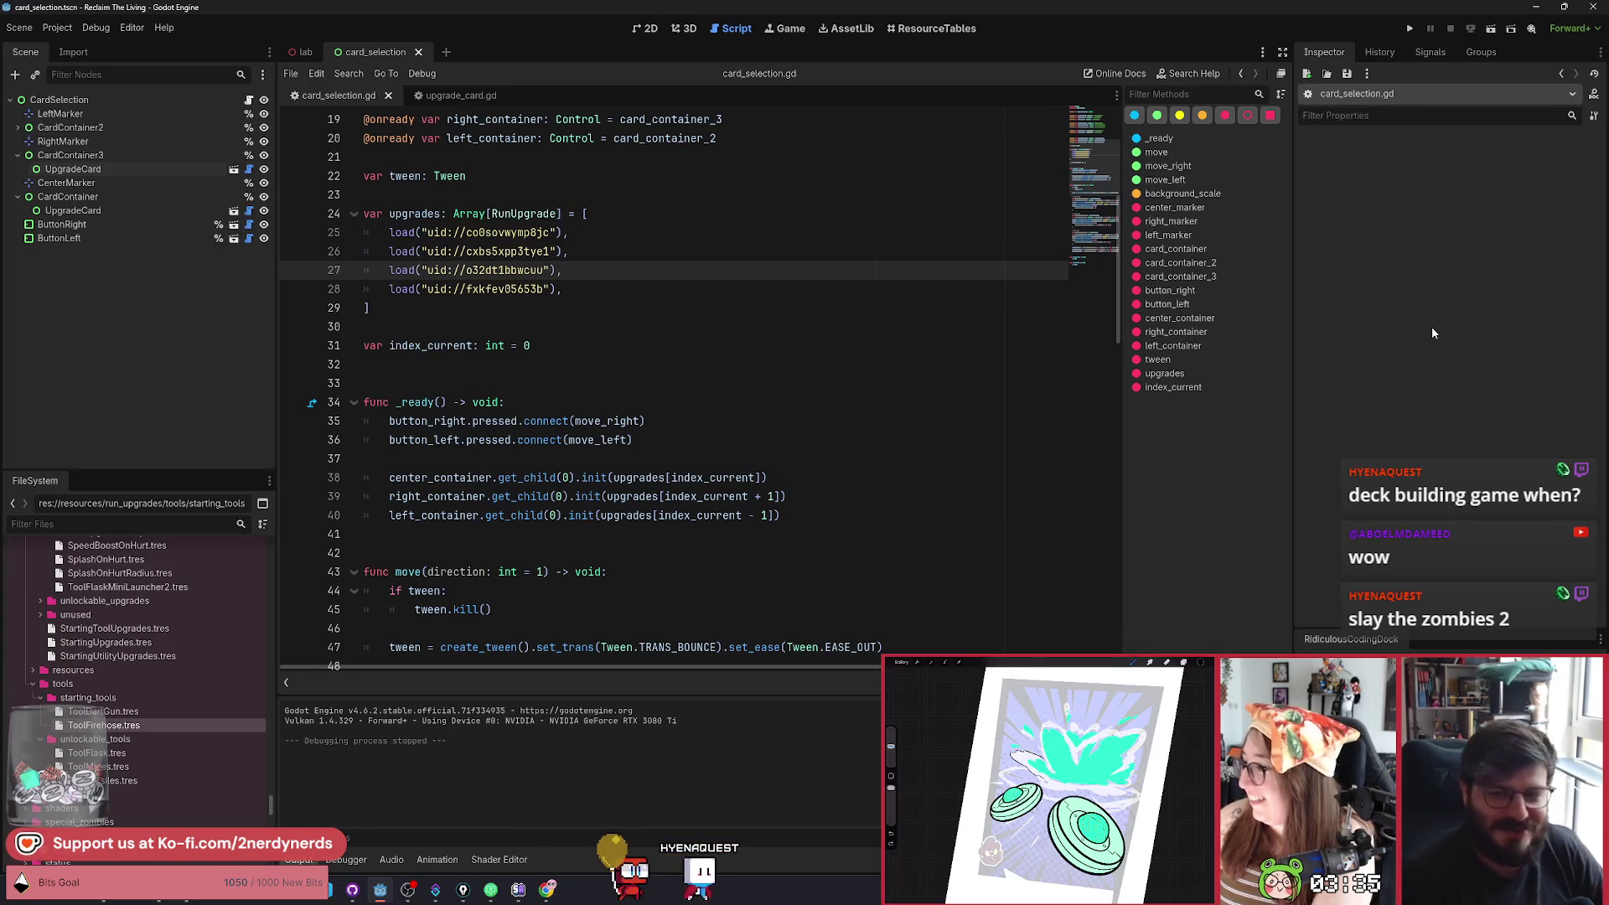
left_click(602, 292)
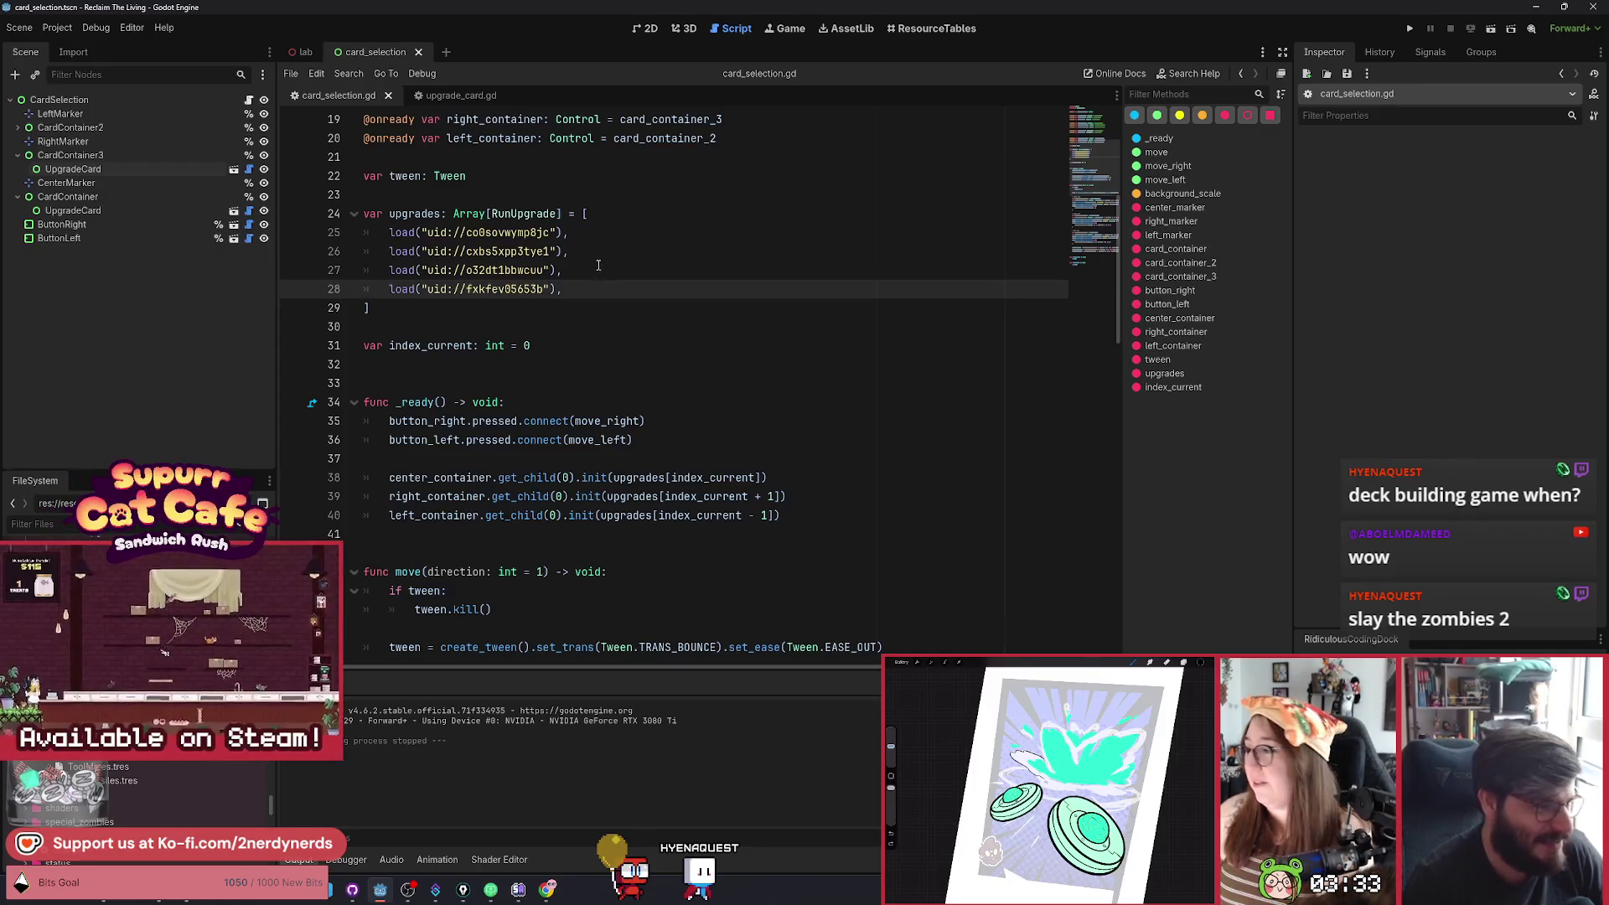
left_click(599, 275)
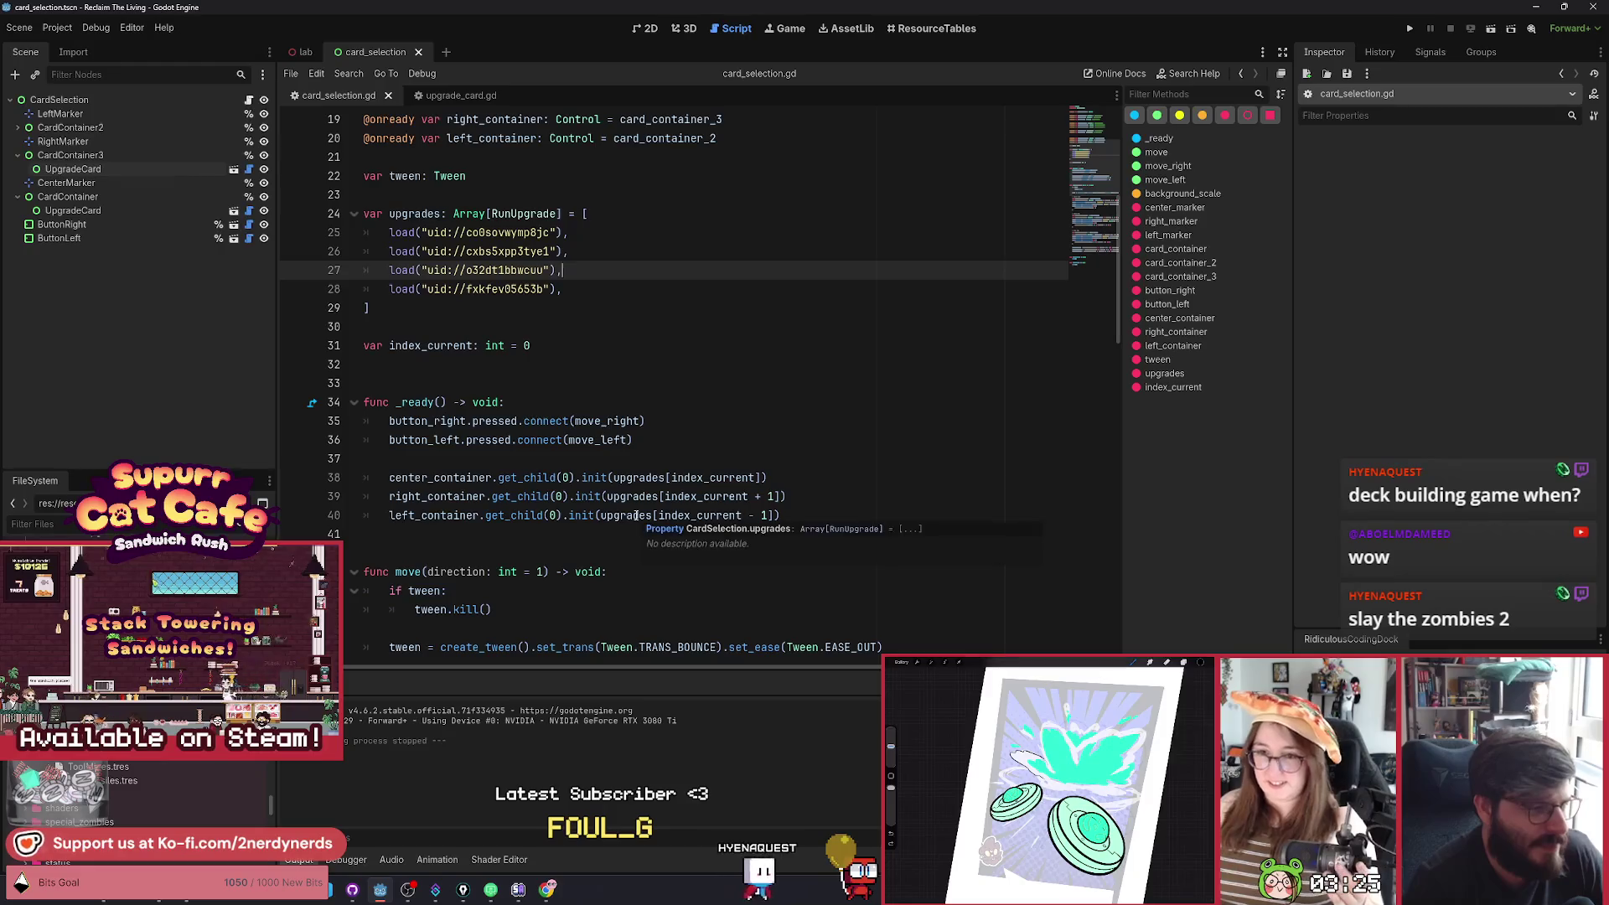
left_click(713, 515)
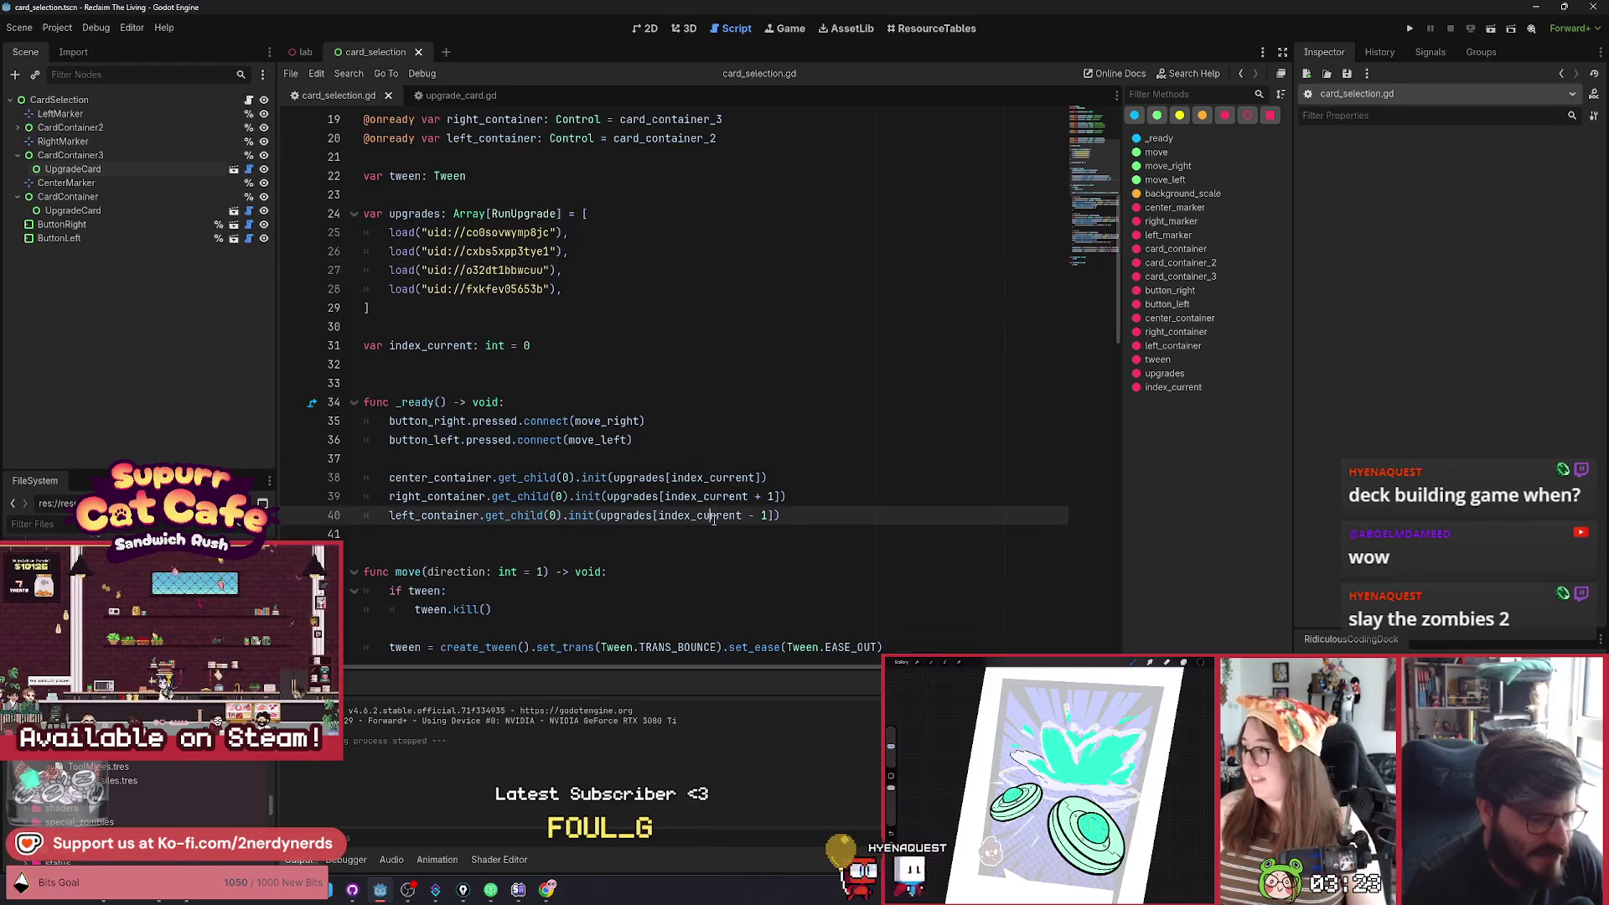
left_click_drag(780, 515, 649, 516)
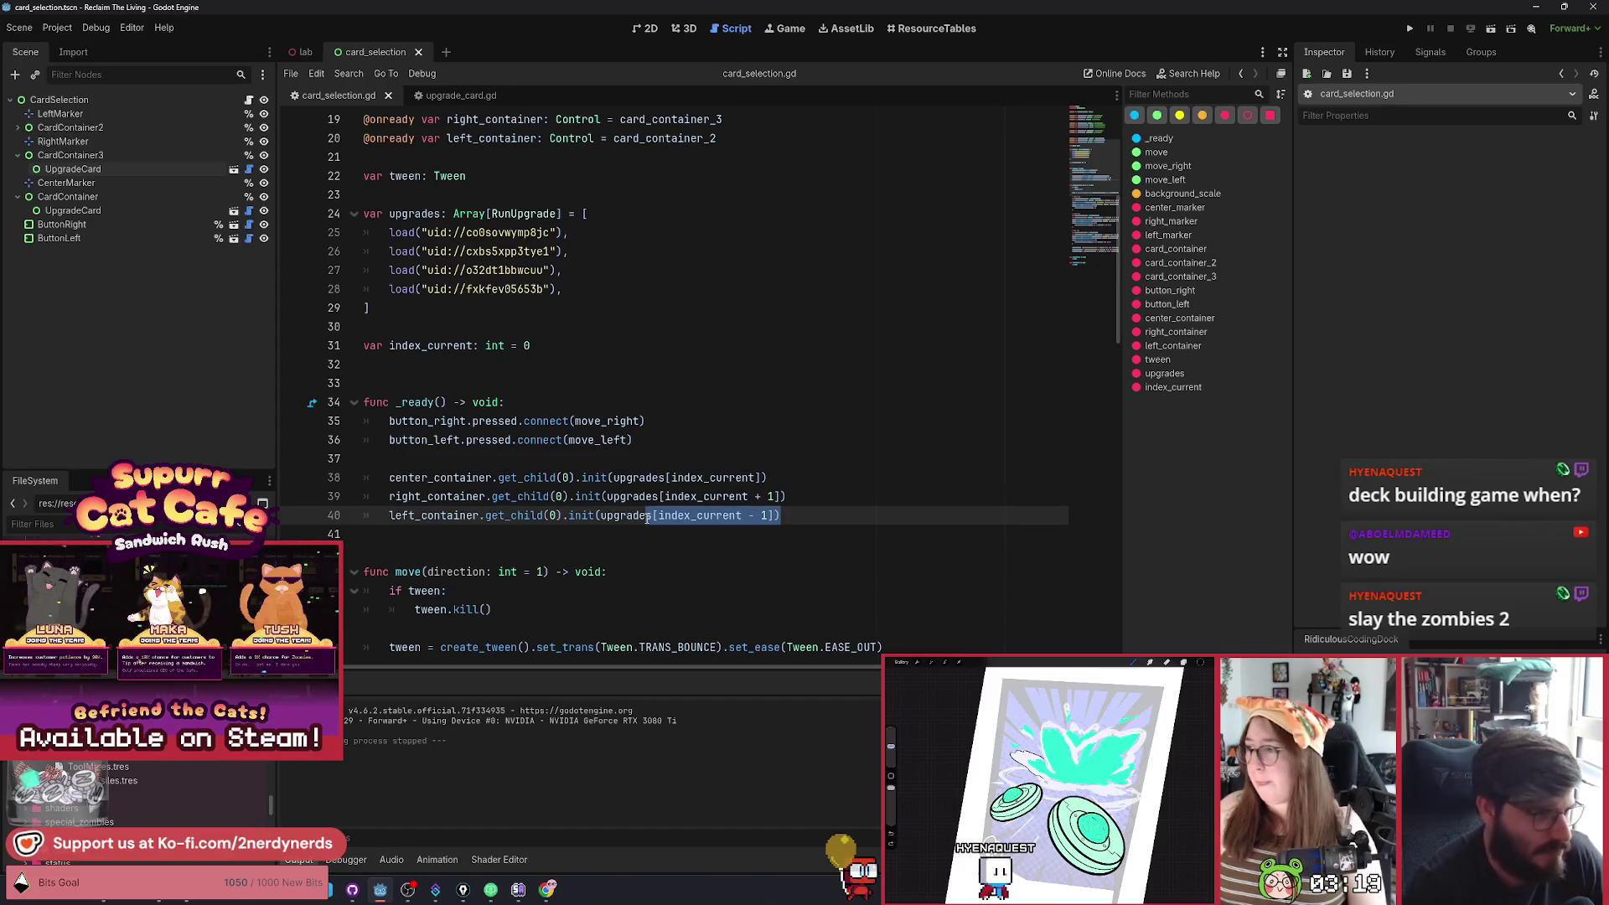
double_click(739, 515)
left_click(739, 515)
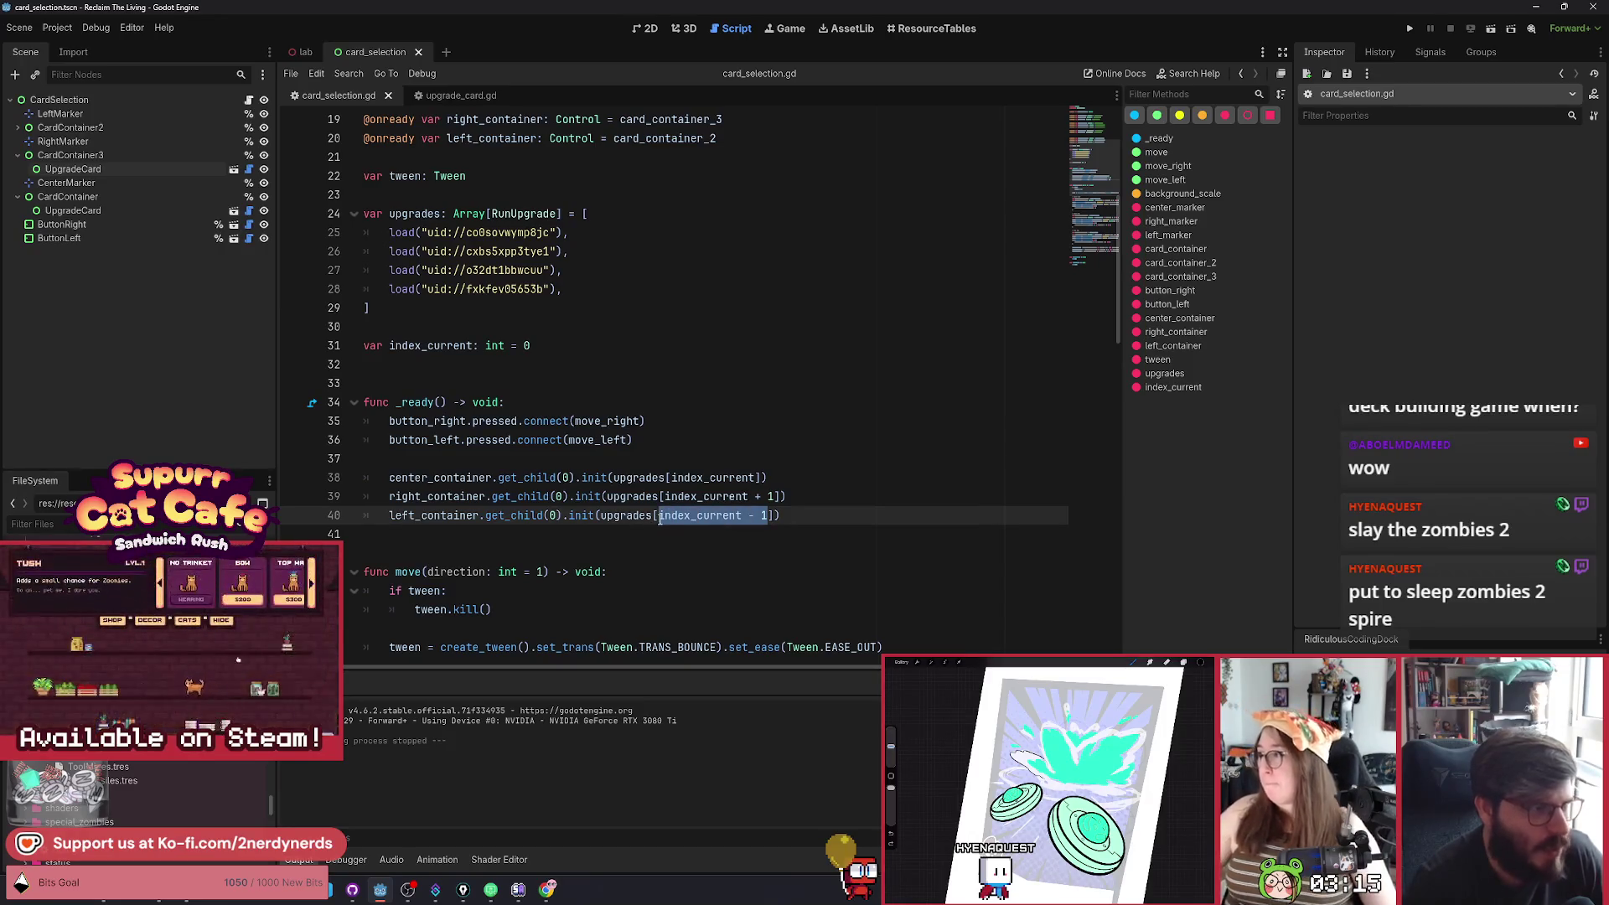
left_click(1492, 30)
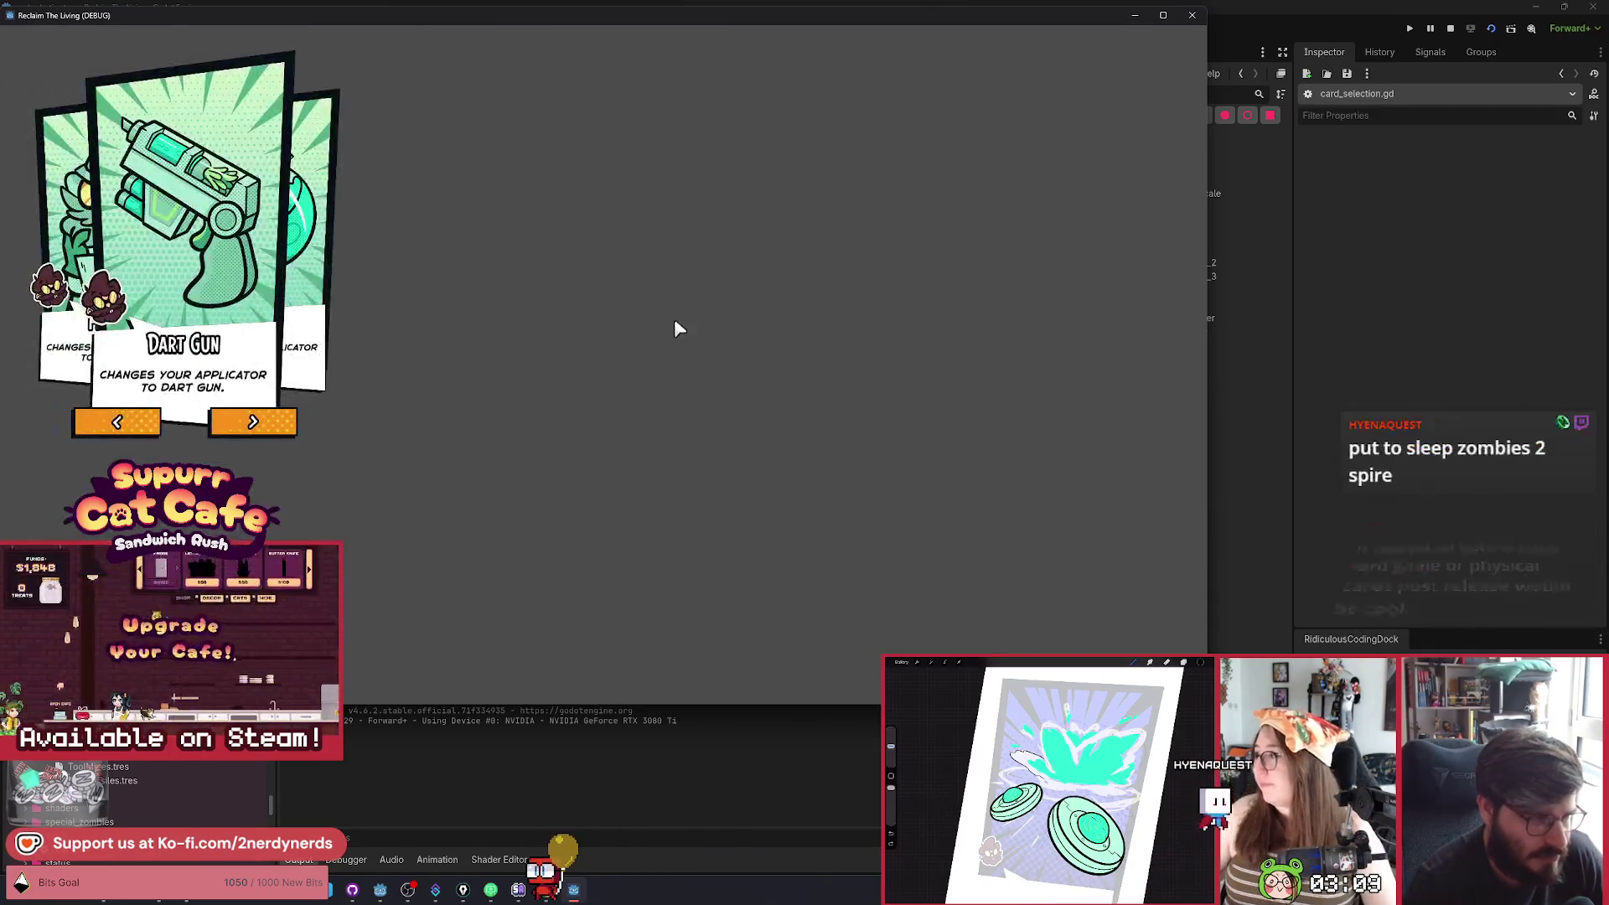
Advance the carousel eleven times through Firehose, Dart Gun and Bottle Rockets, then stop the game.
left_click(253, 421)
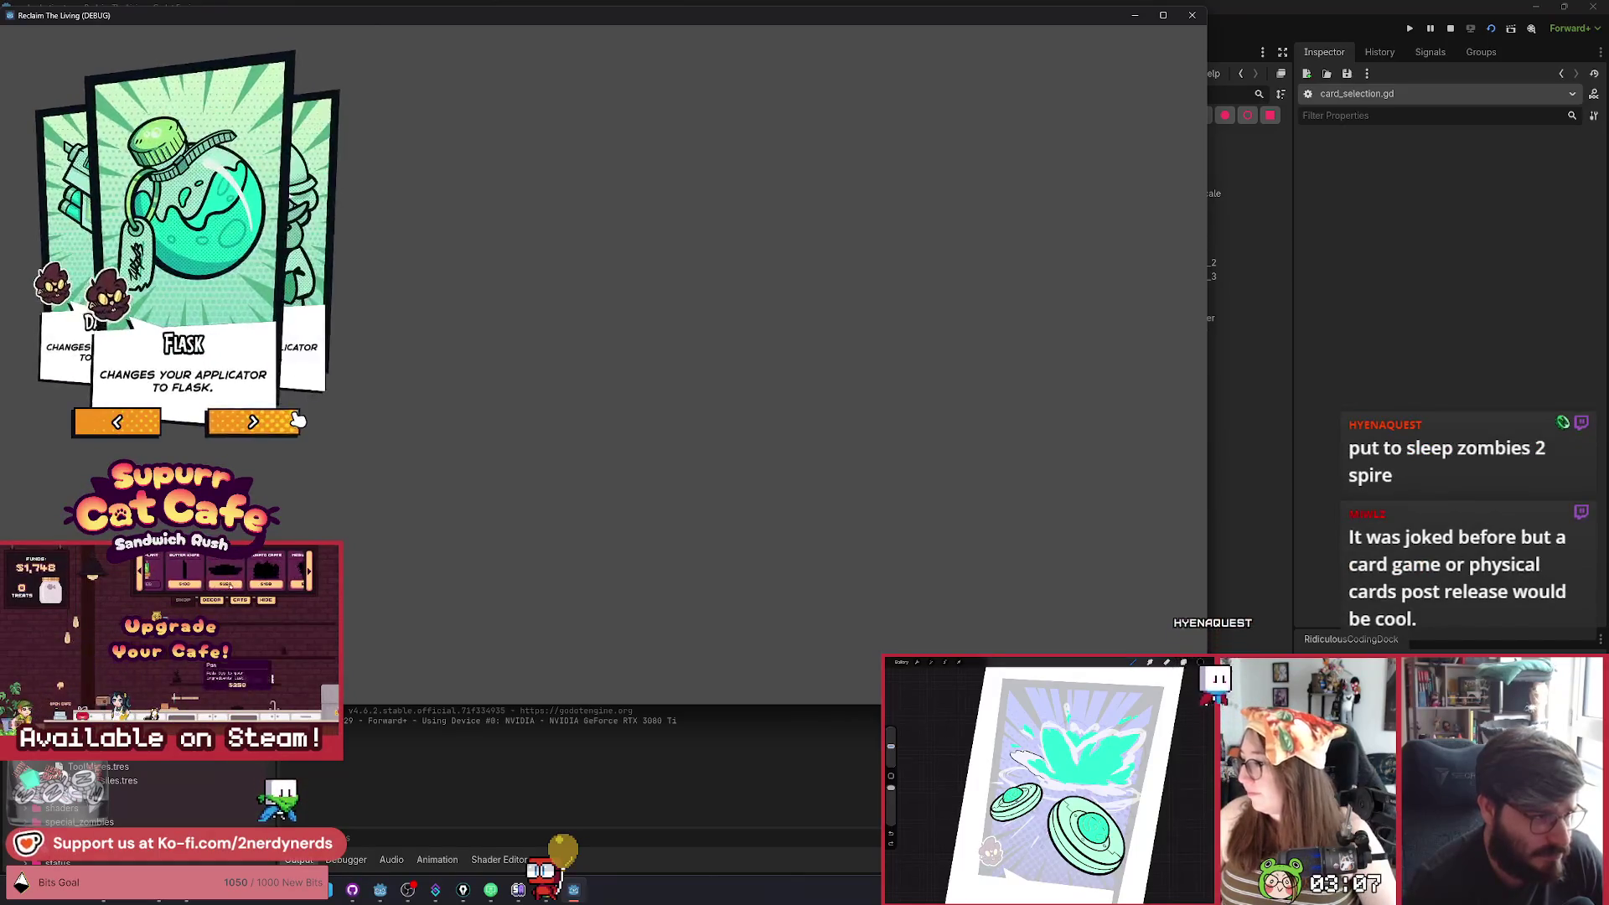
left_click(253, 422)
left_click(253, 422)
left_click(297, 421)
left_click(297, 421)
left_click(297, 422)
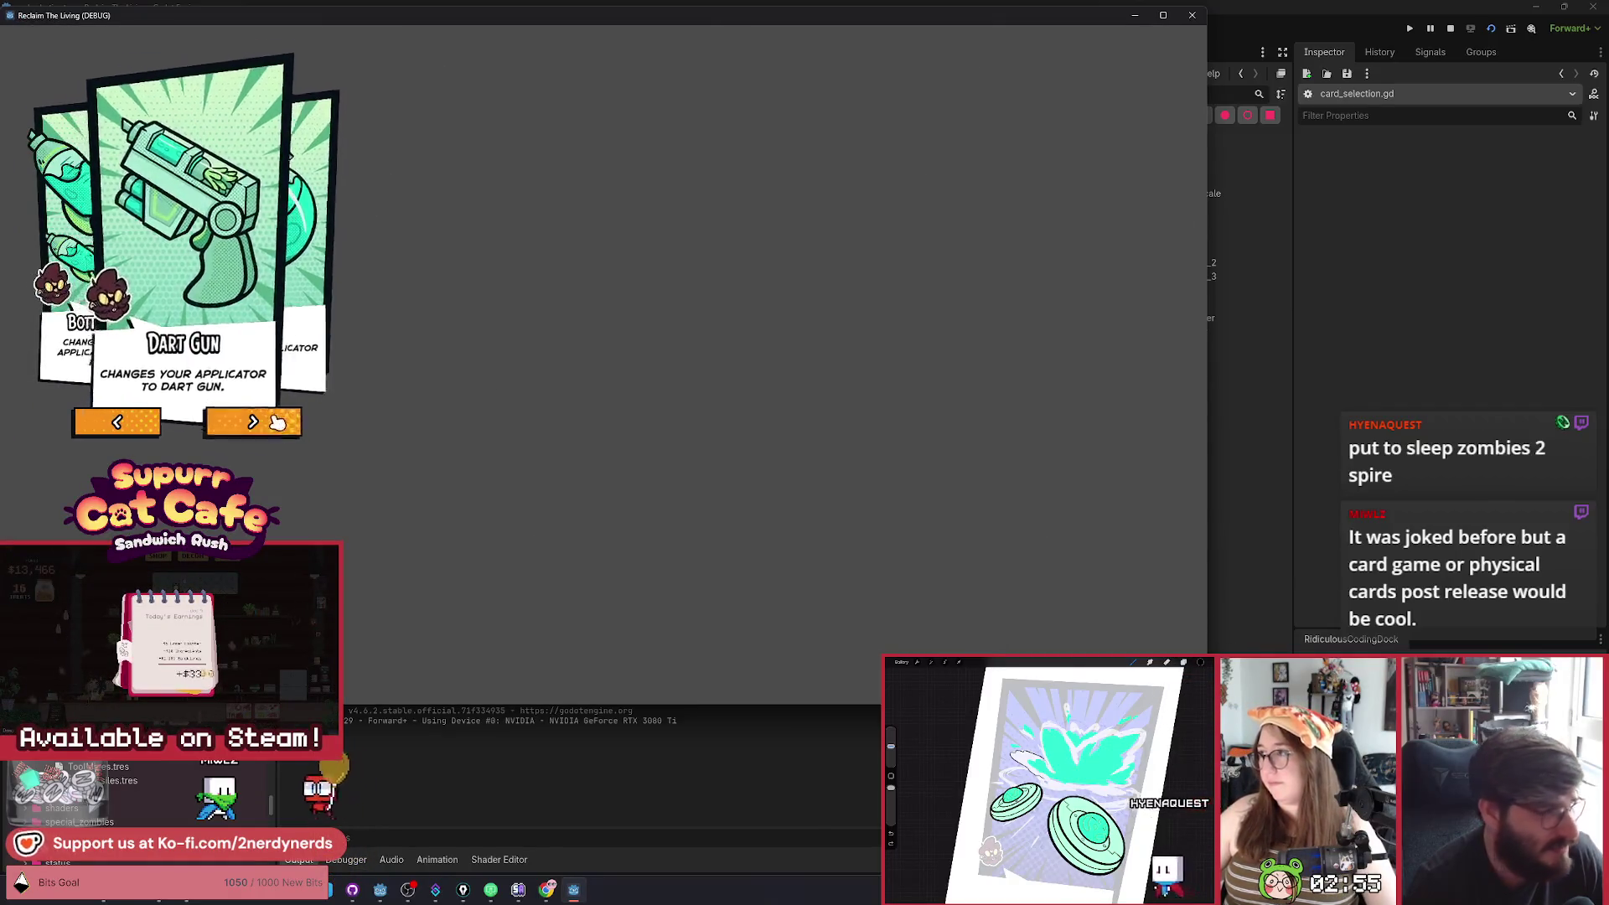
left_click(273, 424)
left_click(273, 424)
left_click(273, 425)
left_click(273, 424)
left_click(273, 425)
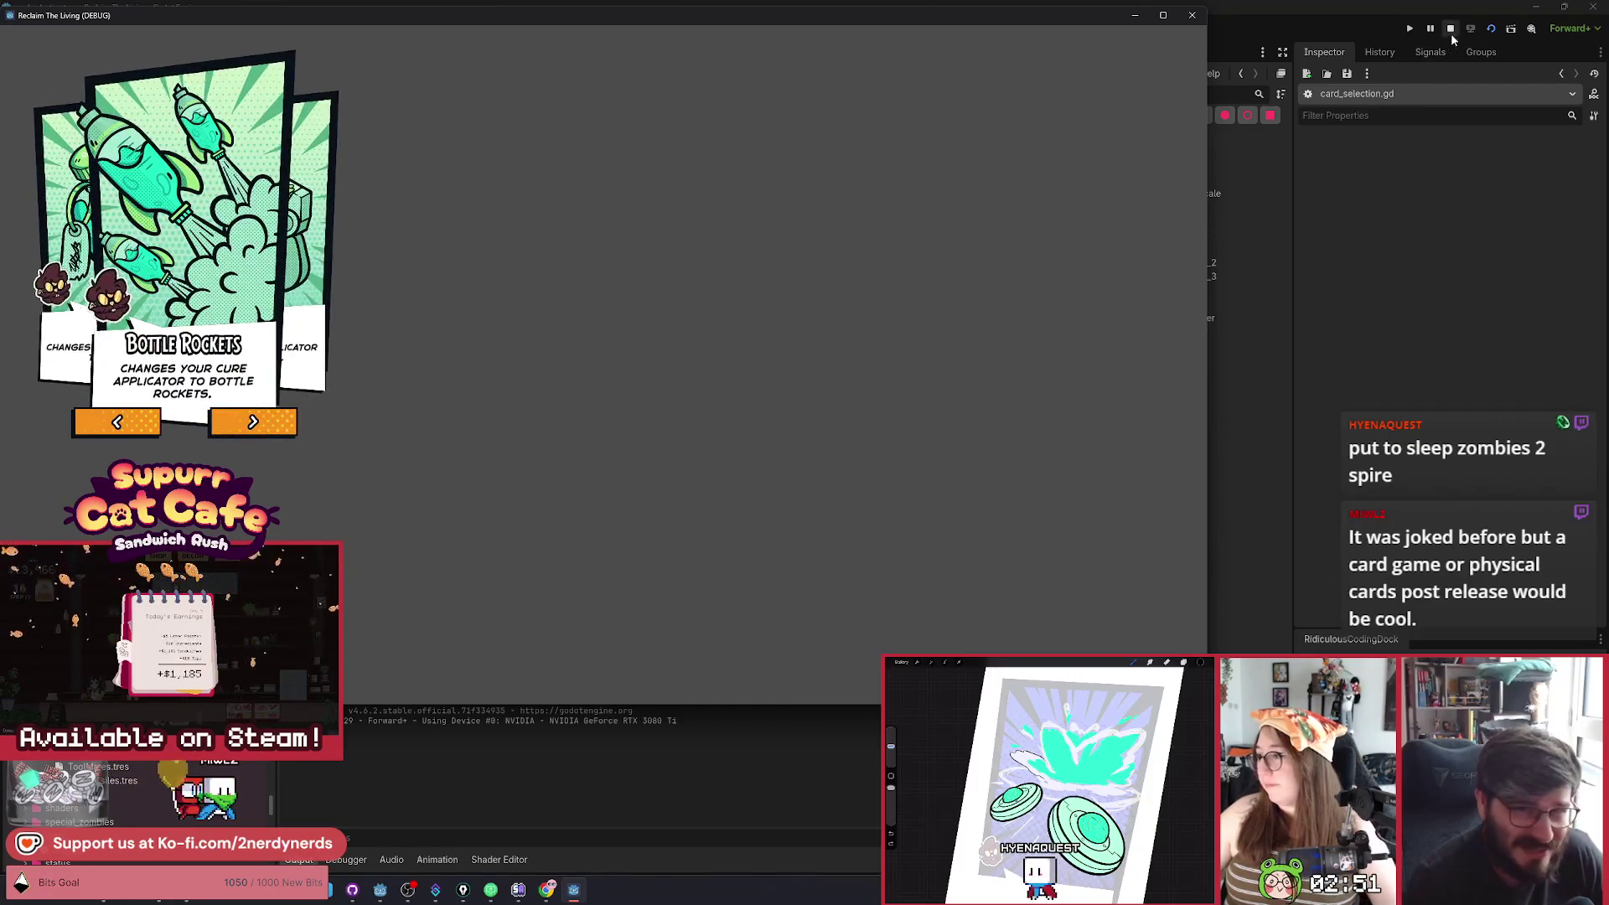
left_click(1450, 28)
Select index_current in line 40's left card lookup.
left_click(700, 515)
double_click(700, 515)
scroll(741, 566, "down", 2)
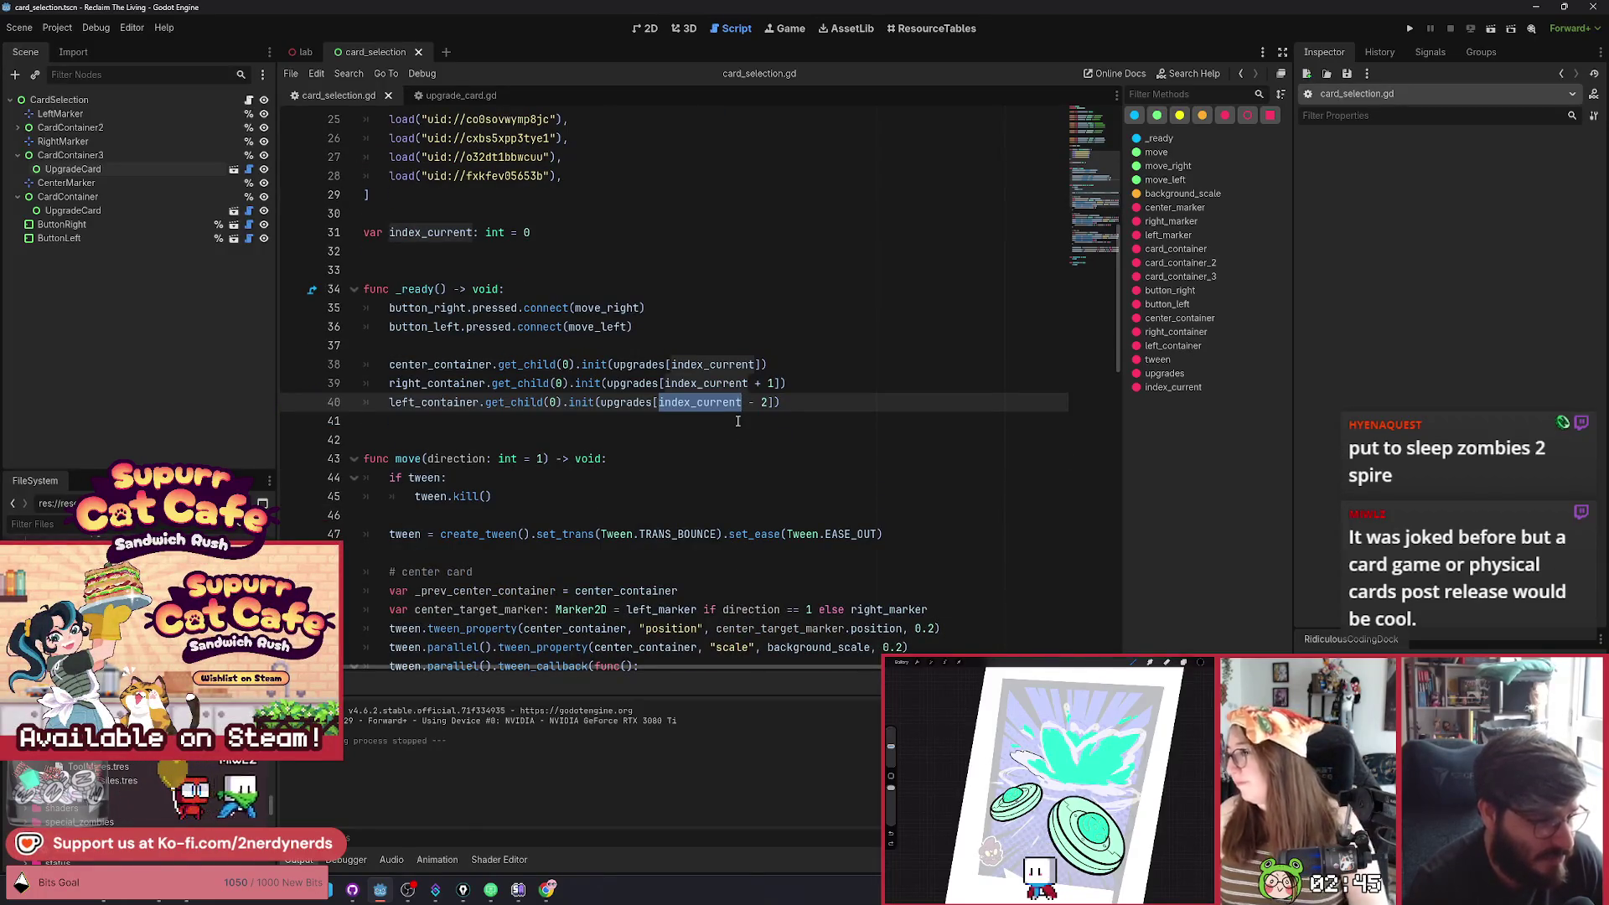
Change line 40's offset from 2 to 1, giving upgrades[index_current - 1], and highlight every use of upgrades.
left_click(765, 402)
key("BackSpace")
type("1")
double_click(625, 402)
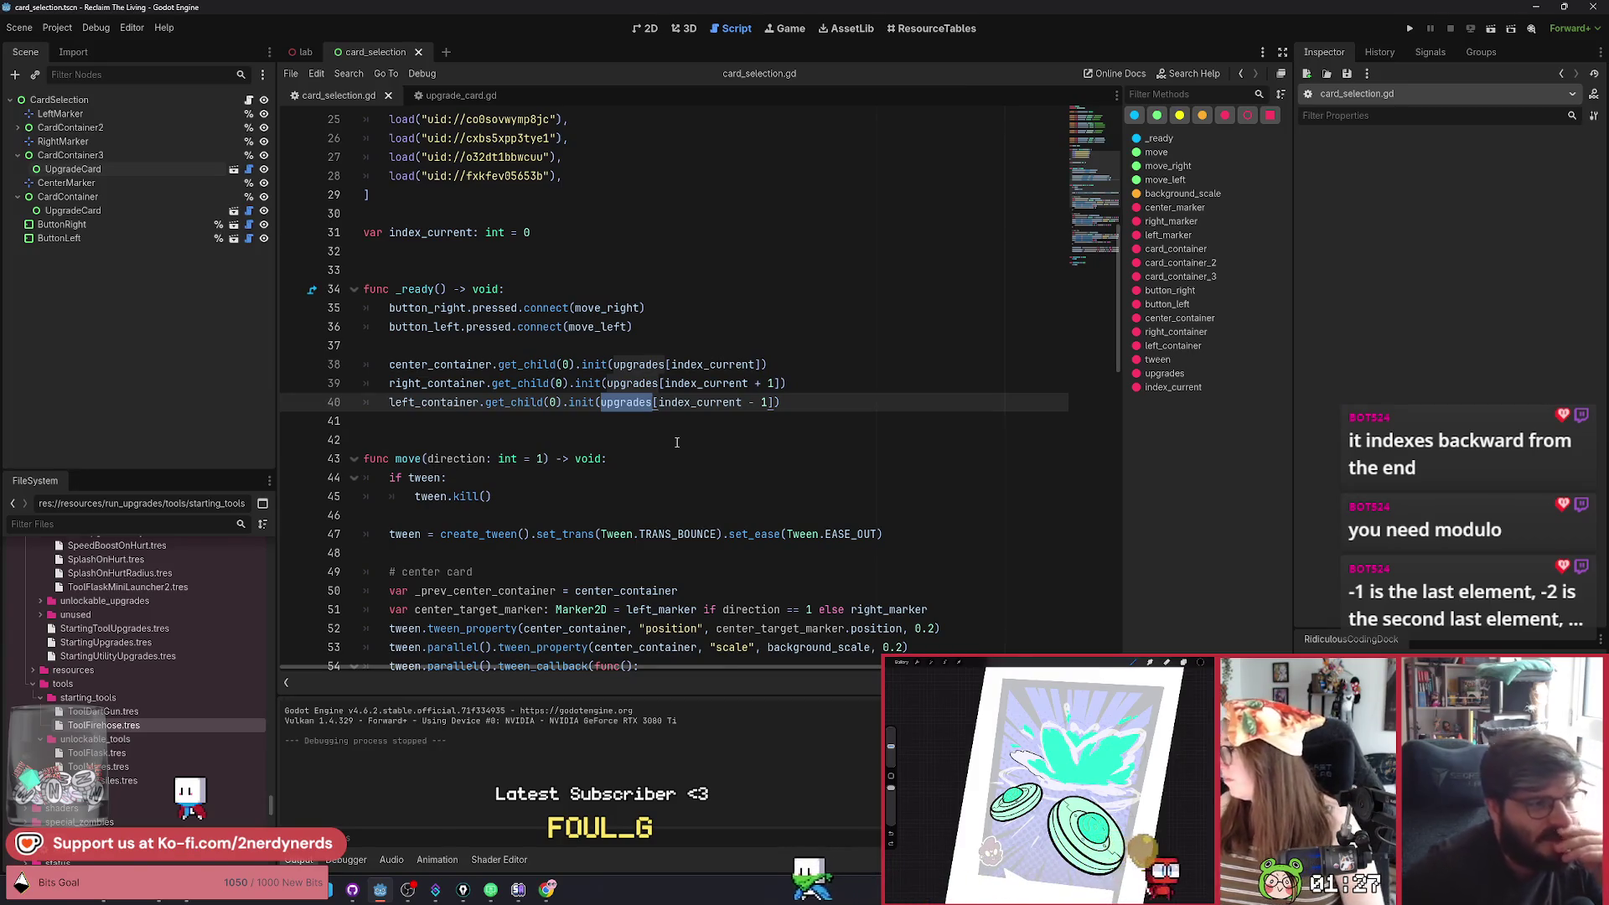
Label the upgrades array entries on lines 25 and 26 as center and right.
scroll(732, 397, "up", 1)
scroll(732, 397, "up", 3)
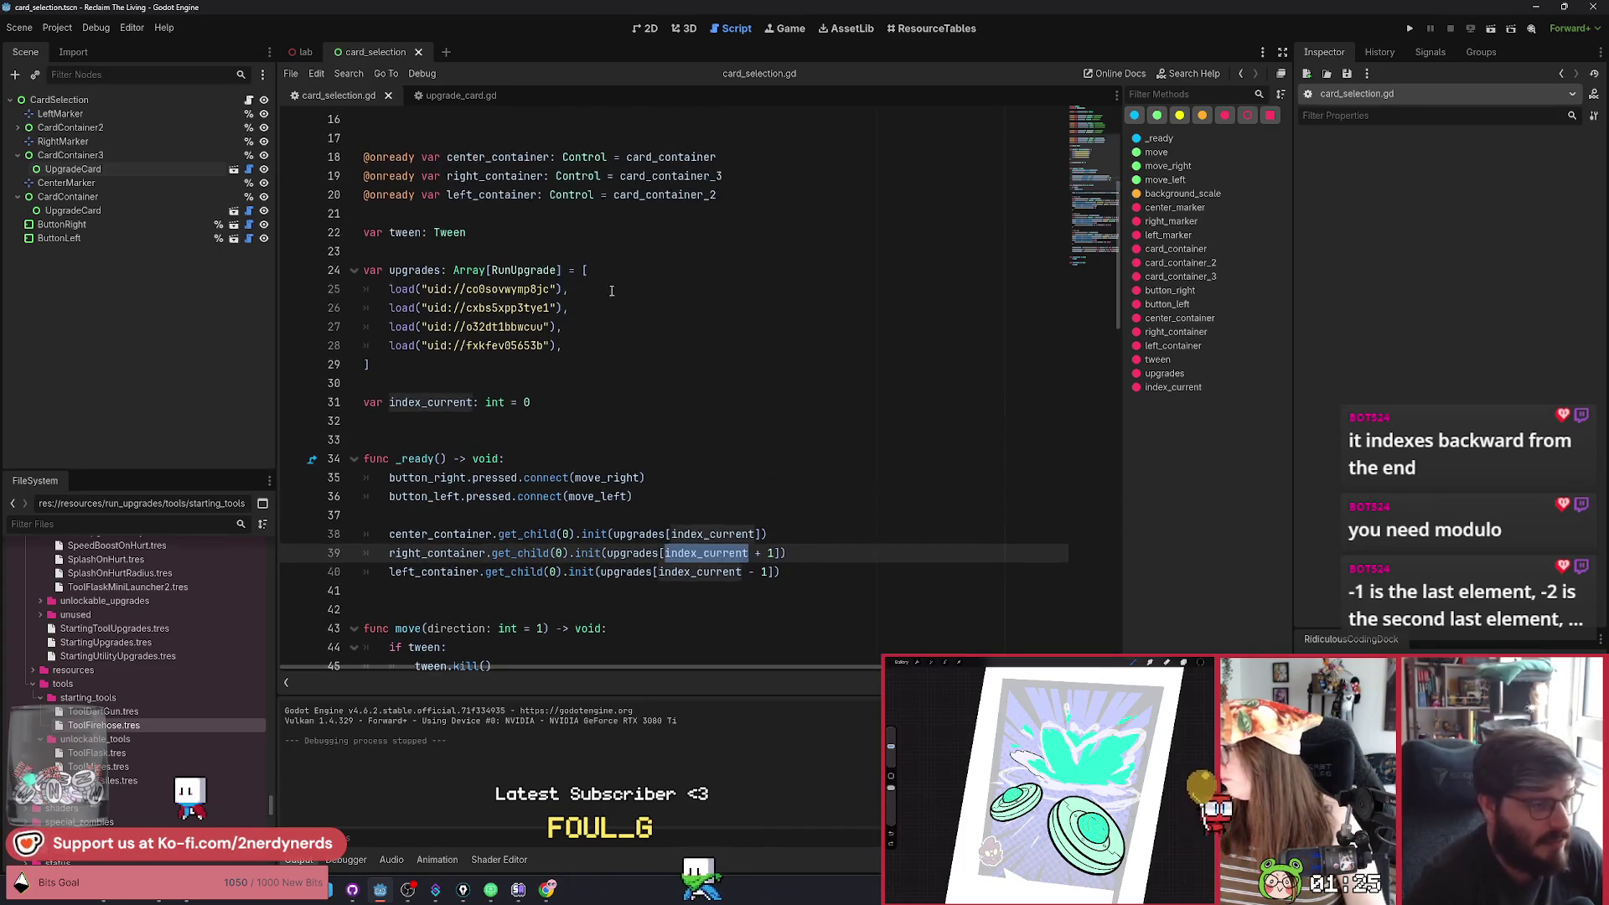
left_click(584, 310)
left_click(794, 536)
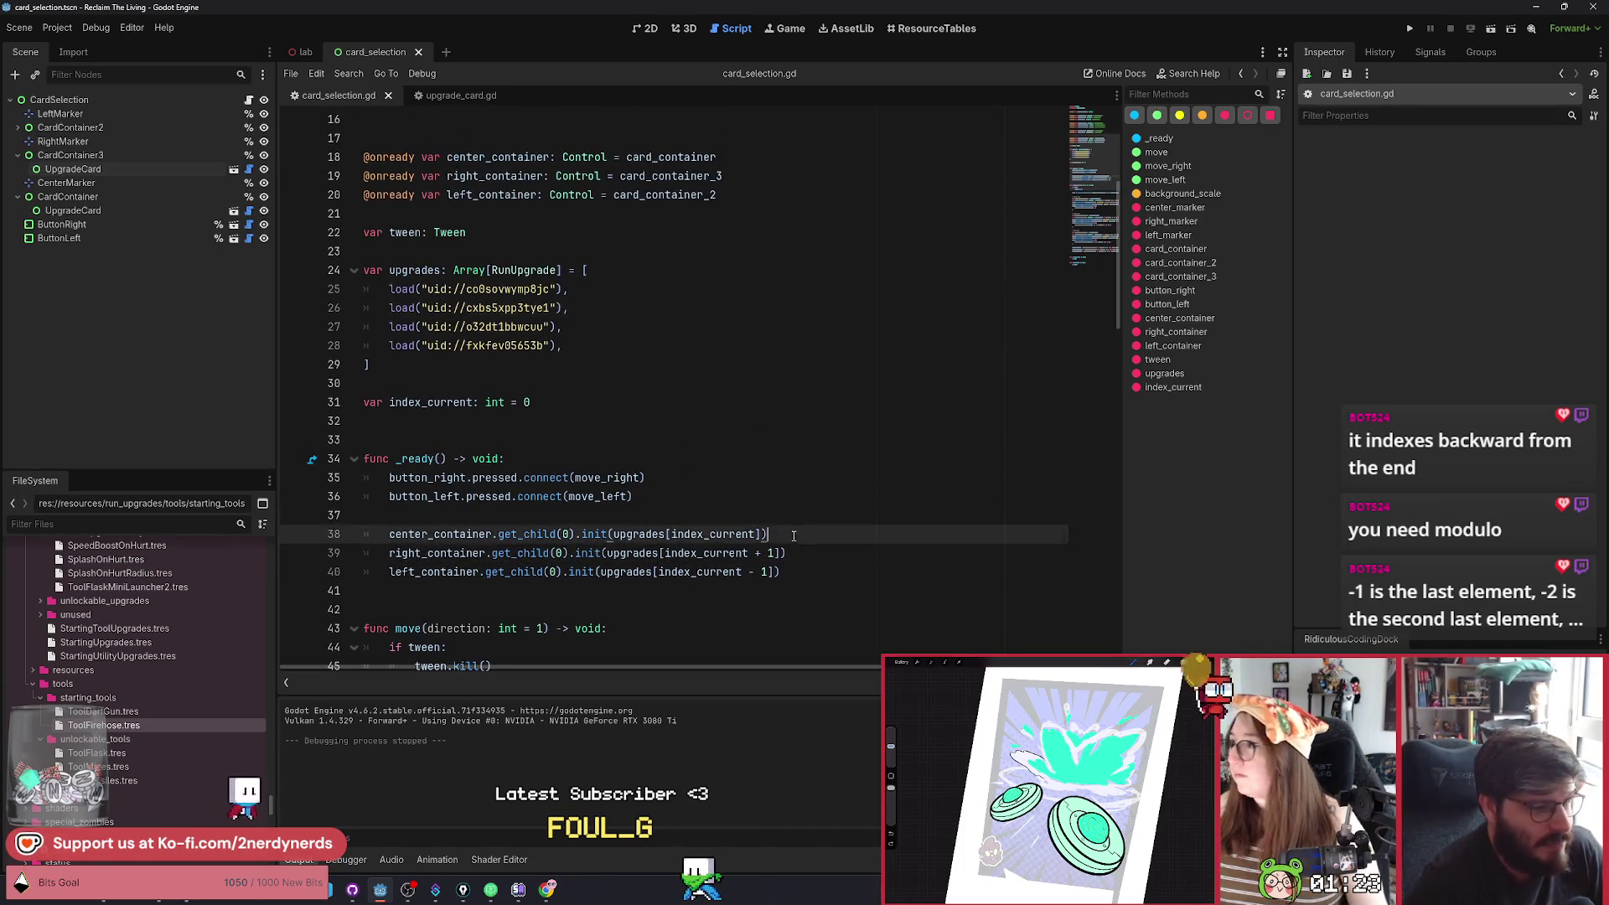
left_click(578, 289)
type("c")
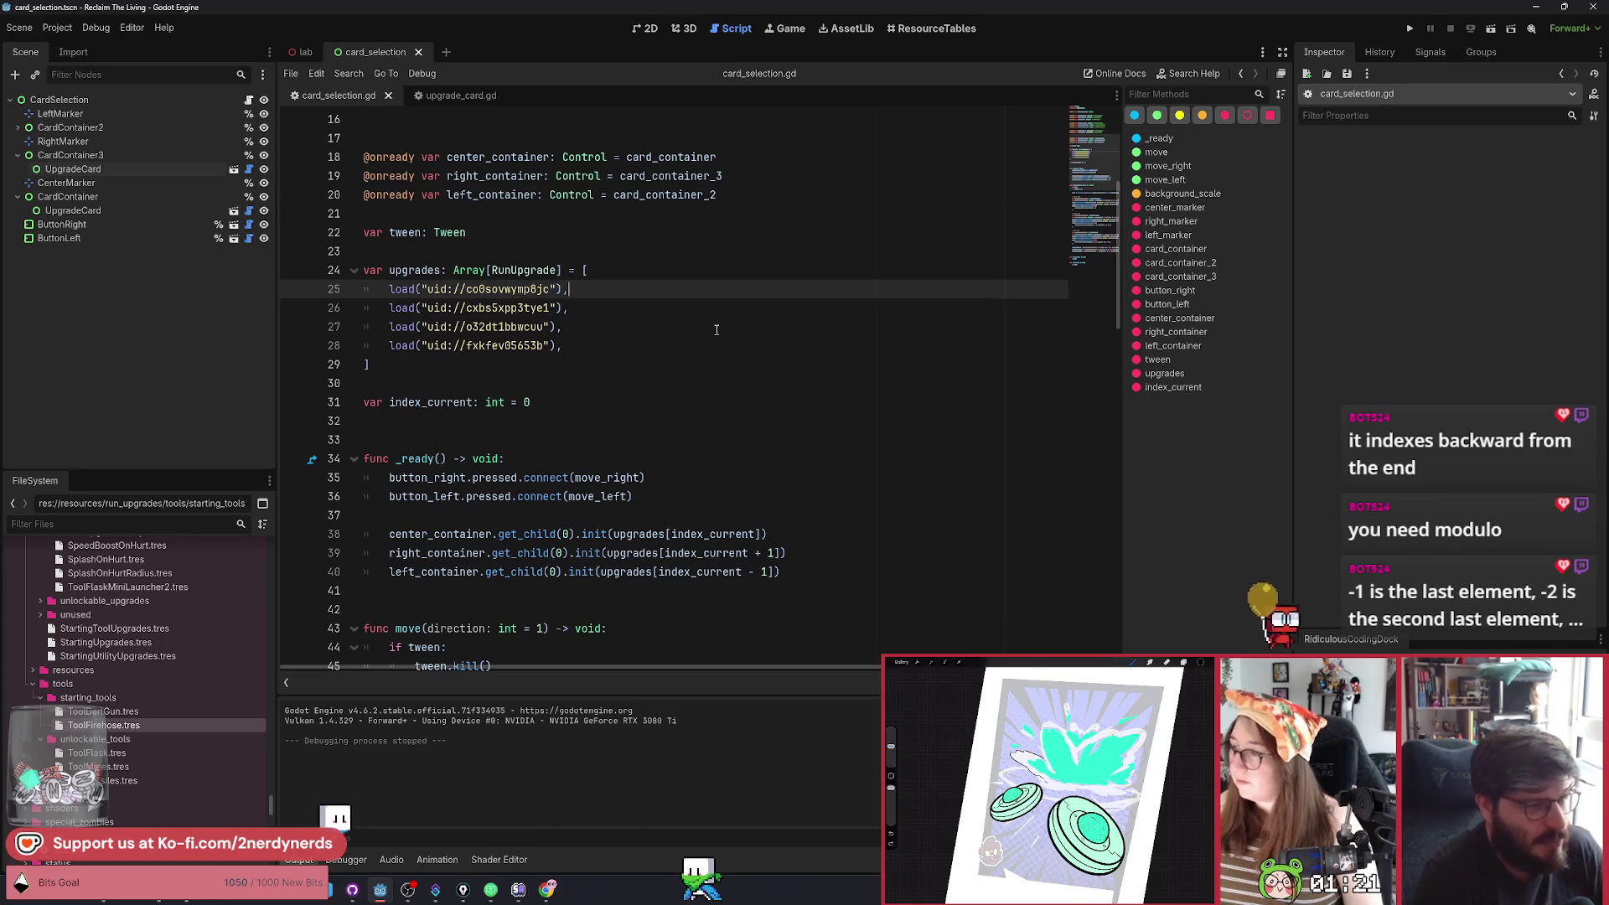
type("enter")
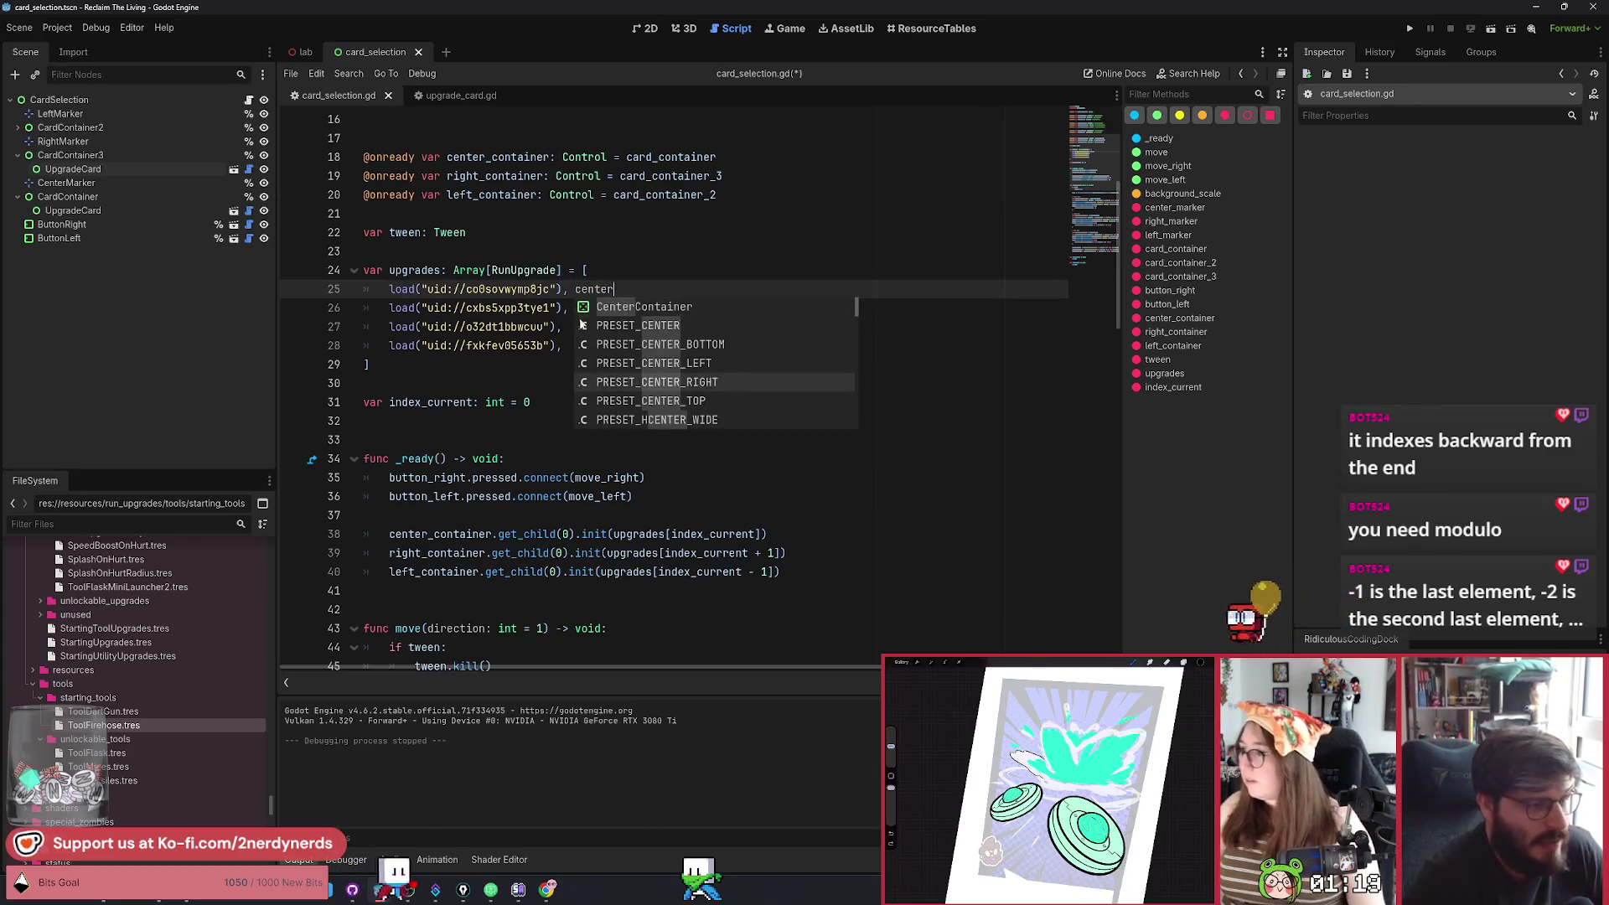
left_click(581, 307)
type("right")
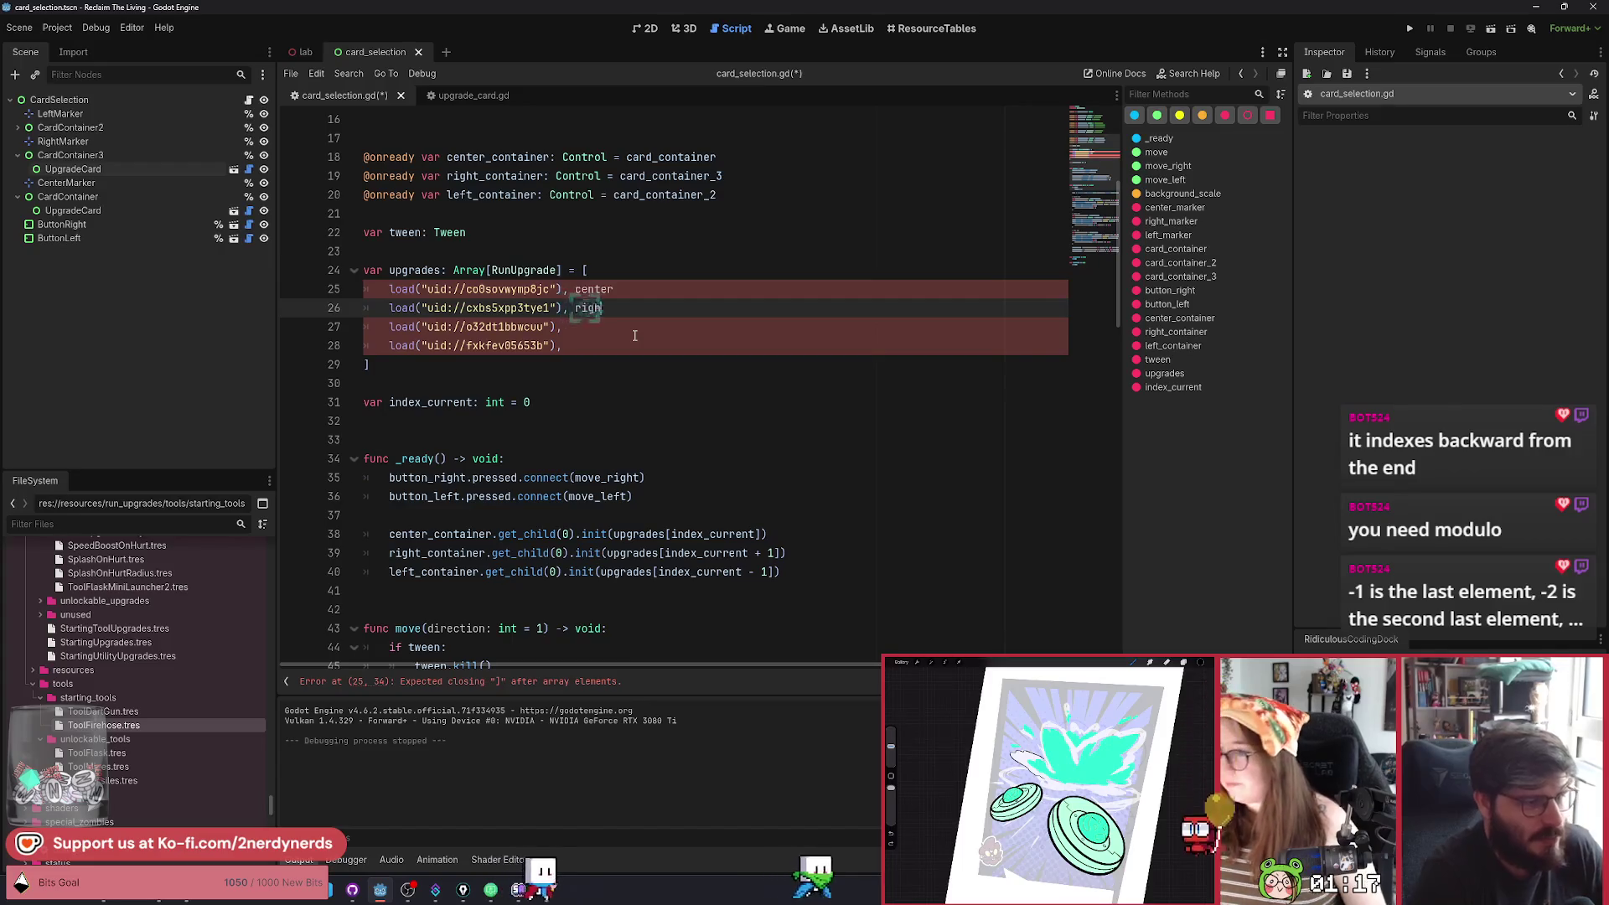
Mark line 28's entry as left, leaving an expected closing ']' parse error.
left_click(598, 364)
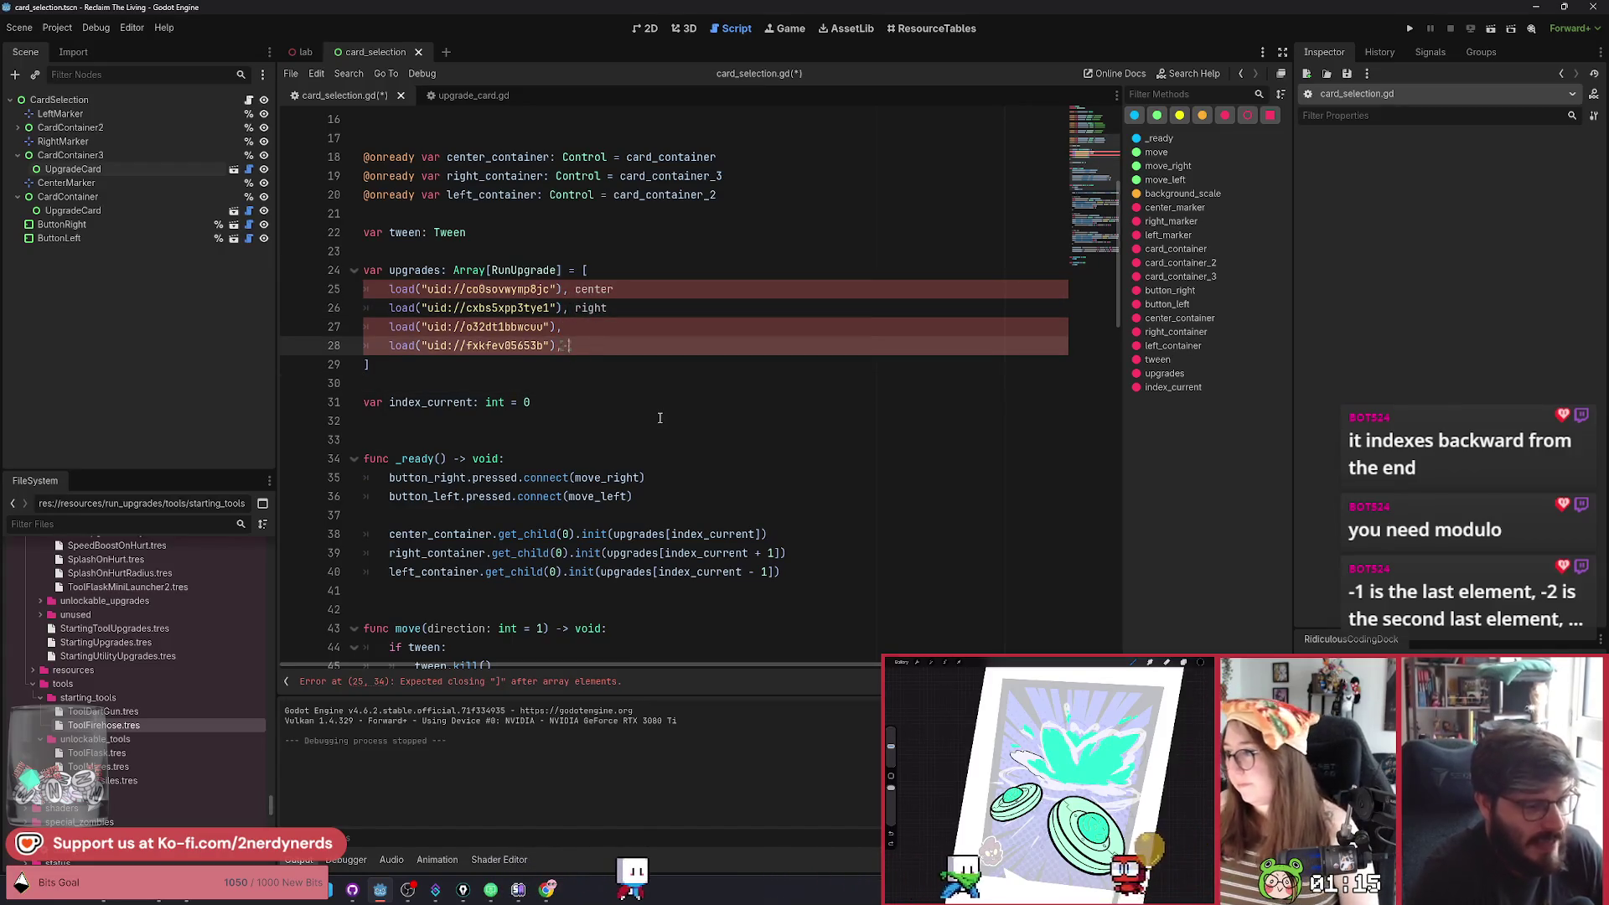
scroll(791, 604, "down", 2)
left_click_drag(772, 458, 662, 462)
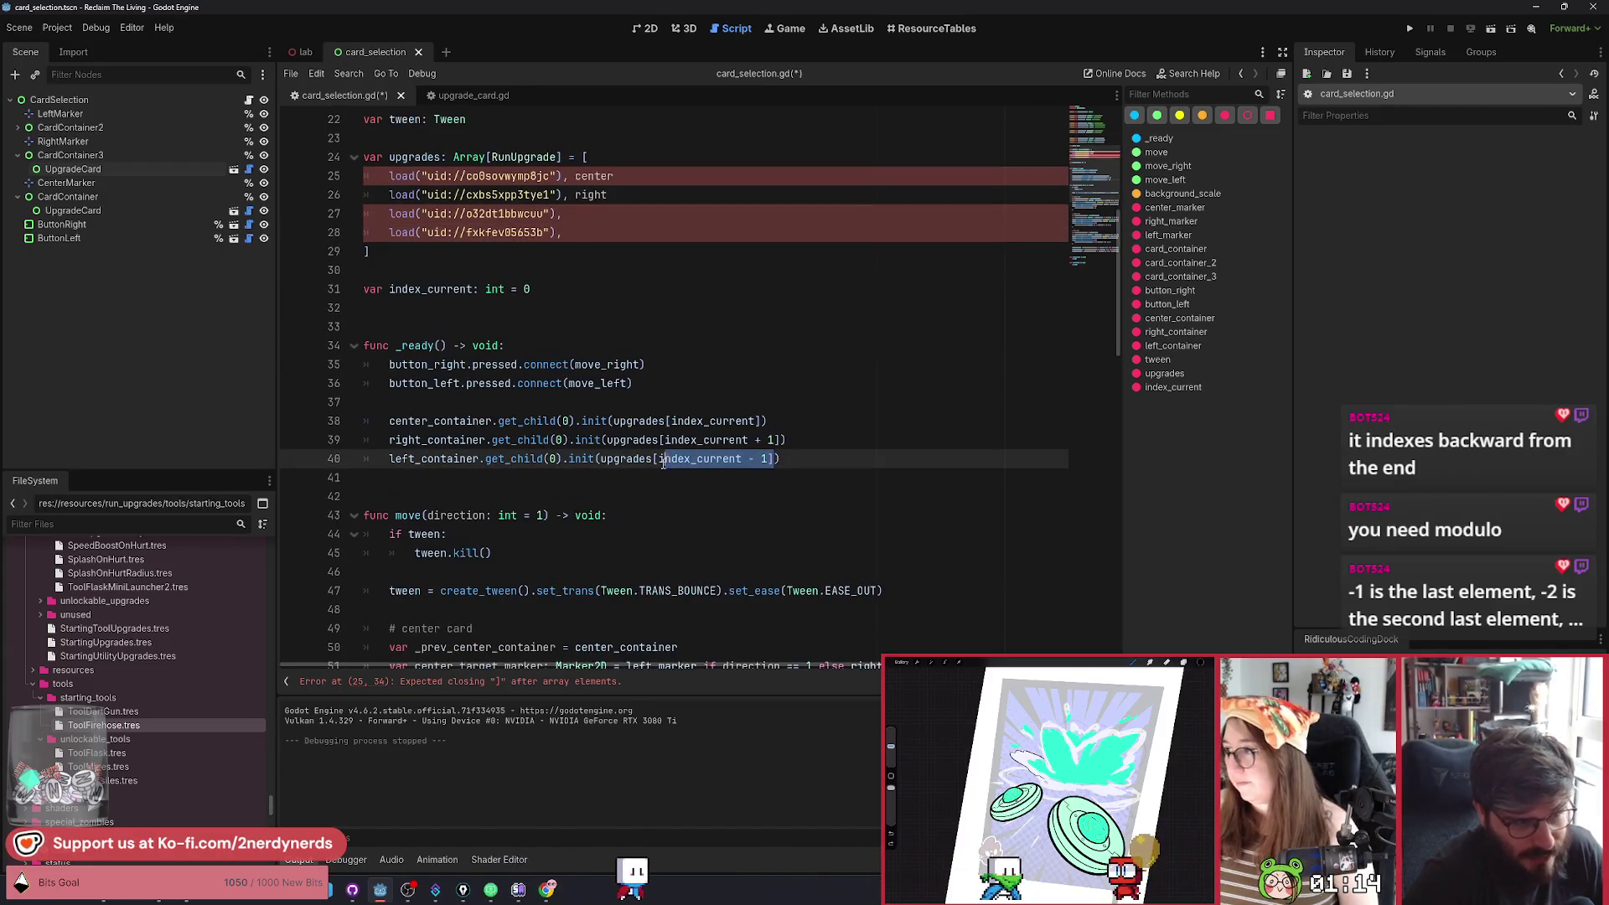
left_click(612, 270)
key("Up")
key("Up")
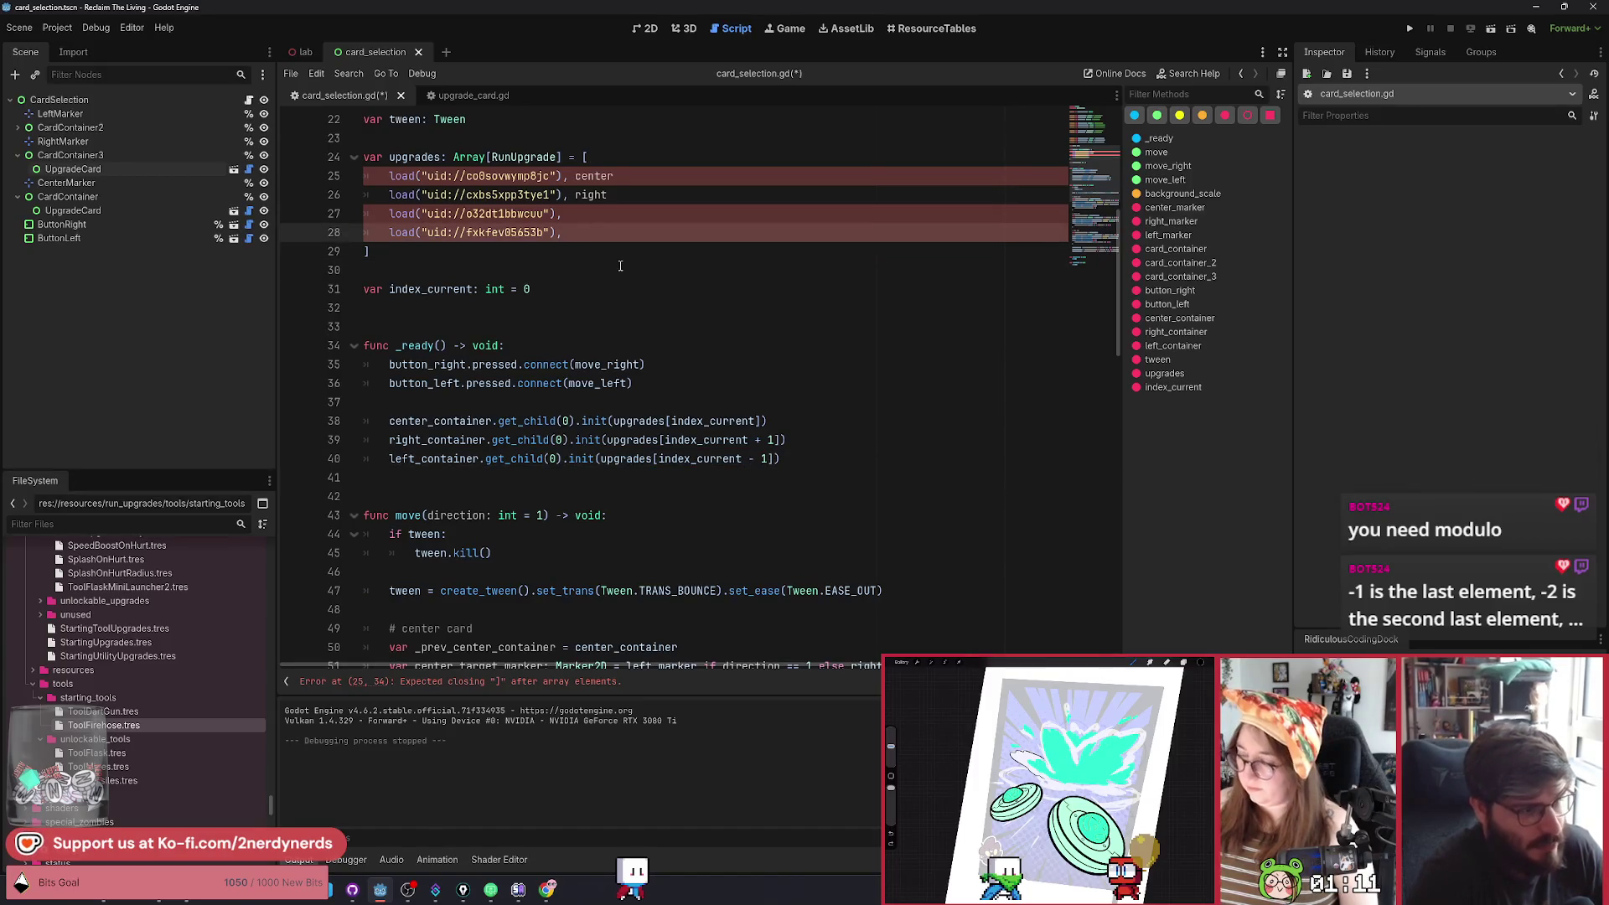
type("left")
left_click(625, 269)
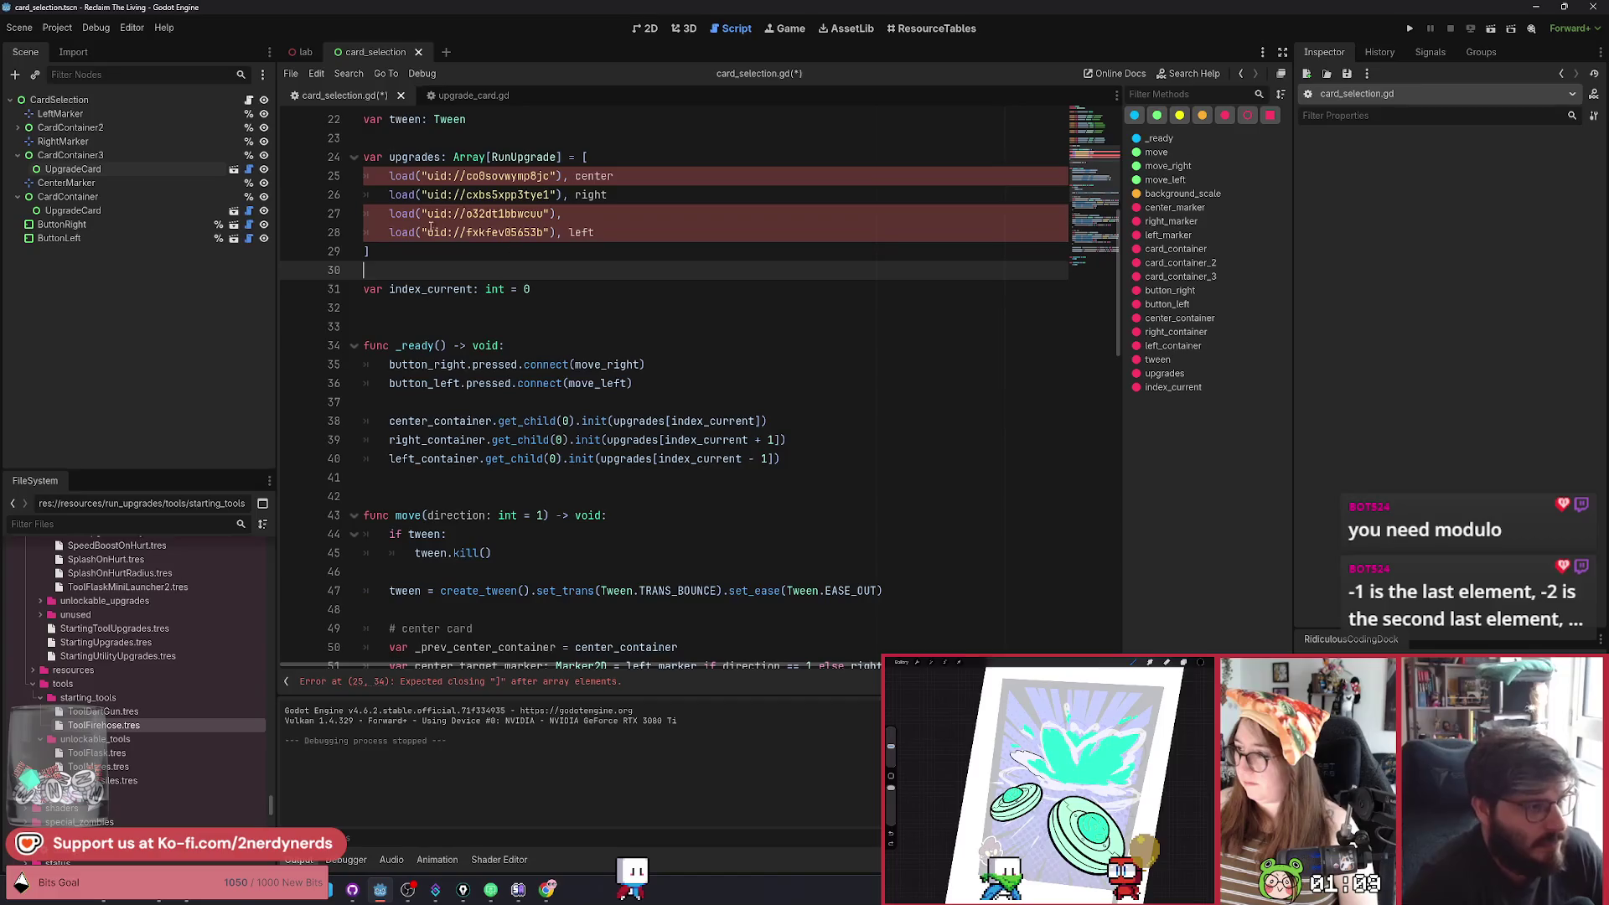
mouse_move(479, 235)
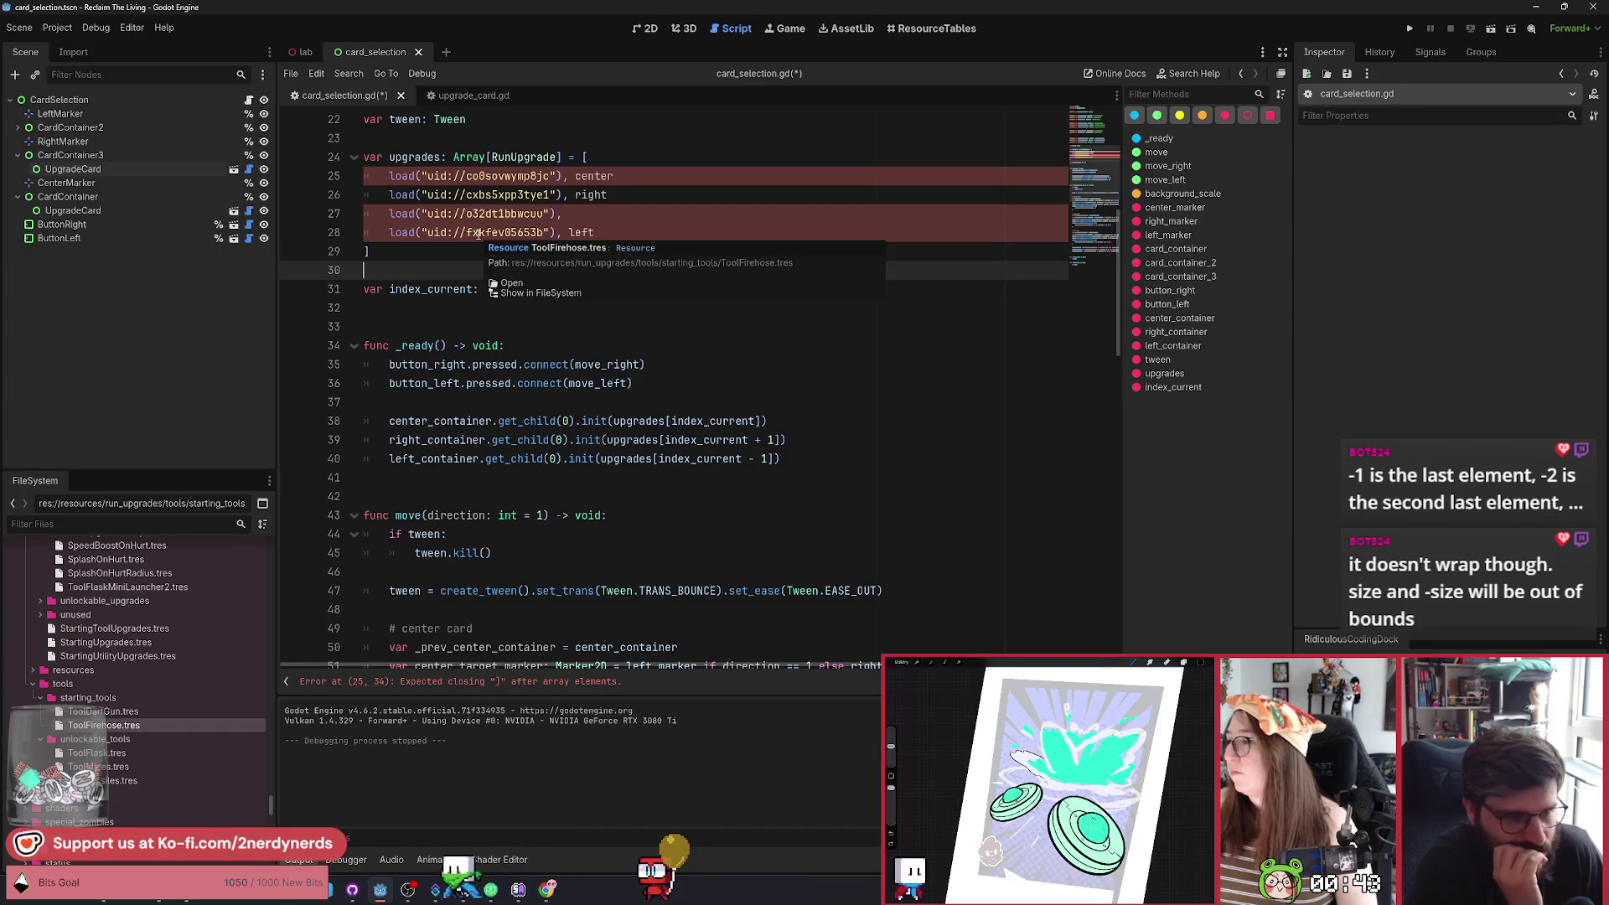
key("Down")
key("Down")
key("Down")
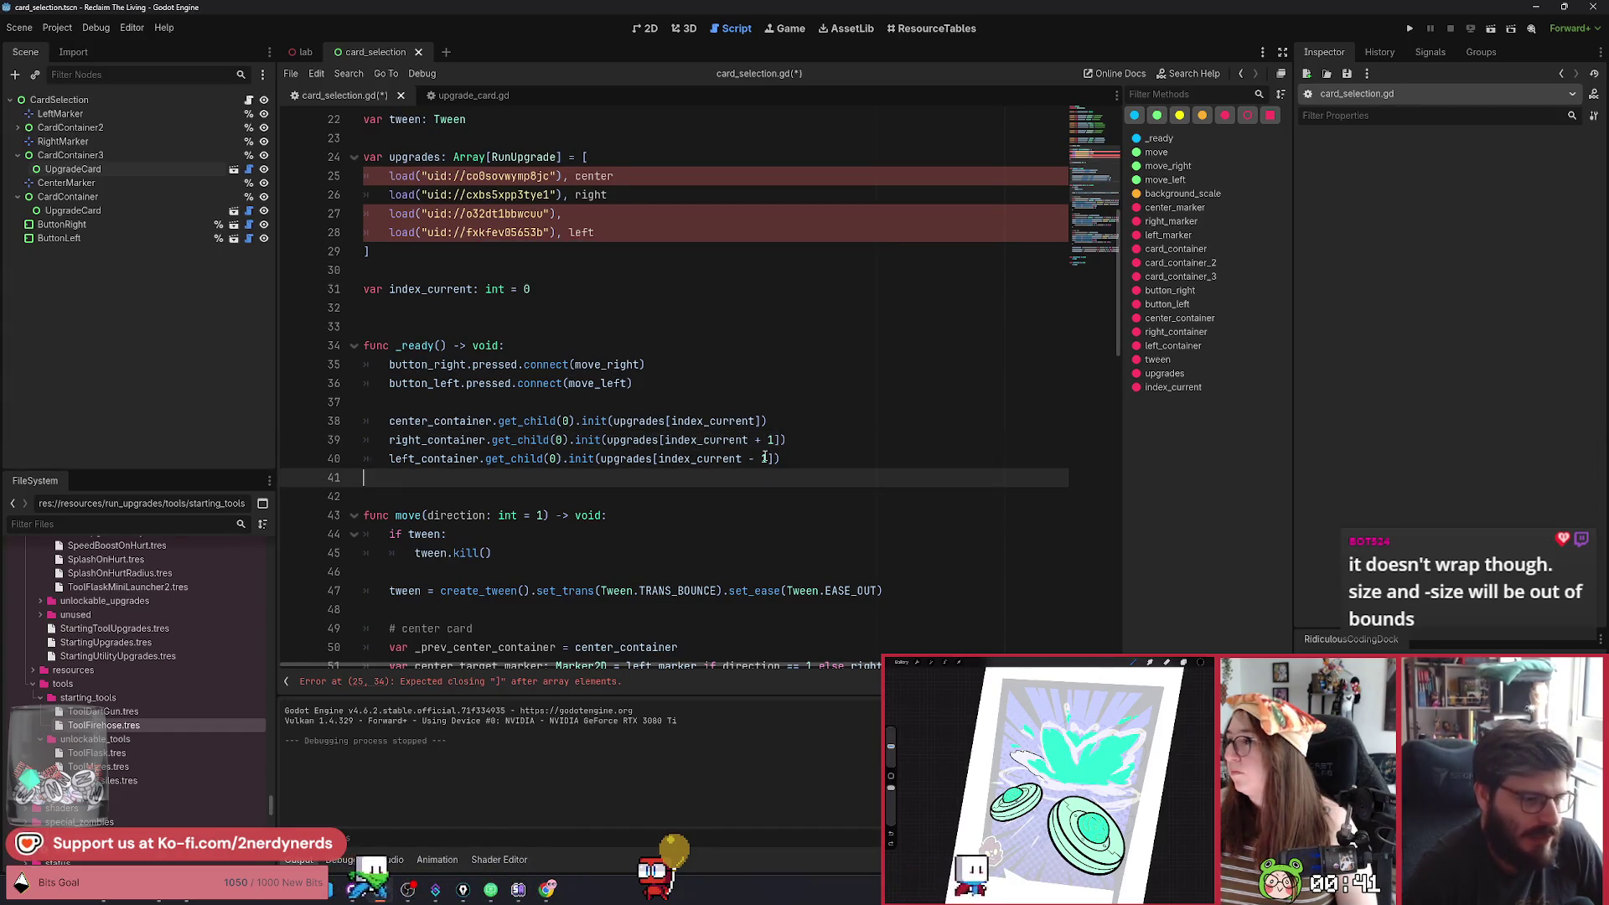
Undo the array labels, hard-code the left card's index on line 40 to -4, and run the scene.
left_click(612, 240)
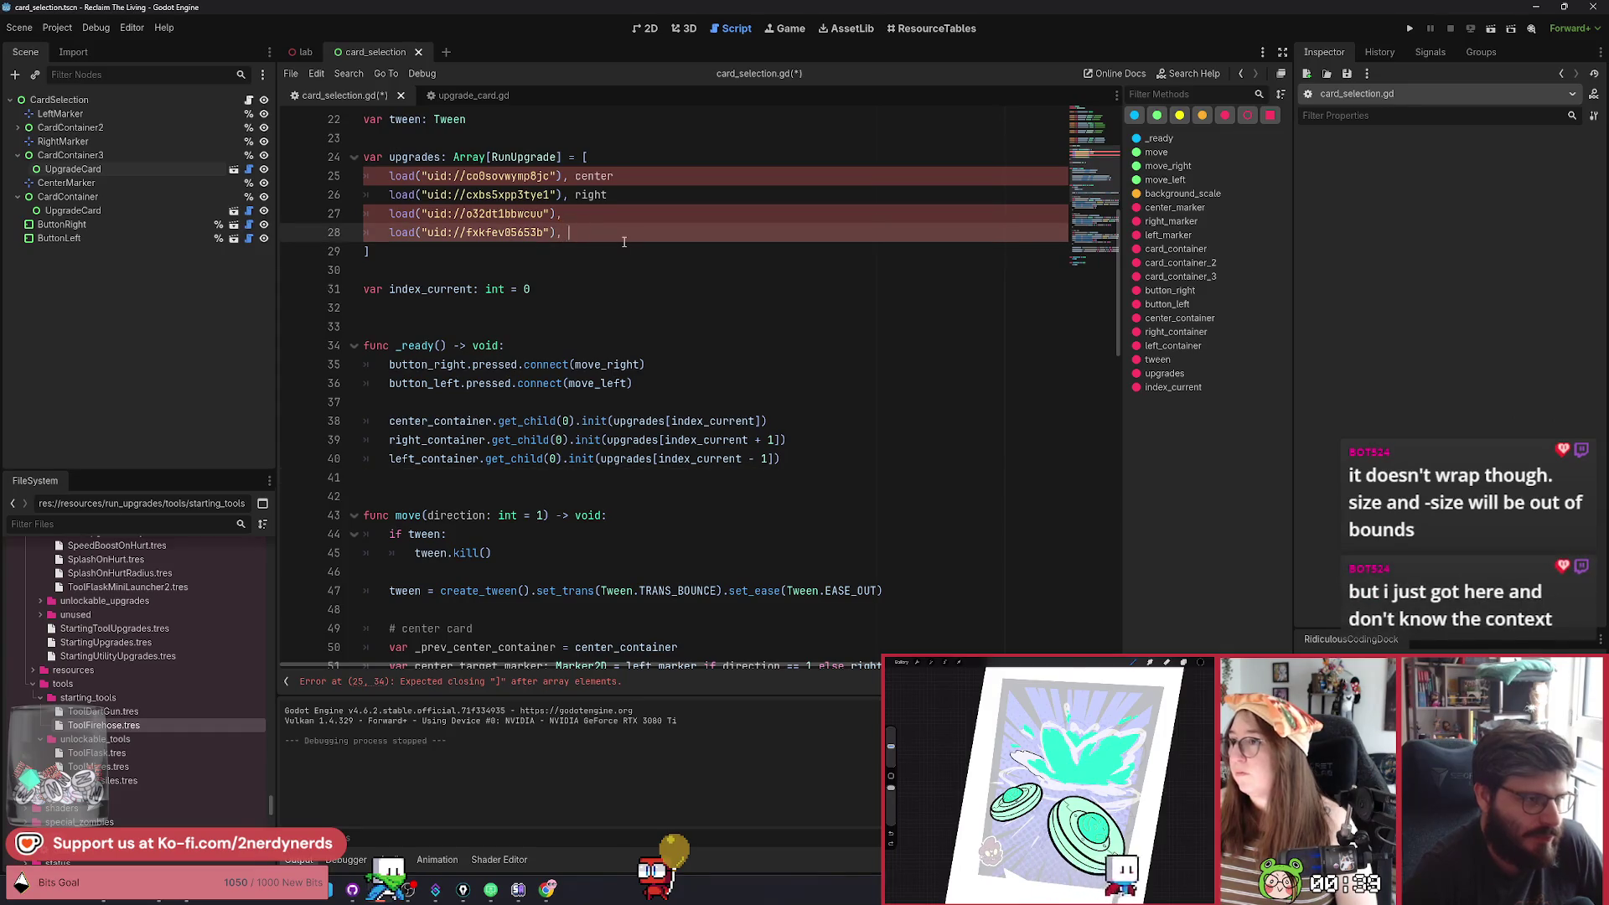
key("ctrl+z")
key("ctrl+z")
key("ctrl+z")
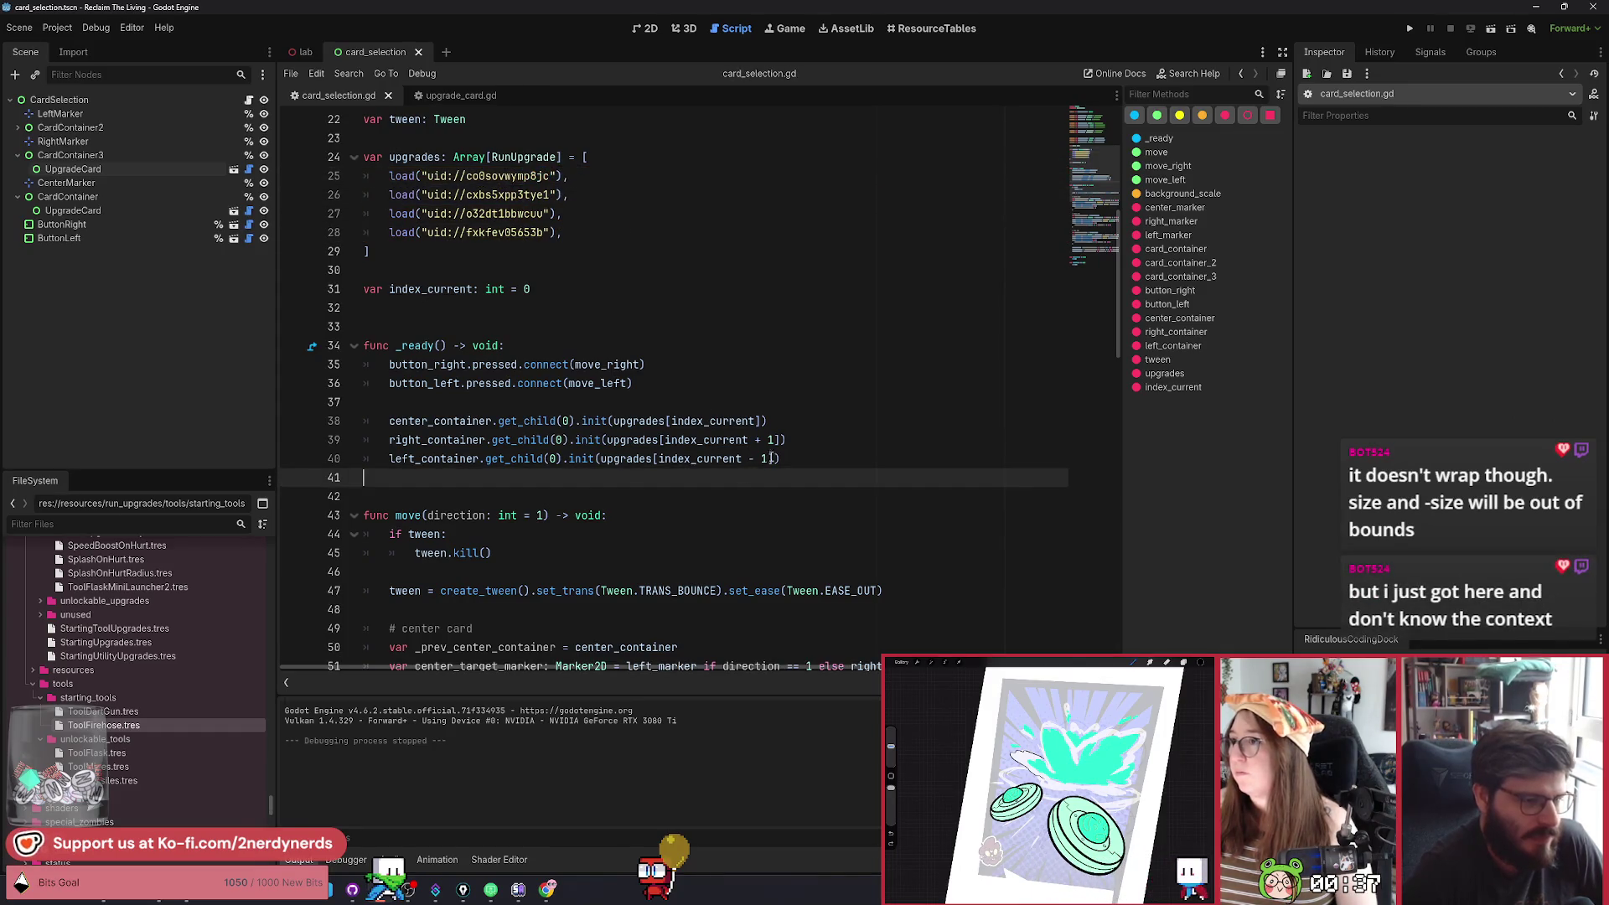
left_click_drag(771, 458, 660, 459)
type("-1")
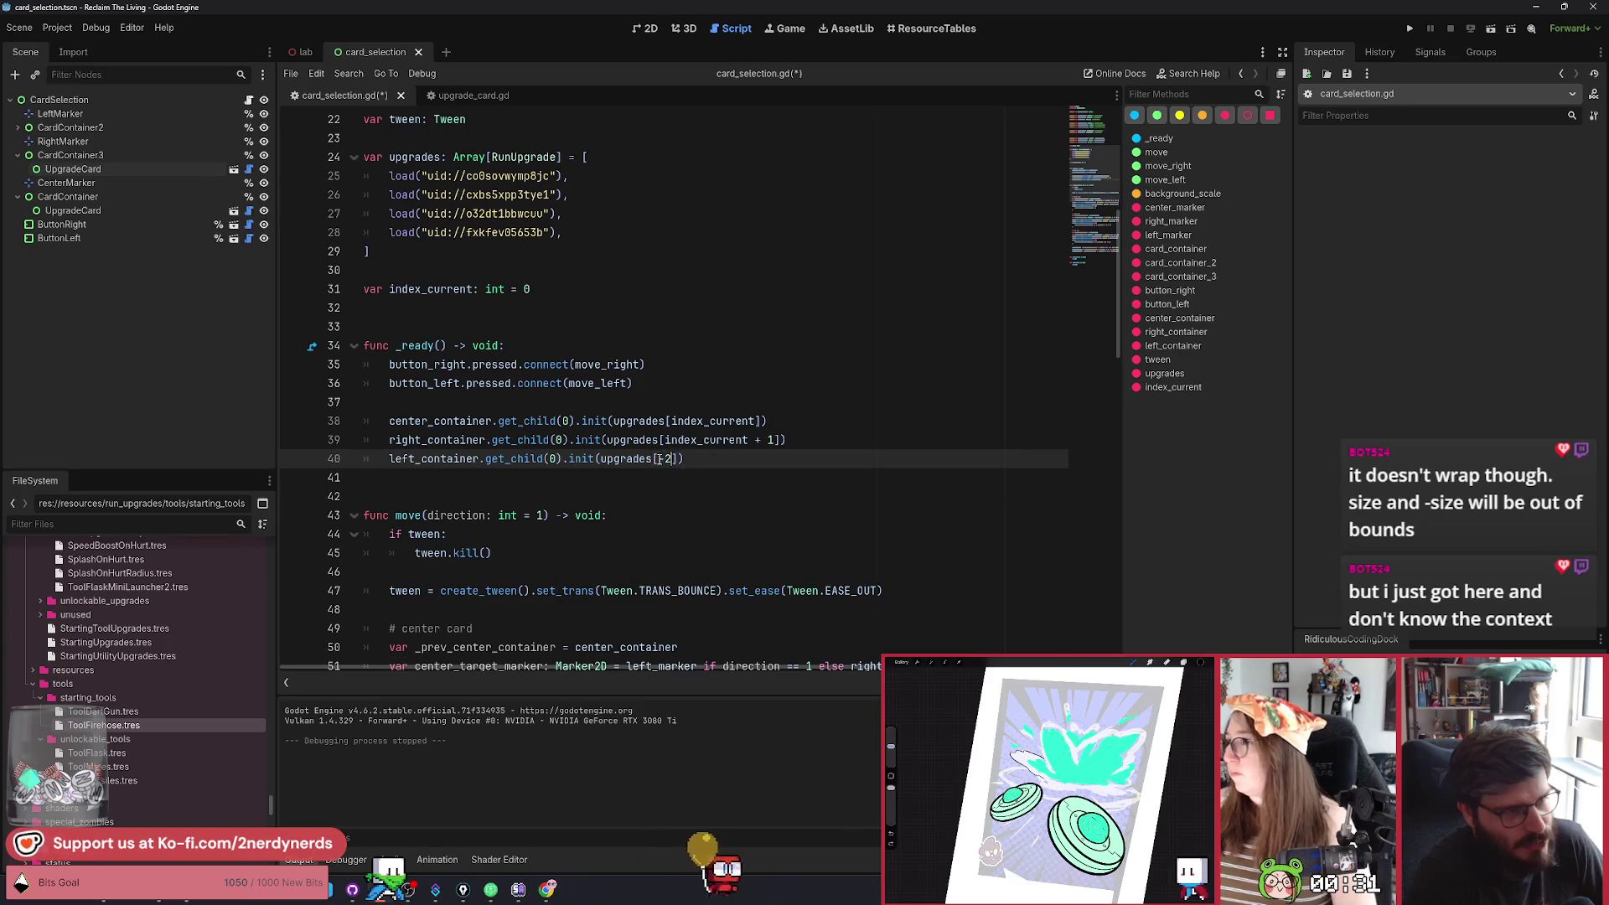
type("3")
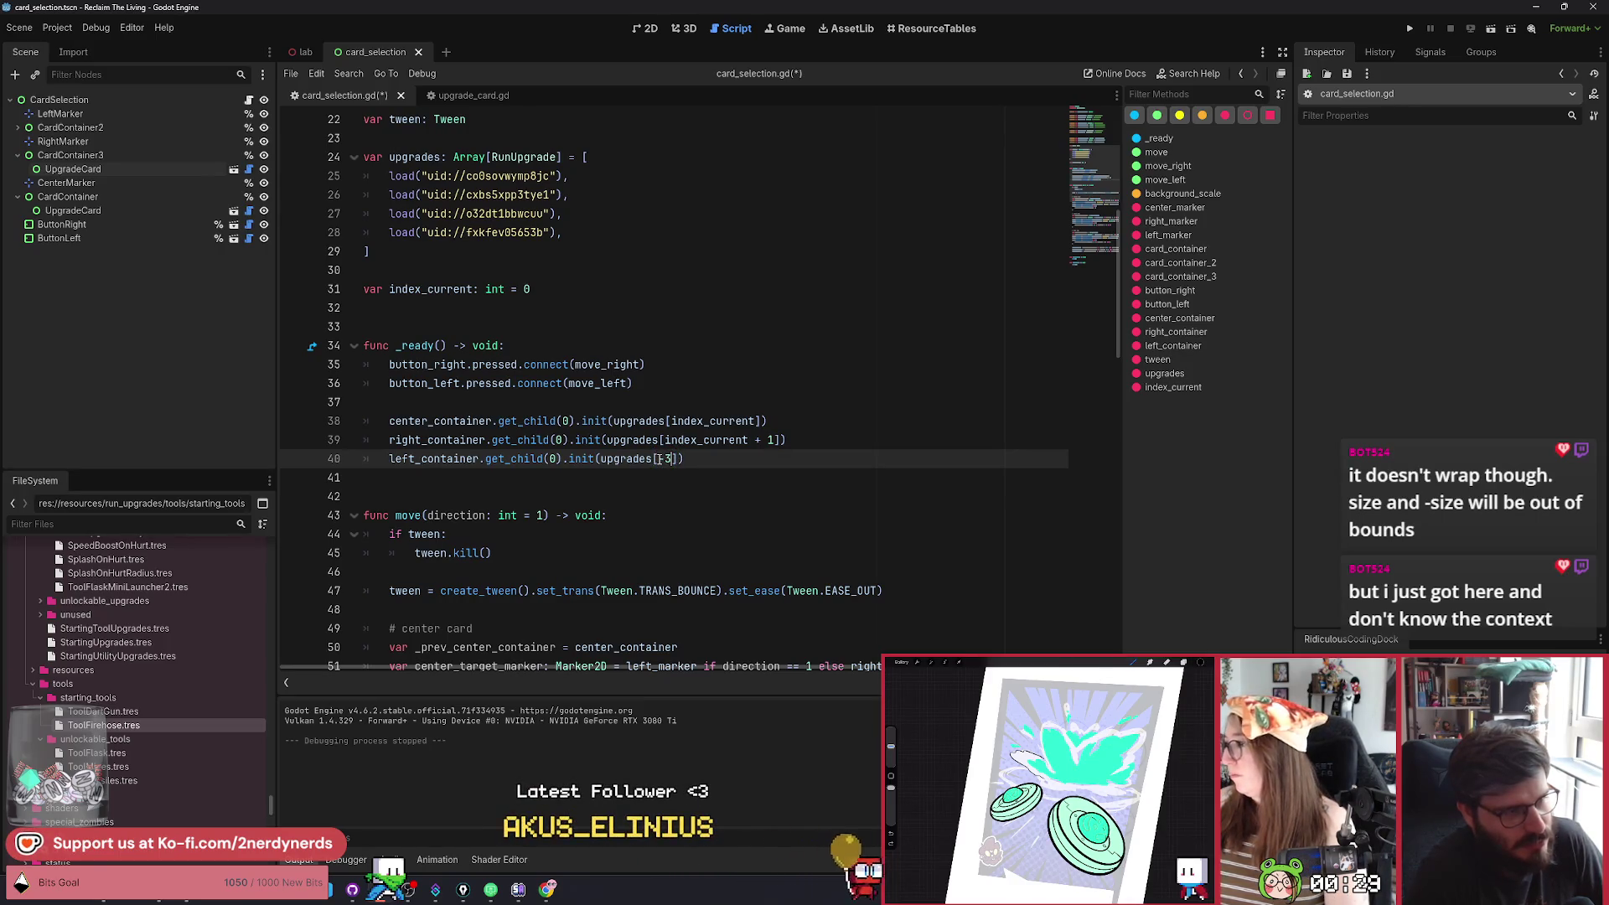
key("BackSpace")
type("4")
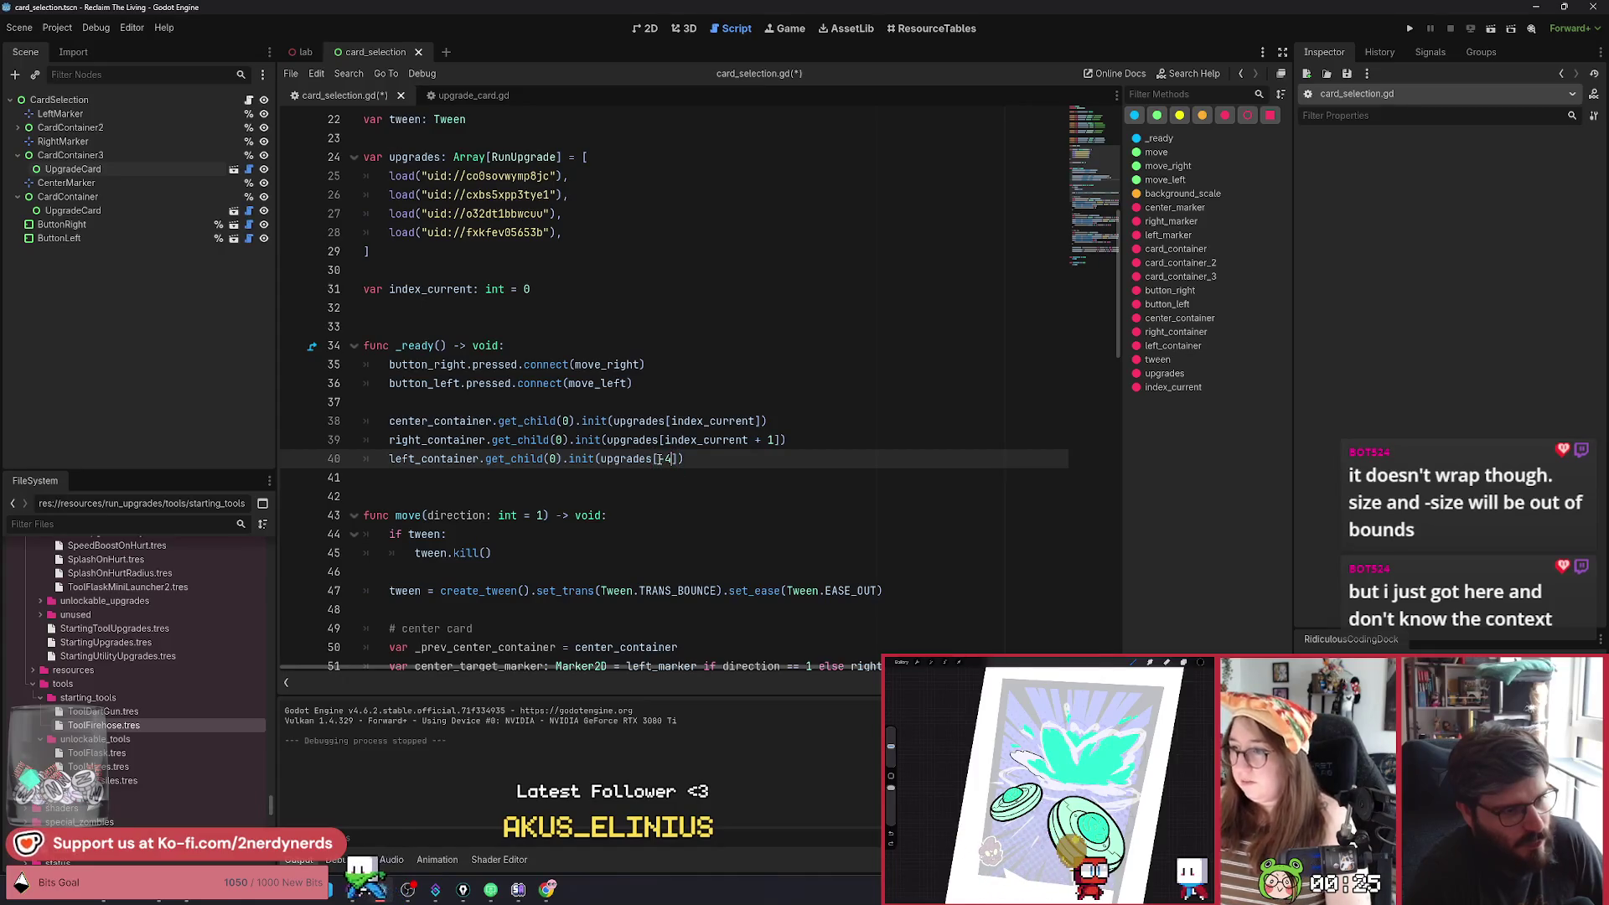
left_click(1490, 28)
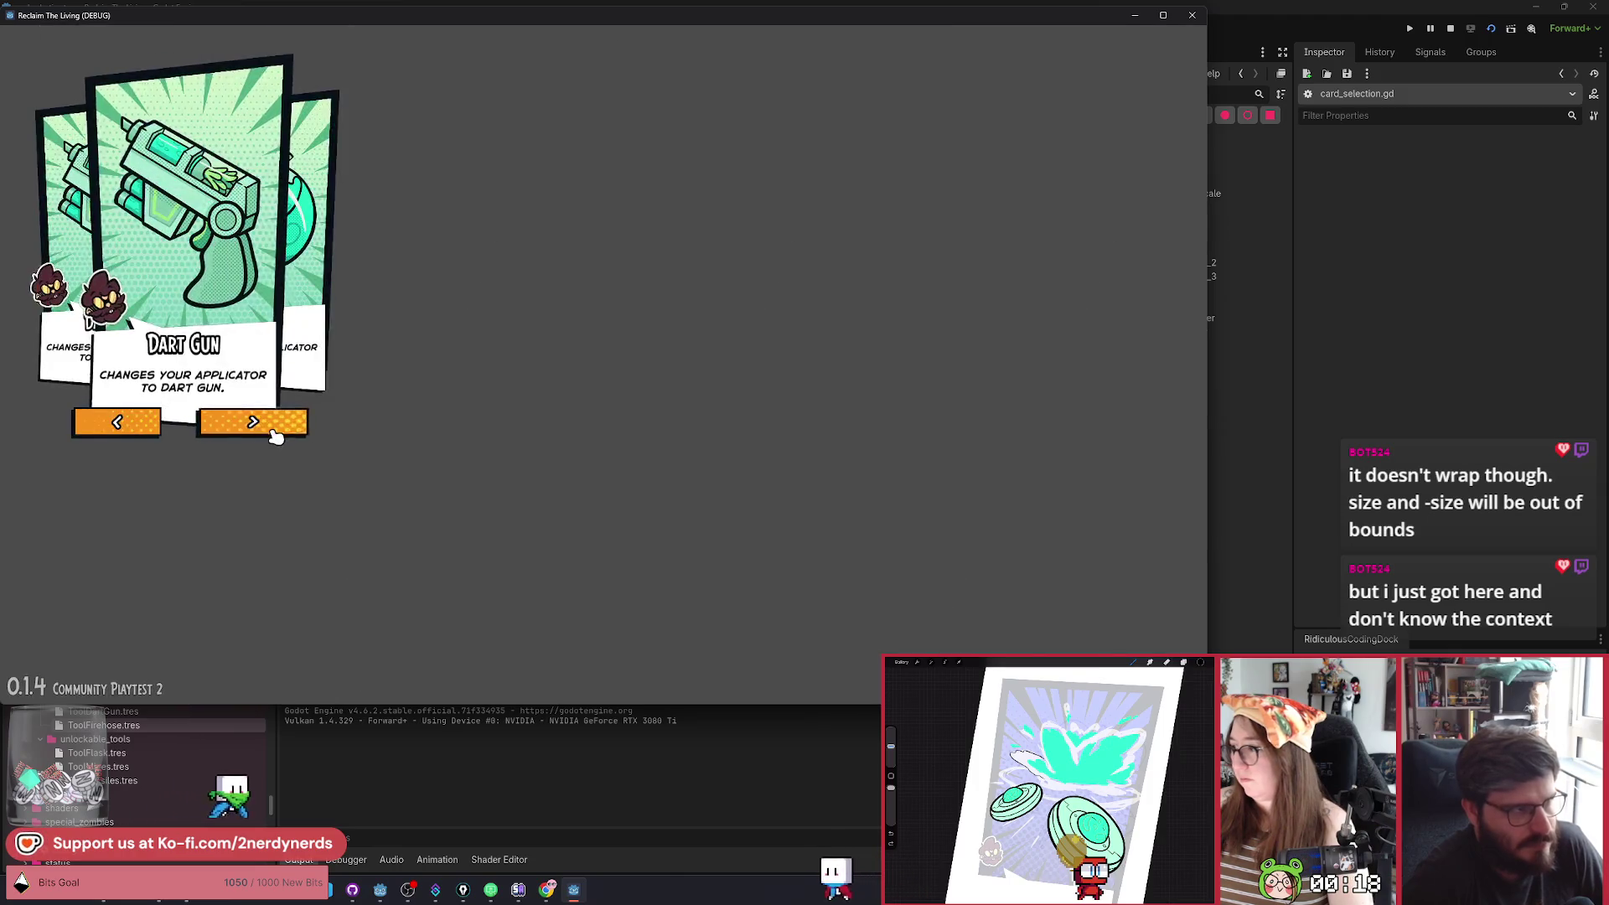
Cycle the carousel through its cards back to Dart Gun, then stop the game.
left_click(272, 429)
left_click(276, 428)
left_click(279, 430)
left_click(278, 429)
left_click(278, 429)
left_click(278, 430)
left_click(278, 429)
left_click(278, 430)
key("F8")
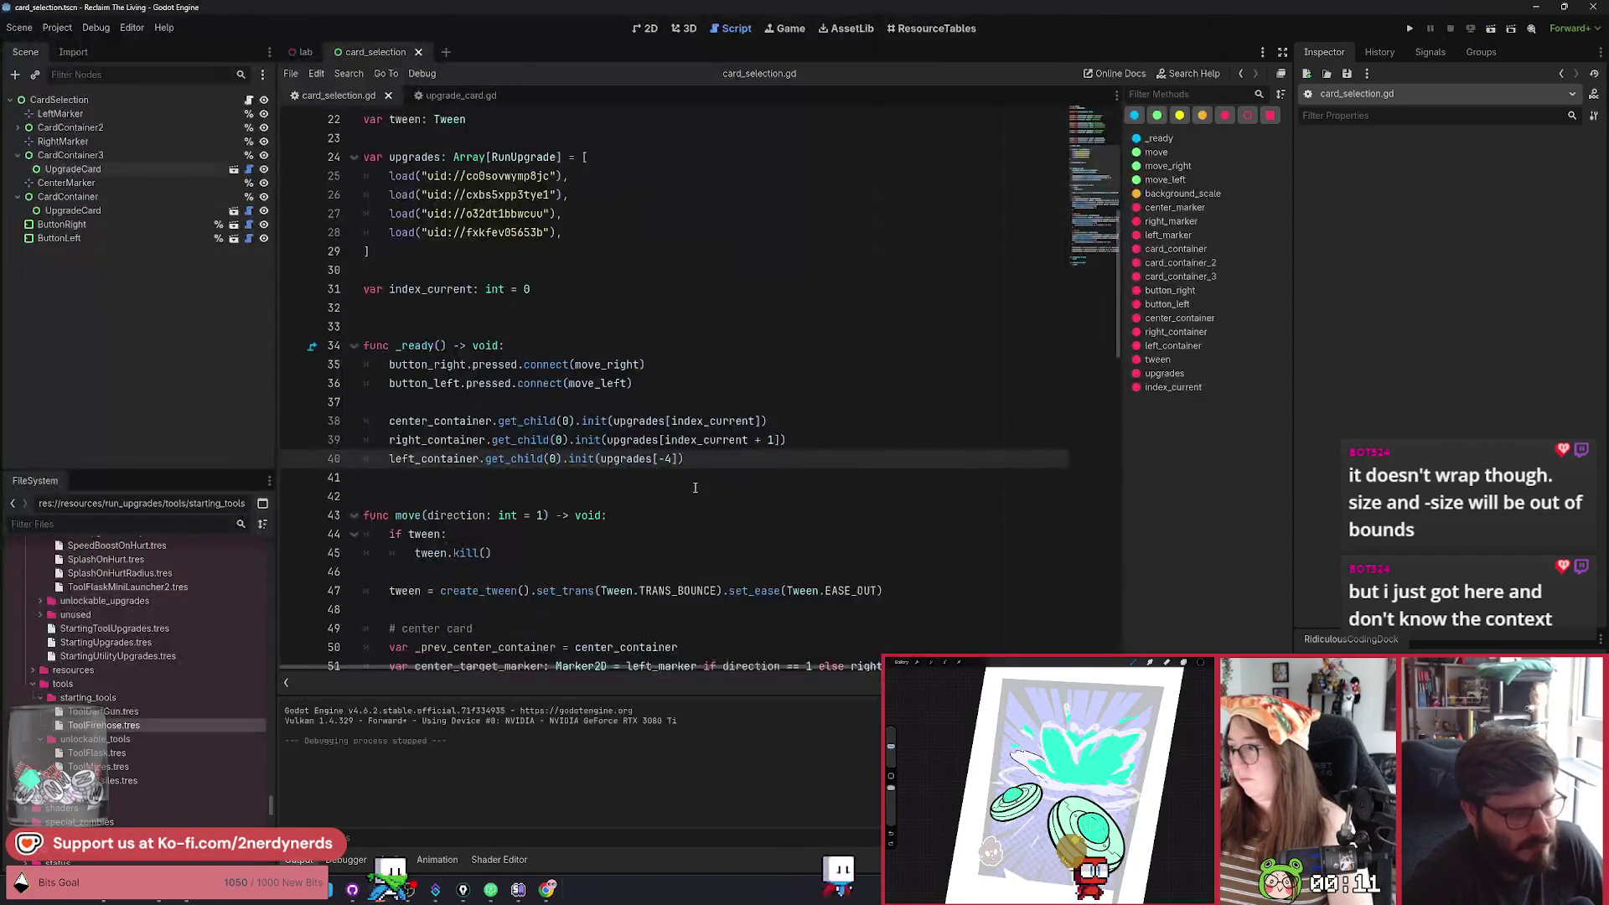
Change the left-card index to -3, rerun the scene, and flip through four cards.
key("BackSpace")
type("3")
key("F6")
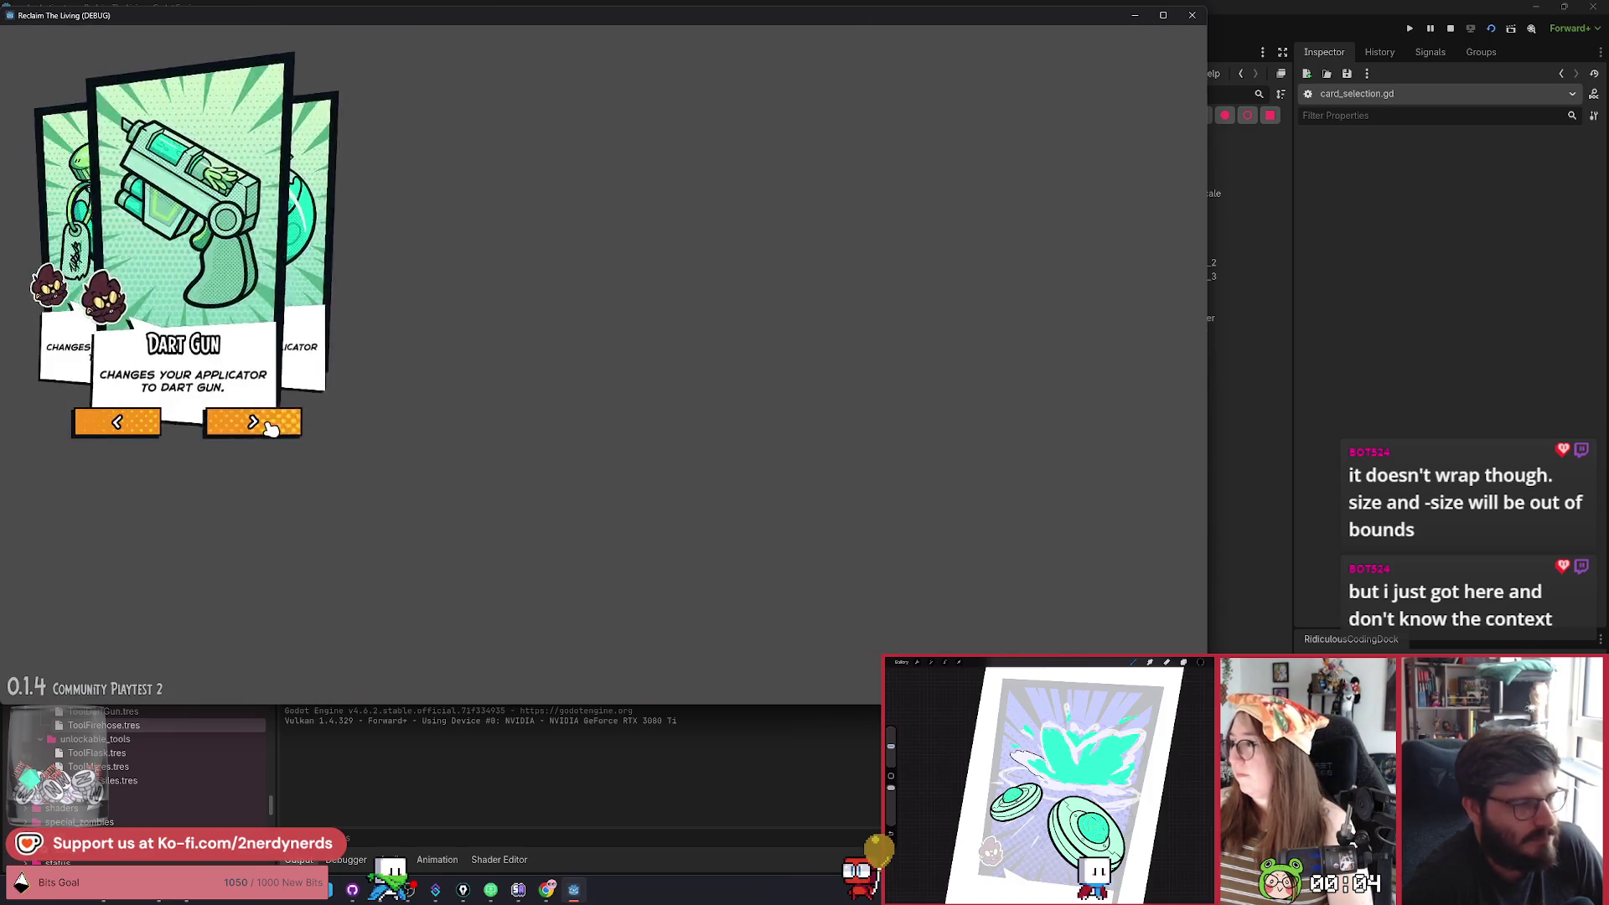
left_click(268, 424)
left_click(269, 425)
left_click(269, 424)
left_click(266, 425)
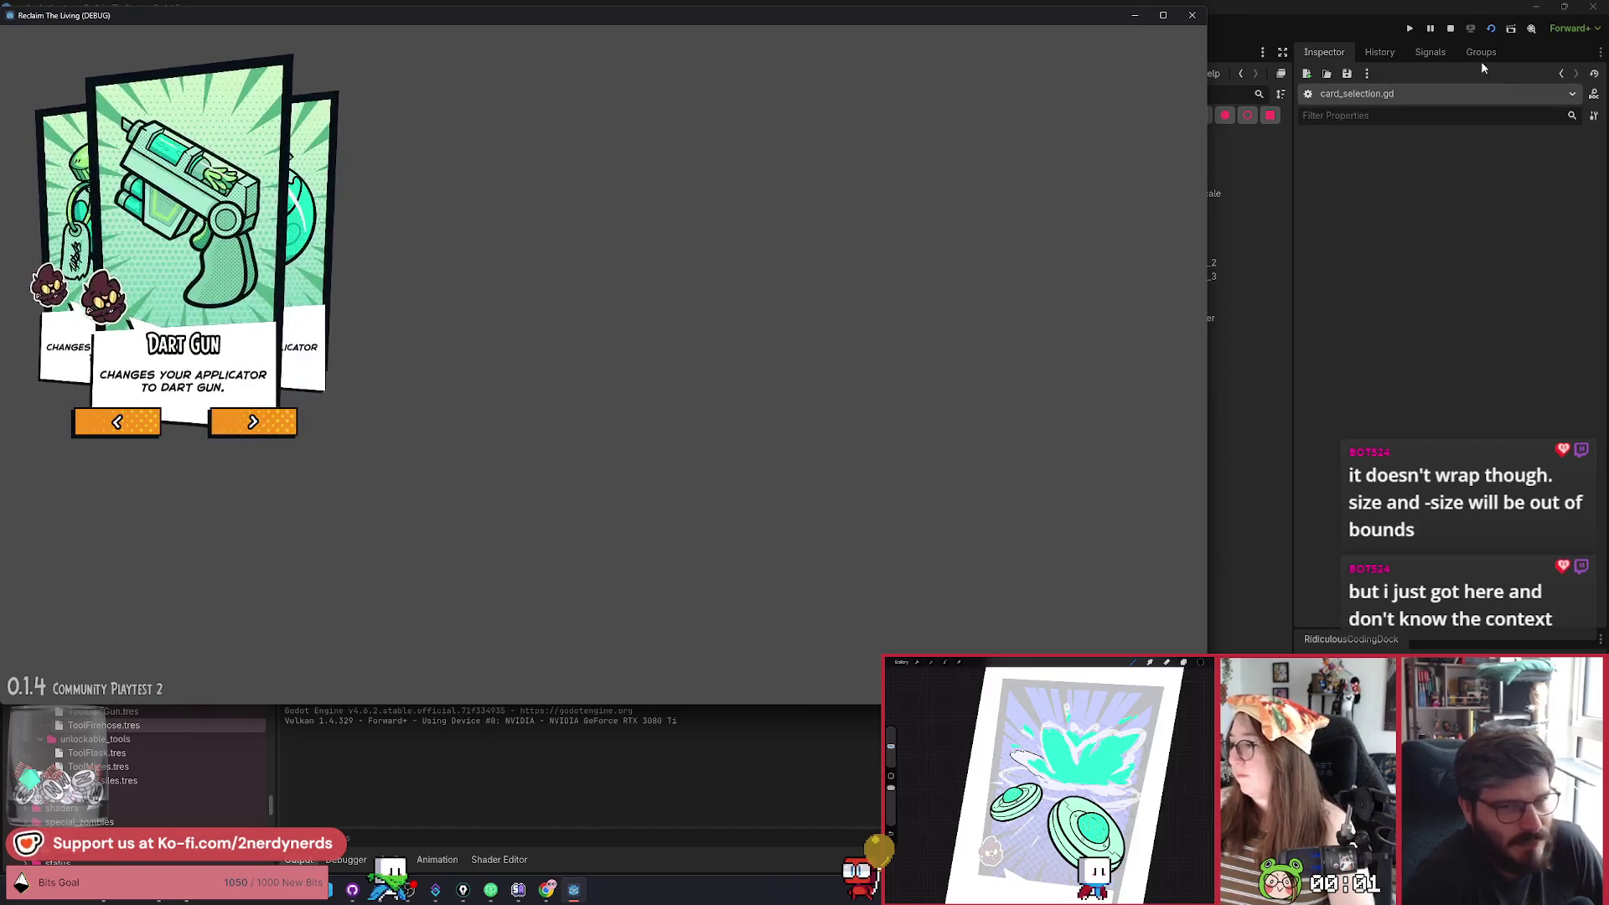
Stop the game, set the index to -5, save, and rerun to hit the out-of-bounds error.
left_click(1449, 30)
left_click(672, 461)
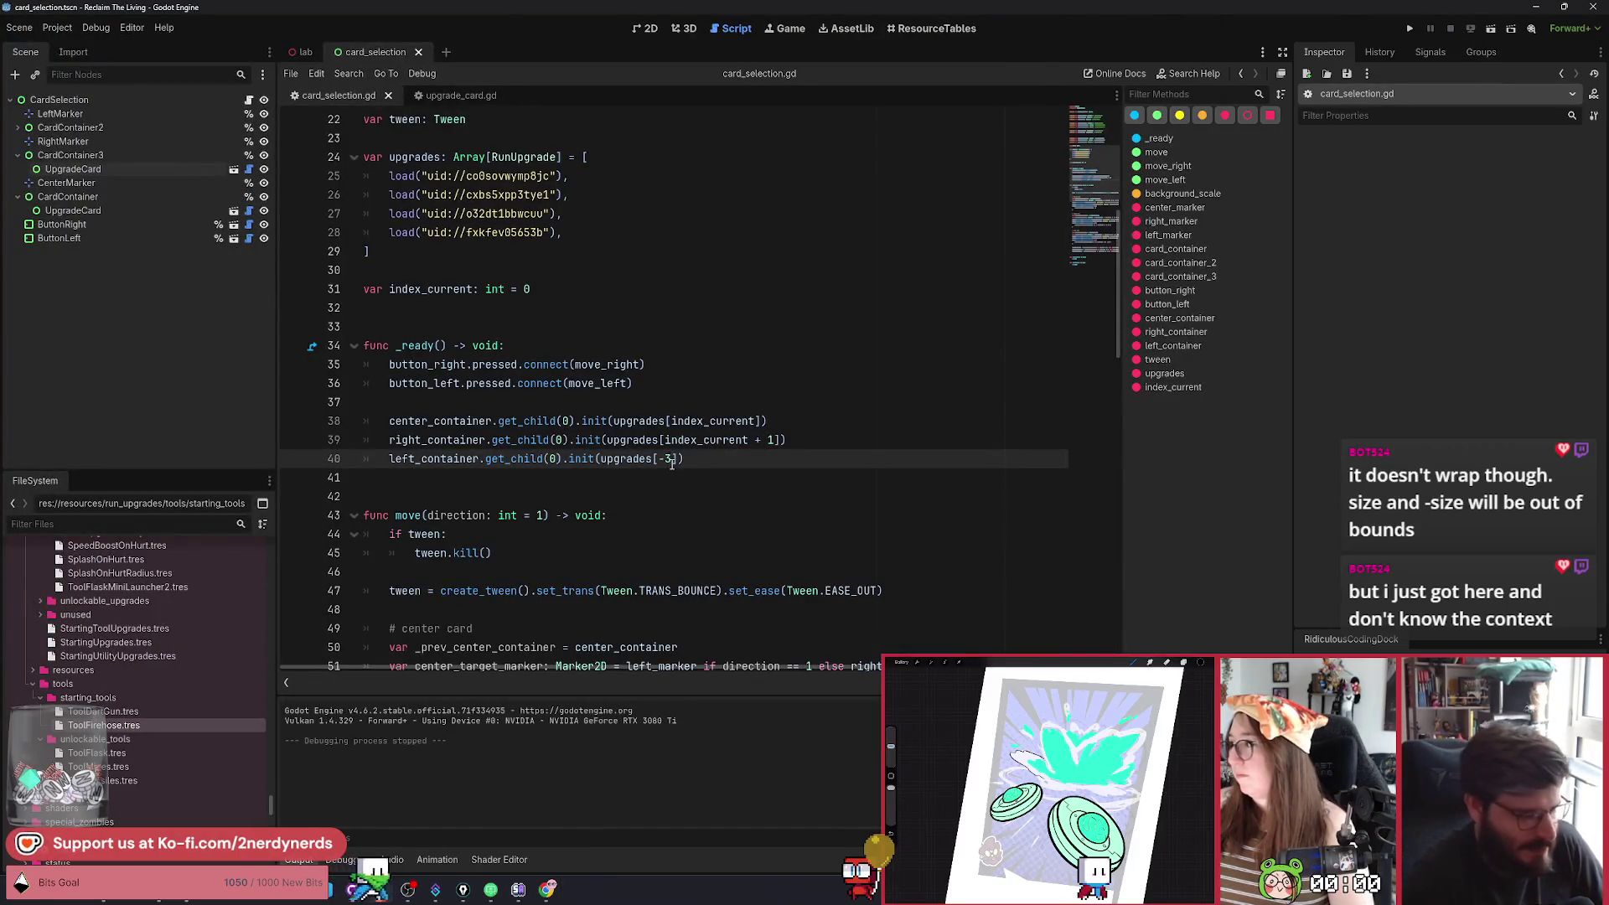
key("ctrl+s")
left_click(1492, 34)
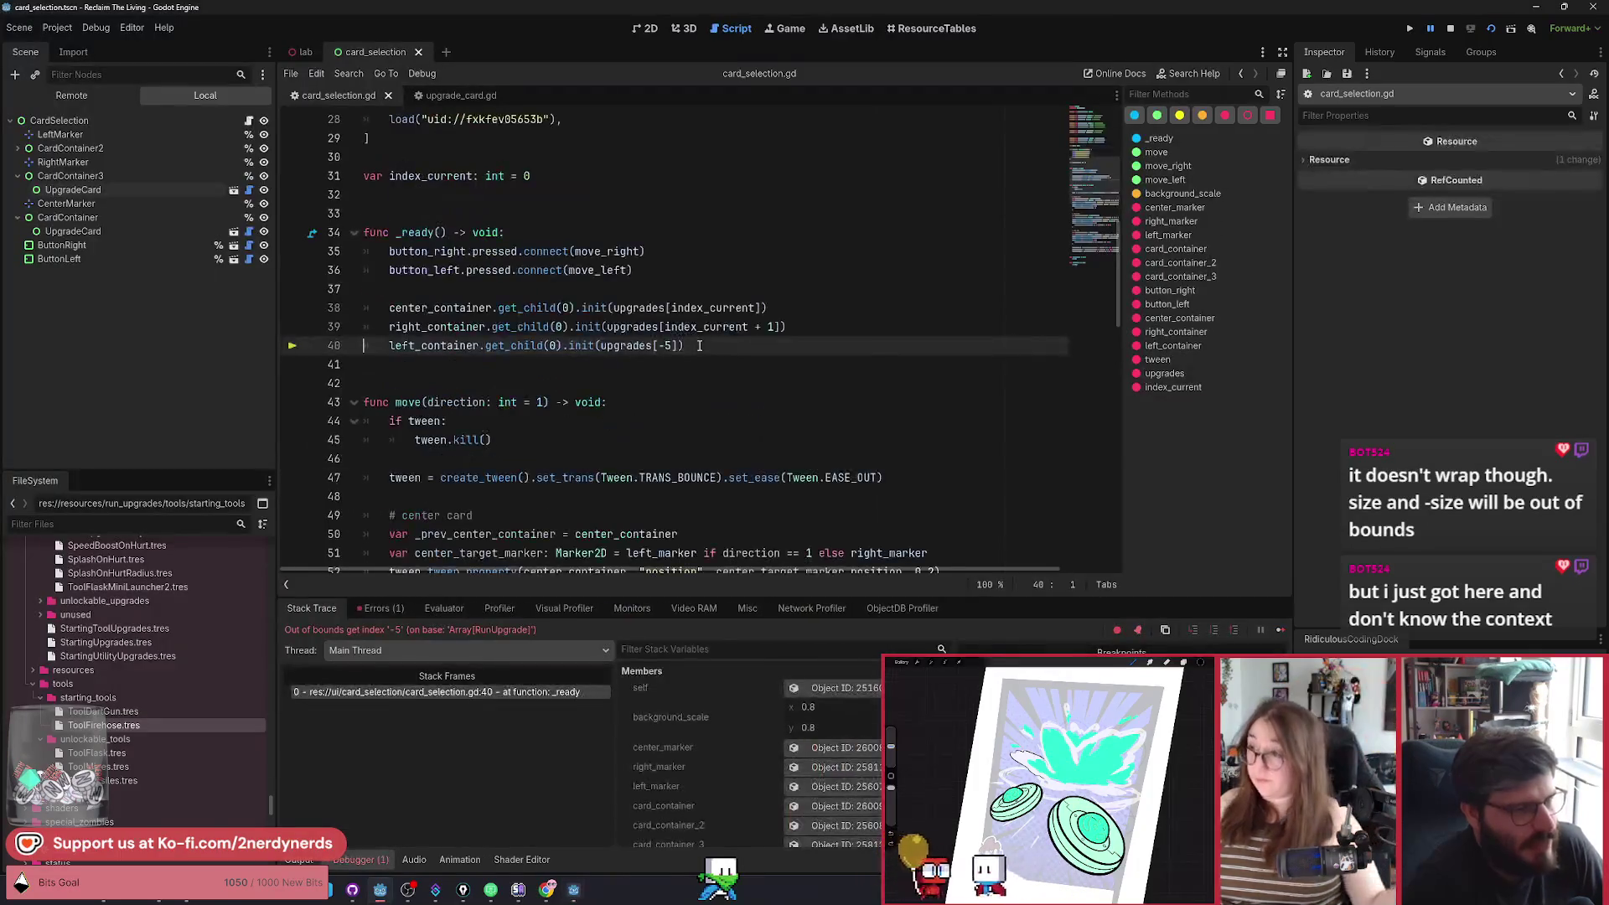
left_click(699, 345)
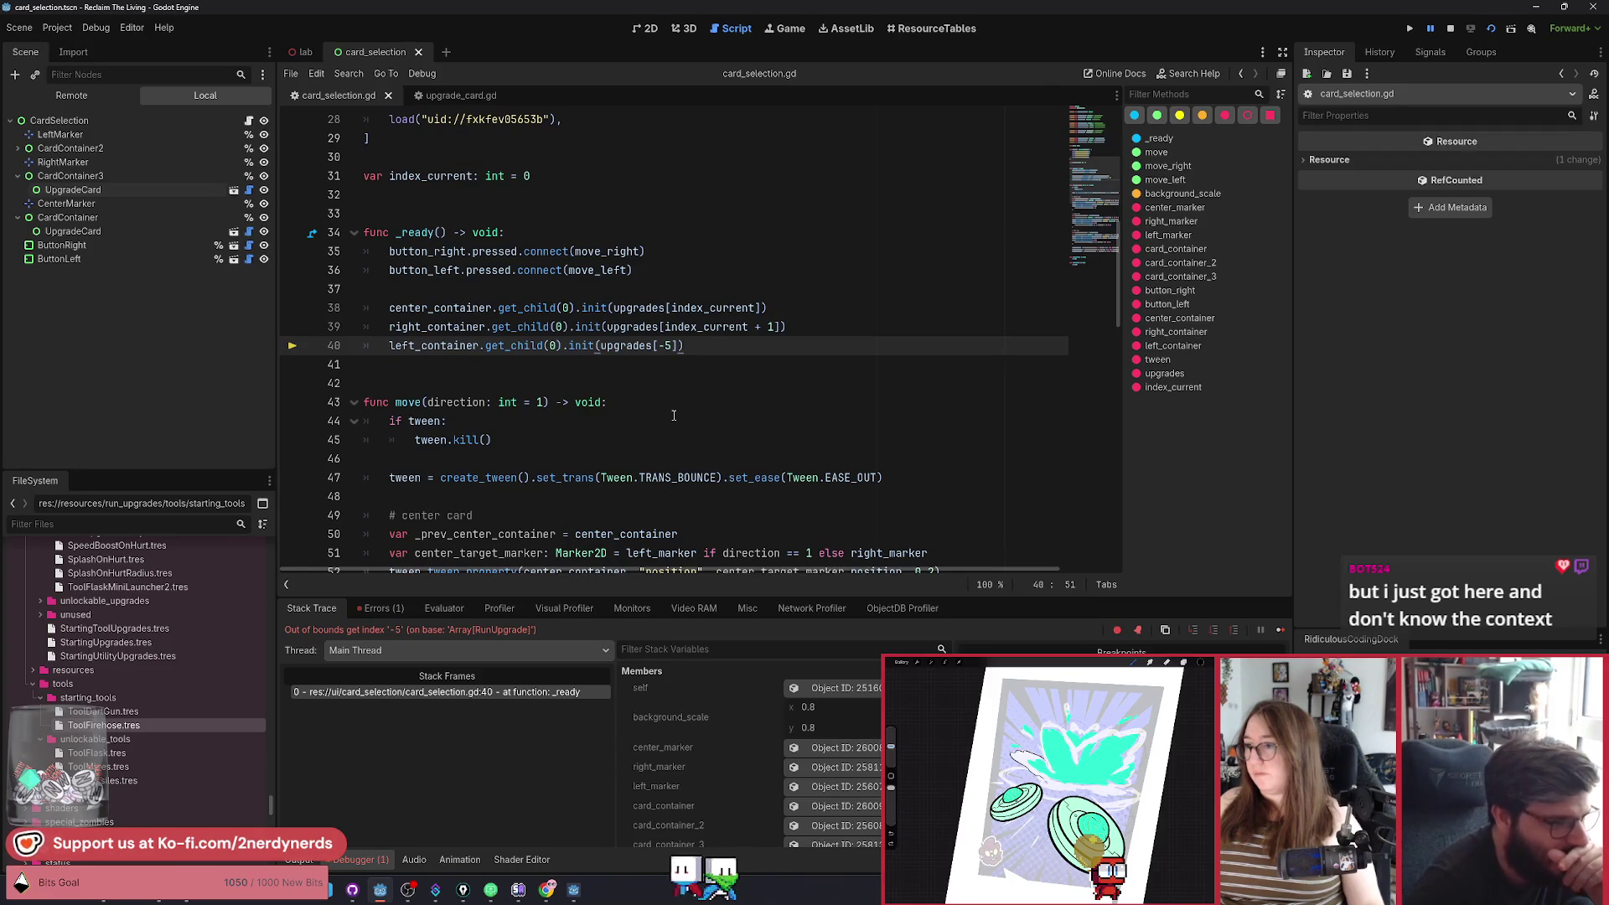
Replace the hard-coded -5 on line 40 with index_current - 1.
key("Left")
key("Left")
key("BackSpace")
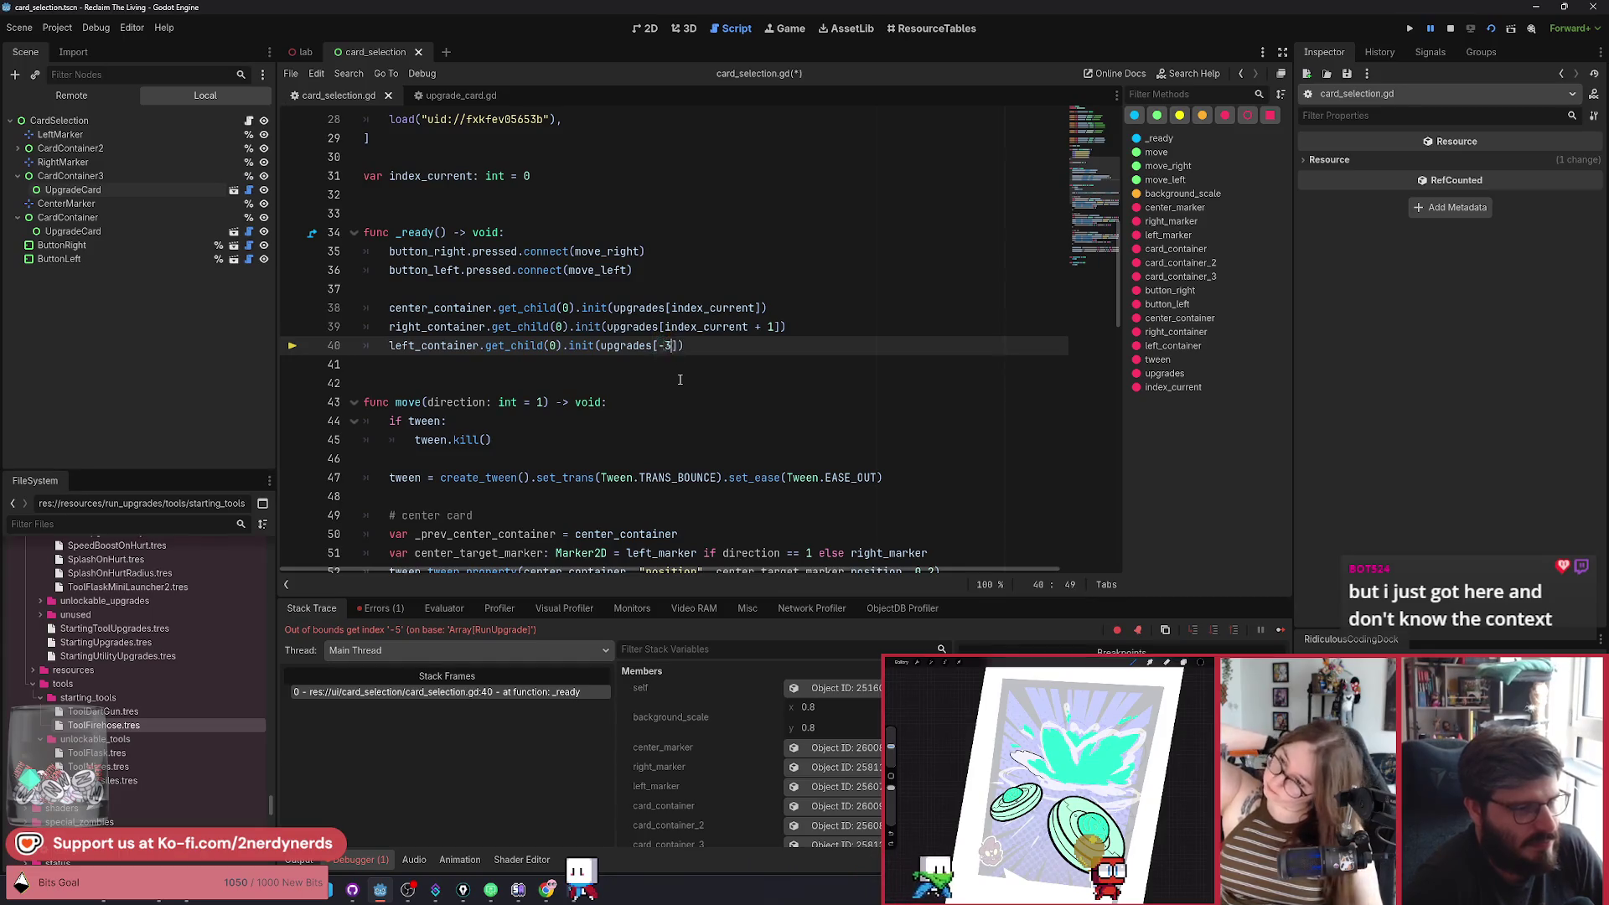
key("BackSpace")
key("BackSpace")
type("index_current - 1")
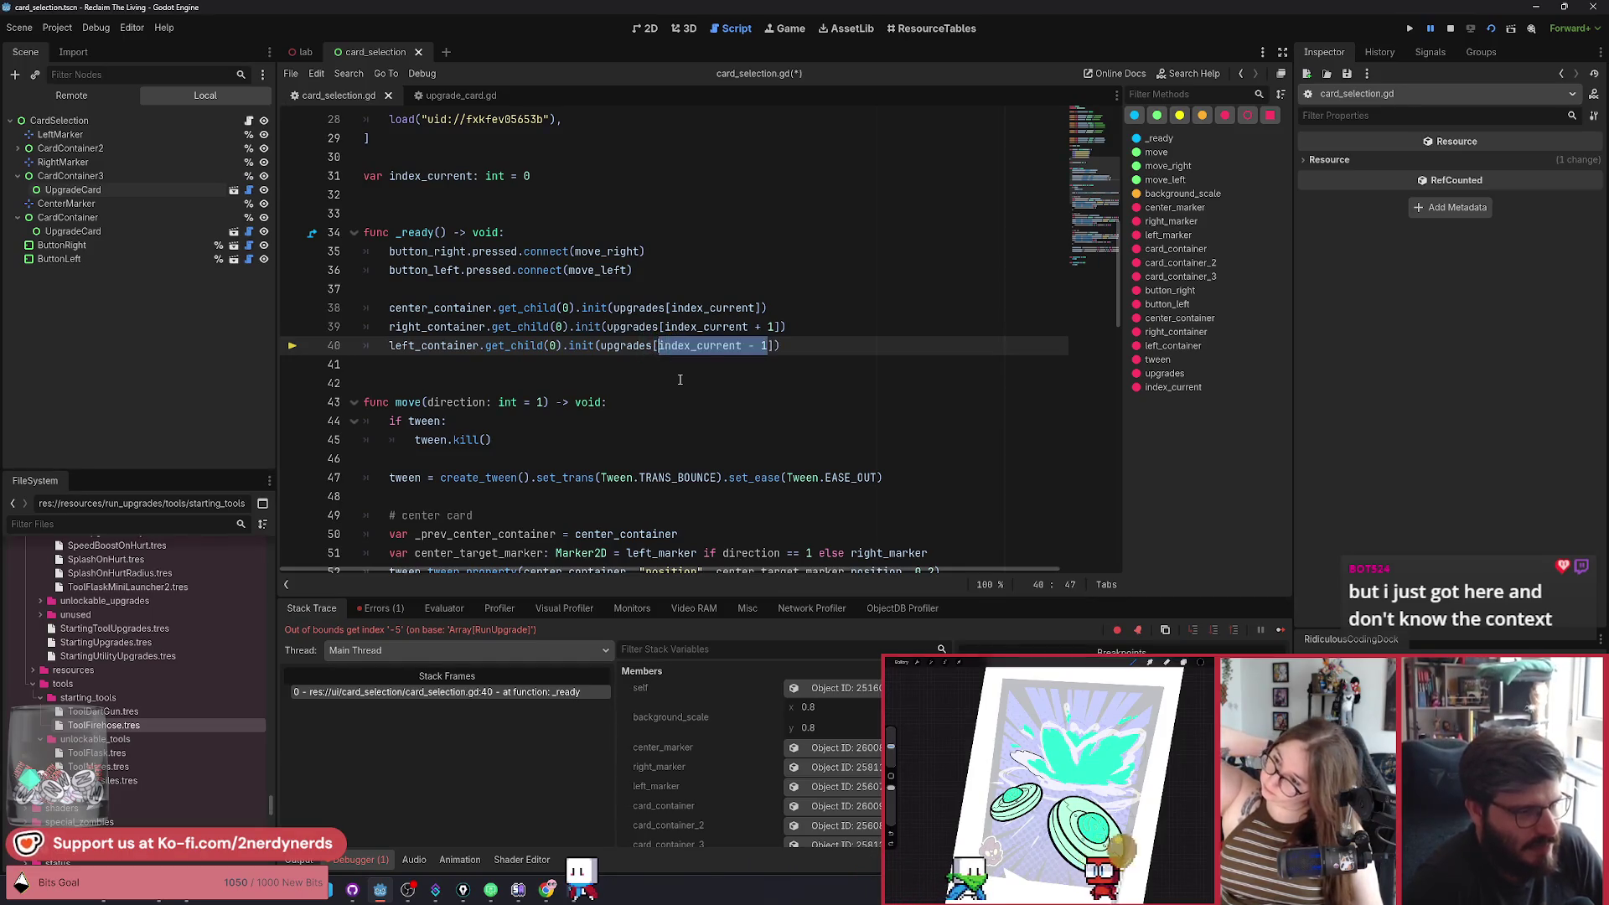
left_click(801, 375)
Select the upgrades[index_current - 1] lookup and the array's last entry to inspect them.
left_click_drag(773, 346, 602, 347)
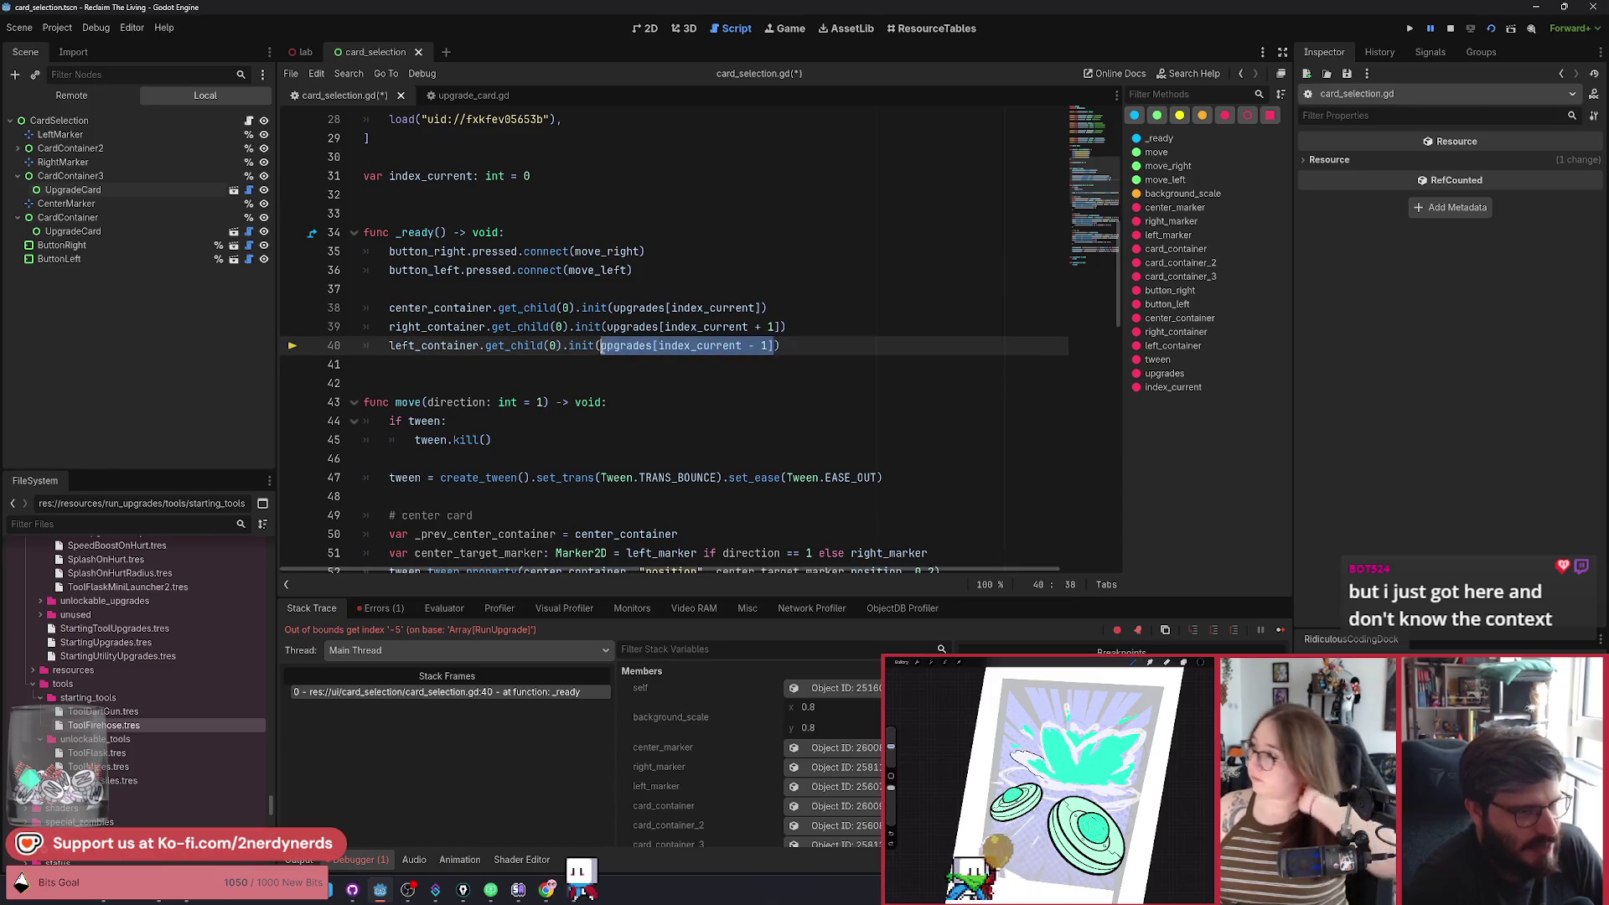
left_click(866, 351)
scroll(866, 351, "up", 1)
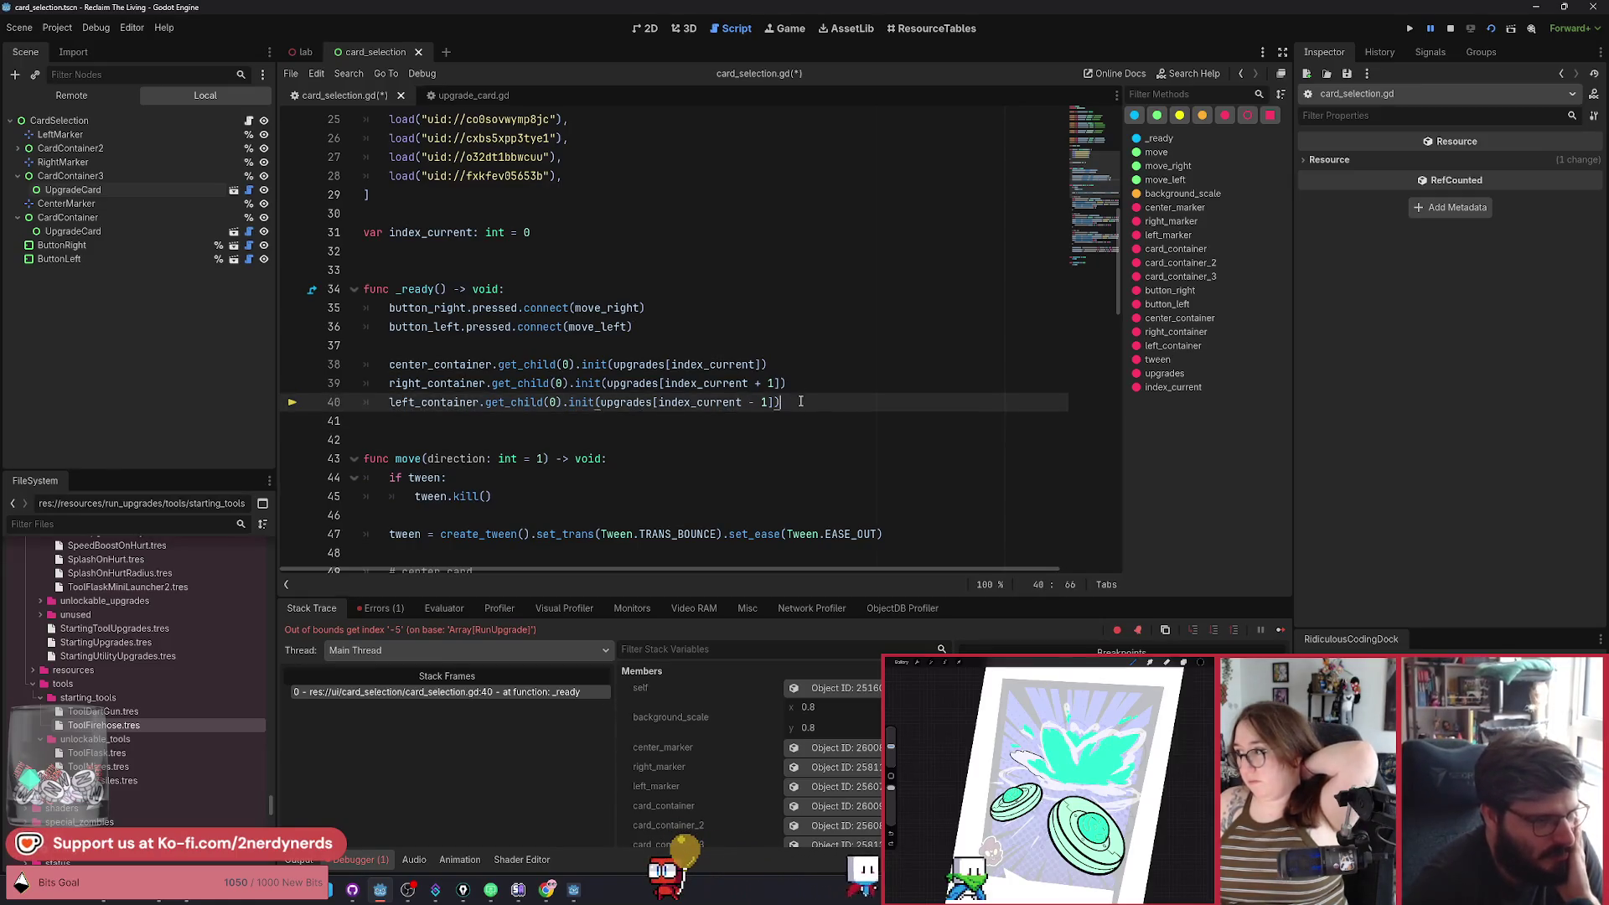
left_click_drag(766, 402, 661, 402)
left_click(682, 402)
double_click(689, 402)
left_click(749, 431)
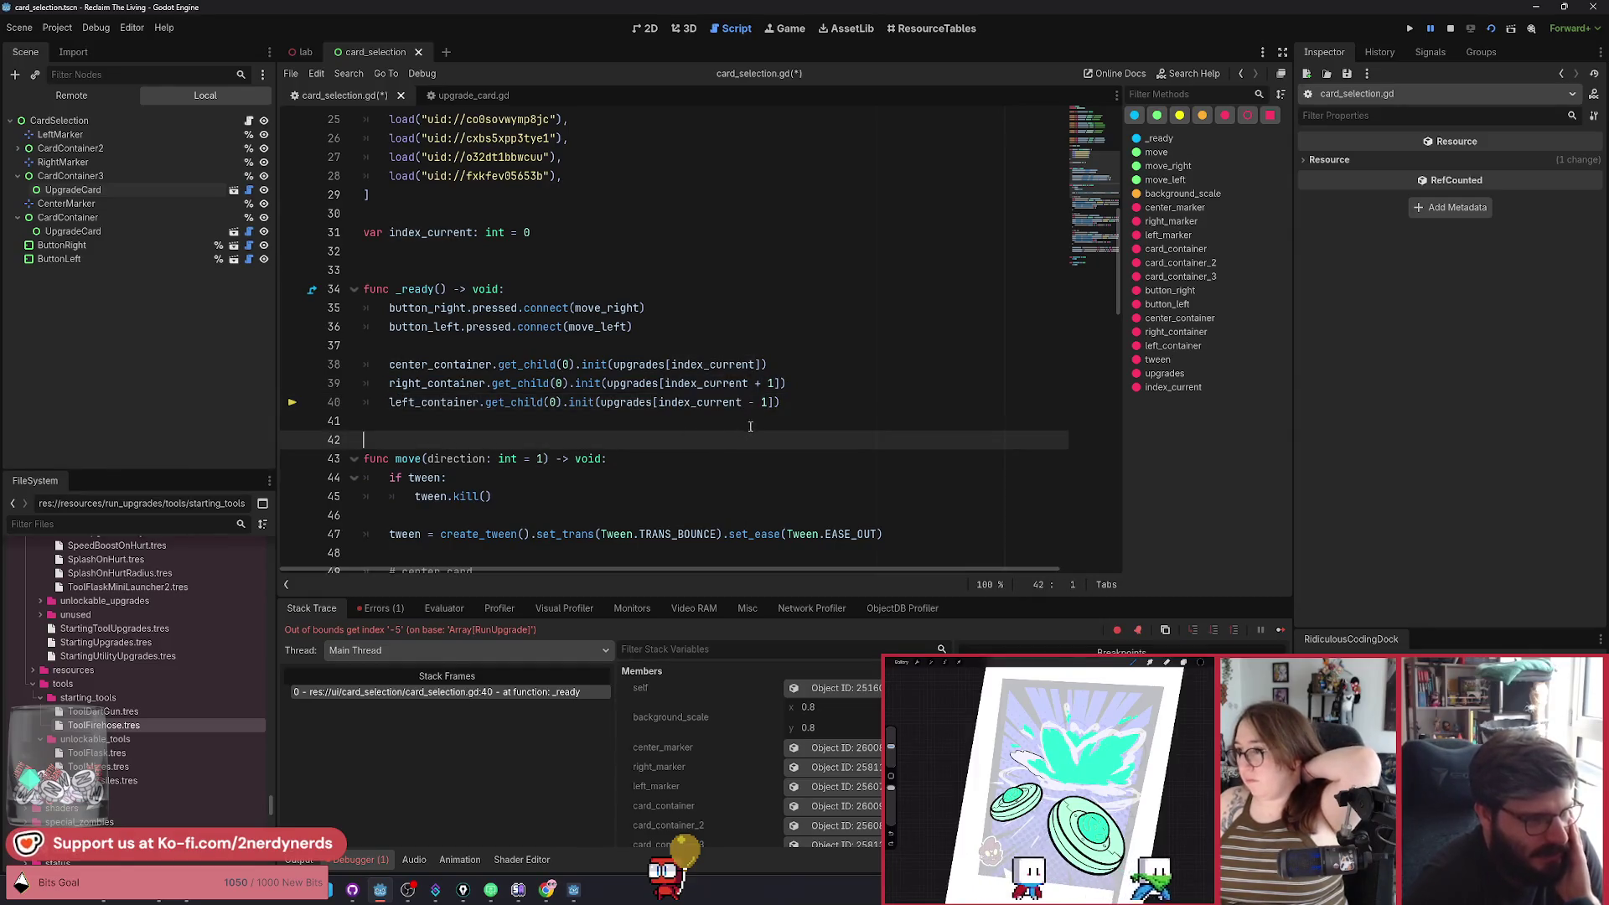
left_click_drag(772, 402, 609, 404)
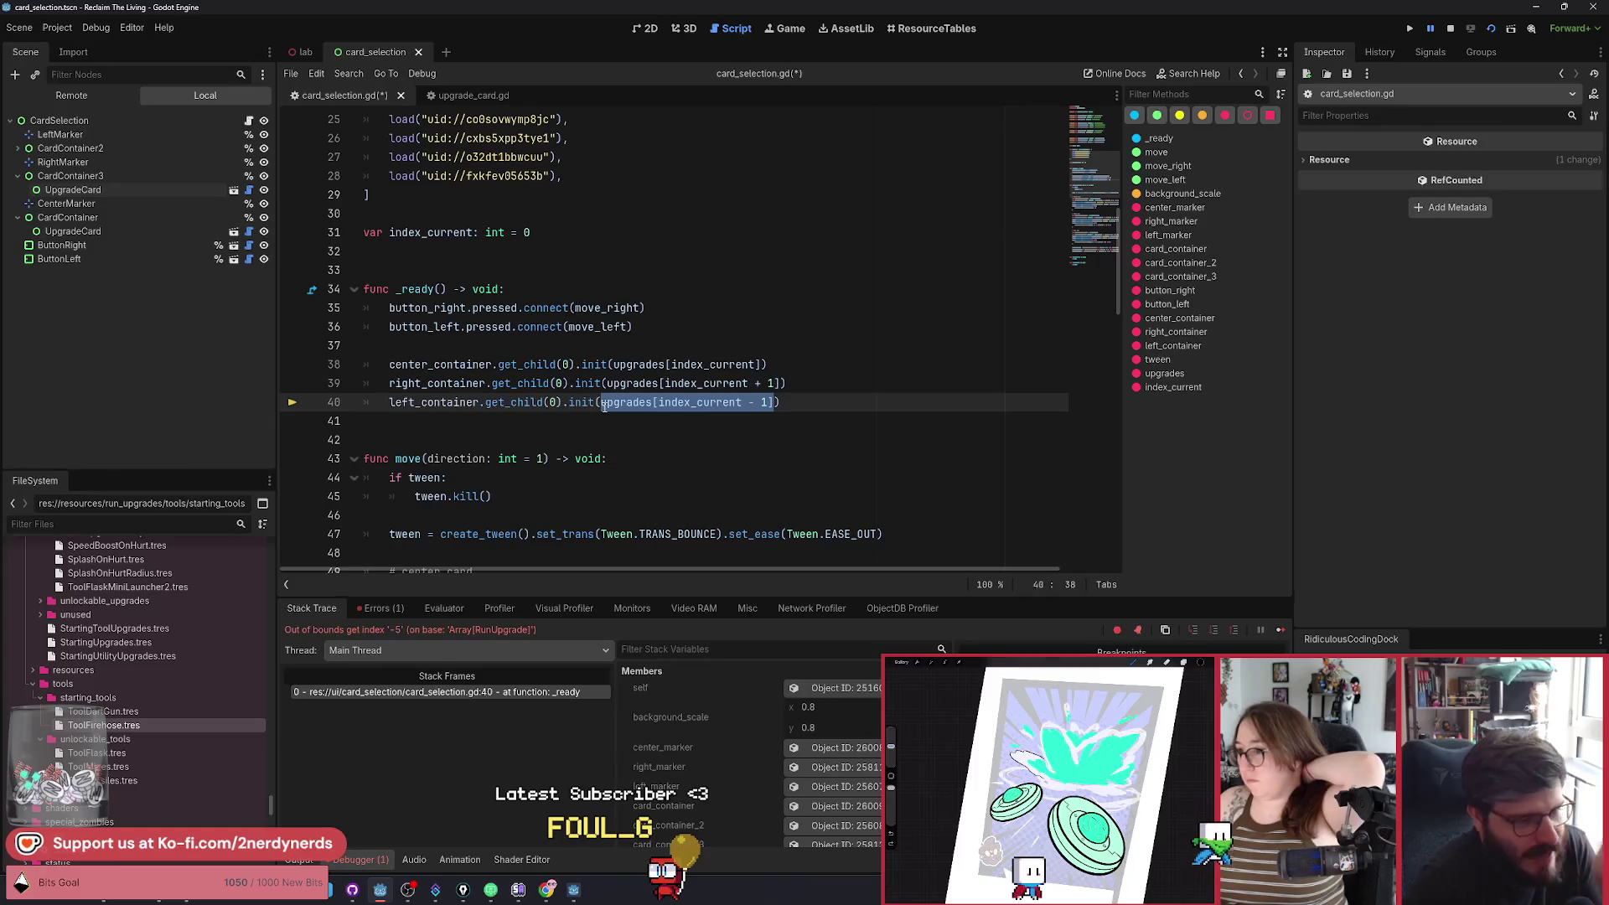
mouse_move(604, 406)
left_click_drag(553, 171, 482, 178)
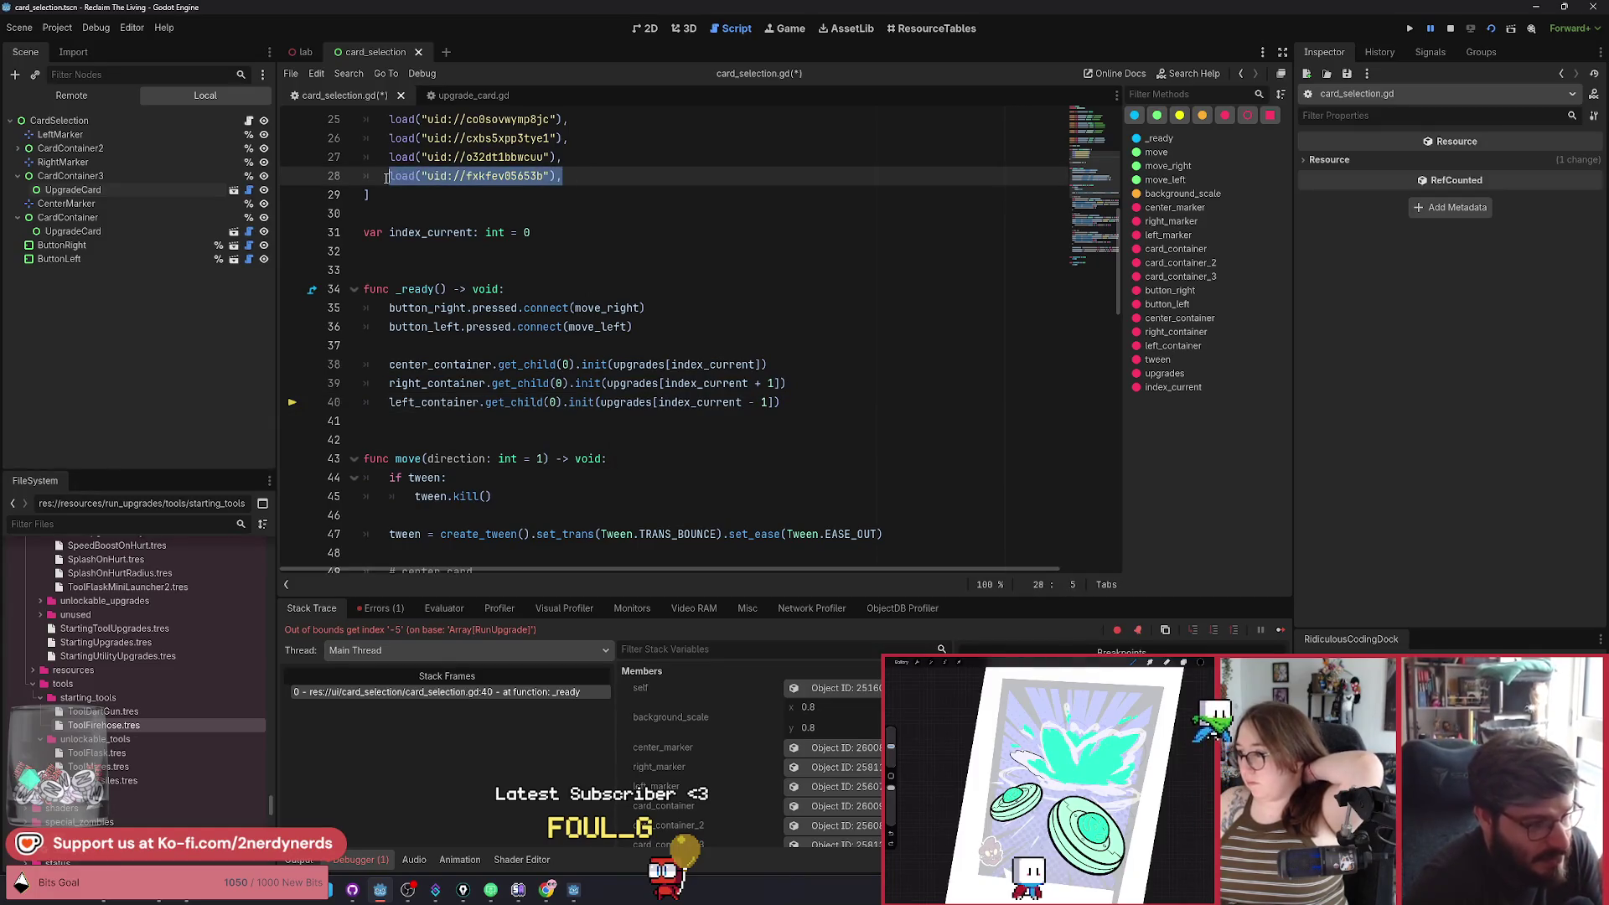
left_click(754, 427)
left_click(774, 405)
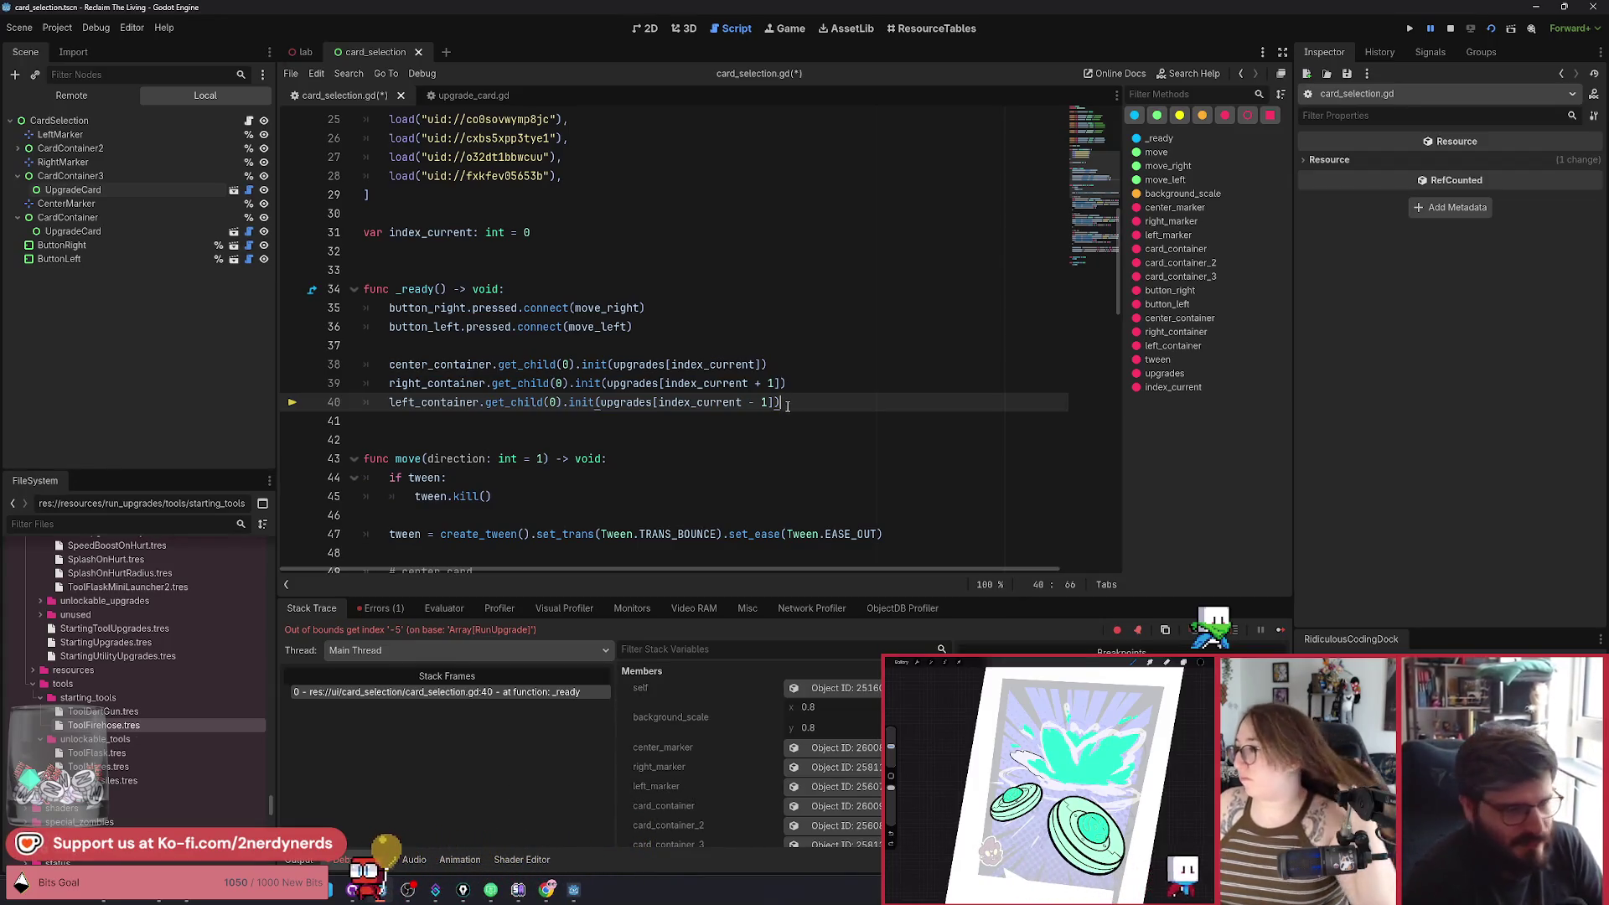
scroll(775, 415, "down", 2)
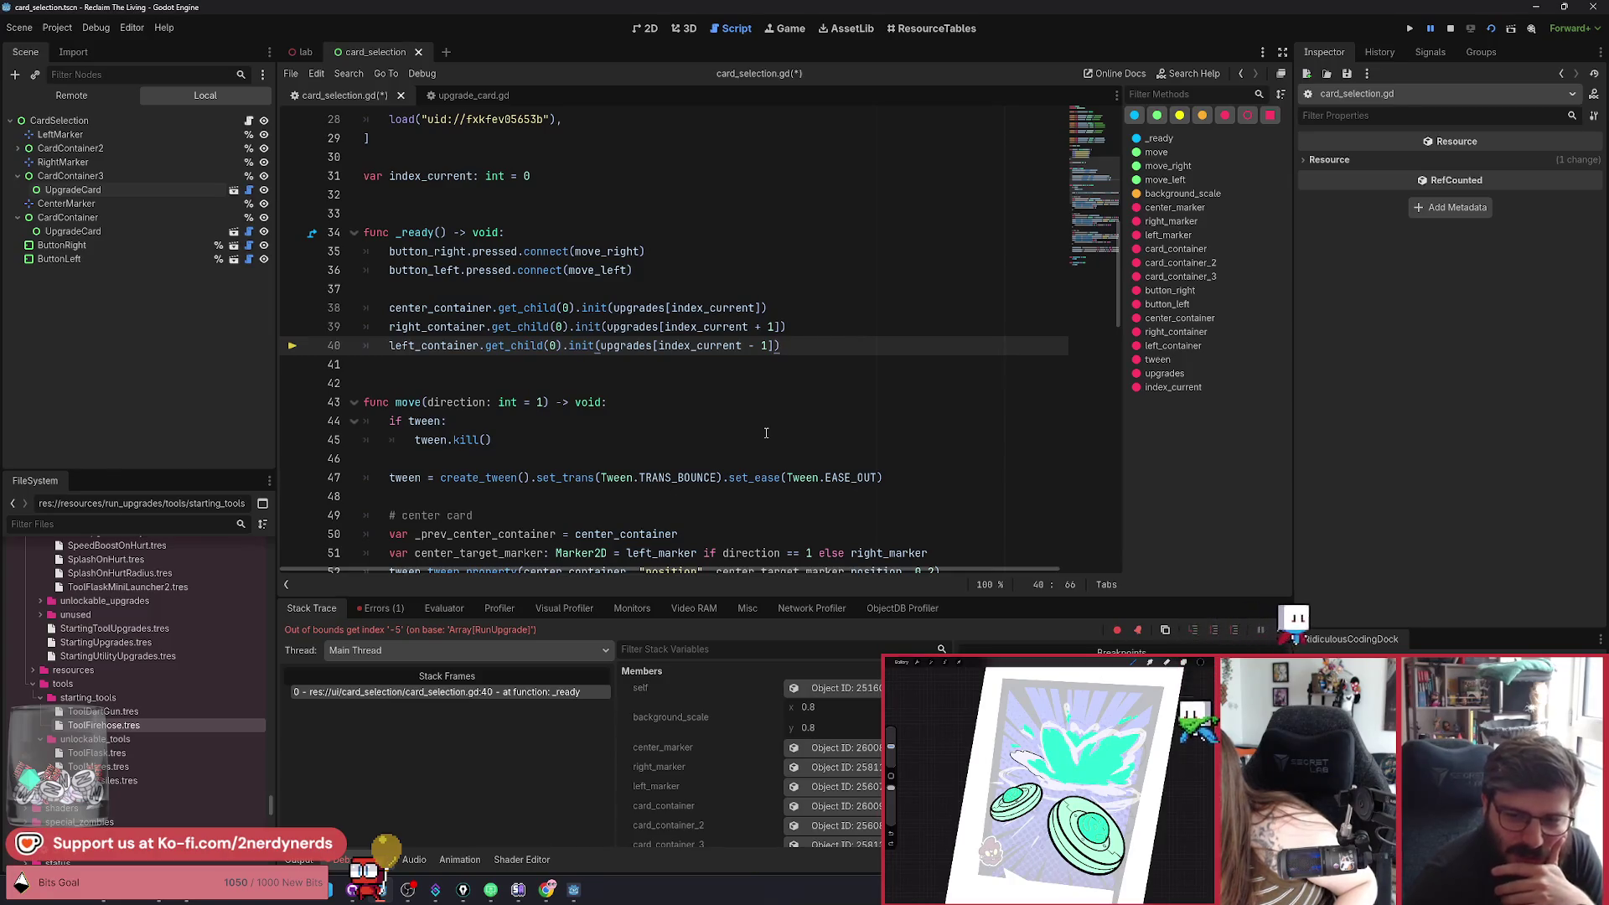
left_click(720, 402)
left_click_drag(779, 346, 394, 346)
left_click(692, 345)
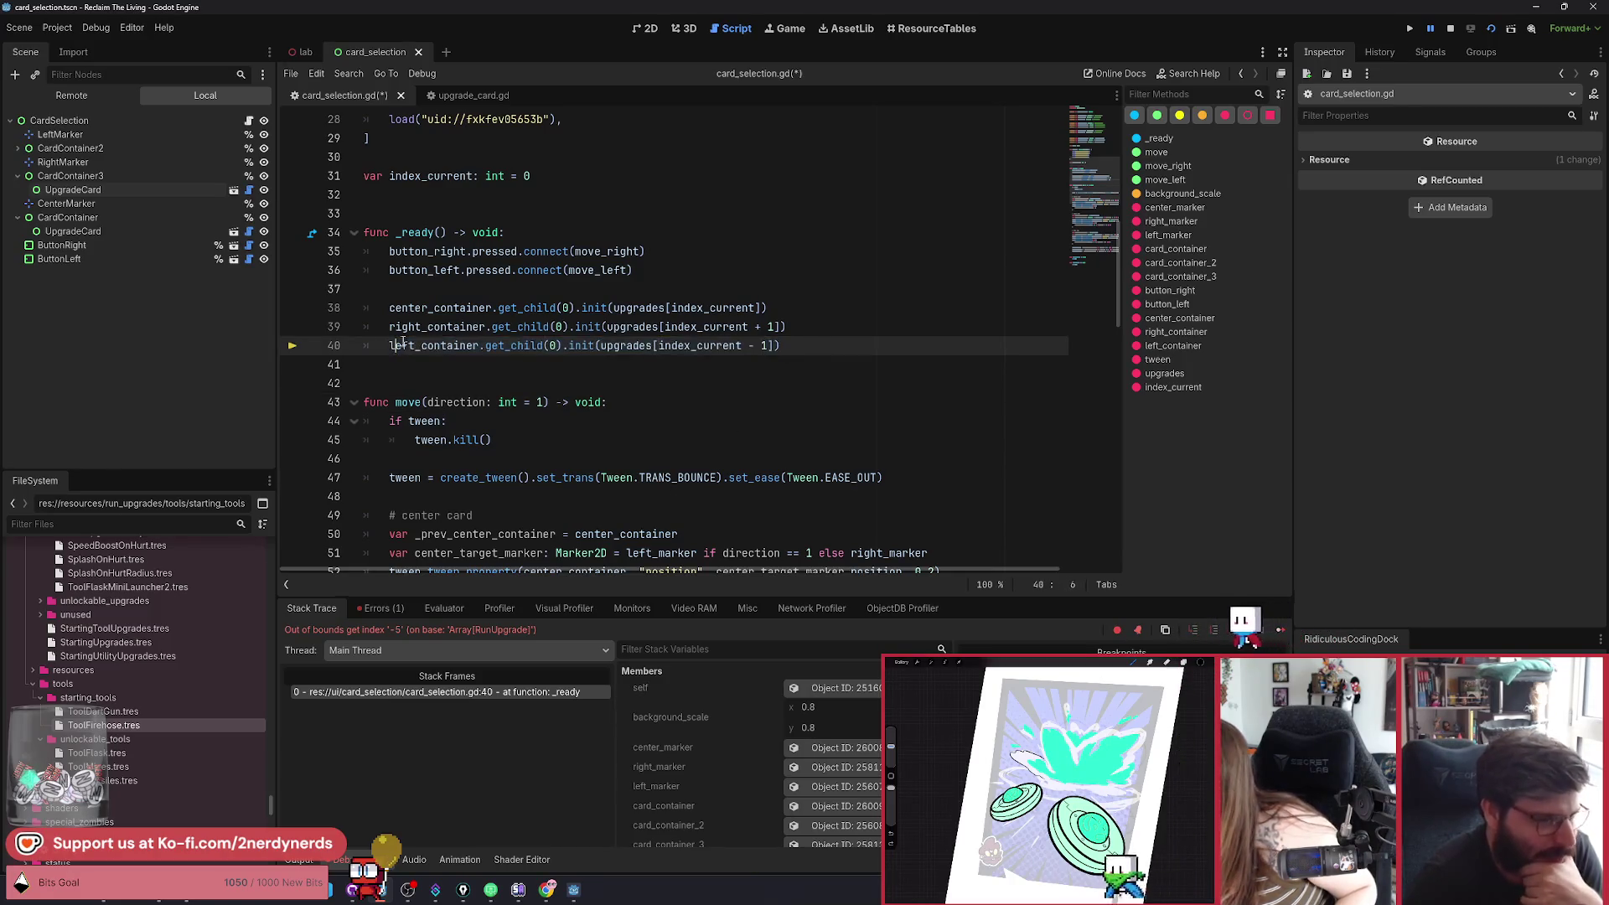
double_click(691, 345)
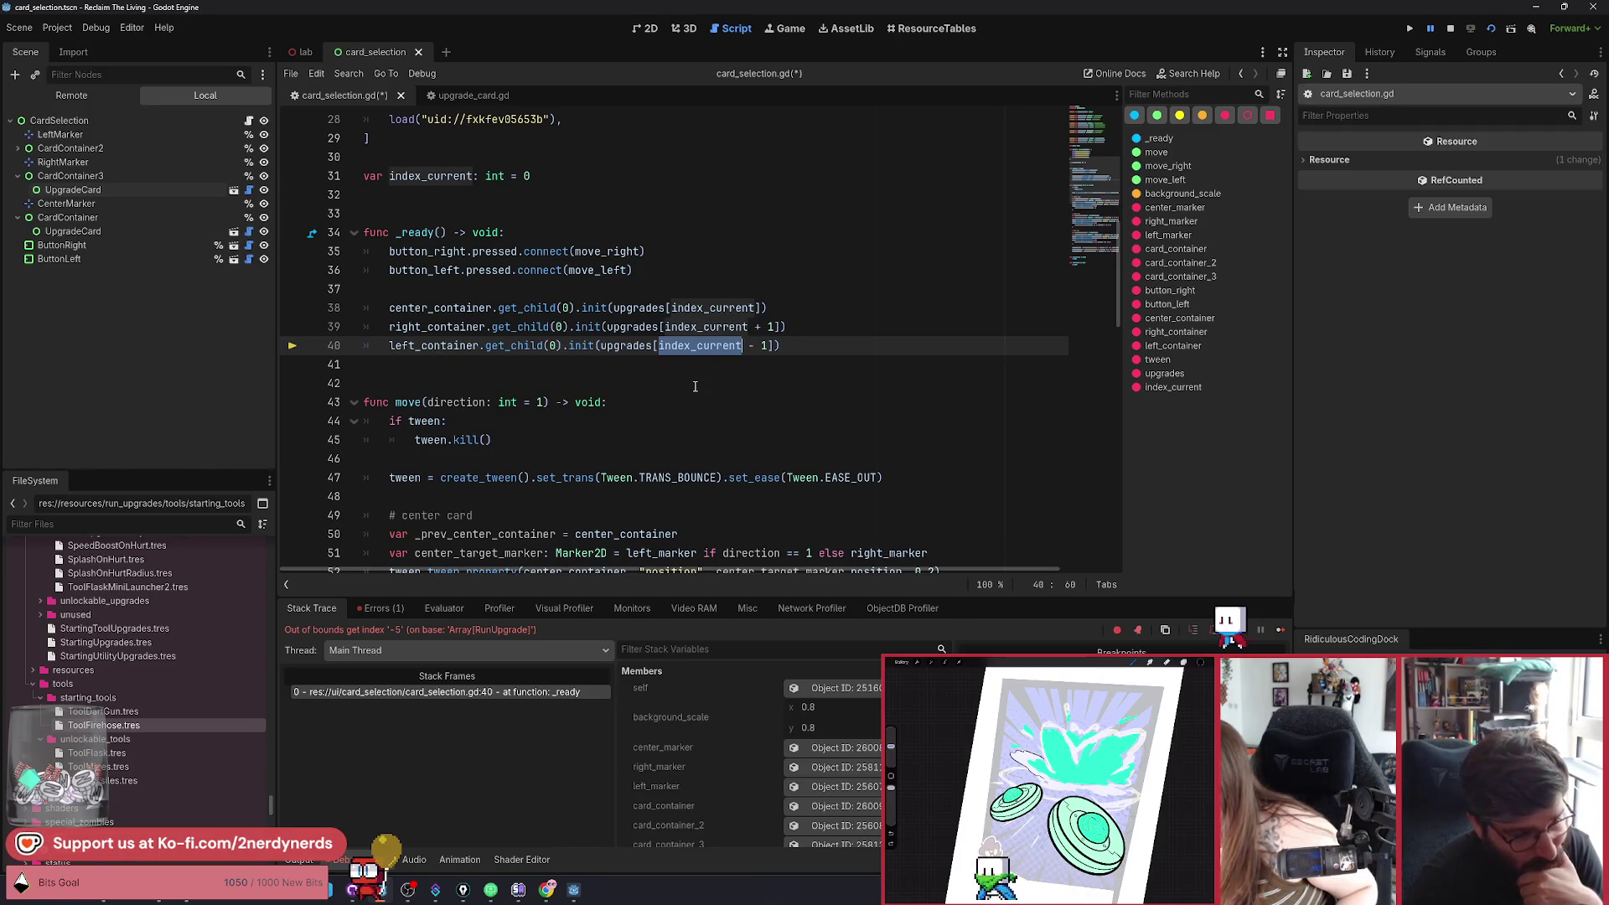
left_click(694, 386)
left_click(719, 358)
double_click(720, 352)
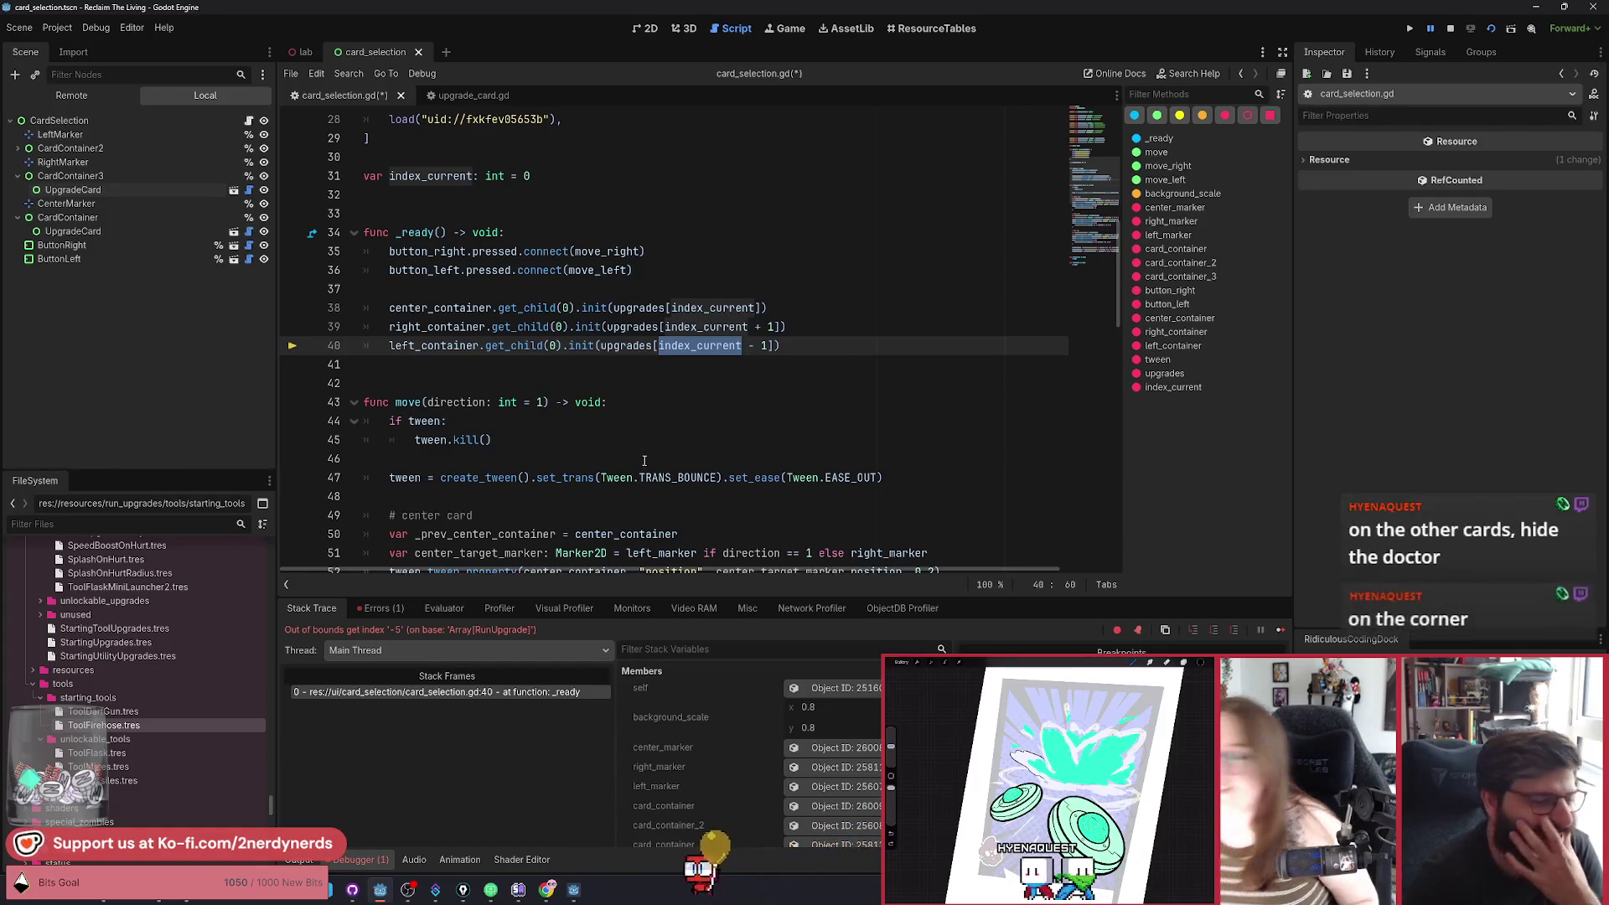
left_click(822, 345)
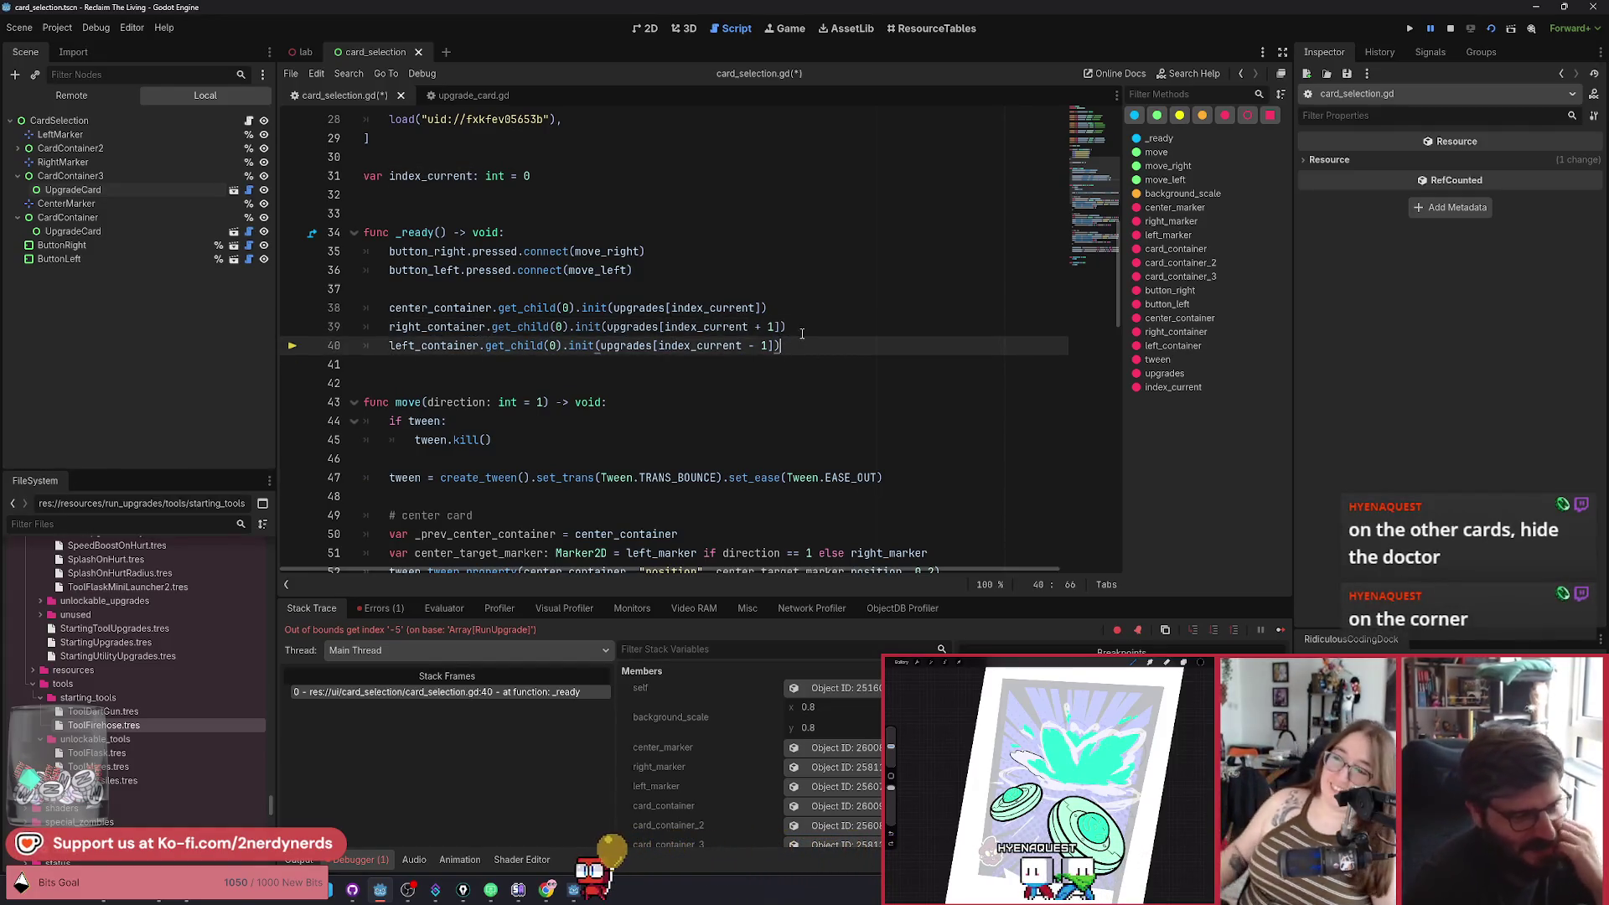
left_click(797, 330)
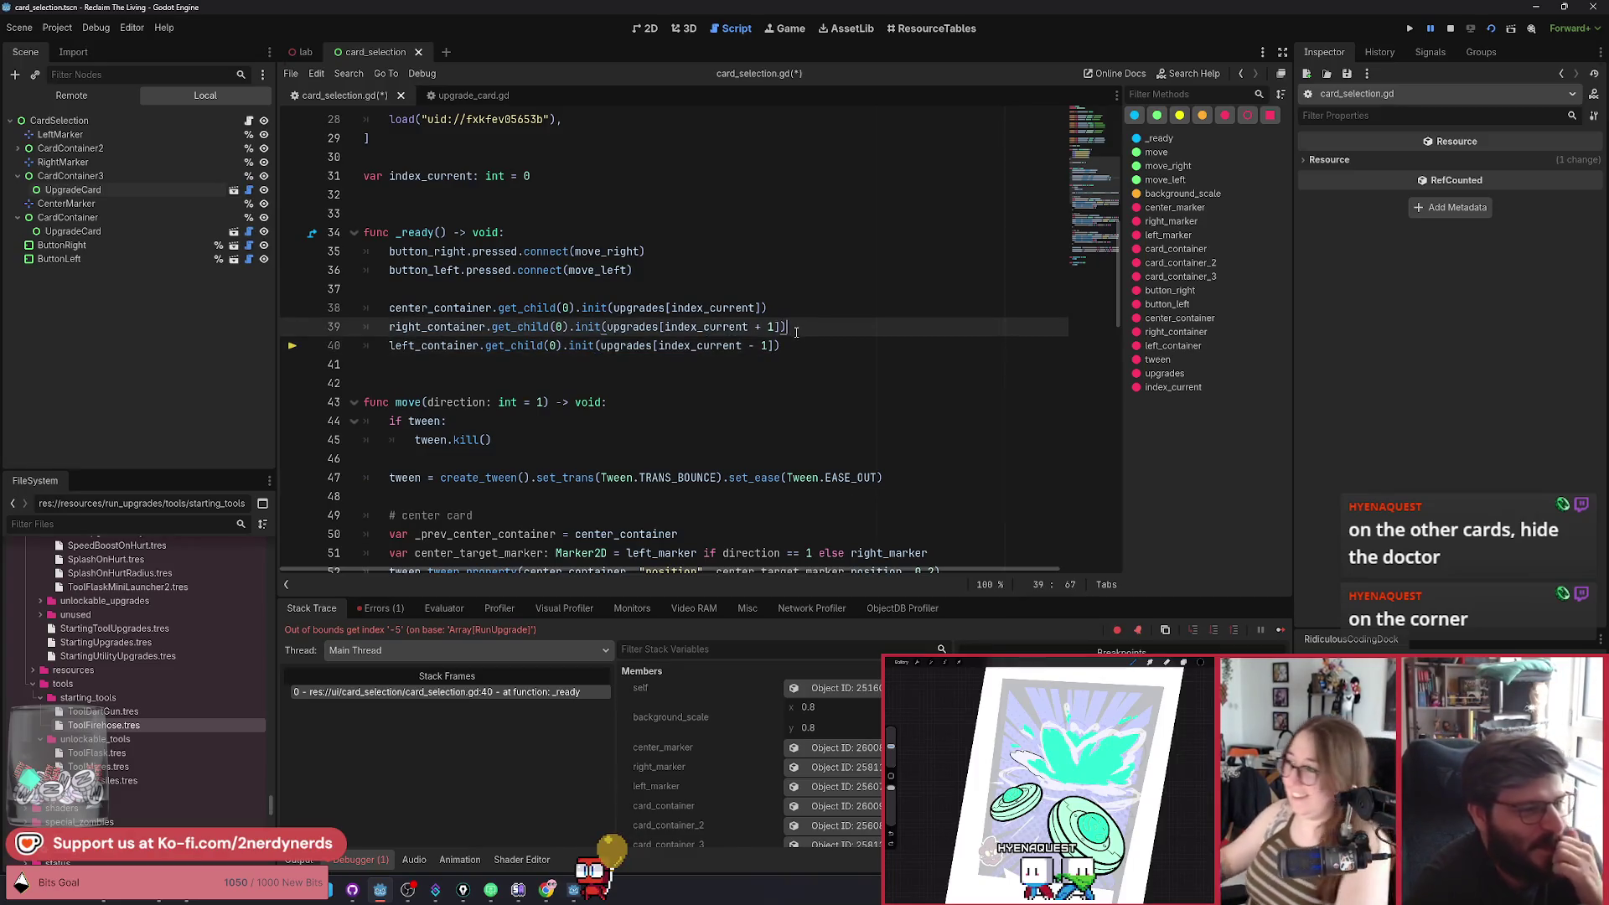
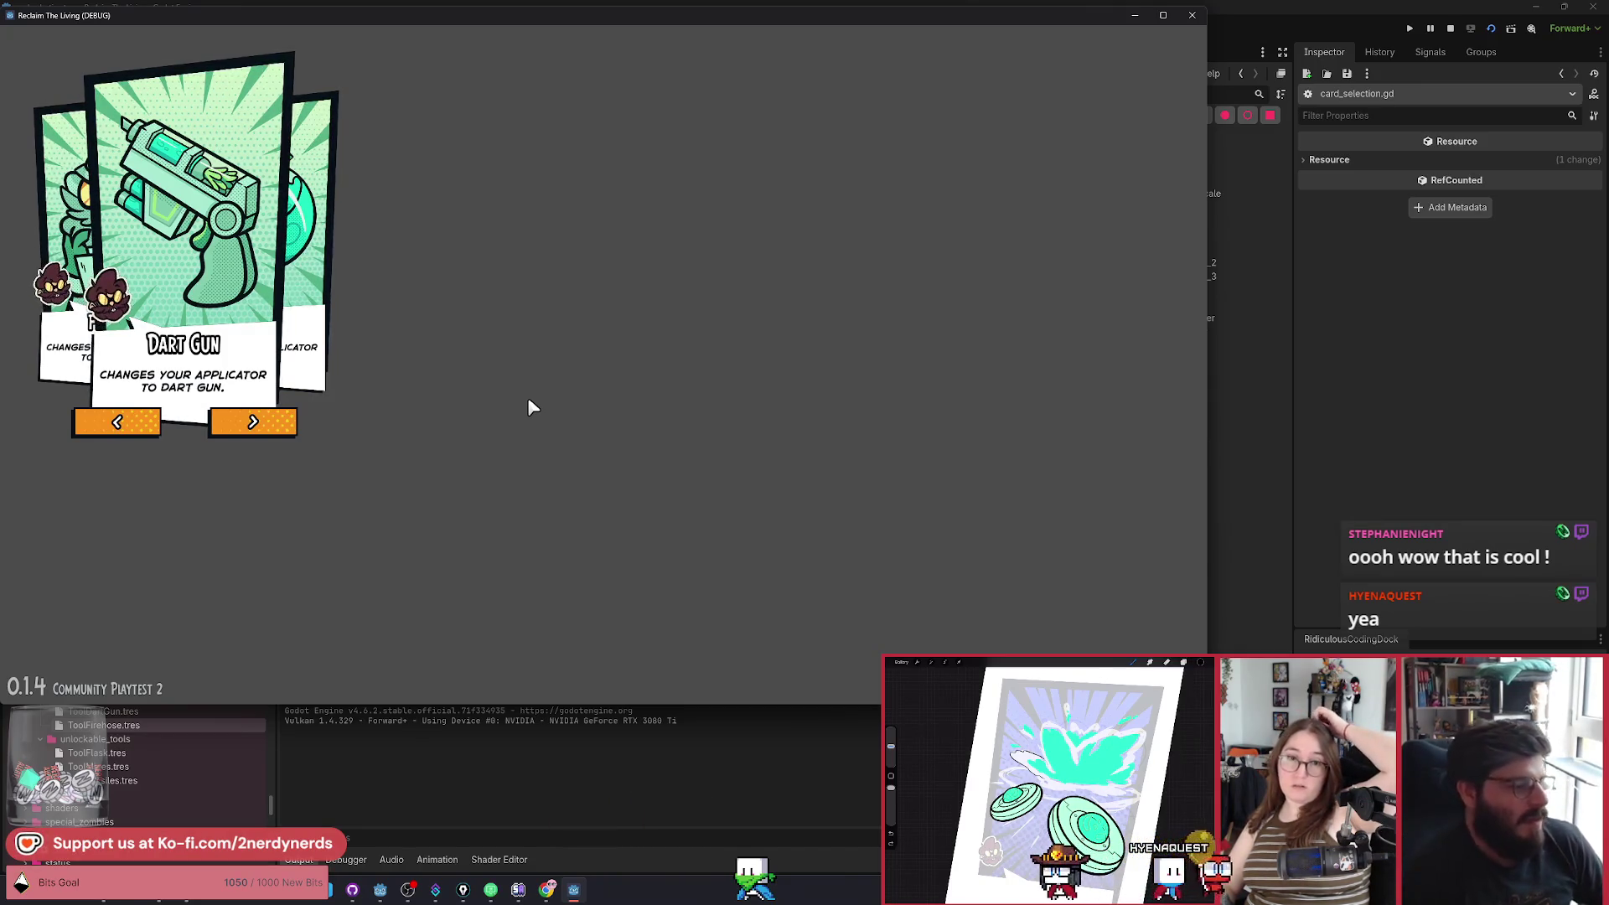
Stop the running game and open upgrade_card.tscn in the 2D view.
key("F8")
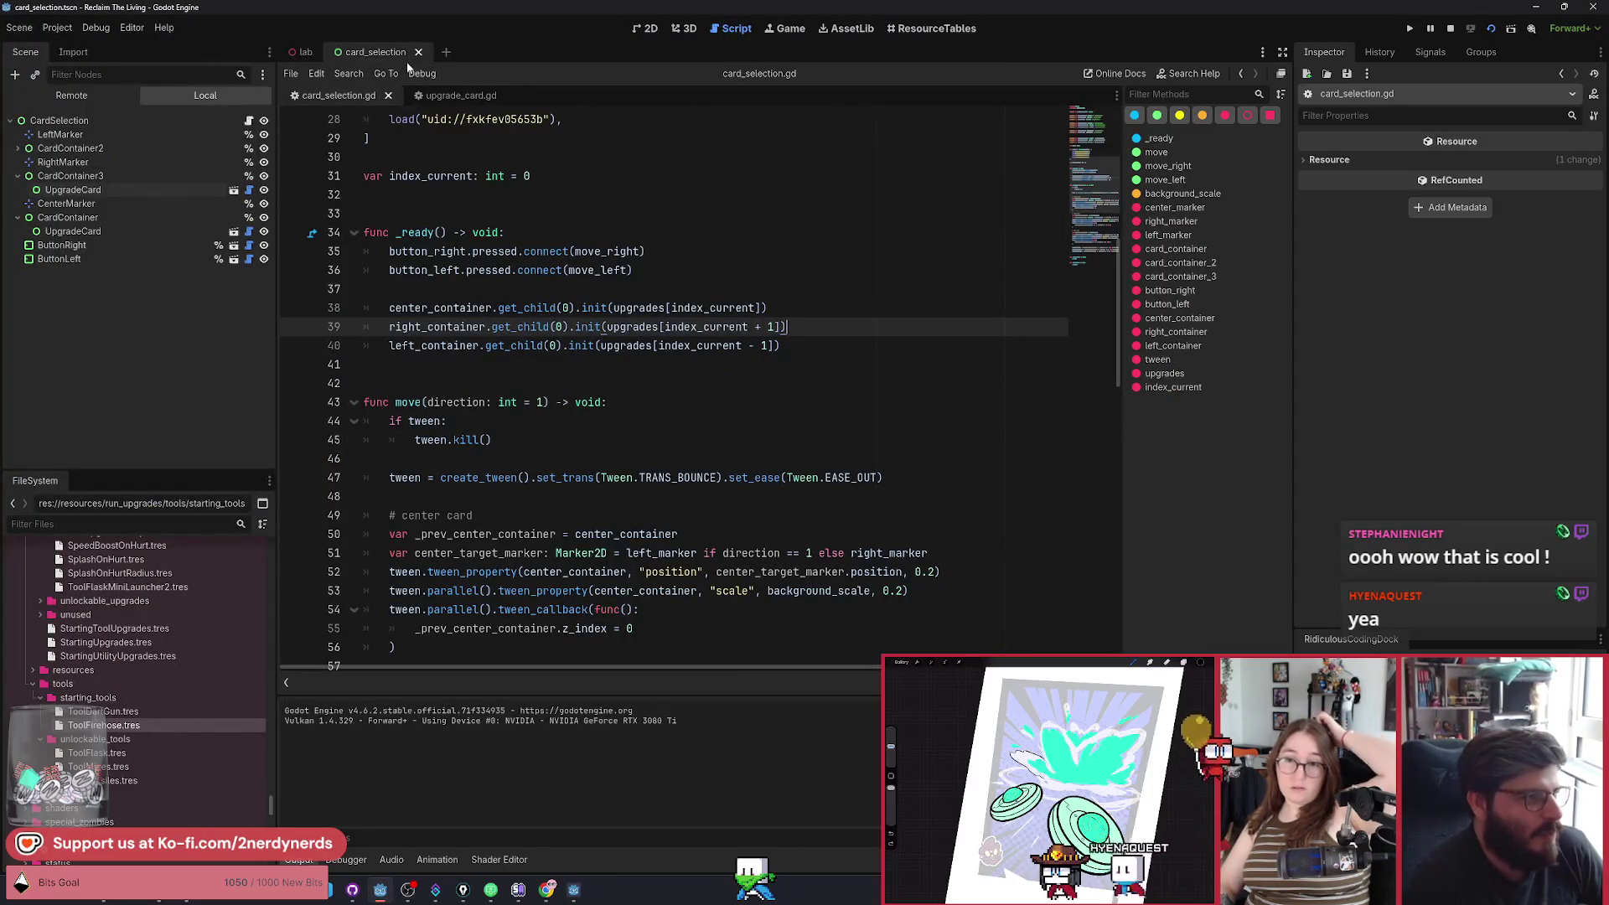
left_click(234, 232)
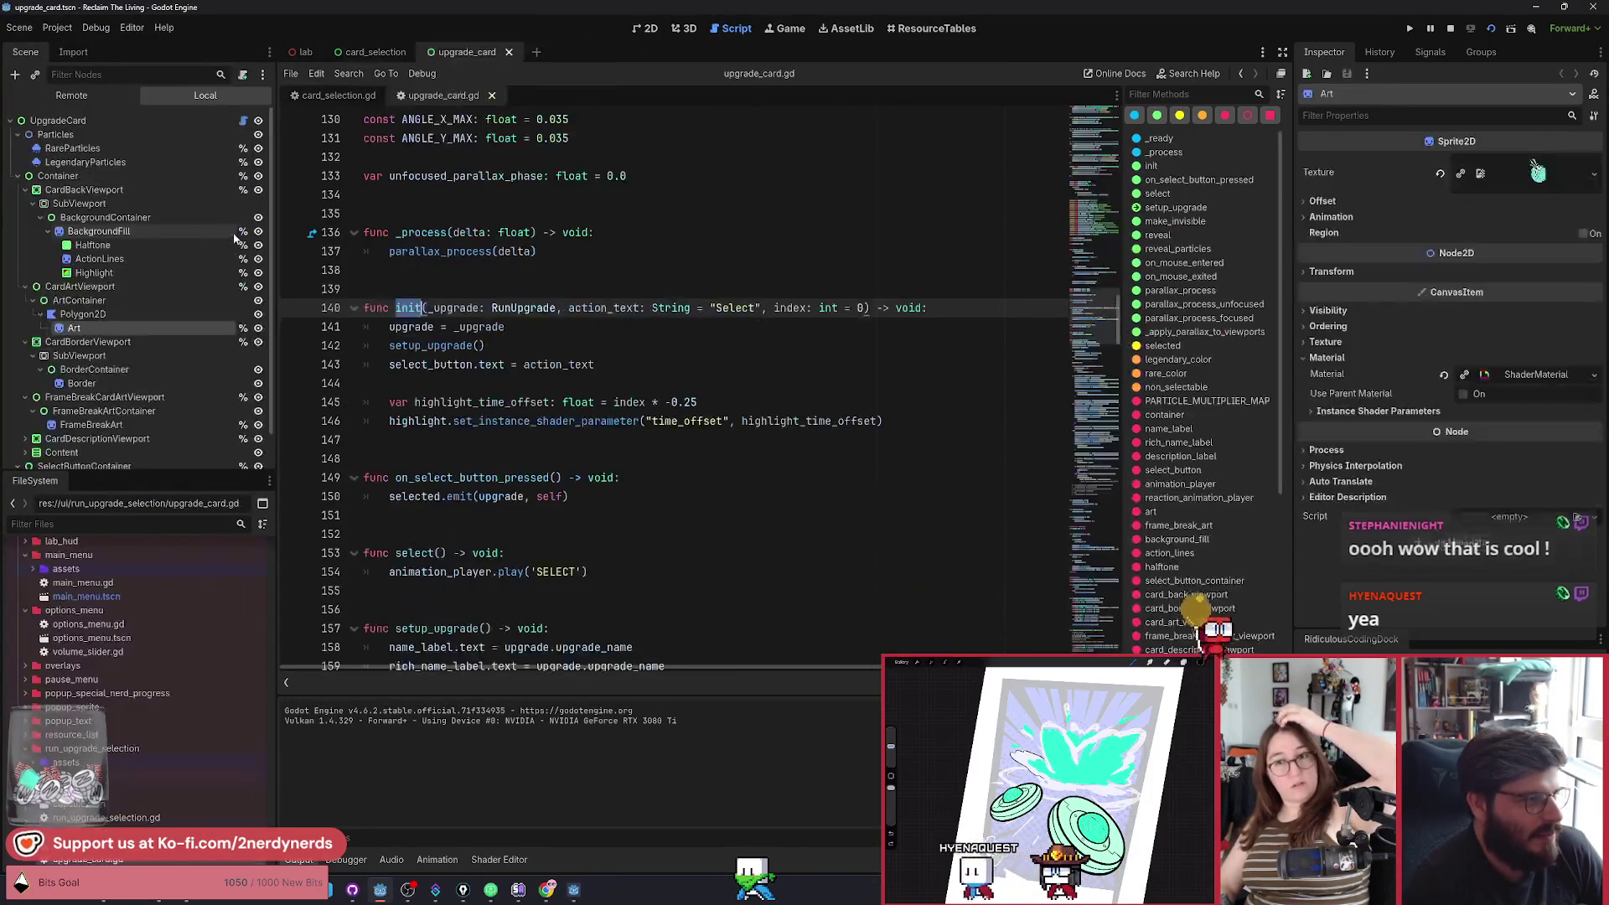
left_click(650, 28)
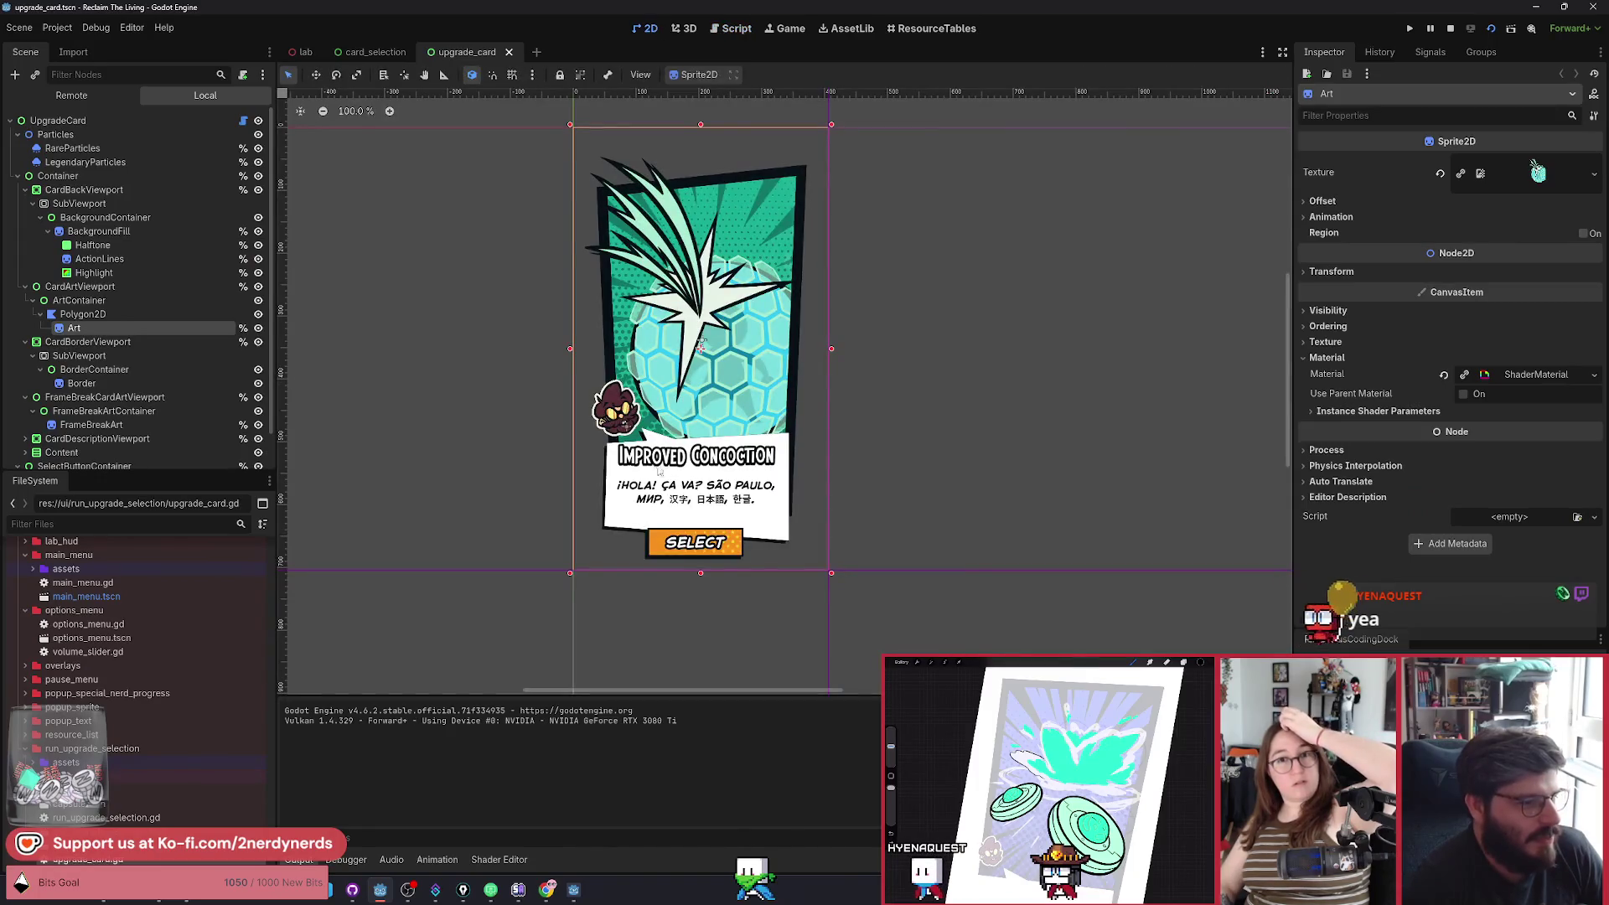
Select DescriptionContainer and toggle its visibility on and off a few times.
scroll(619, 443, "up", 5)
left_click(618, 443)
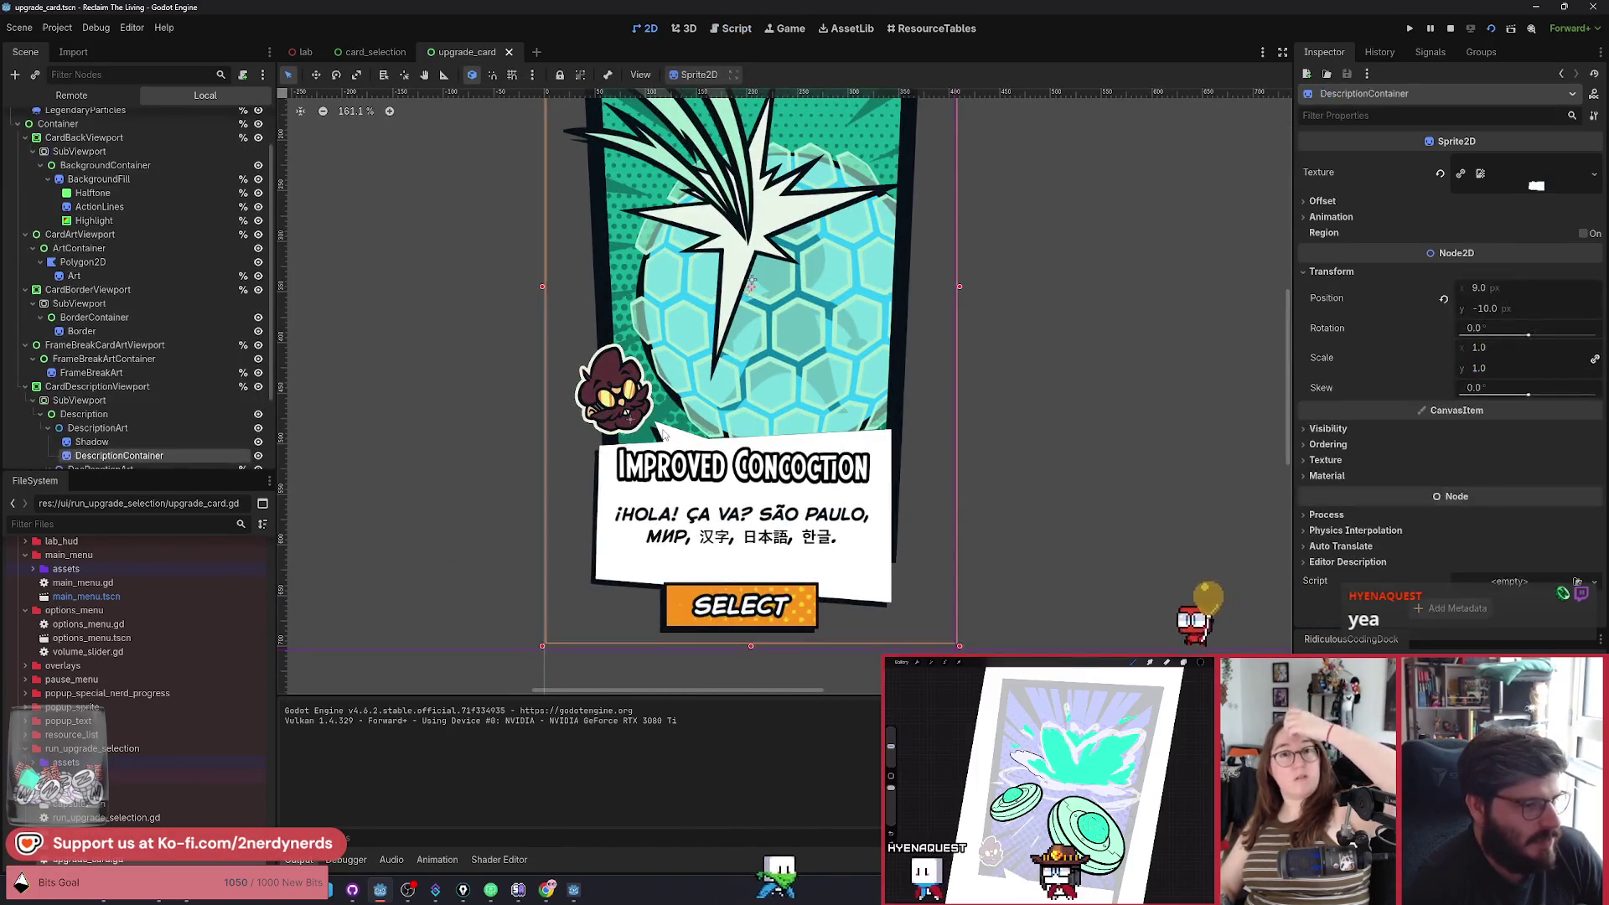
scroll(194, 368, "down", 3)
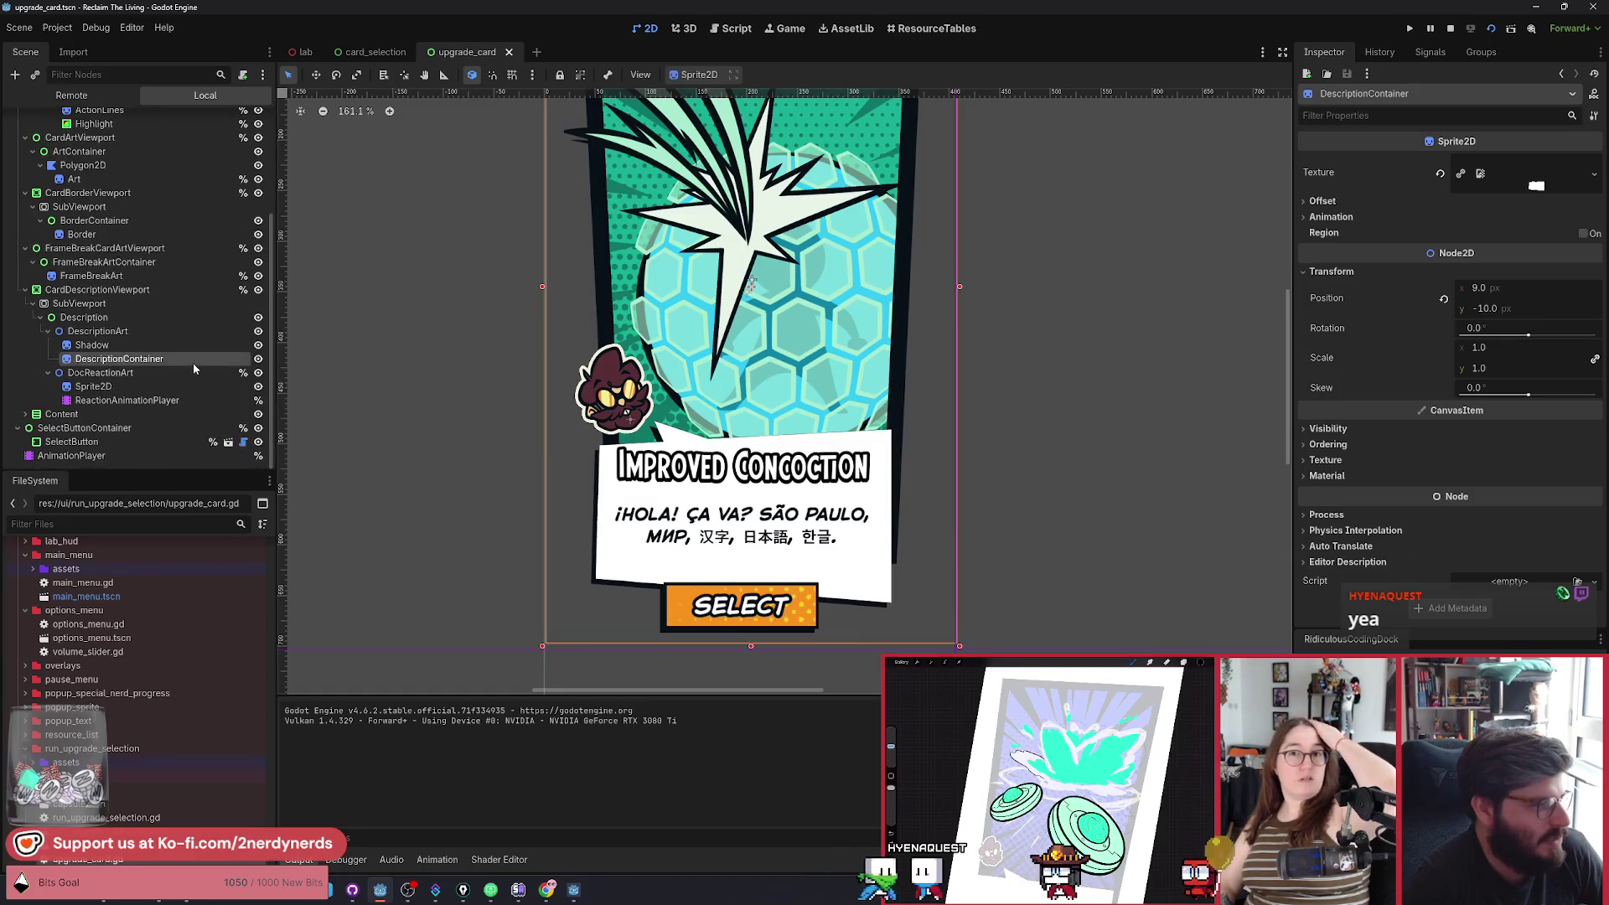
left_click(259, 359)
left_click(259, 360)
left_click(259, 359)
left_click(259, 360)
left_click(259, 360)
left_click(258, 360)
left_click(259, 360)
left_click(259, 360)
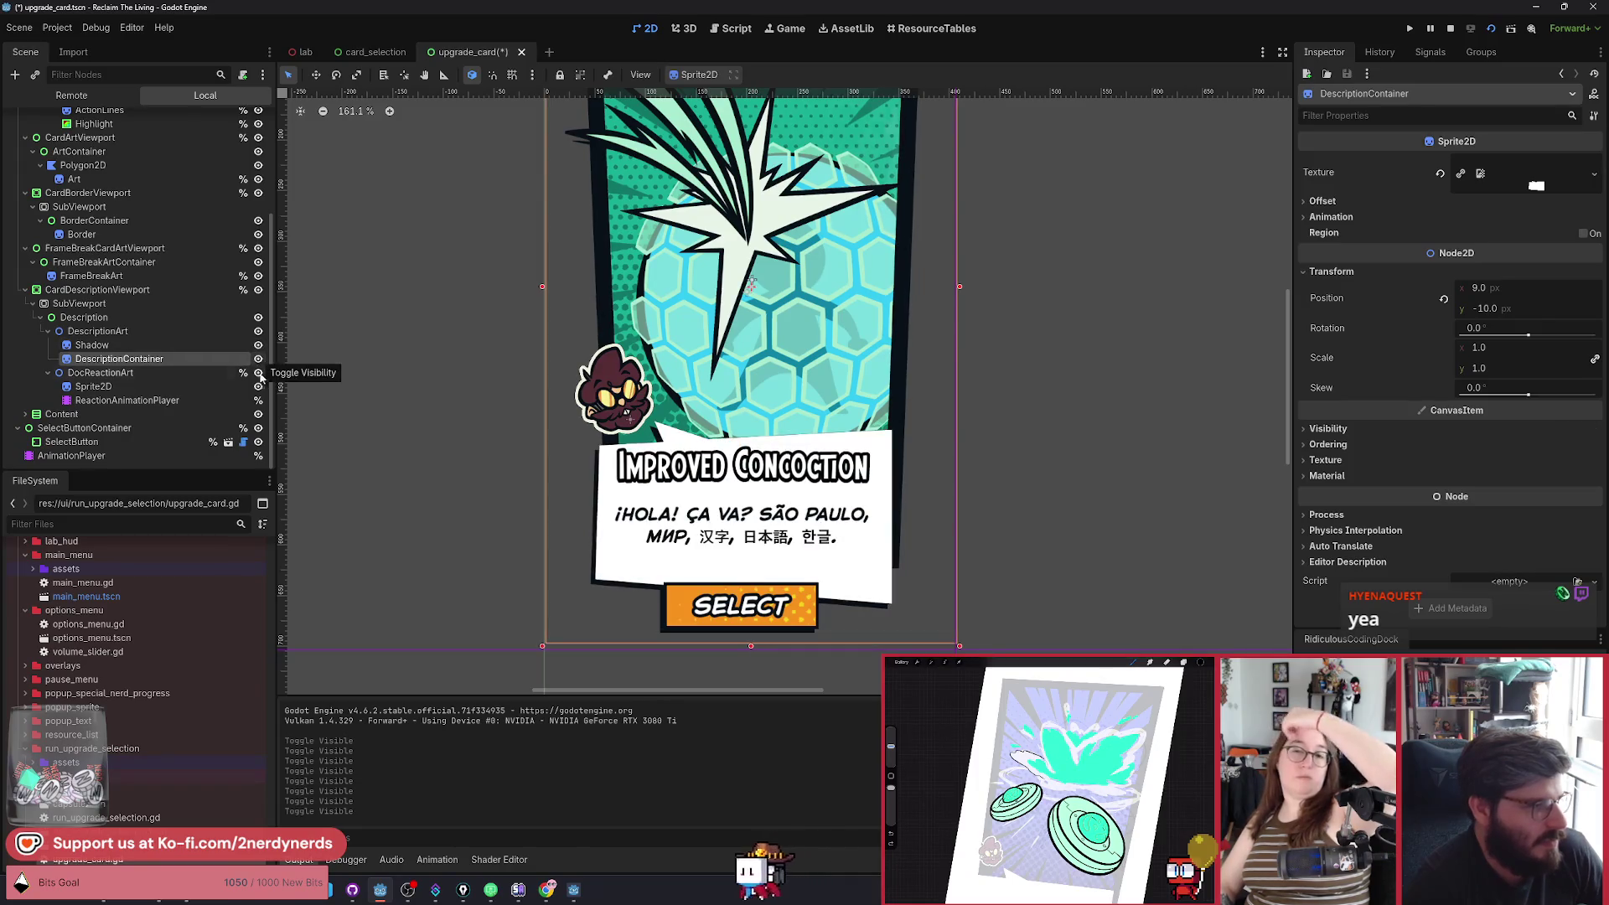
Leave the DocReactionArt character hidden, save upgrade_card.tscn, and return to card_selection.
left_click(259, 372)
scroll(673, 431, "up", 3)
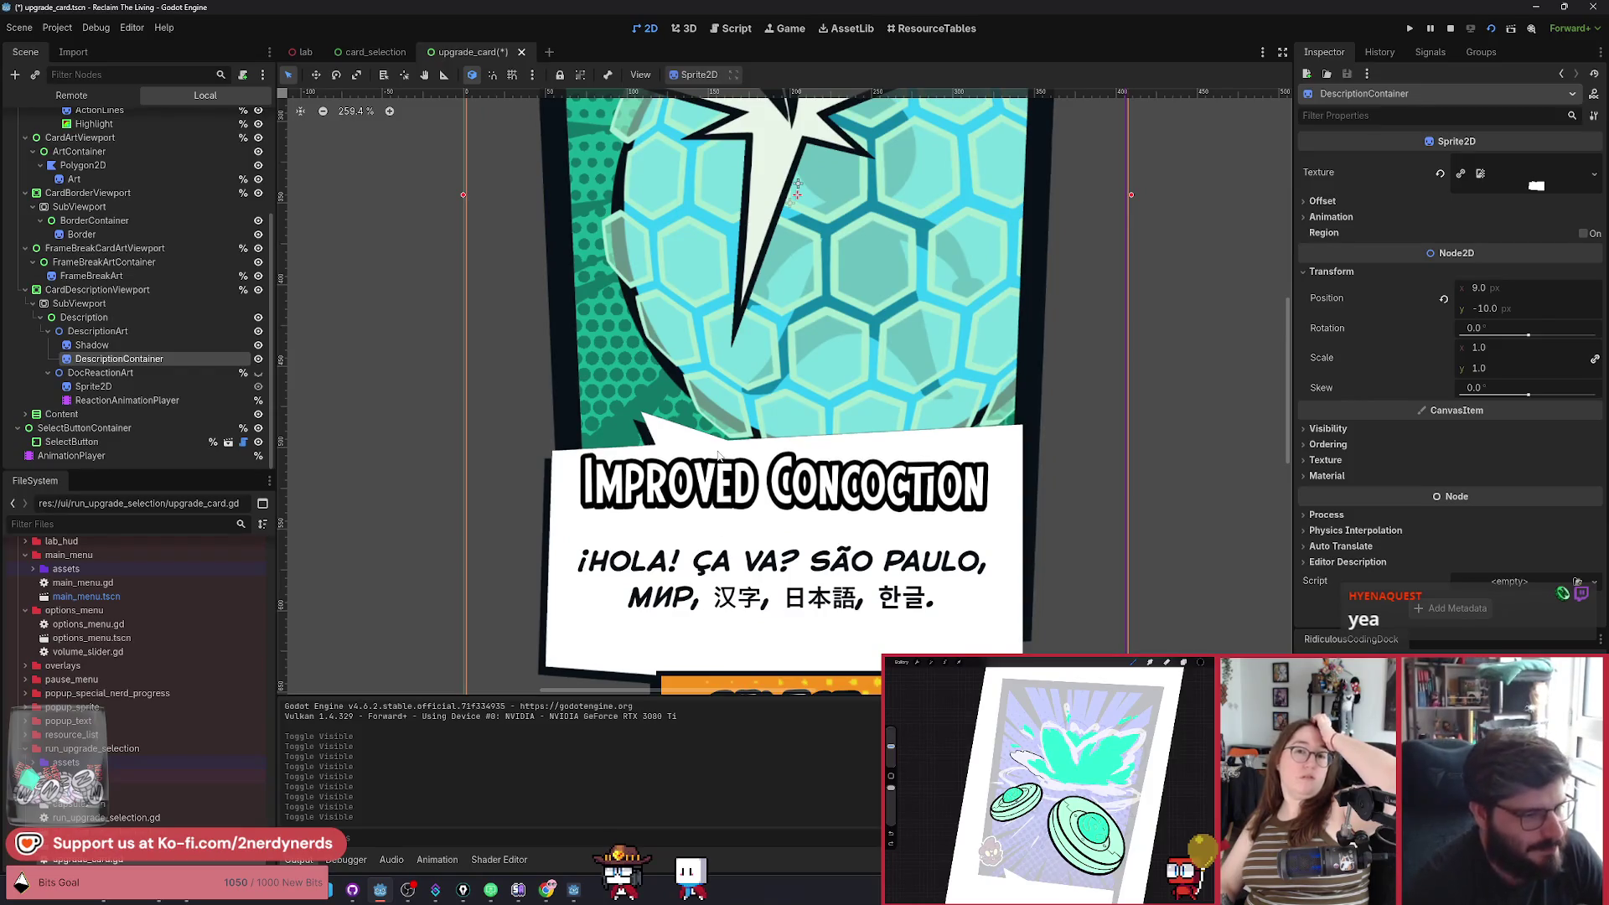
scroll(623, 421, "down", 3)
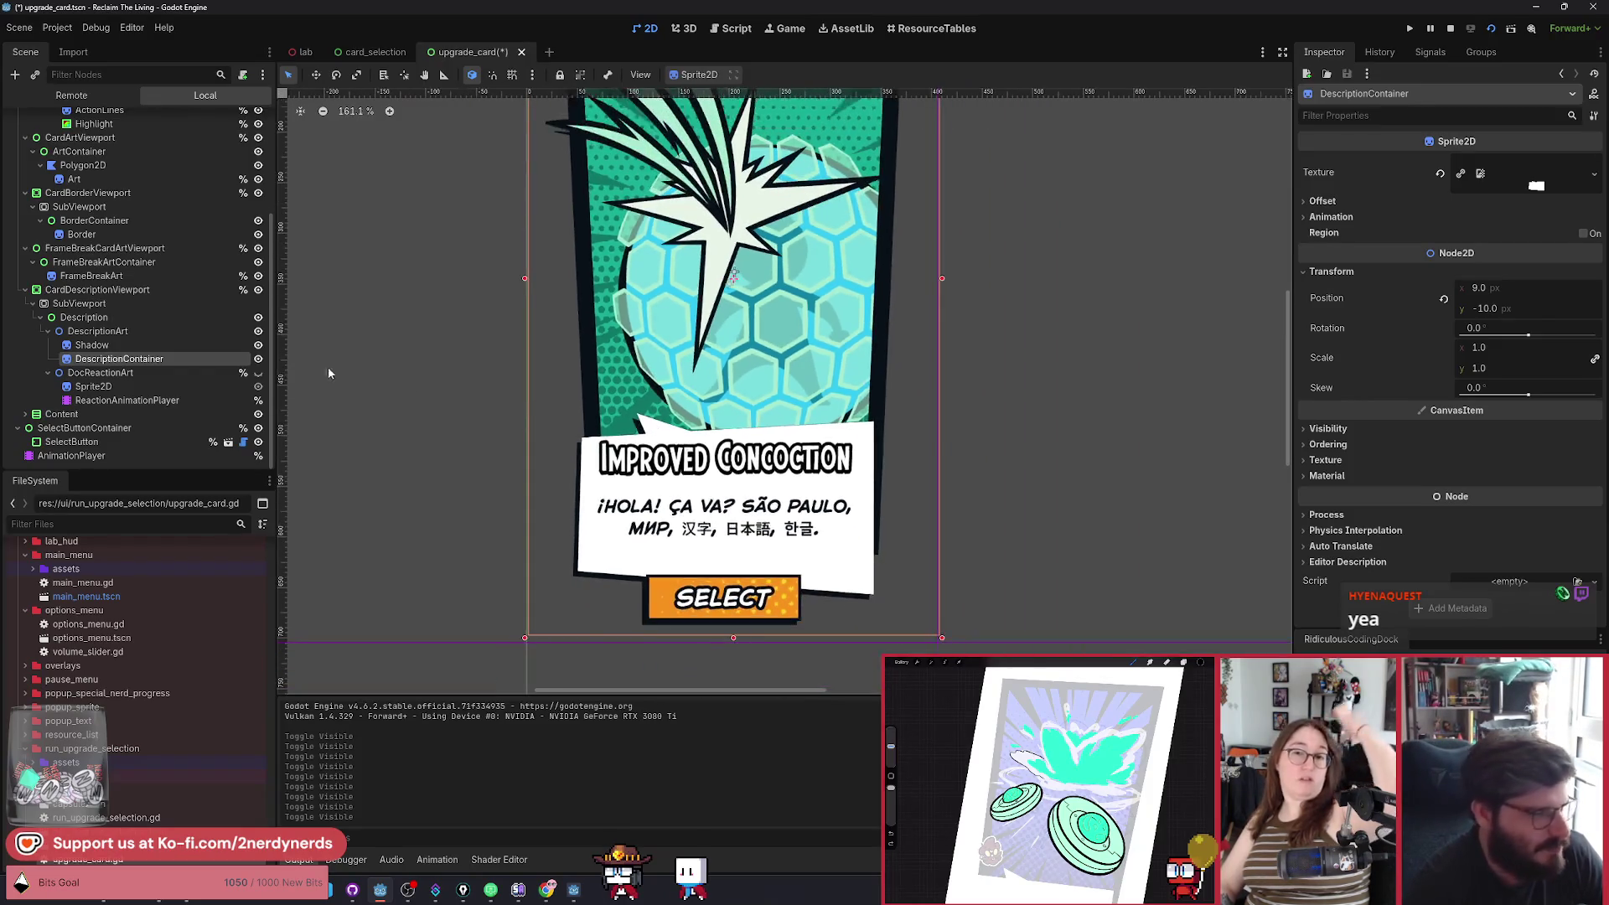
left_click(258, 372)
left_click(258, 372)
left_click(258, 372)
left_click(258, 372)
left_click(258, 372)
left_click(258, 372)
left_click(258, 372)
left_click(258, 372)
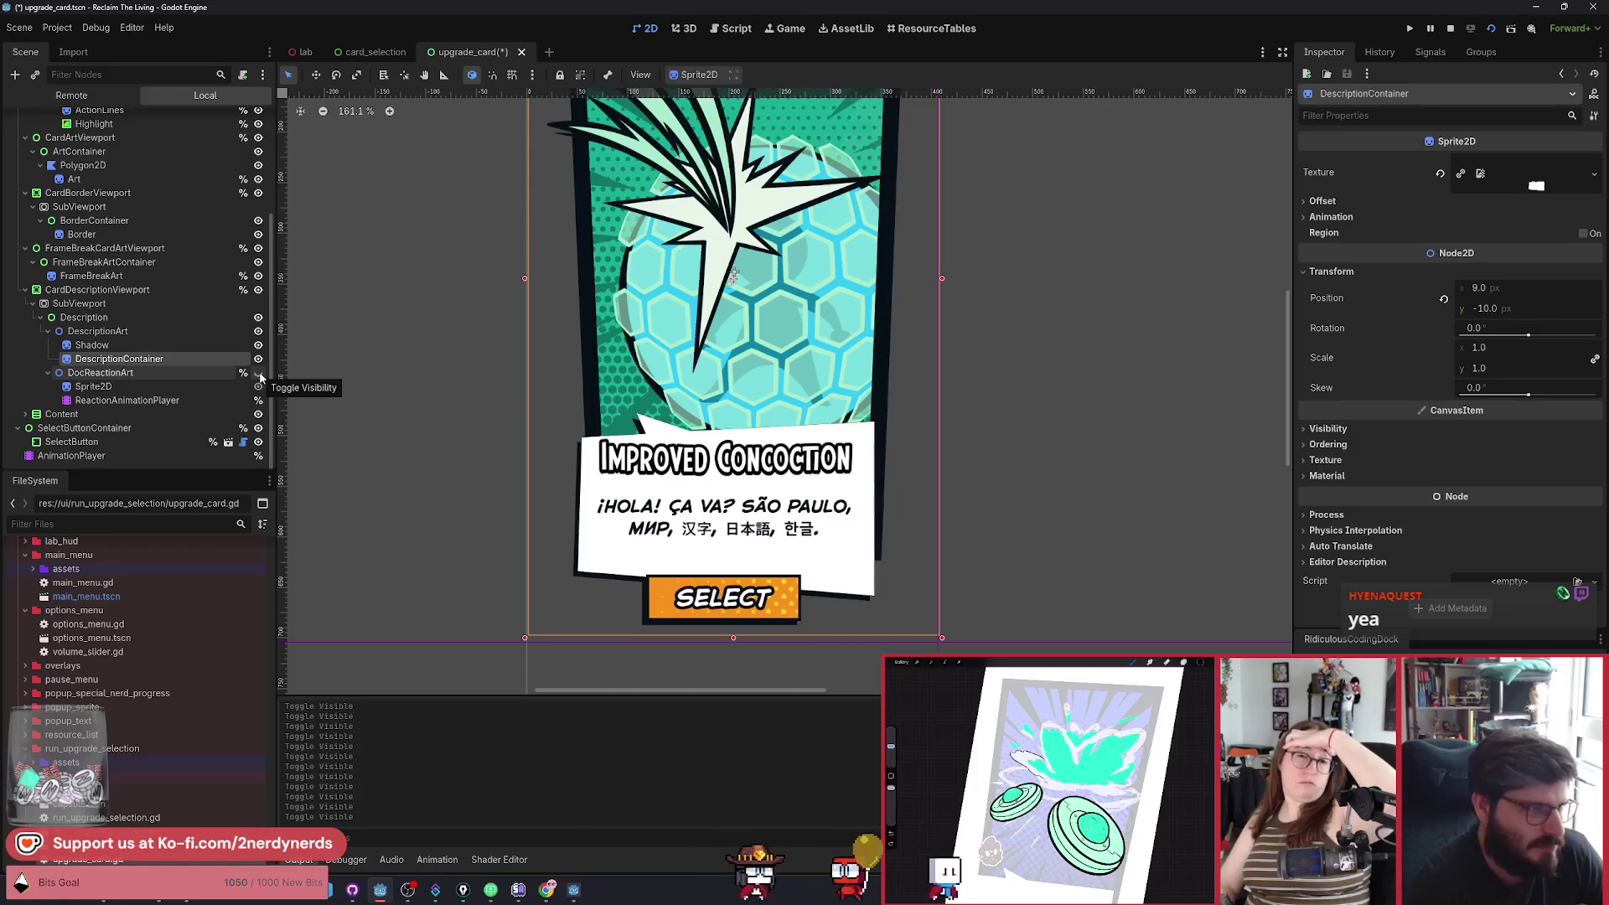
key("ctrl+s")
key("ctrl+shift+Tab")
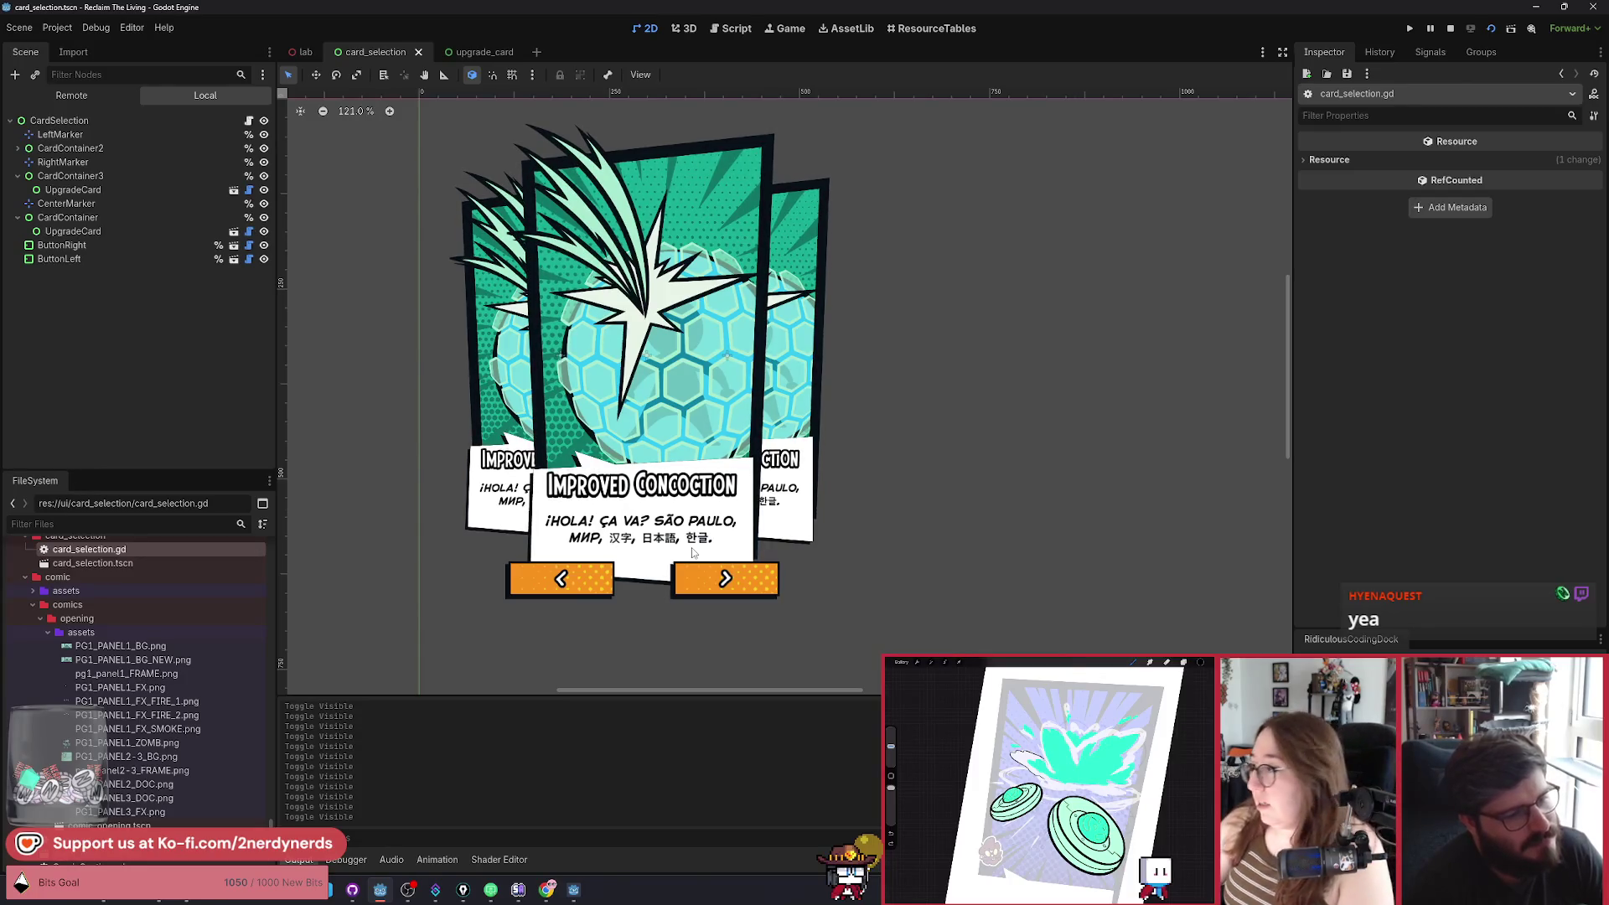
key("F6")
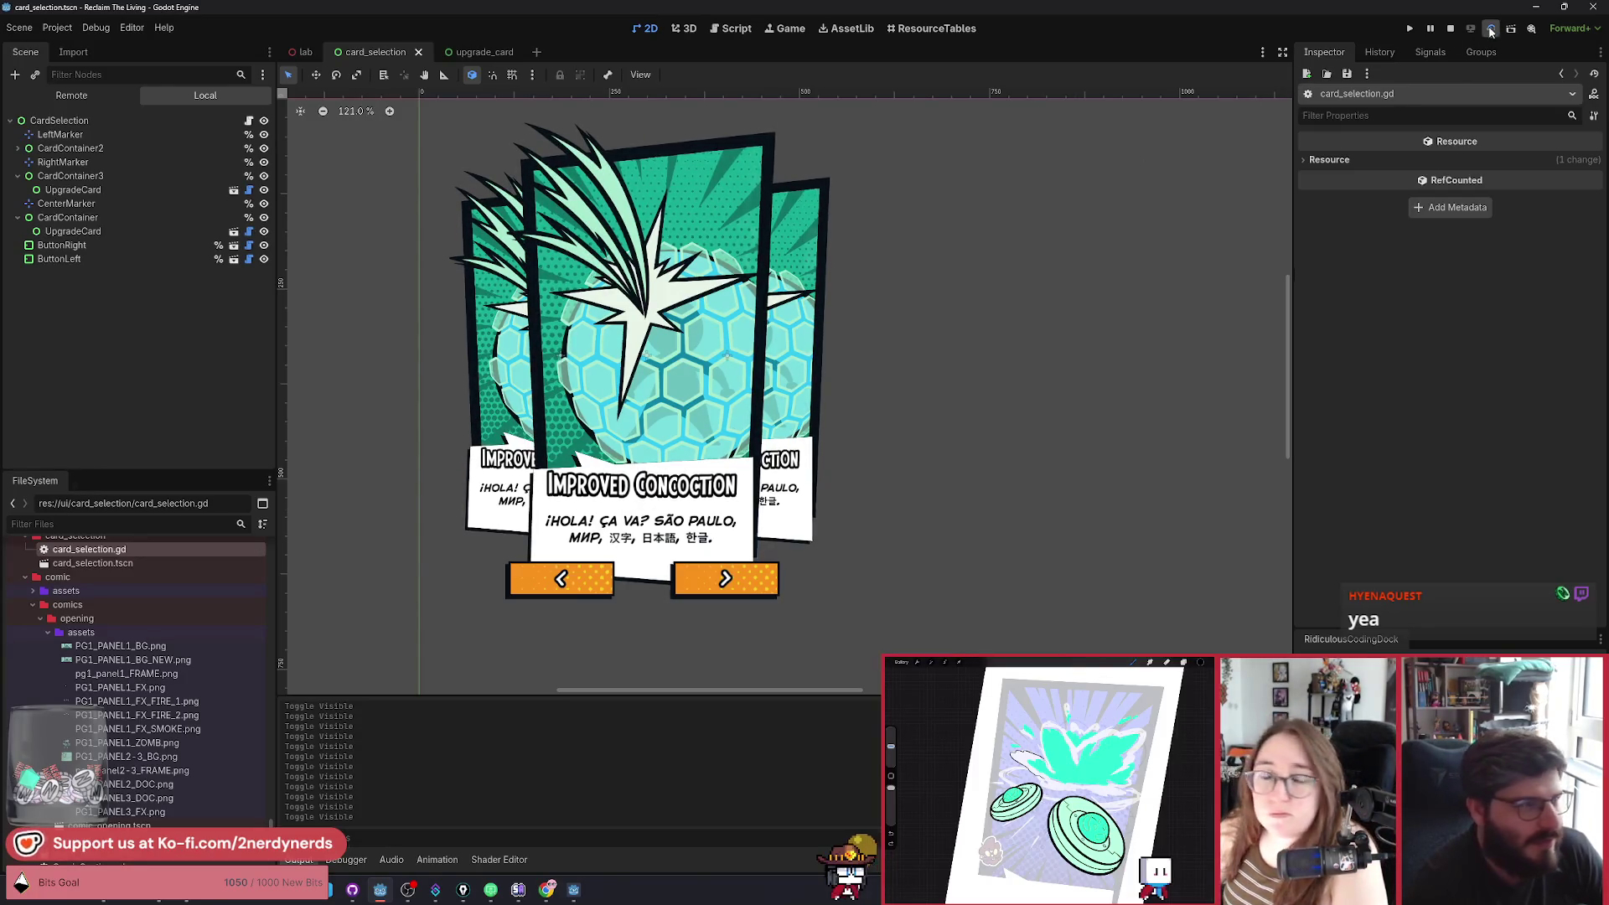
left_click(287, 426)
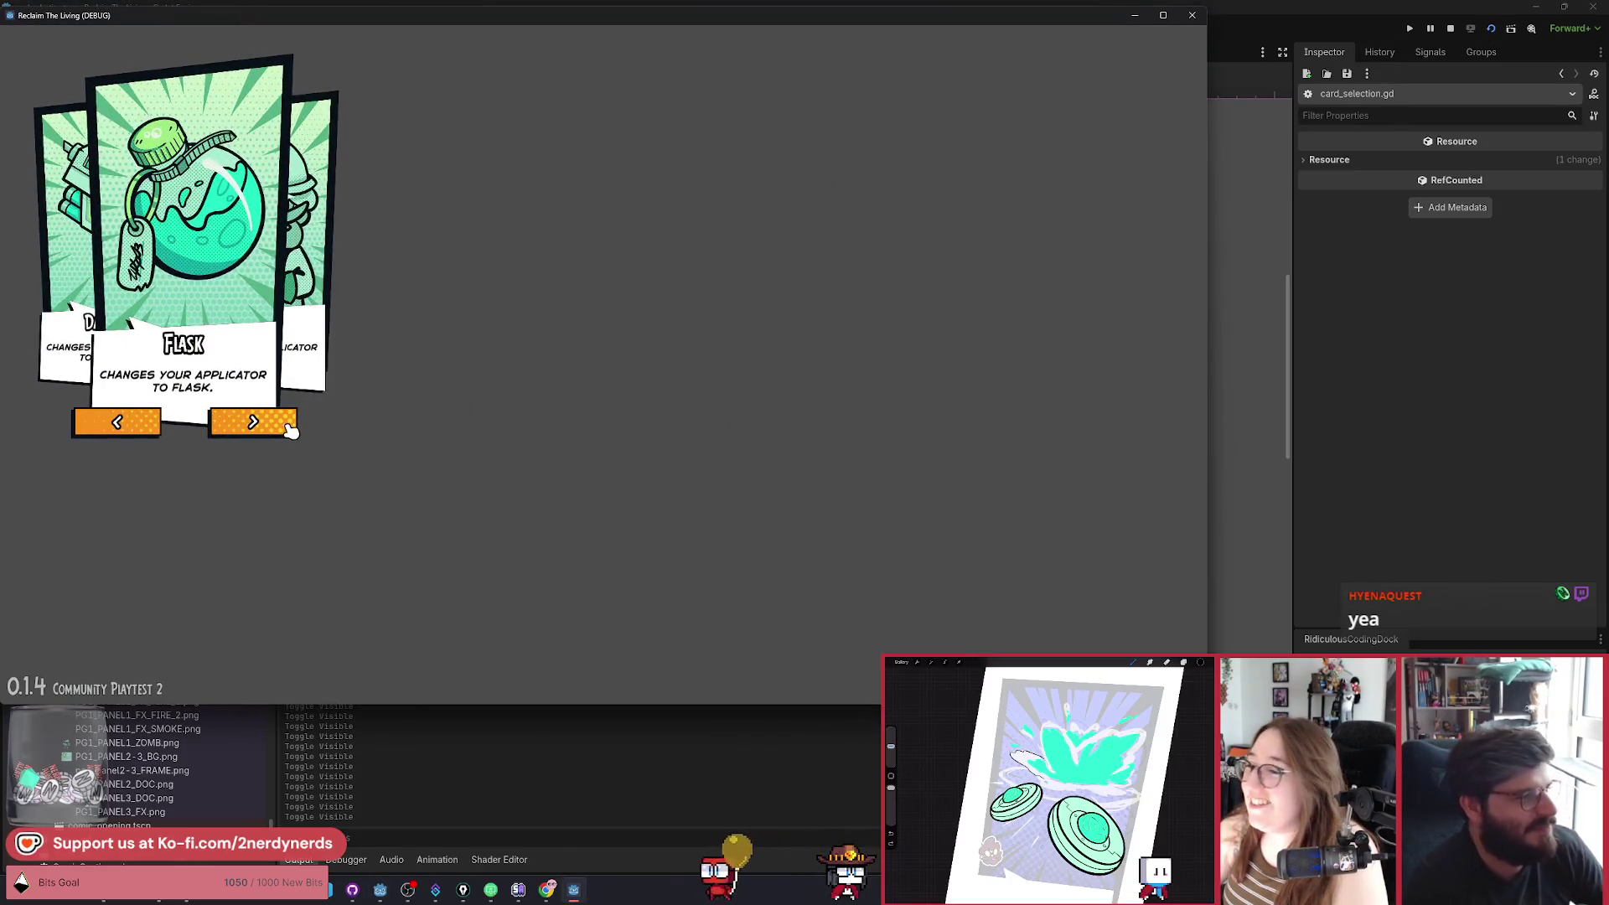
left_click(287, 426)
left_click(287, 426)
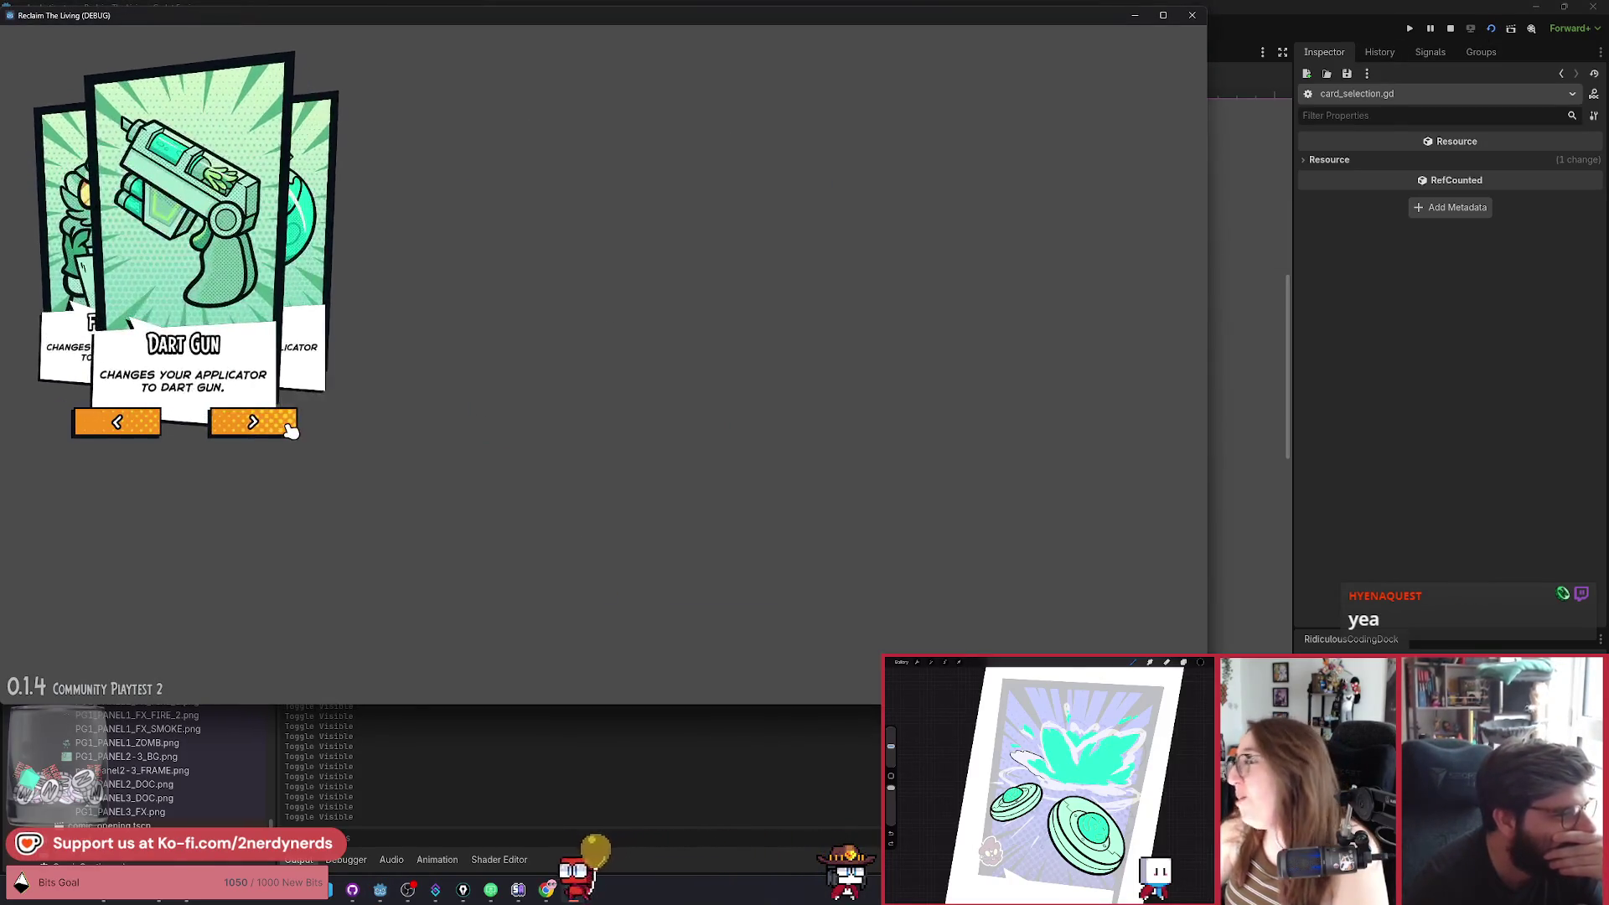
left_click(290, 430)
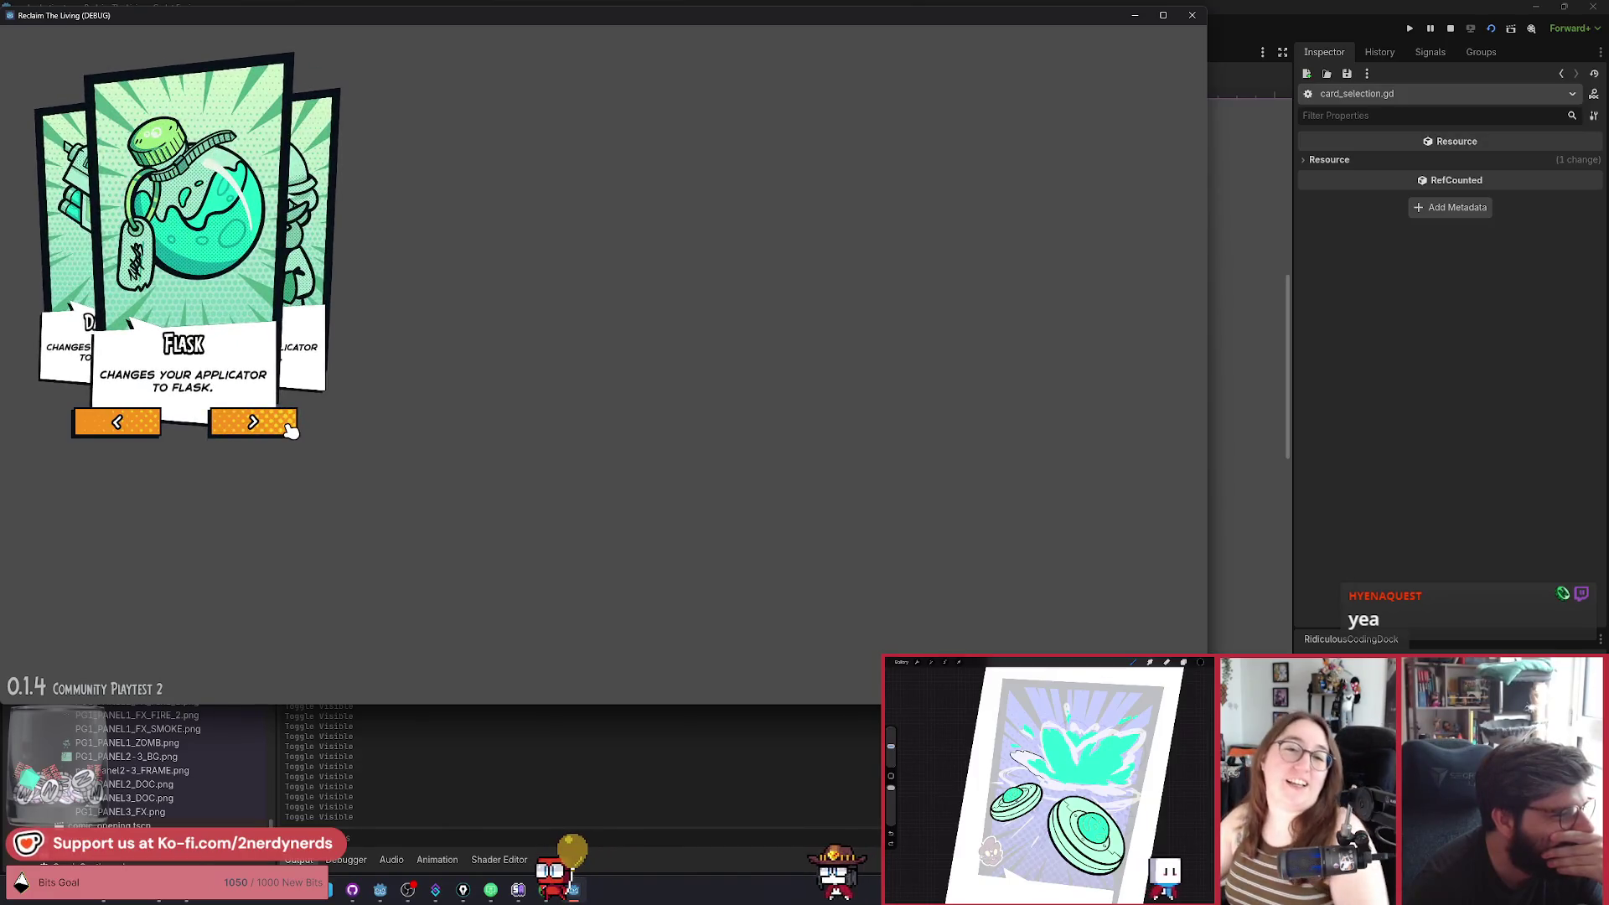
left_click(290, 429)
left_click(290, 430)
left_click(290, 430)
left_click(290, 430)
left_click(290, 430)
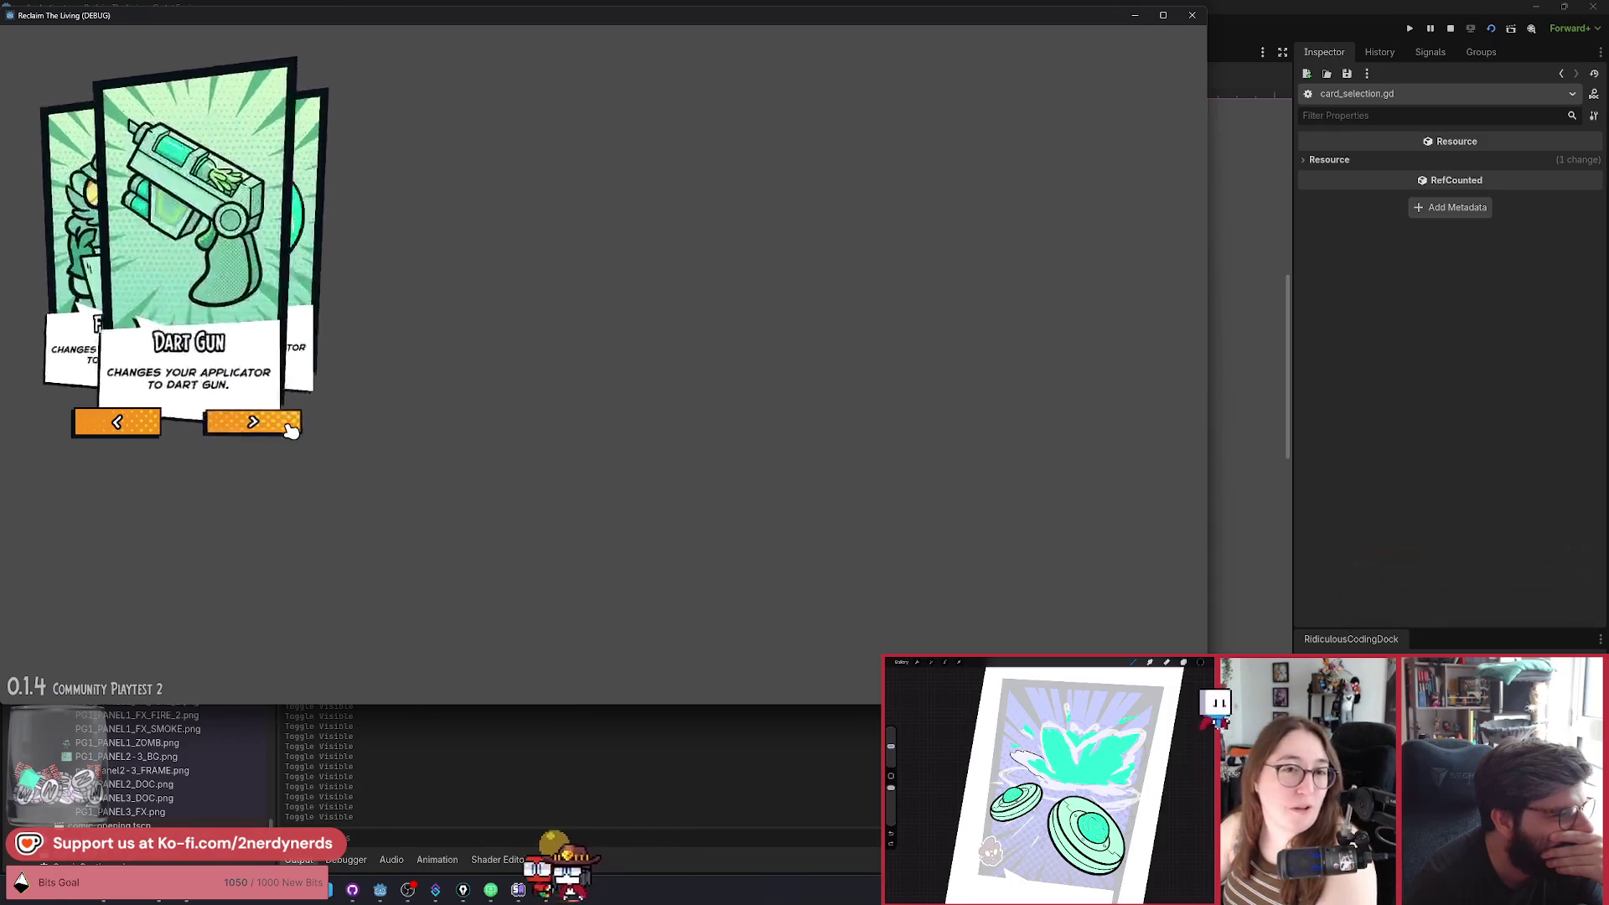
left_click(290, 430)
left_click(290, 429)
left_click(290, 430)
left_click(290, 429)
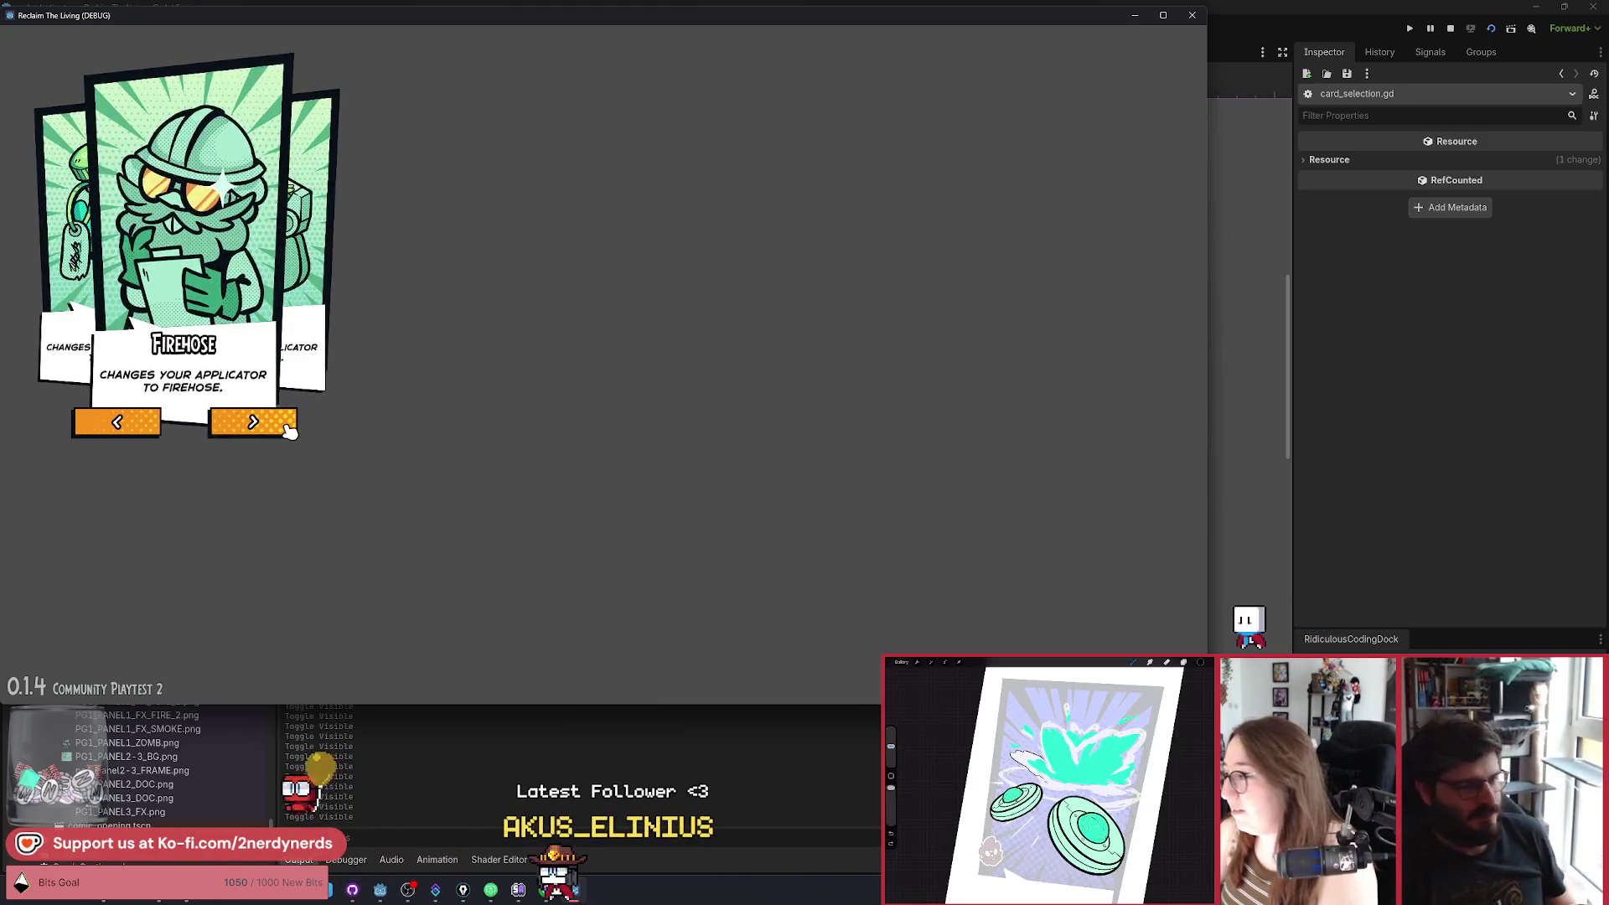
left_click(290, 430)
left_click(290, 430)
left_click(289, 431)
left_click(288, 432)
left_click(288, 432)
left_click(161, 430)
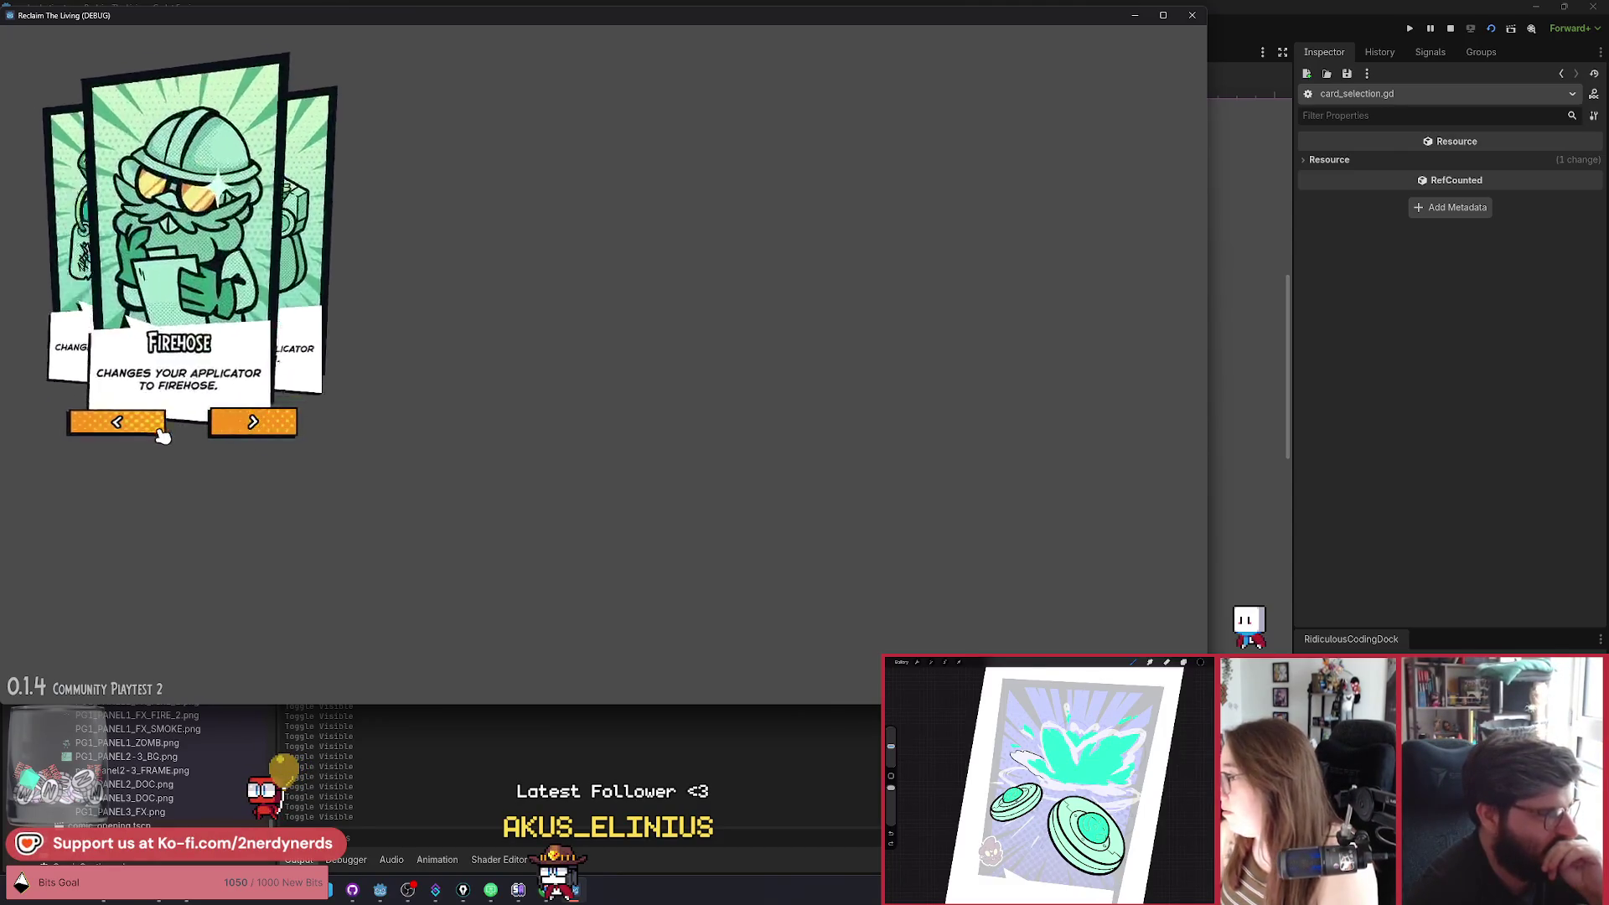
left_click(161, 431)
key("F8")
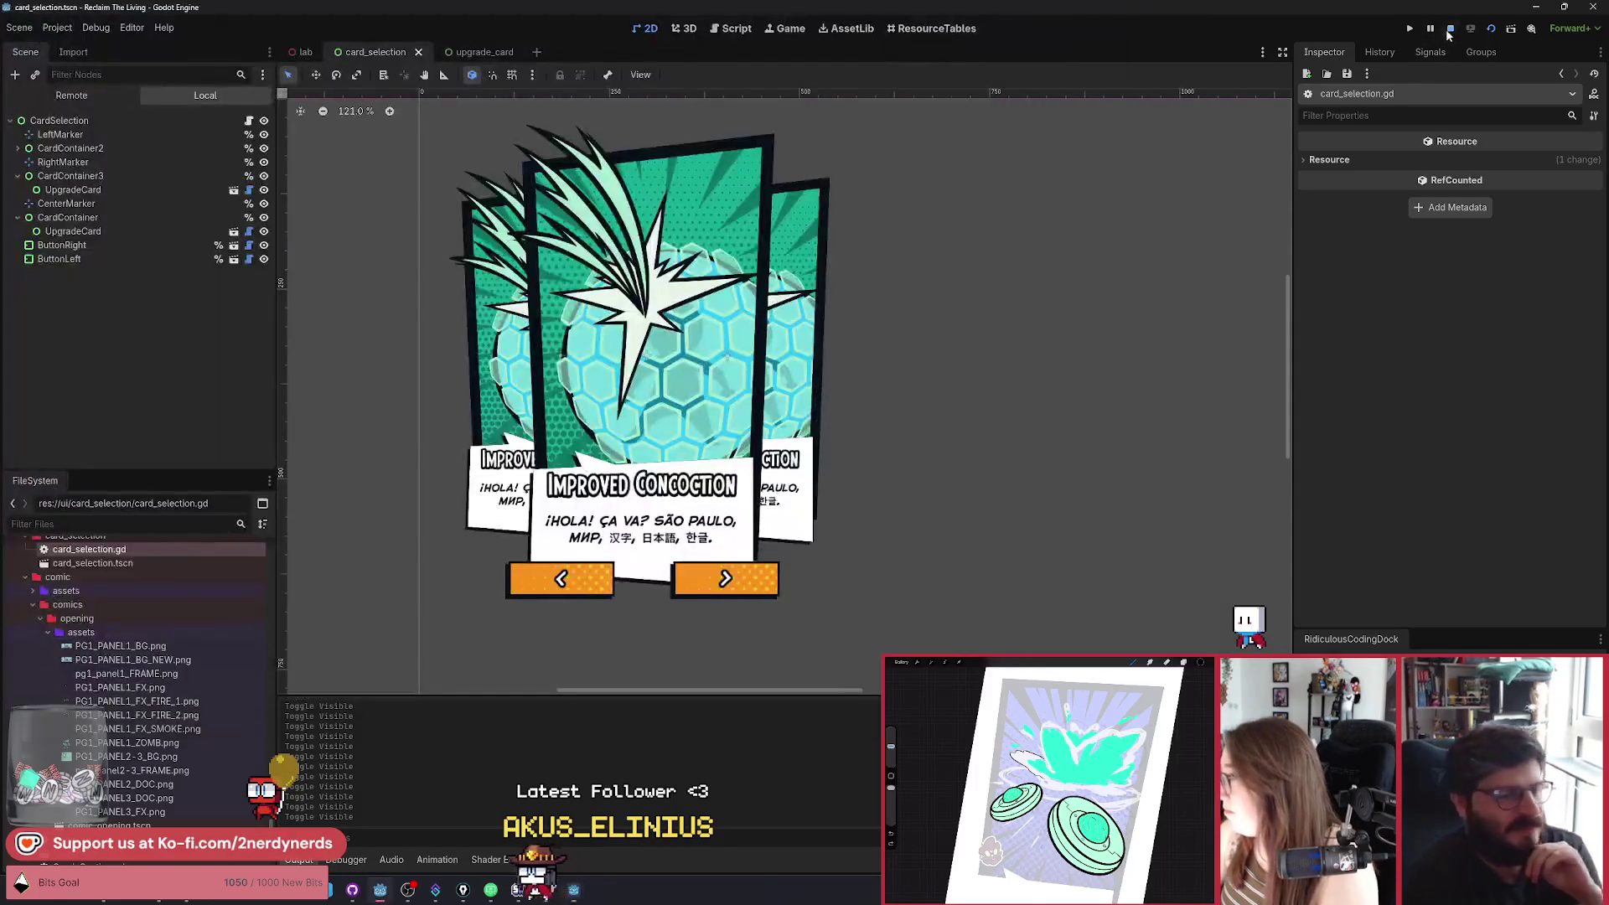
Make the Sprite2D under DocReactionArt visible again on the upgrade card, then return to card_selection.
left_click(481, 52)
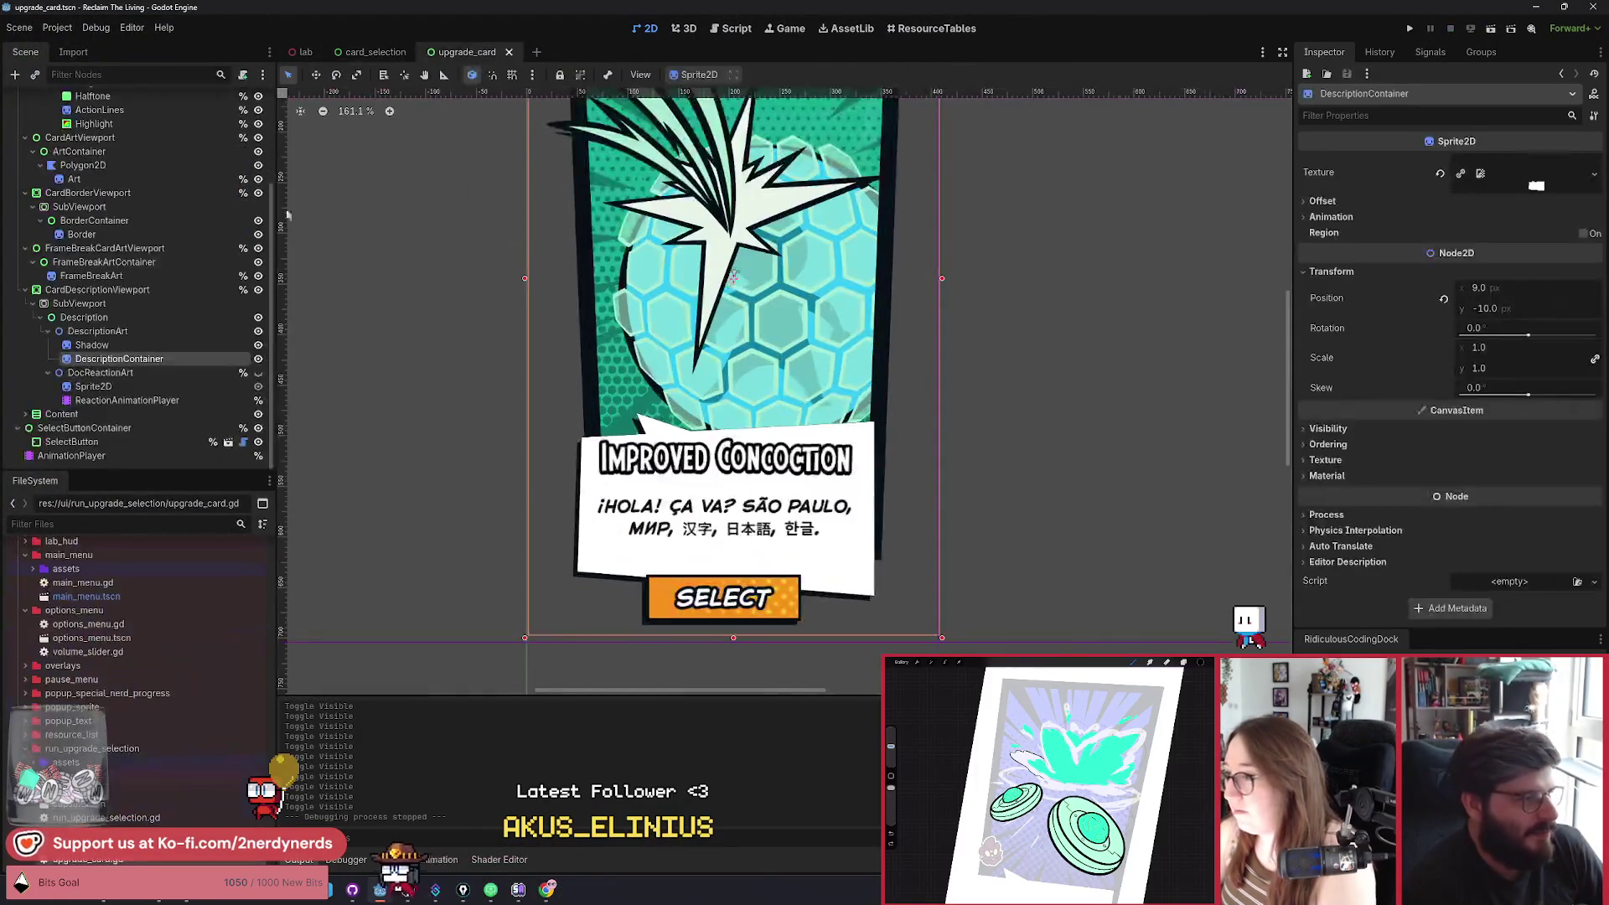
left_click(258, 386)
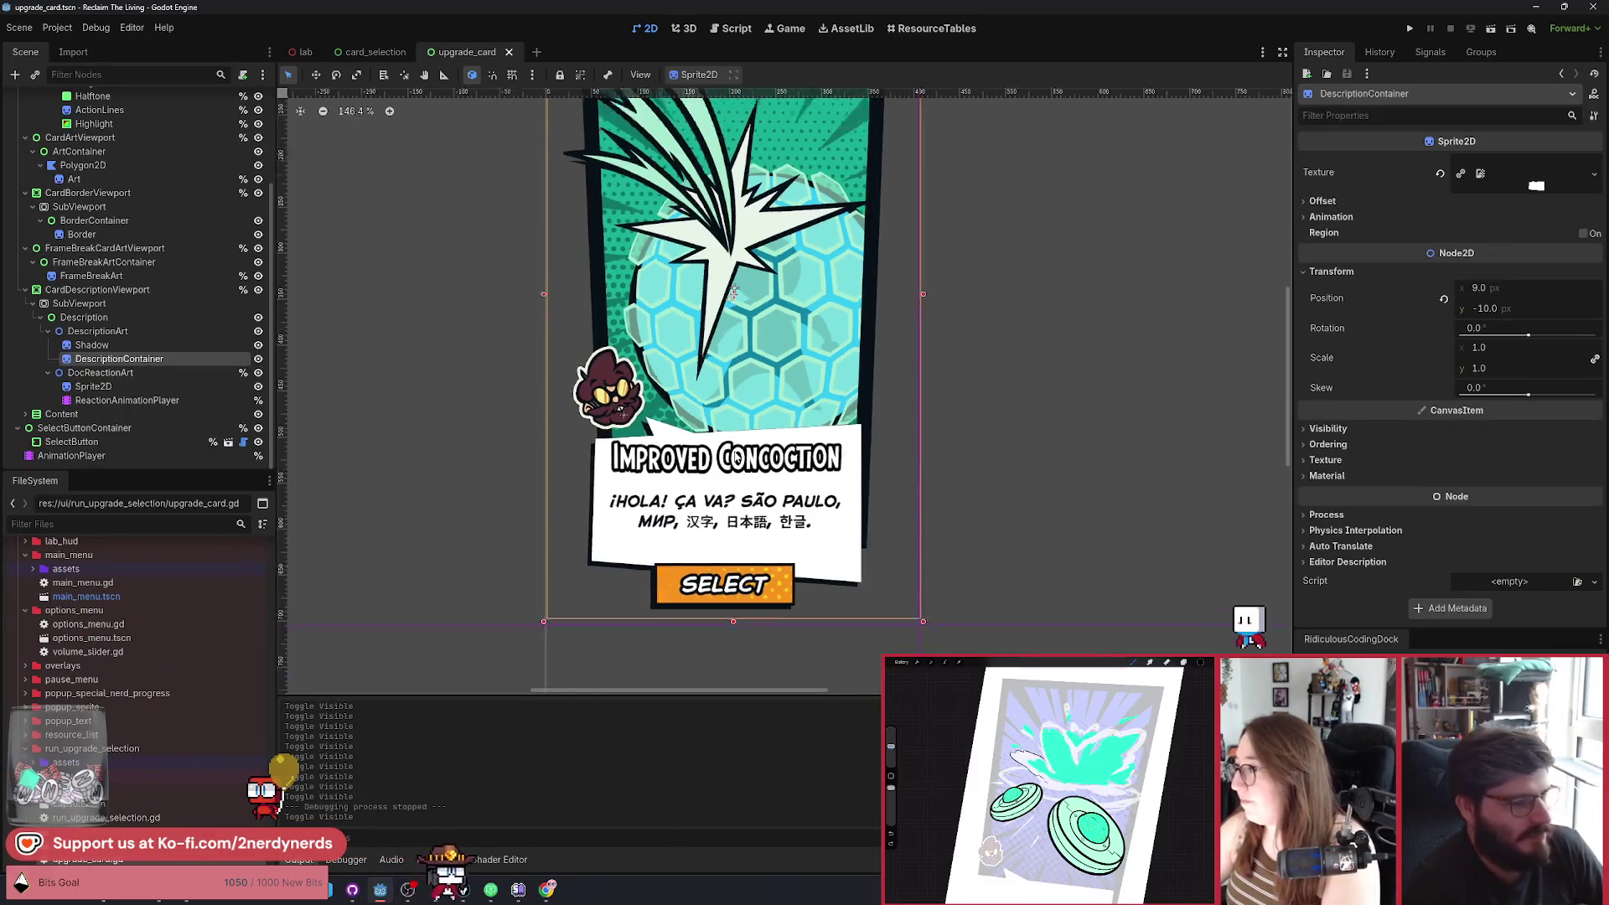
scroll(705, 458, "right", 3)
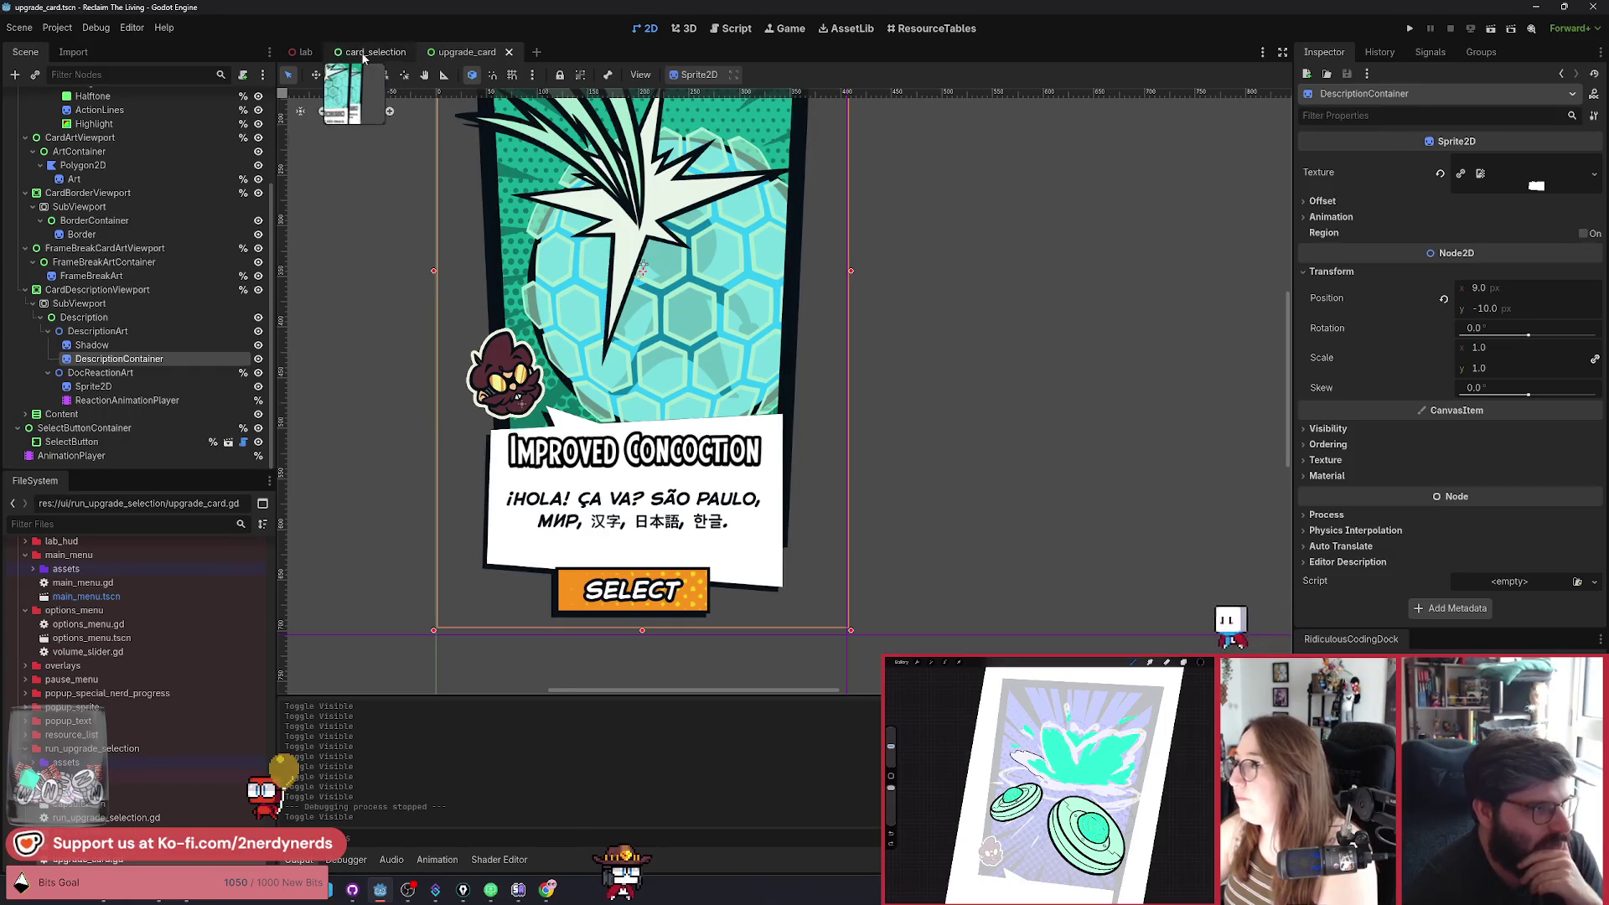
scroll(696, 459, "down", 3)
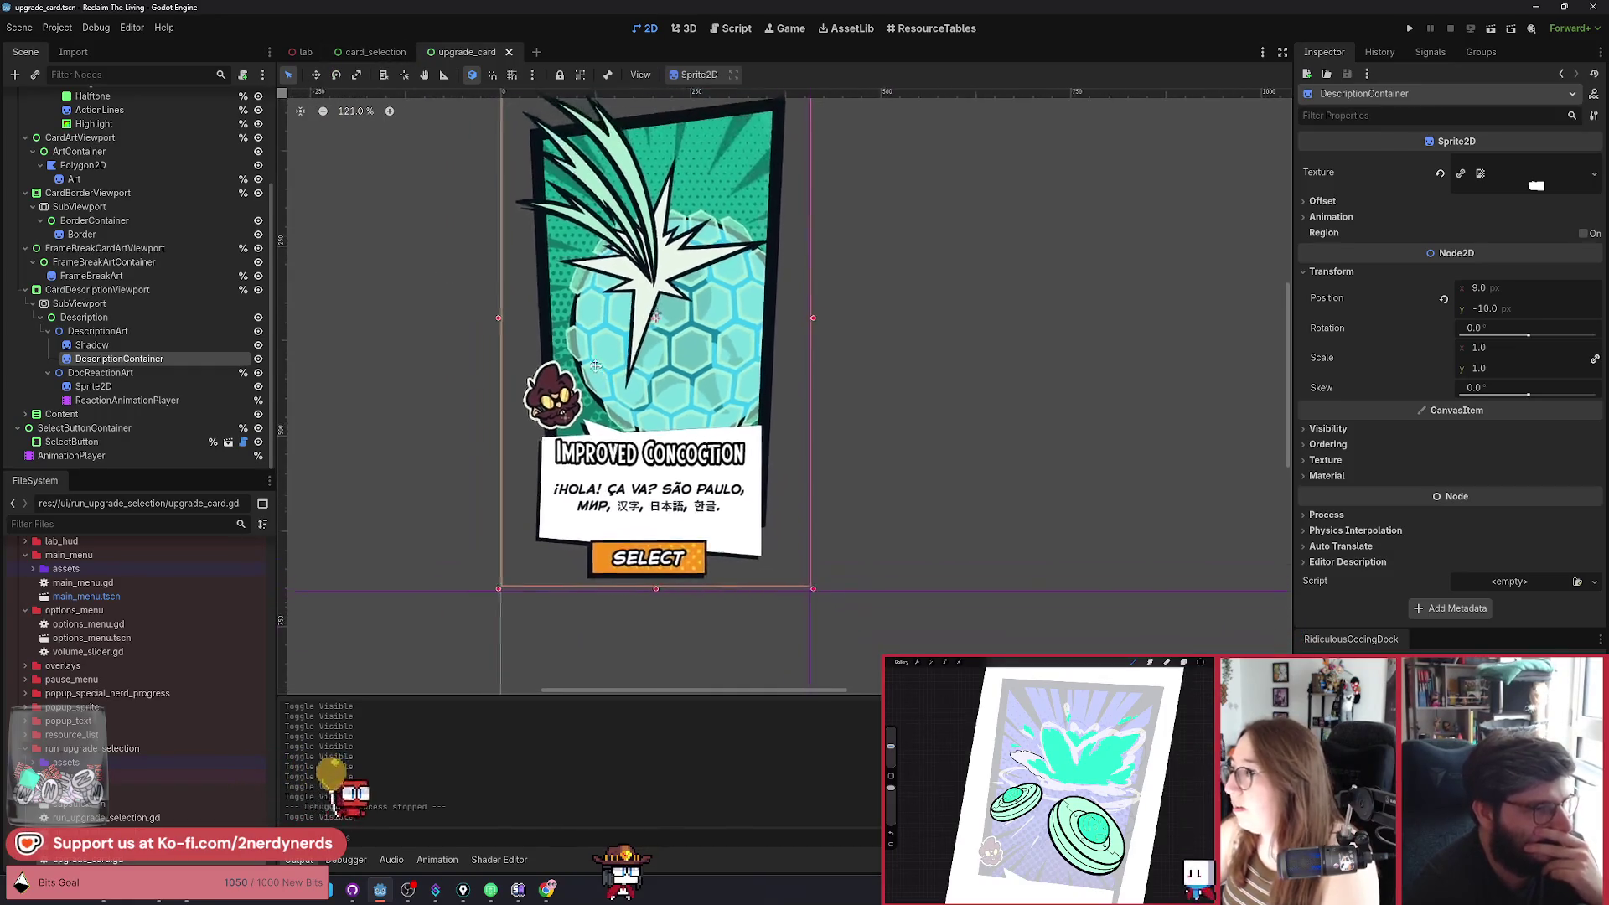
left_click(470, 439)
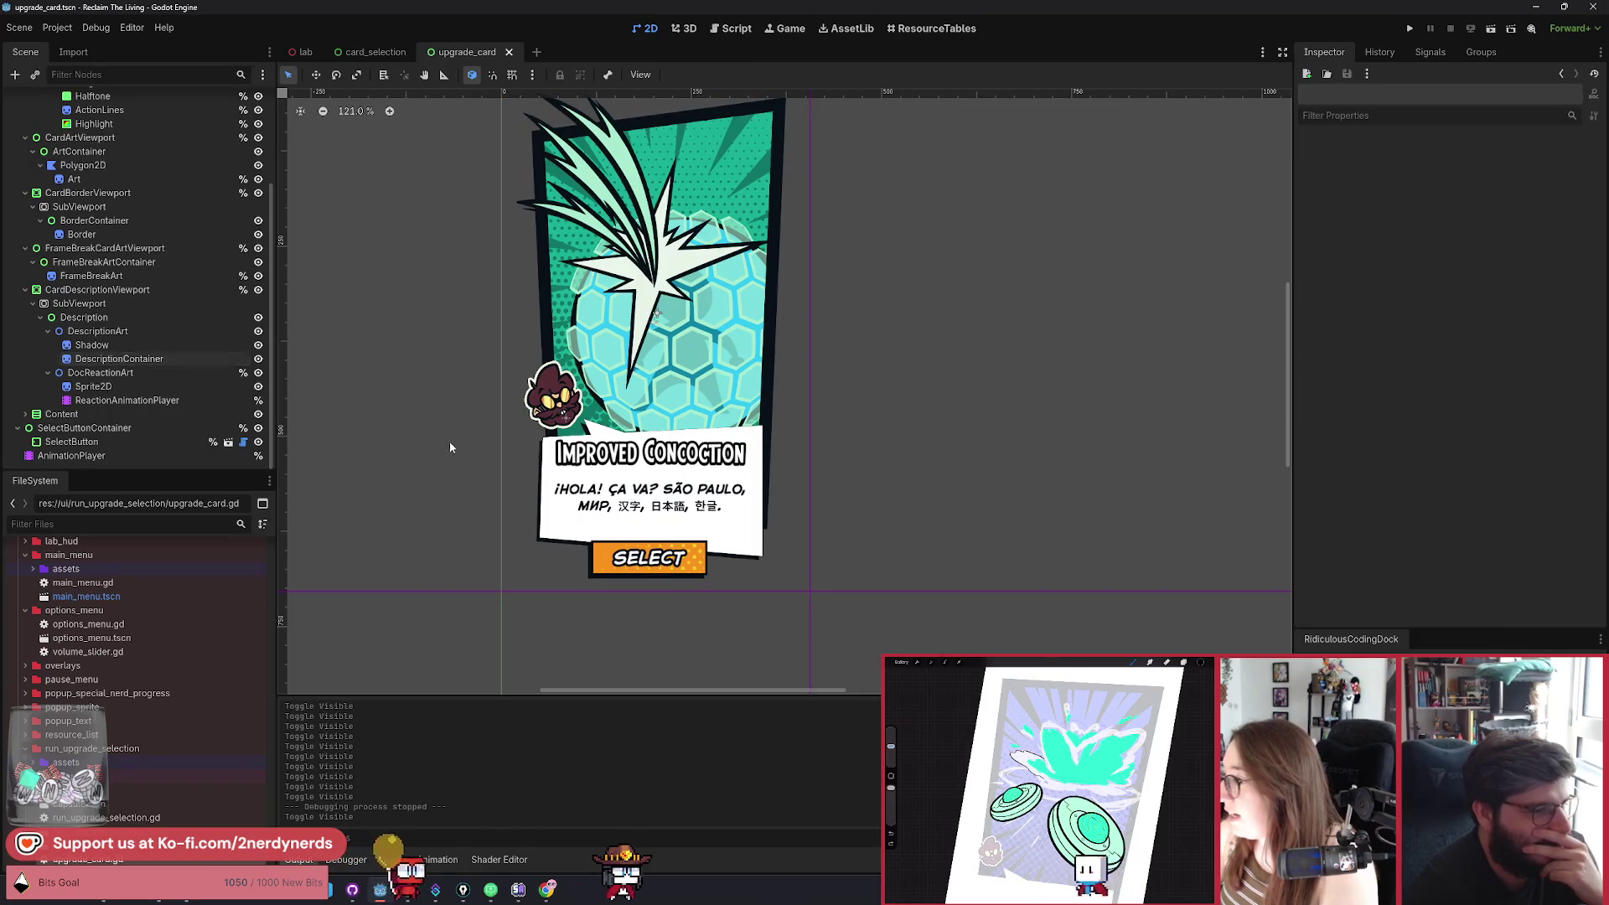
scroll(452, 444, "up", 5)
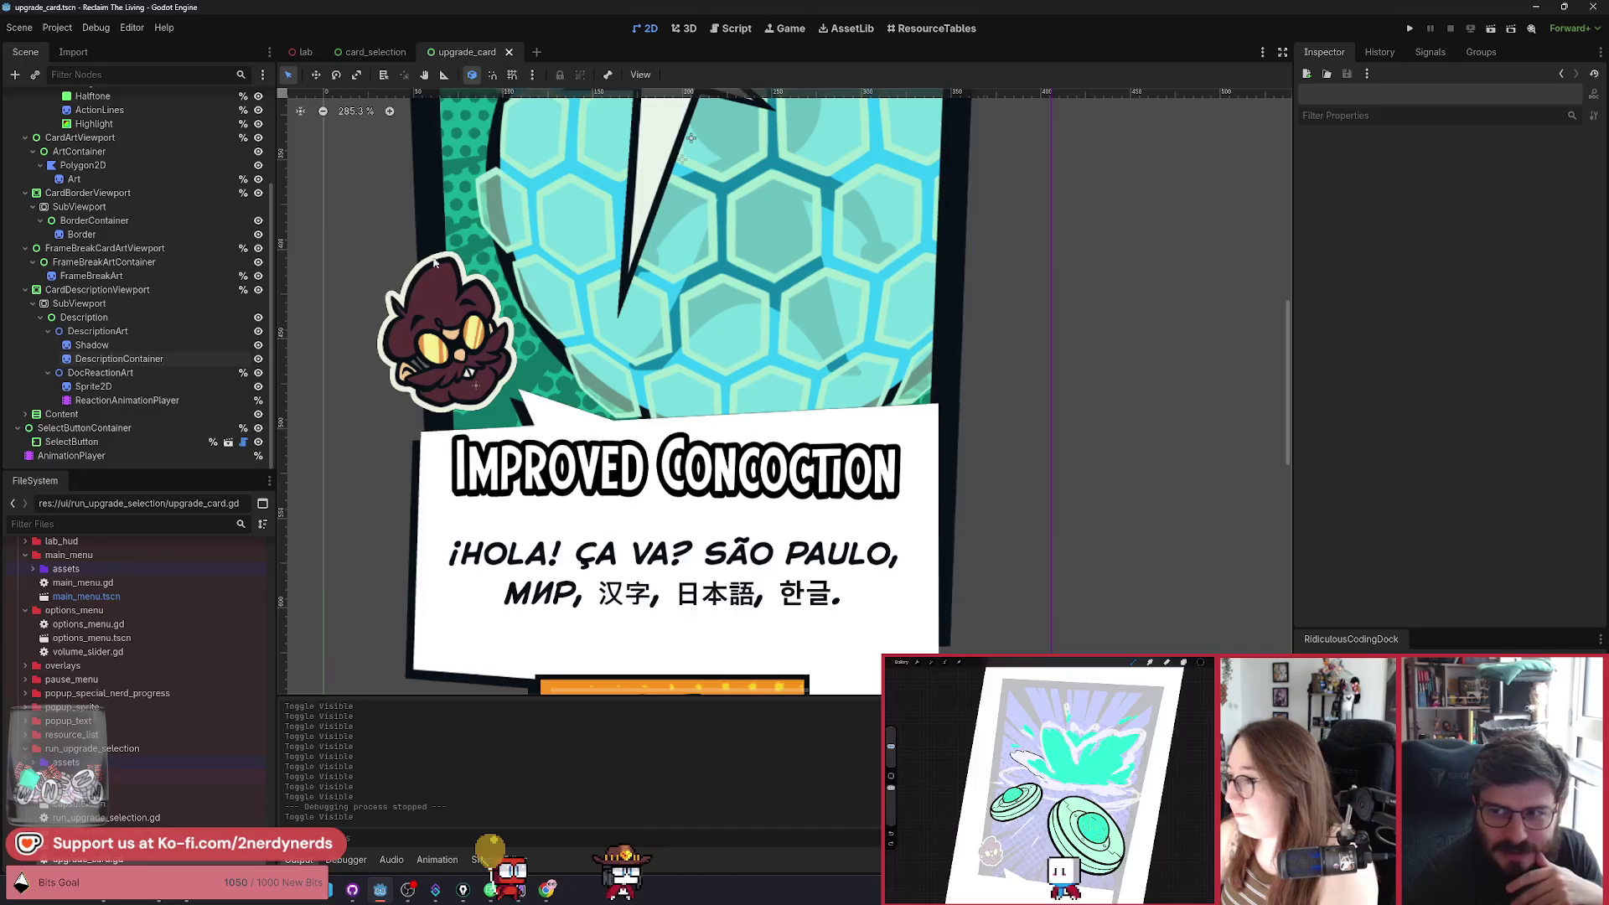
scroll(599, 452, "down", 3)
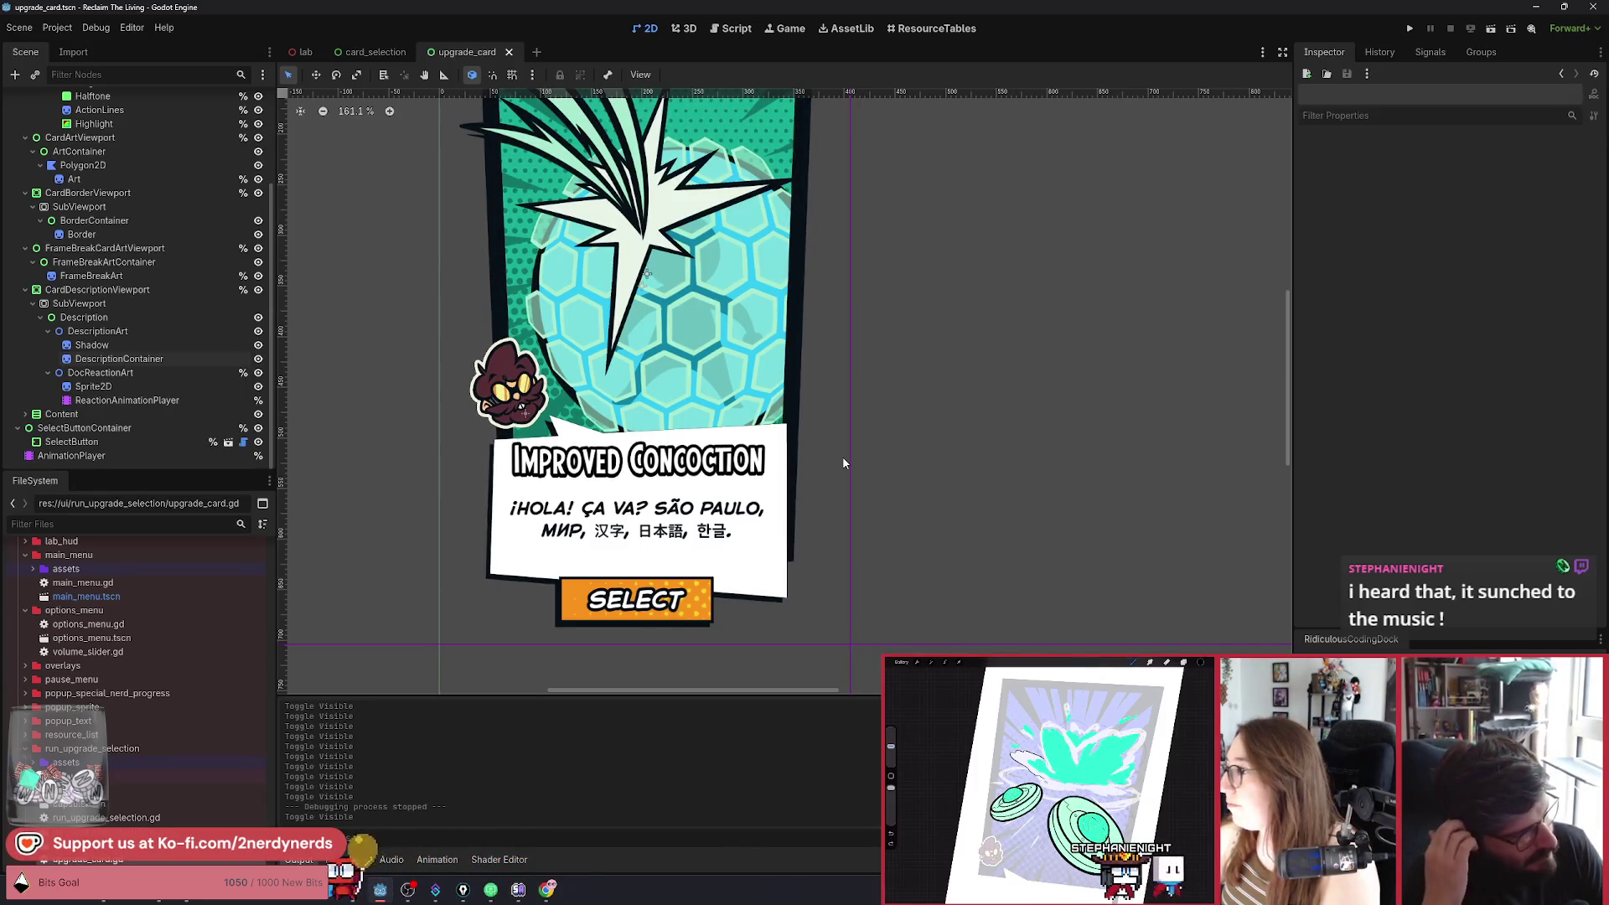
scroll(520, 411, "up", 1)
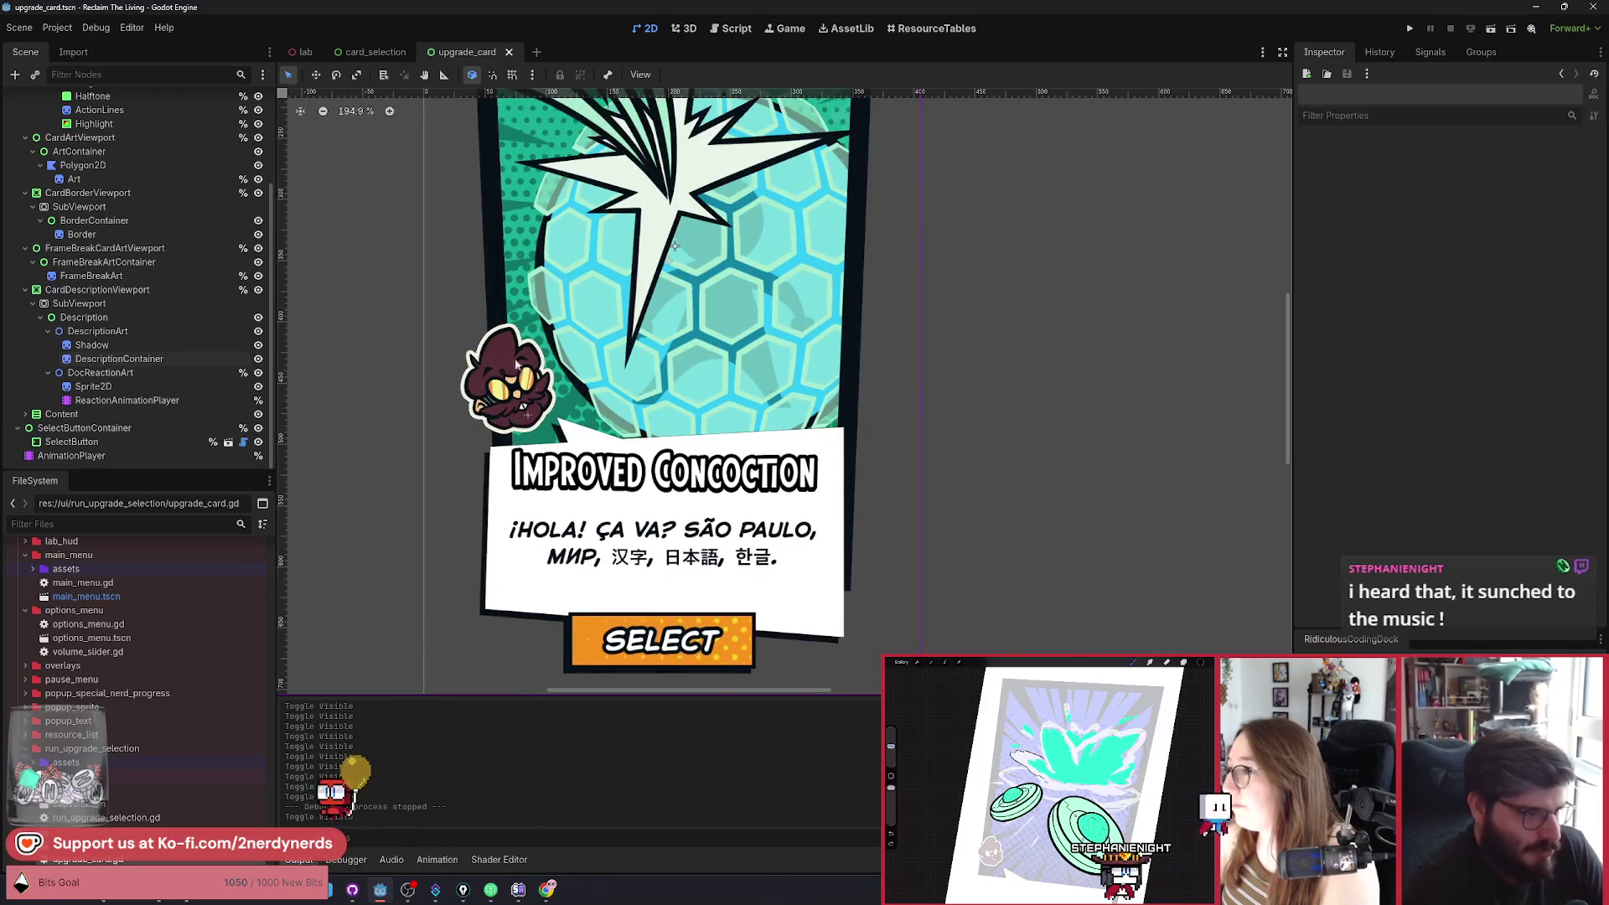
scroll(525, 416, "up", 2)
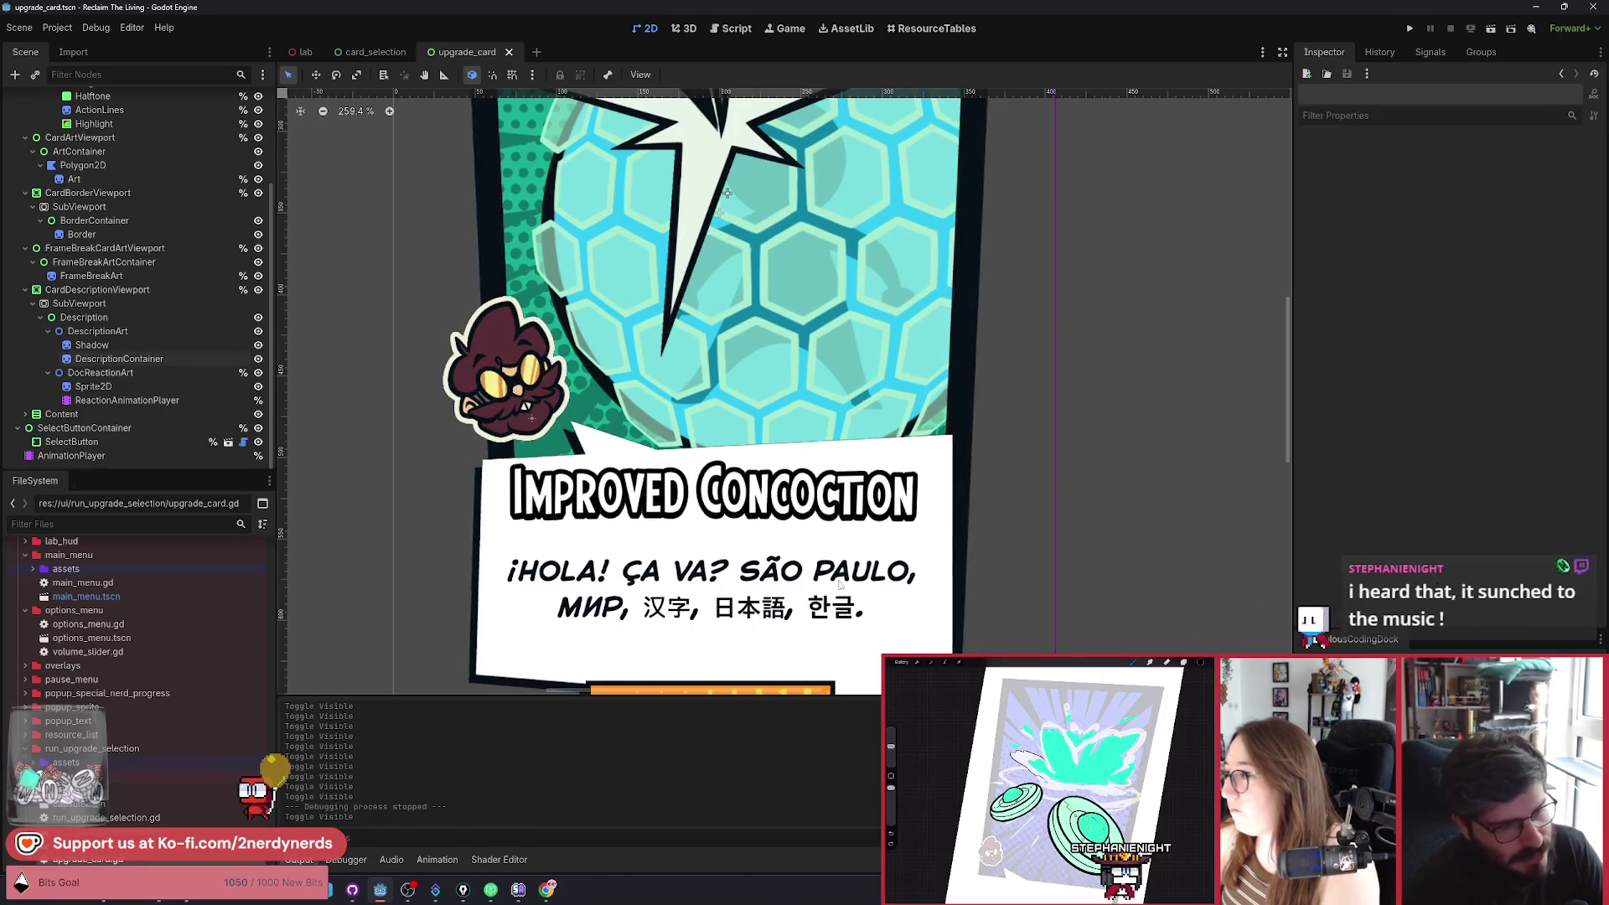
scroll(884, 585, "down", 2)
left_click(368, 54)
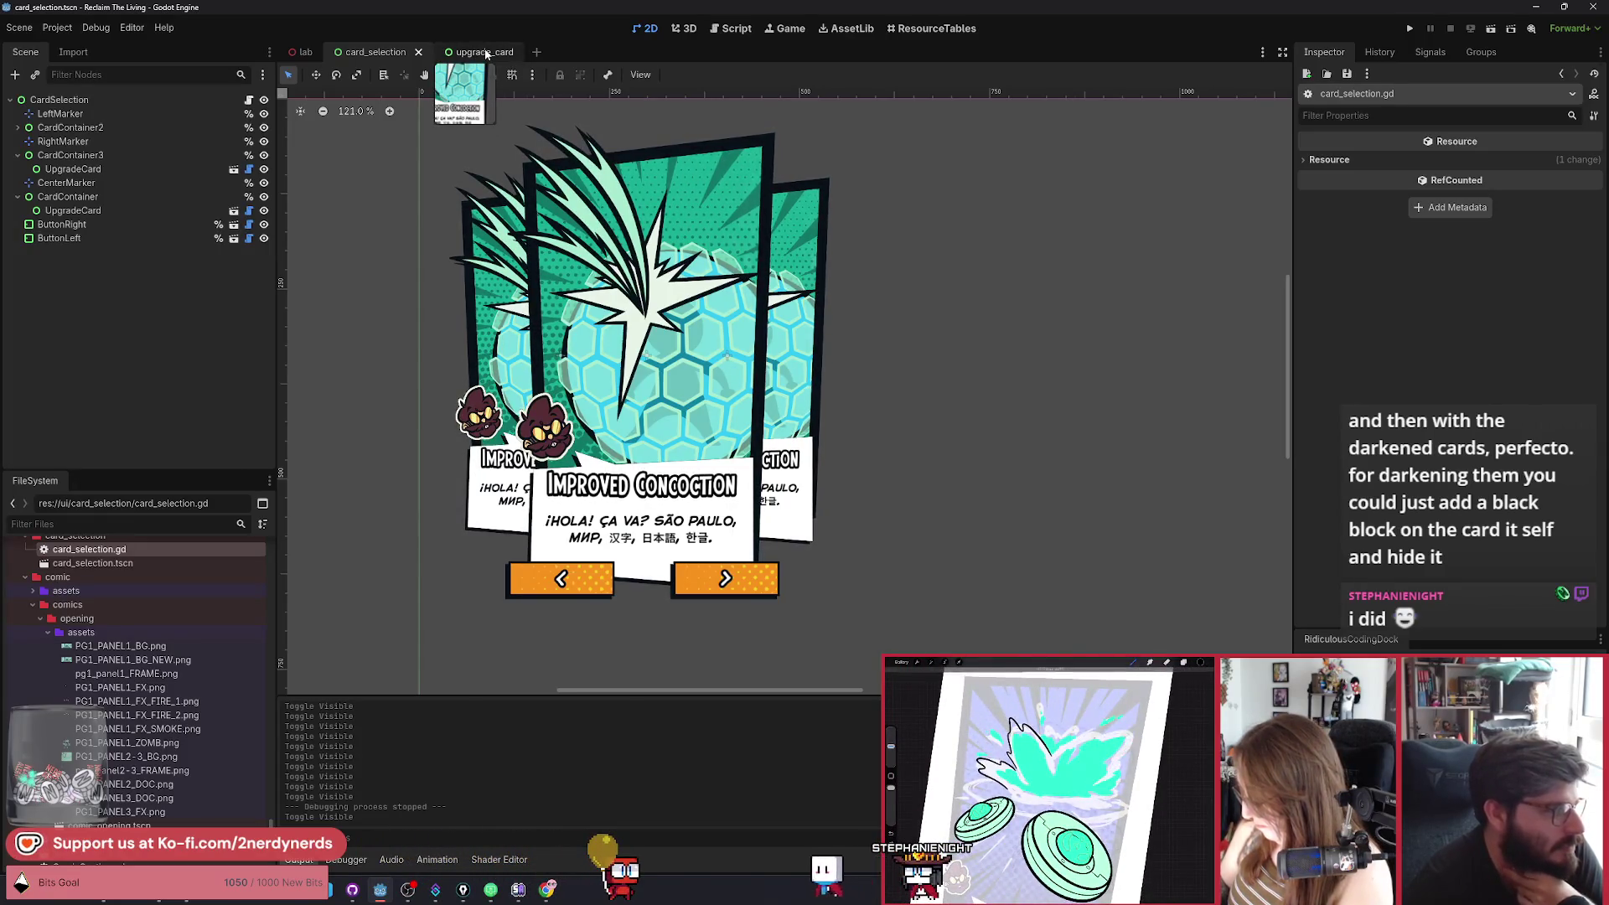
Switch to card_selection.tscn, frame the three overlapping cards, and select the whole layout.
left_click(486, 53)
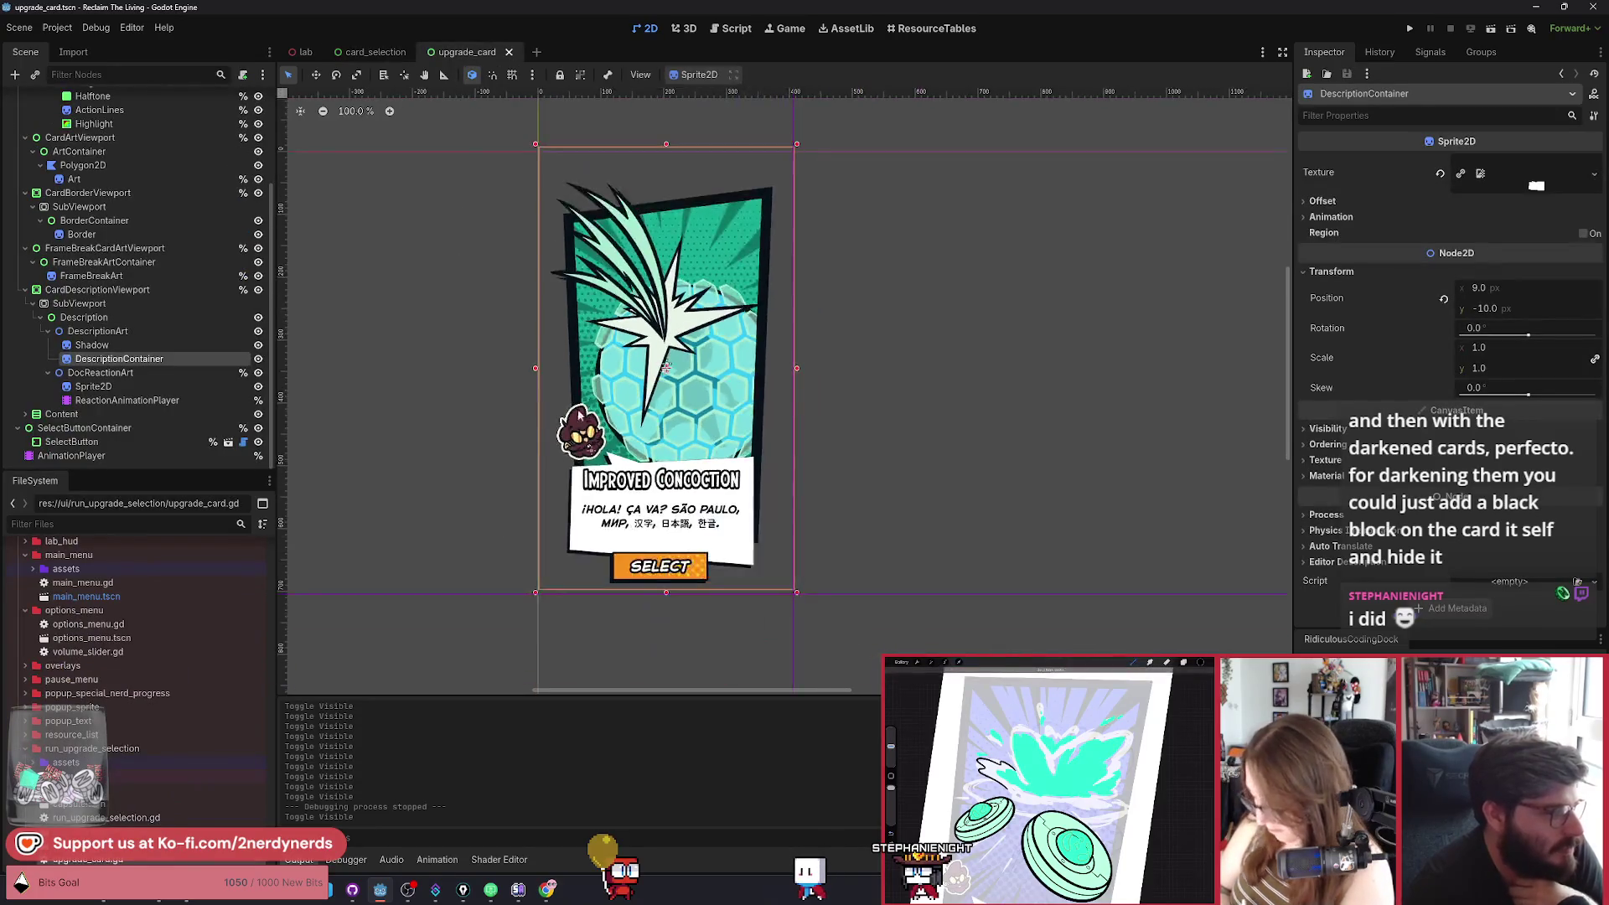
scroll(494, 424, "up", 3)
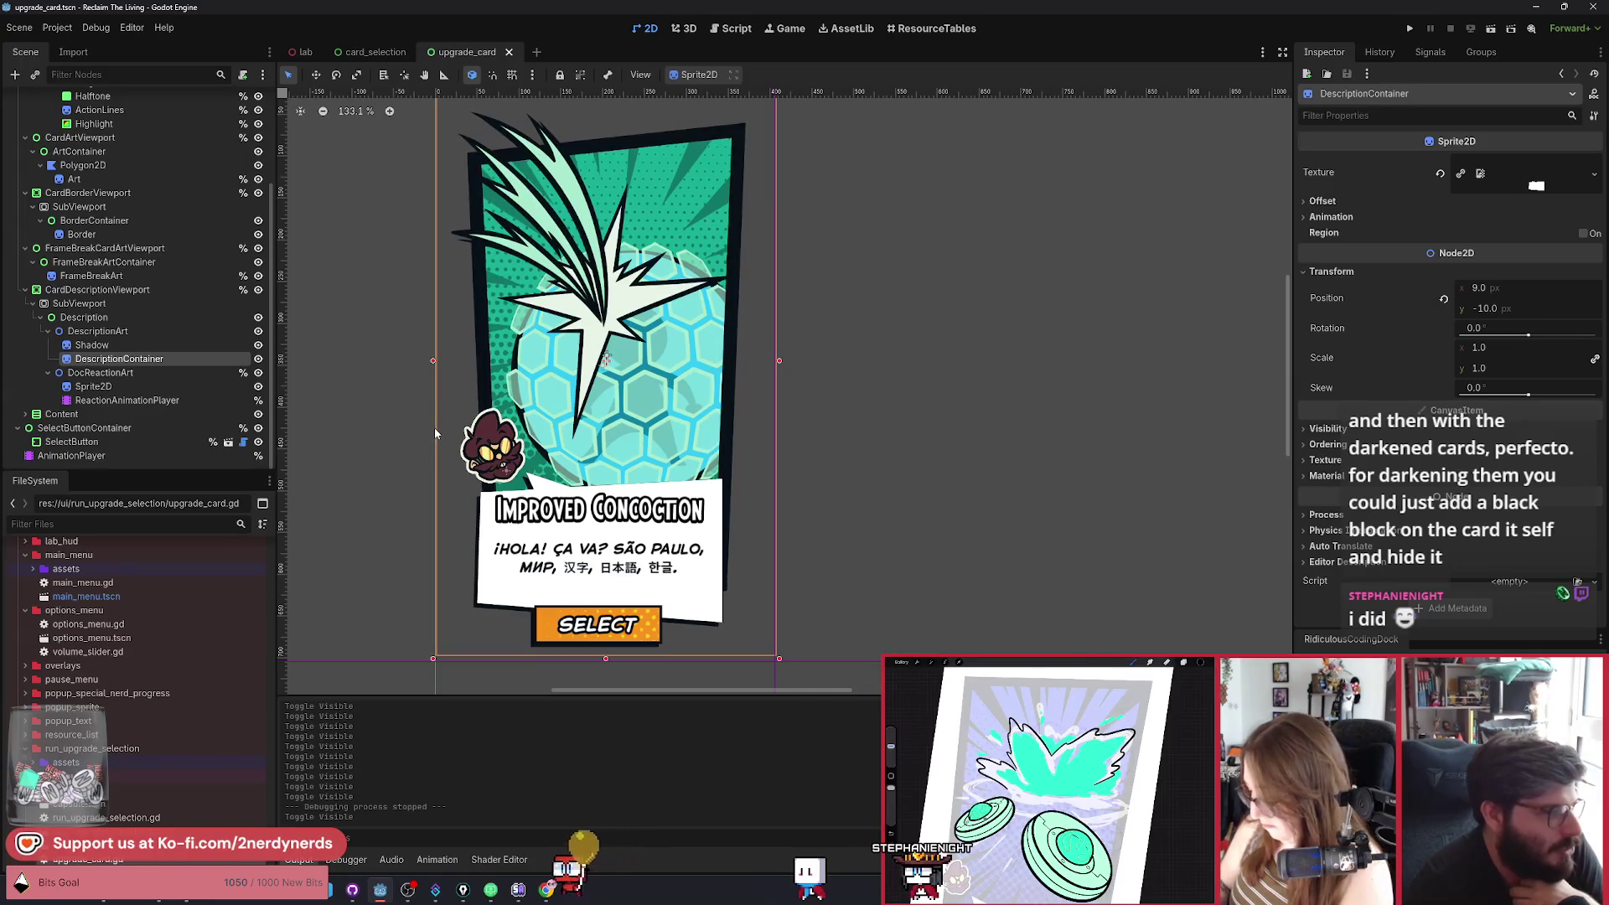
left_click(382, 52)
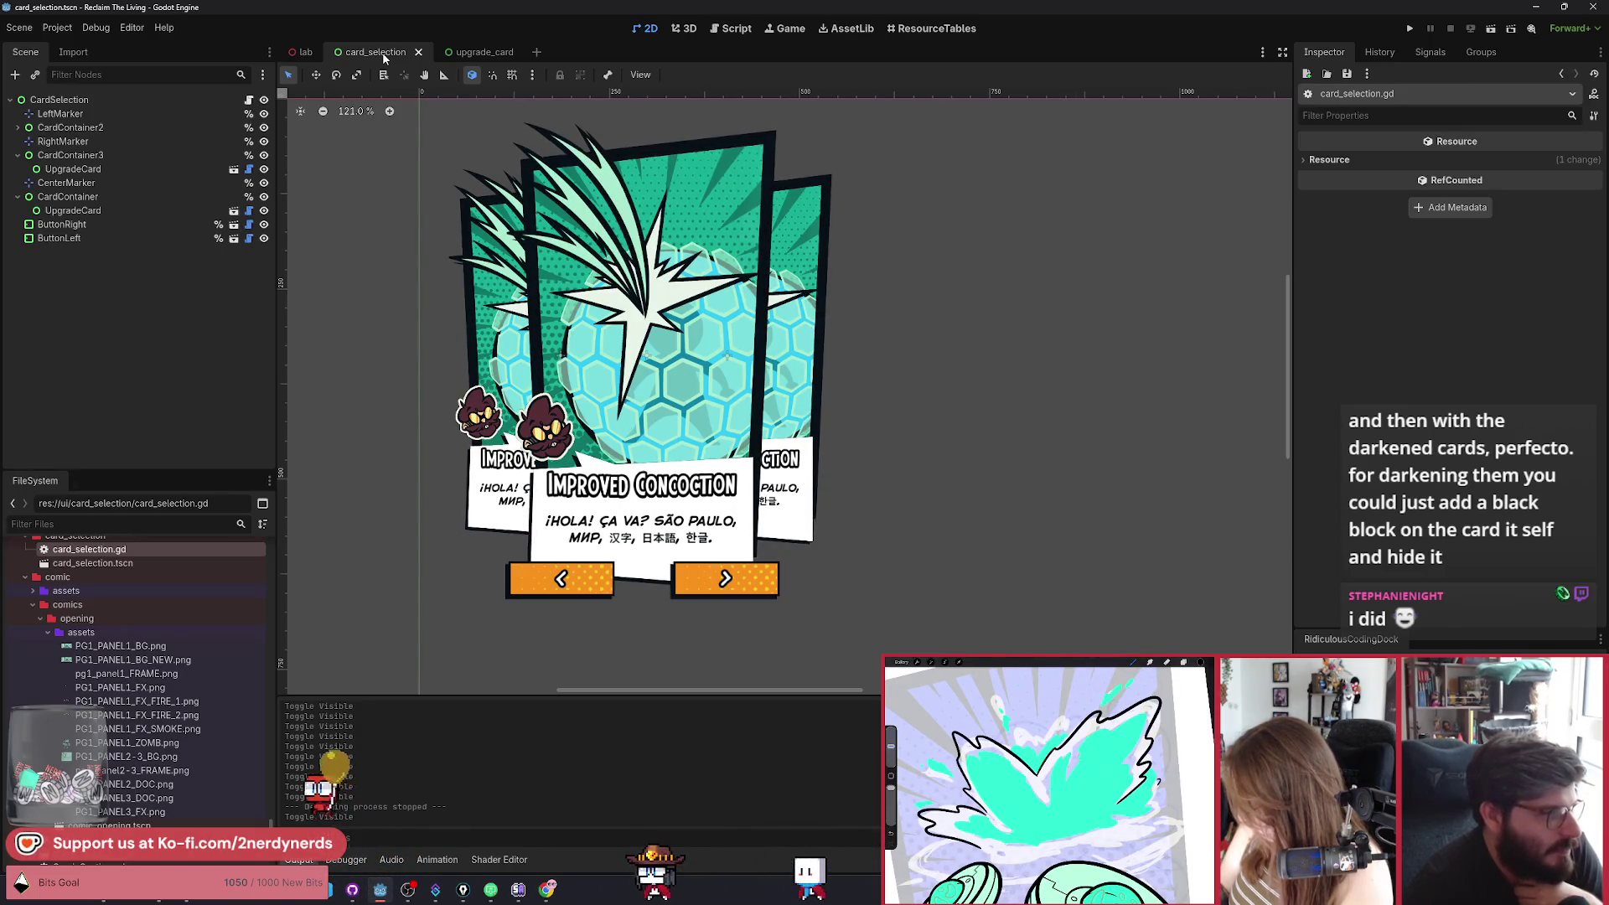
scroll(731, 333, "down", 1)
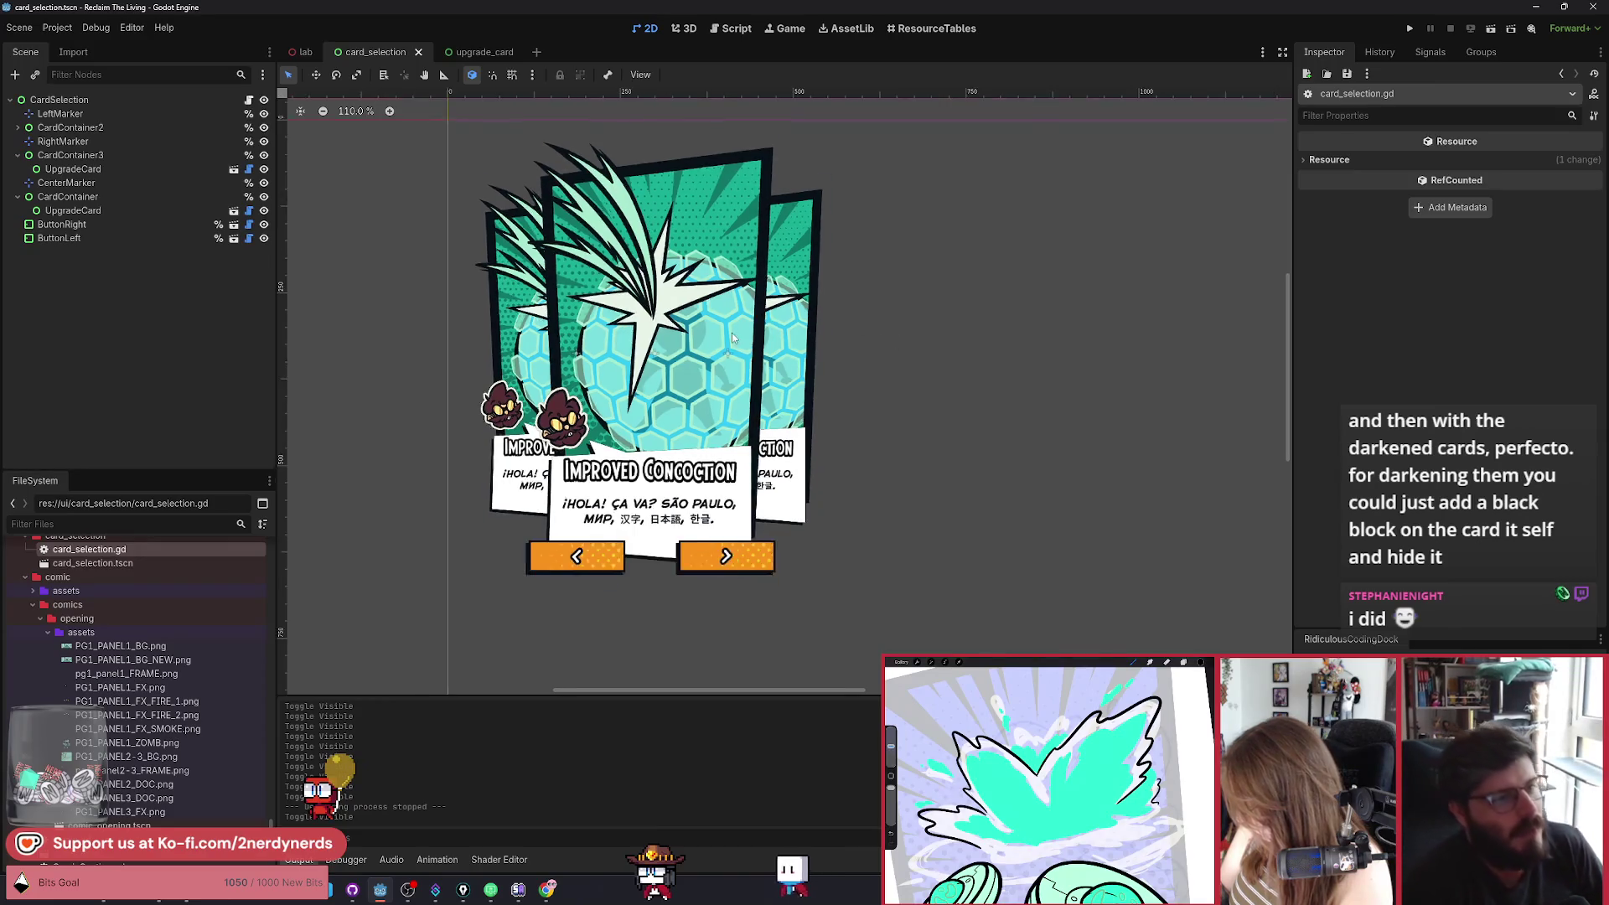
scroll(731, 333, "up", 3)
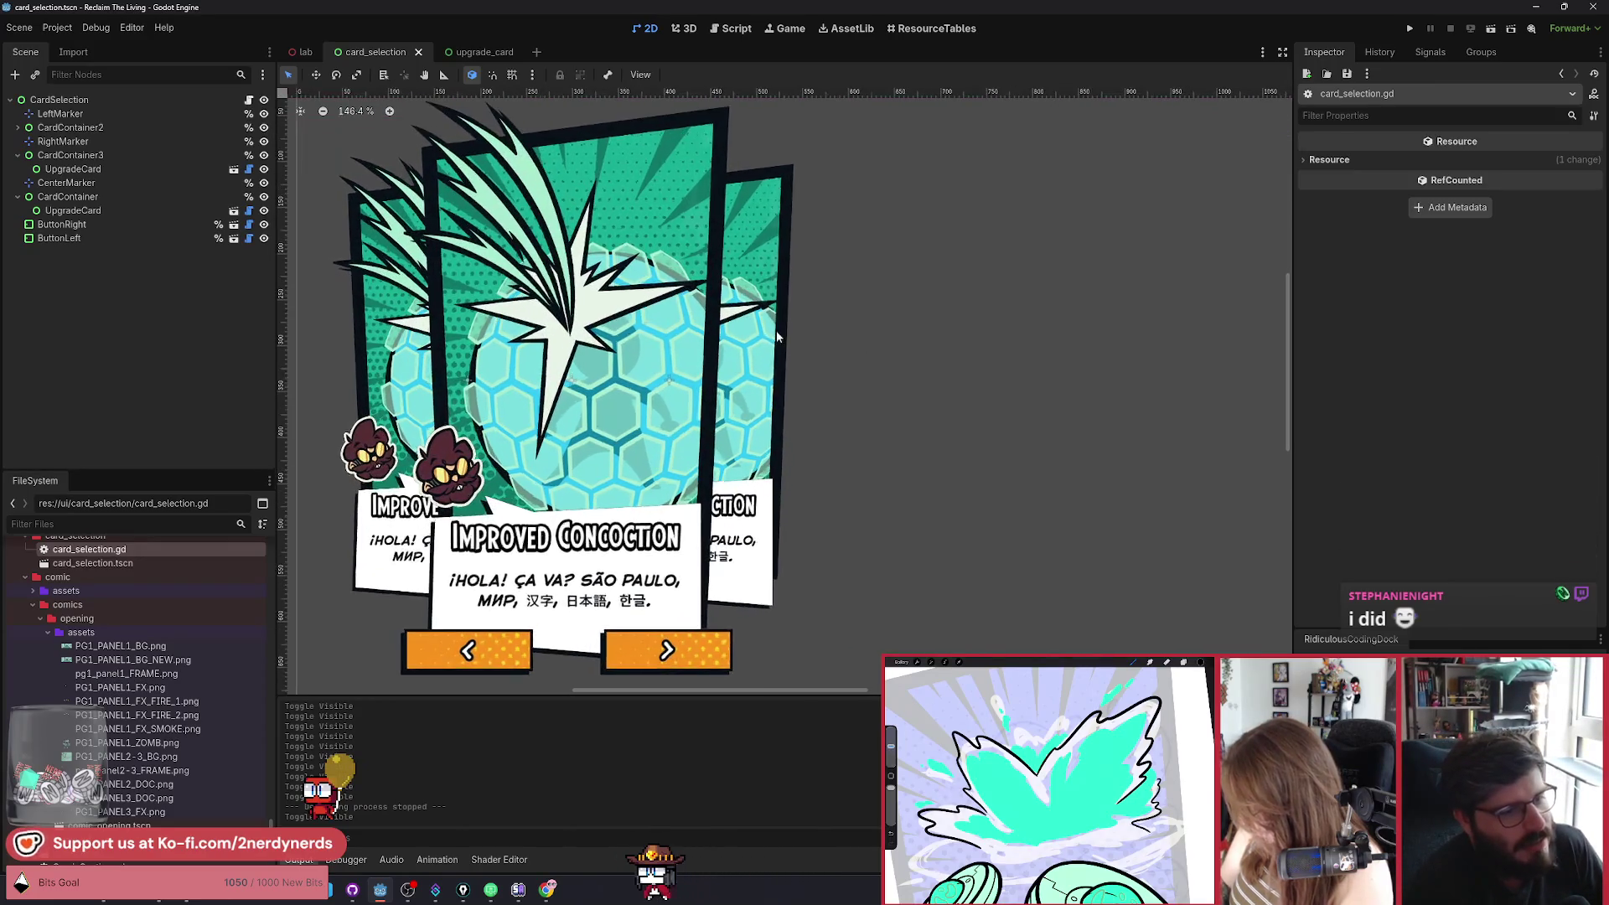
scroll(775, 319, "left", 1)
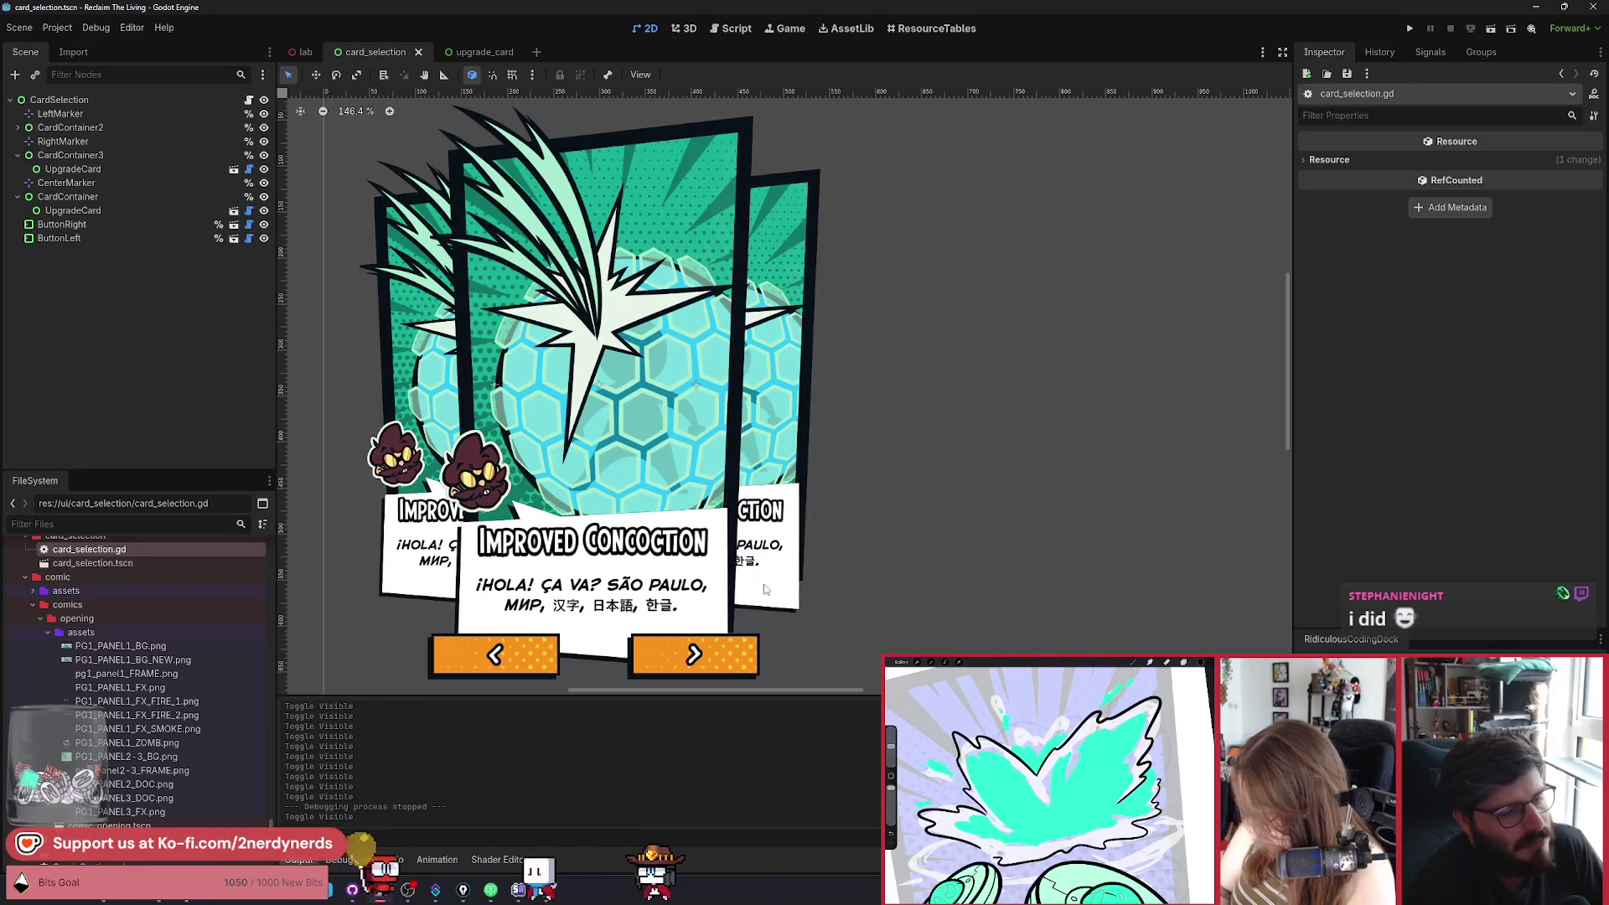
left_click(616, 356)
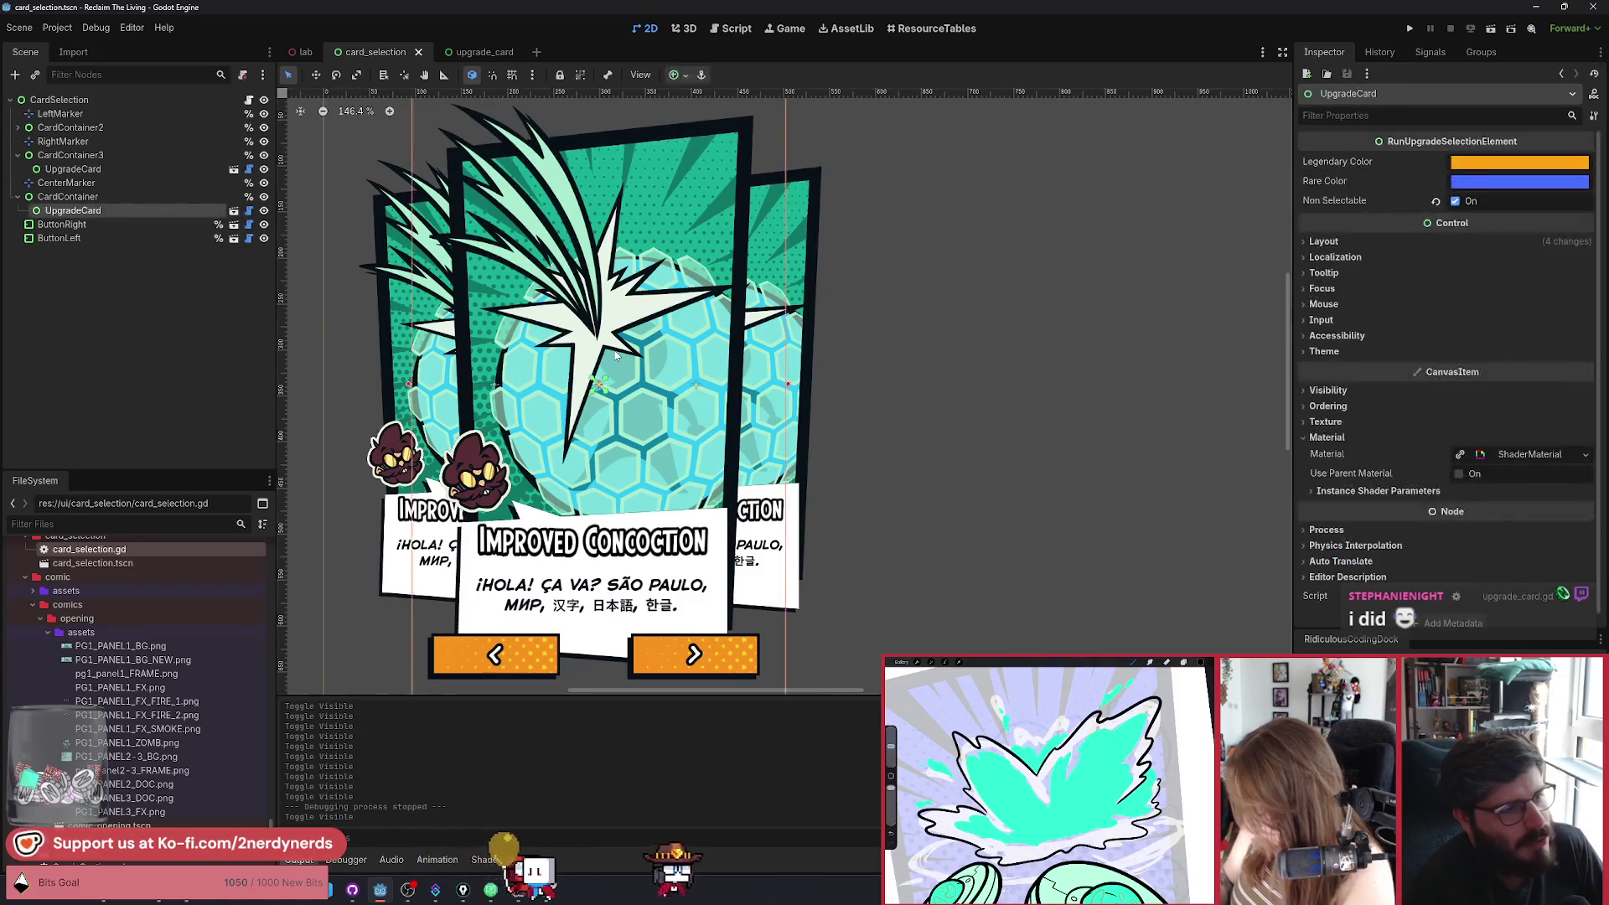
scroll(615, 356, "down", 2)
key("w")
mouse_move(537, 450)
left_mouse_down()
mouse_move(538, 398)
mouse_move(821, 369)
mouse_move(494, 373)
mouse_move(717, 448)
left_mouse_up()
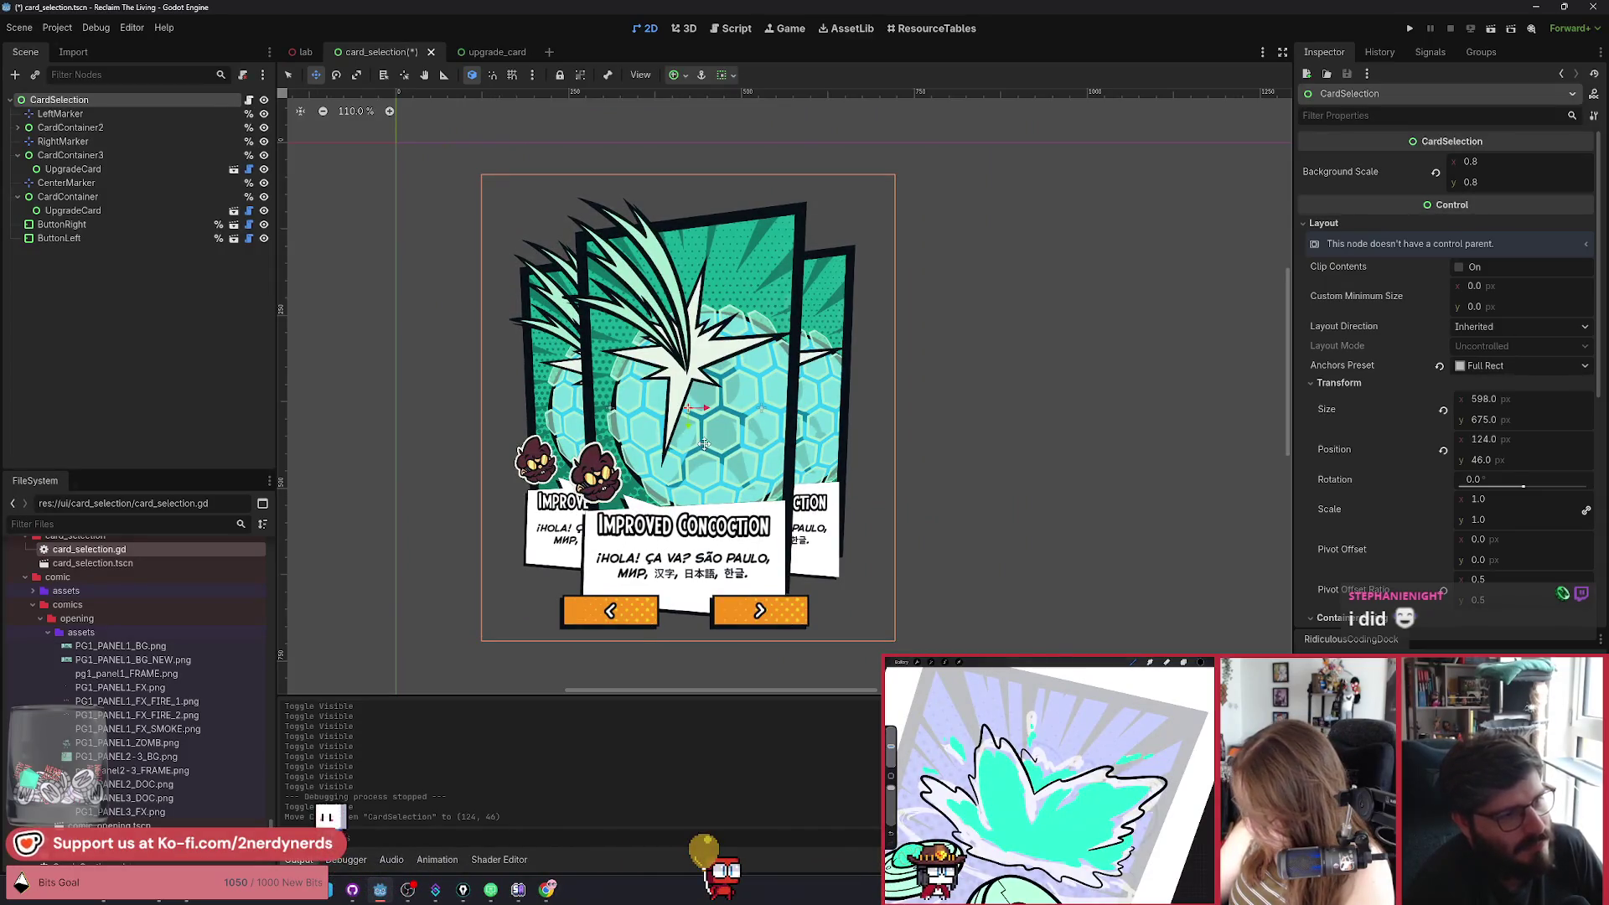
key("ctrl+z")
scroll(683, 323, "up", 5)
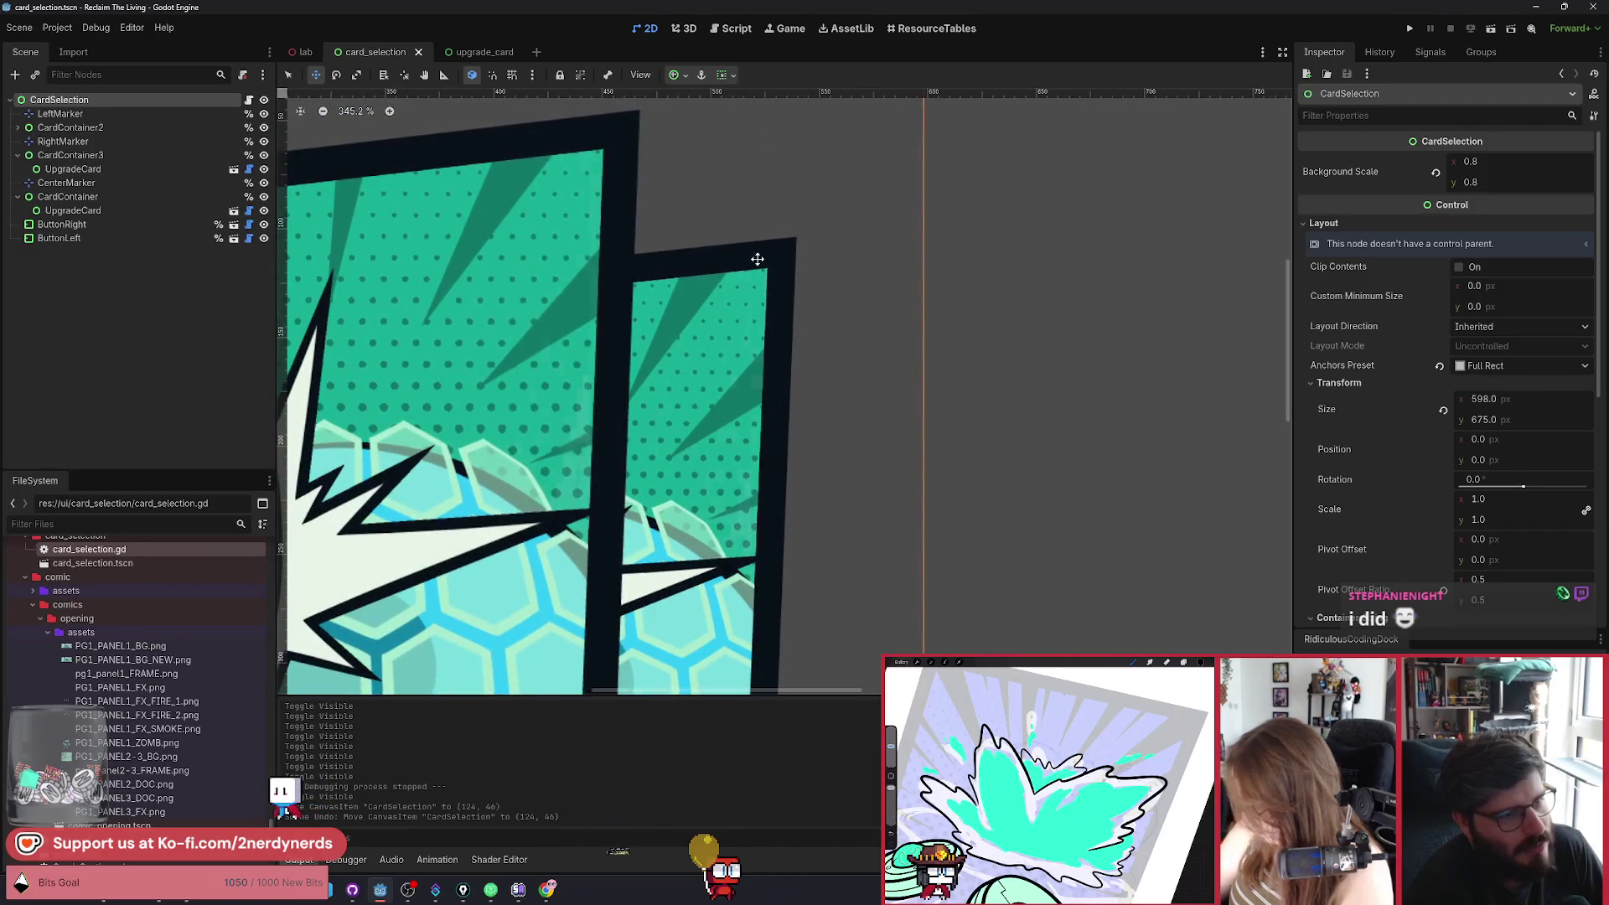
scroll(815, 412, "down", 5)
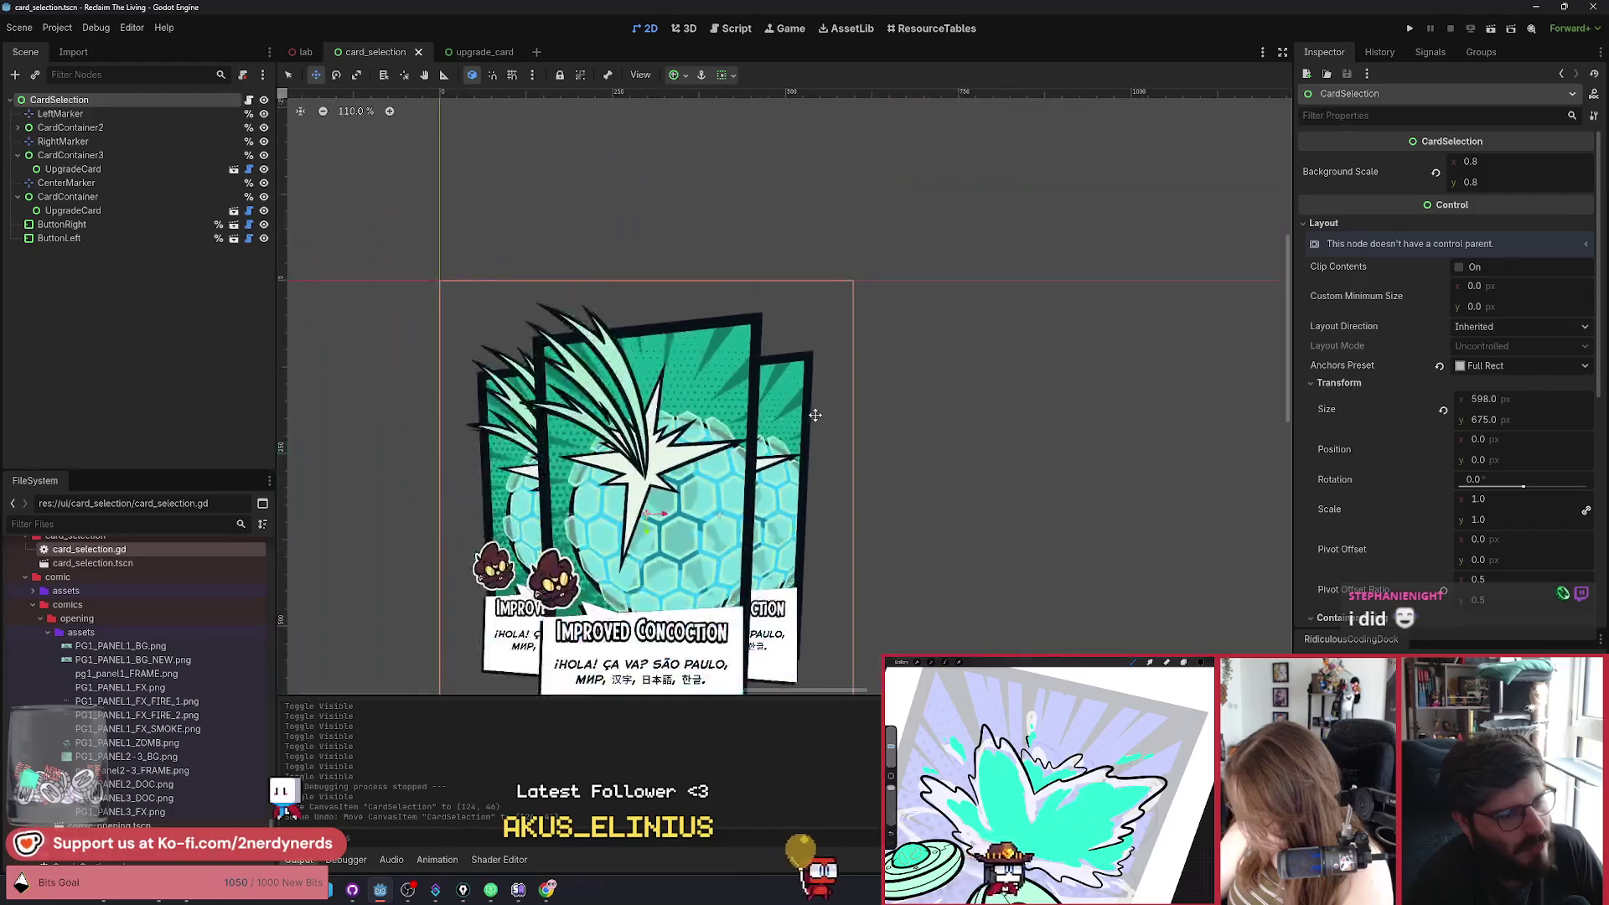
scroll(821, 367, "up", 2)
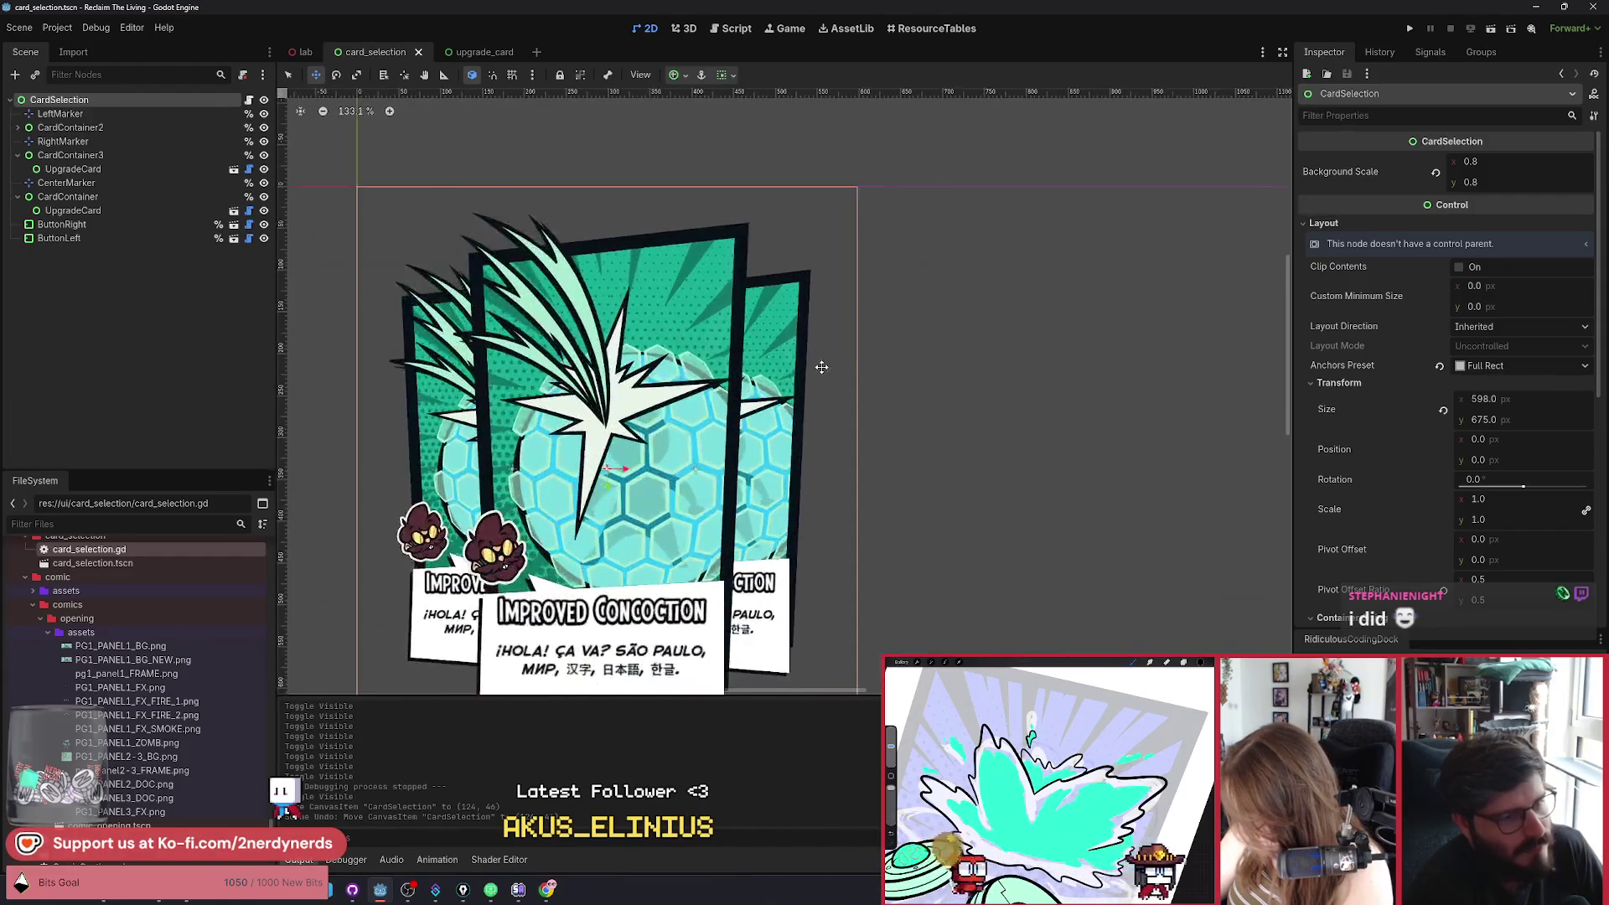
scroll(821, 367, "up", 5)
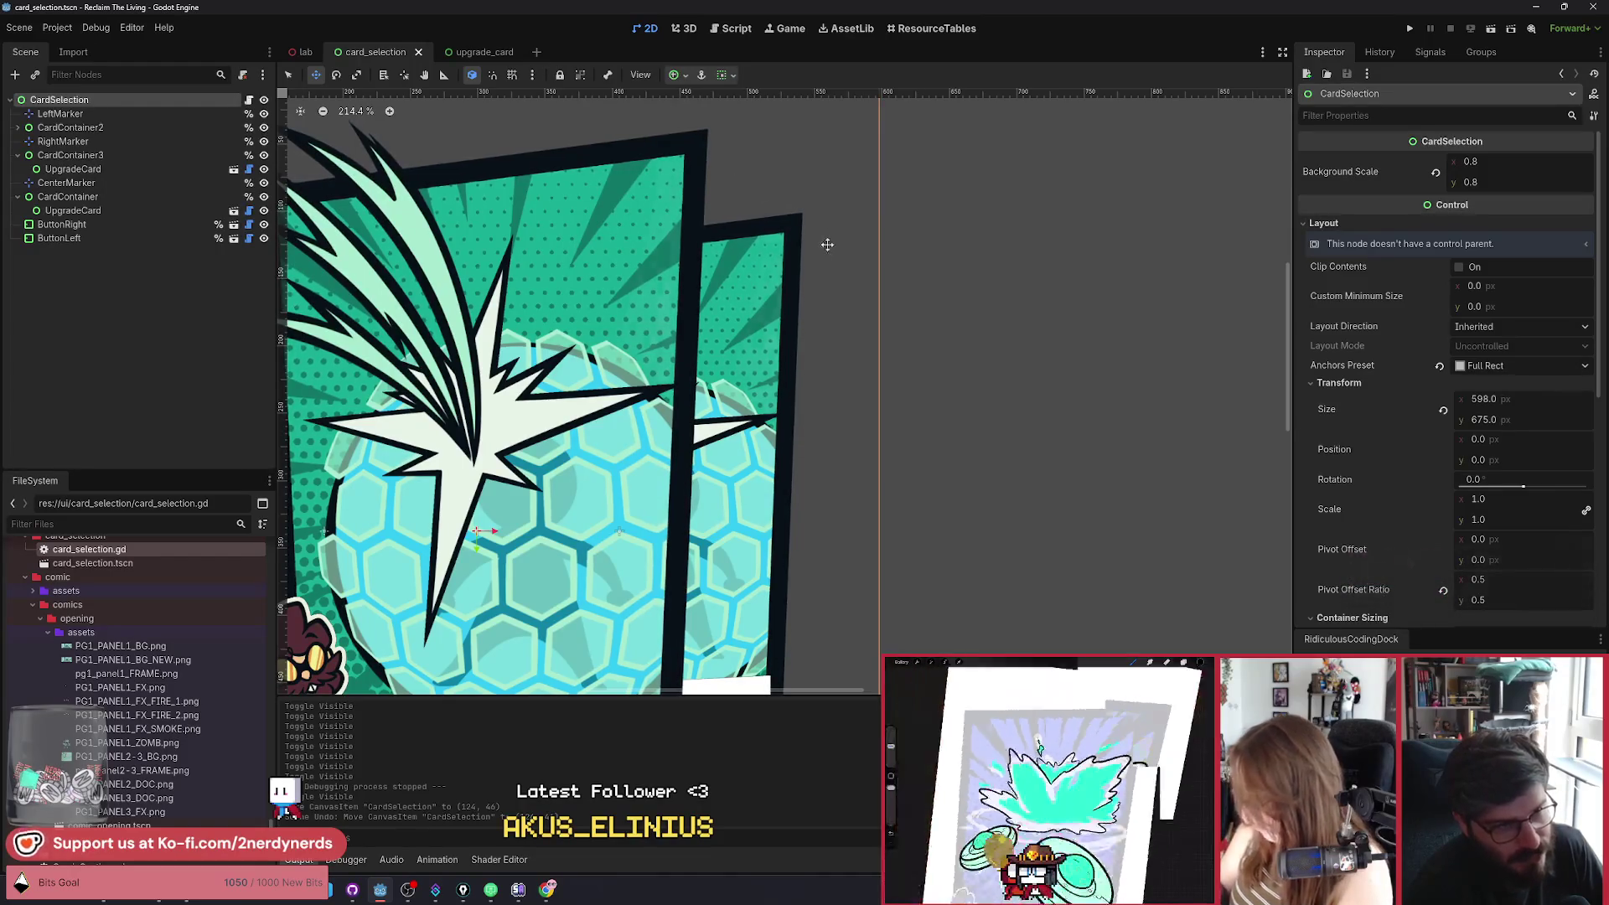
scroll(830, 403, "down", 3)
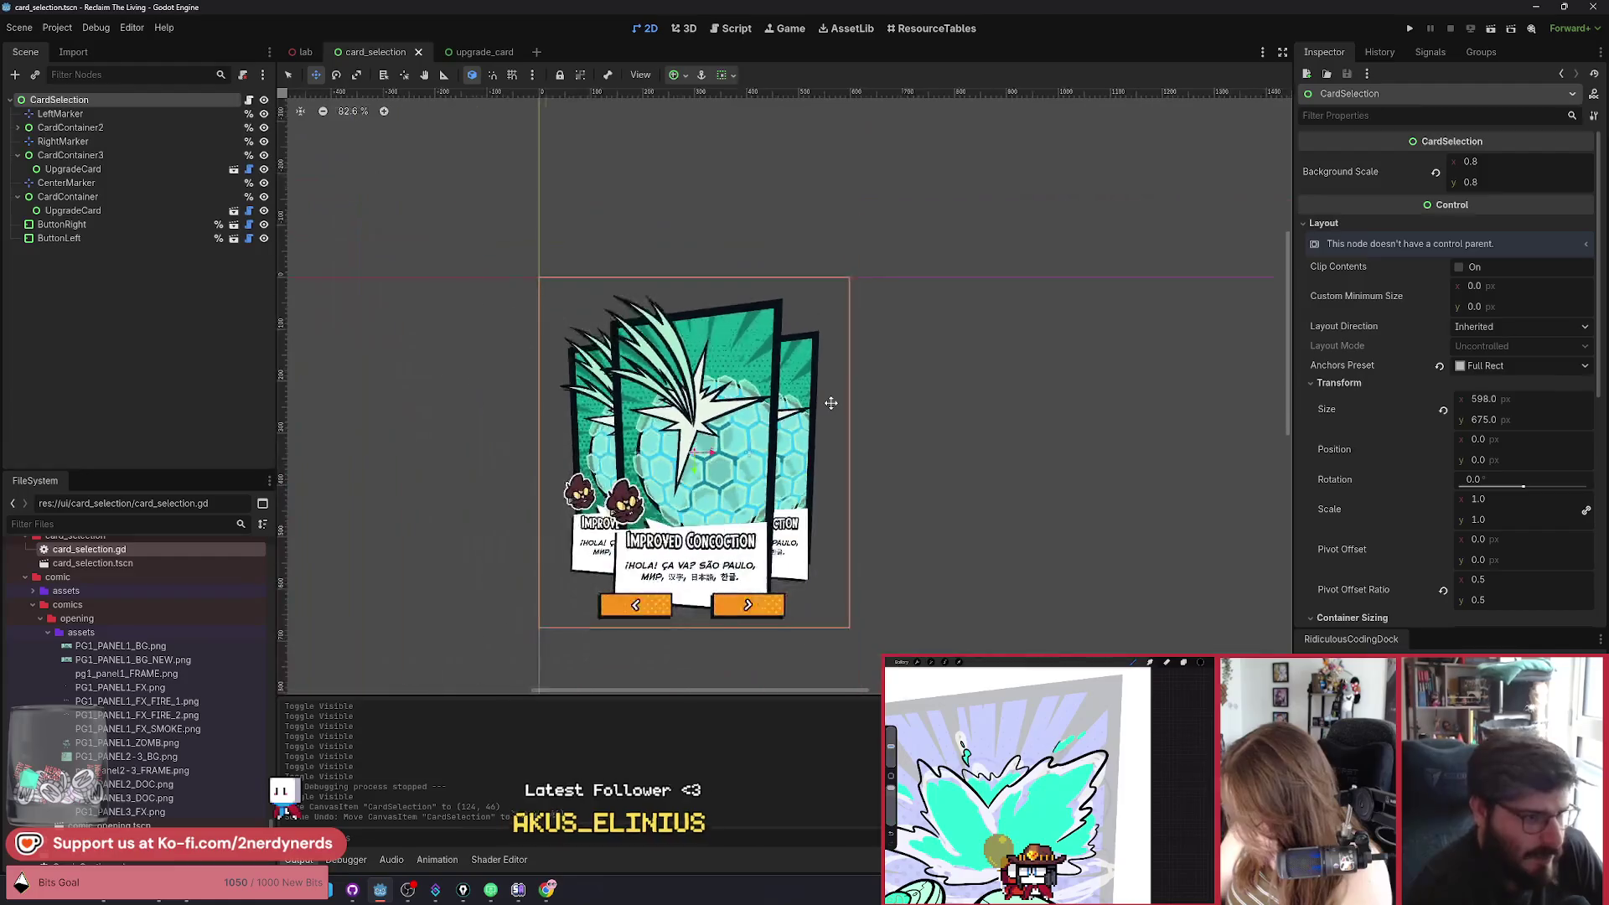
scroll(833, 398, "up", 2)
scroll(804, 404, "down", 1)
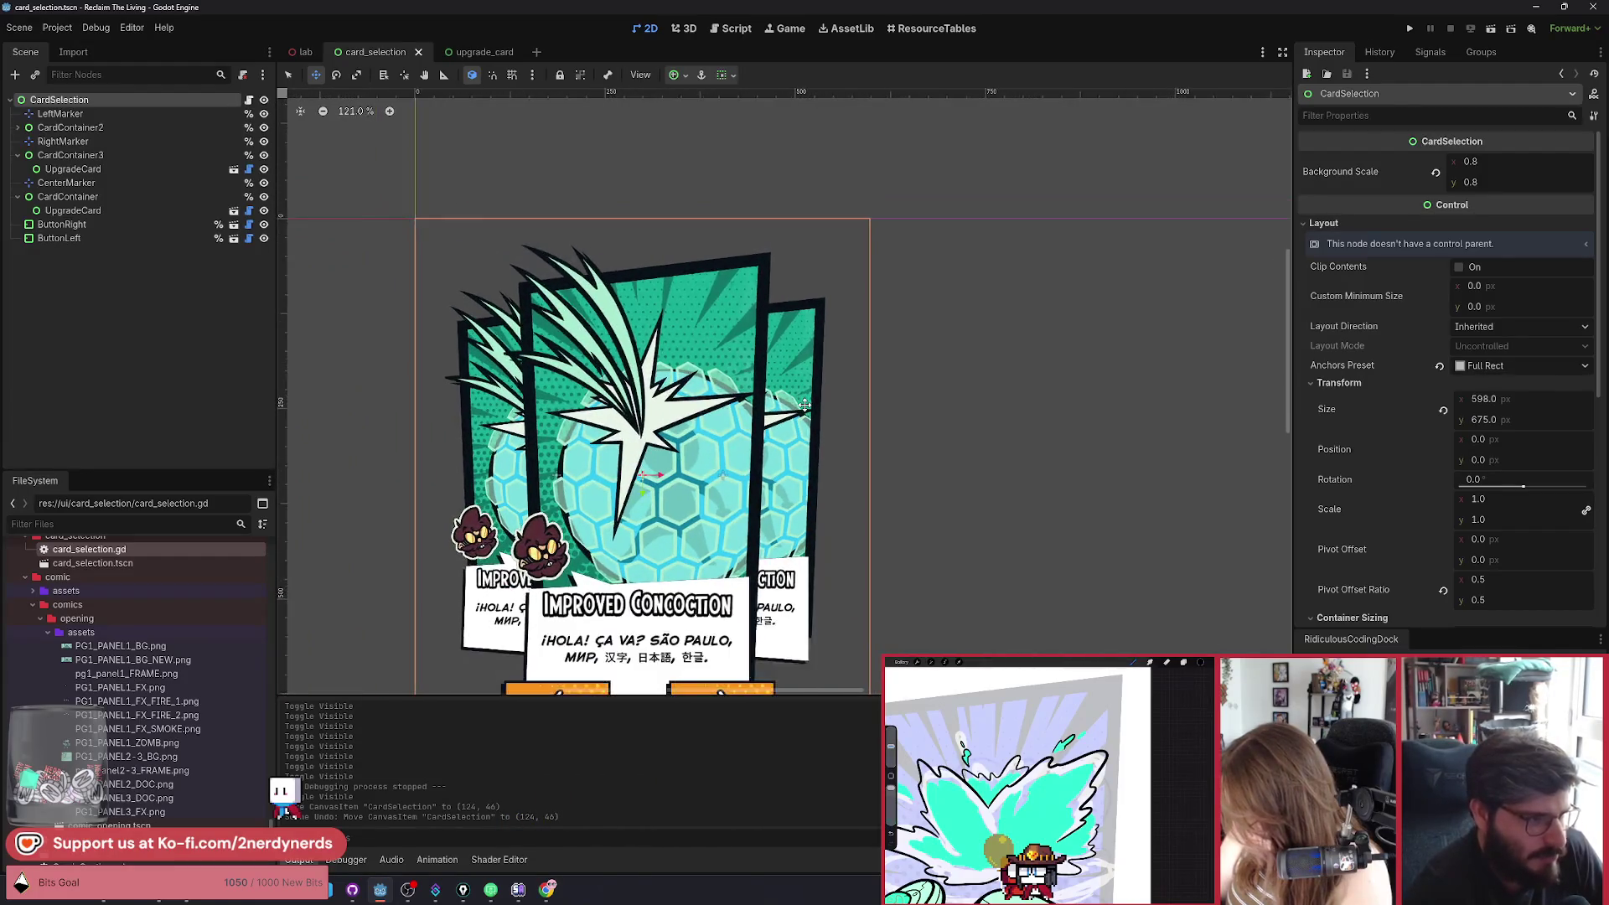
scroll(420, 313, "up", 18)
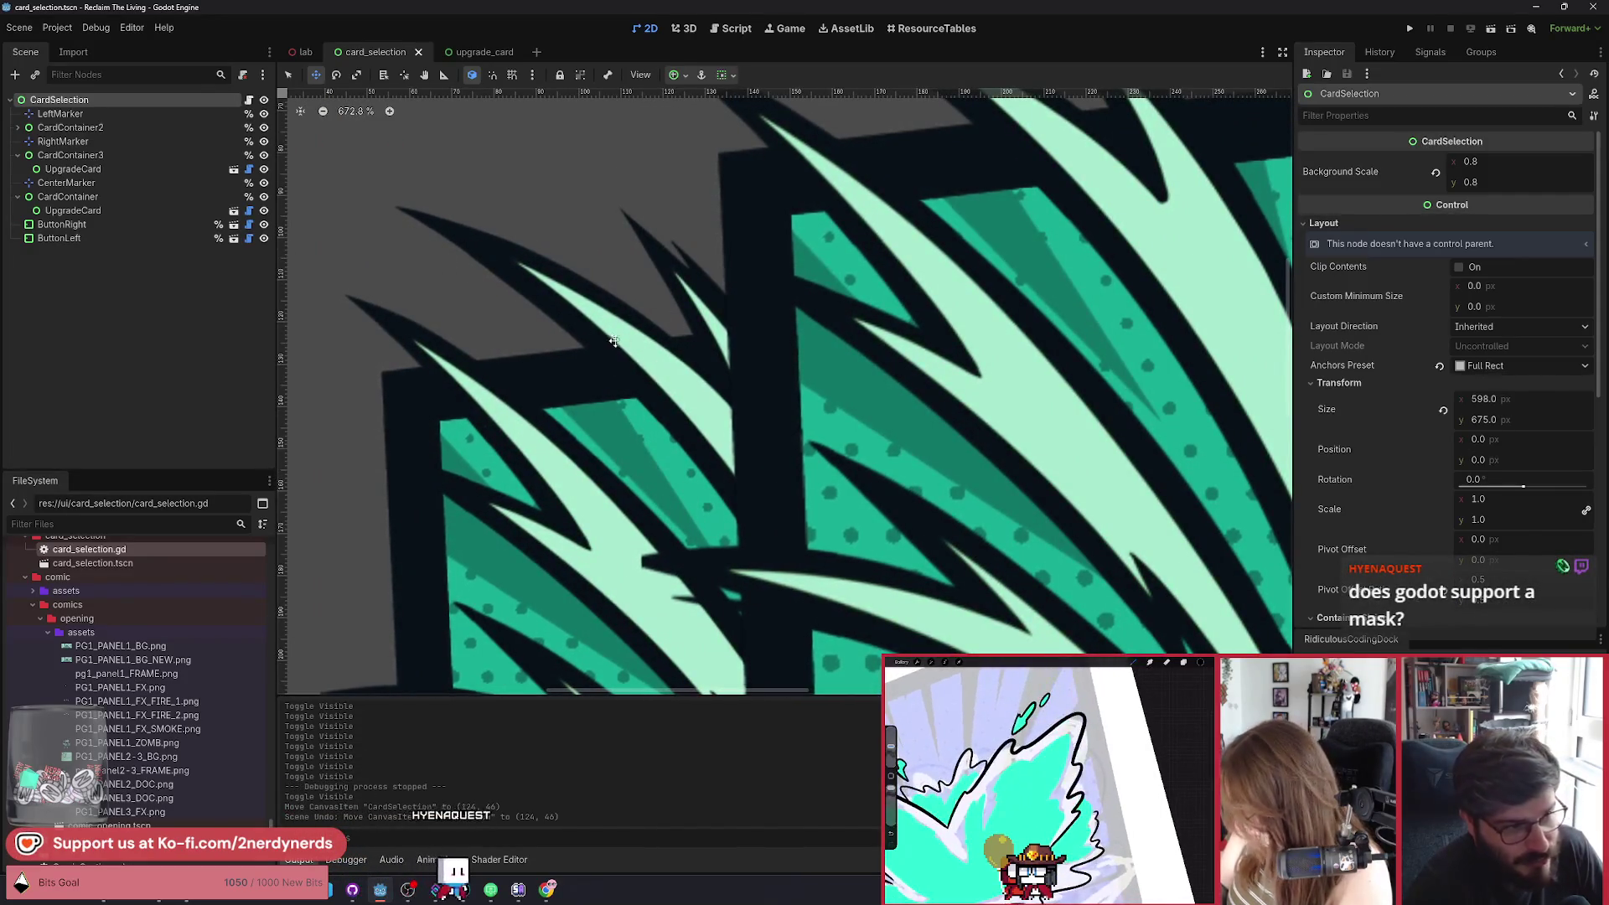
scroll(613, 355, "down", 16)
scroll(578, 347, "down", 1)
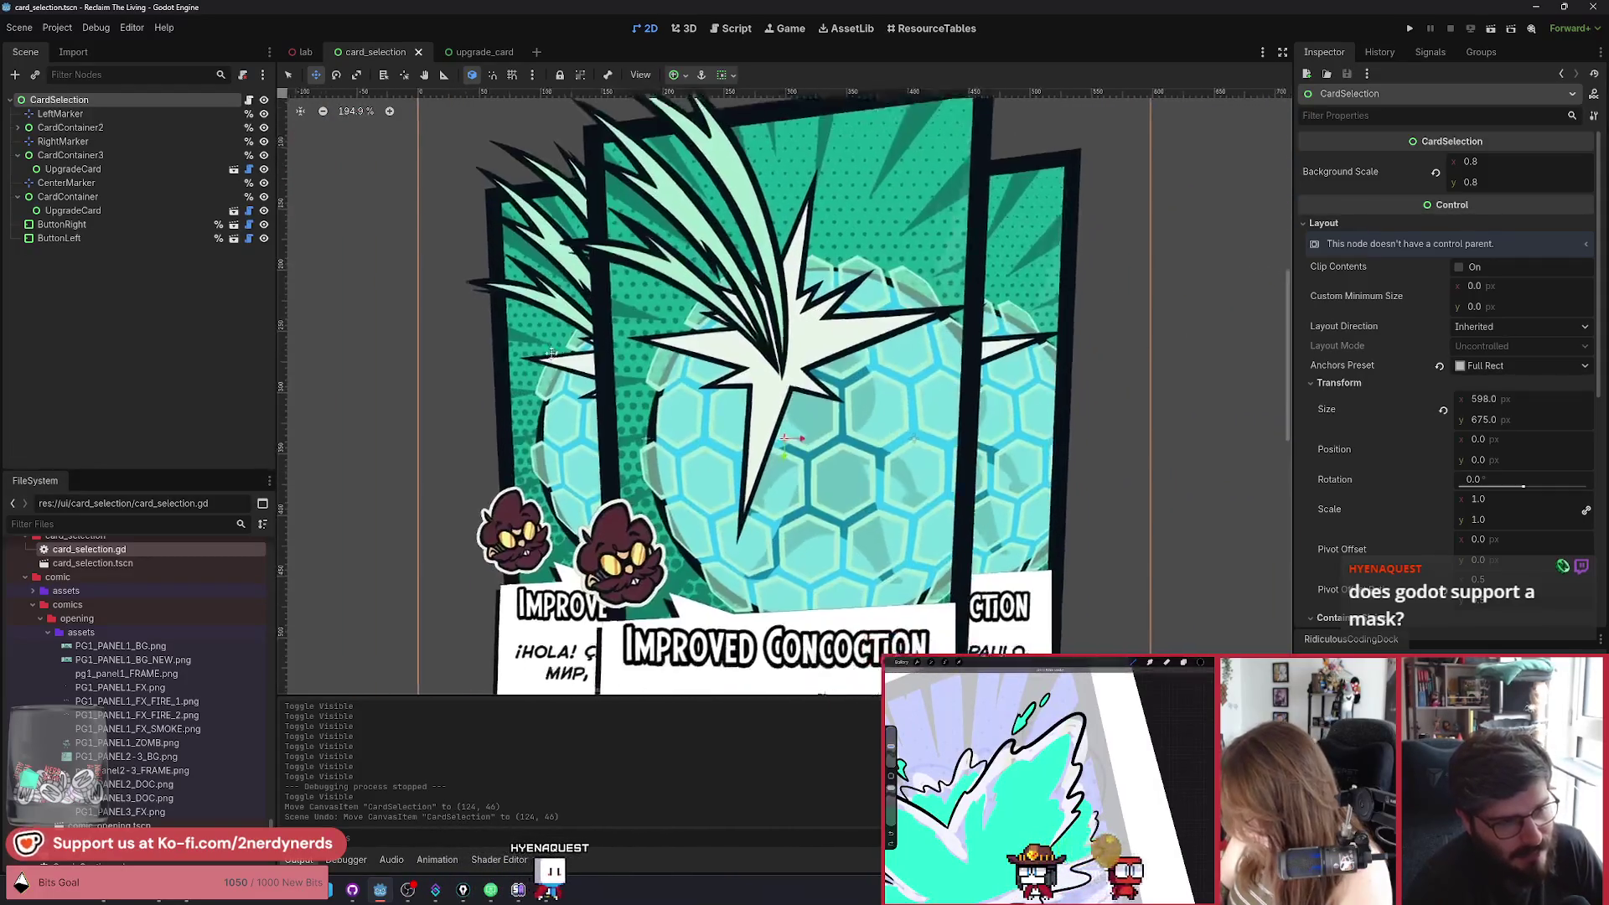
scroll(542, 340, "up", 2)
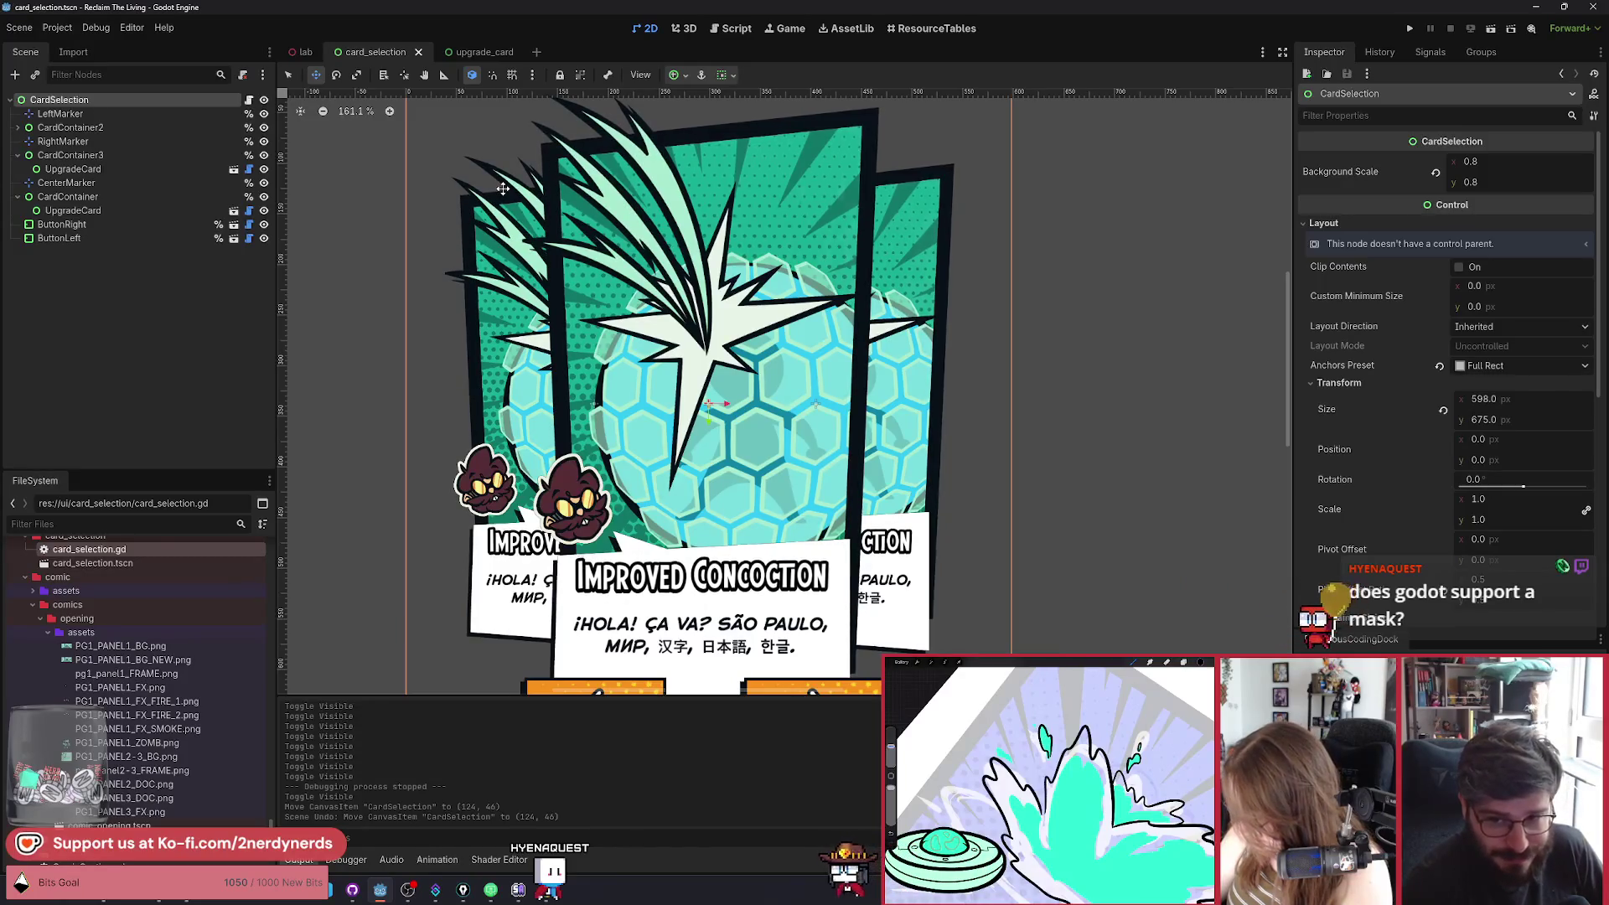
scroll(504, 197, "down", 2)
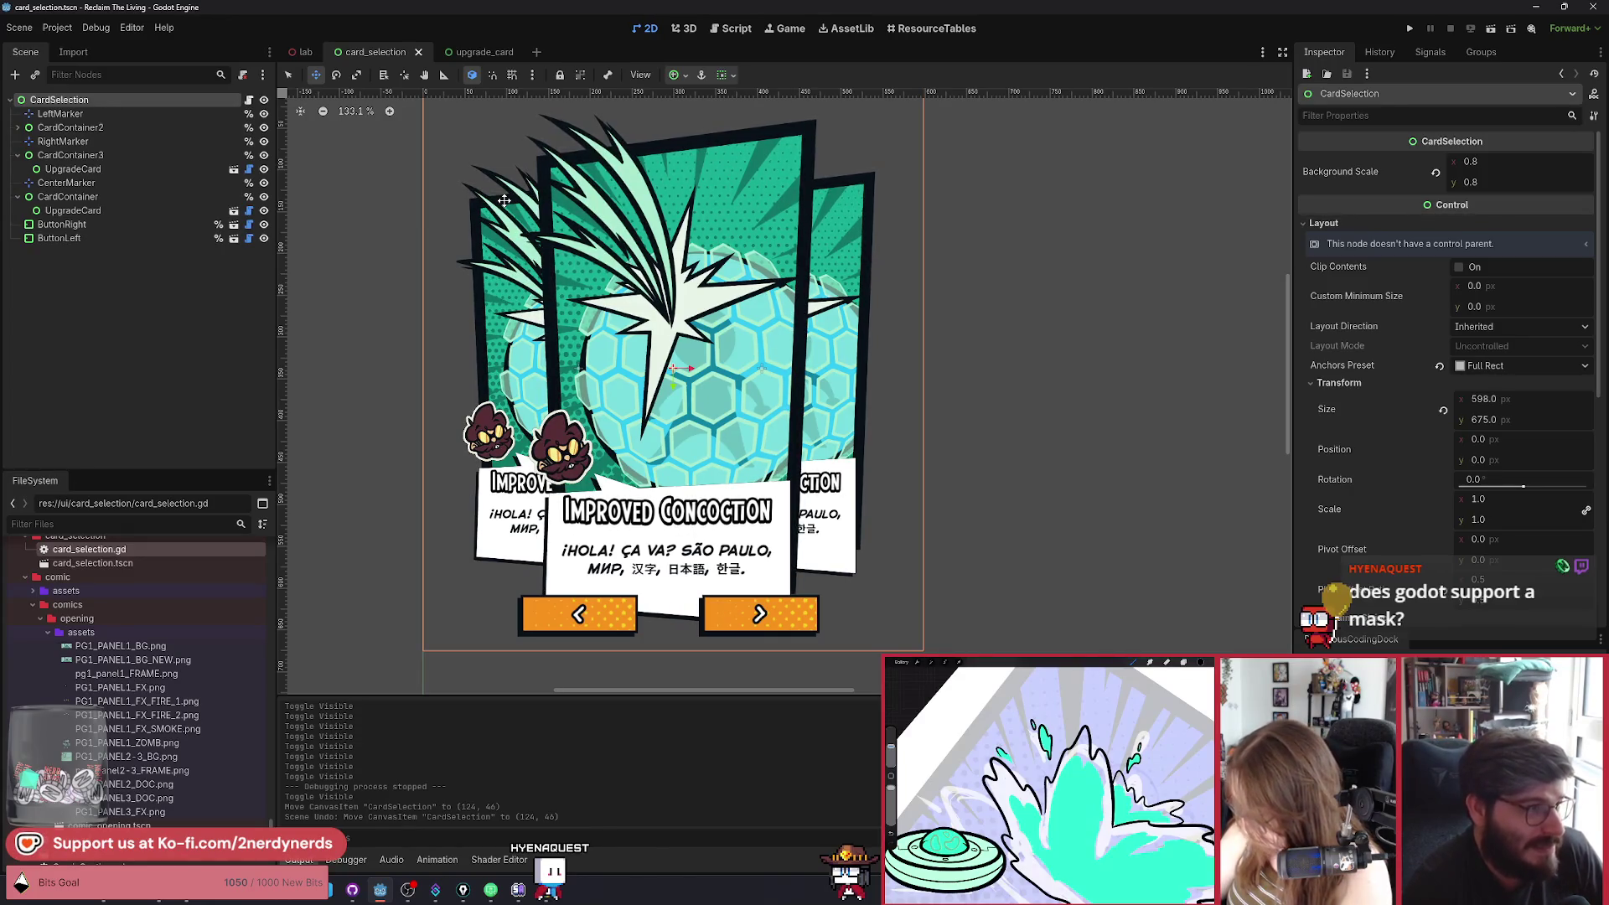
In upgrade_card, drag the ArtContainer down-right, then undo it back into place.
left_click(485, 53)
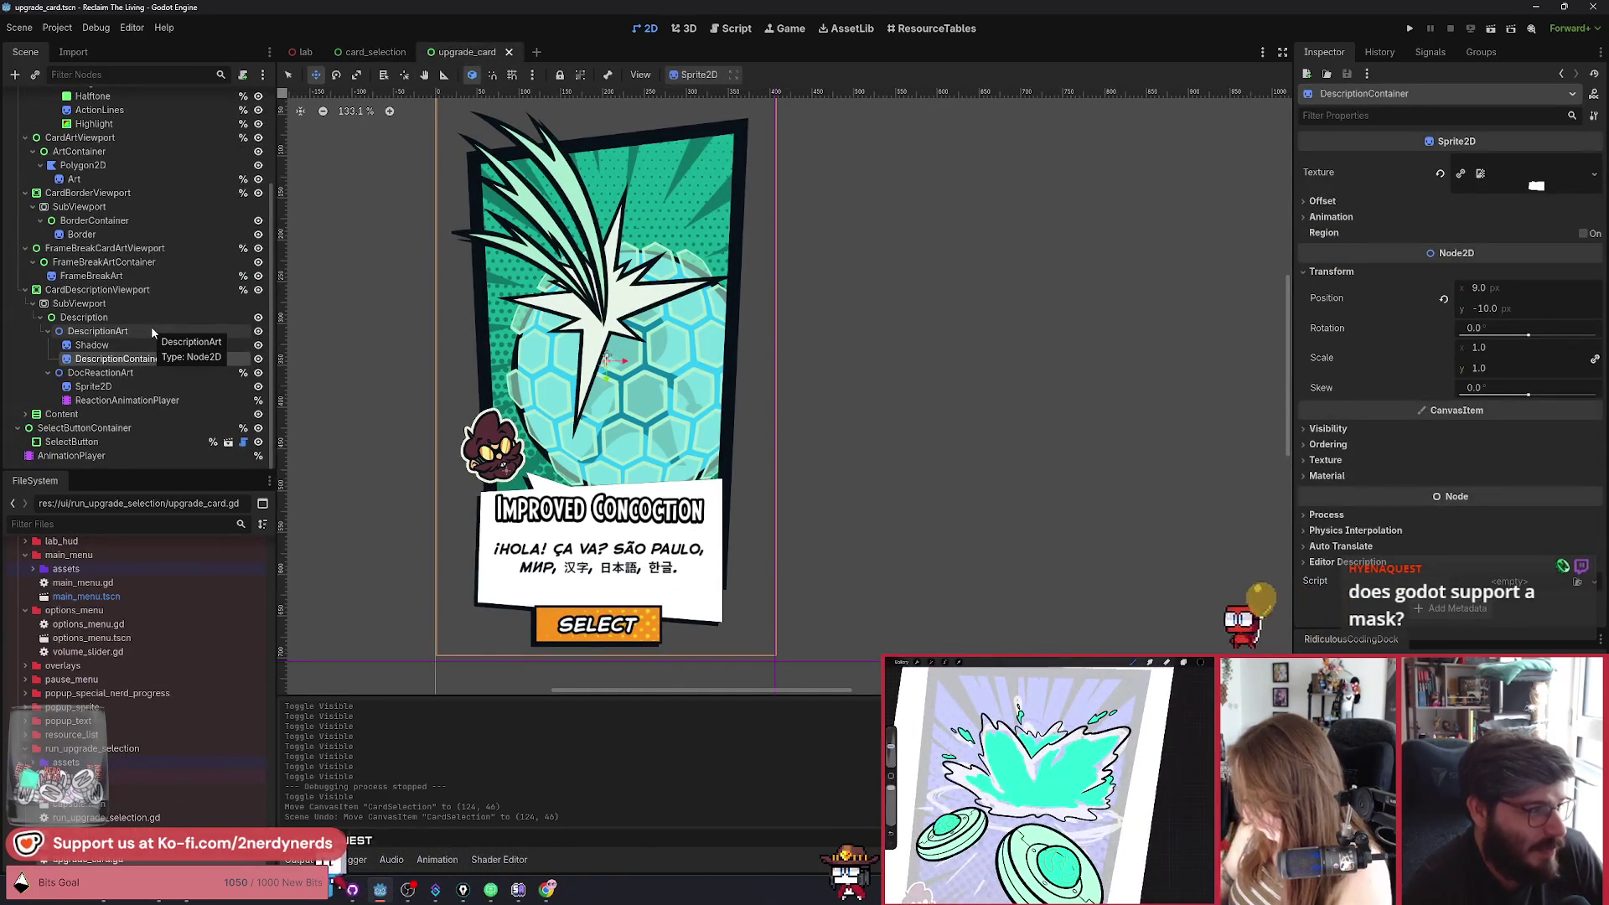
scroll(150, 325, "up", 3)
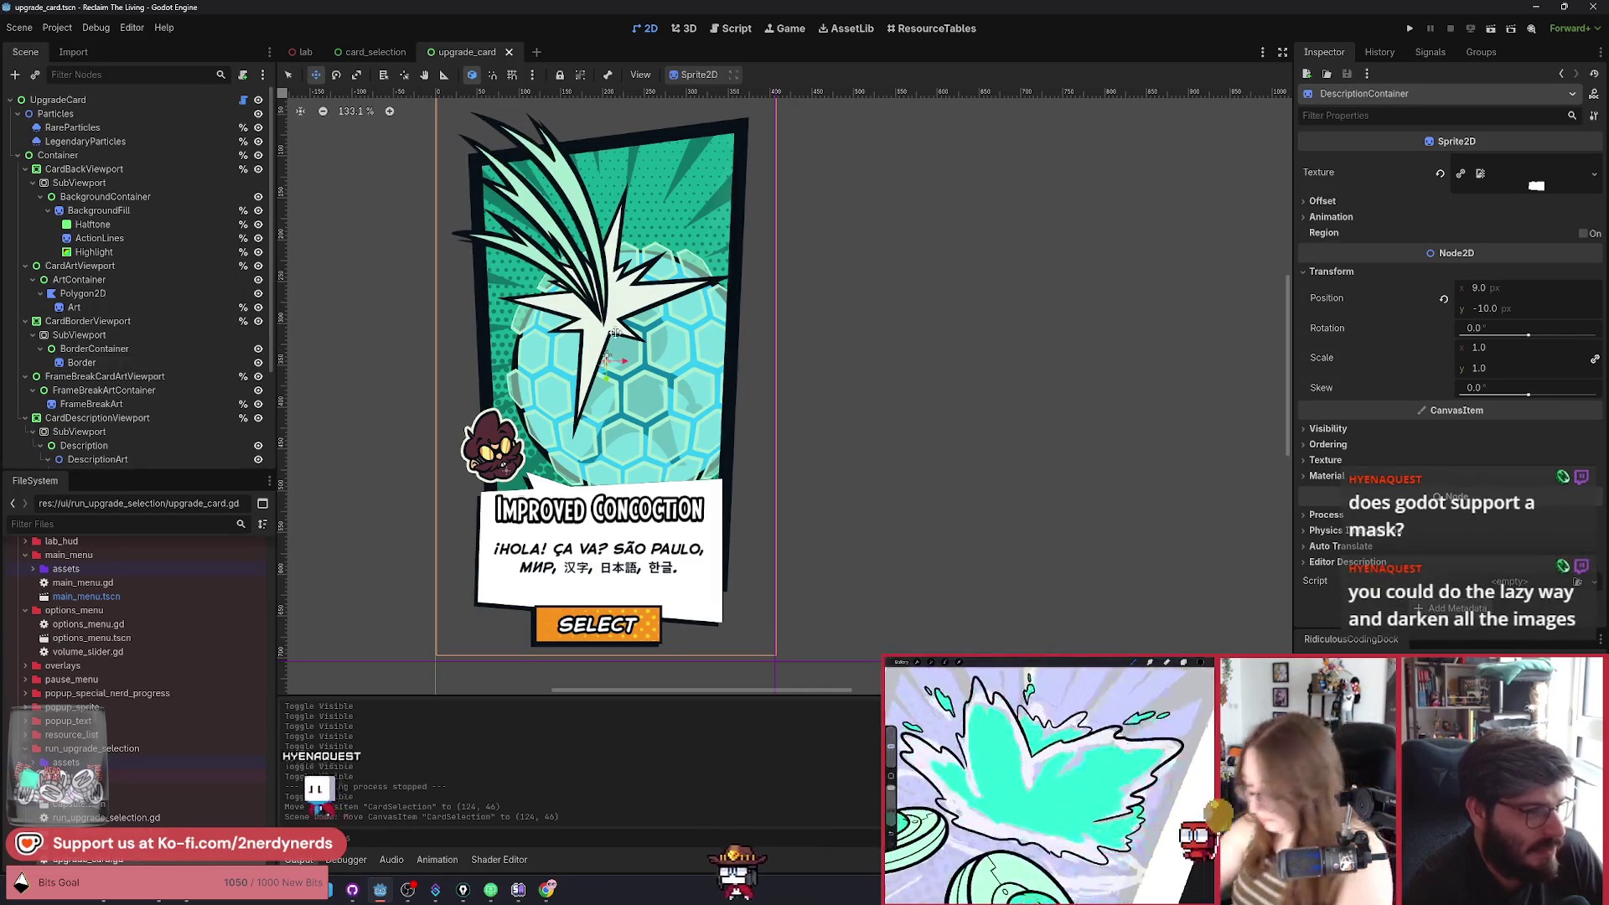
scroll(614, 332, "up", 2)
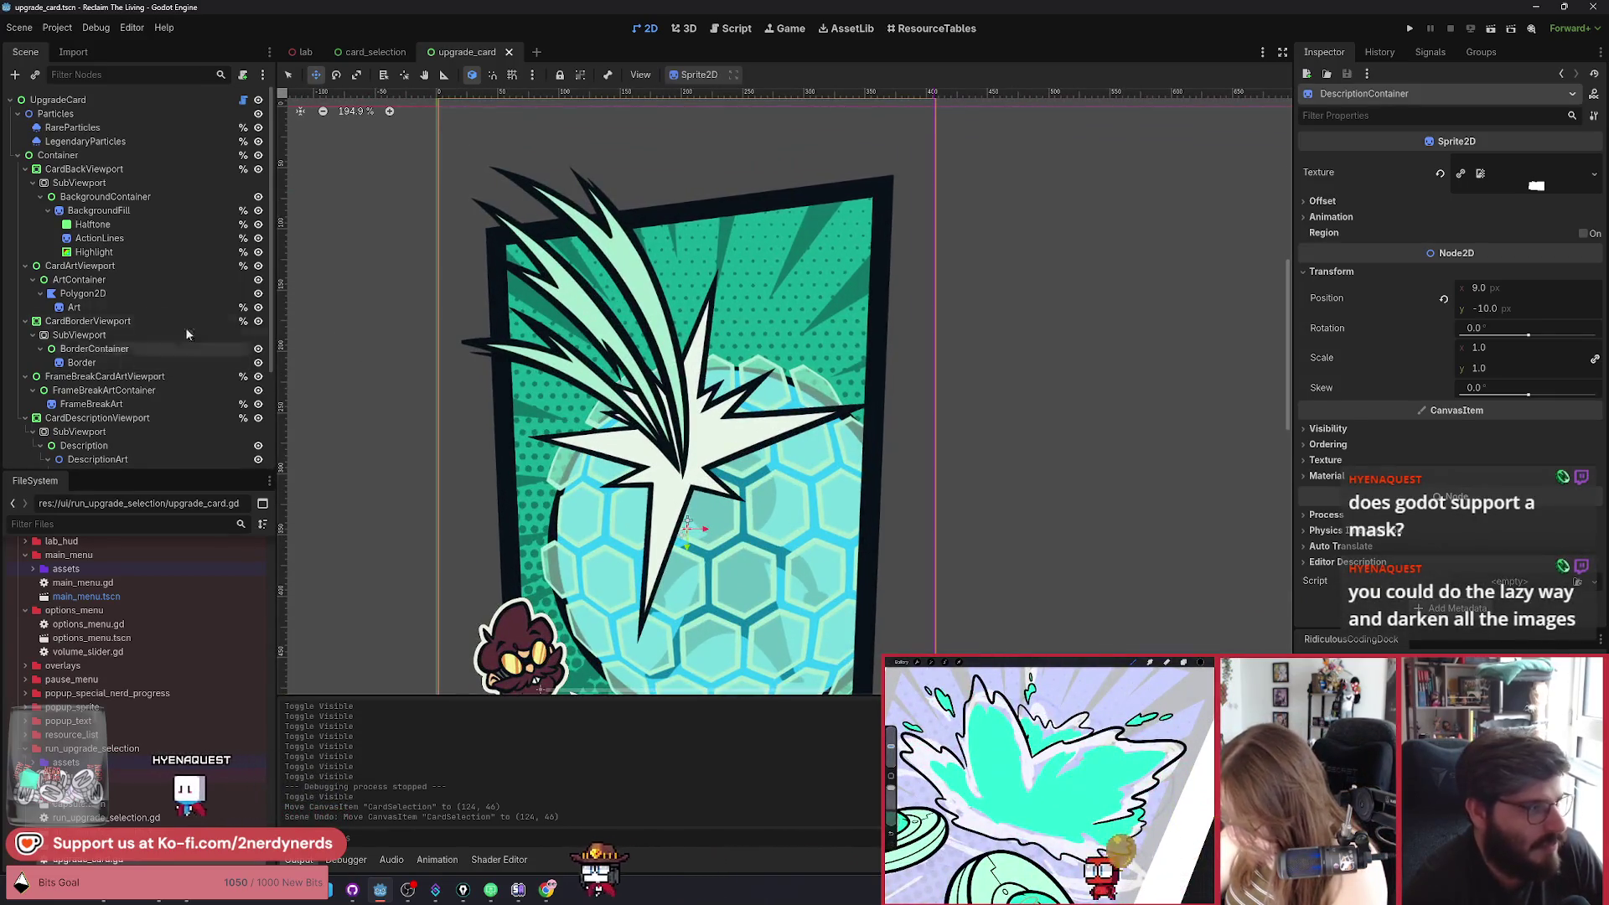
left_click(126, 279)
mouse_move(721, 402)
left_mouse_down()
mouse_move(755, 368)
mouse_move(918, 859)
left_mouse_up()
key("ctrl+z")
scroll(670, 168, "down", 5)
key("ctrl+z")
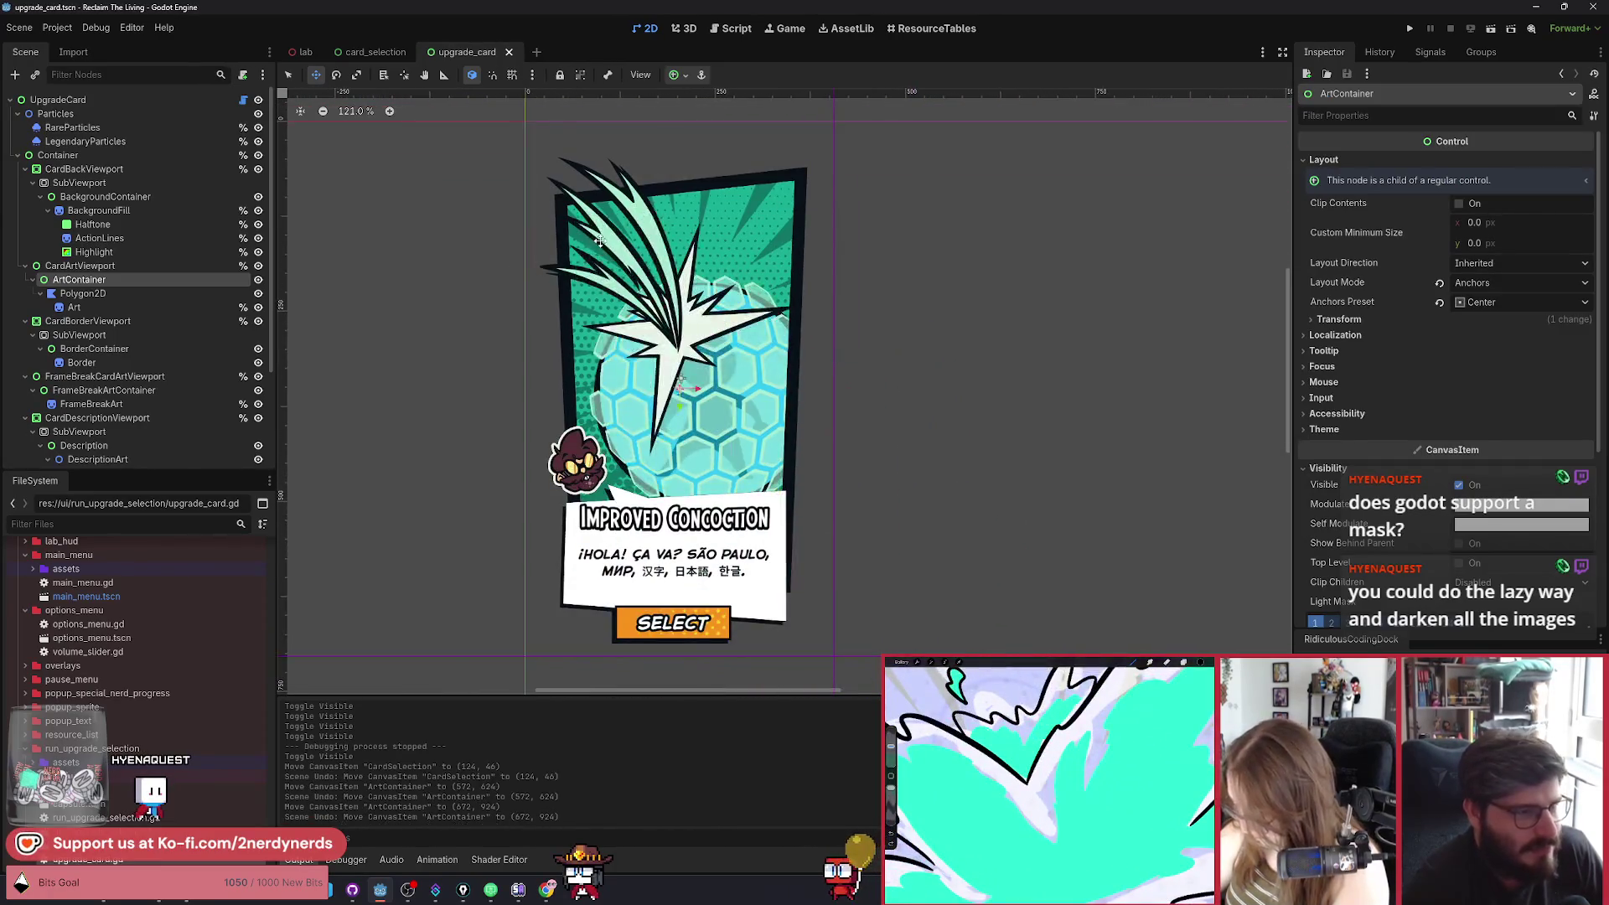
Try shifting the FrameBreakArt layer left, then undo the move.
left_click(112, 350)
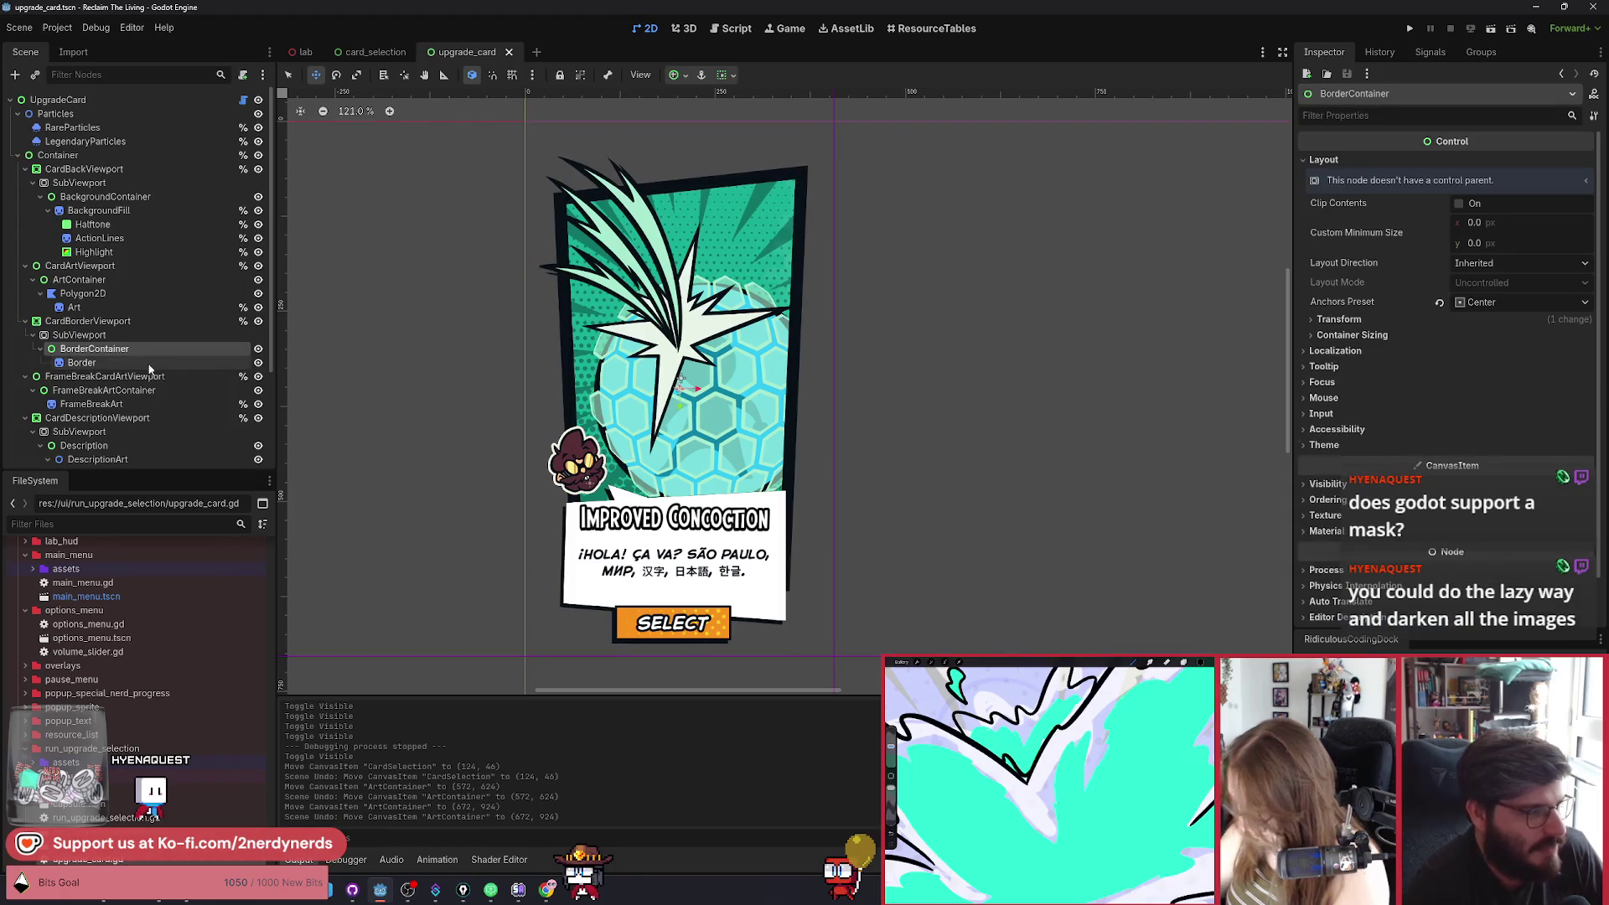
left_click(157, 404)
left_click_drag(540, 330, 513, 332)
key("ctrl+z")
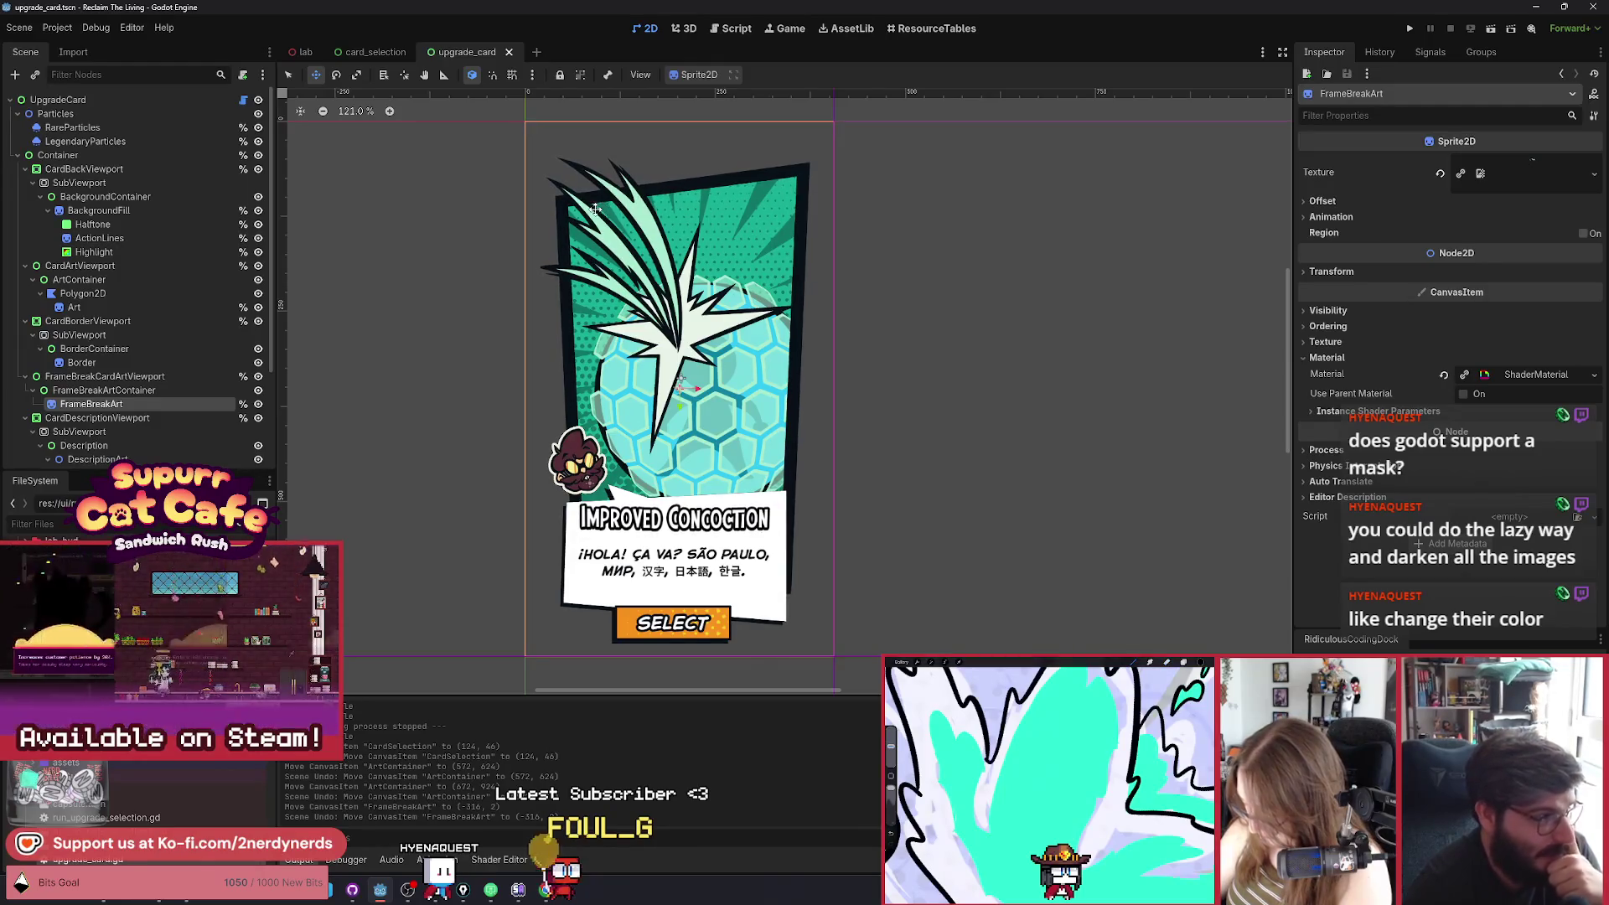
scroll(134, 370, "down", 3)
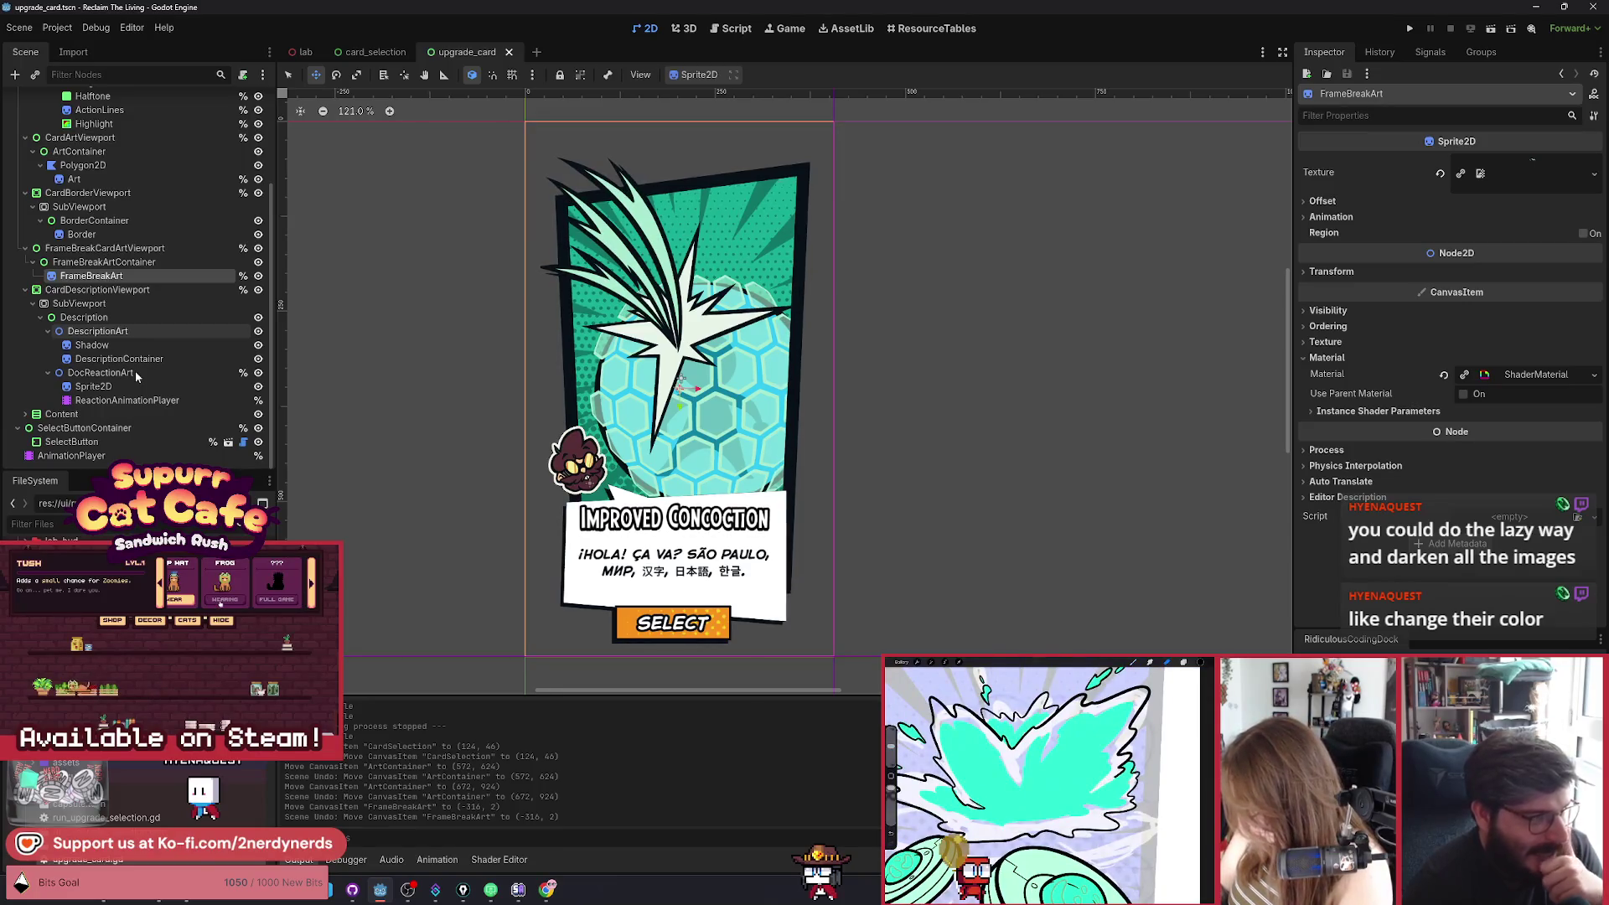
Try darkening the UpgradeCard root's Modulate tint, then undo the change.
scroll(126, 218, "up", 5)
left_click(59, 99)
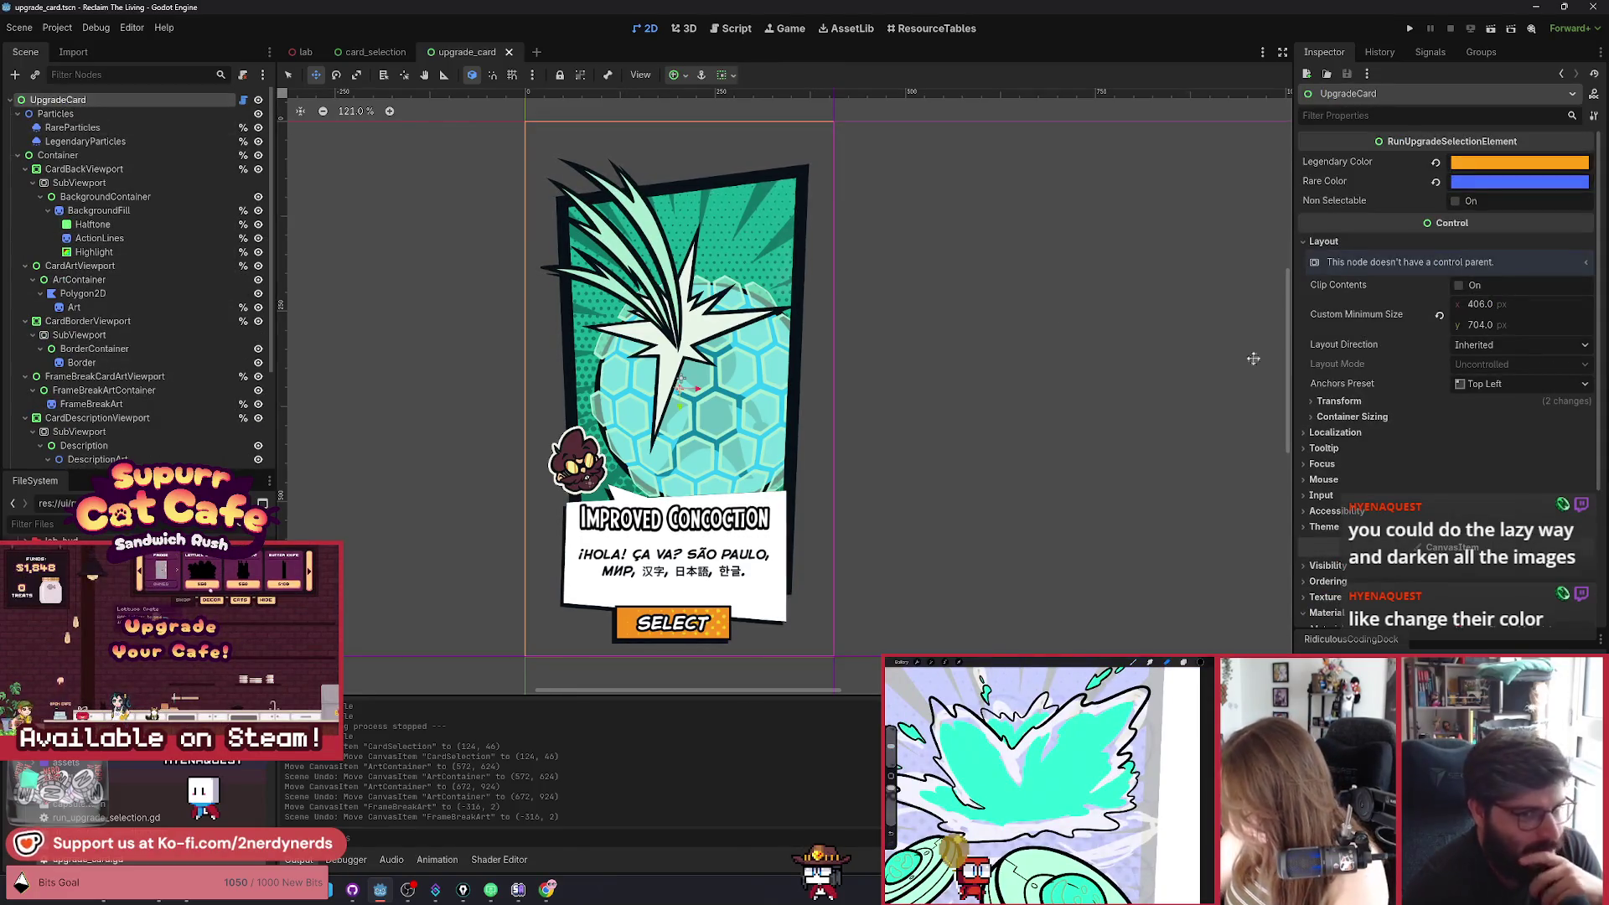
scroll(1395, 432, "down", 3)
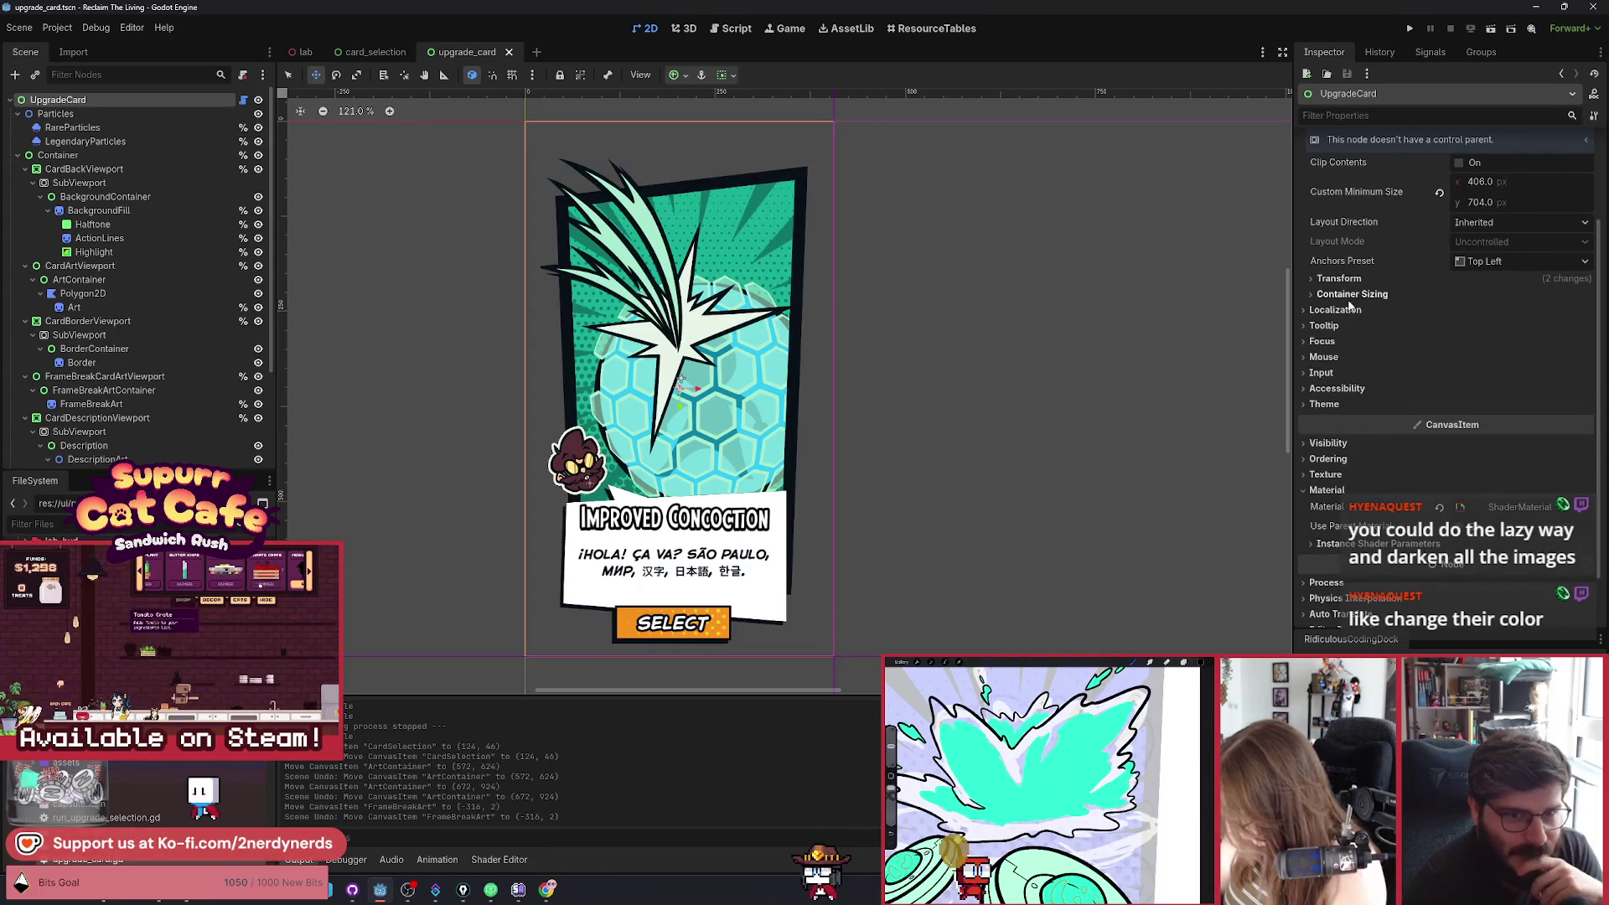
scroll(1363, 572, "down", 2)
scroll(1348, 486, "up", 3)
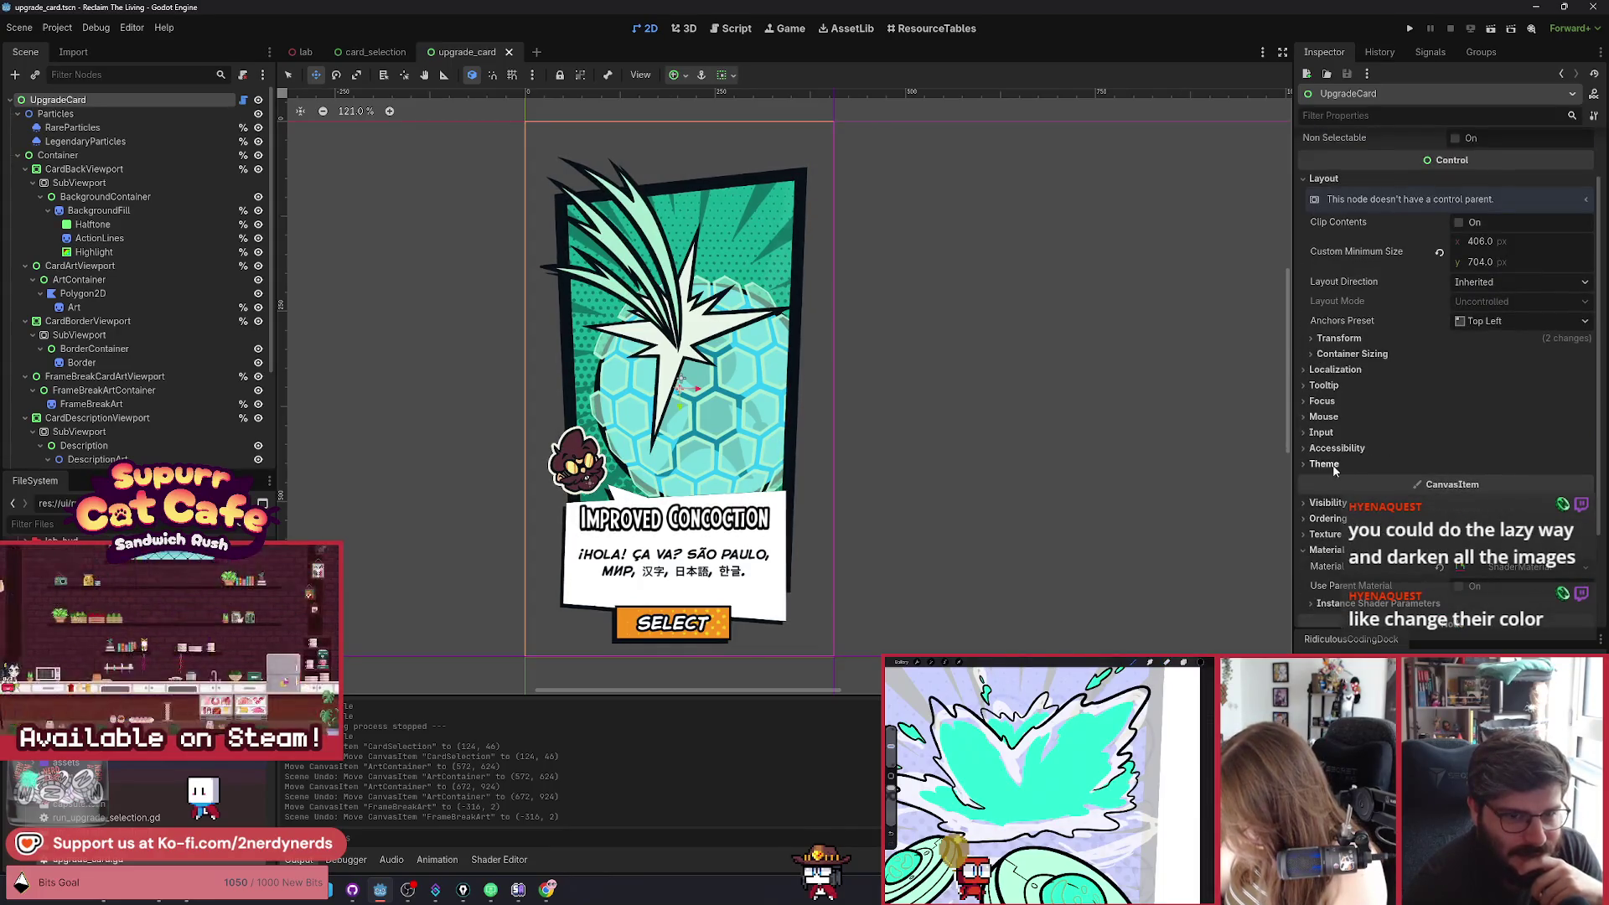
scroll(1340, 444, "down", 3)
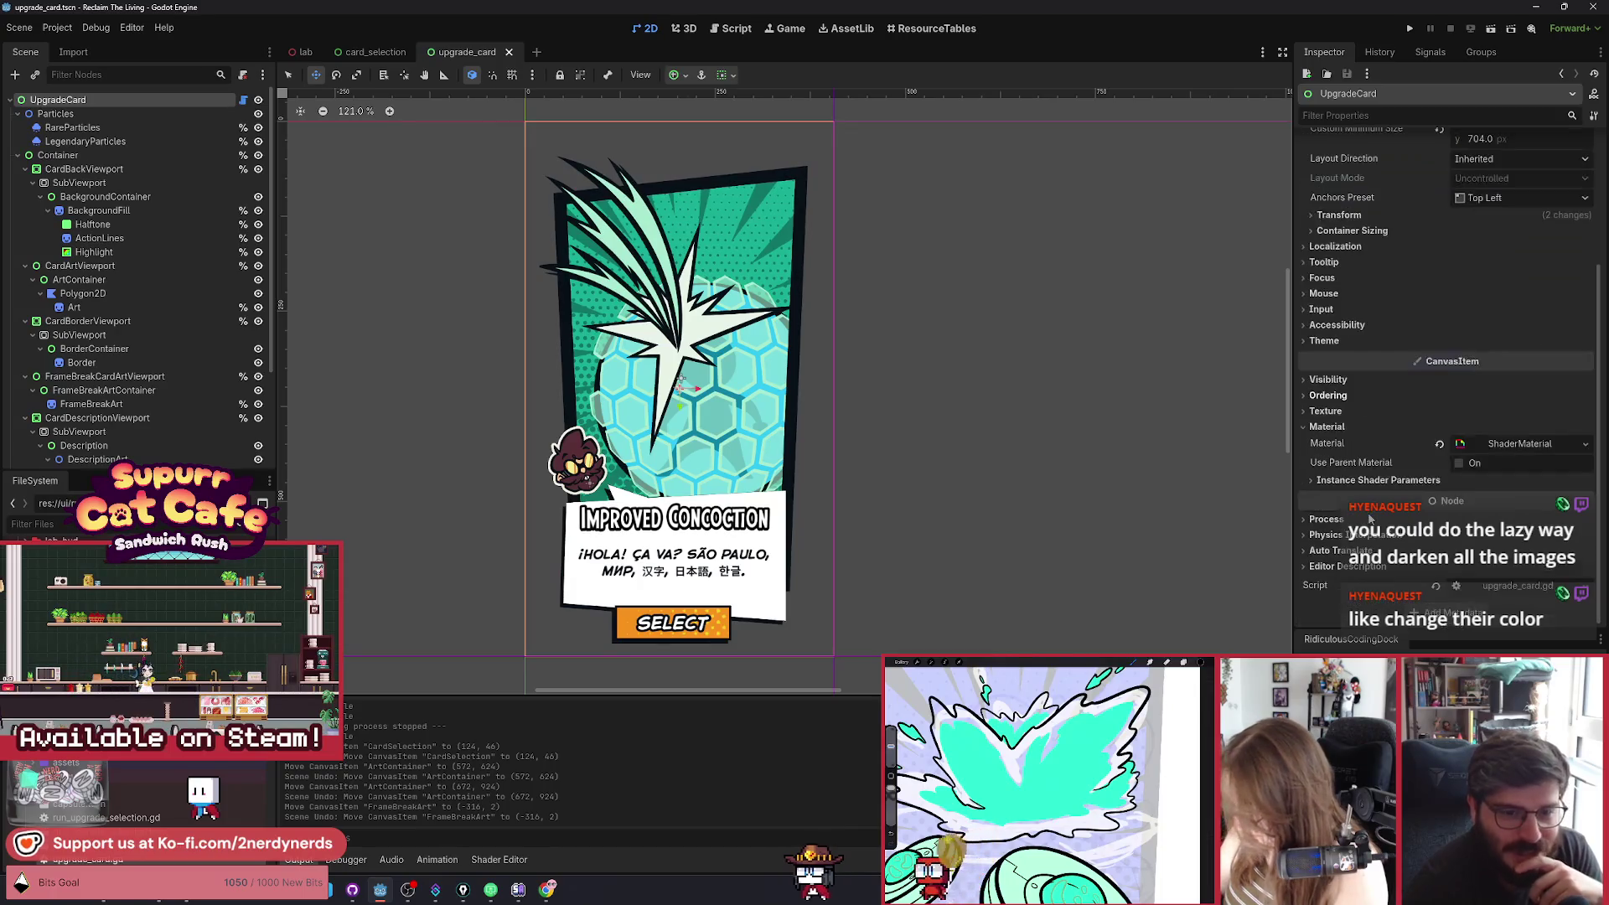
left_click(1328, 379)
left_click(1521, 416)
mouse_move(1588, 442)
left_mouse_down()
mouse_move(1586, 518)
mouse_move(1538, 537)
left_mouse_up()
left_click(1511, 418)
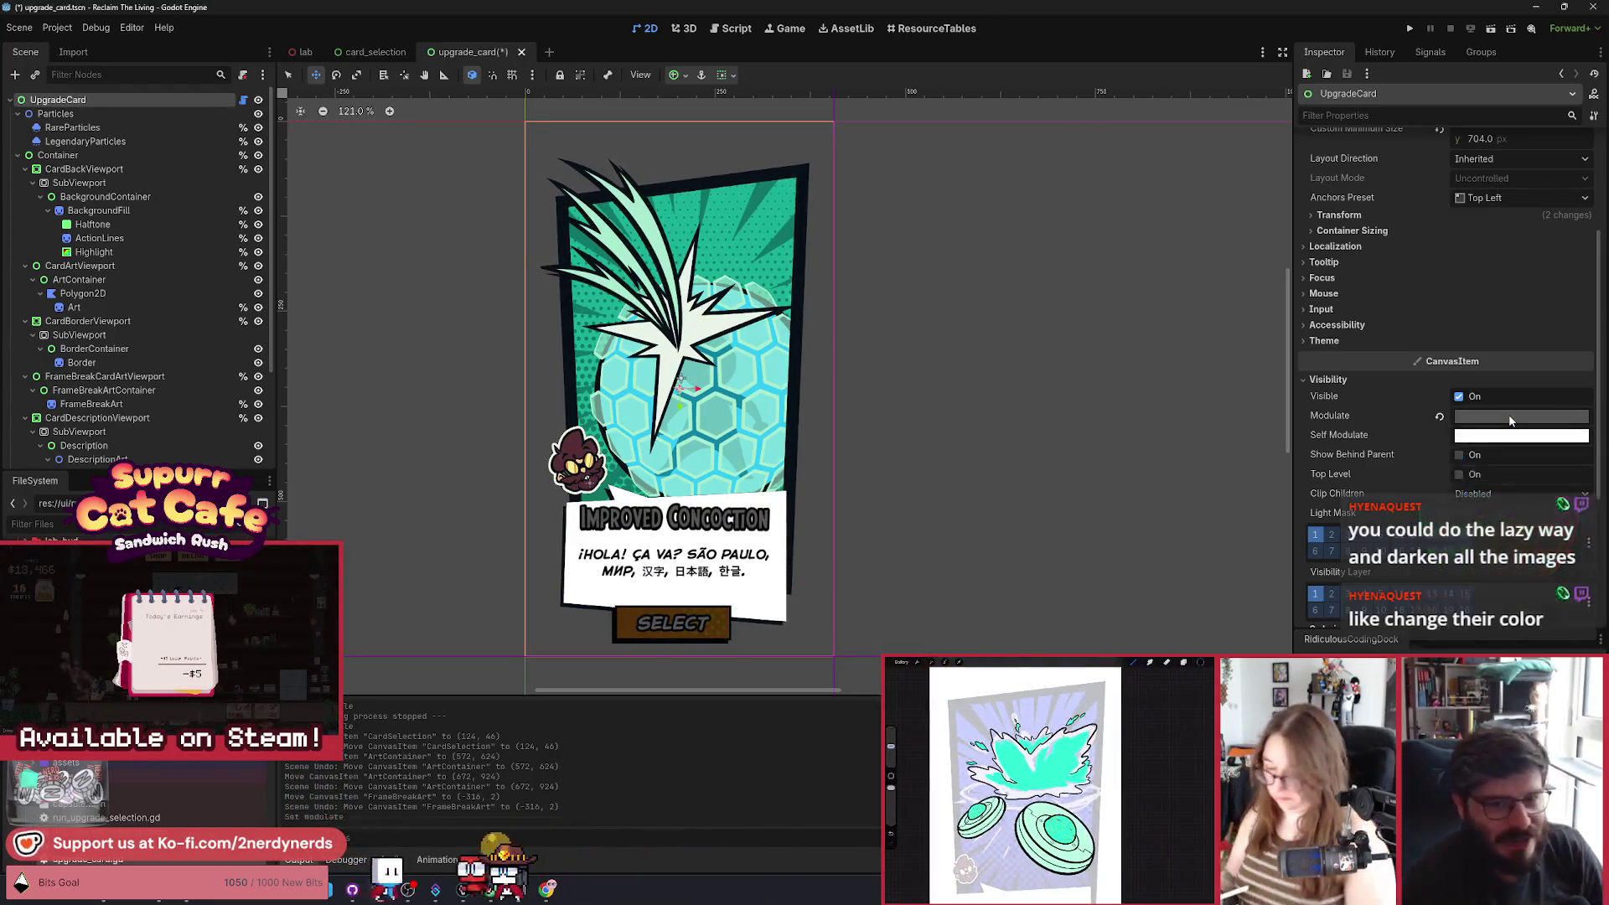
key("ctrl+z")
Reset DescriptionContainer's Modulate to opaque white, save the card scene, and open card_selection.
scroll(168, 352, "down", 3)
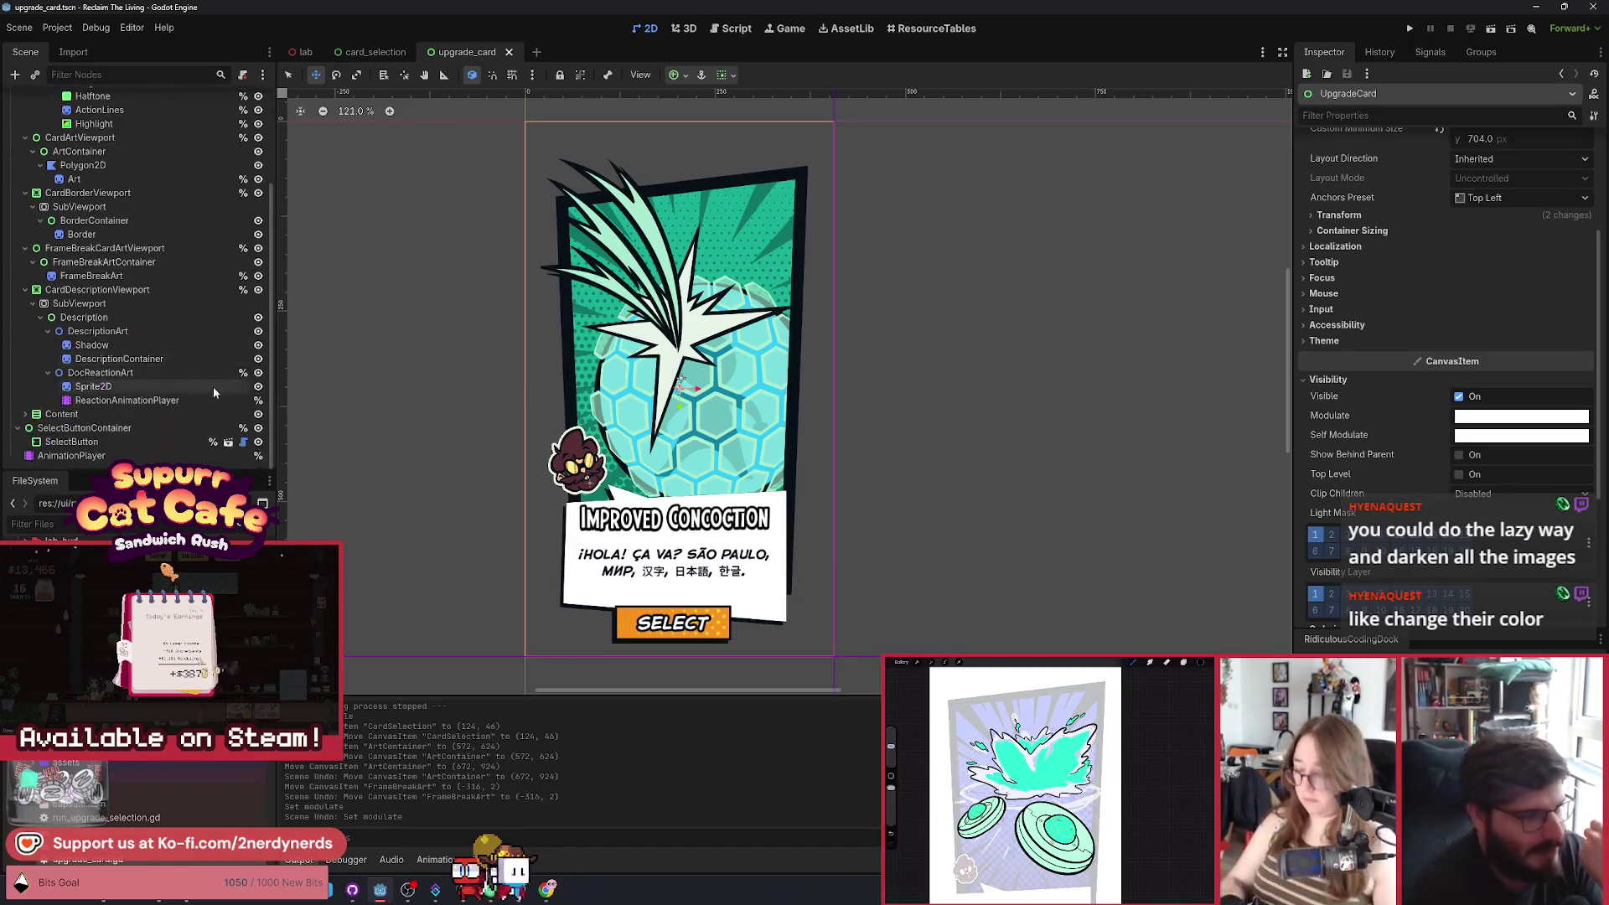
left_click(129, 330)
scroll(168, 352, "up", 2)
scroll(168, 355, "down", 2)
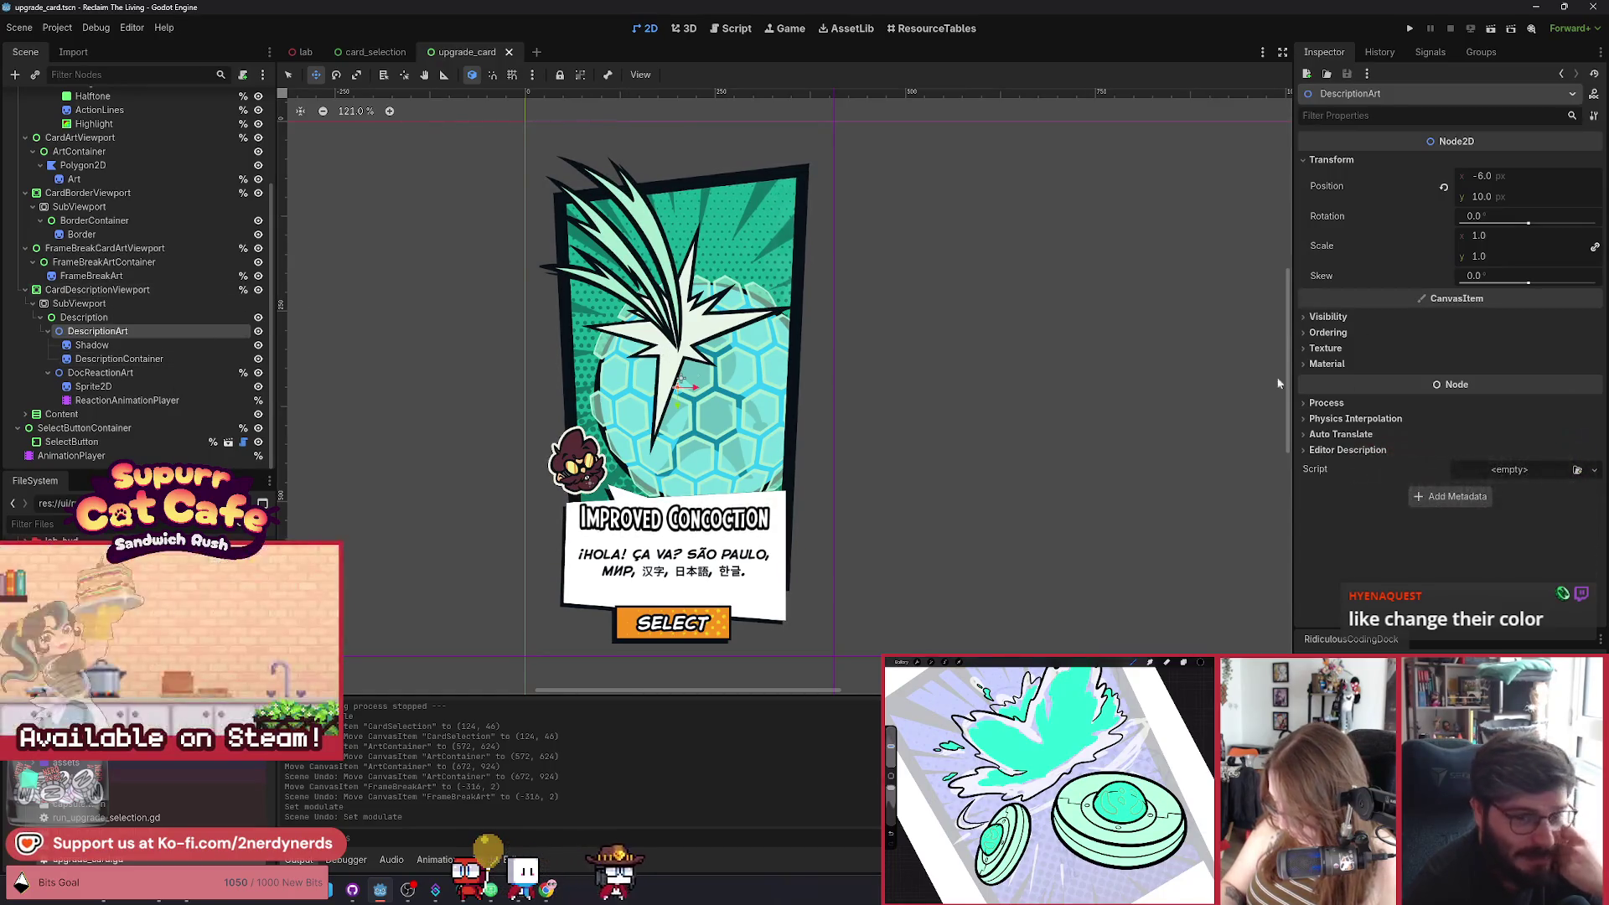
left_click(180, 360)
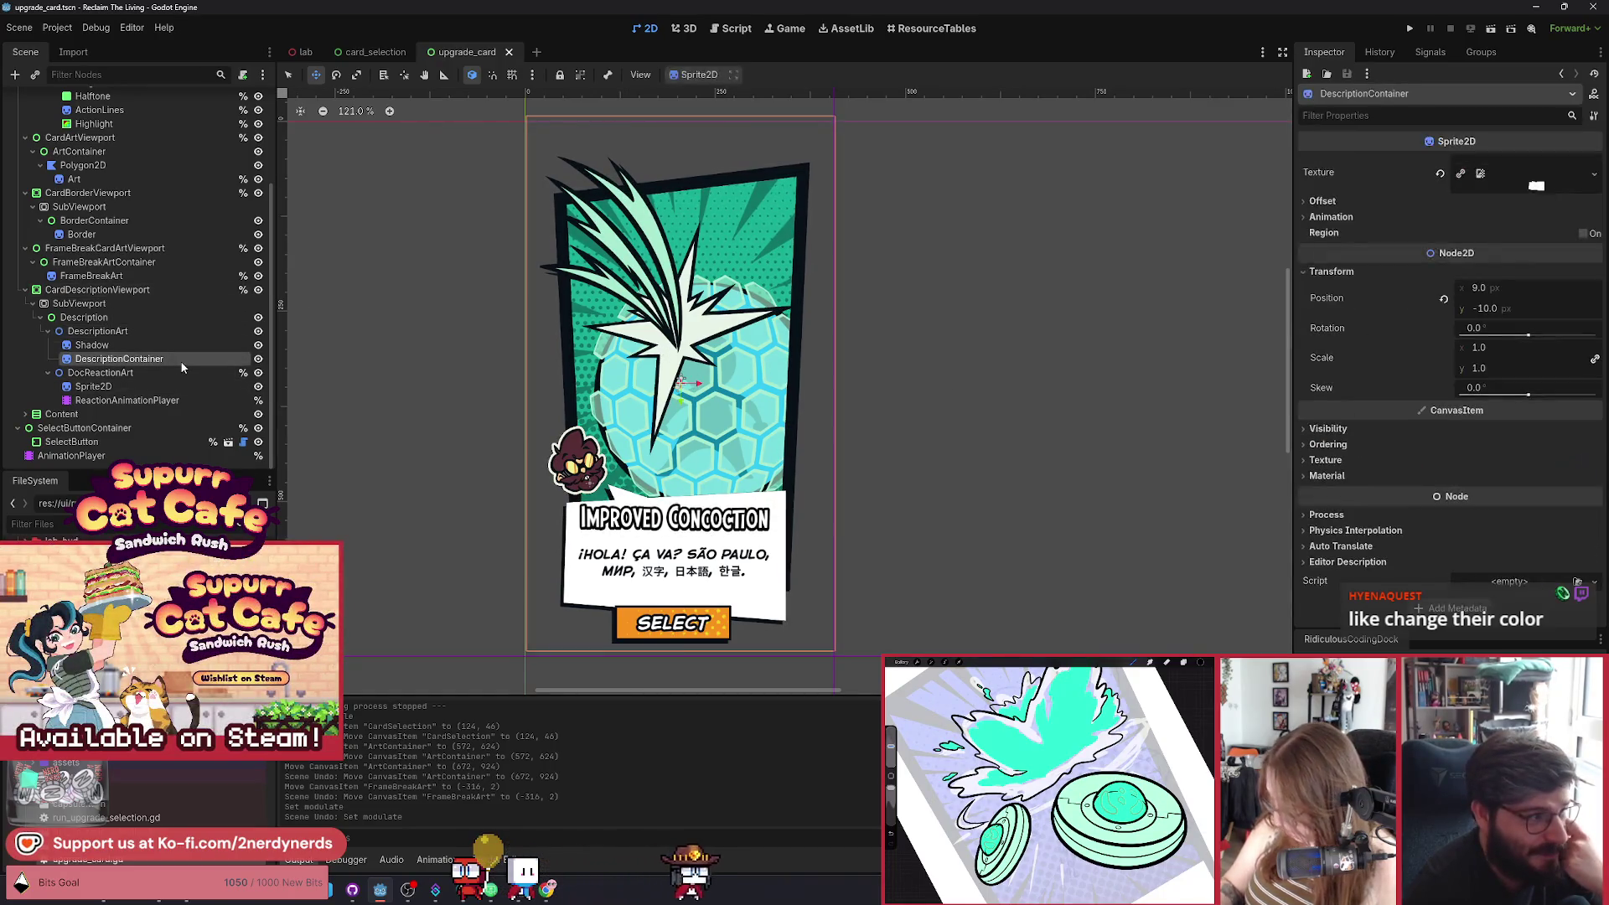
left_click(1360, 428)
left_click(1517, 465)
left_click_drag(1590, 494, 1589, 561)
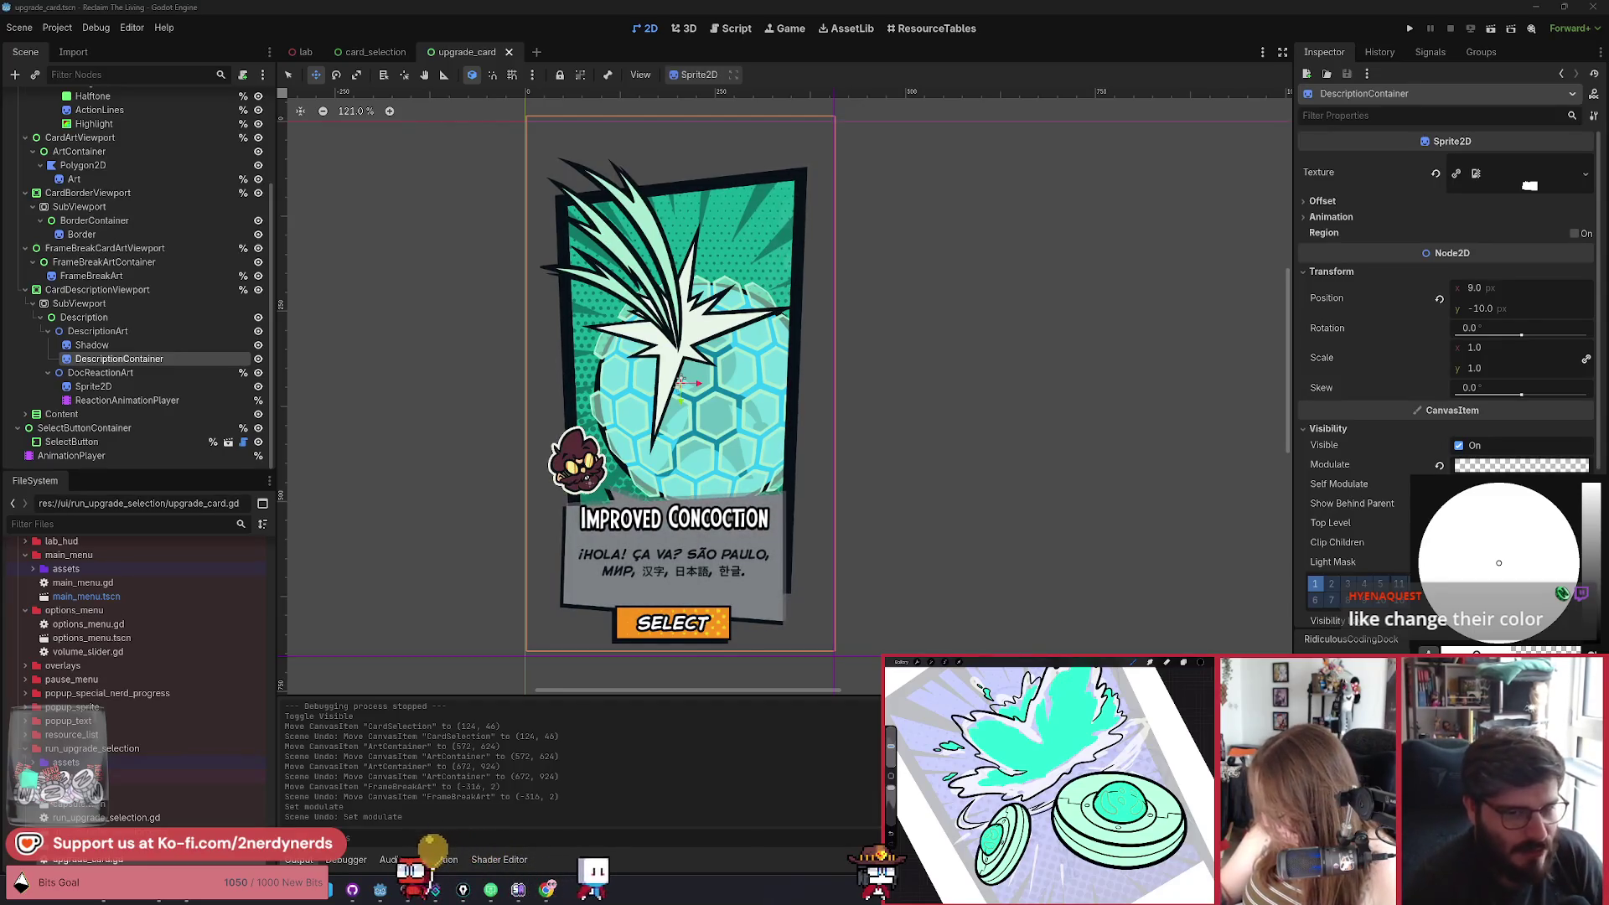
left_click(1065, 477)
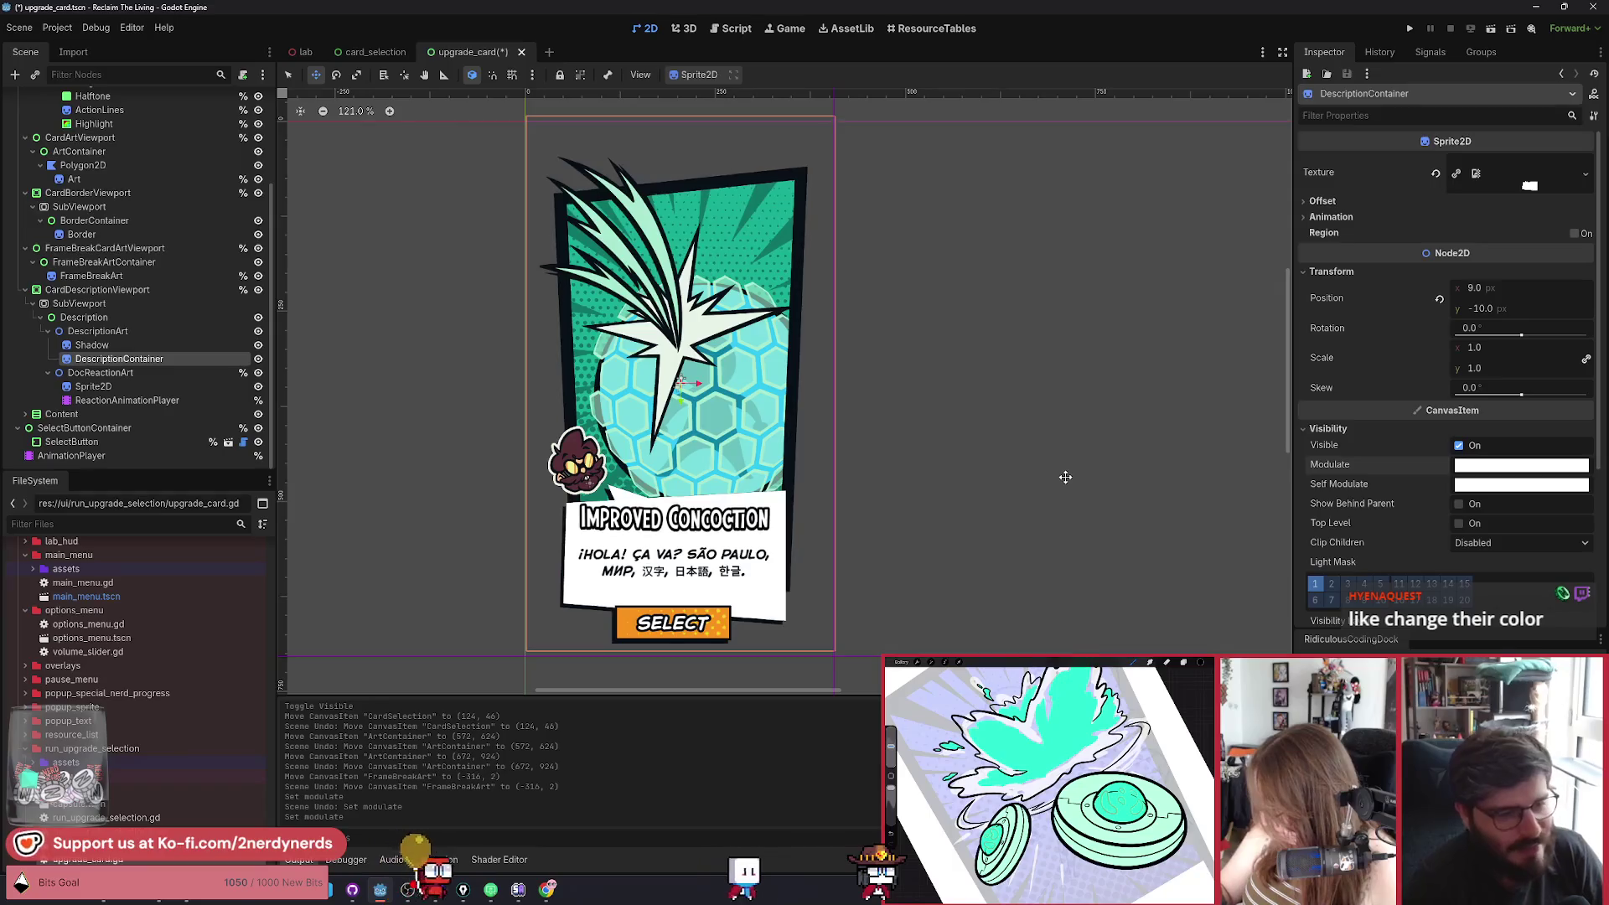
key("ctrl+s")
left_click(385, 56)
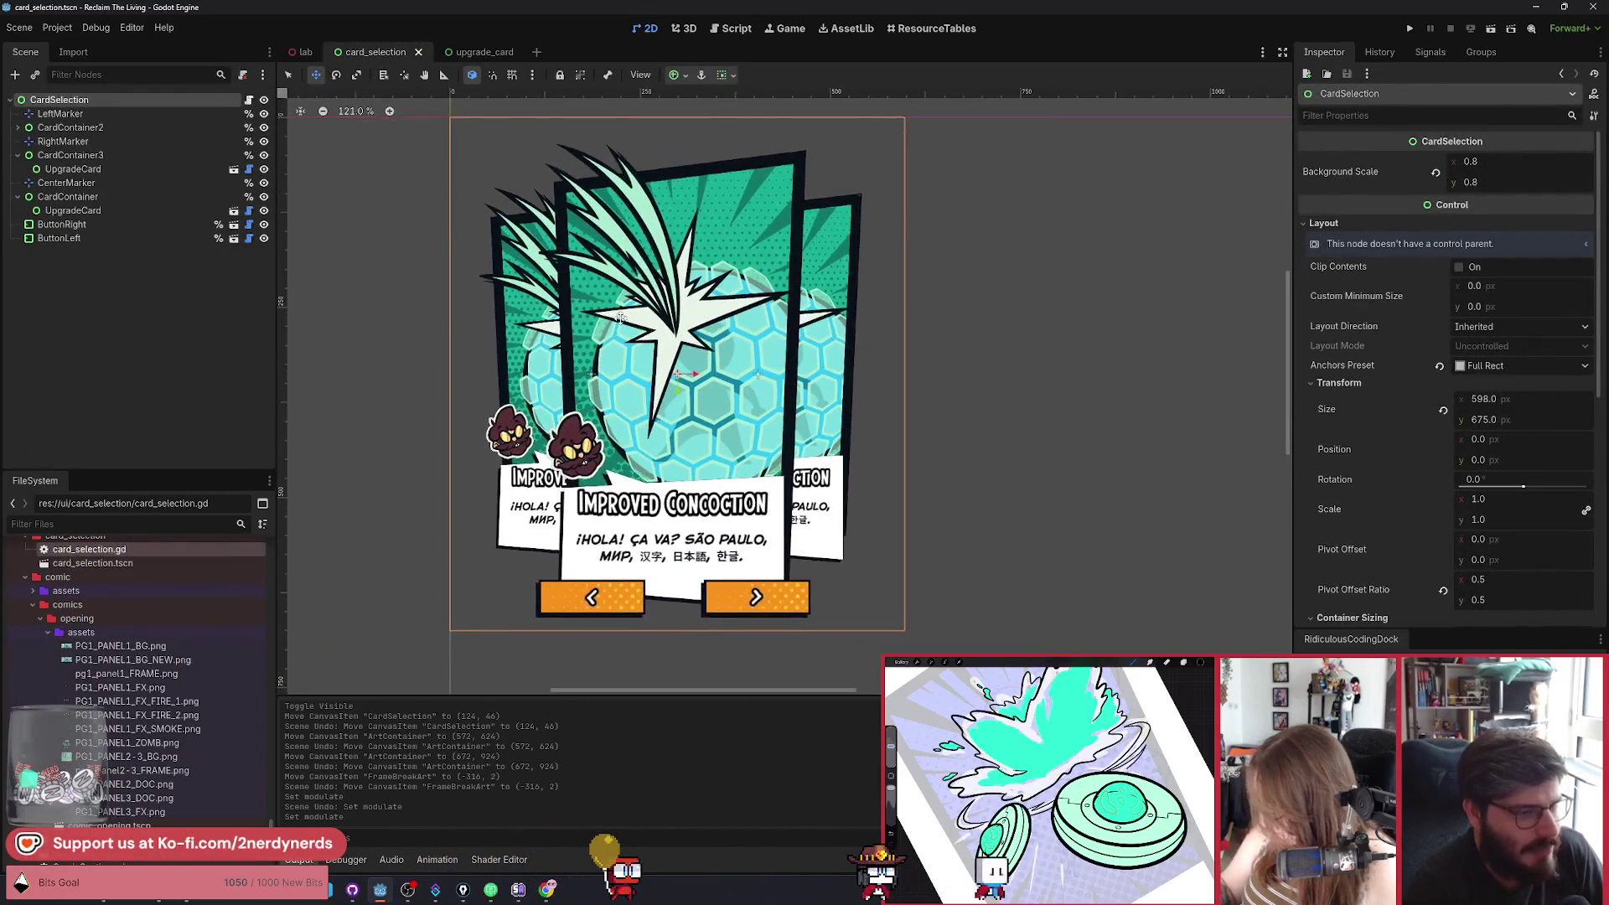
Adjust the canvas view and open card_selection.gd in the script editor.
scroll(649, 309, "up", 1)
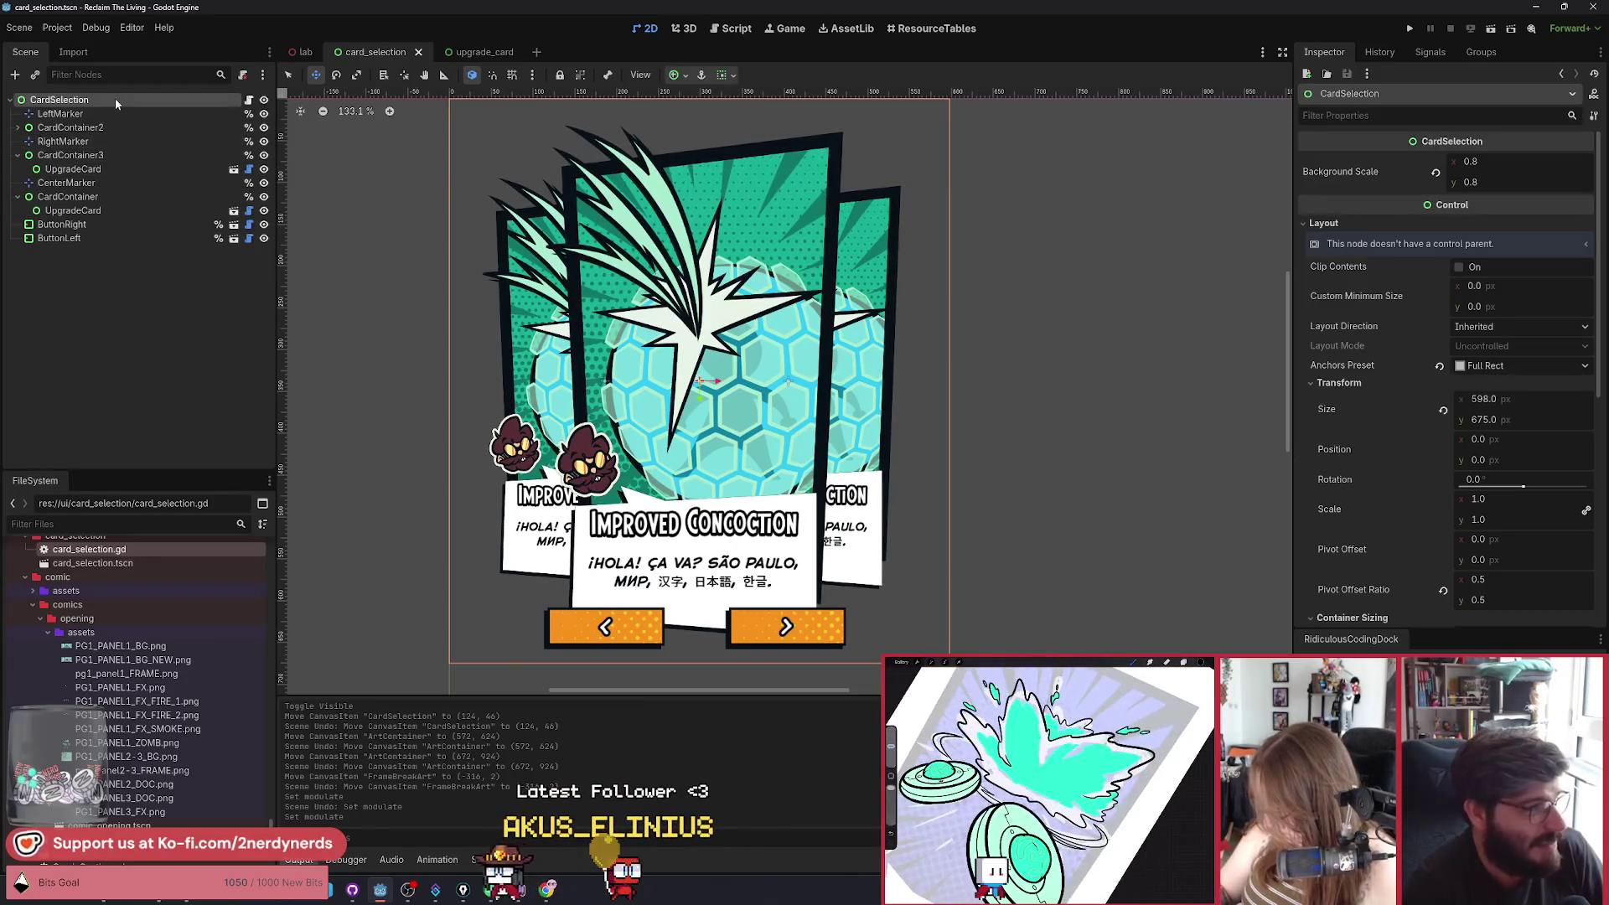
scroll(618, 374, "right", 2)
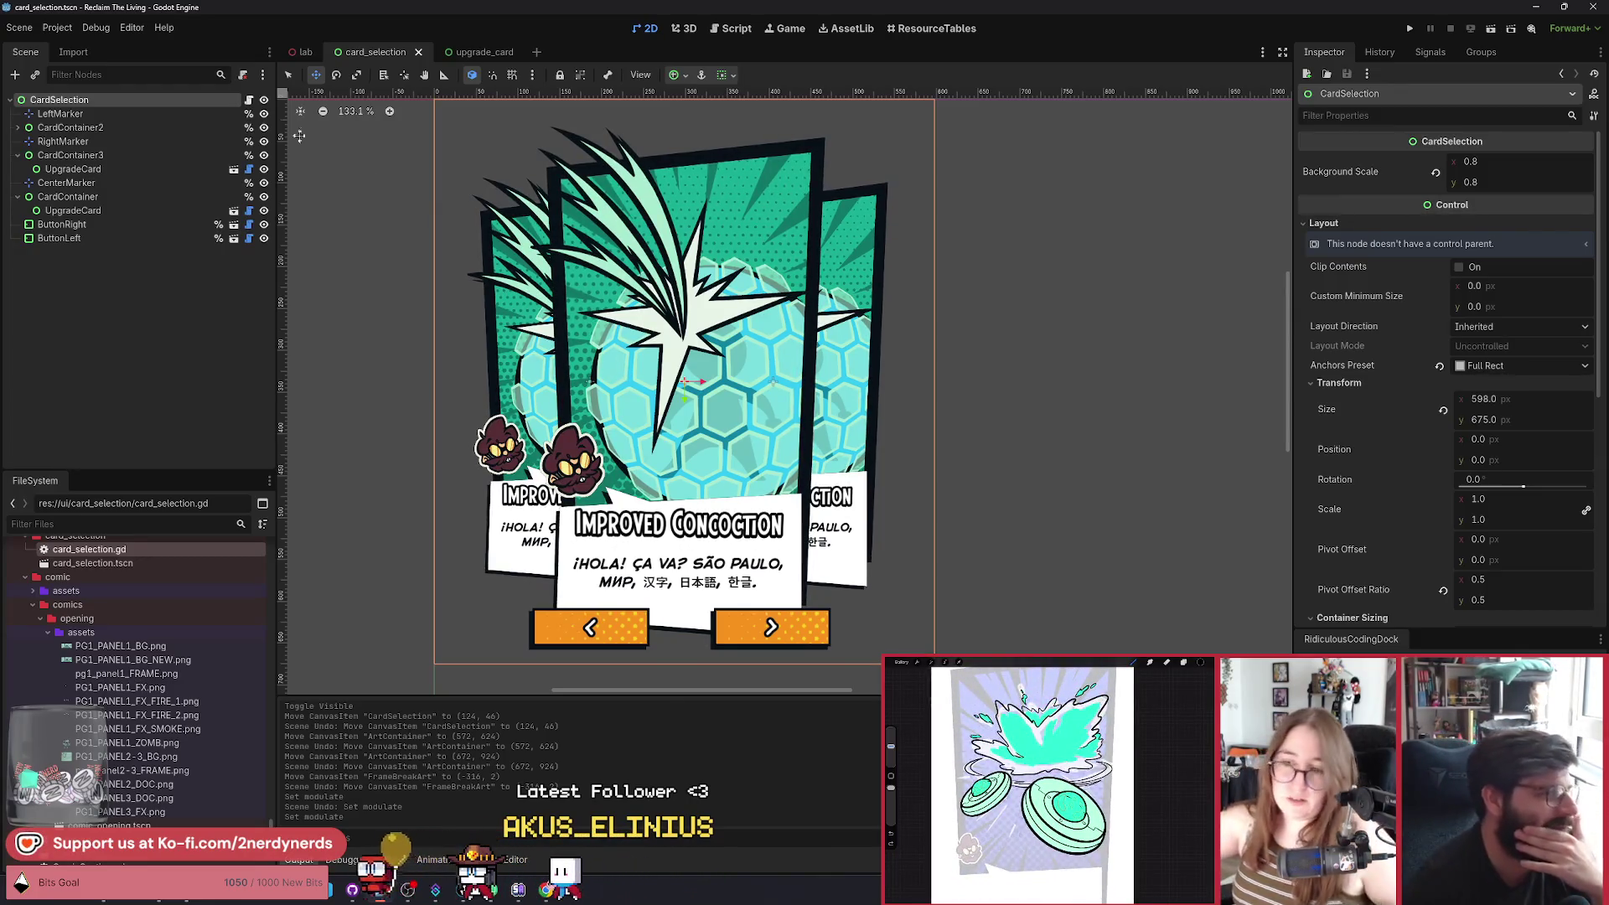
left_click(249, 99)
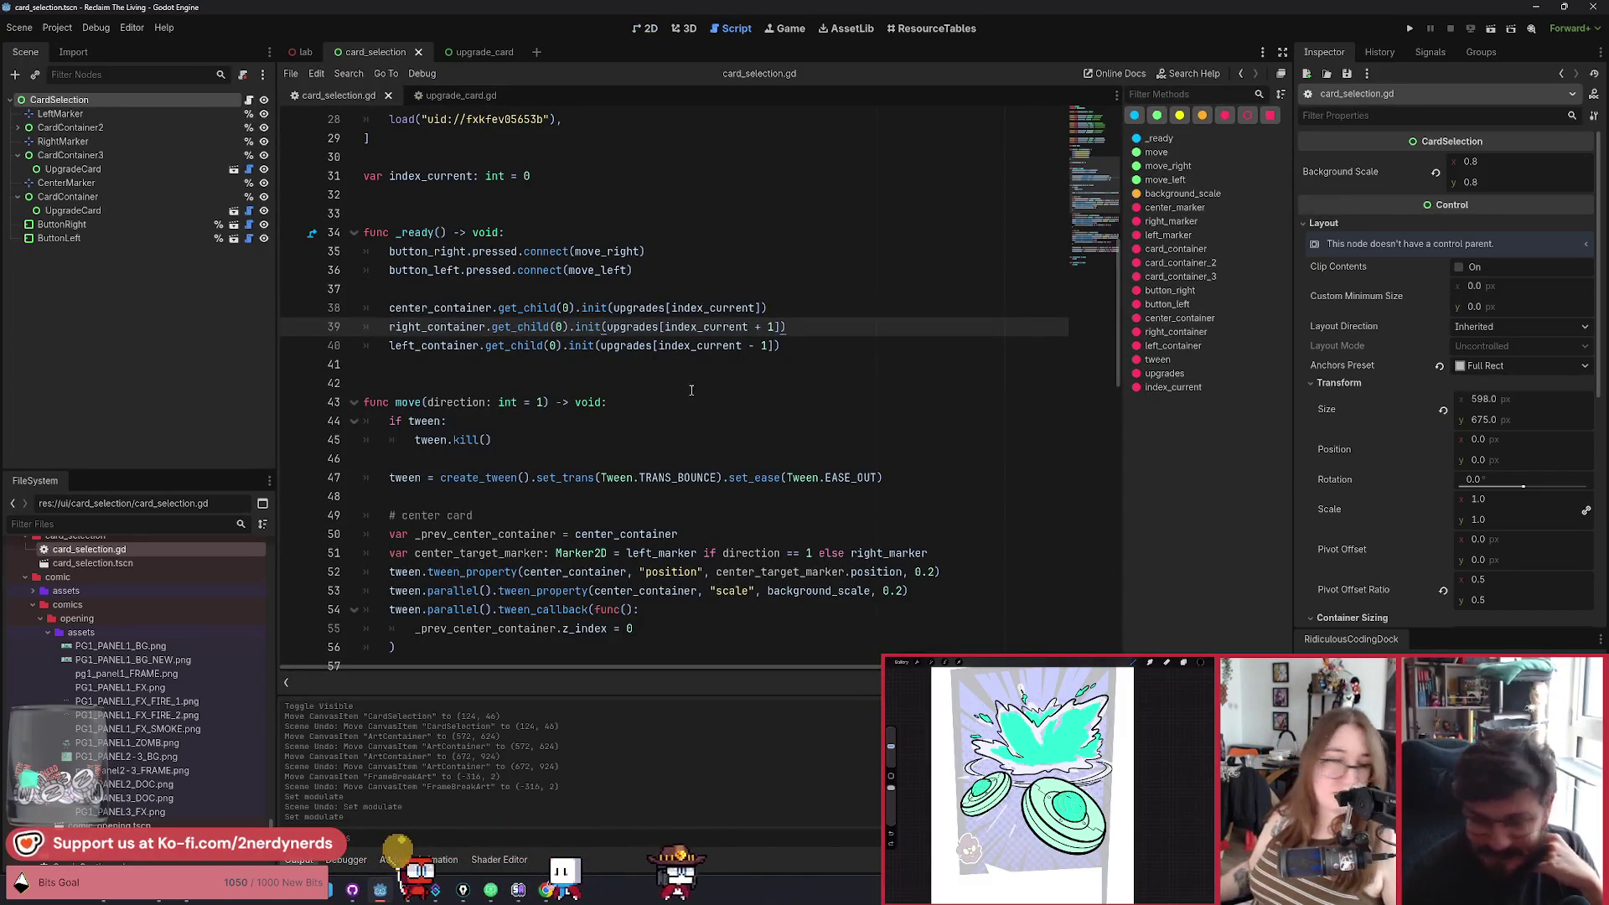
left_click(858, 351)
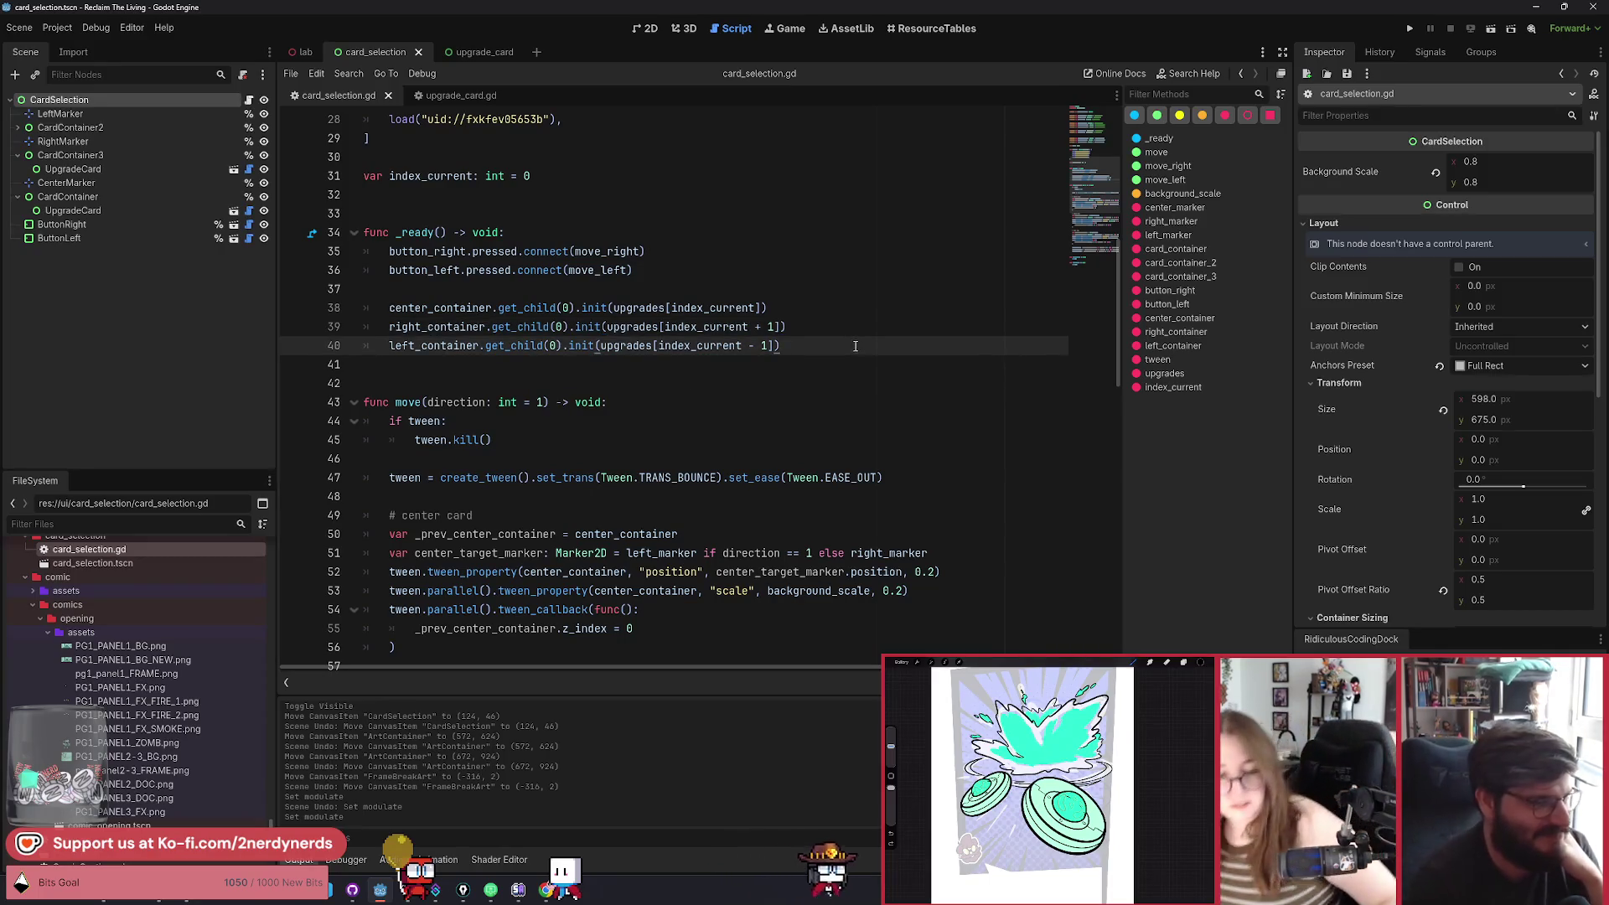
scroll(754, 343, "up", 1)
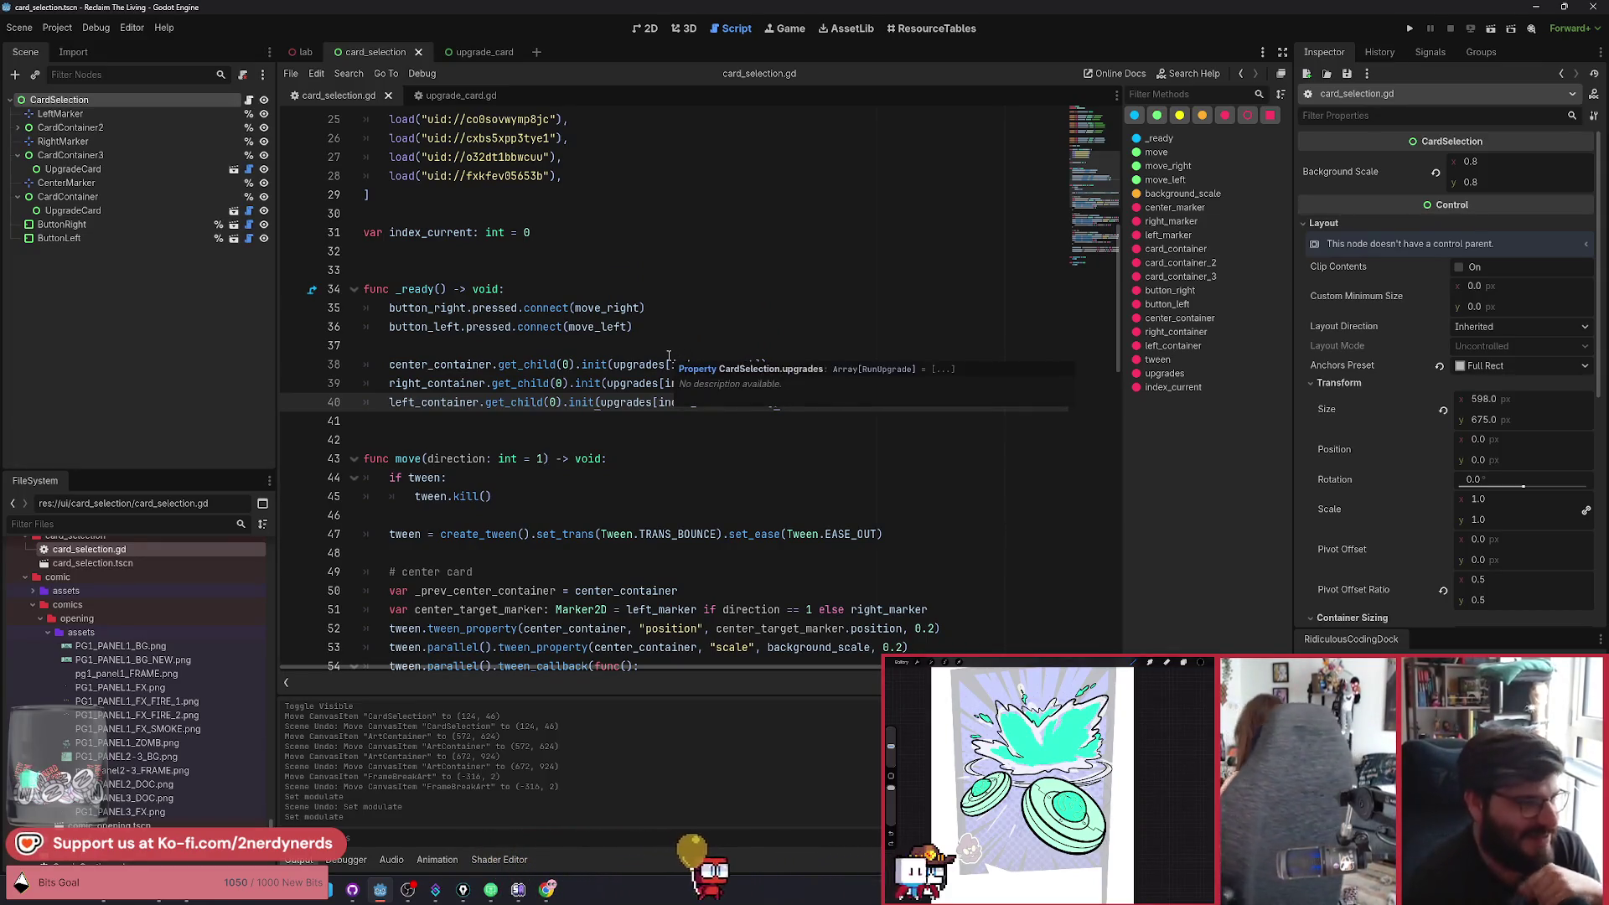
double_click(431, 232)
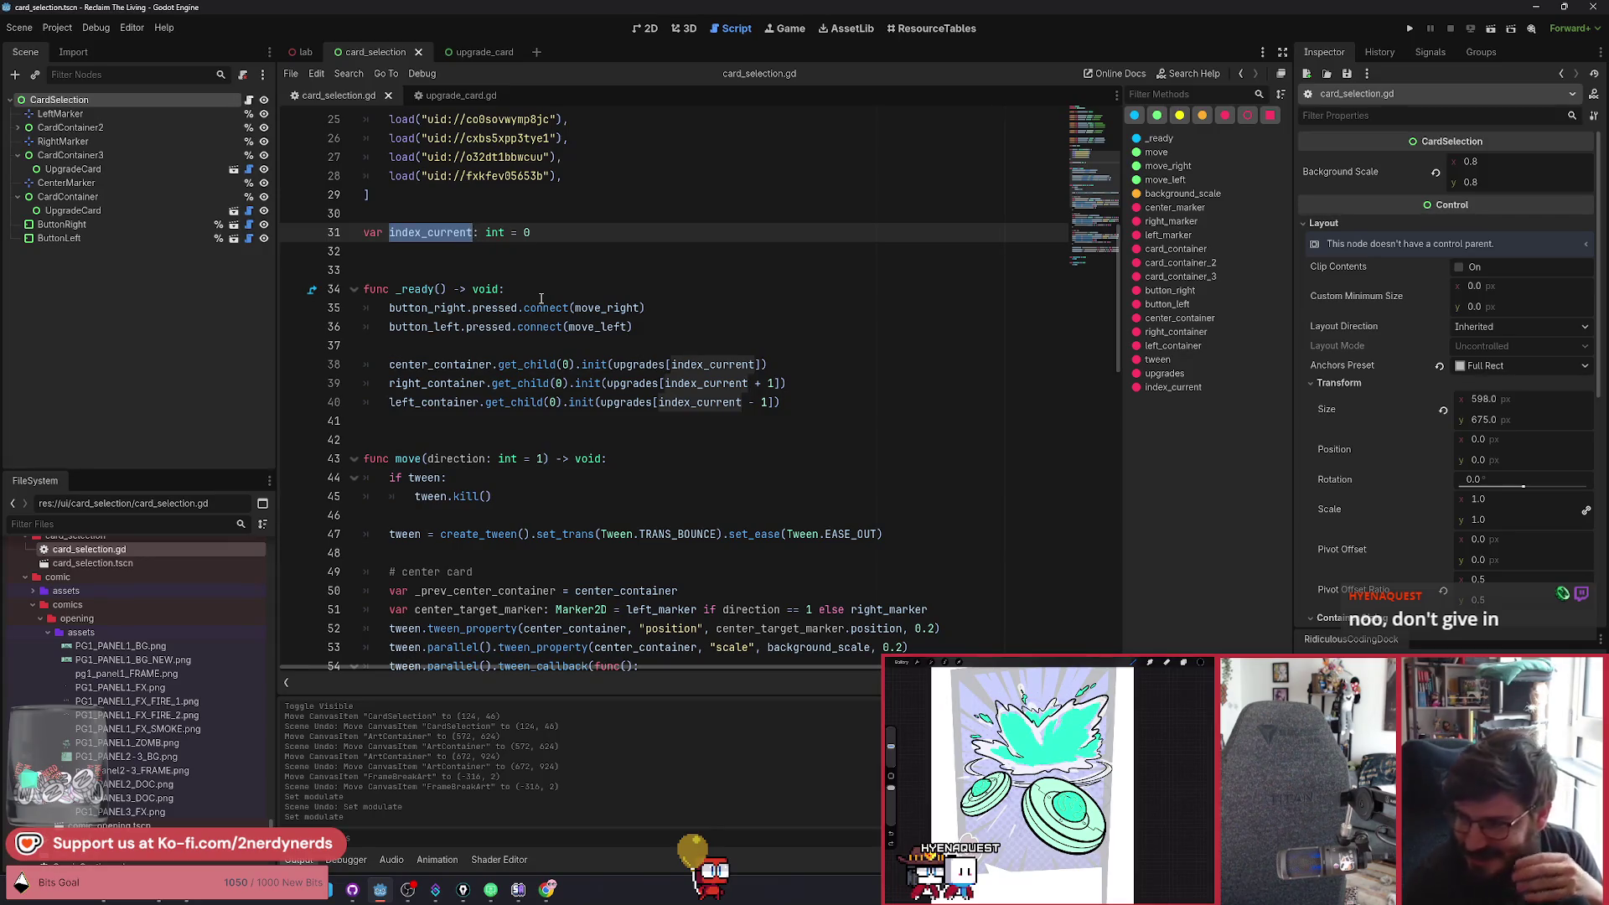
left_click(648, 334)
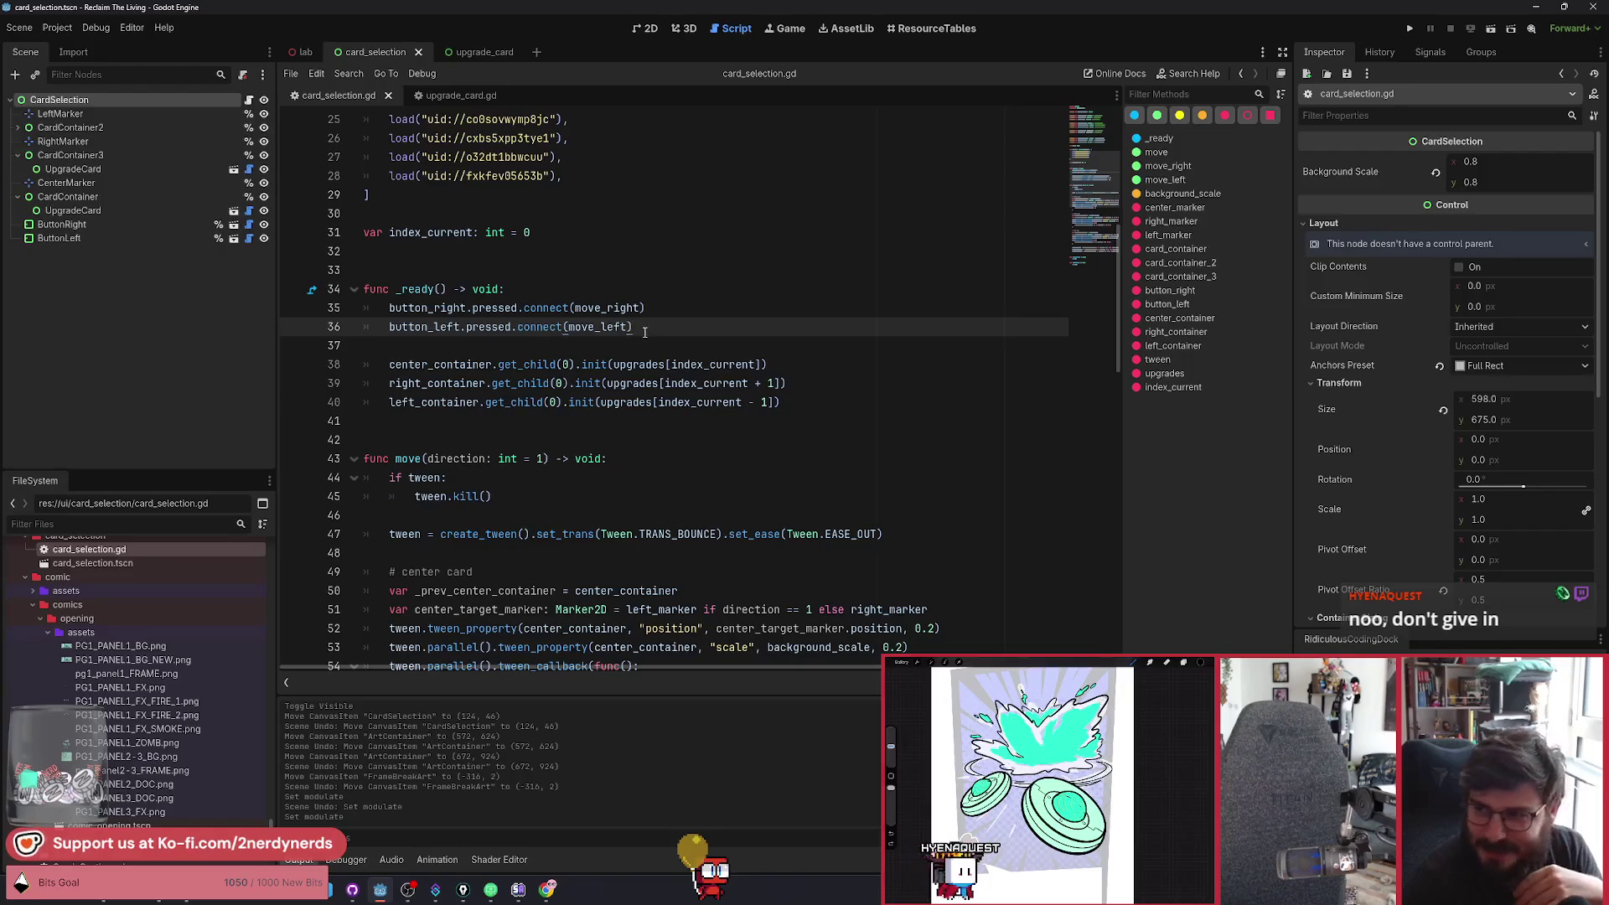
left_click(661, 311)
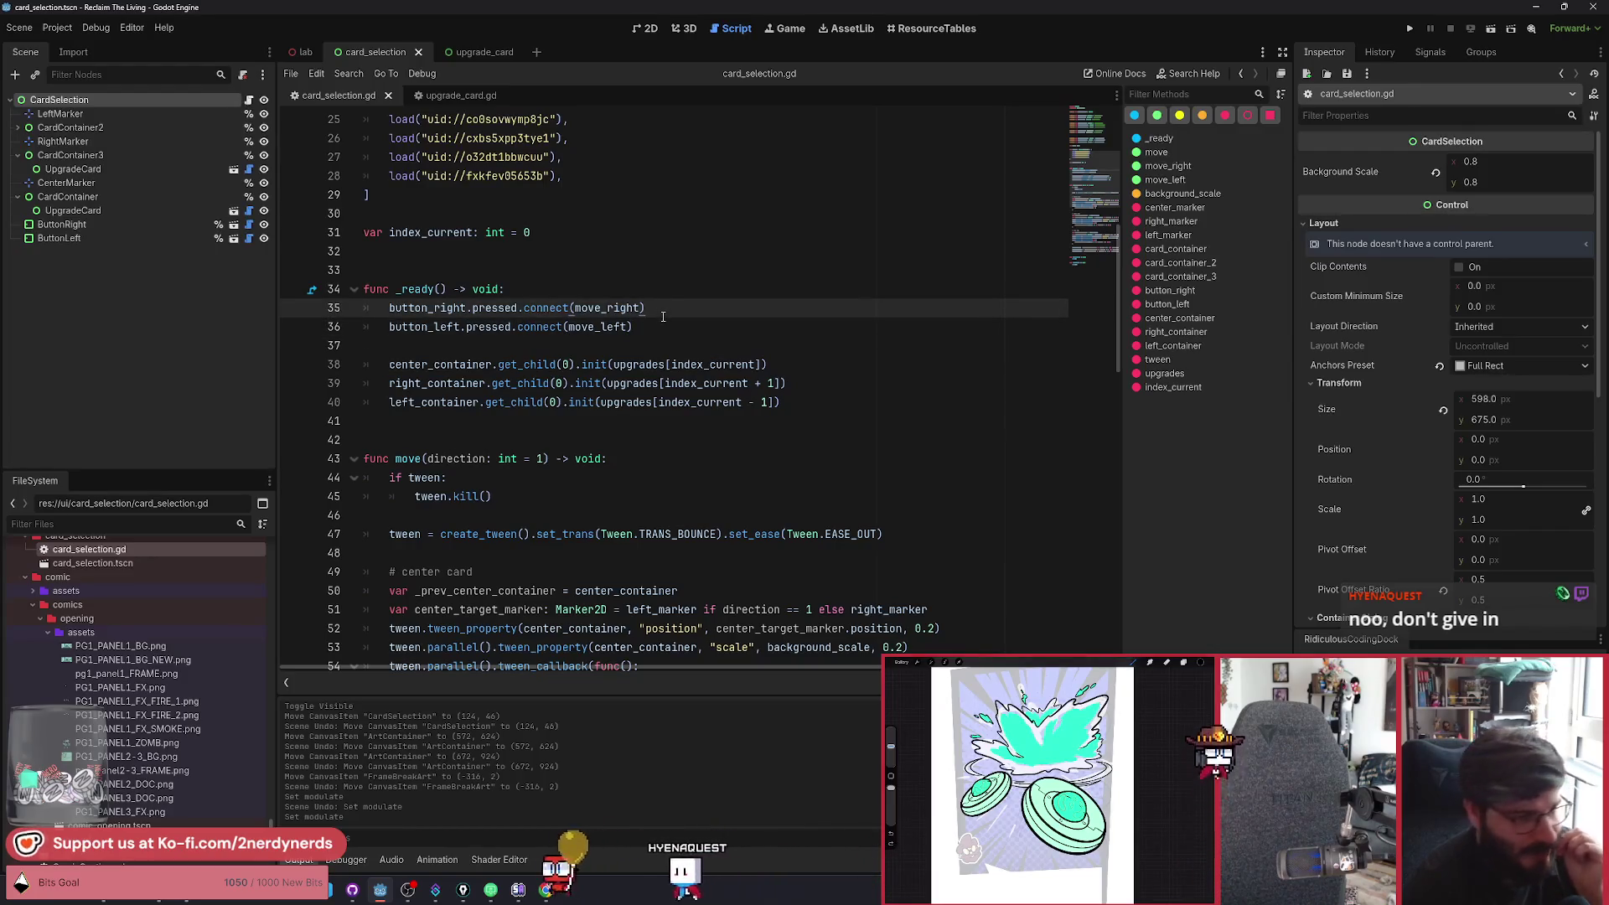
left_click(662, 327)
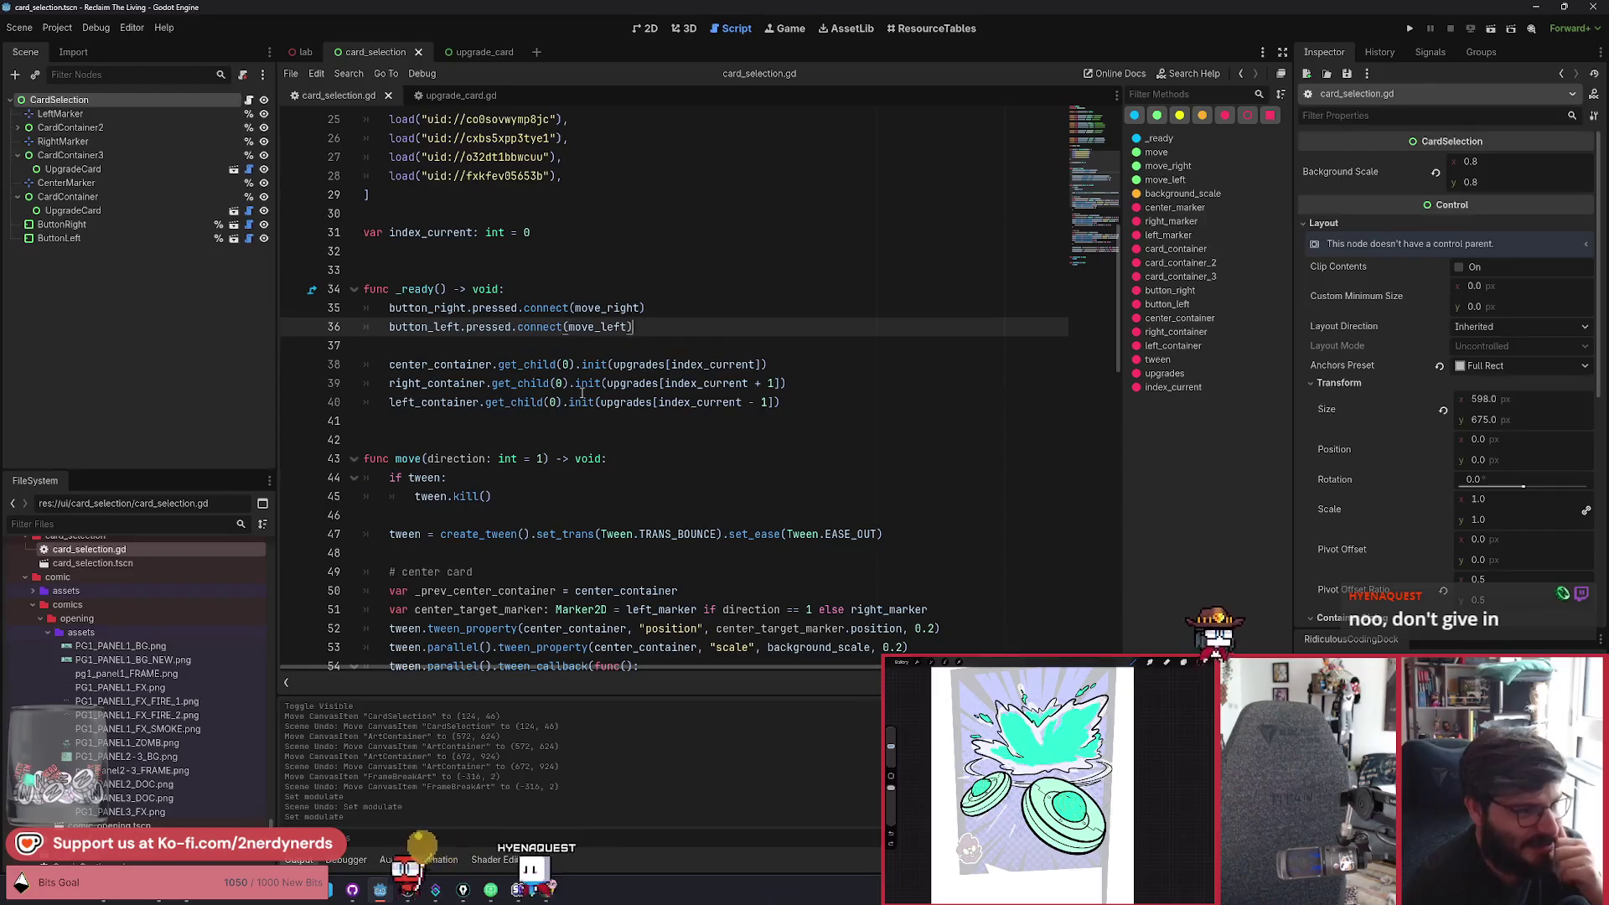
scroll(551, 445, "down", 2)
scroll(551, 445, "down", 2)
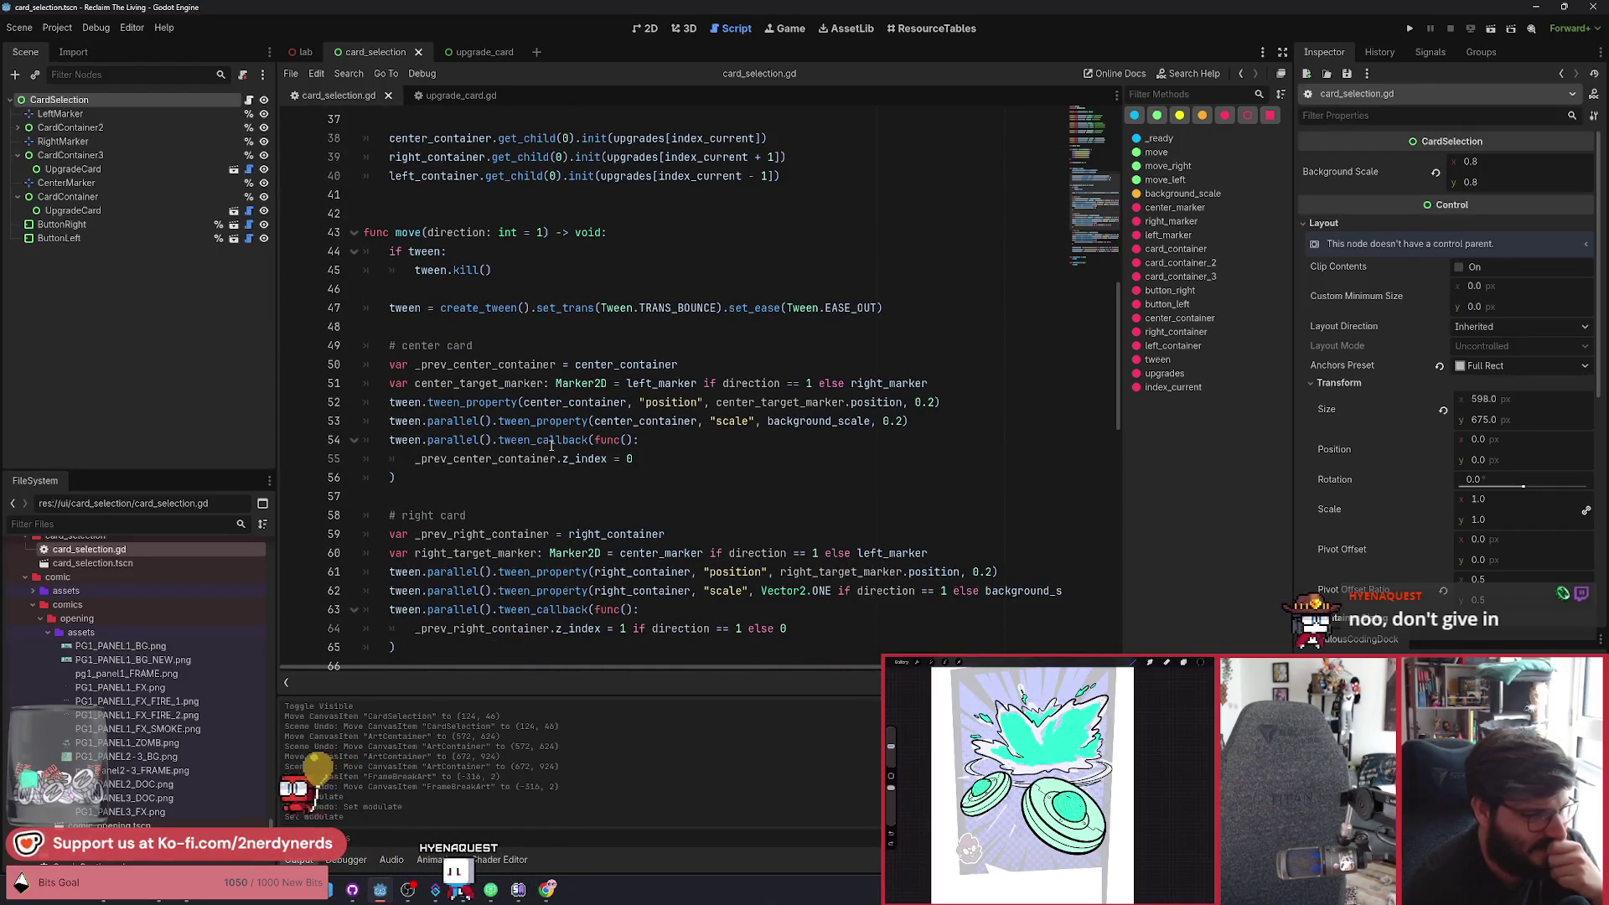
scroll(551, 445, "up", 4)
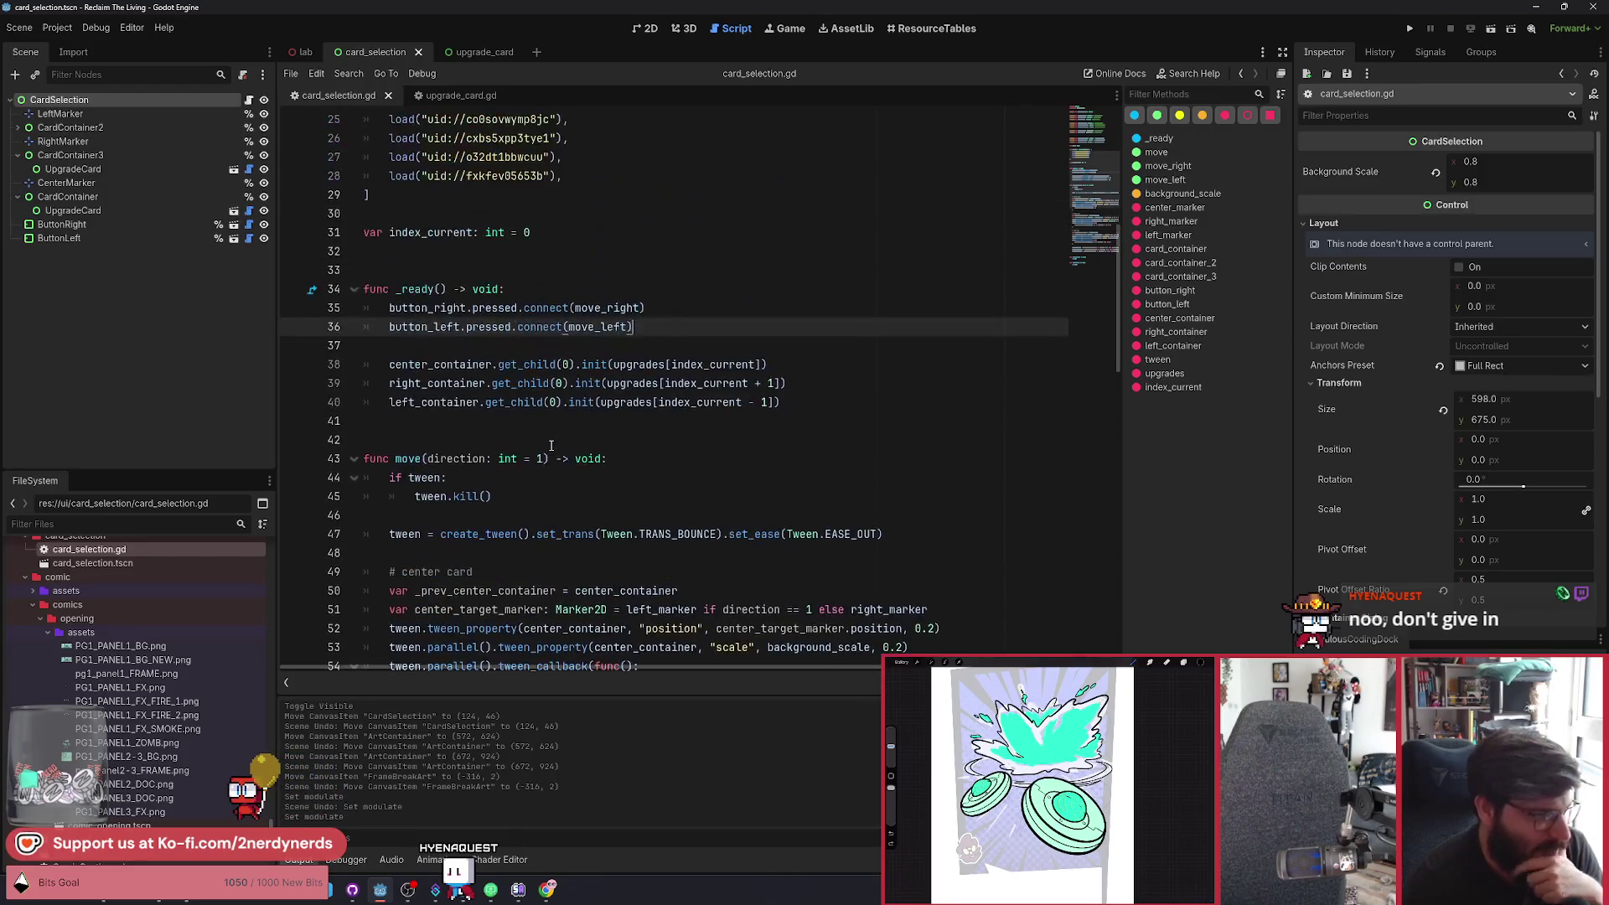
scroll(471, 327, "up", 2)
double_click(429, 345)
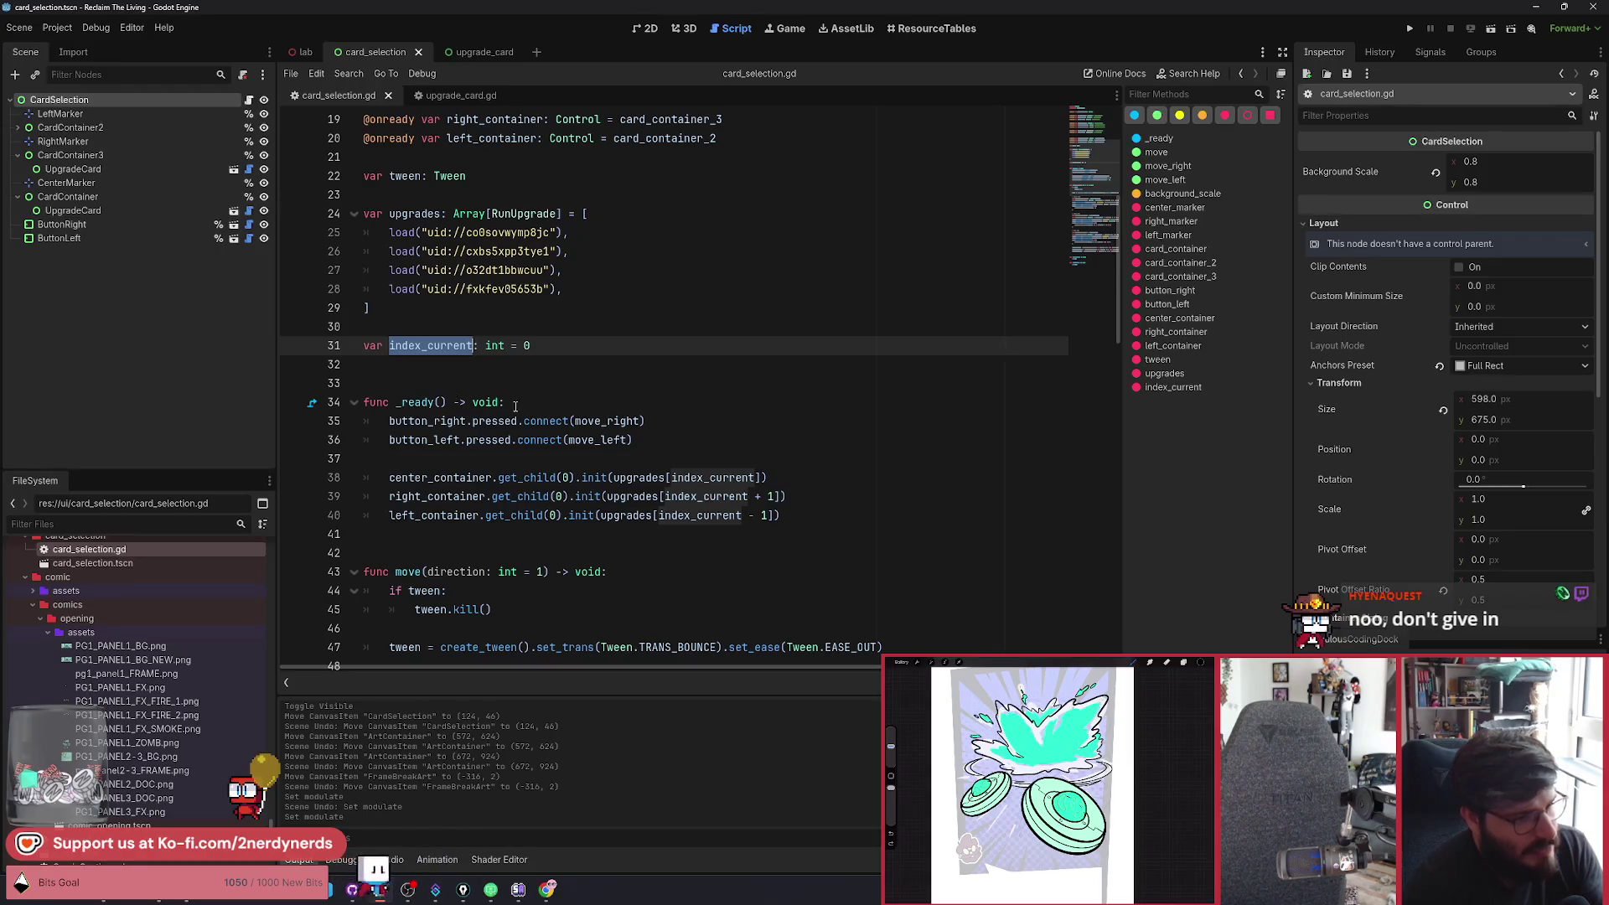
scroll(506, 403, "down", 5)
scroll(655, 415, "up", 2)
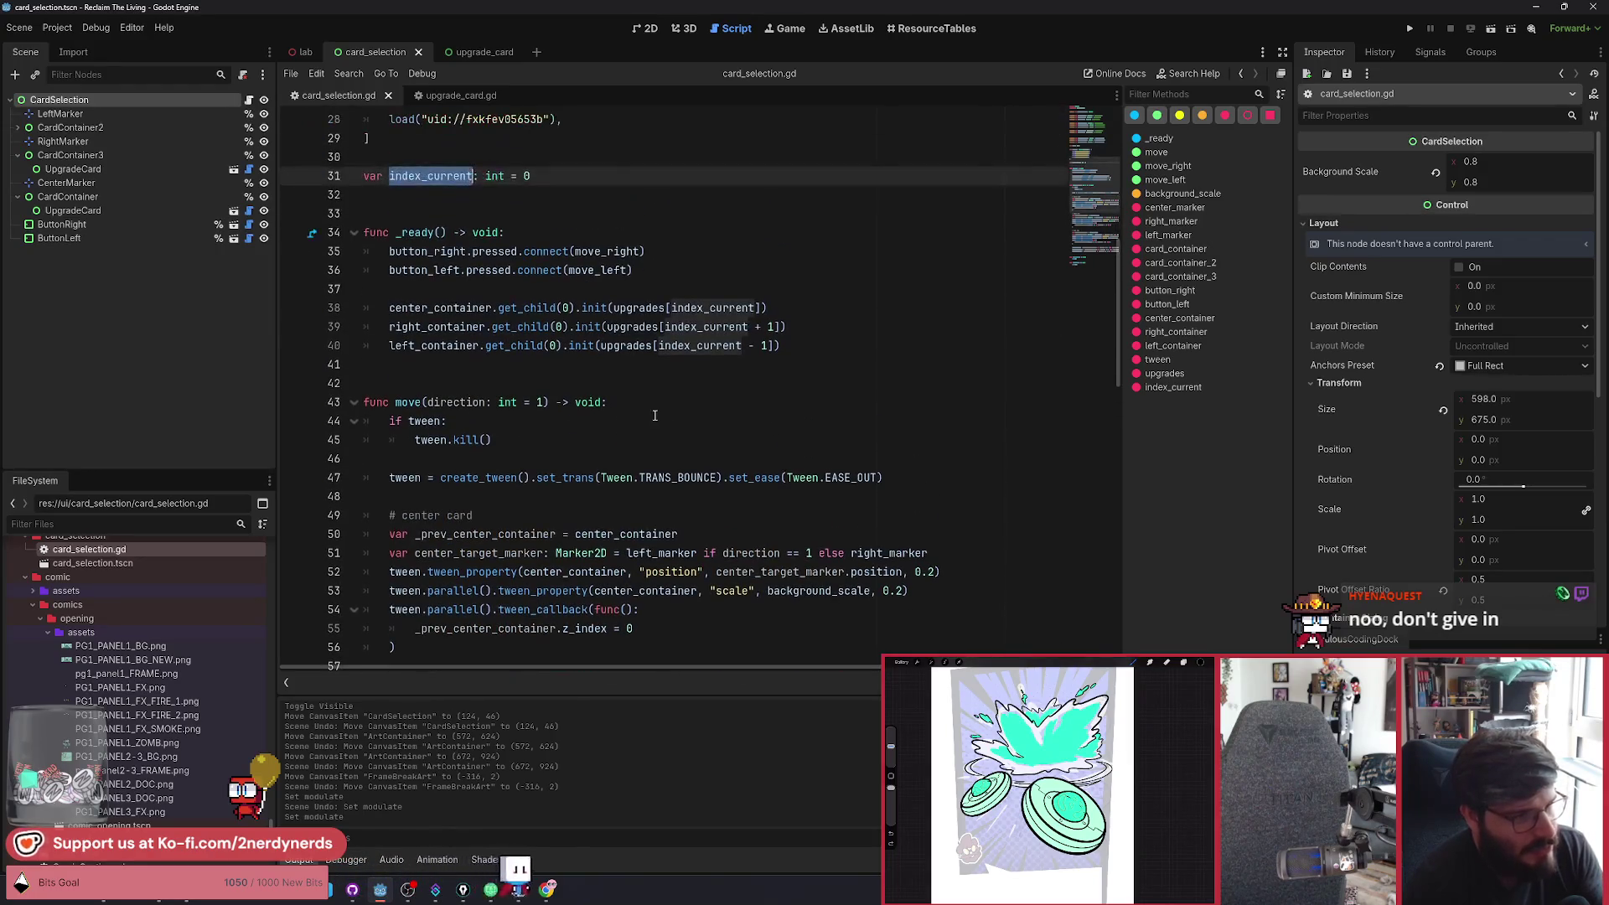
scroll(655, 414, "up", 1)
left_click(415, 458)
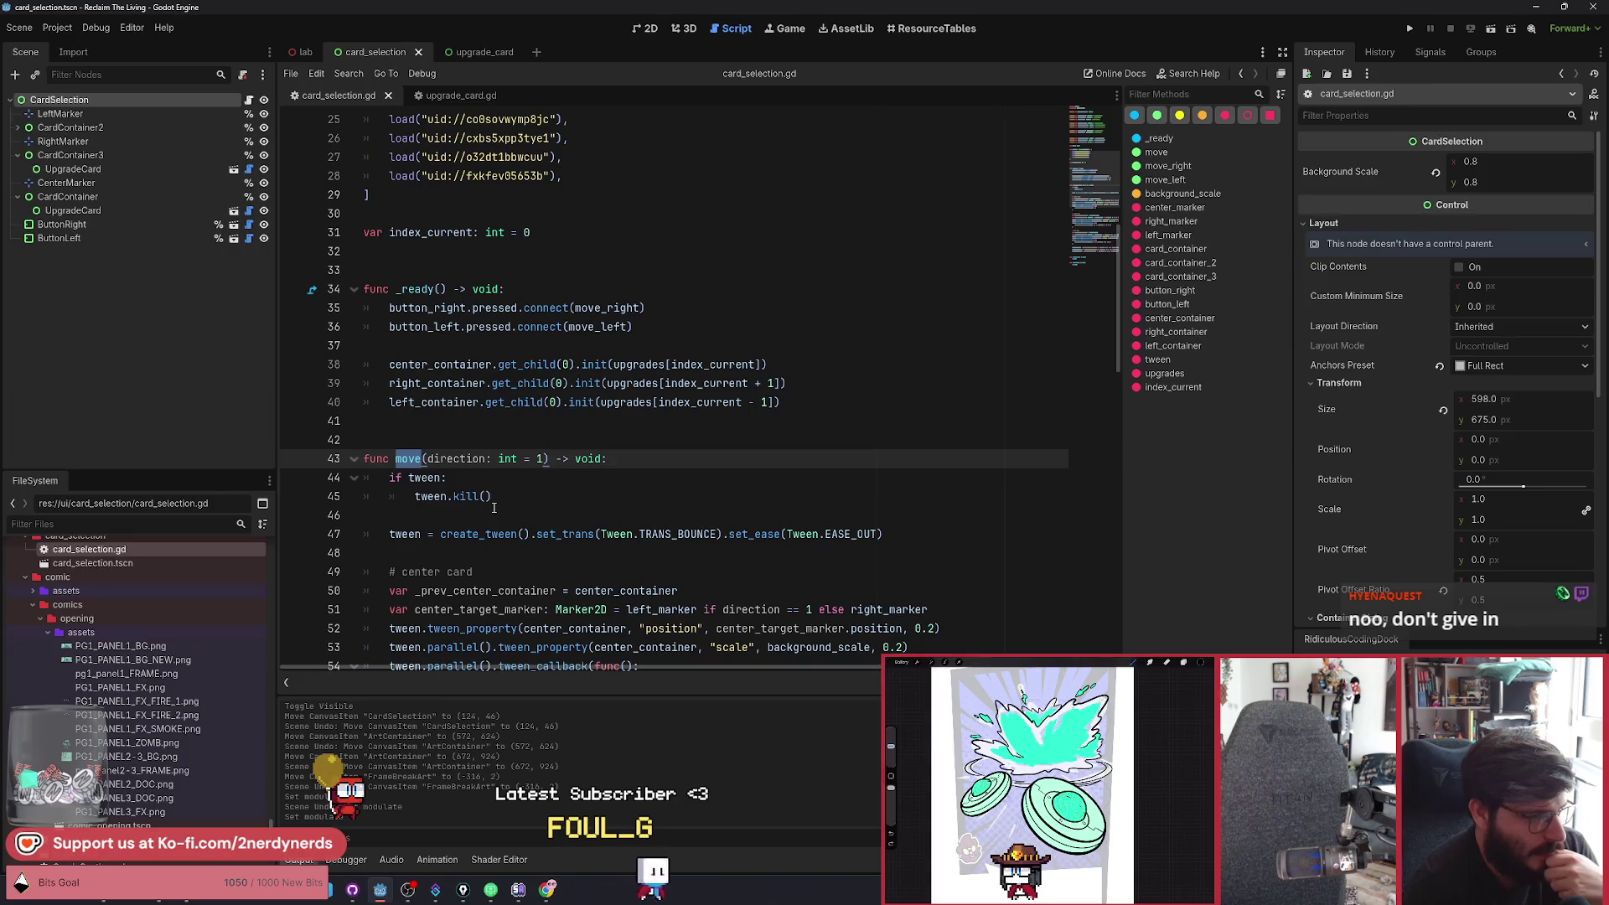
scroll(495, 507, "down", 2)
scroll(494, 507, "up", 1)
double_click(423, 177)
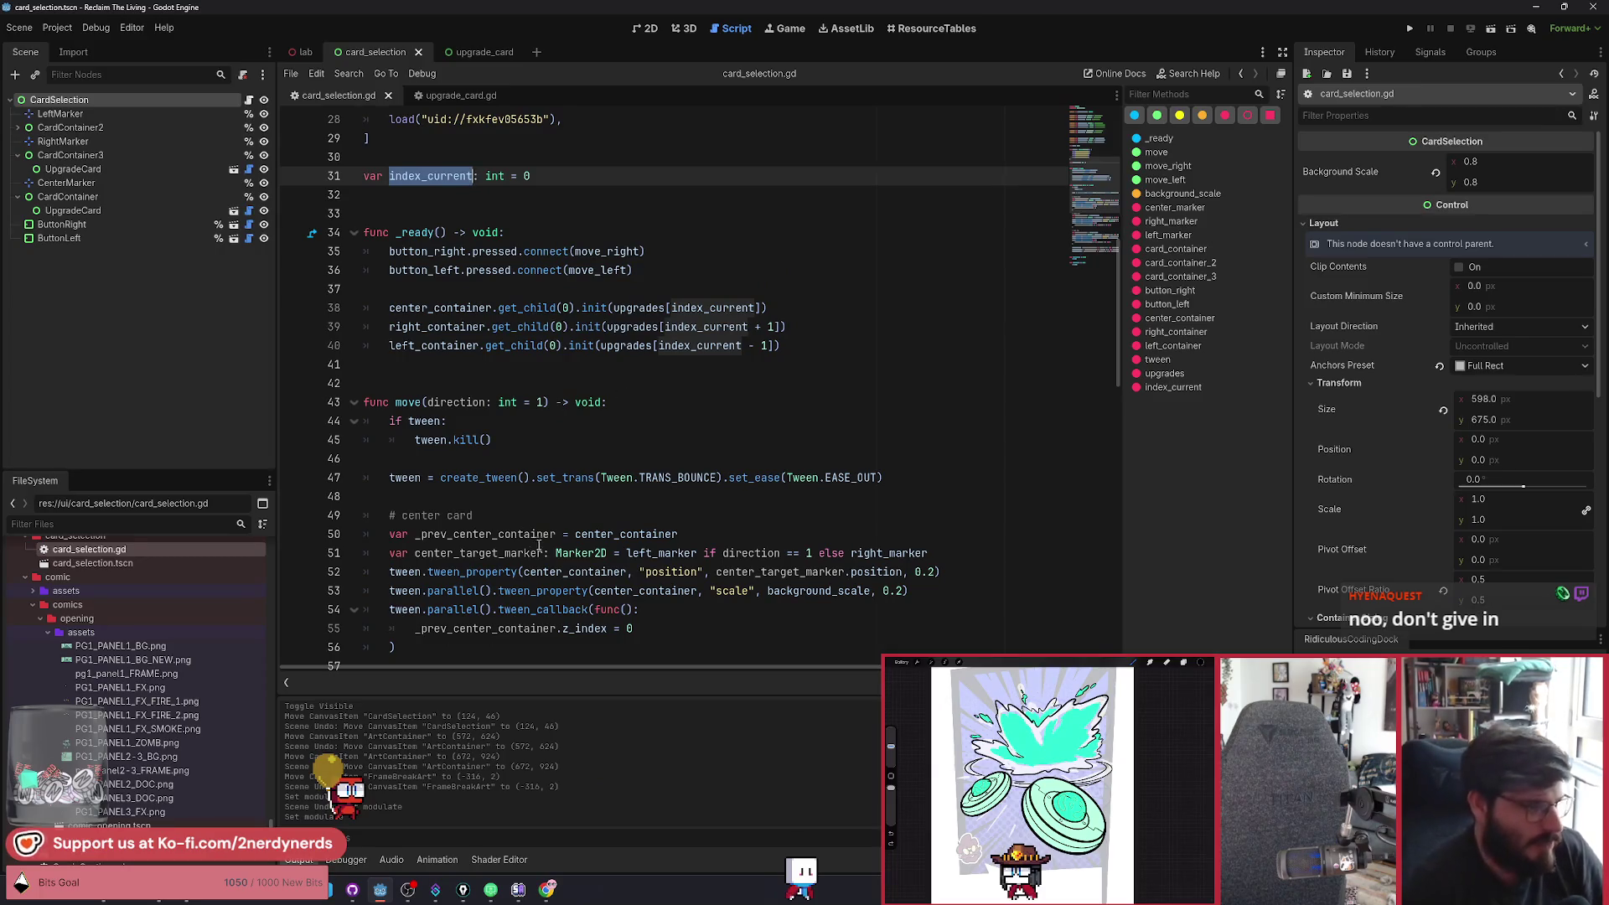
left_click(676, 405)
key("Return")
key("Return")
key("Up")
type("index_current")
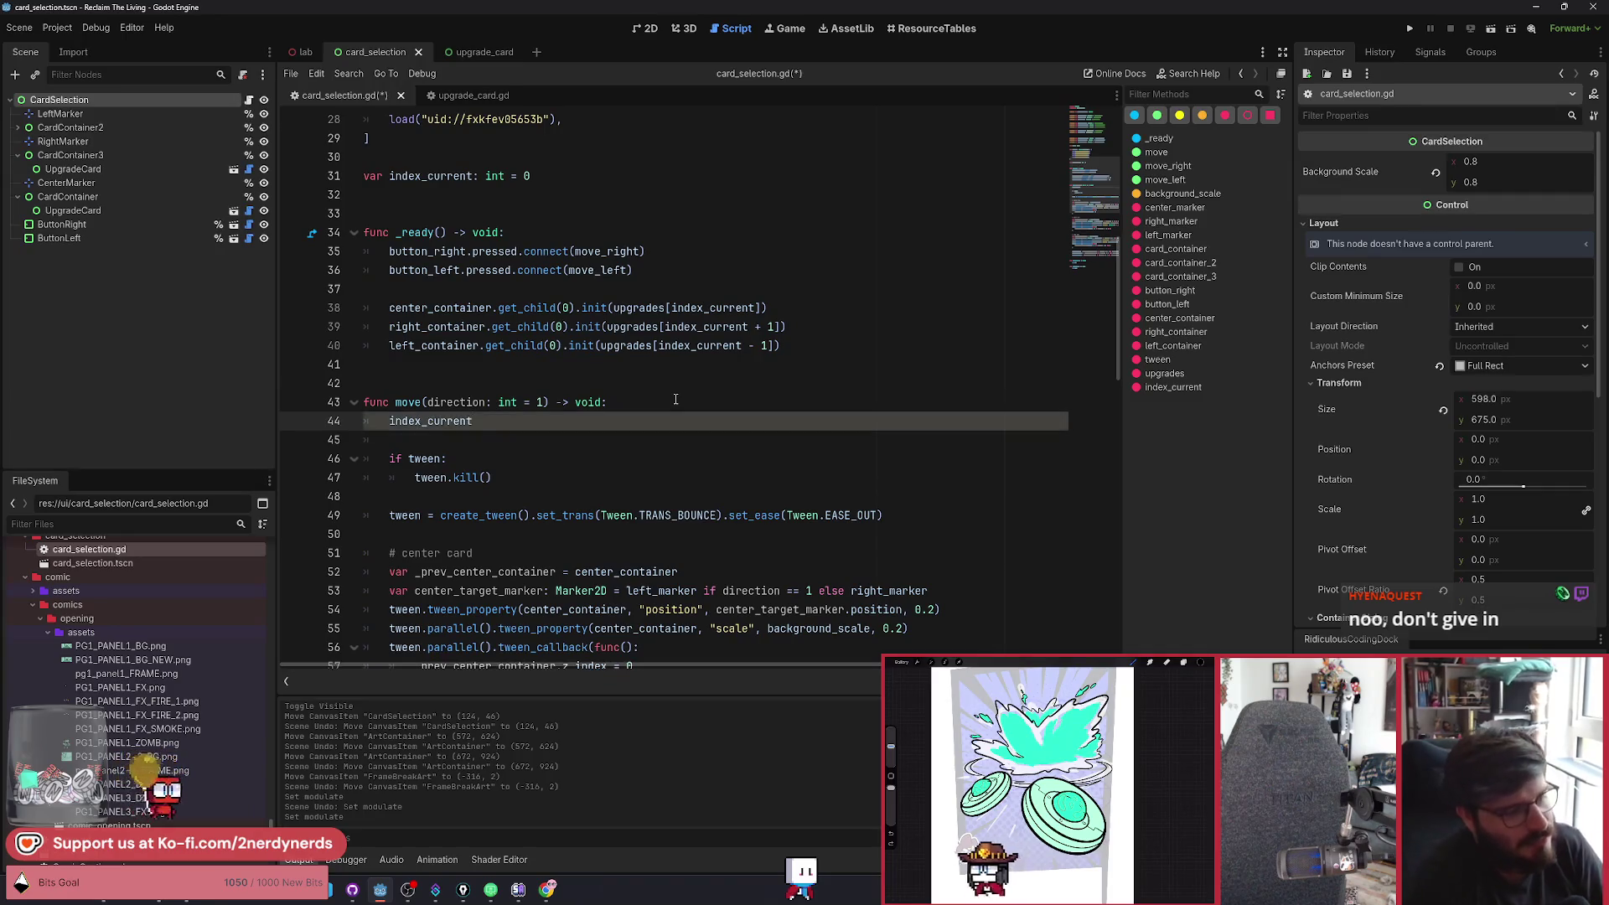
type(" + ")
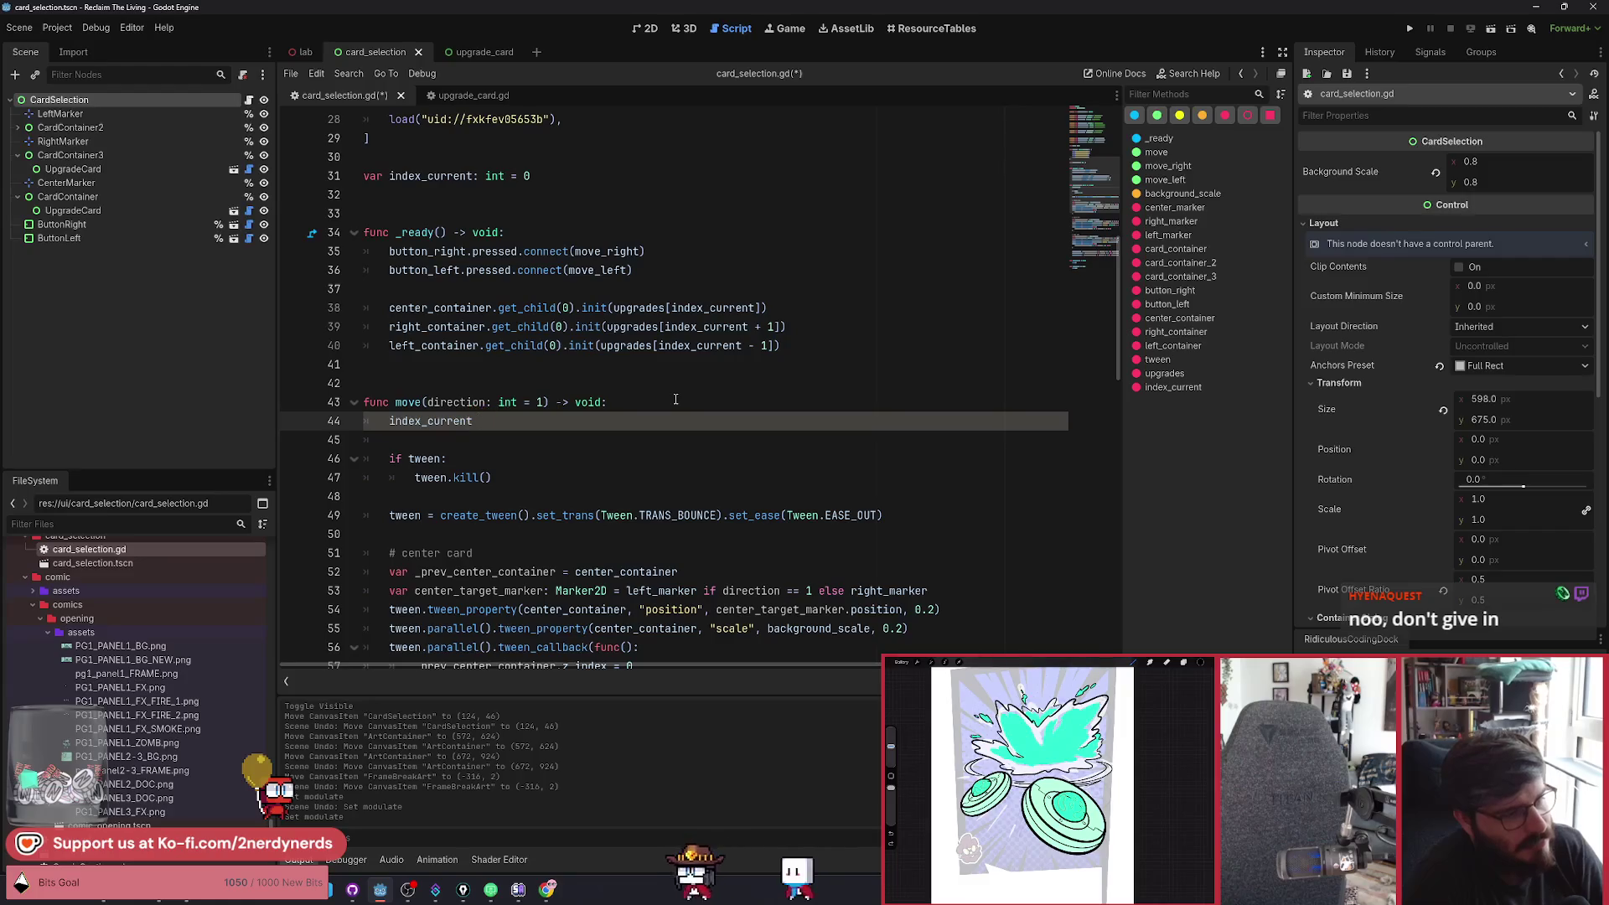
type(" += 1")
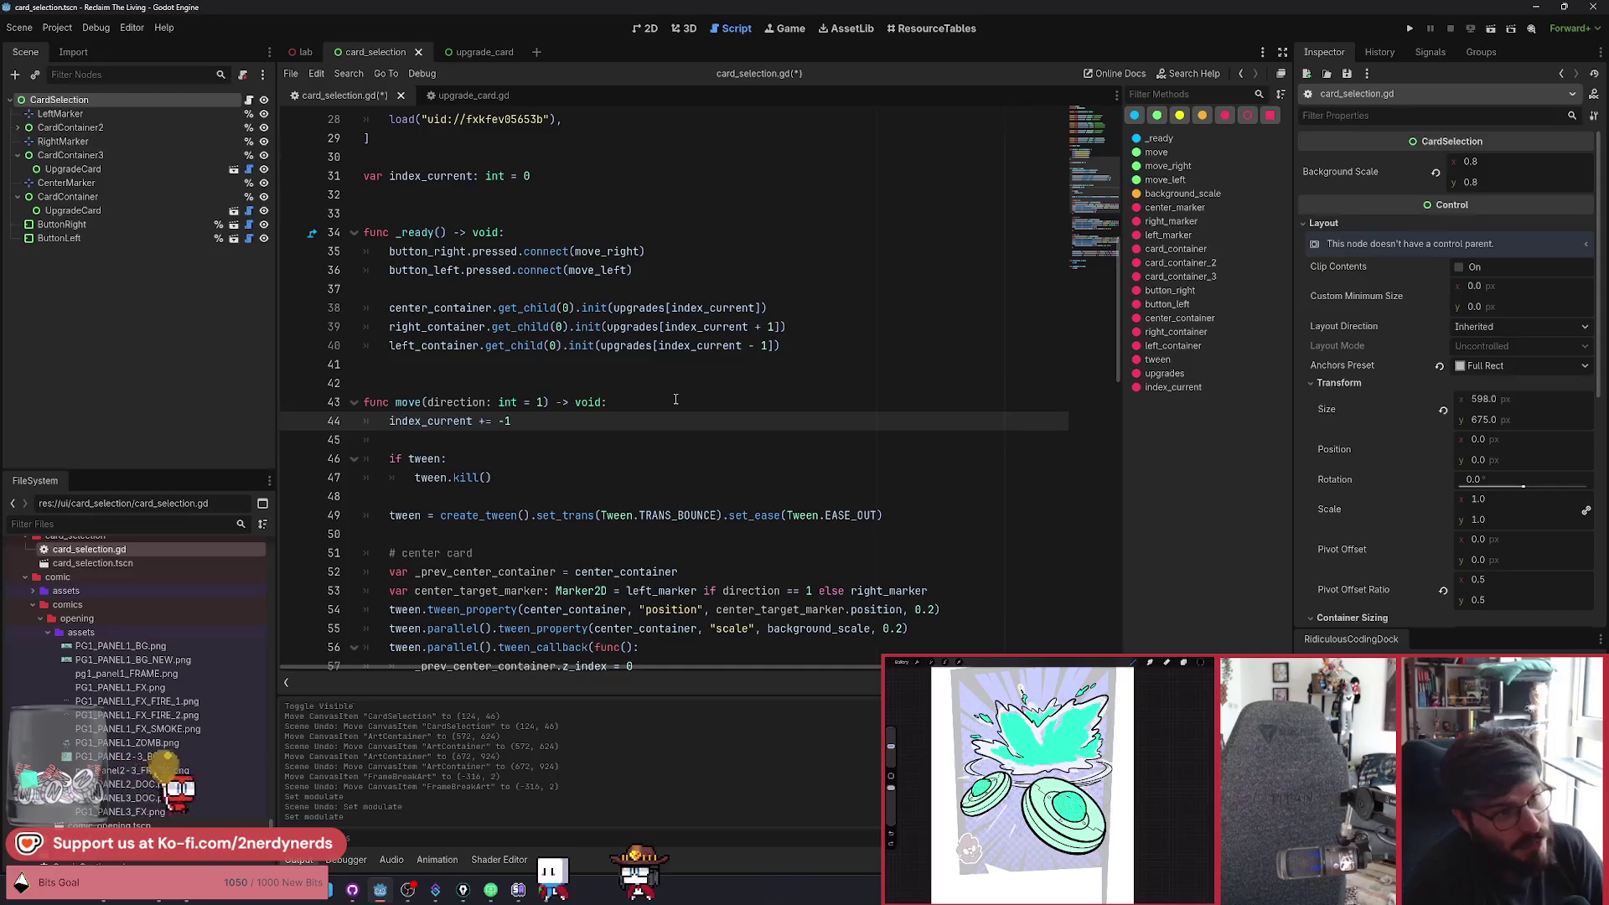
Rewrite line 44 as index_current += (index + direction) % upgrades.size().
left_click_drag(780, 345, 592, 345)
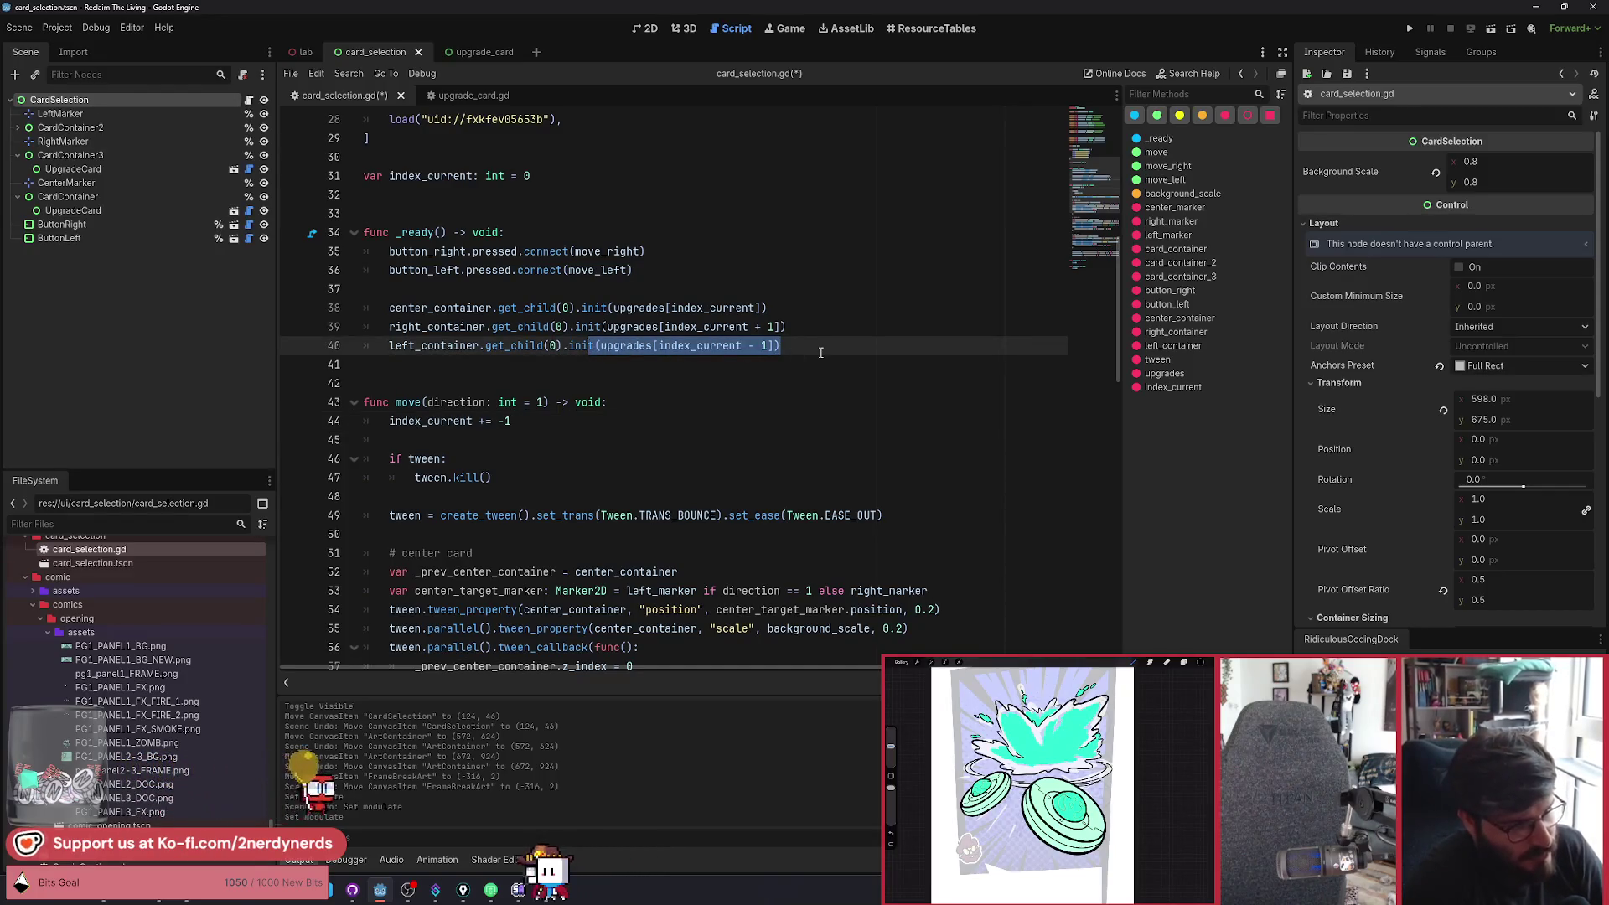
left_click(593, 421)
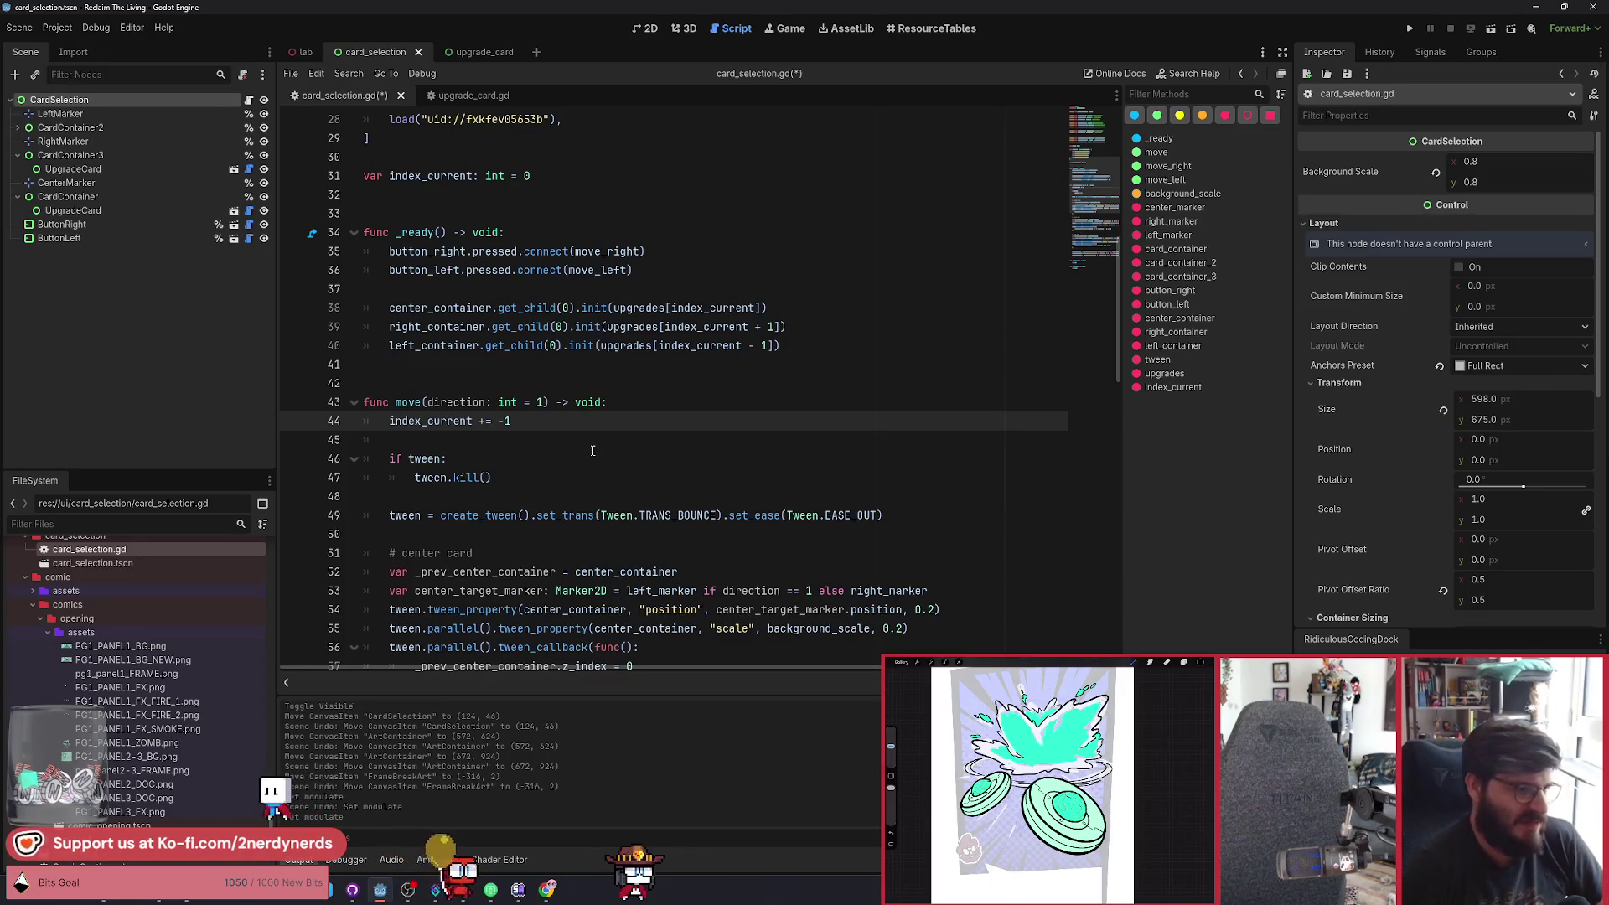
key("shift+Home")
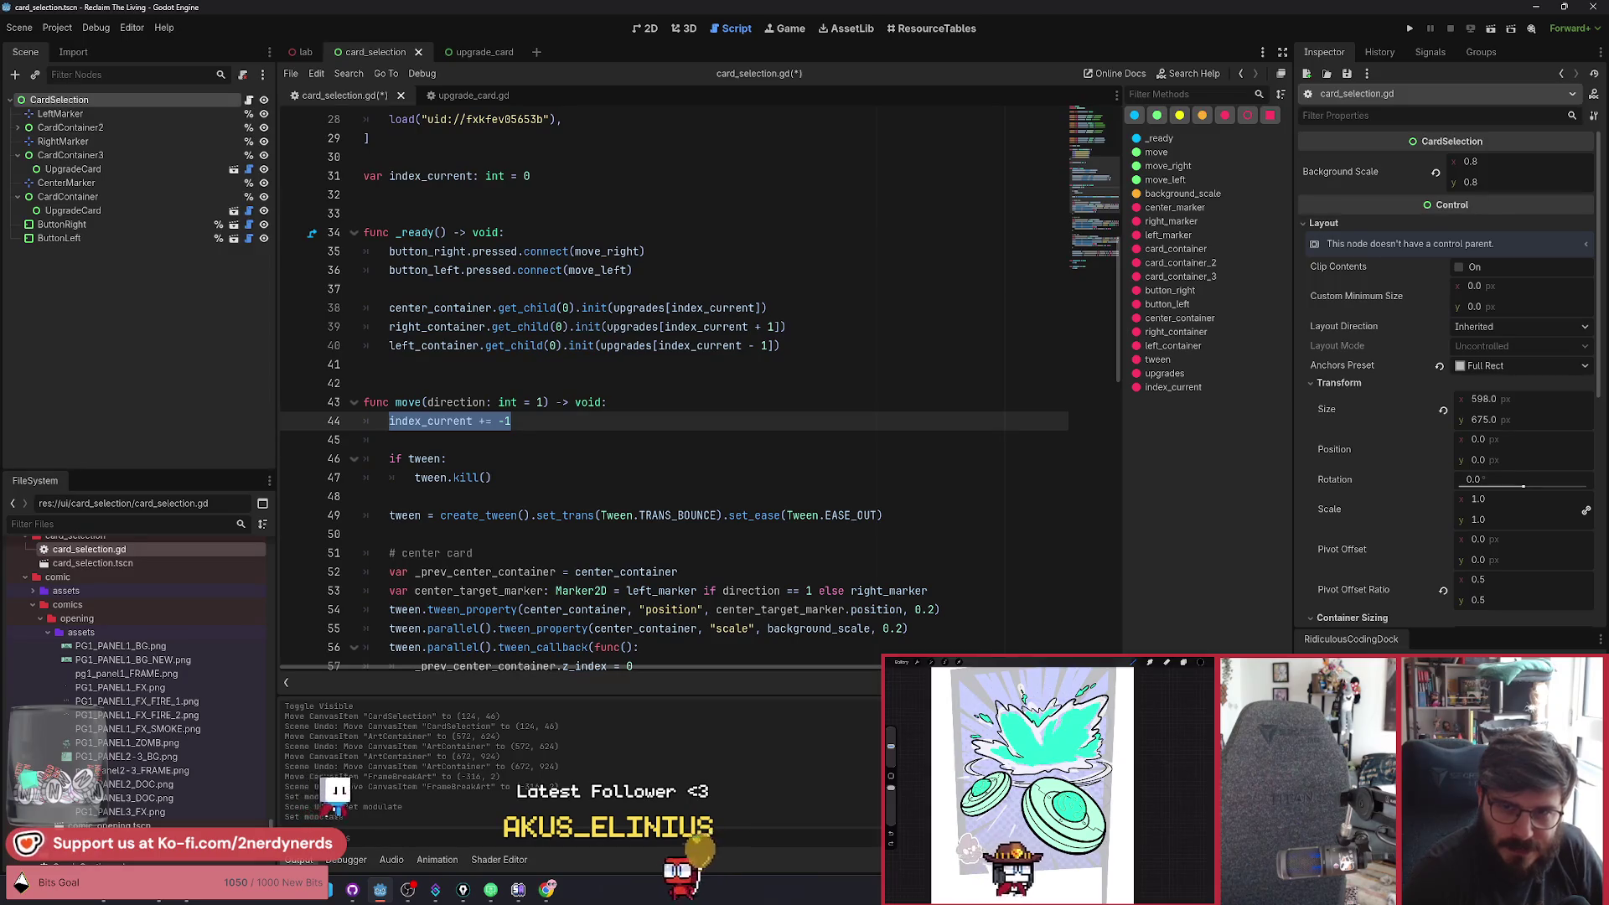
left_click(536, 422)
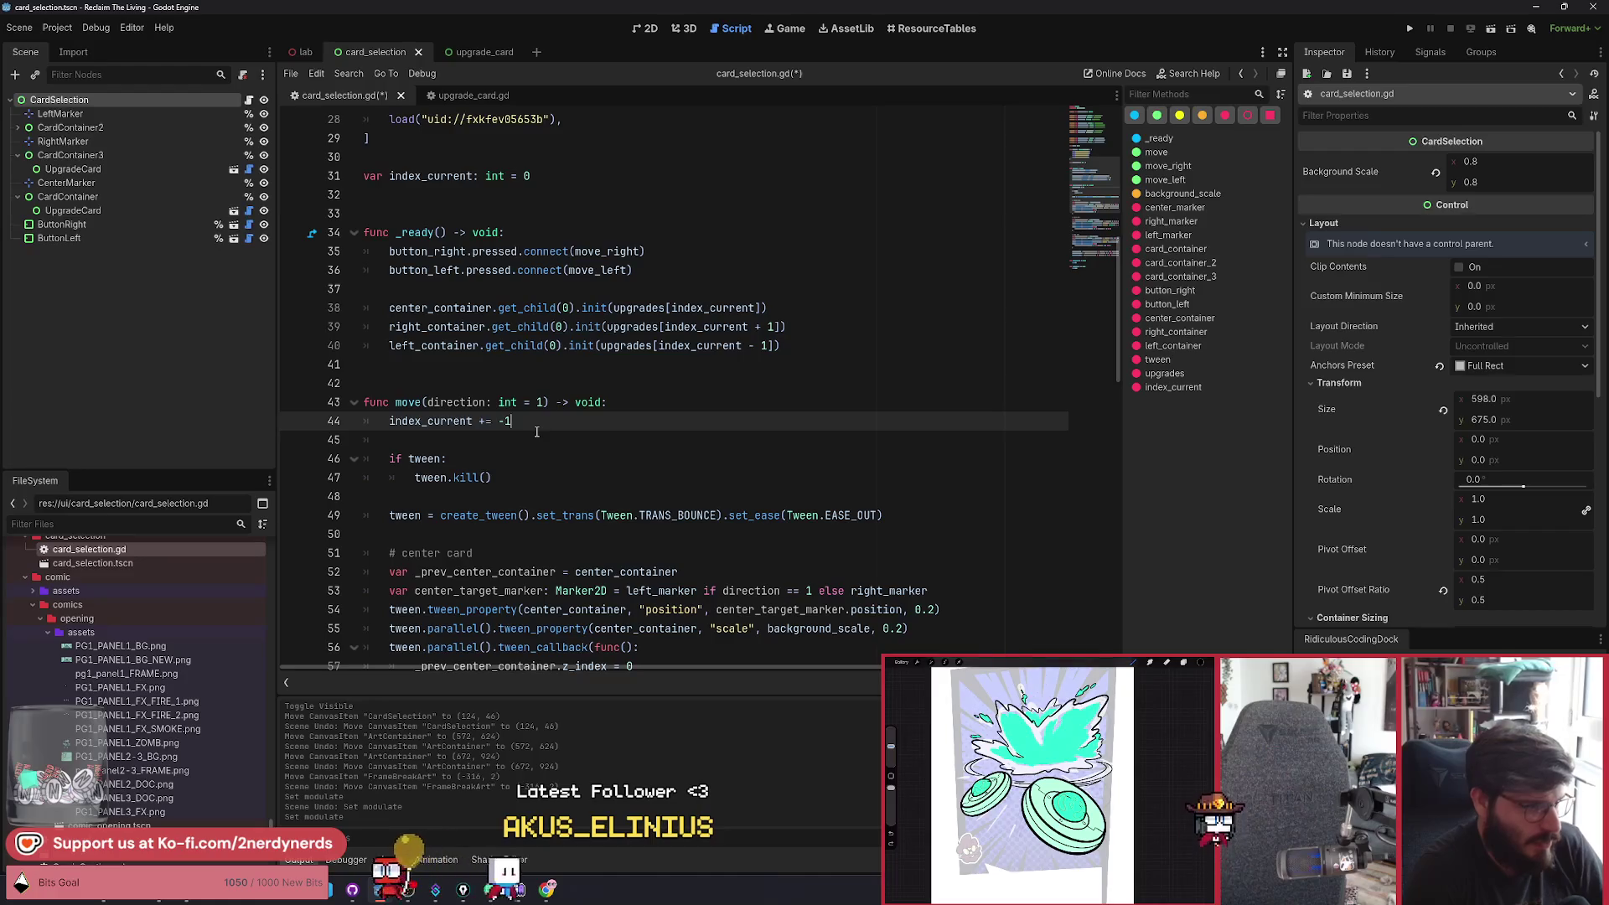
key("BackSpace")
key("BackSpace")
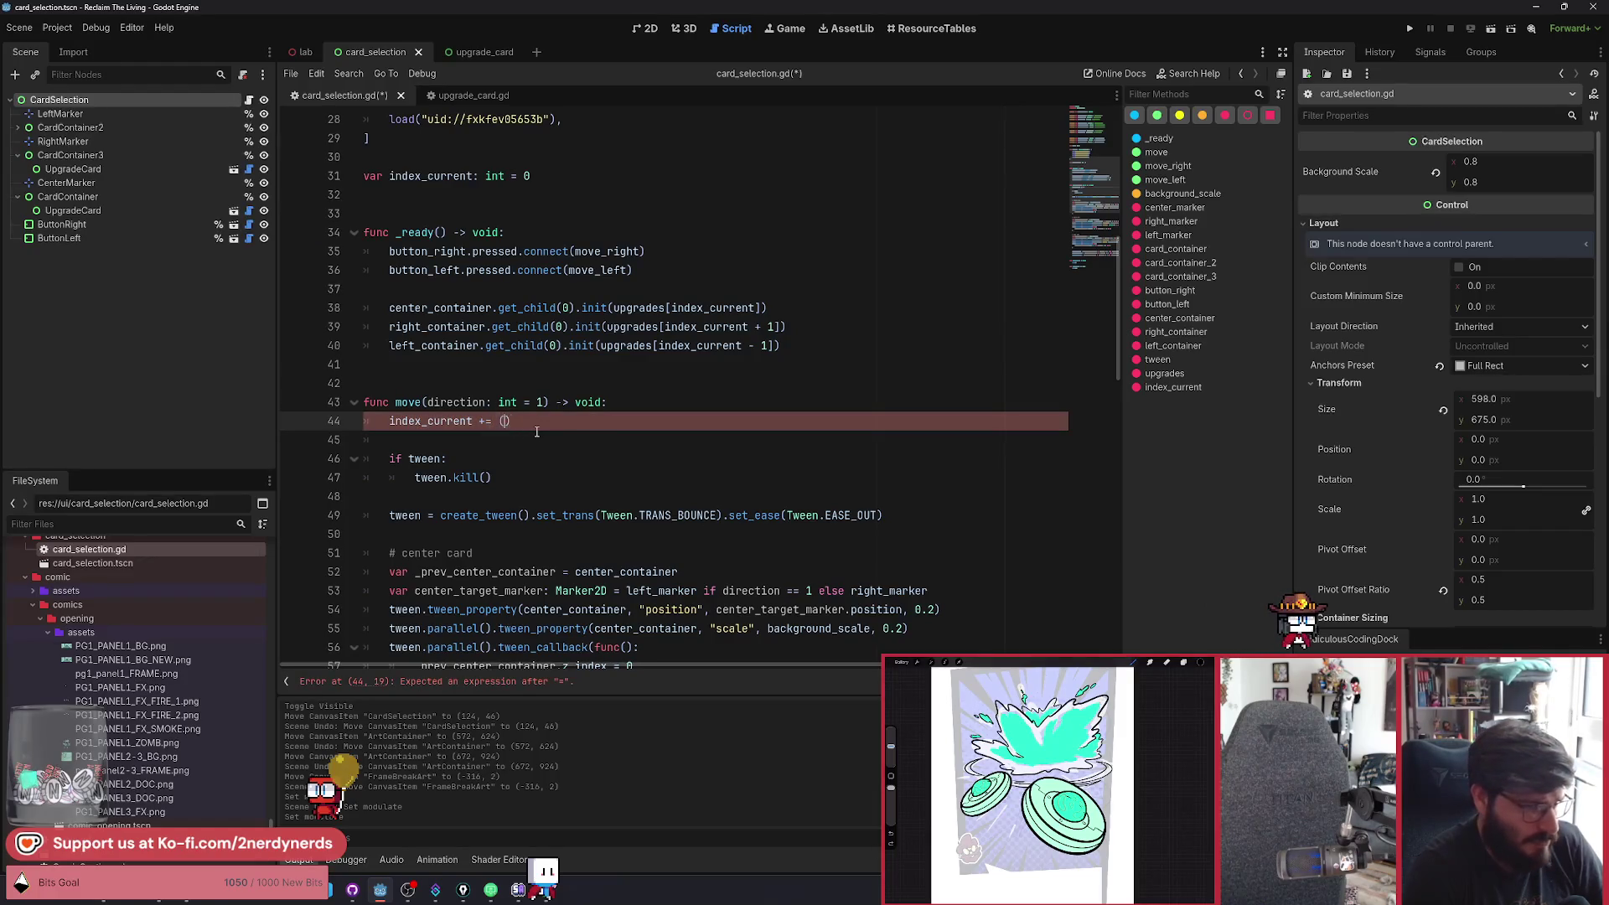
type("index + direction")
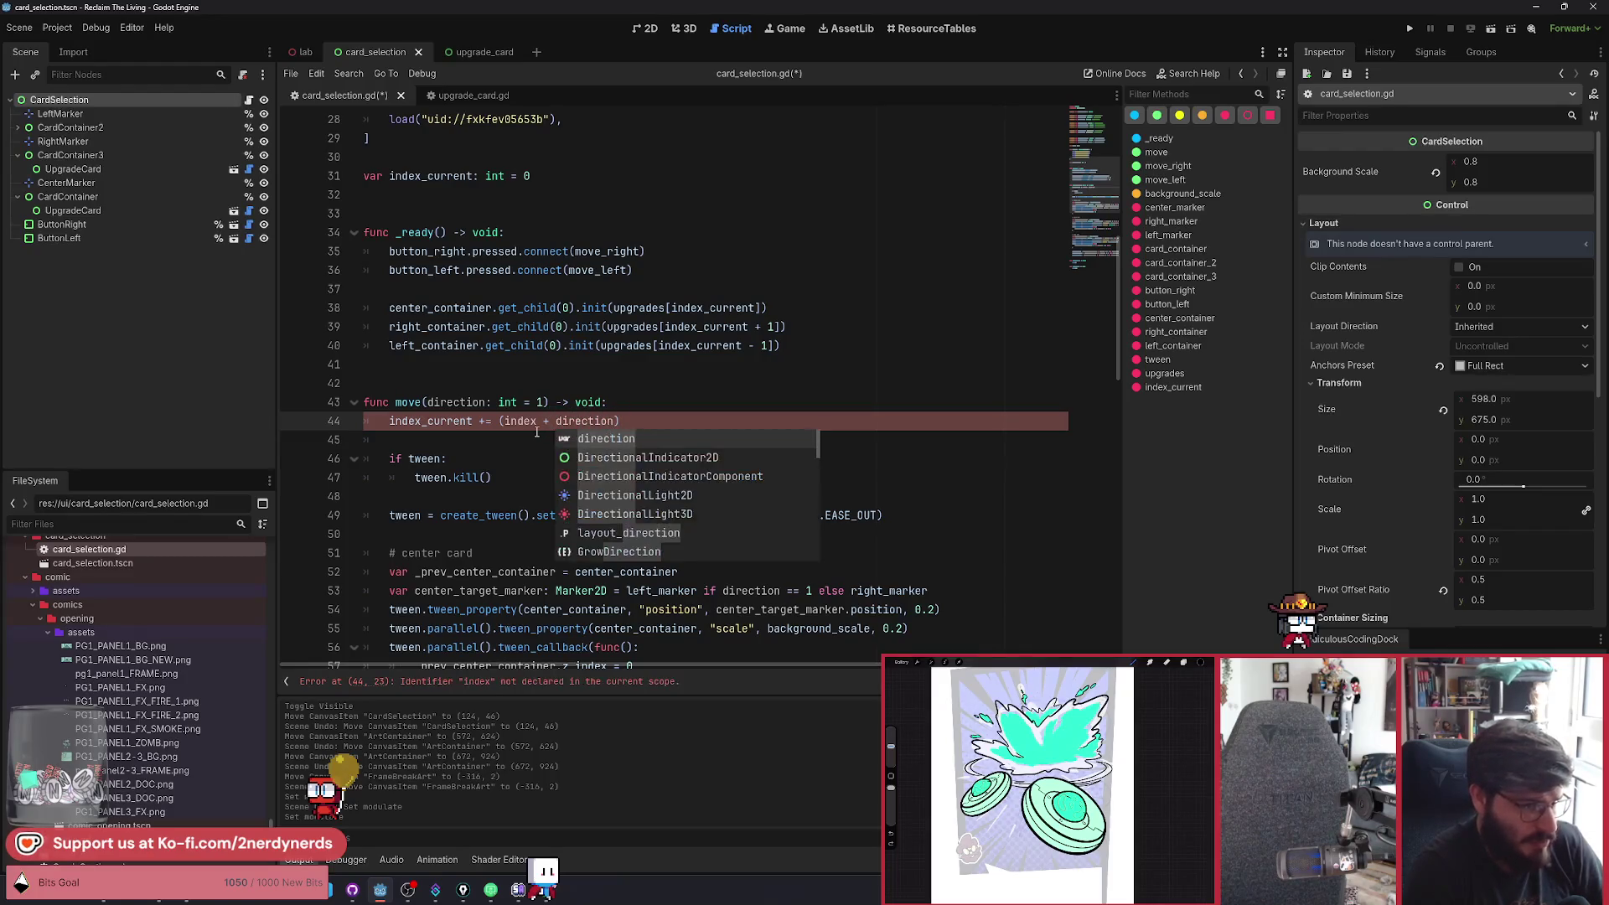
type(") % size")
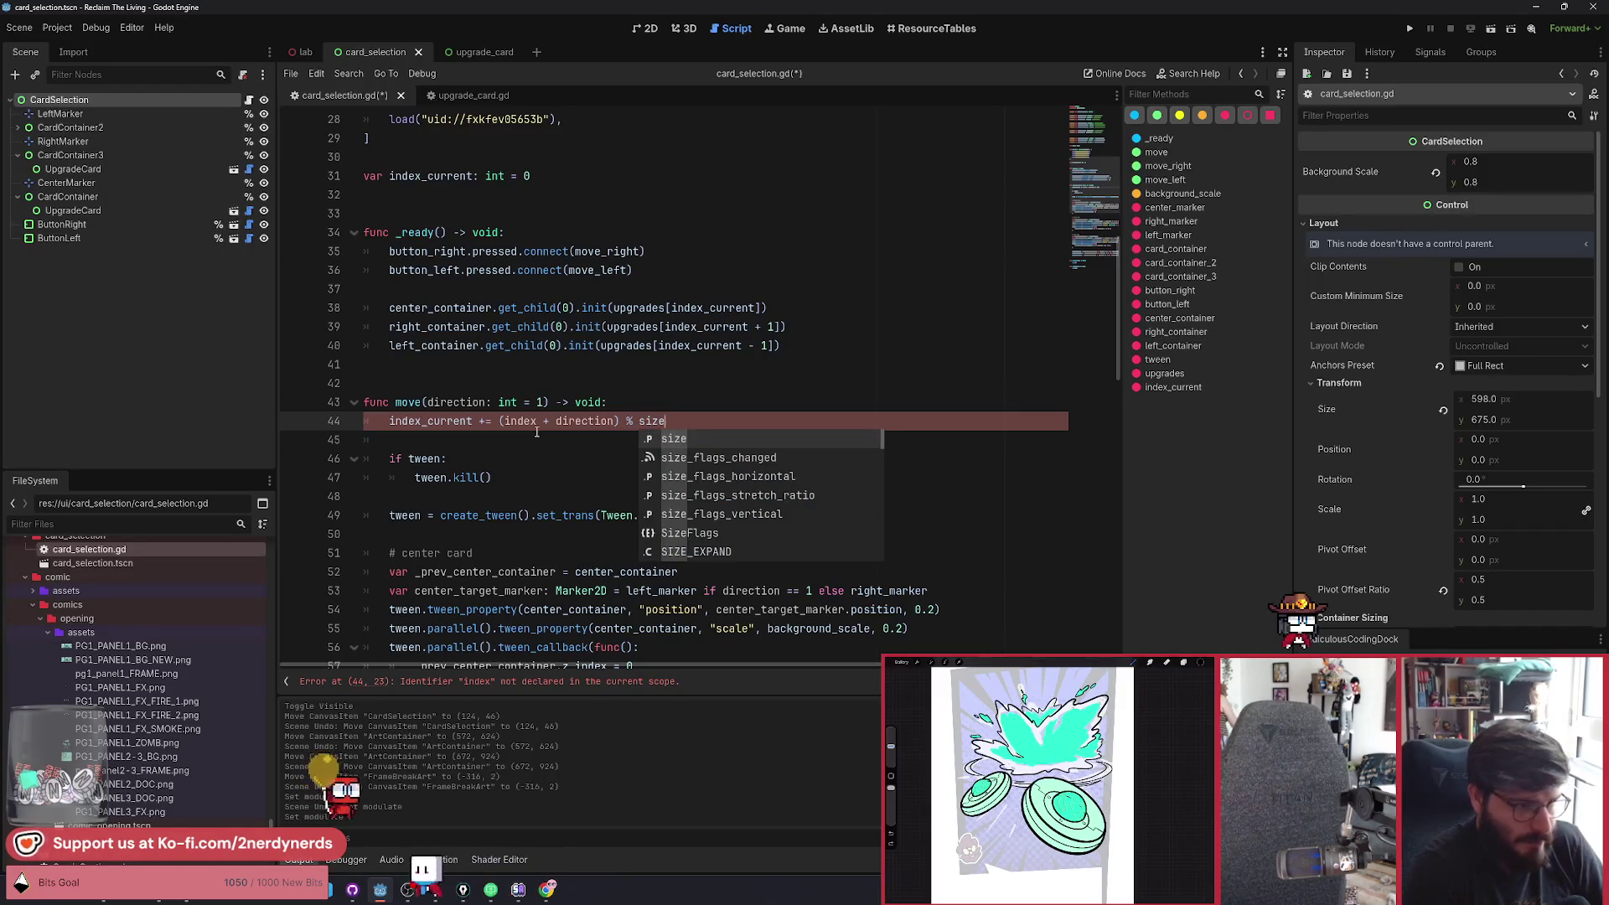
key("BackSpace")
key("BackSpace")
key("BackSpace")
key("BackSpace")
type("upgrades.size()")
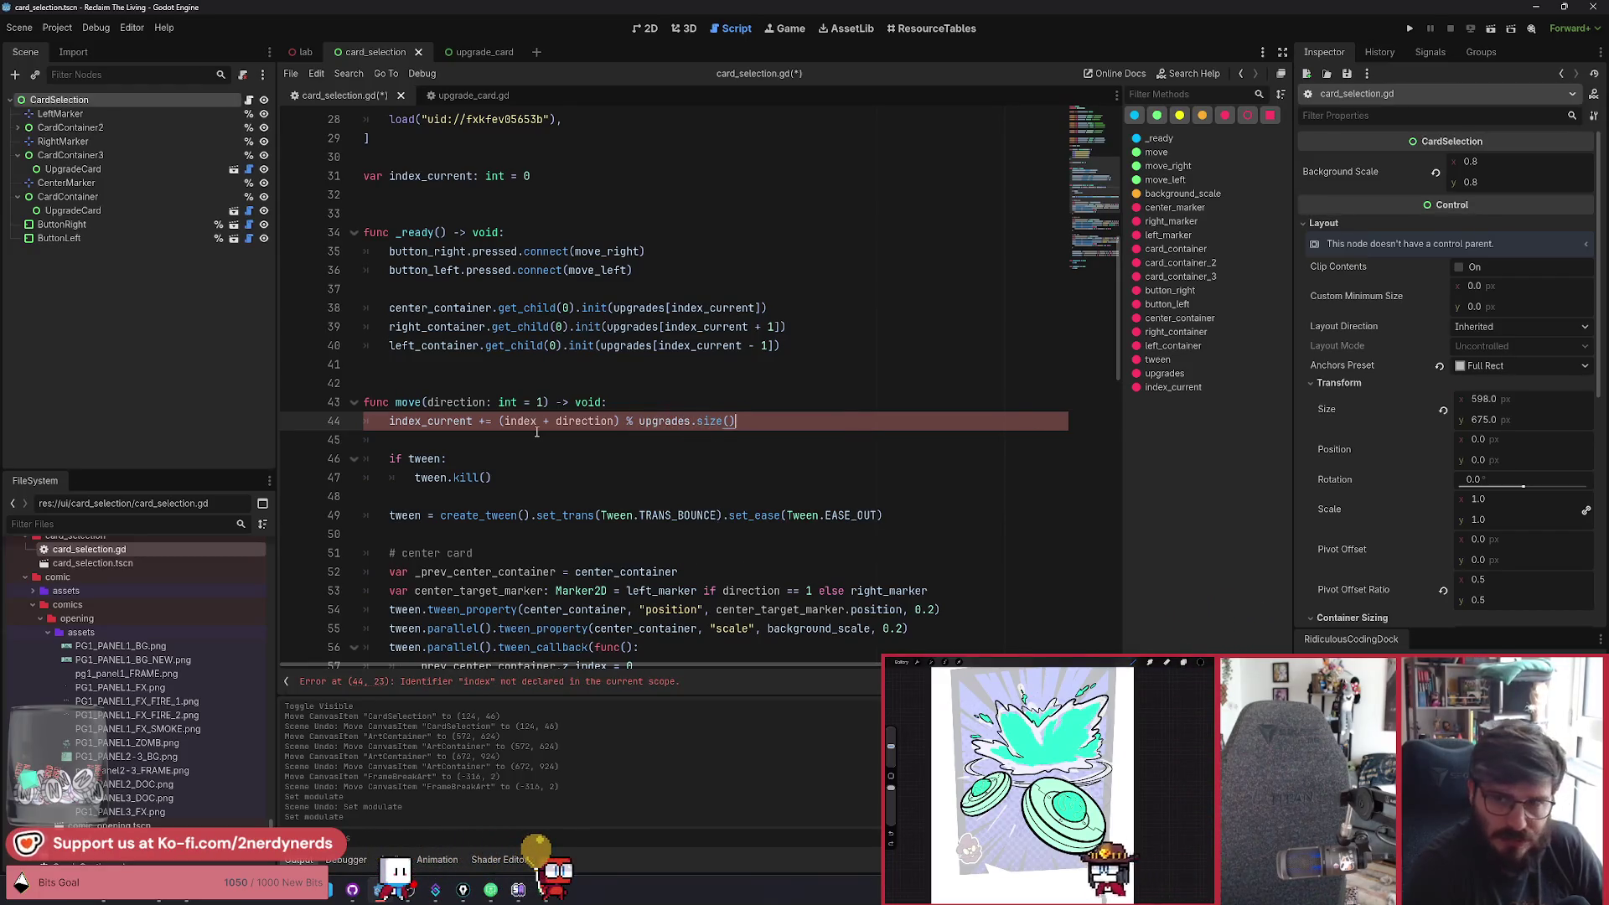
scroll(578, 452, "down", 1)
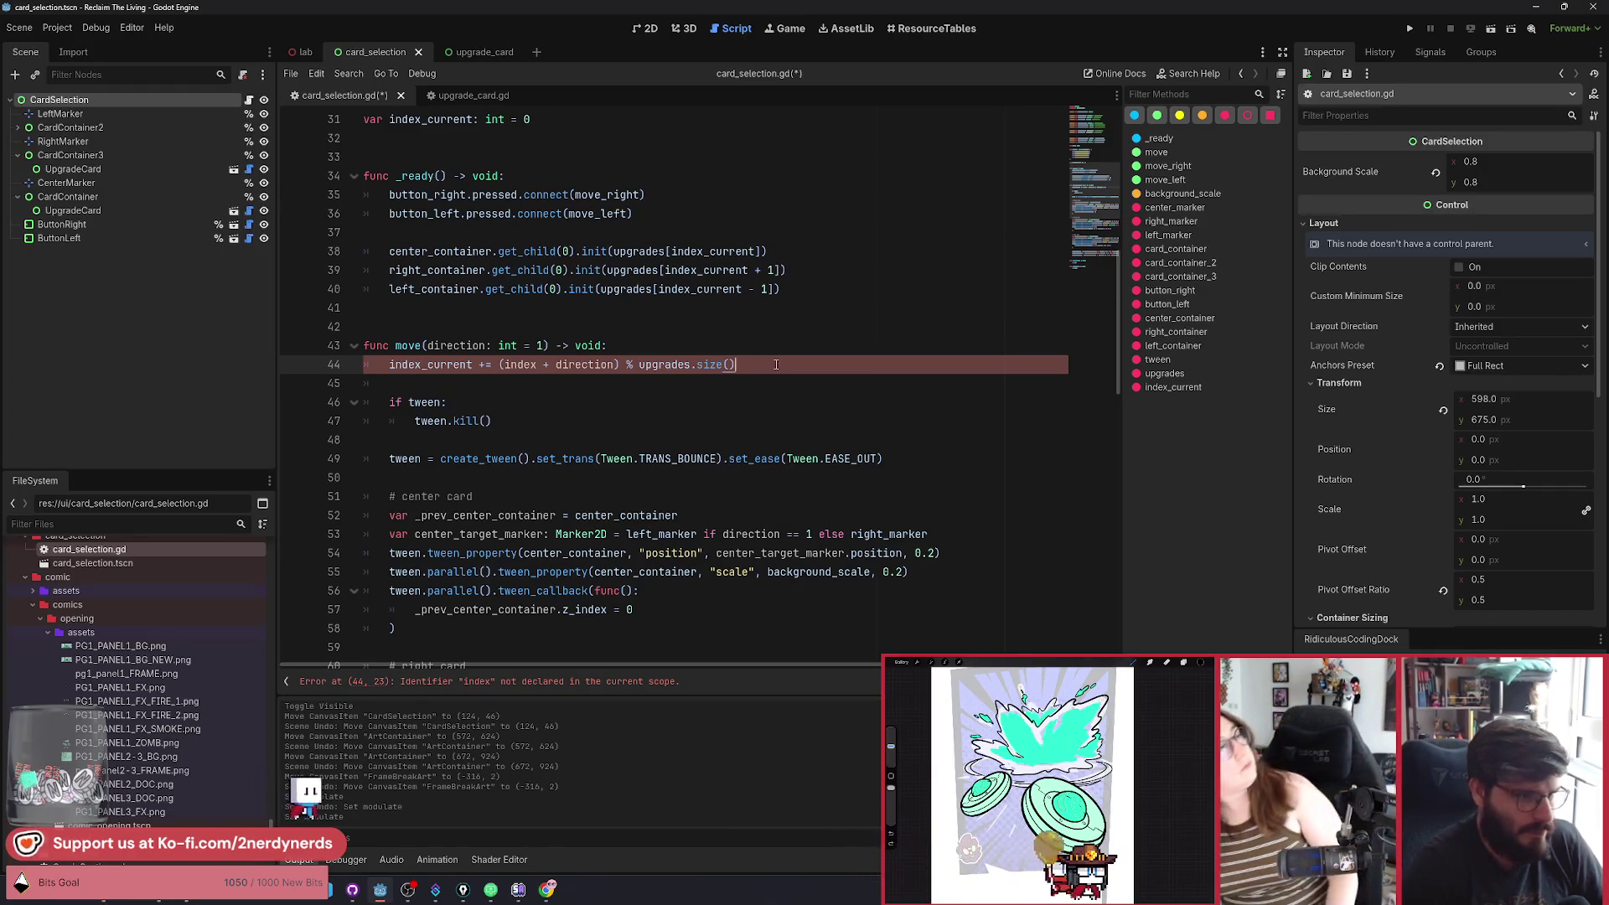
left_click(735, 365)
key("shift+Home")
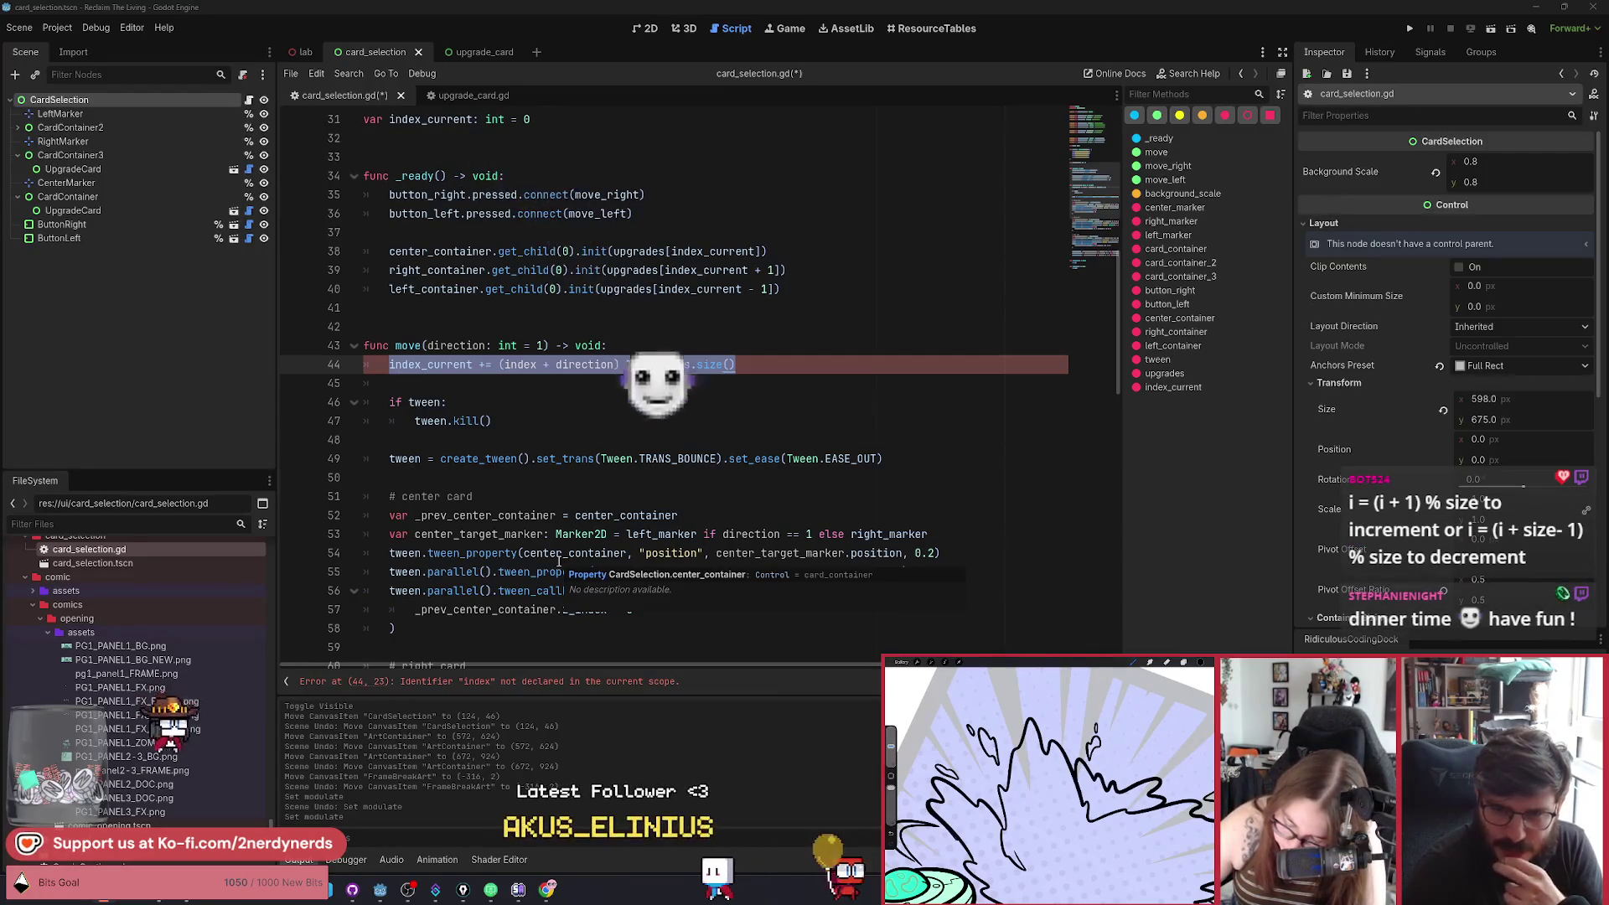
left_click(578, 494)
Insert a new line at the top of move() and start an 'if' statement.
left_click(765, 366)
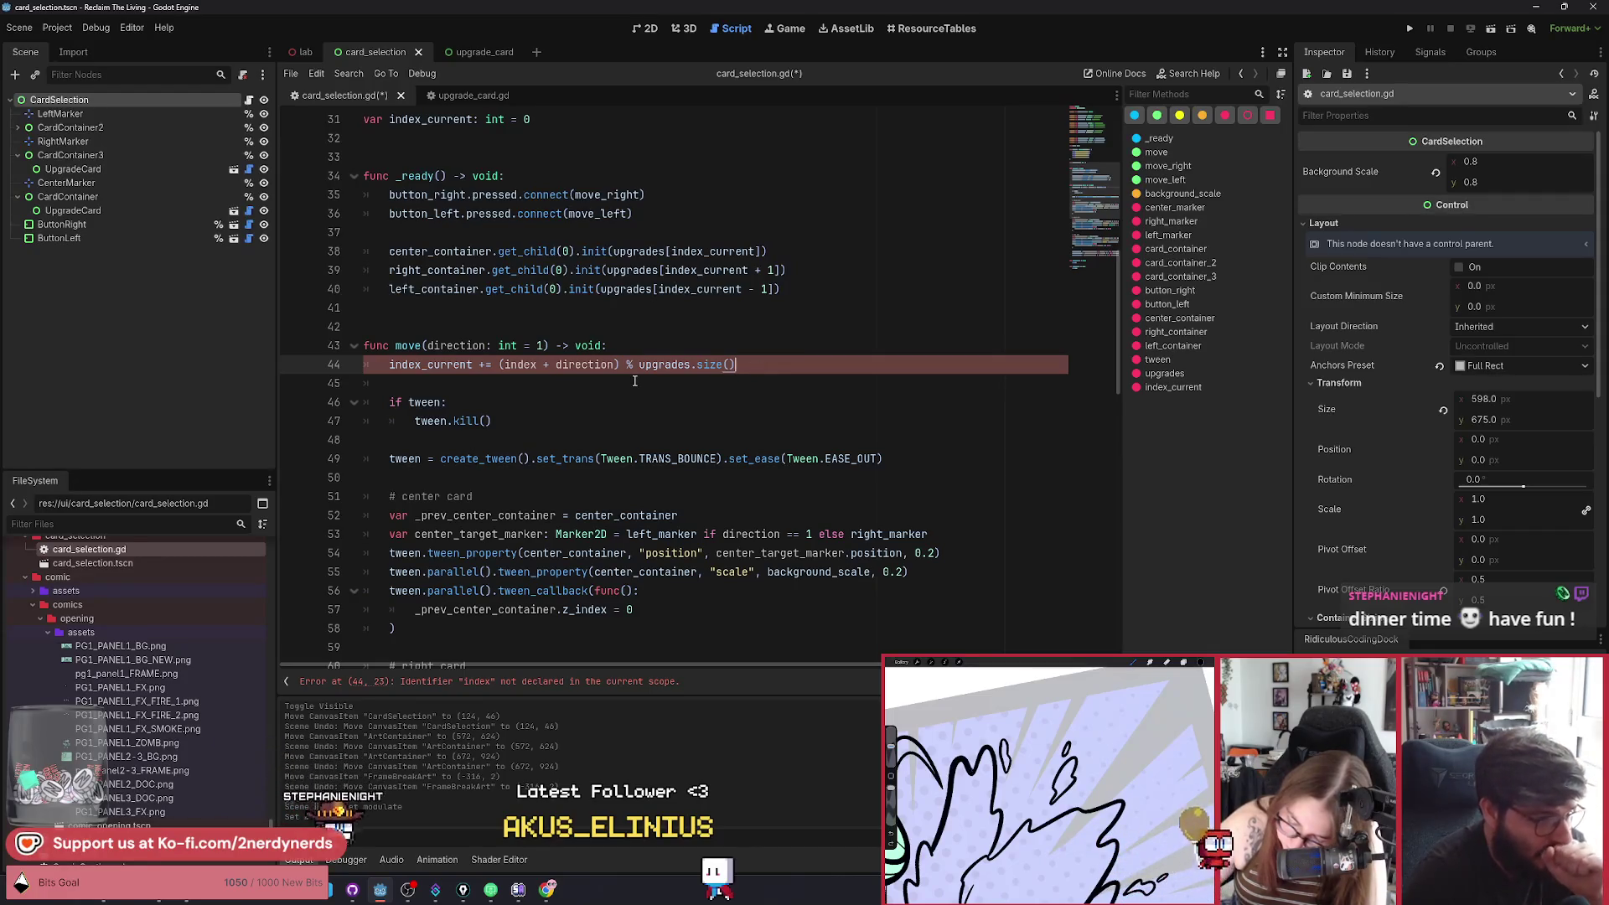
key("Up")
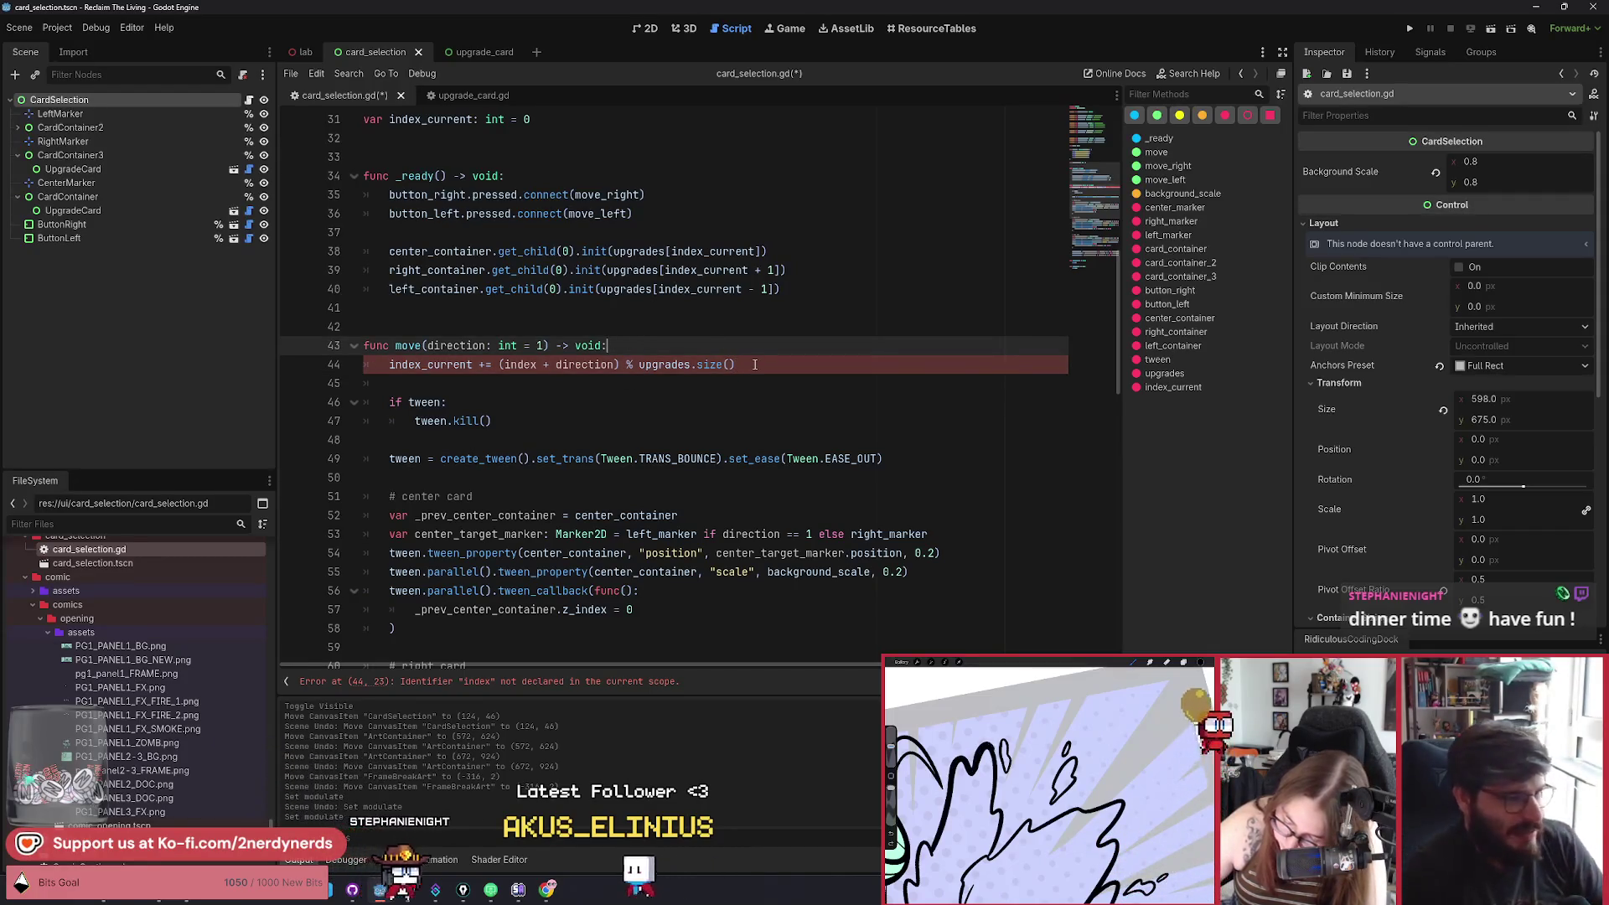
key("Return")
type("if ")
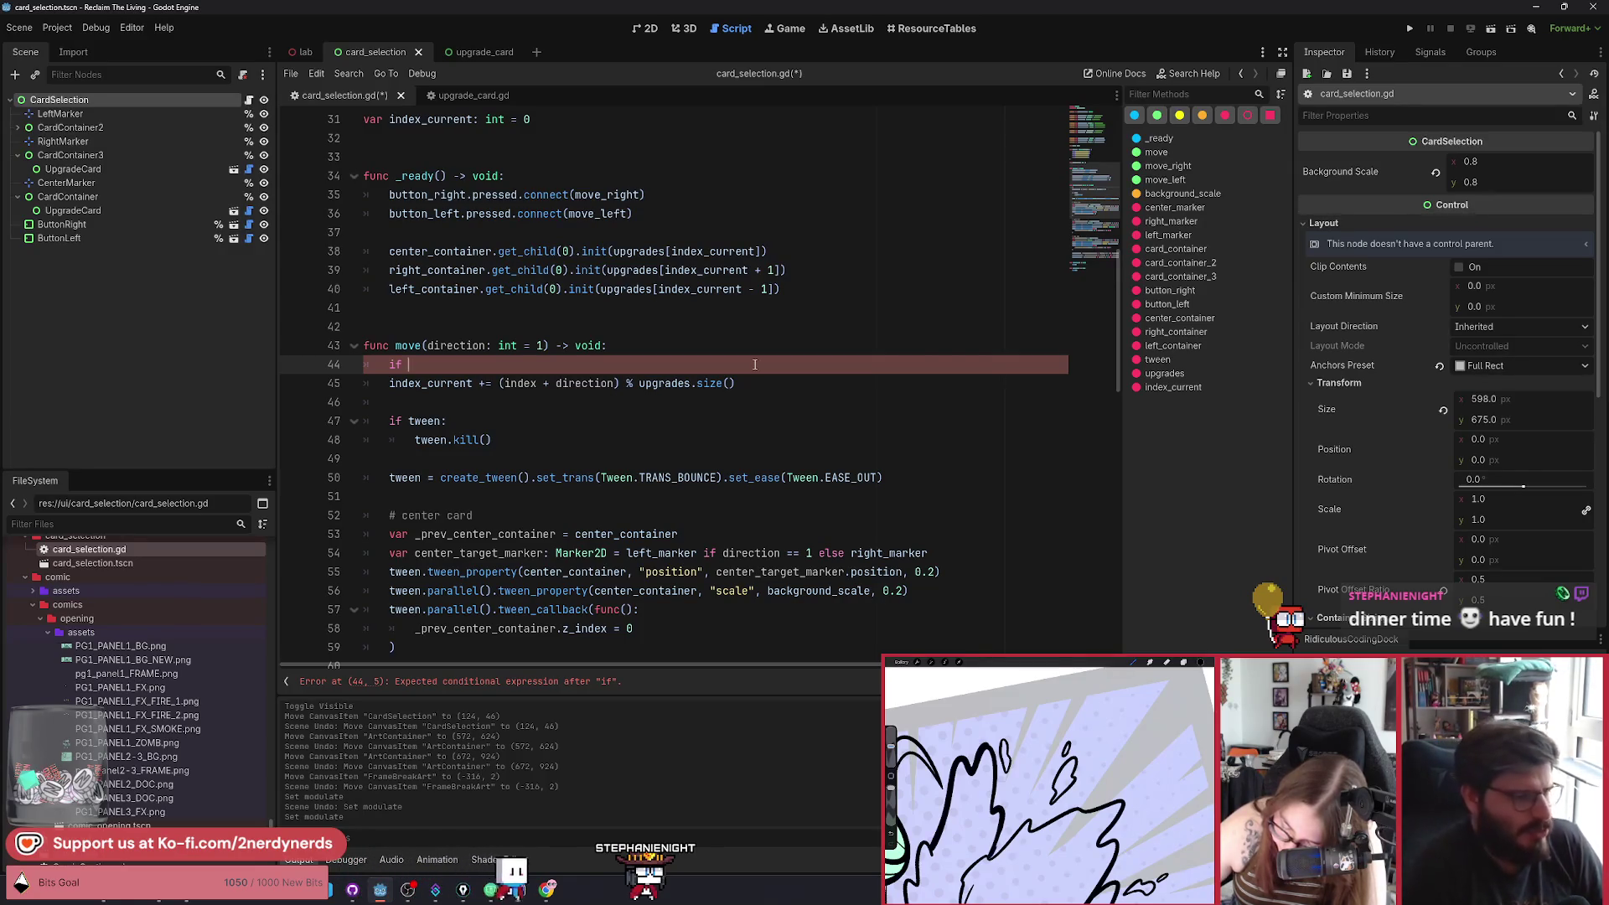
Complete the condition 'if direction == 1:' and start its body.
type("direction")
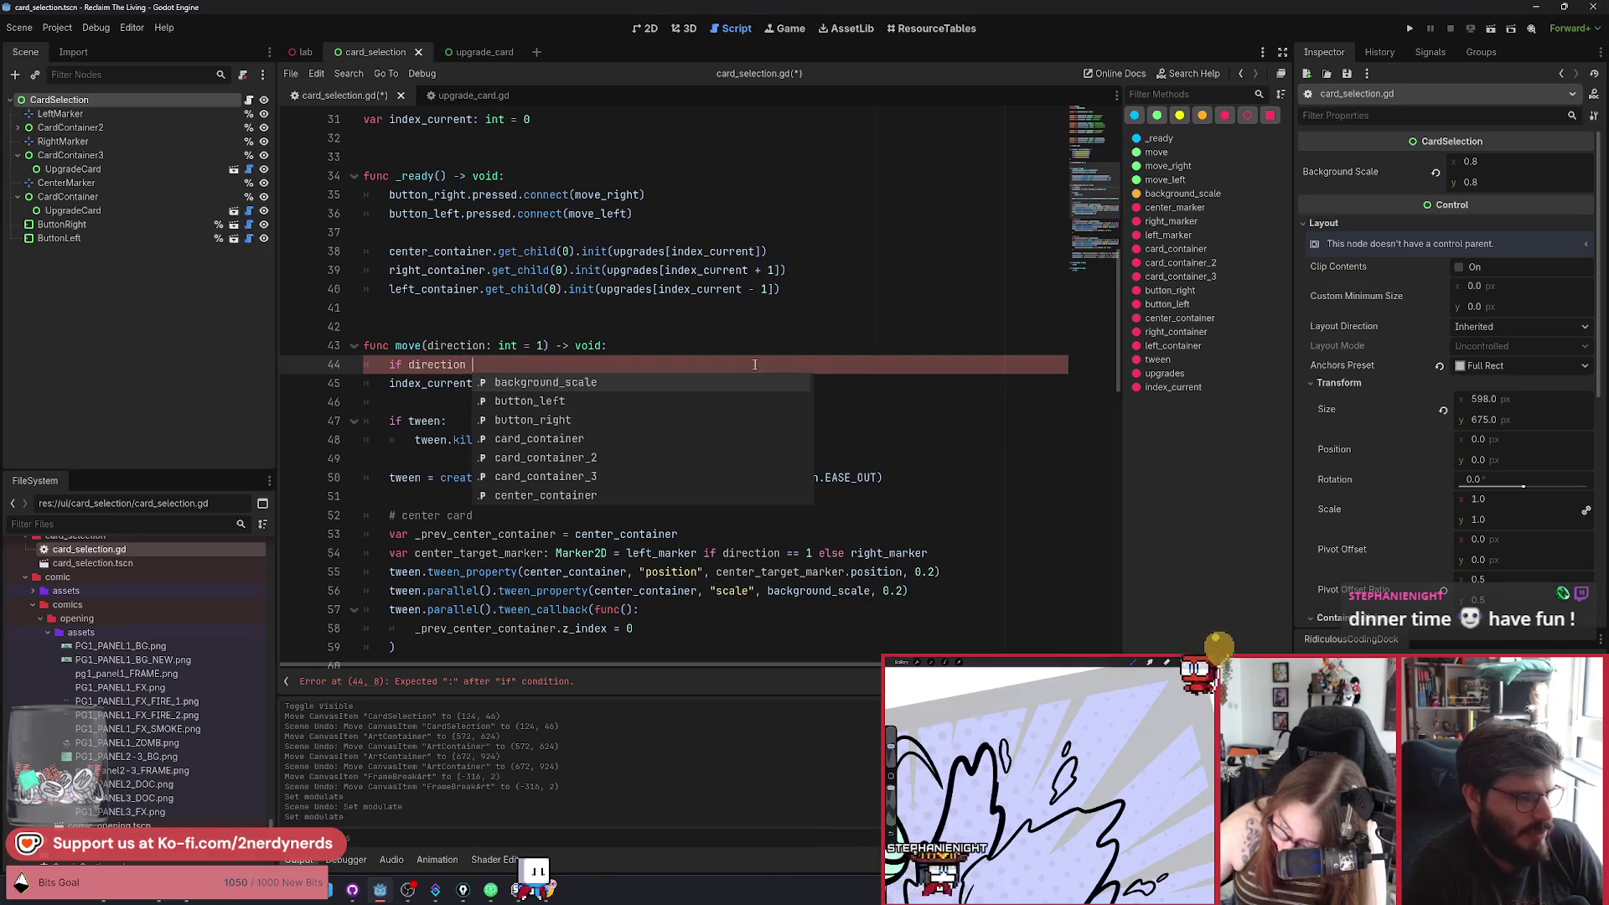
type(" == 1:")
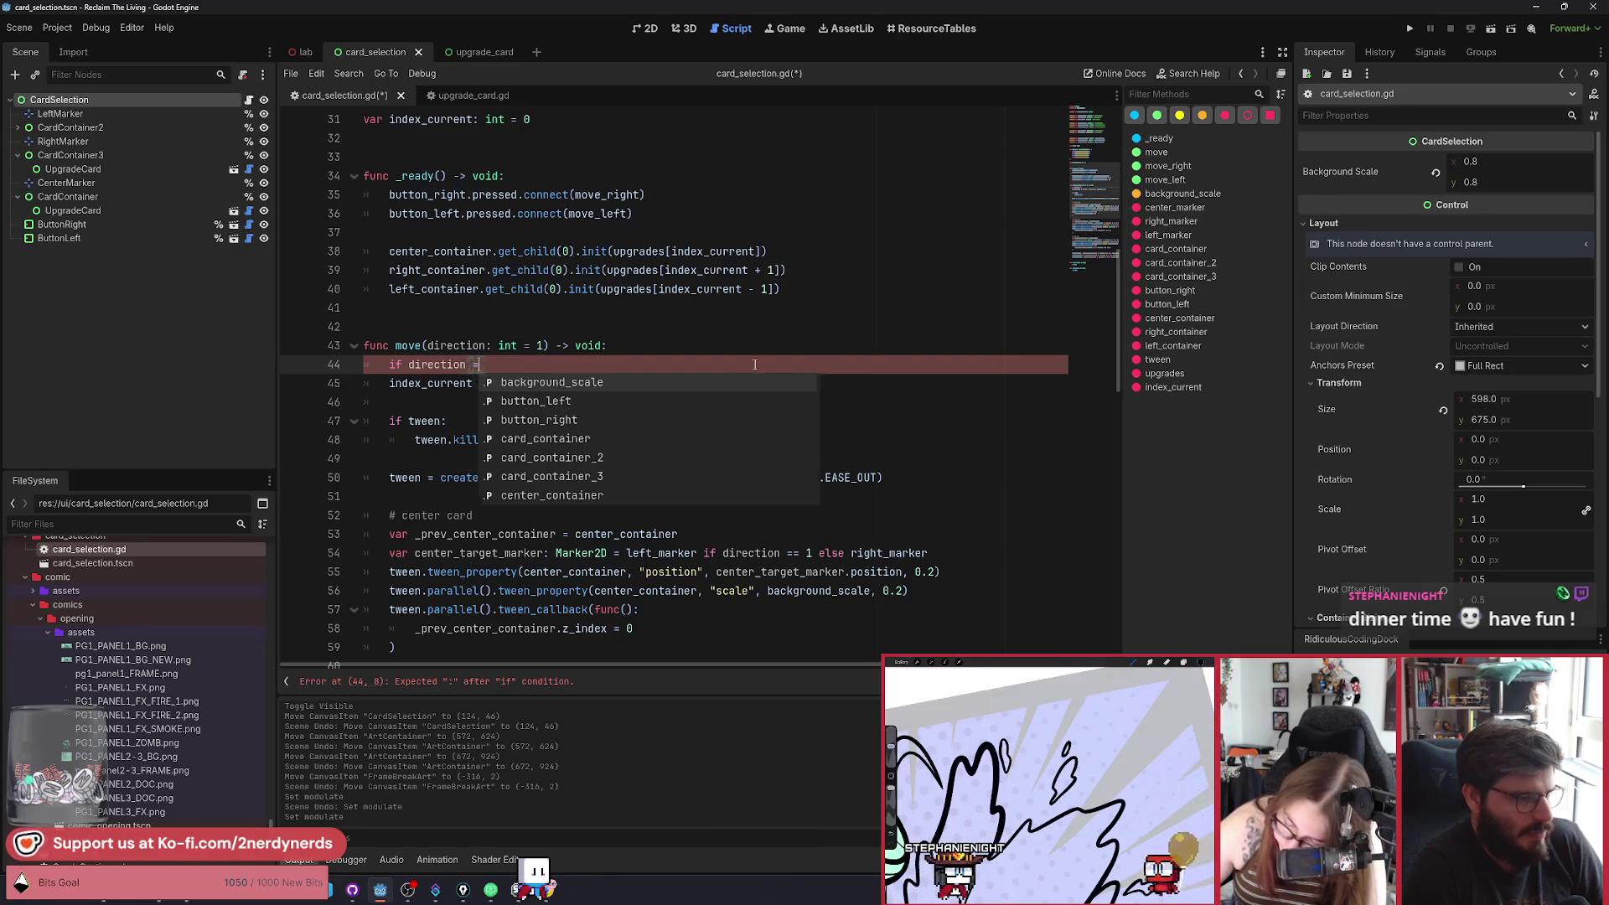
key("Return")
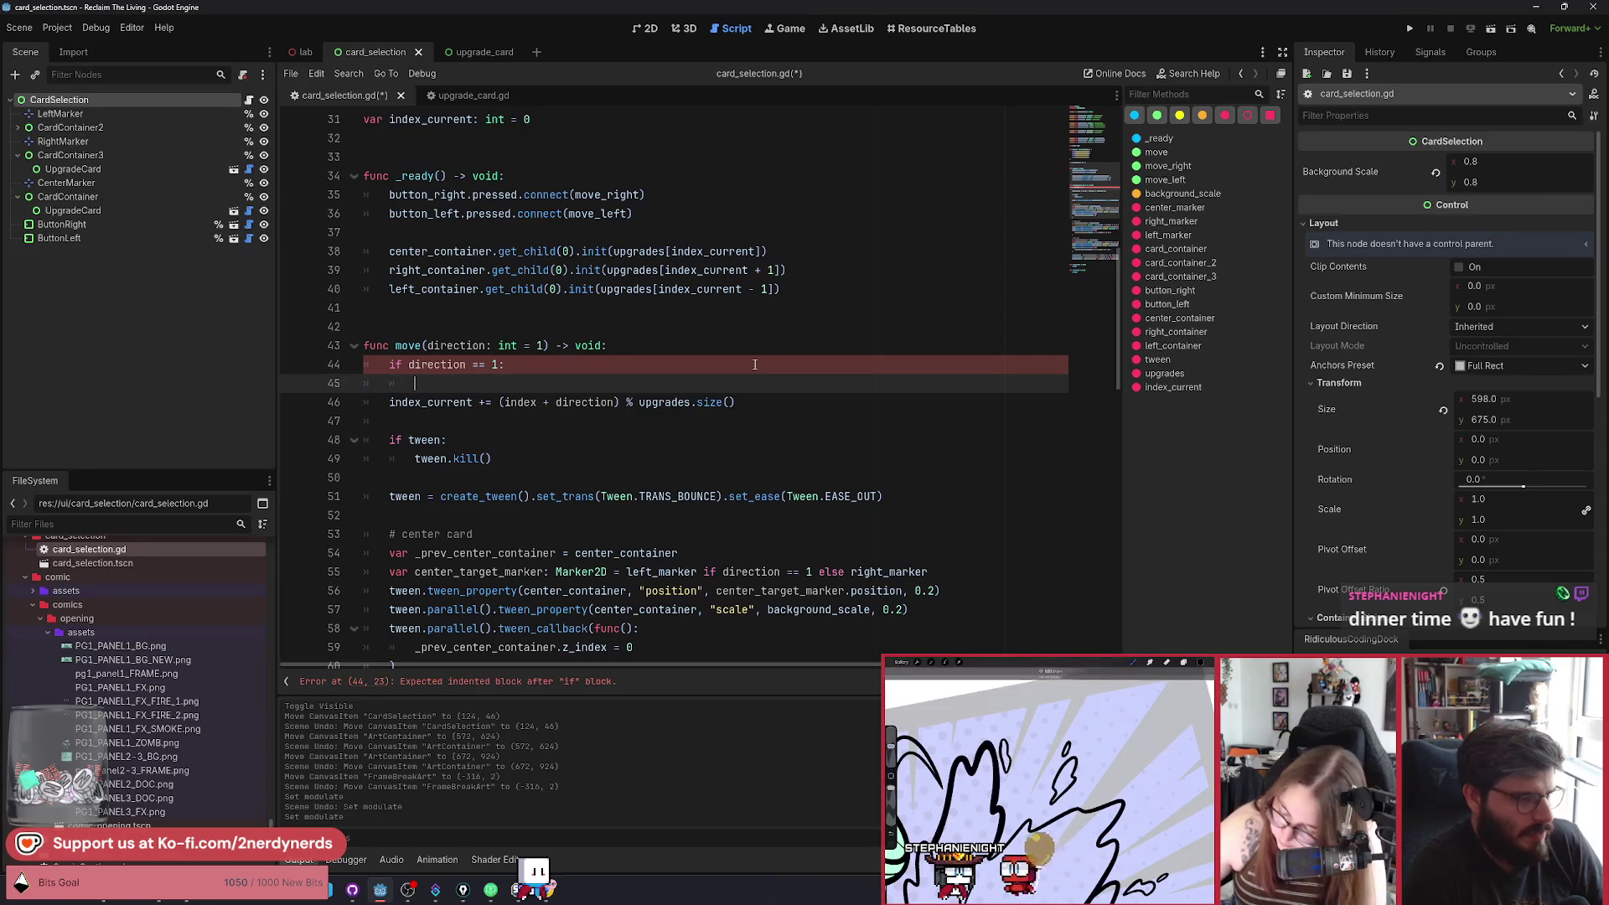
type("inde")
key("Return")
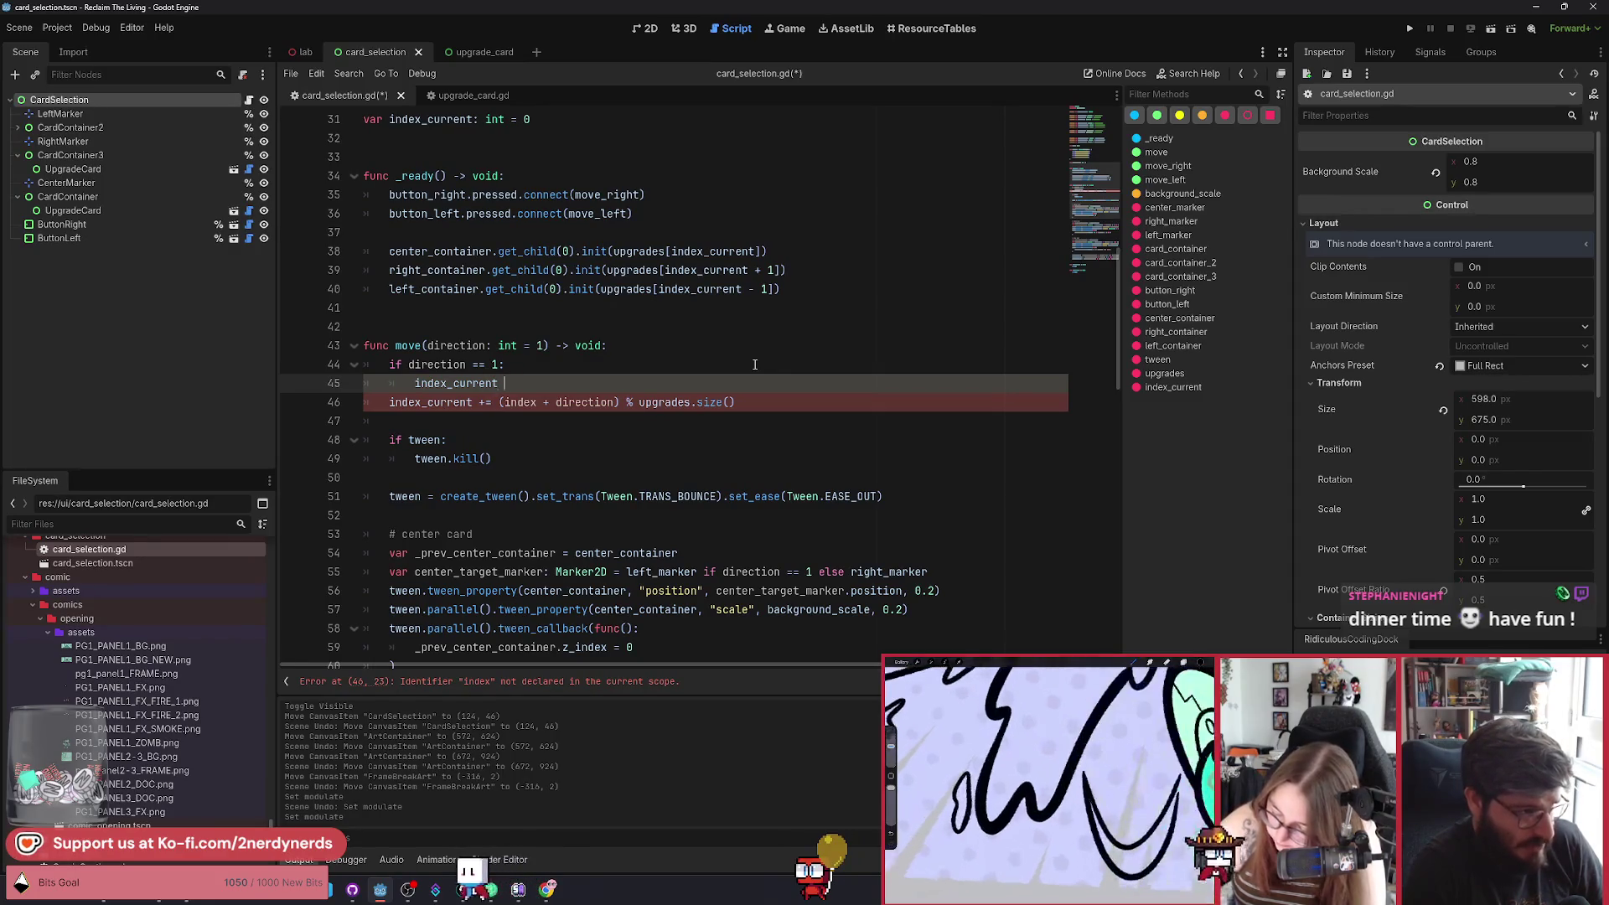
key("shift+Home")
key("BackSpace")
Nest 'if index_current == upgrades.size() - 1:' that sets index_current = 0.
type("if ")
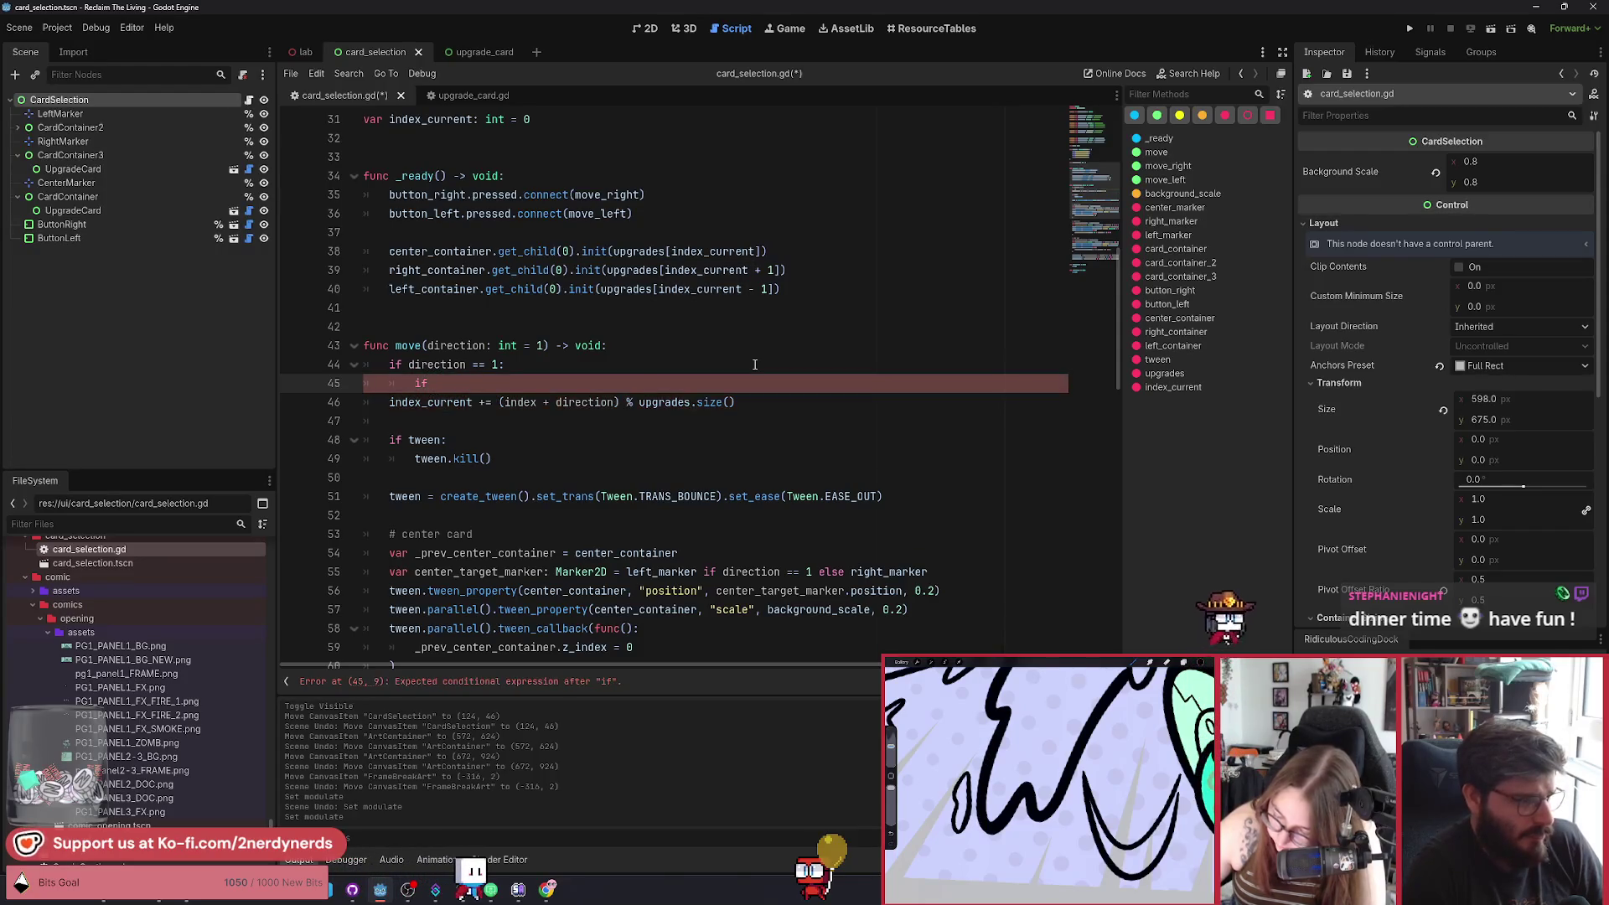
type("index_current ==")
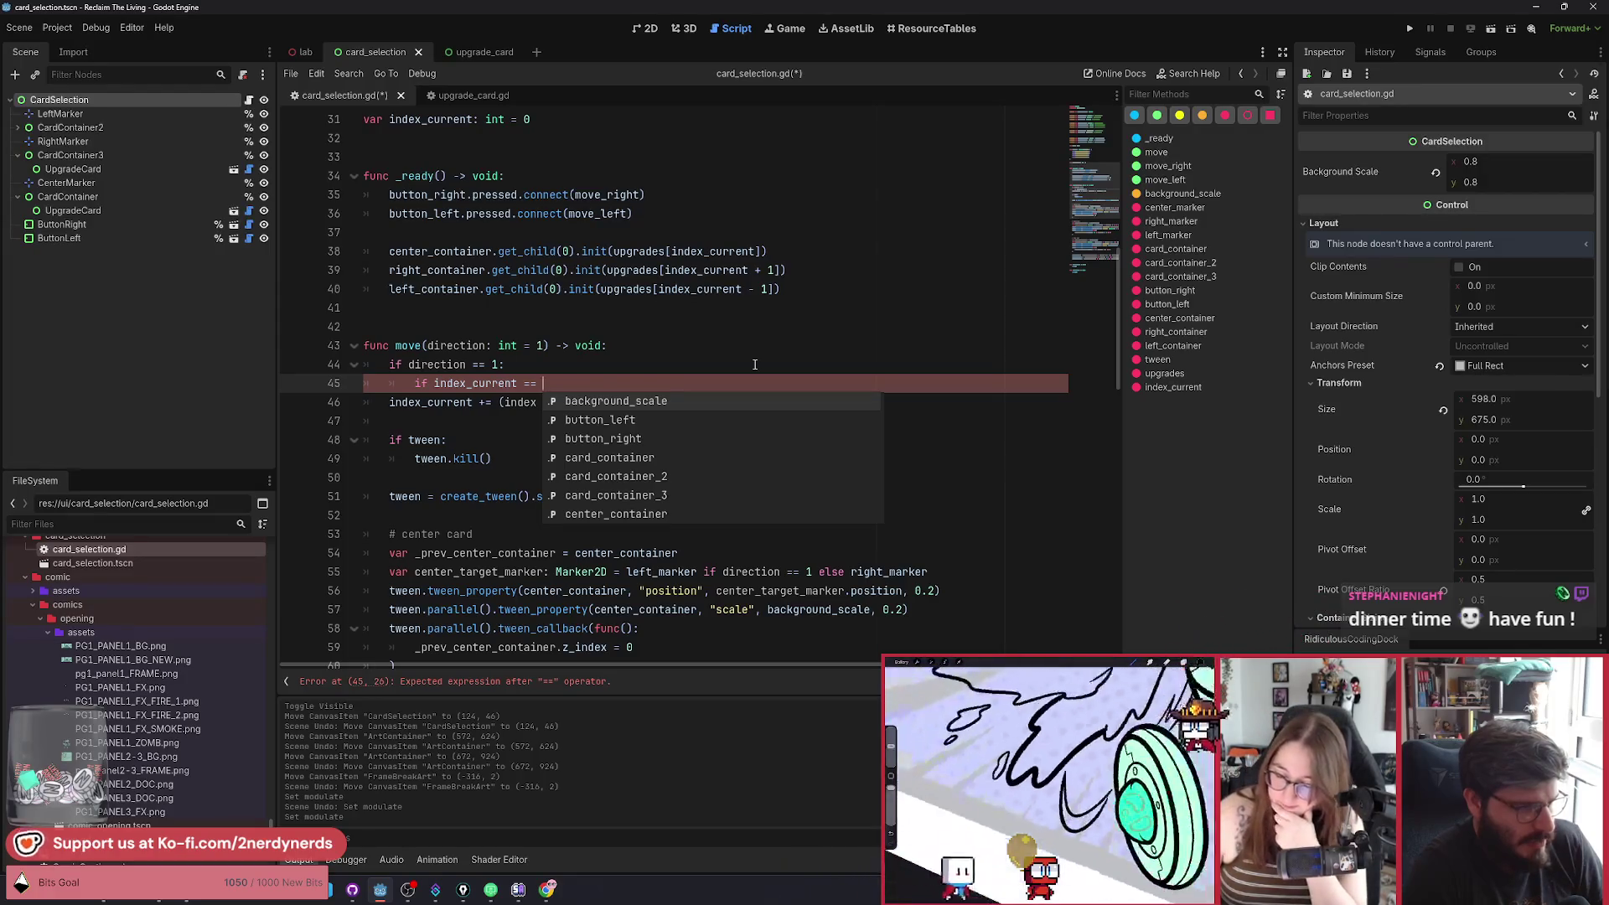
type("upgrades.si")
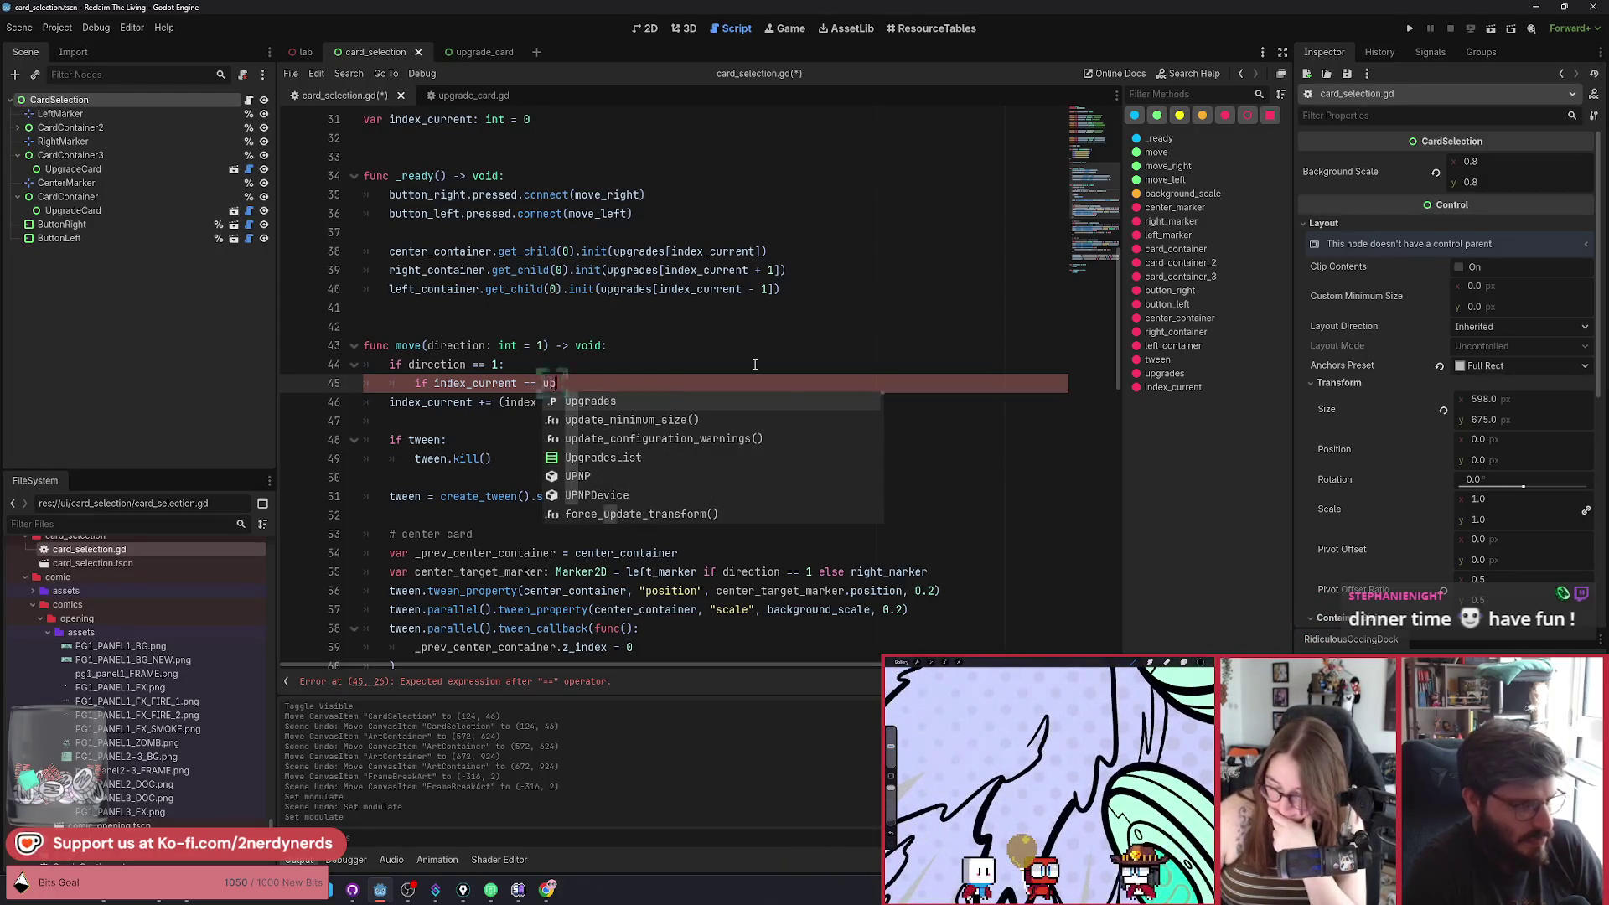
key("Return")
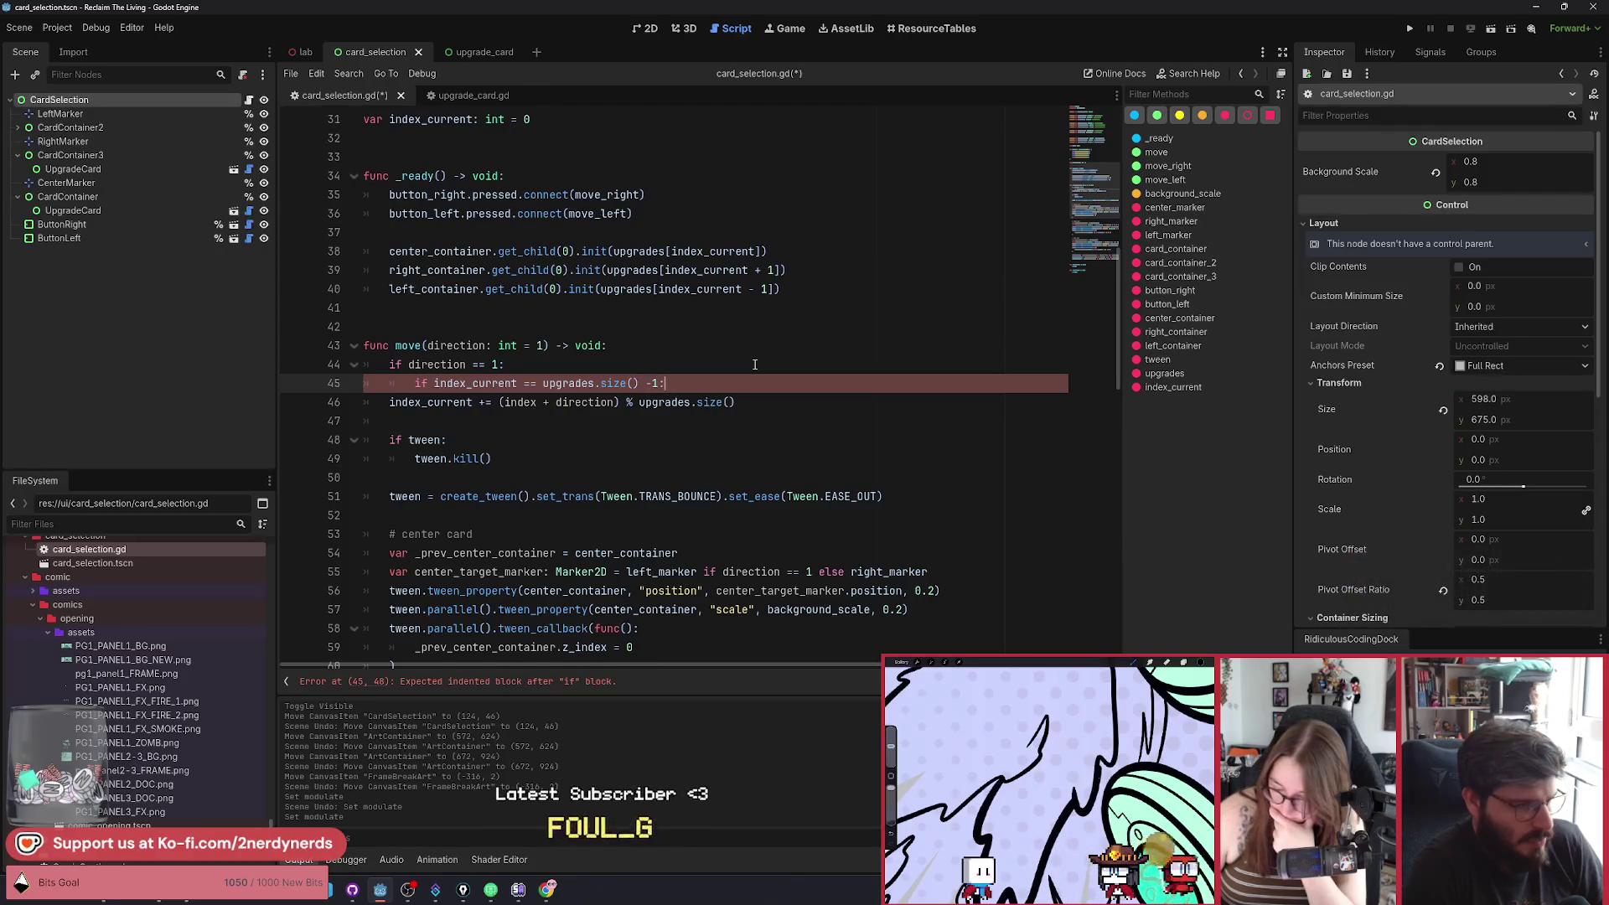
key("Return")
type("in")
key("Return")
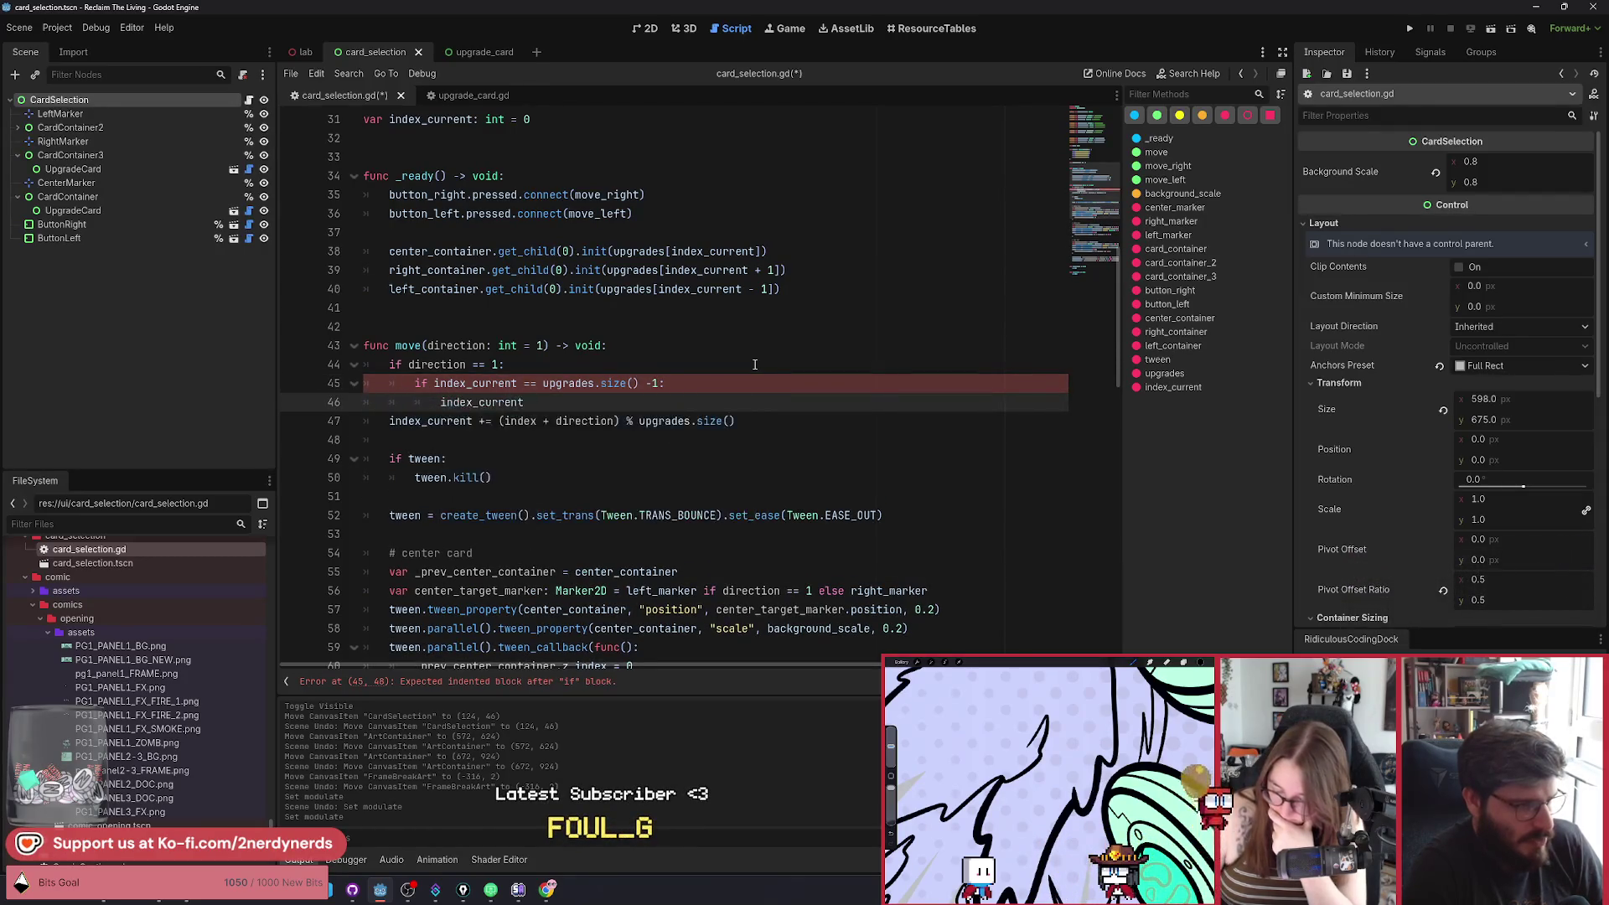
key("BackSpace")
type("0")
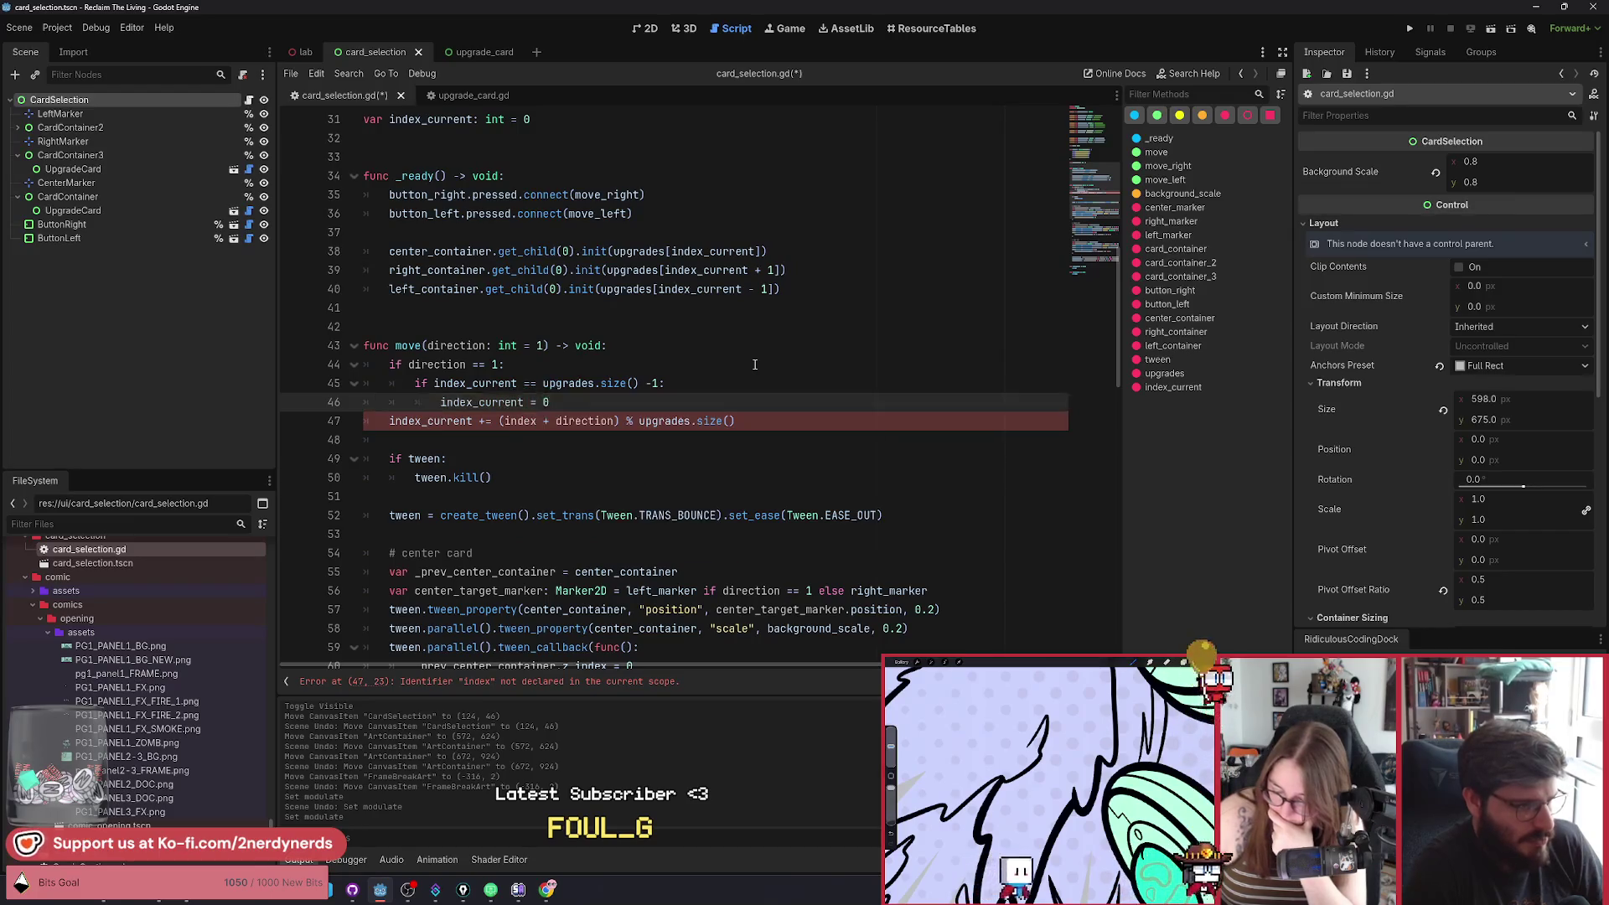
Add an else branch that does index_current += 1.
key("Return")
key("BackSpace")
type("else:")
key("Return")
type("inde")
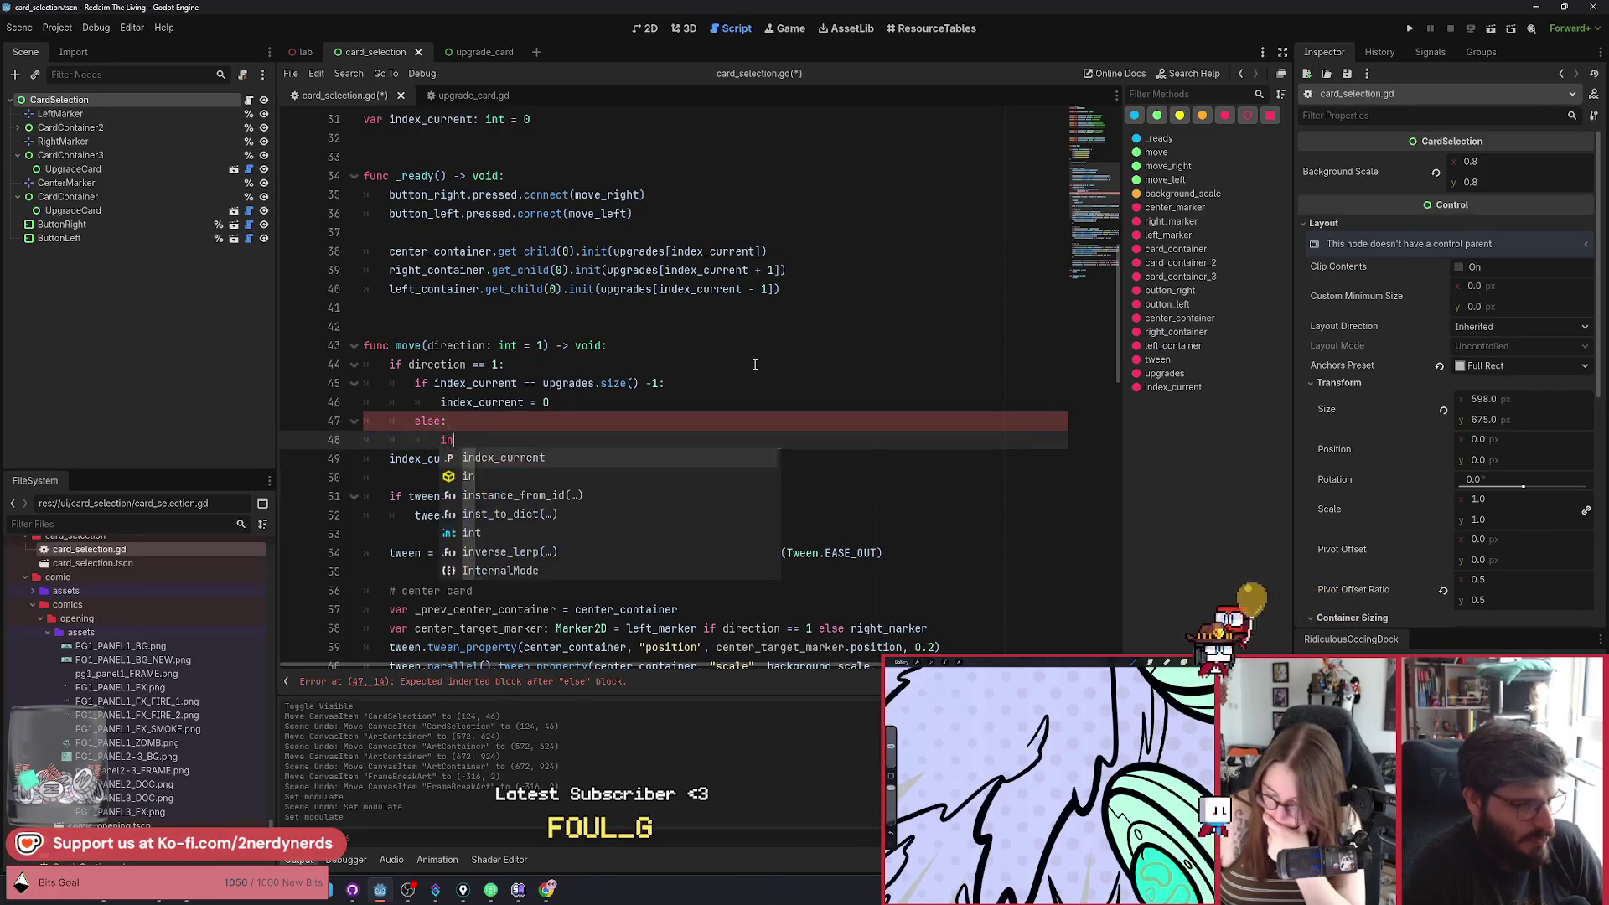
key("Return")
type("+= 1")
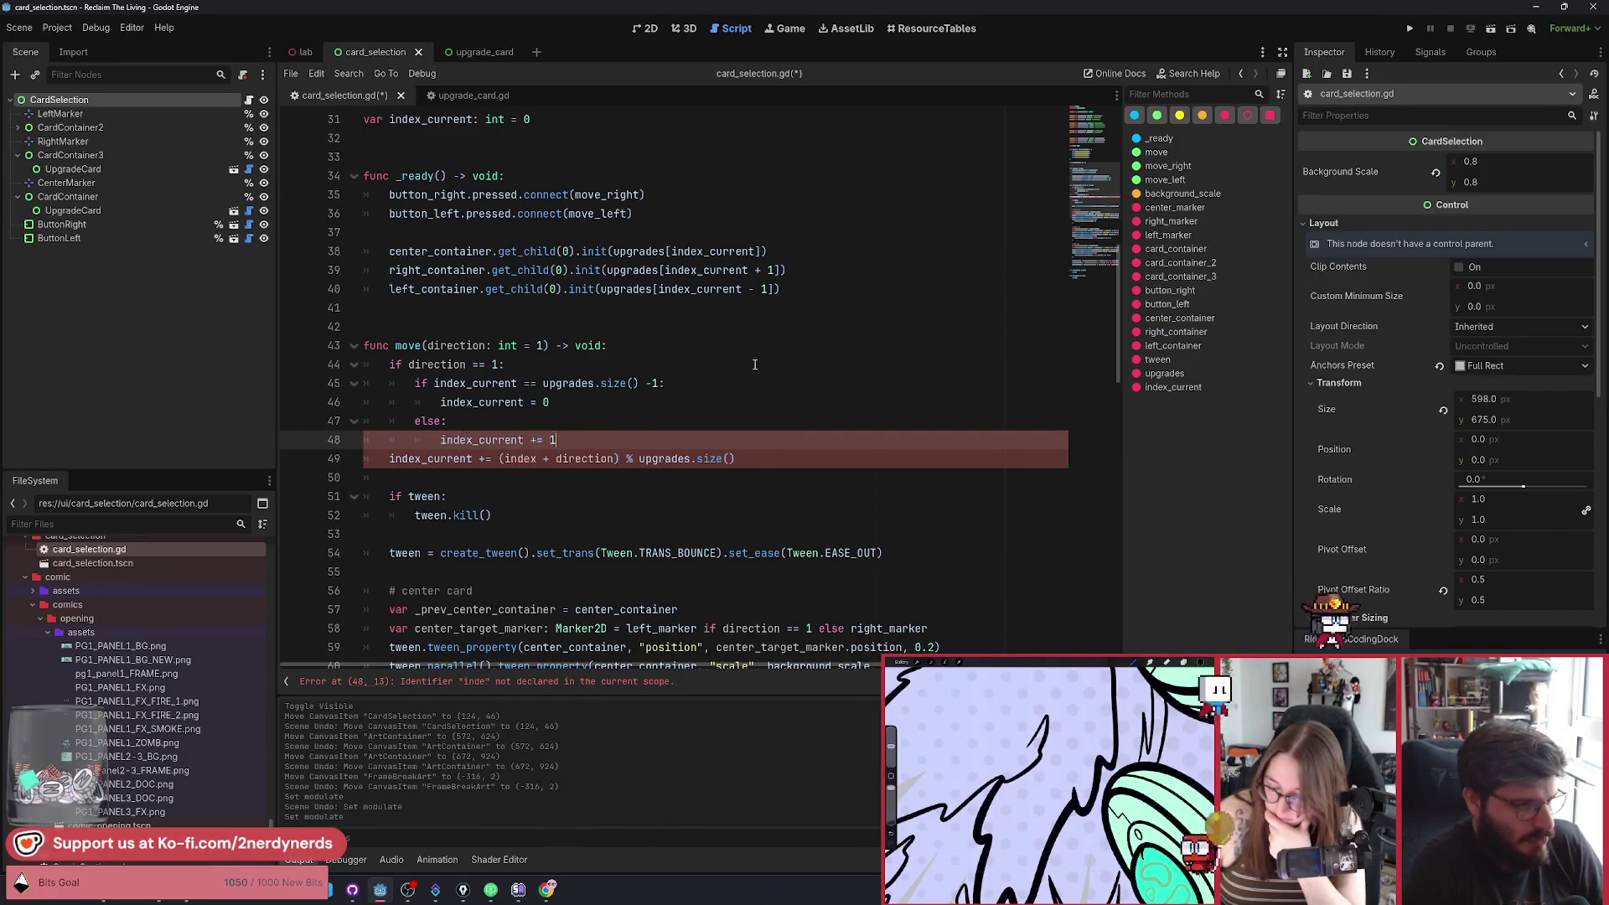
key("Return")
key("Return")
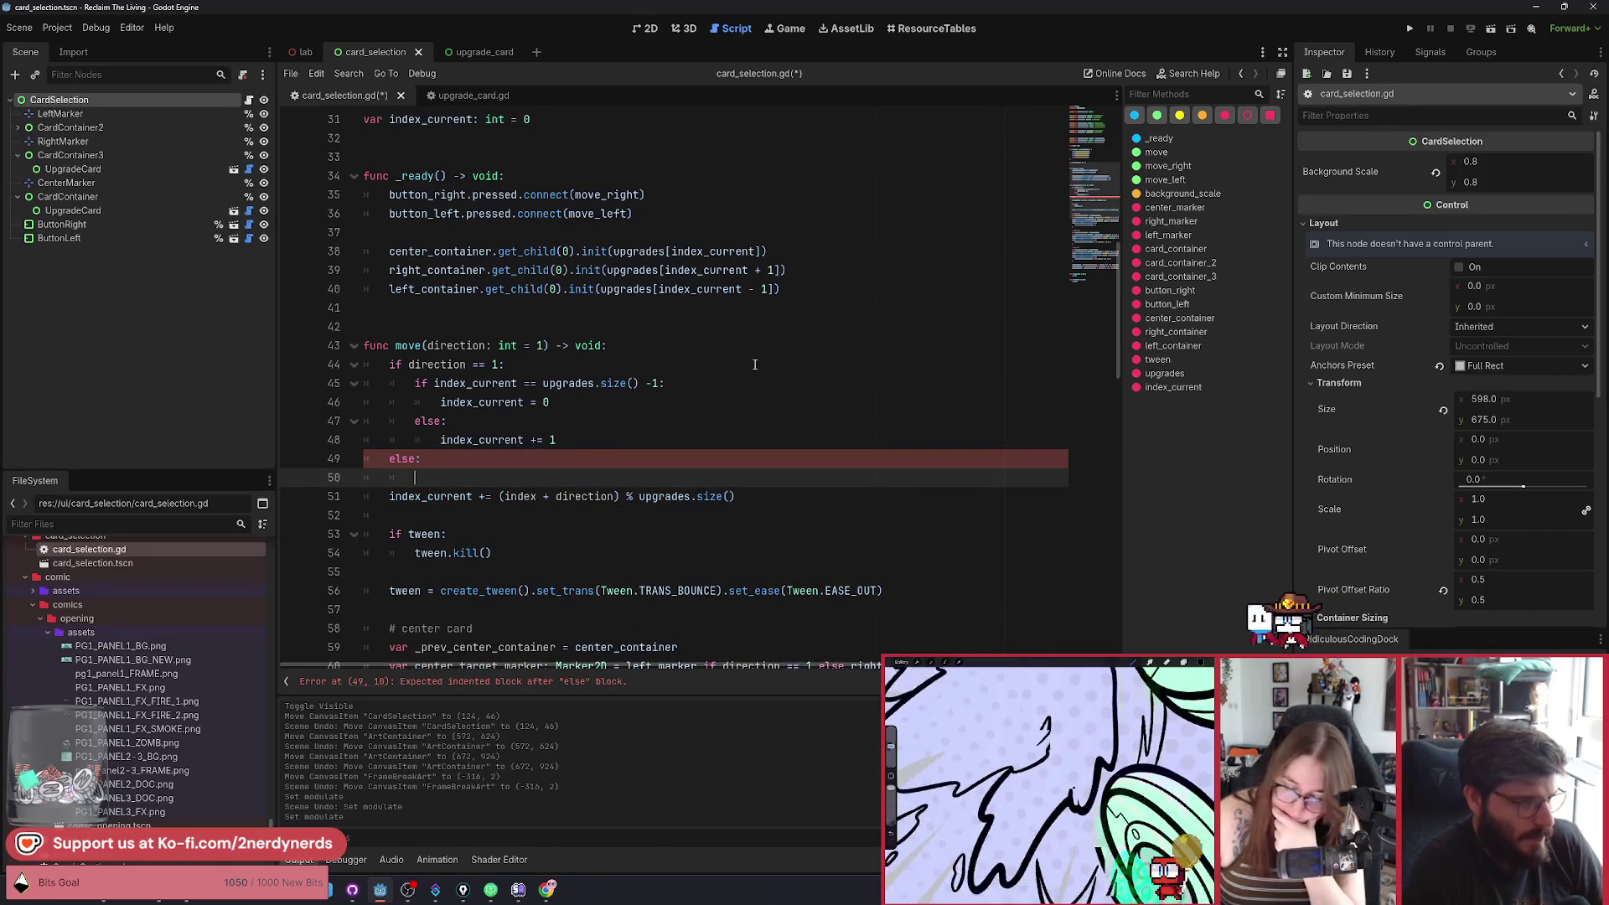
Add 'if index_current == 0:' setting index_current = upgrades.size() - 1.
type("if index_current == 0")
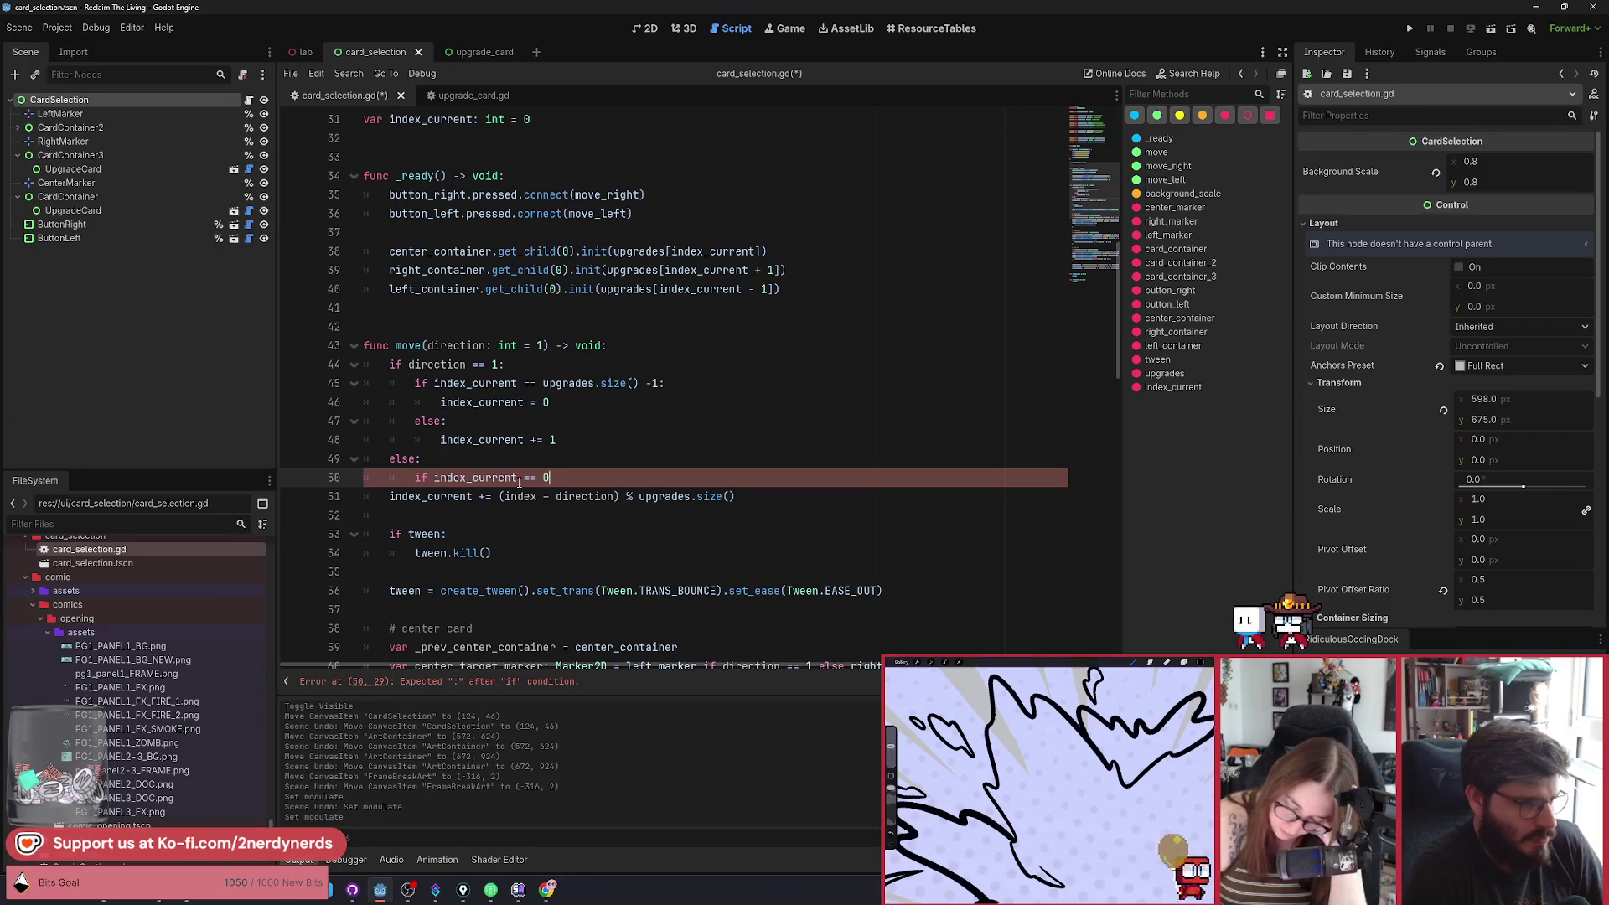
type(":")
key("Return")
type("inde")
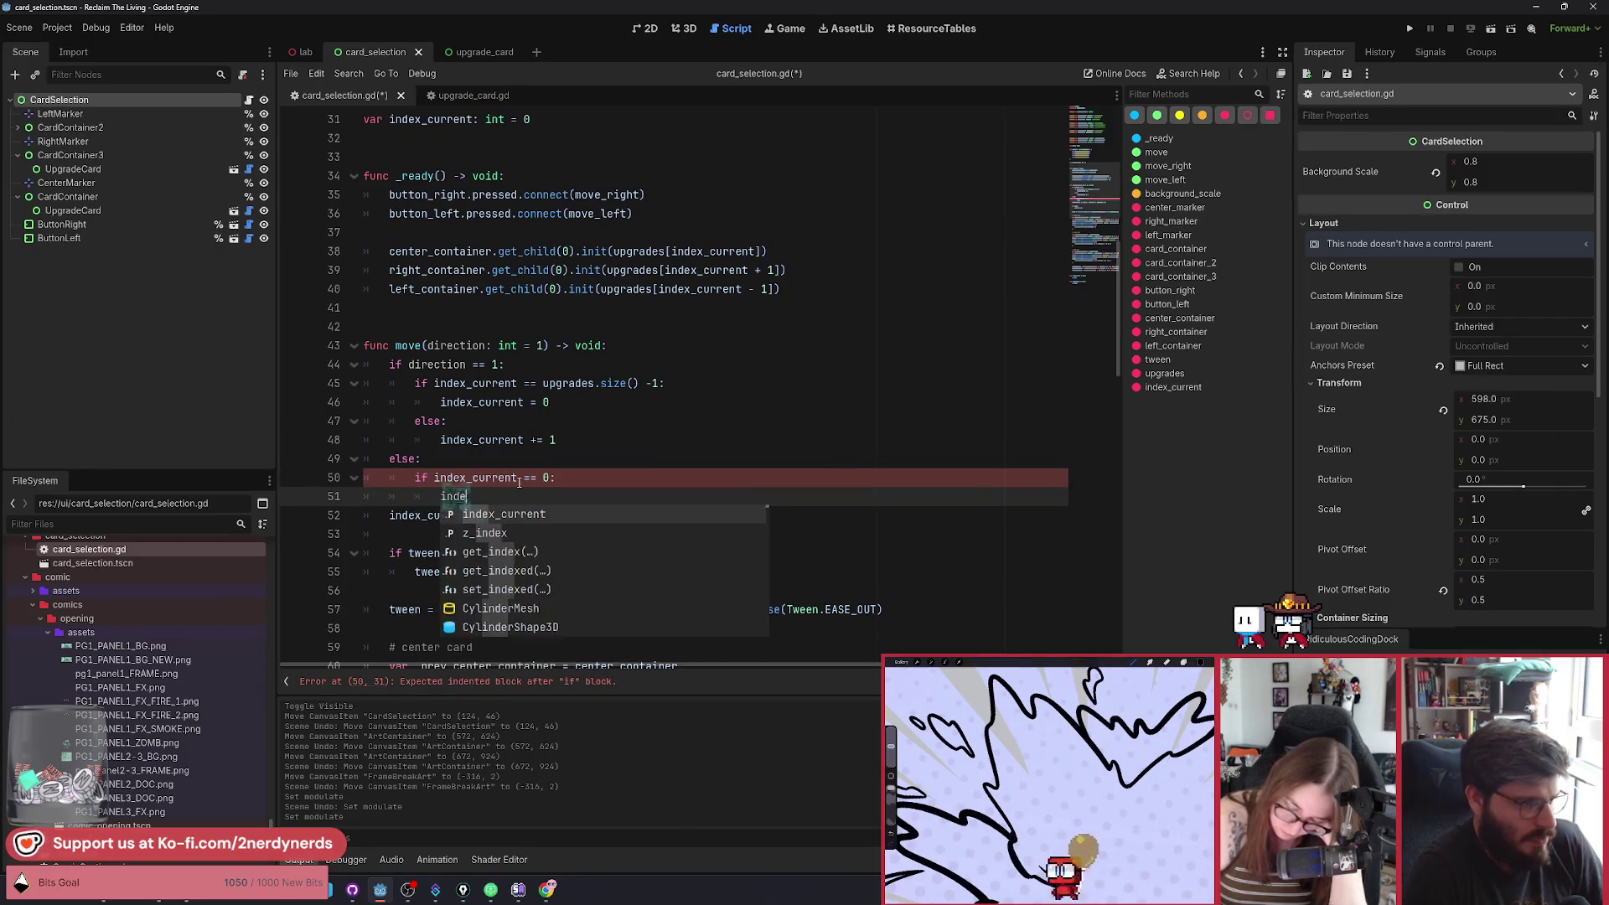
type("x_current = upgrades.size() ")
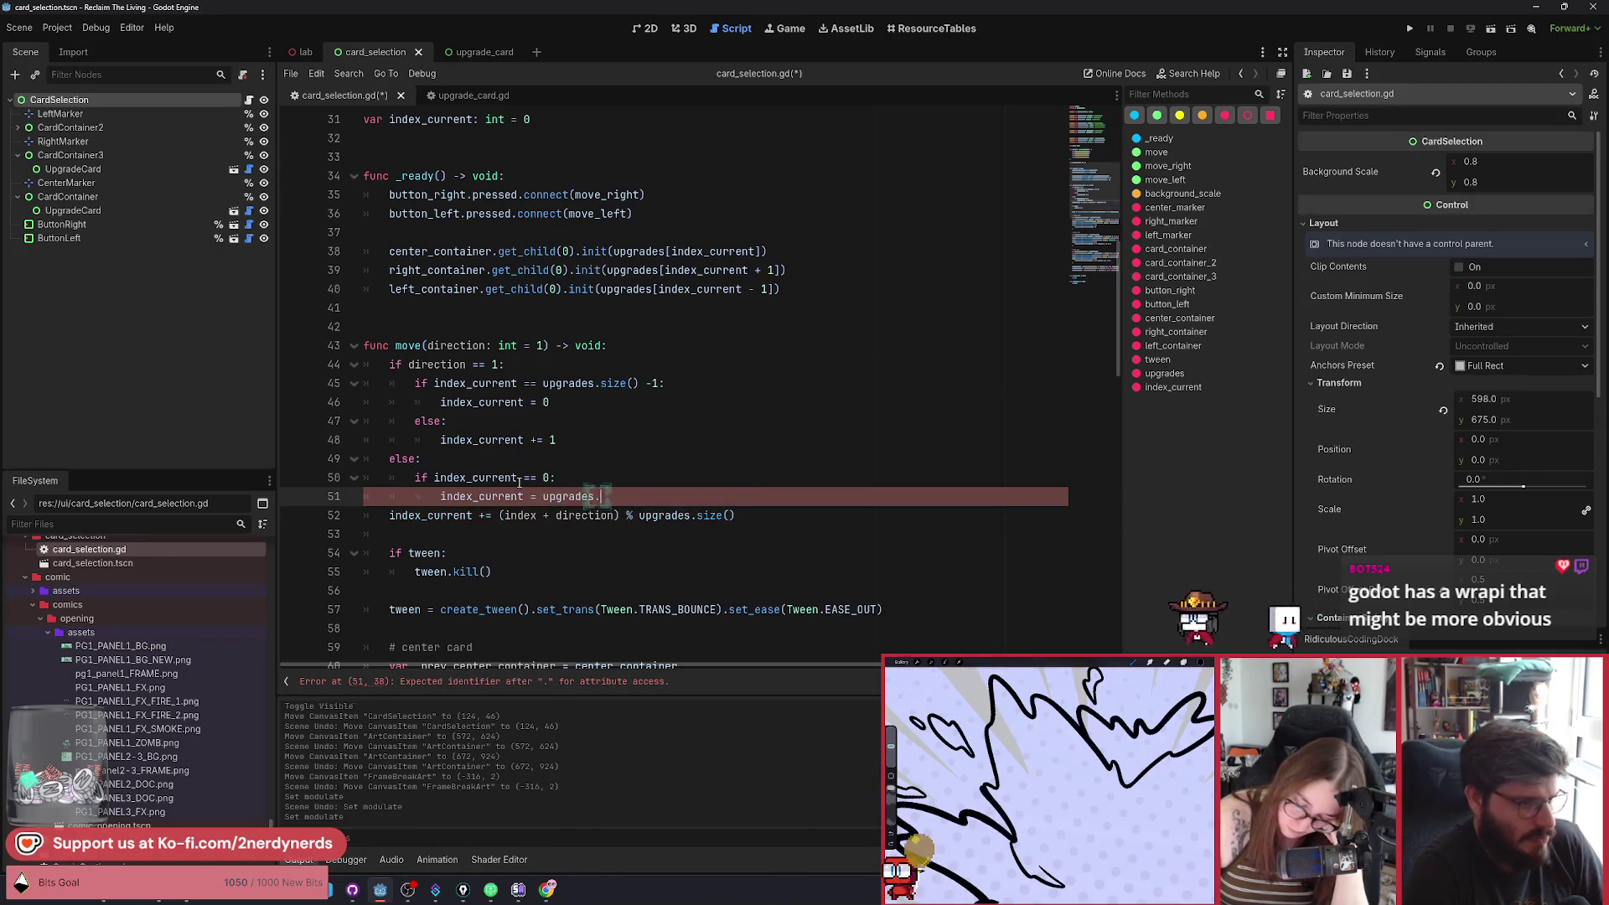
type("- 1")
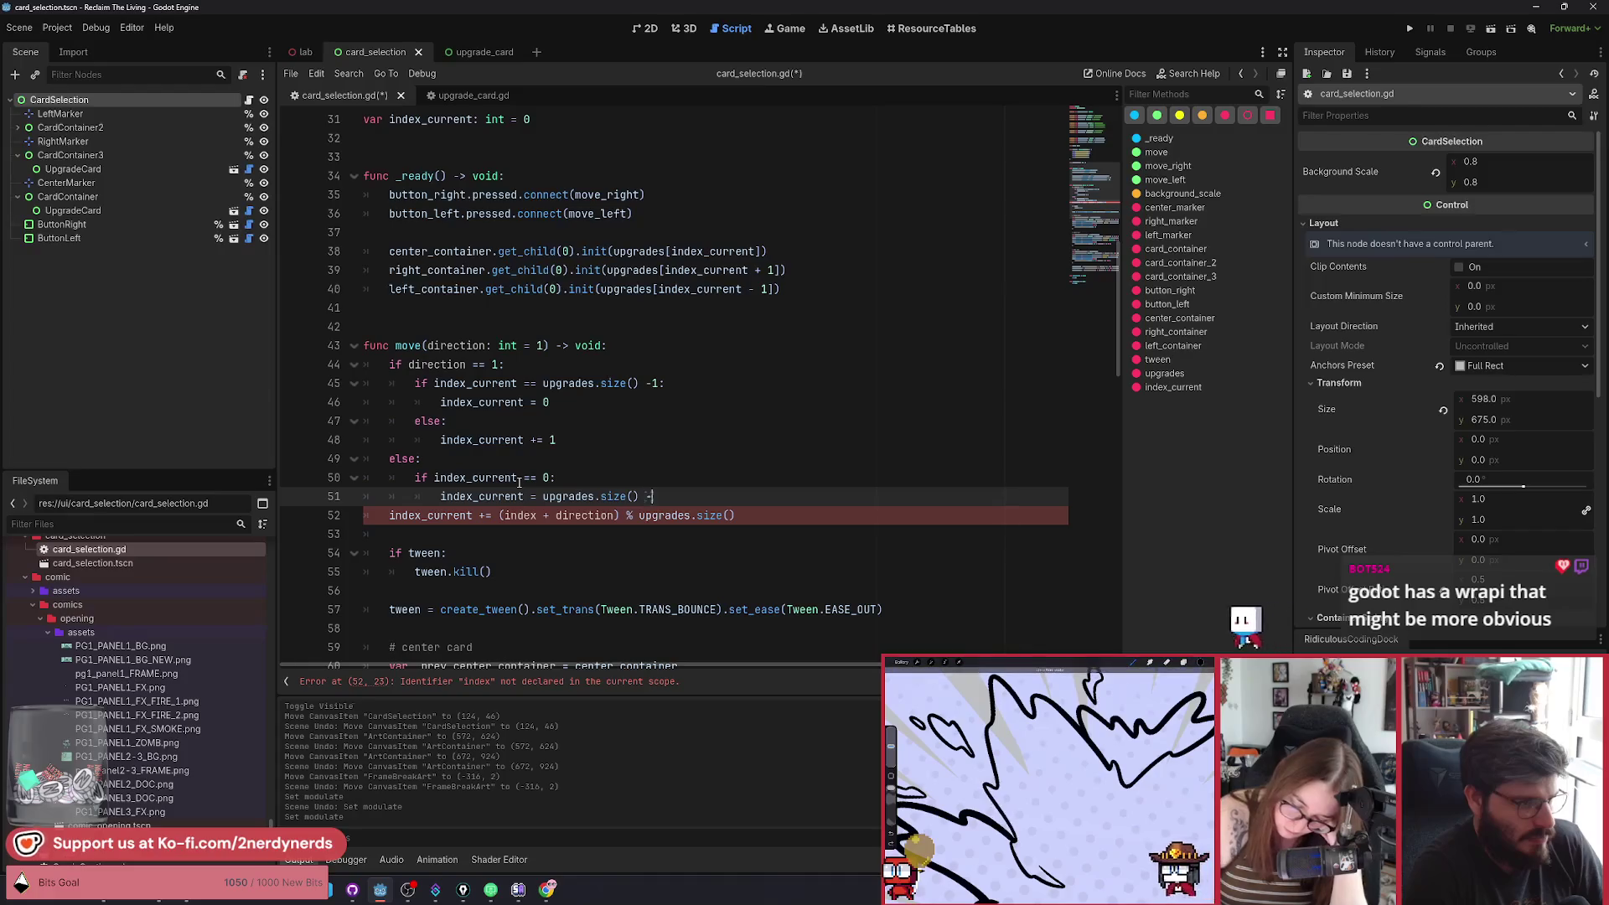
left_click(655, 382)
left_click(721, 496)
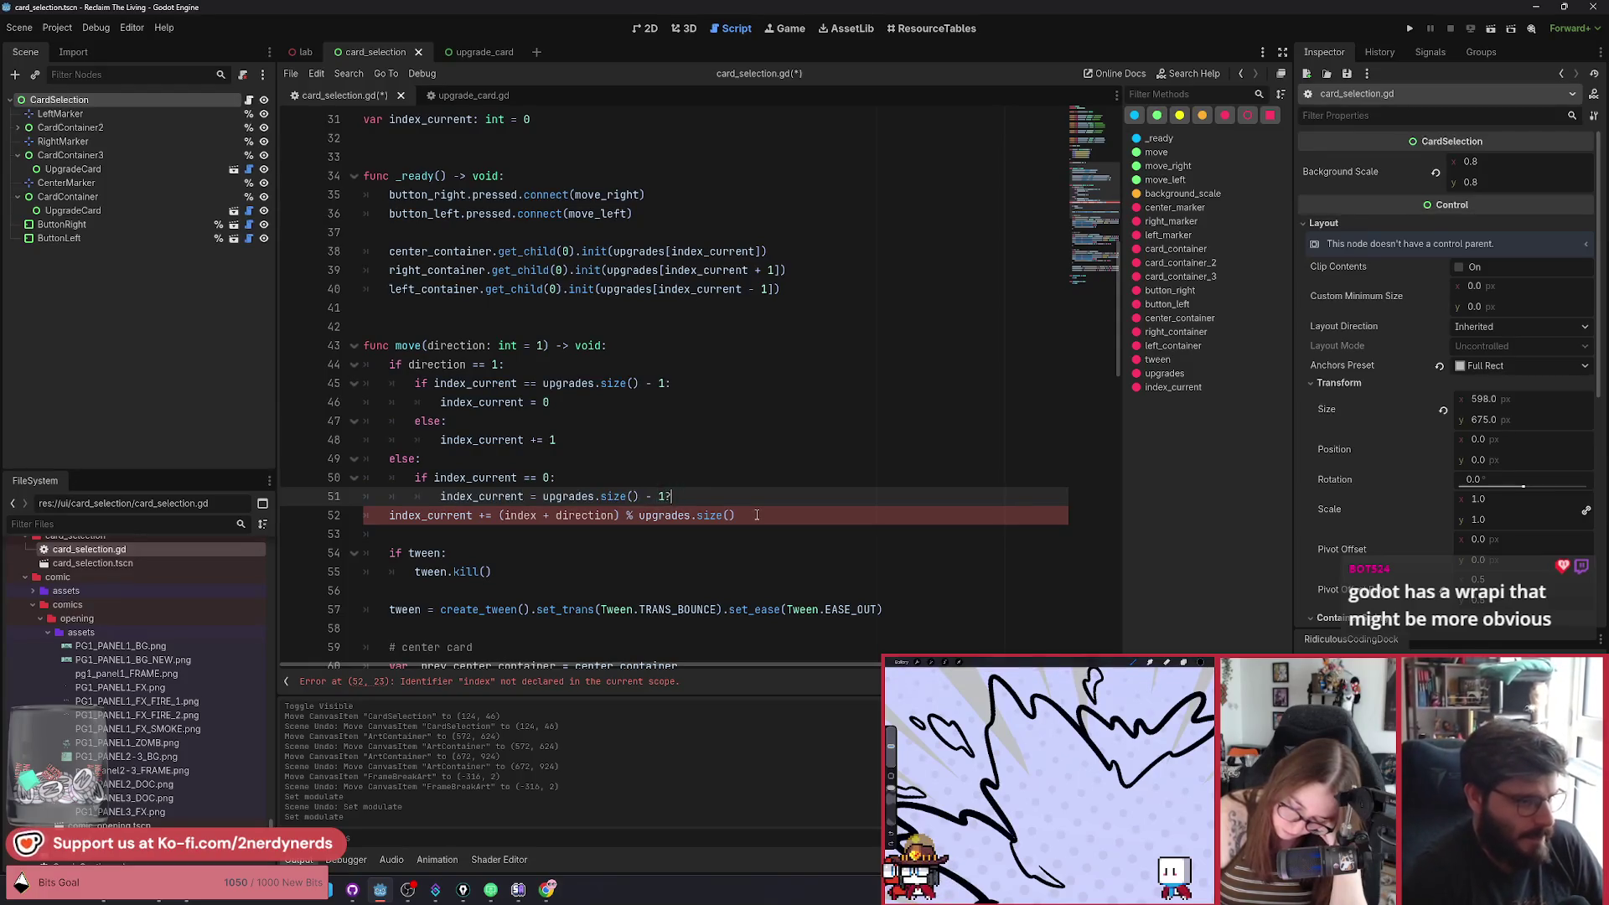
Add a nested else branch that does index_current -= 1.
key("Return")
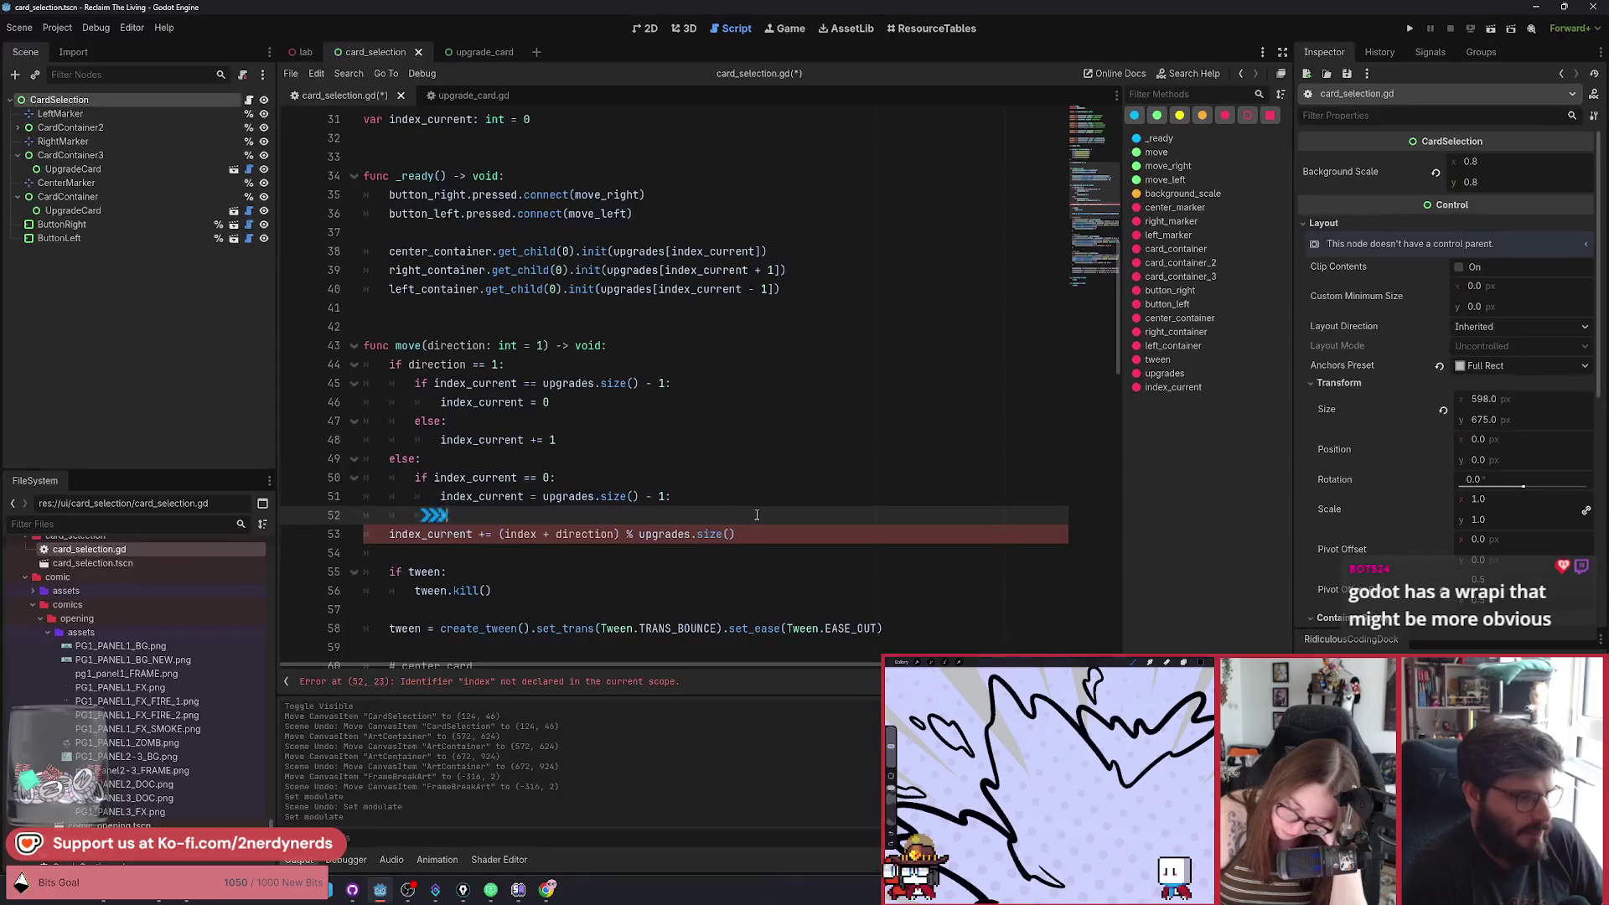
key("BackSpace")
type("else:")
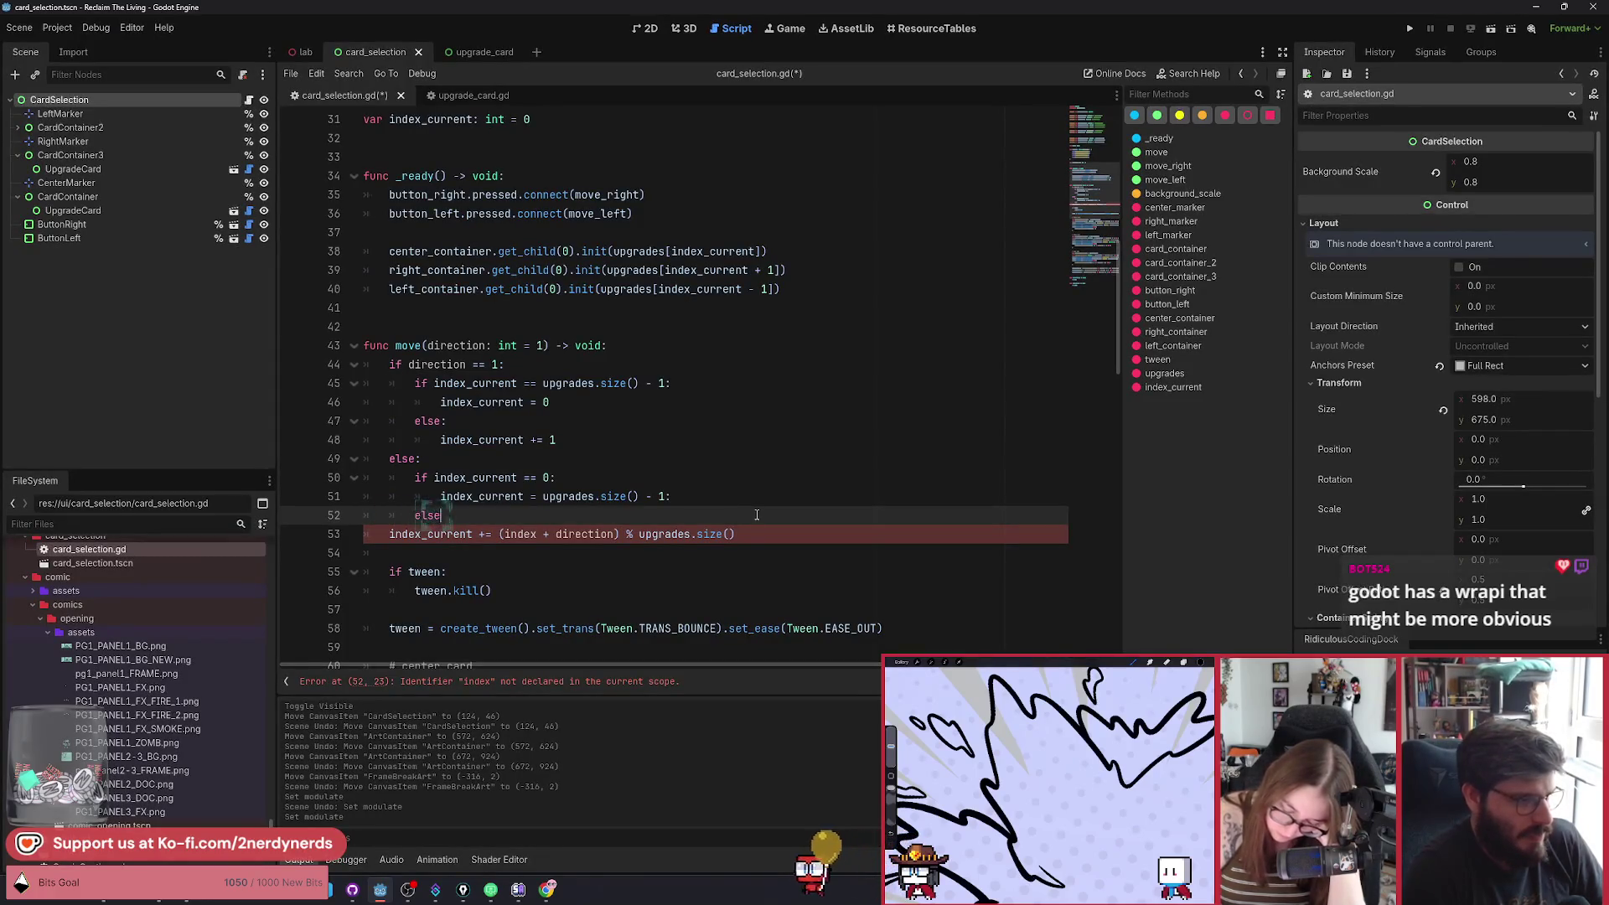
key("Return")
type("inde")
key("Return")
type("-= ")
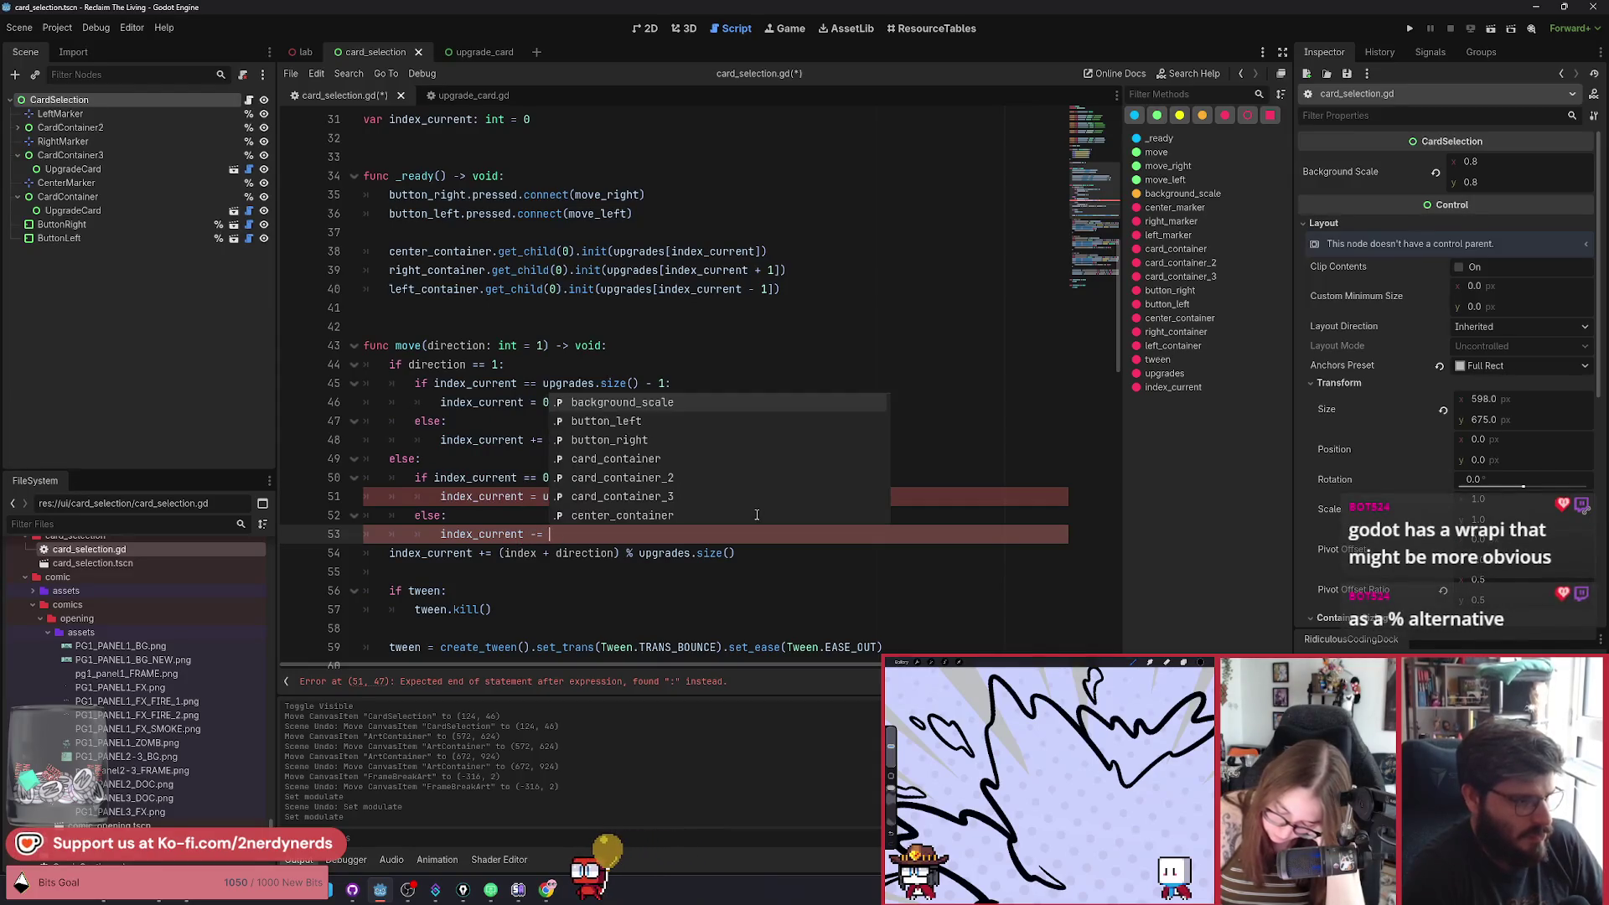
type("1")
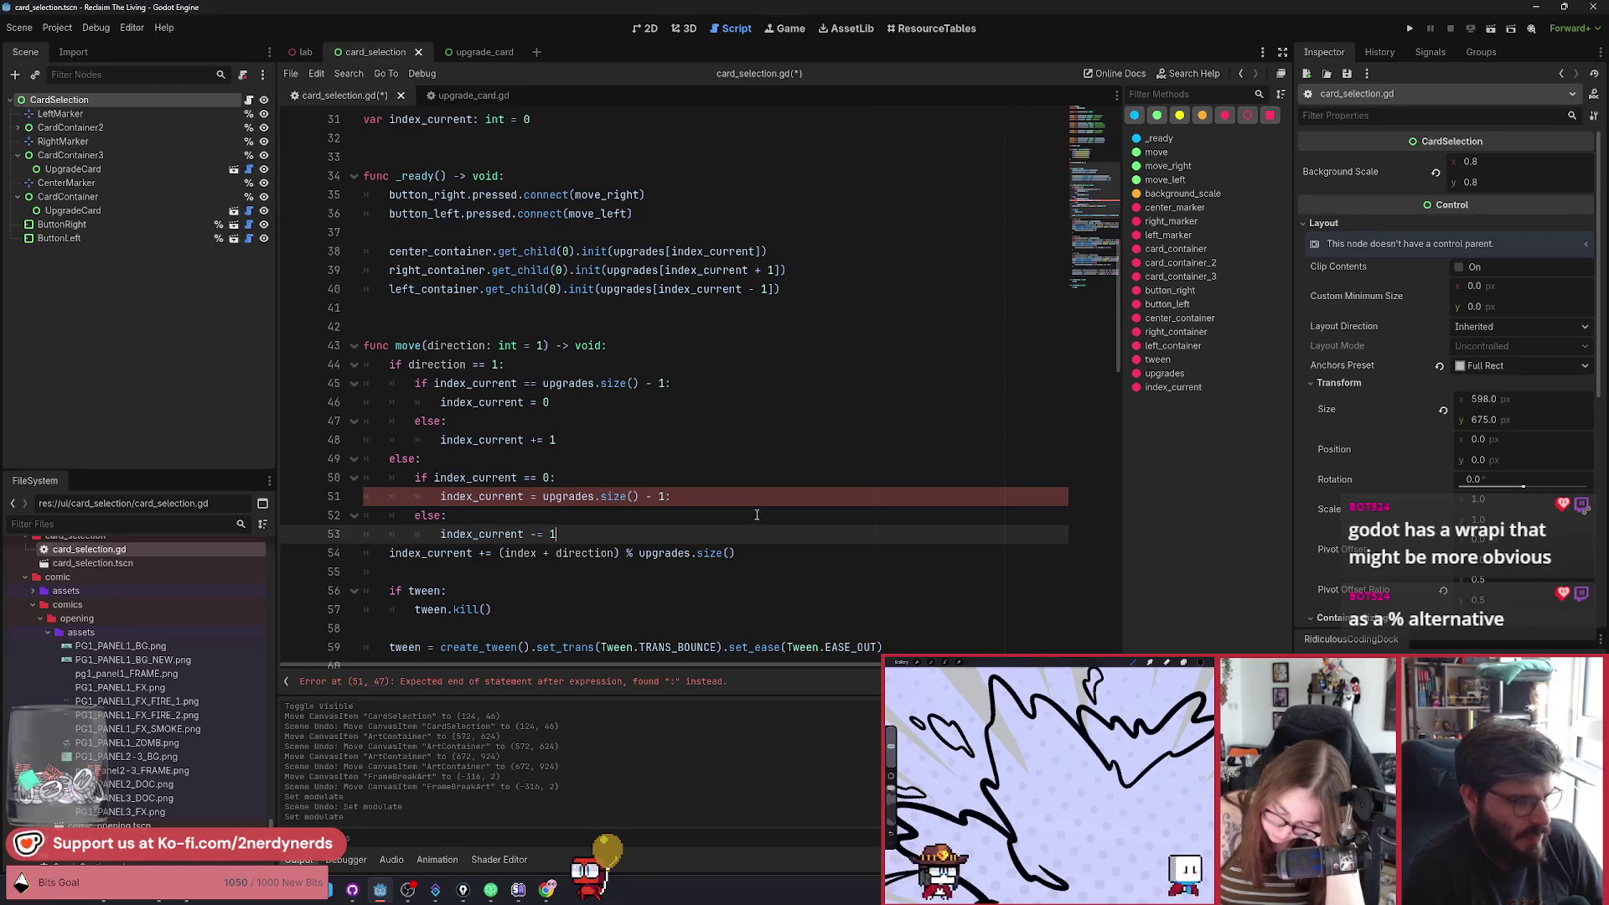
Remove the stray colon on line 51 and delete the old modulo index line.
key("Up")
key("Up")
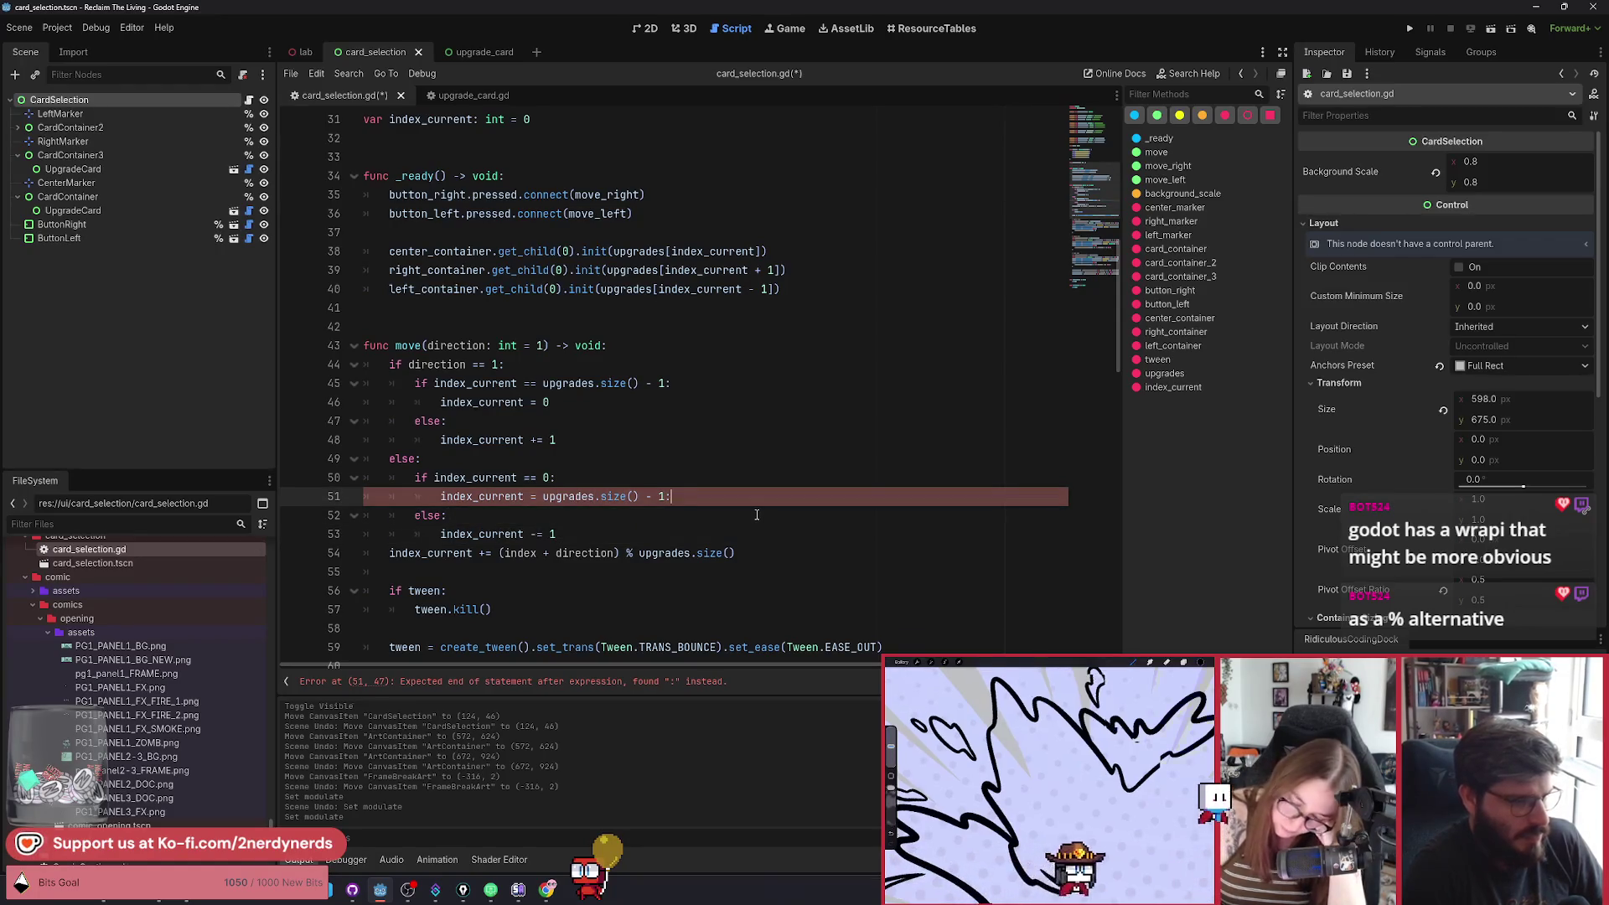
key("End")
key("BackSpace")
key("Down")
key("Down")
key("Down")
key("Up")
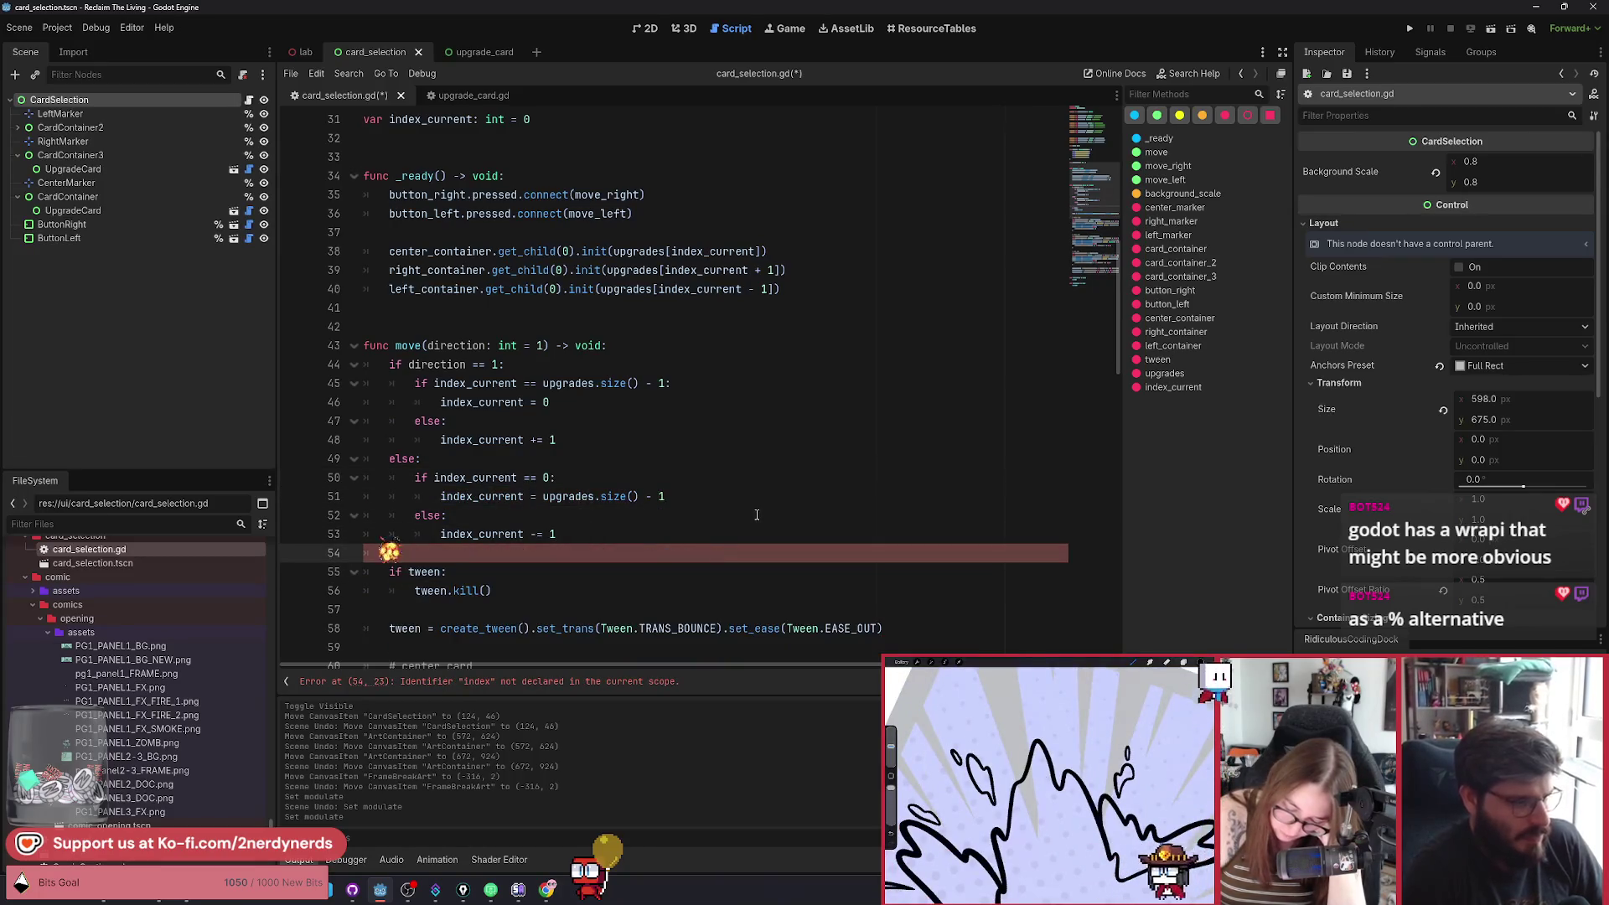
key("ctrl+shift+k")
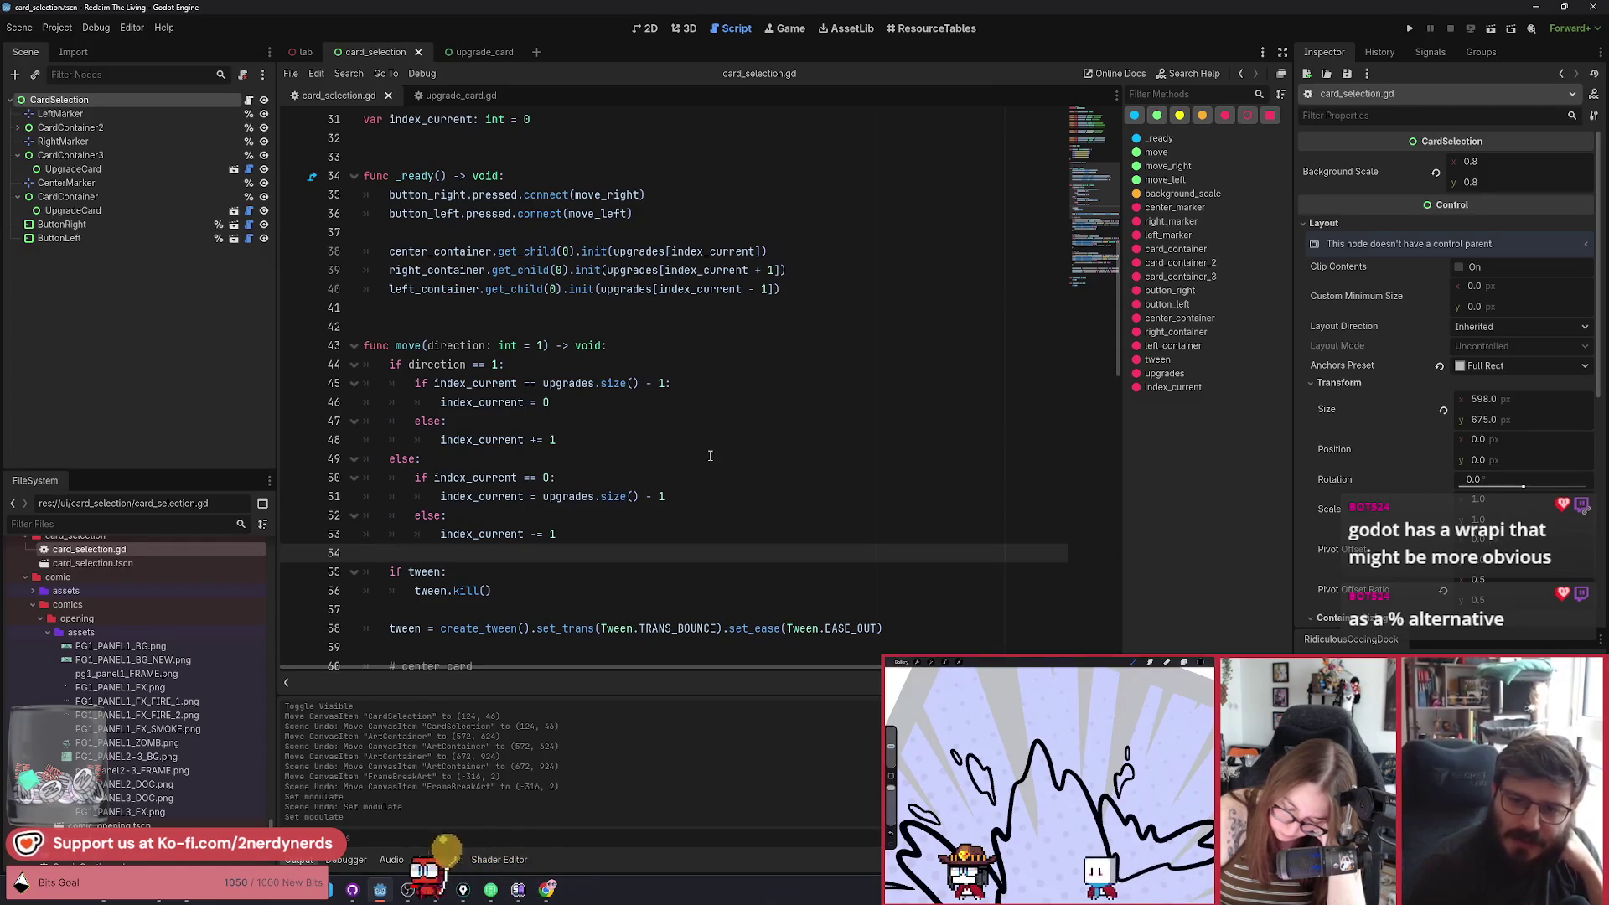
left_click(676, 386)
Begin a wrapi() call on a new line under 'if direction == 1:' and bring up its help page.
left_click(695, 369)
key("Return")
type("ap")
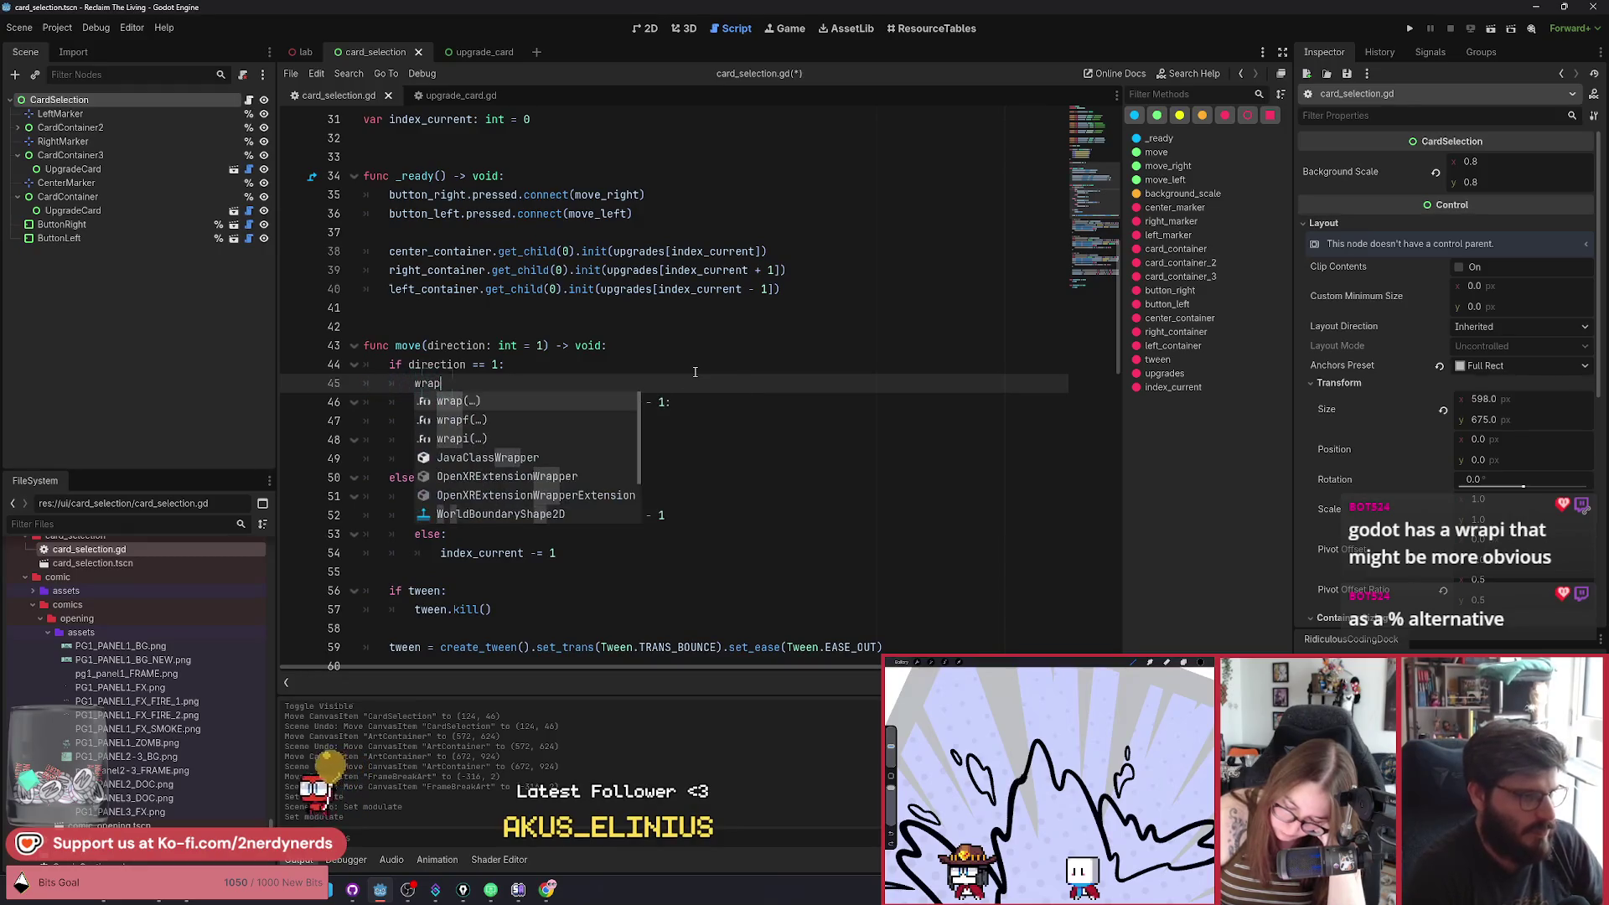
key("Down")
key("Down")
key("Return")
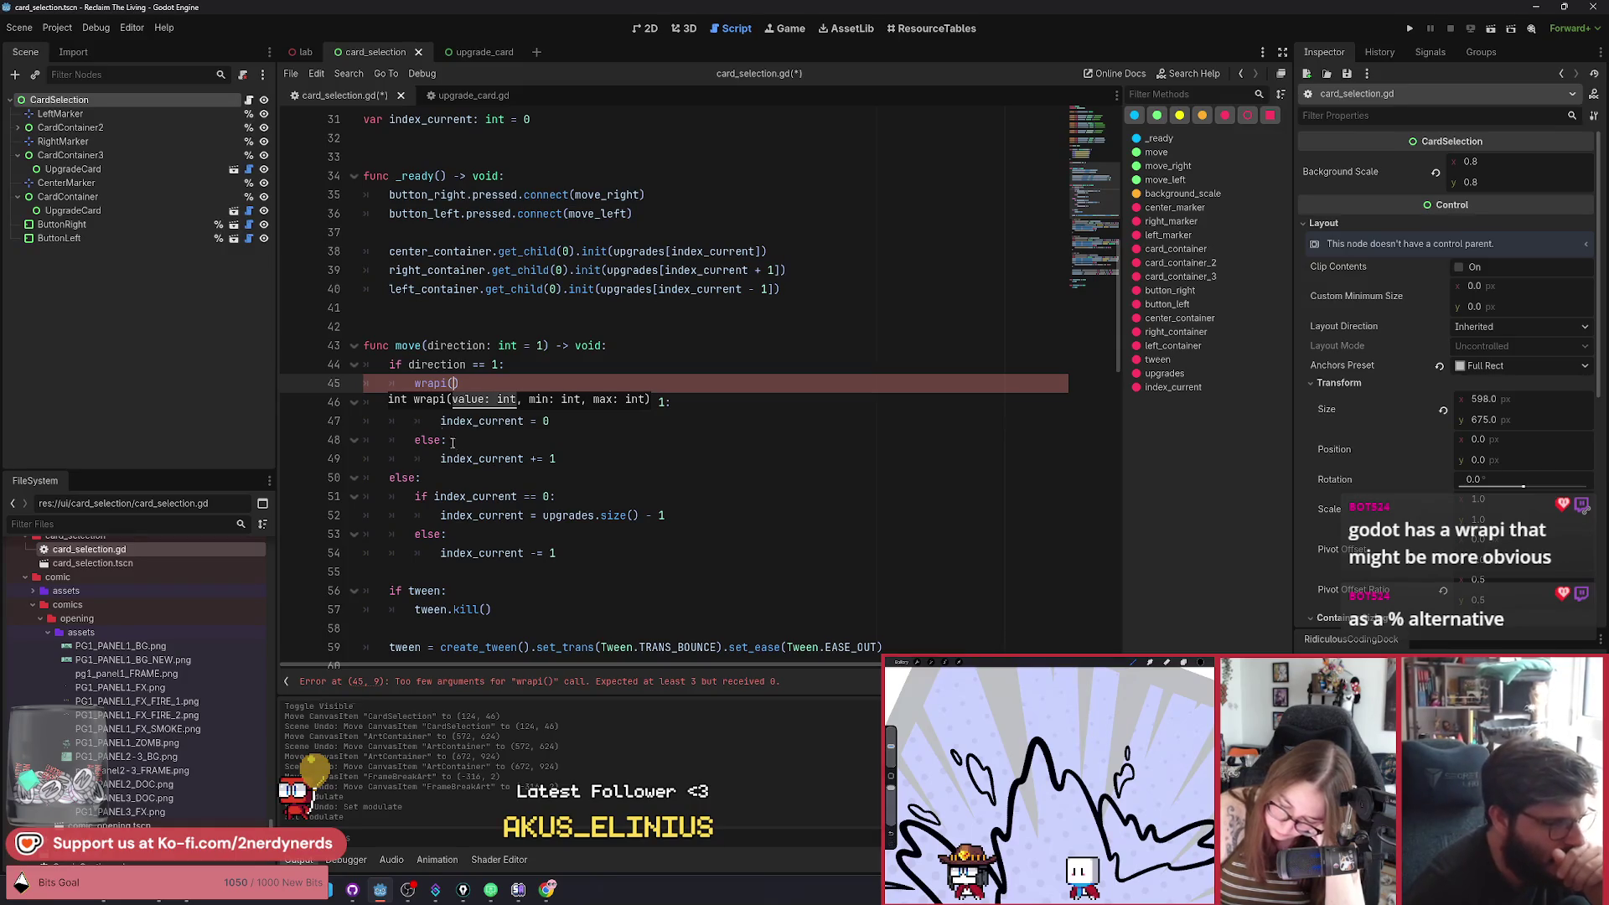
left_click(438, 382, "ctrl")
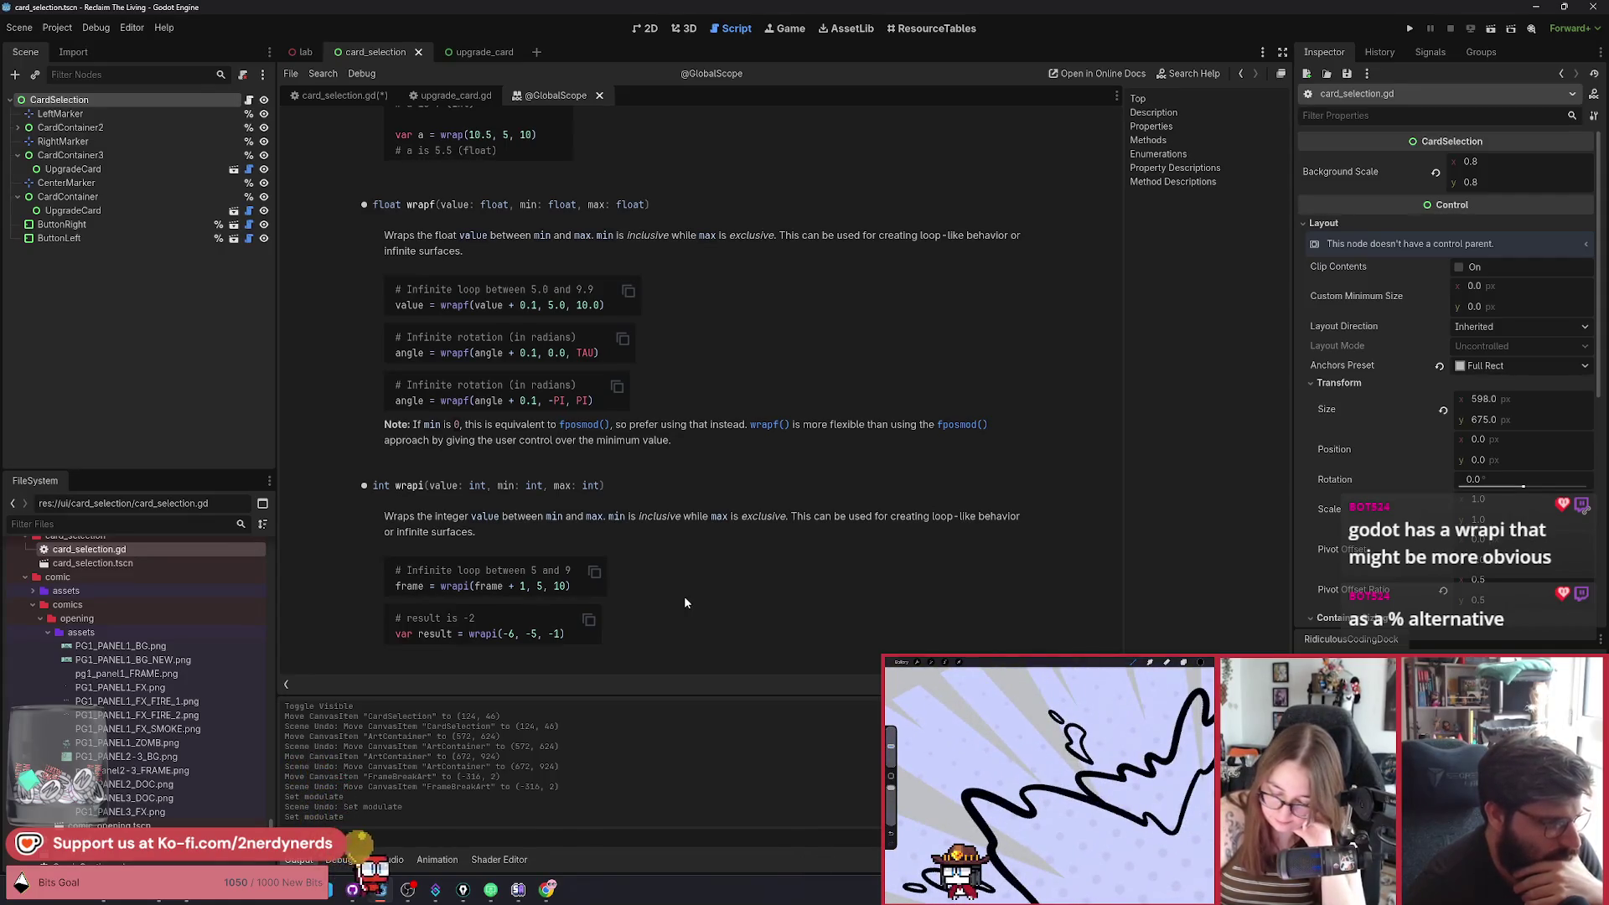
Study the wrapi looping example in the docs, highlighting frame + 1 and the max value 10.
mouse_move(455, 573)
left_mouse_down()
mouse_move(587, 573)
mouse_move(578, 586)
left_mouse_up()
left_click(505, 597)
left_click_drag(475, 585, 526, 587)
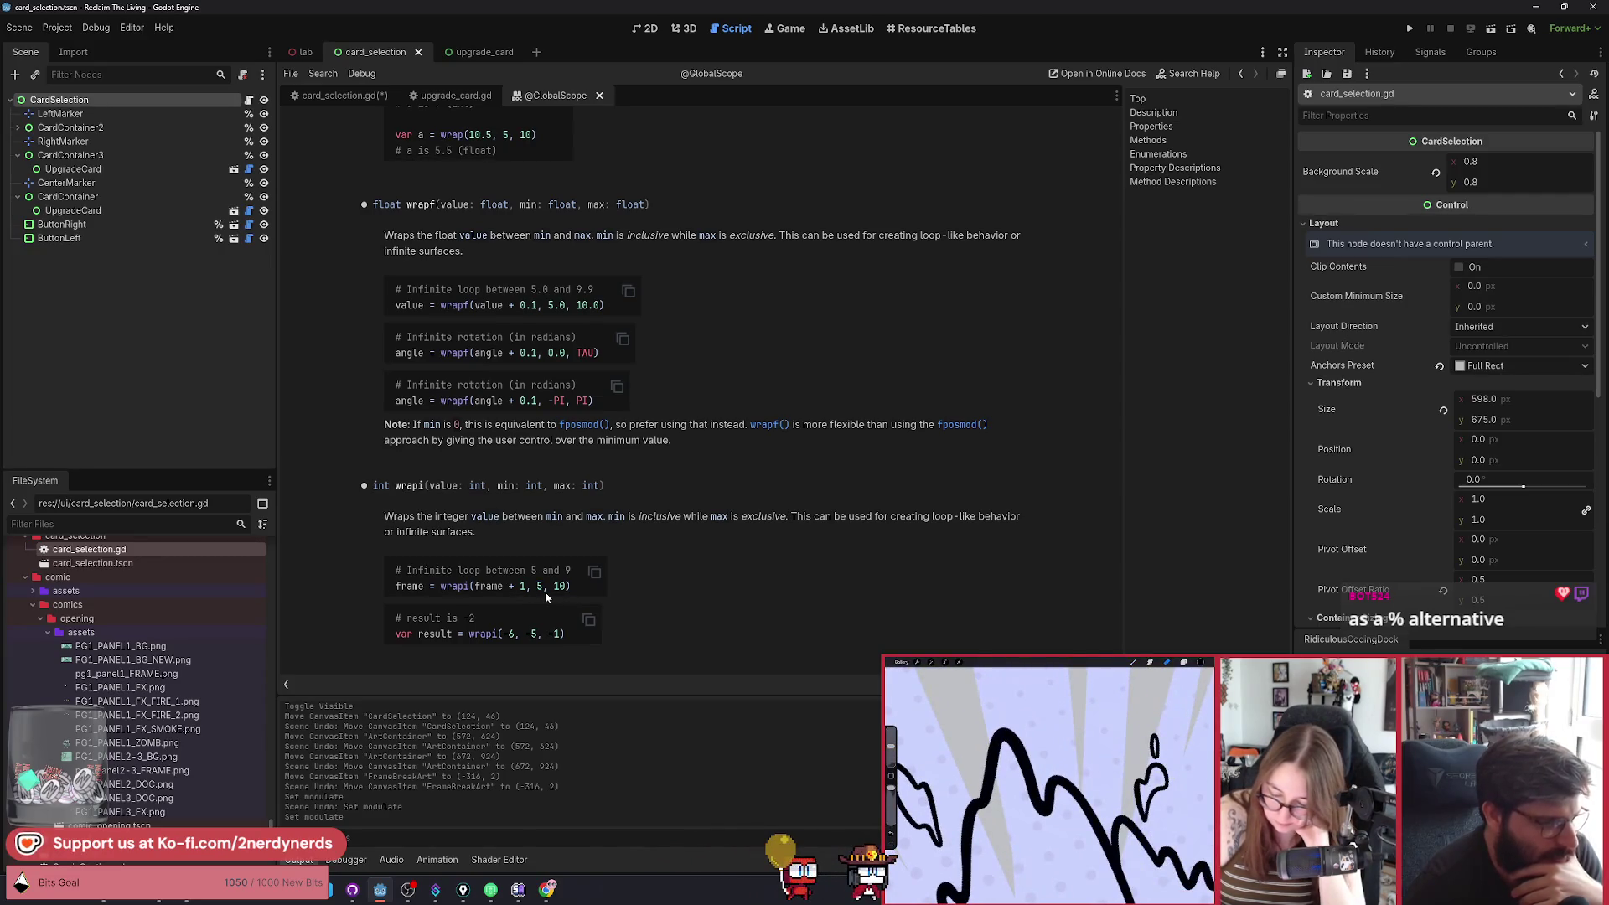
double_click(562, 586)
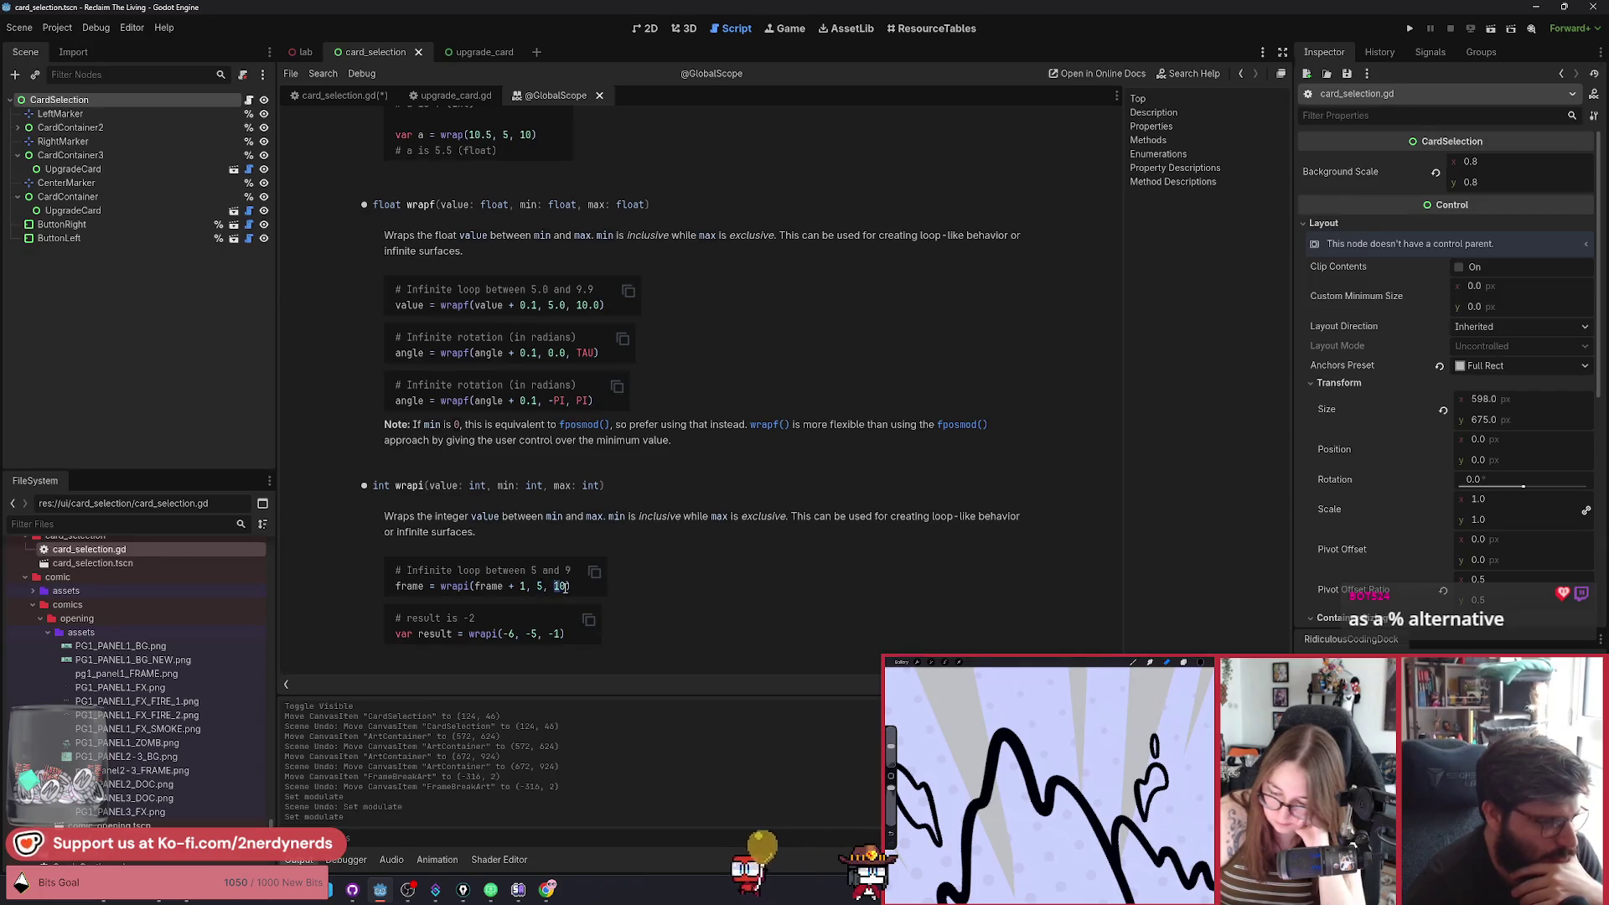
left_click(569, 588)
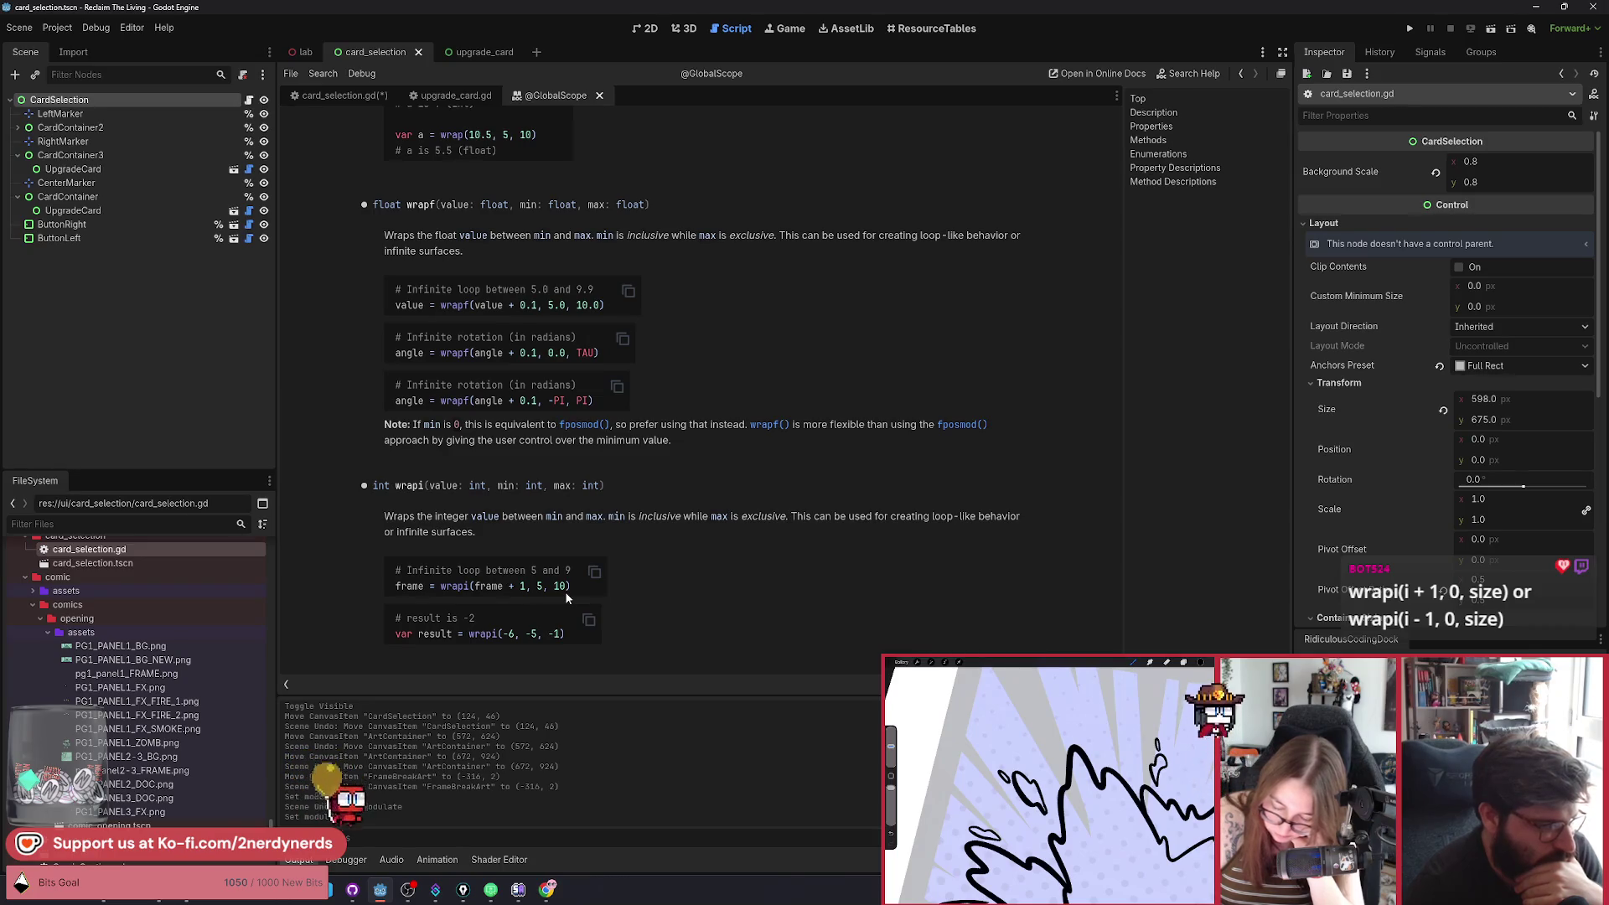
Insert an empty line at the top of move() and review wrapi's negative -6 example.
left_click(365, 99)
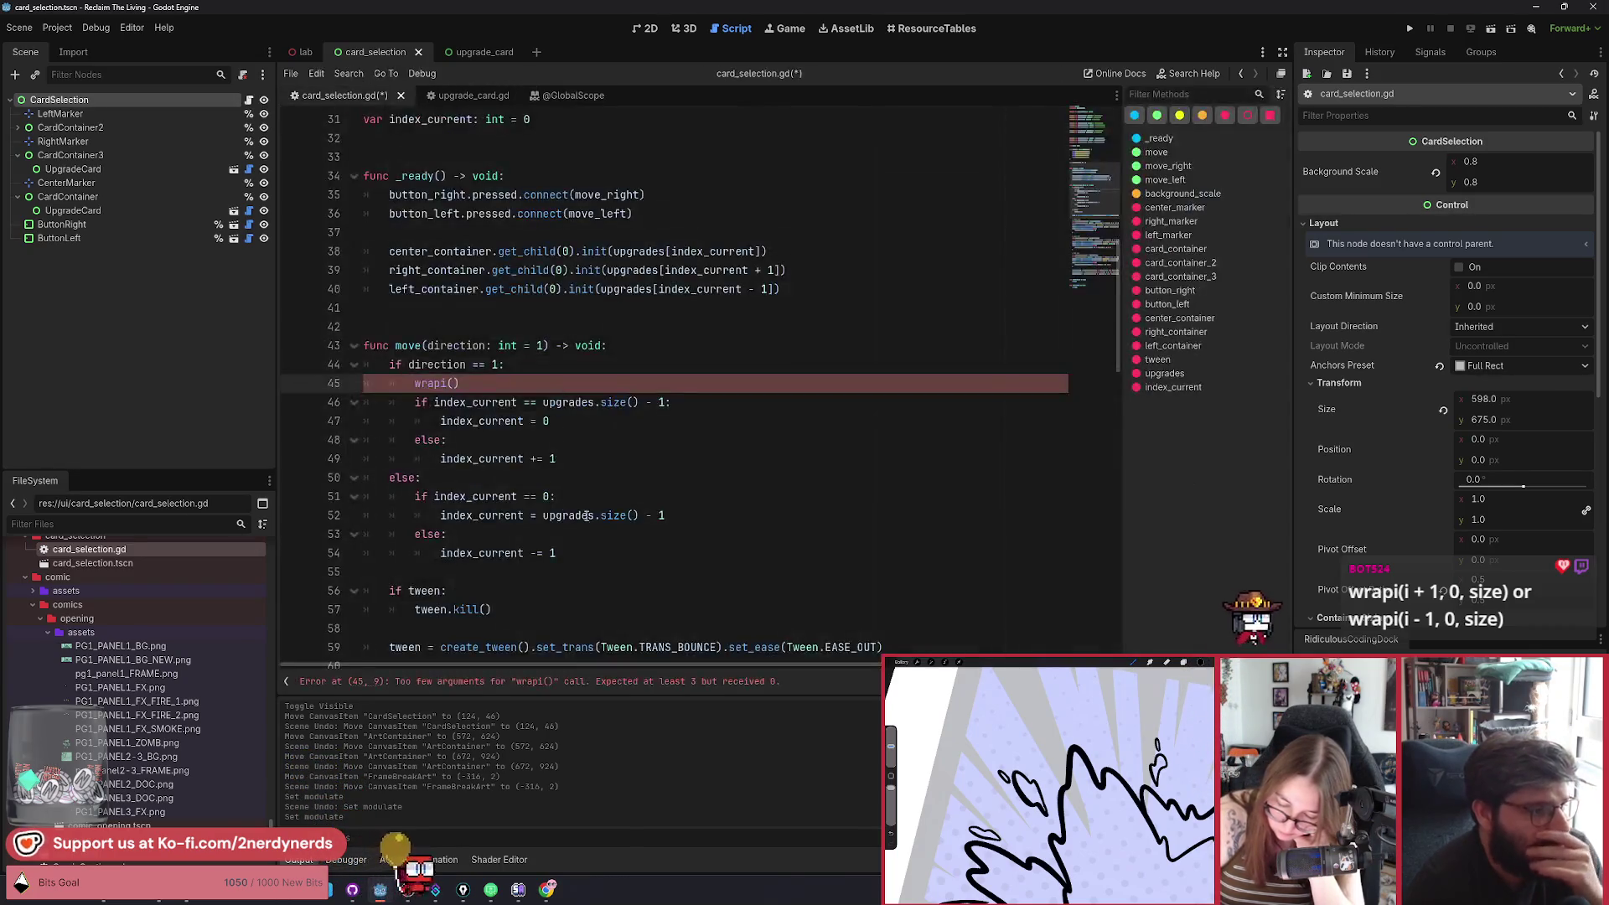
left_click(737, 352)
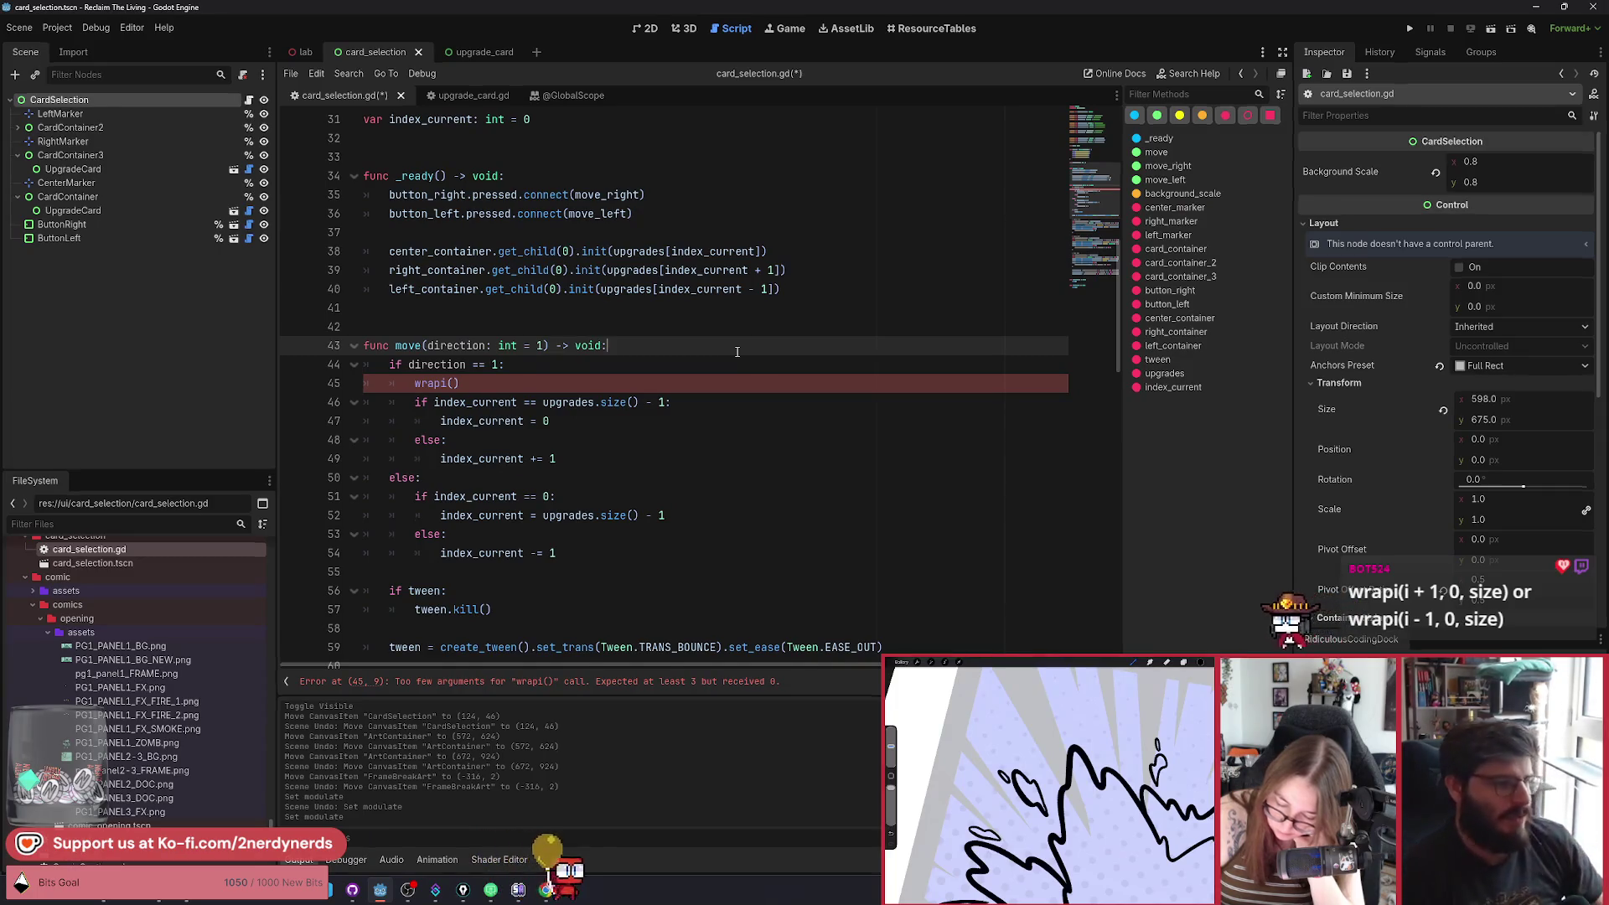
key("Return")
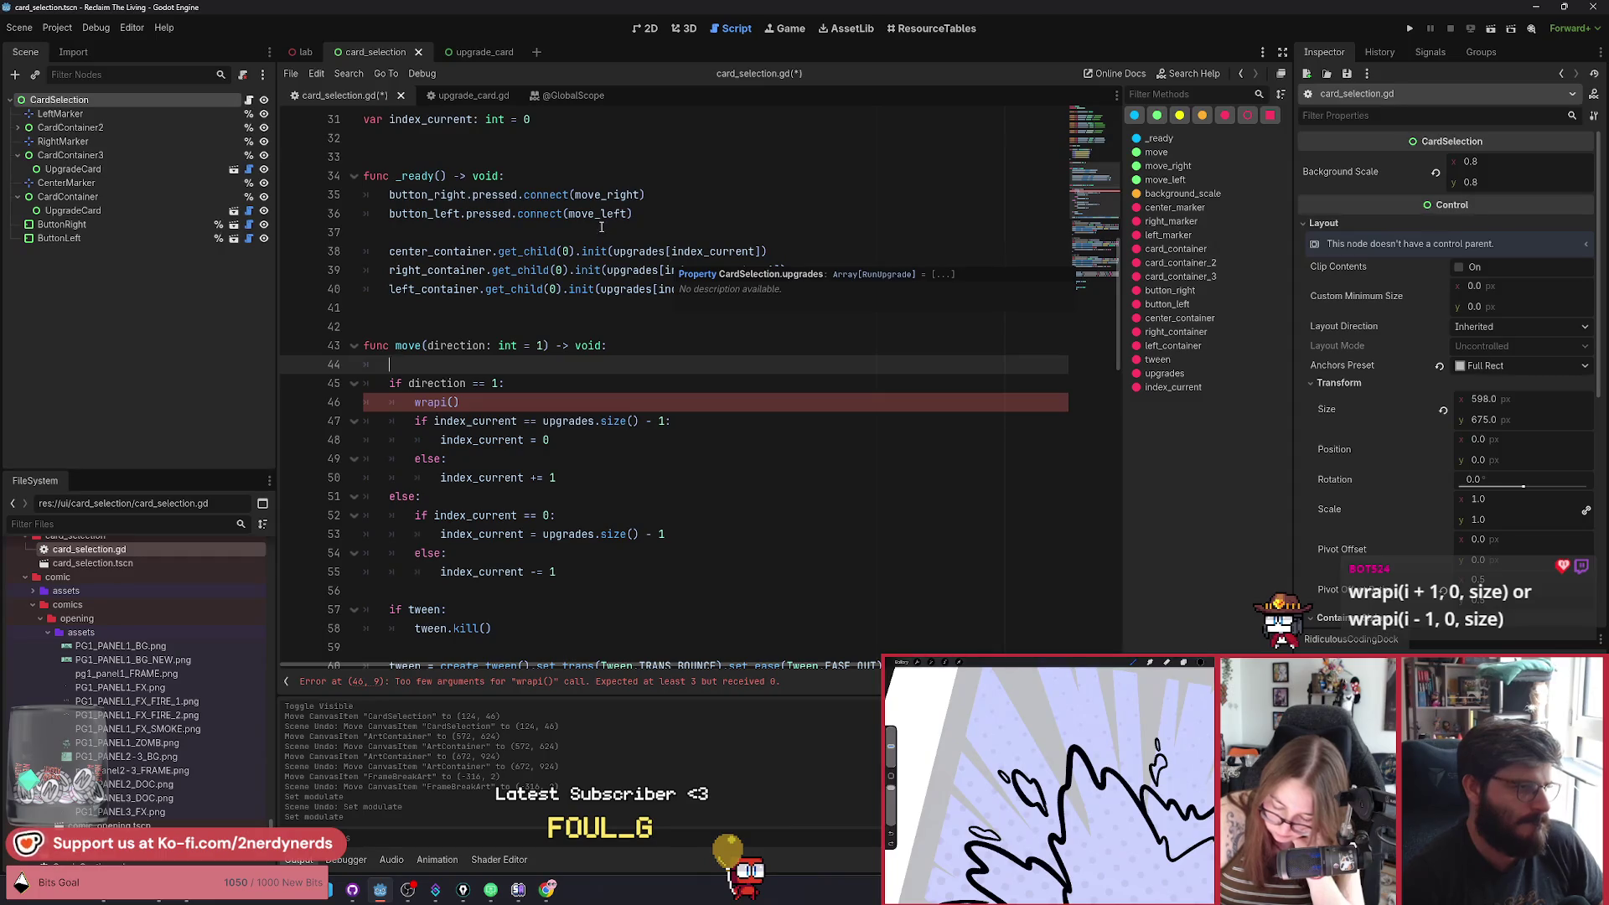
left_click(550, 99)
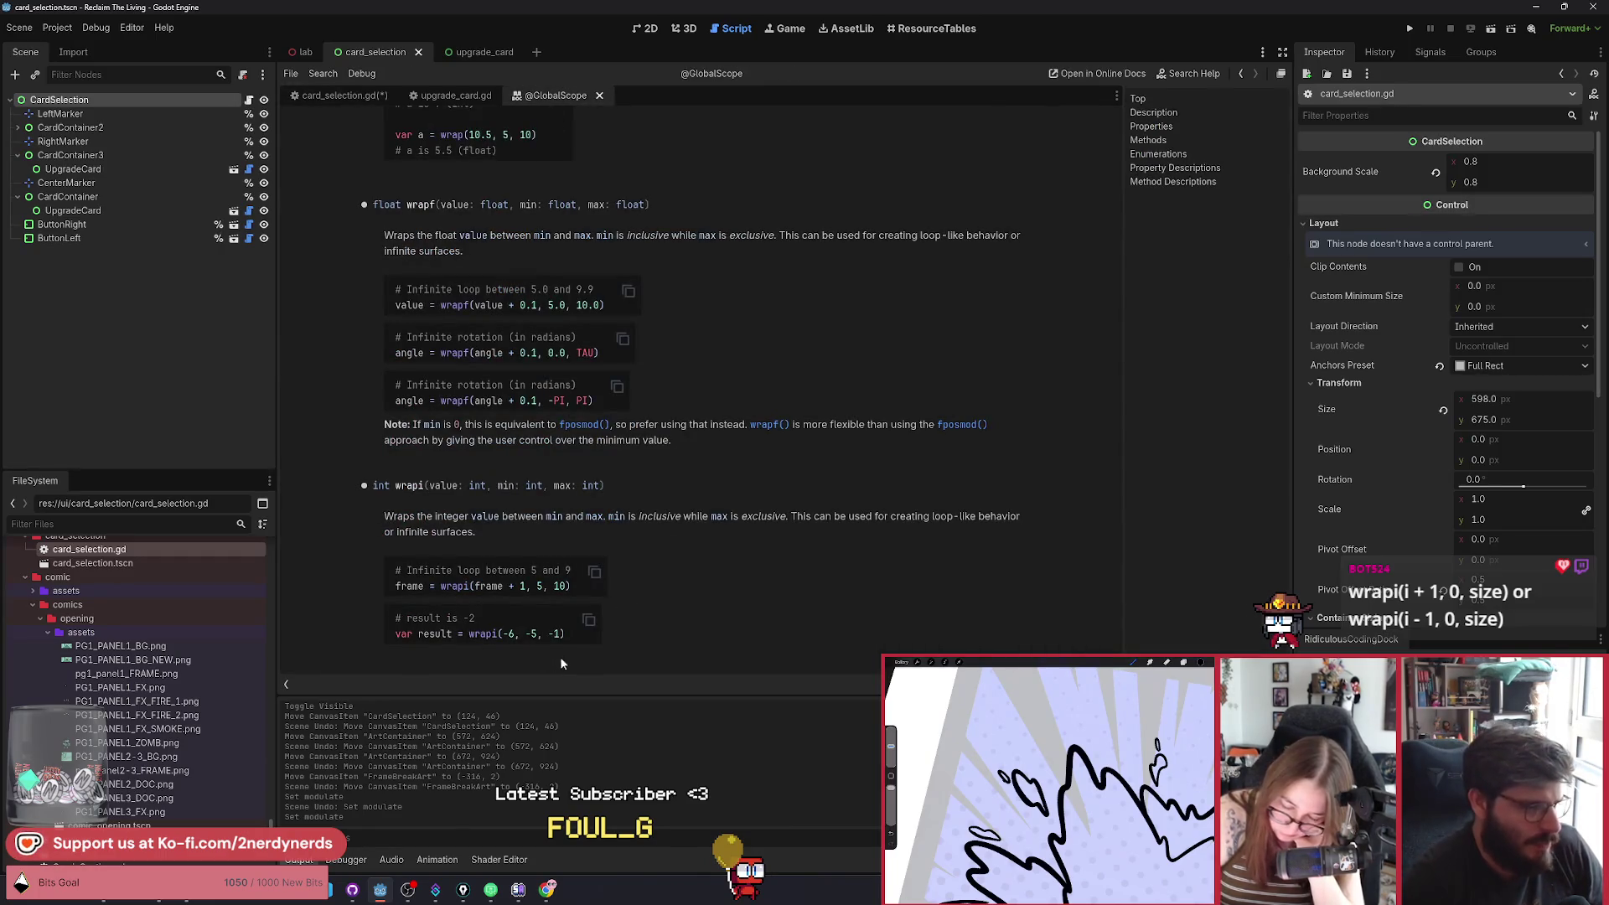
double_click(507, 634)
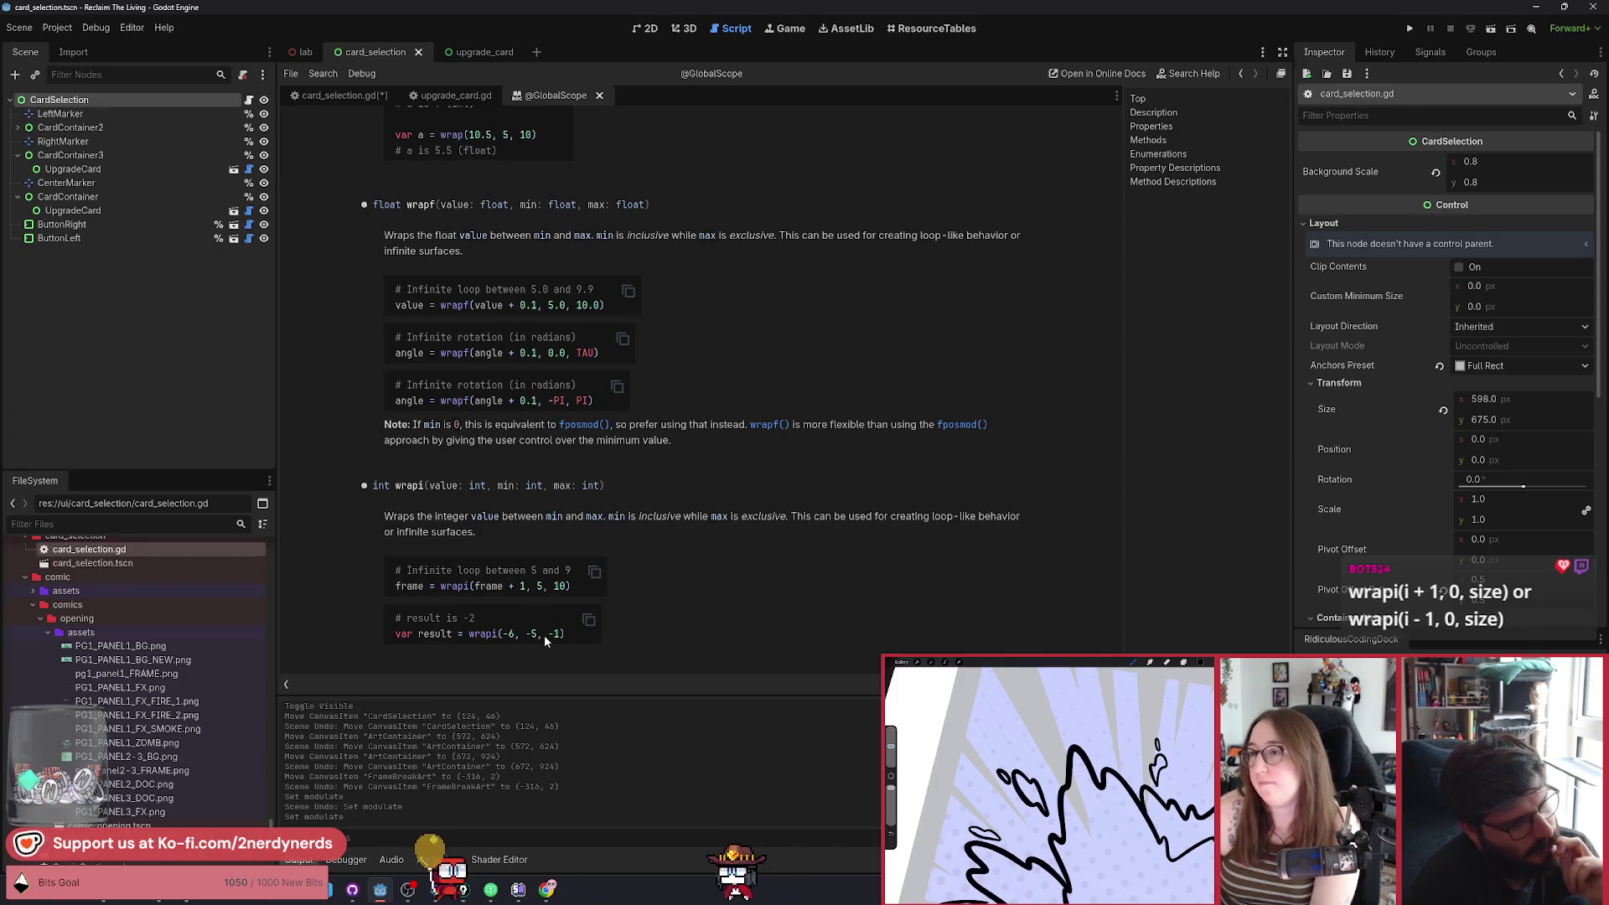
left_click(340, 95)
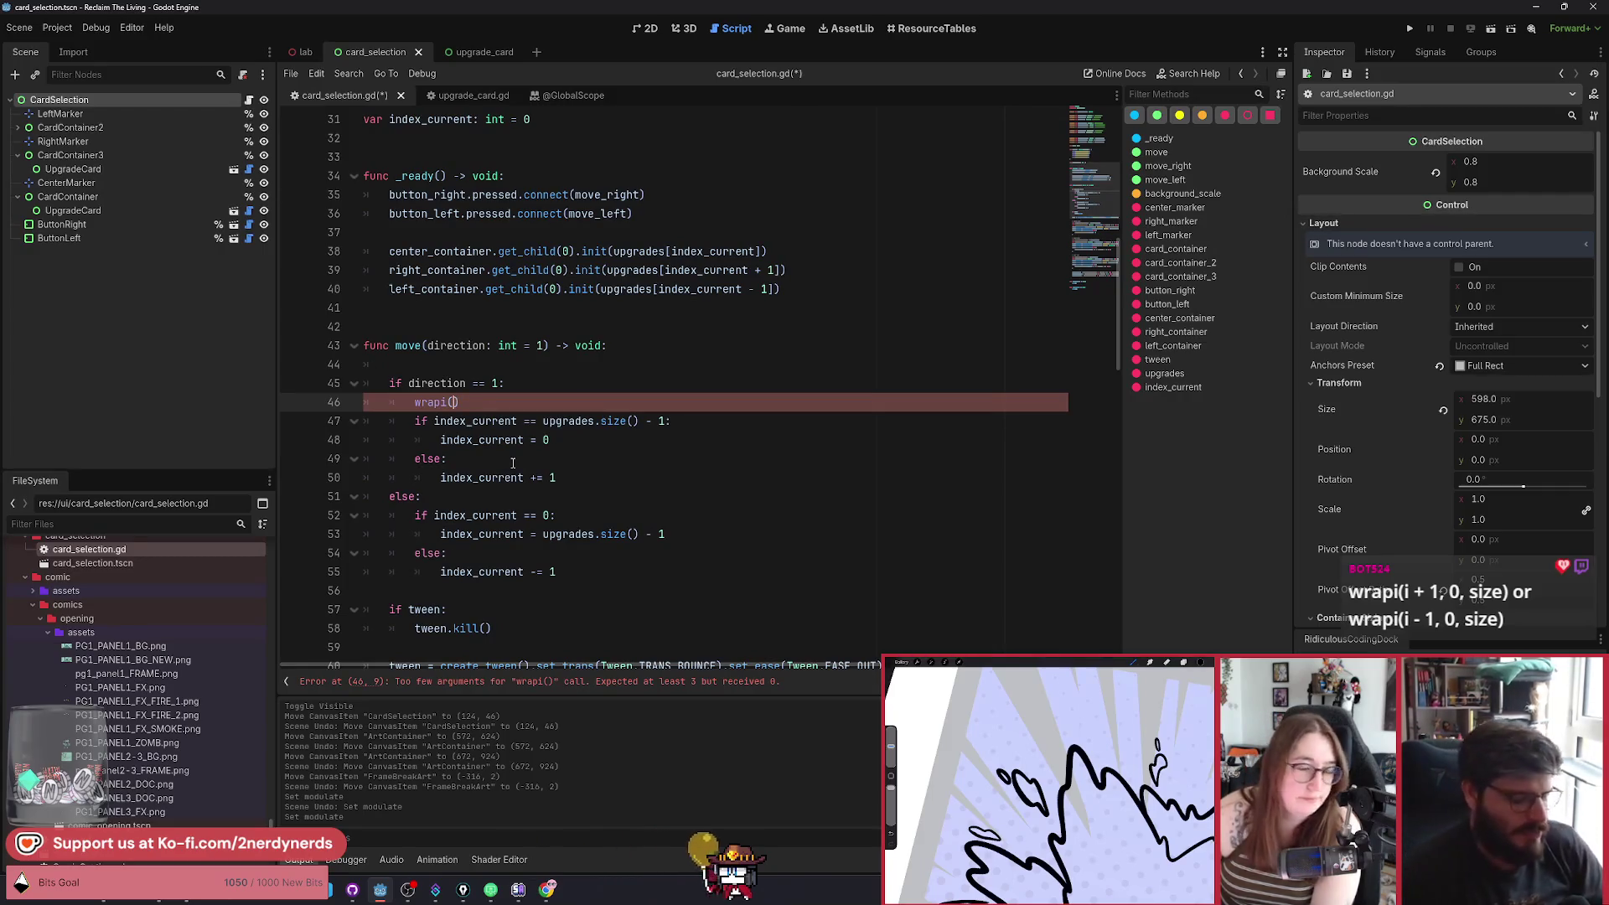
Replace move()'s if/else index branches with index_current = wrapi(index_current + direction, 0, upgrades.size()).
key("Up")
key("Up")
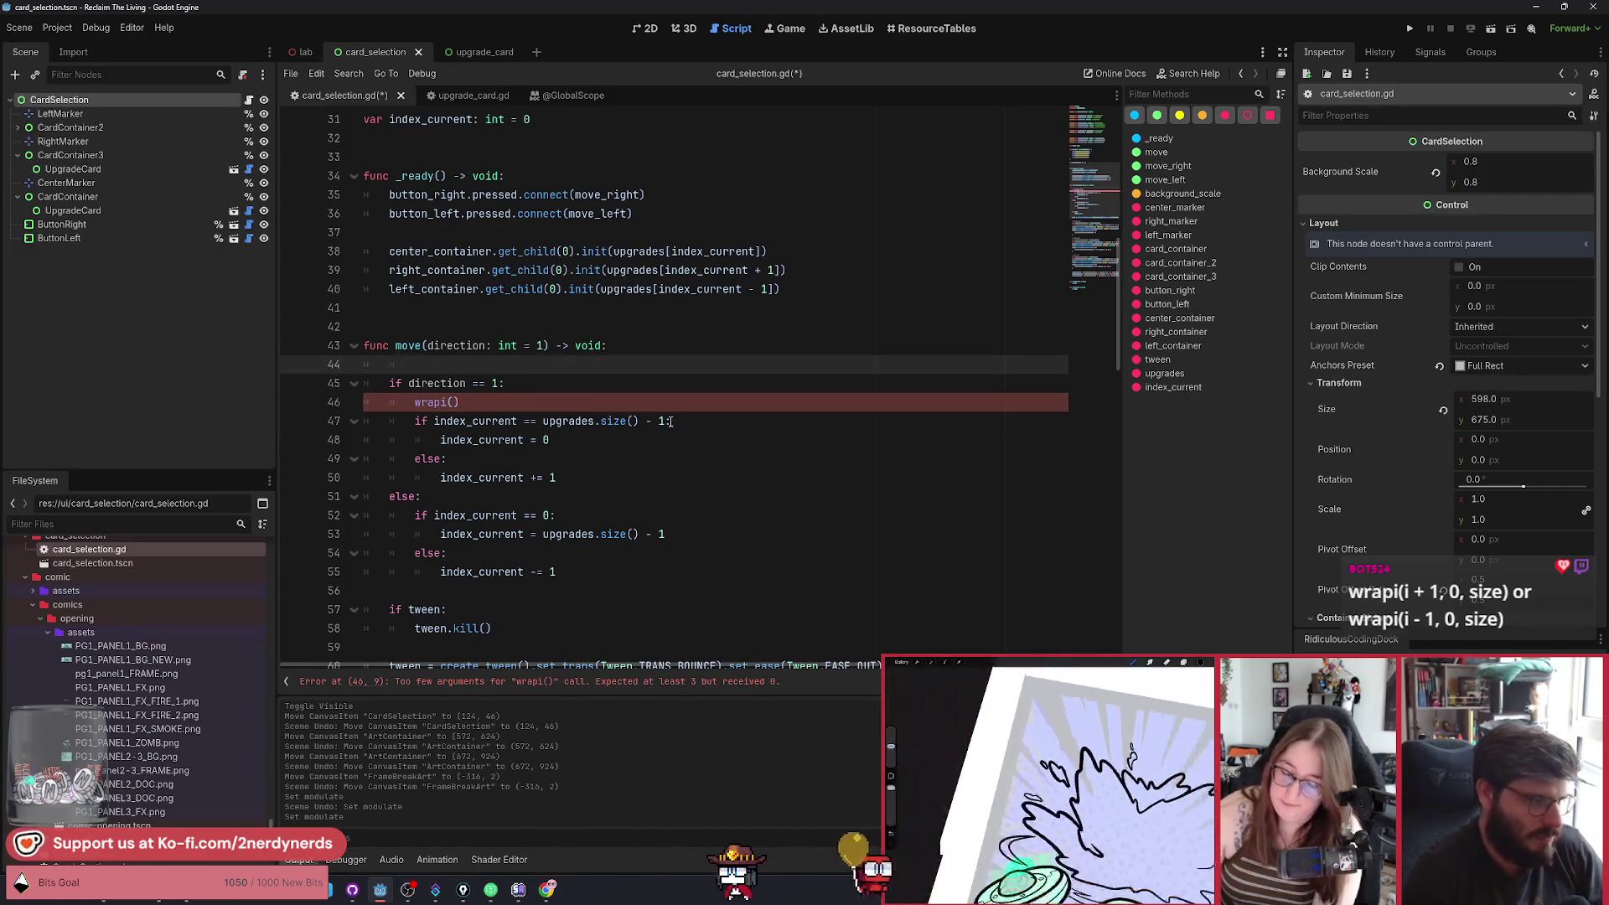
type("in")
key("Return")
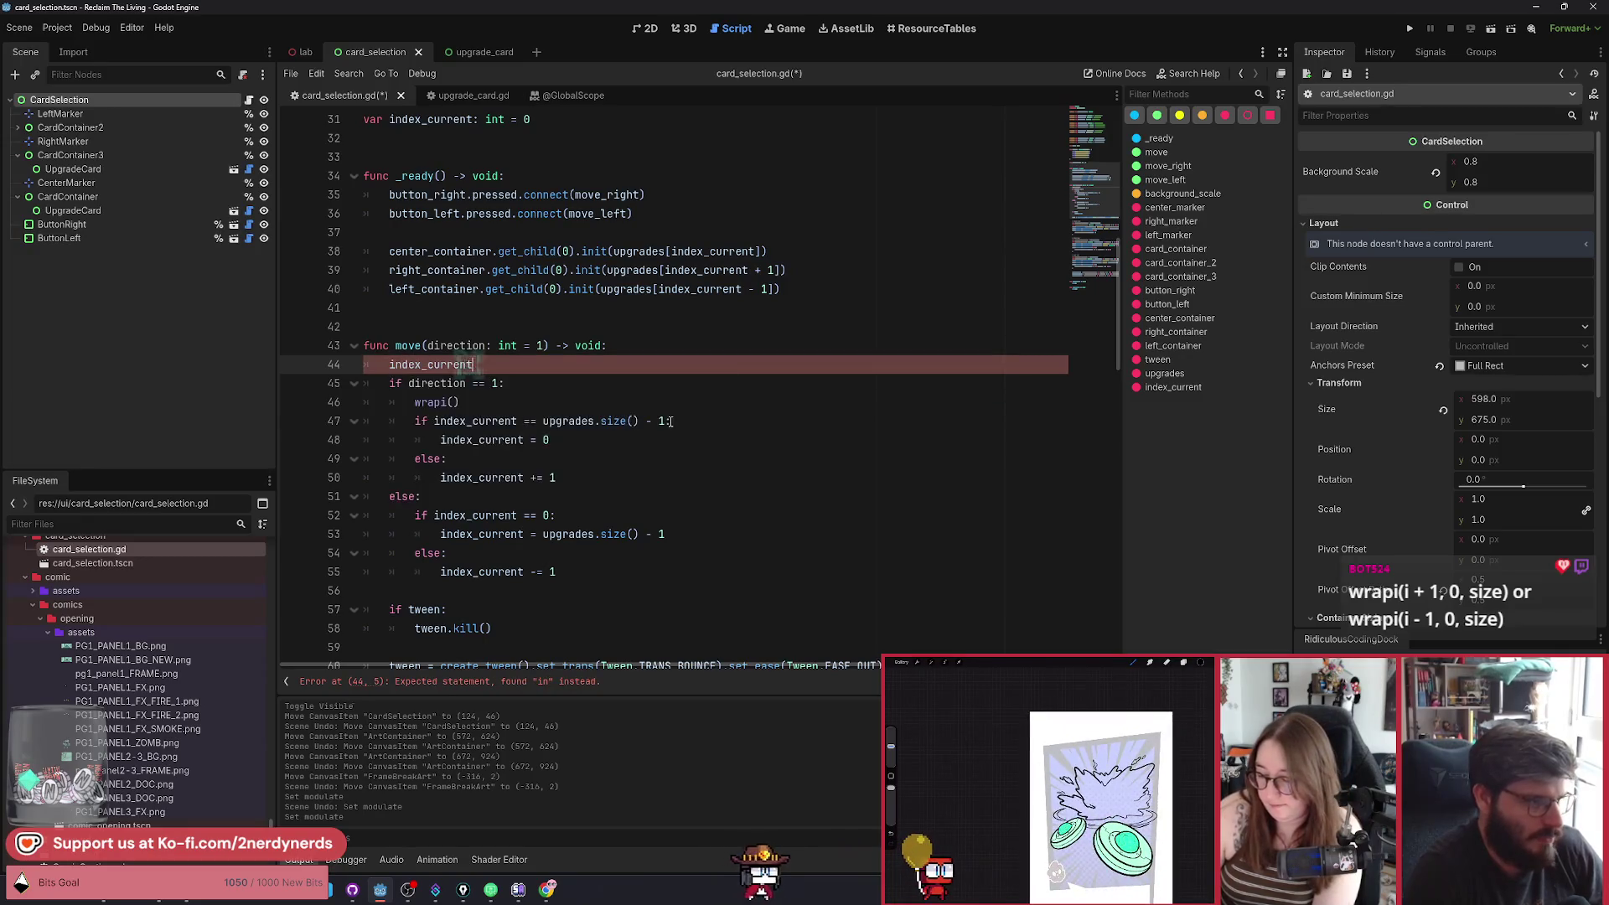
type(" = wra")
key("Down")
key("Down")
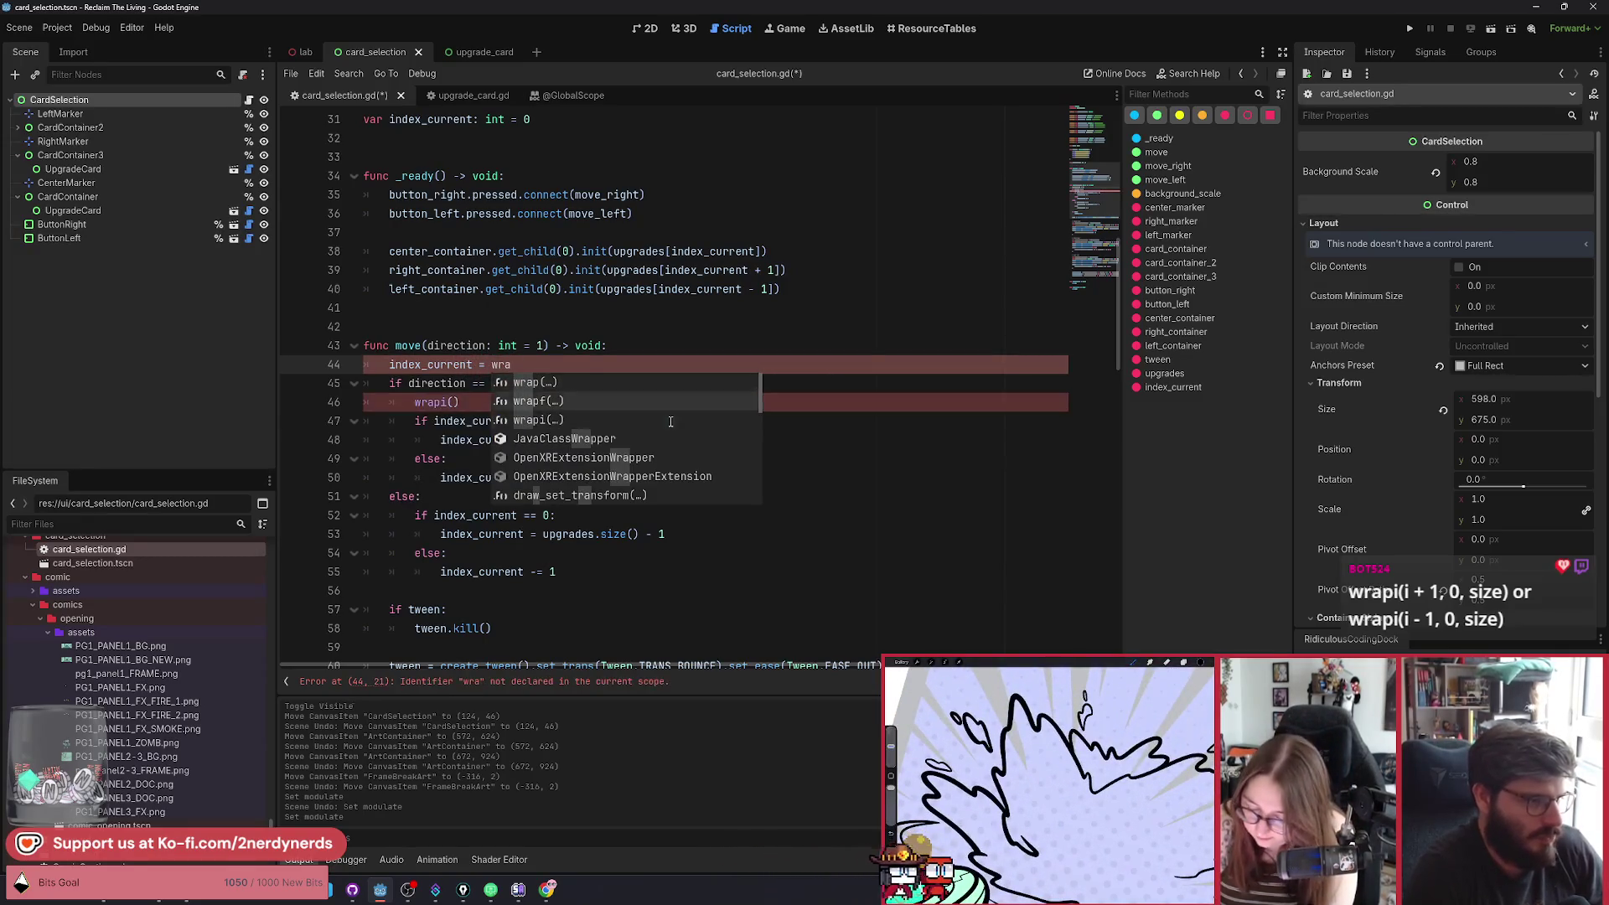
key("Return")
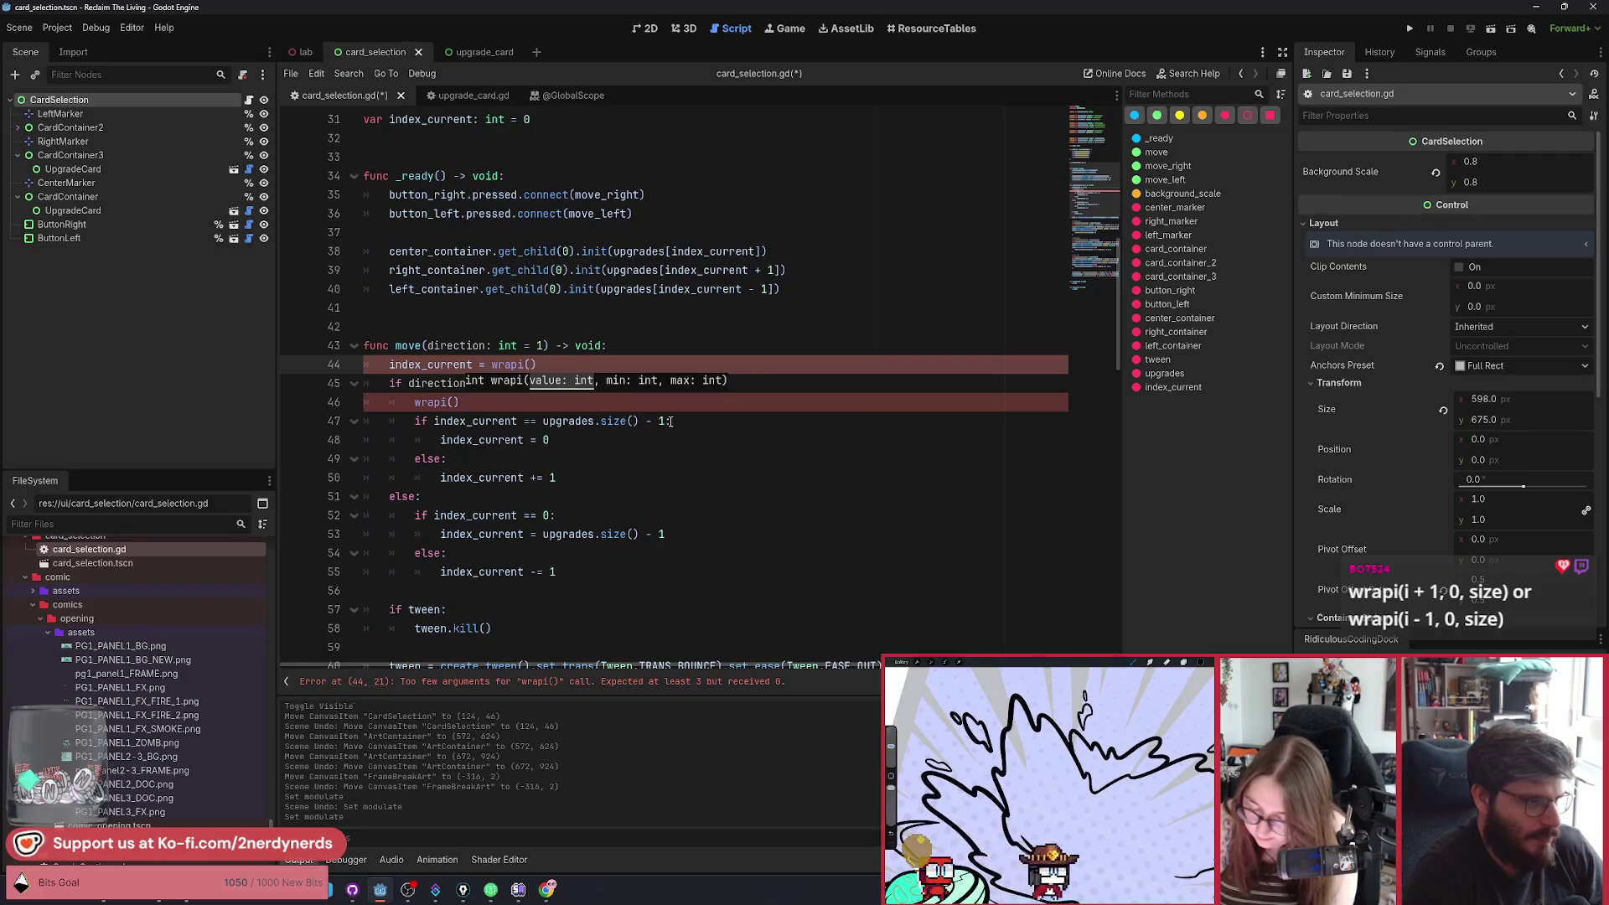
type("inde")
key("Return")
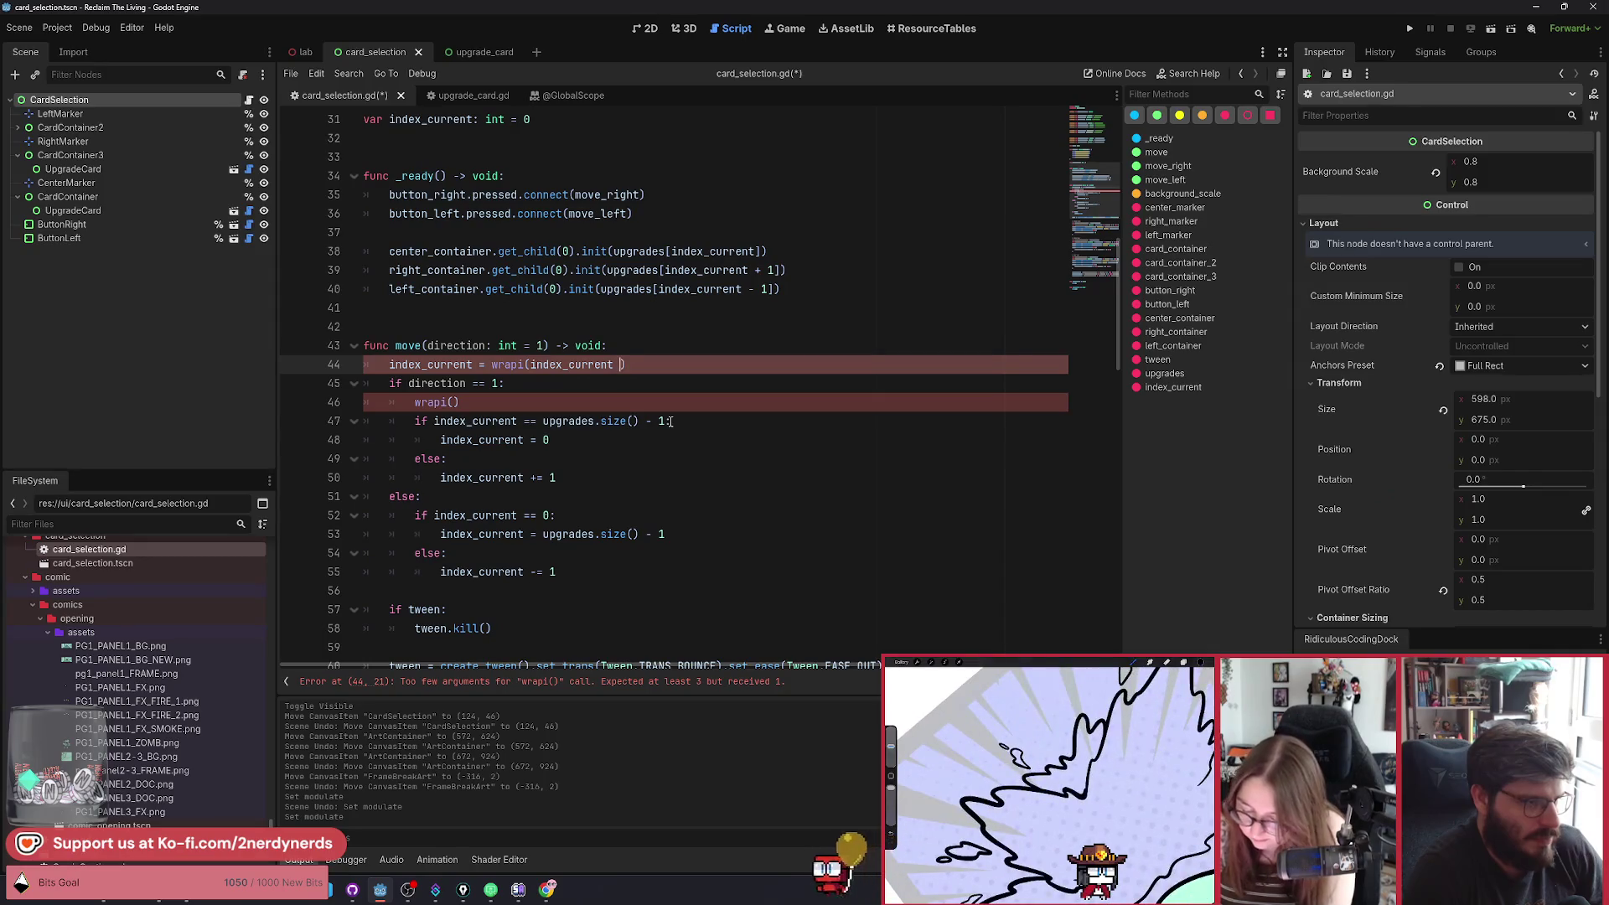
type("+ direction")
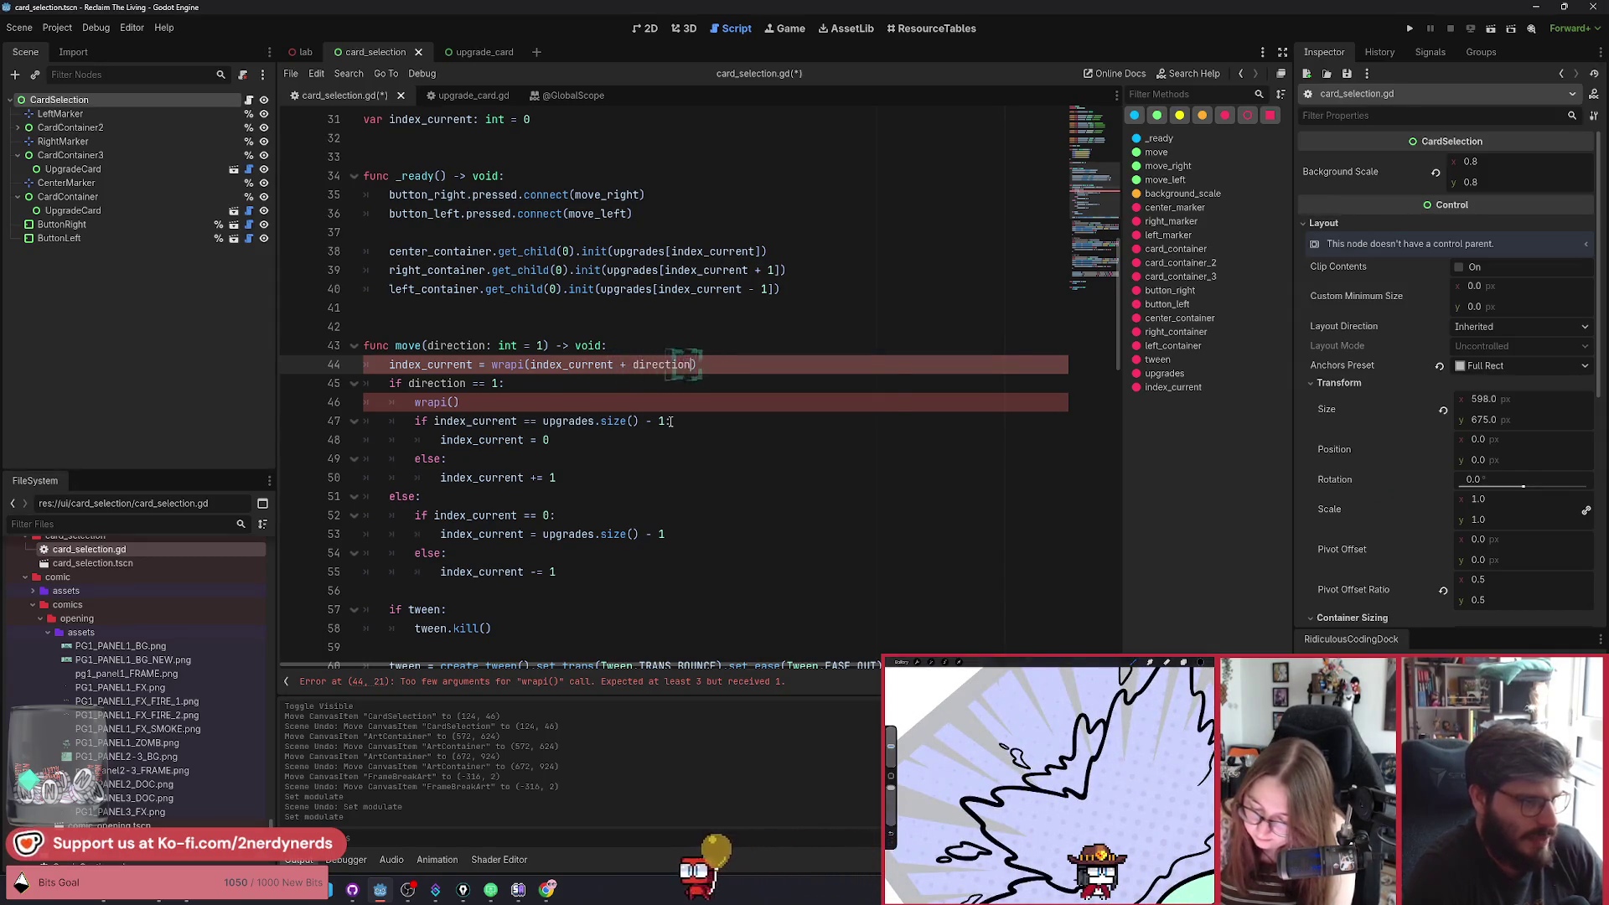
type(", 0, up")
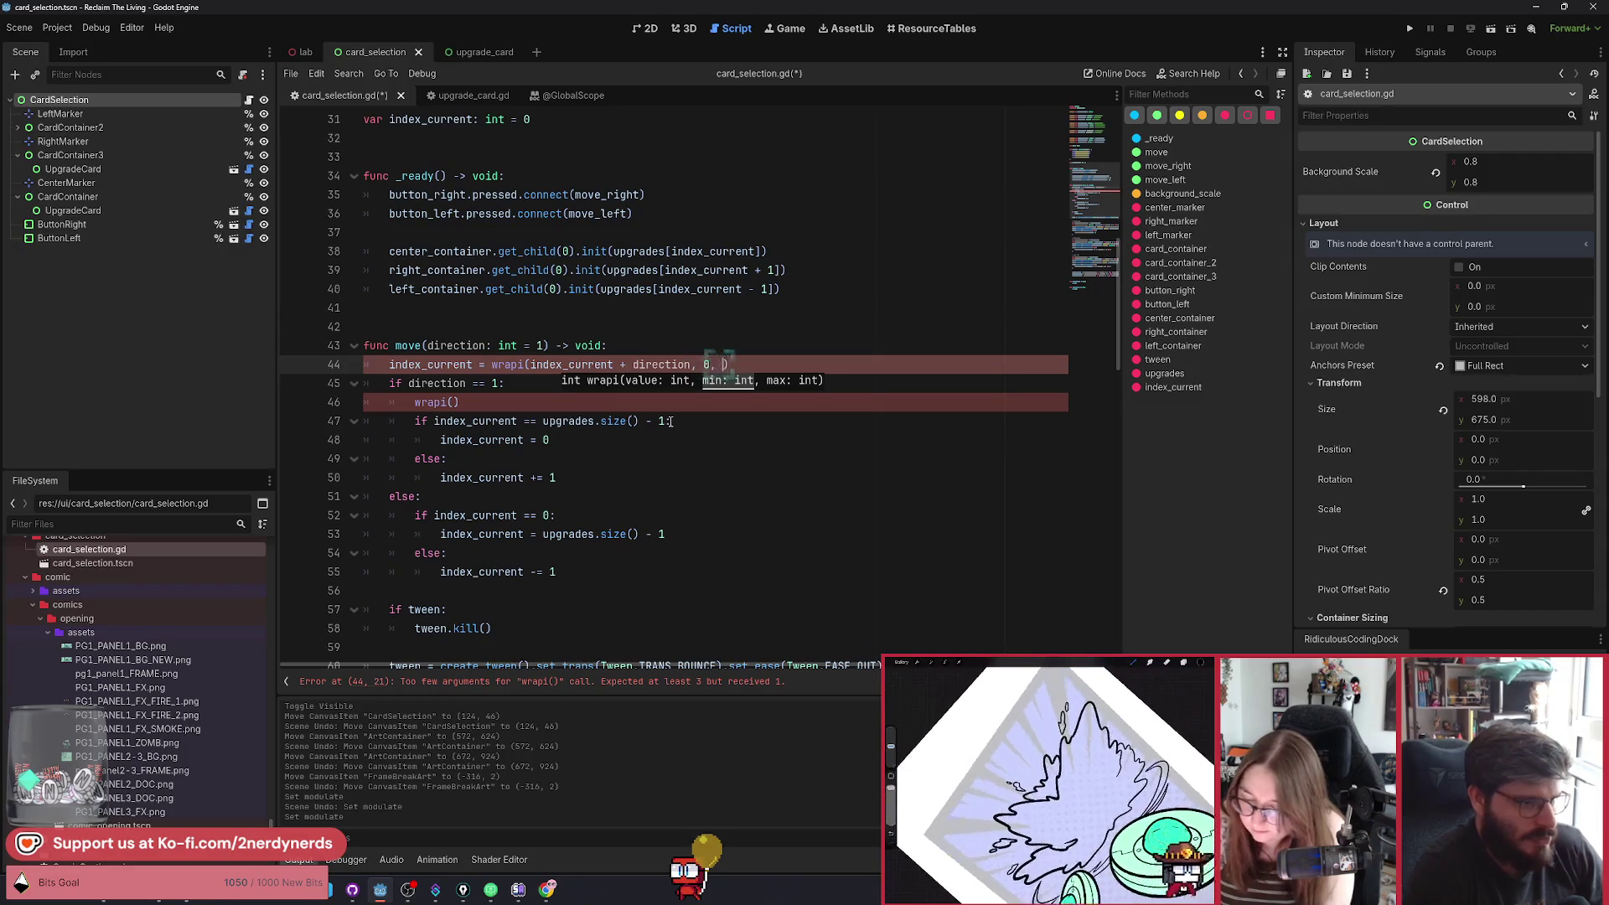
type("grades.size")
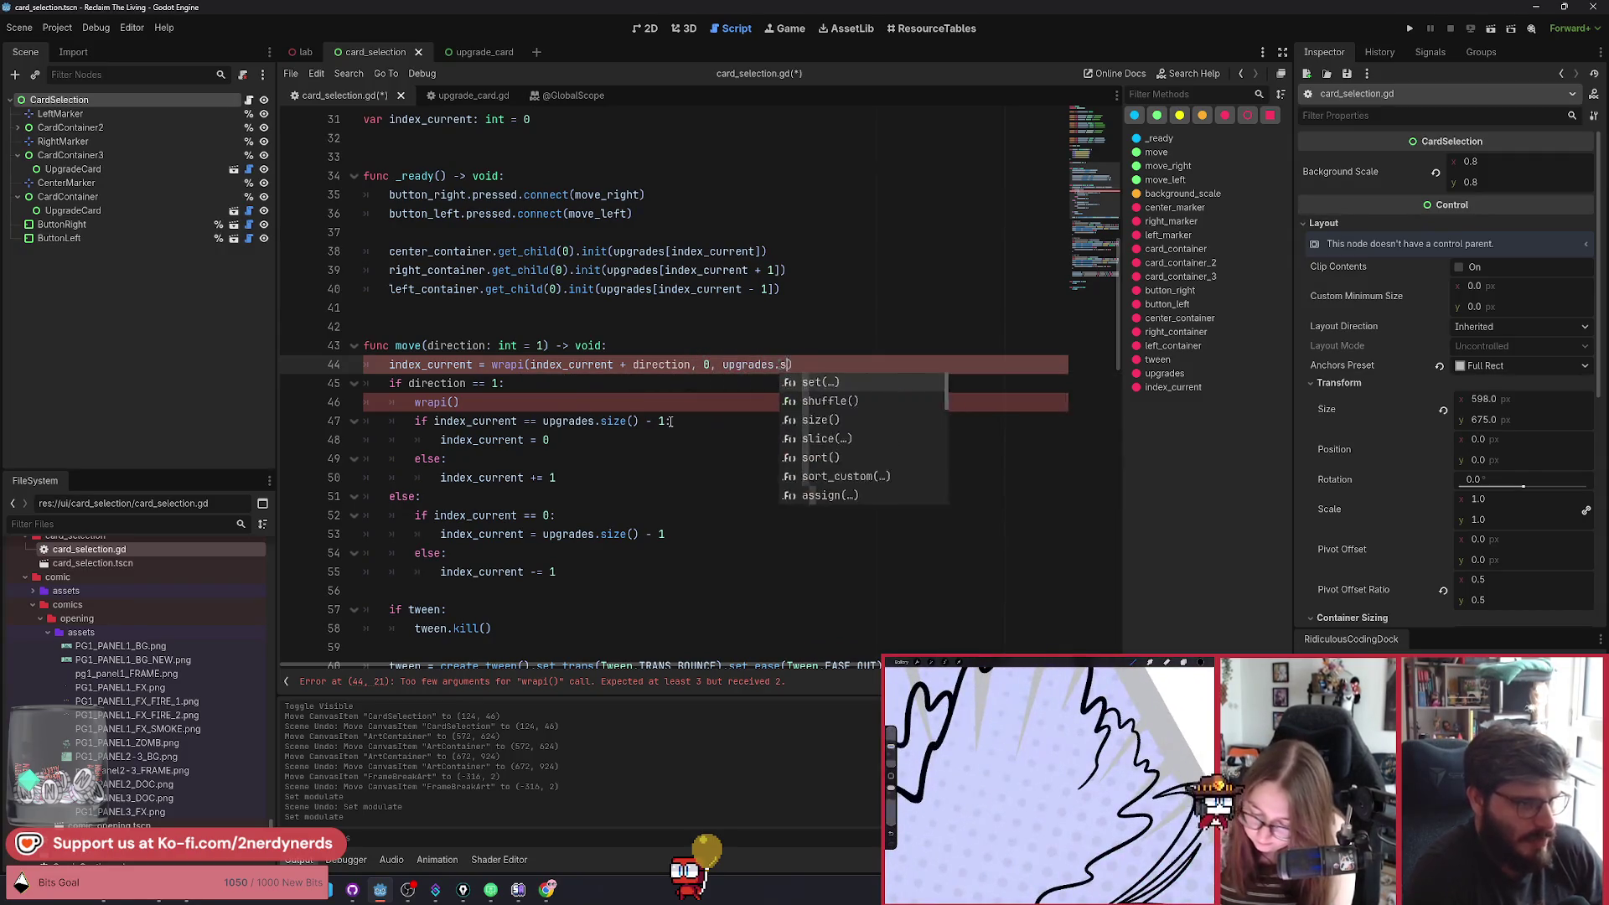
key("Return")
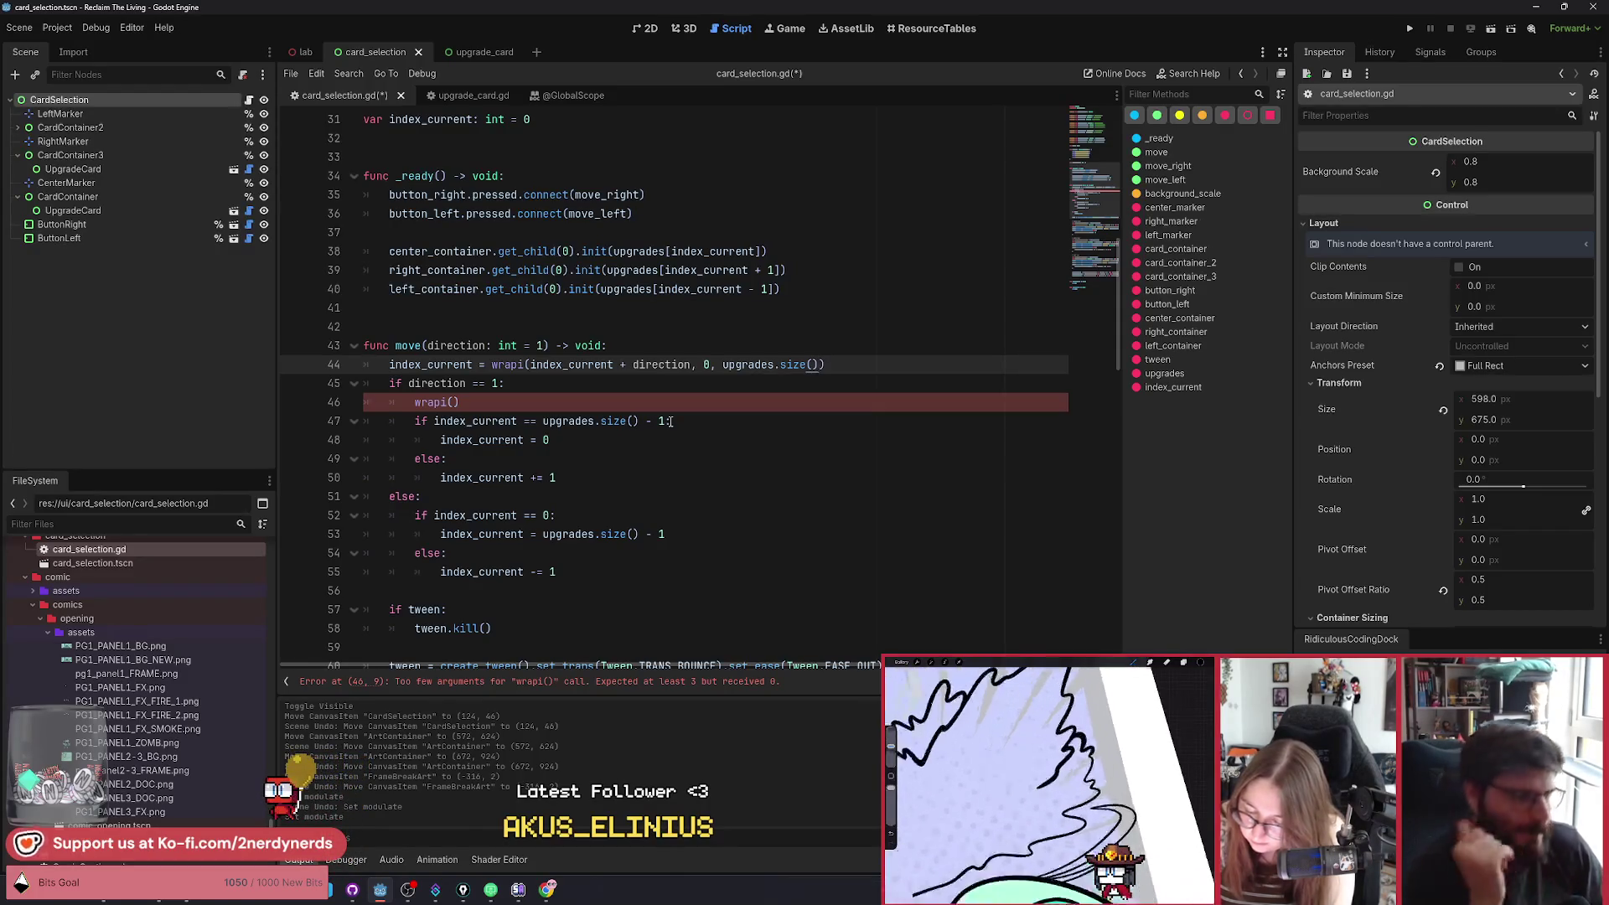
left_click_drag(557, 571, 279, 382)
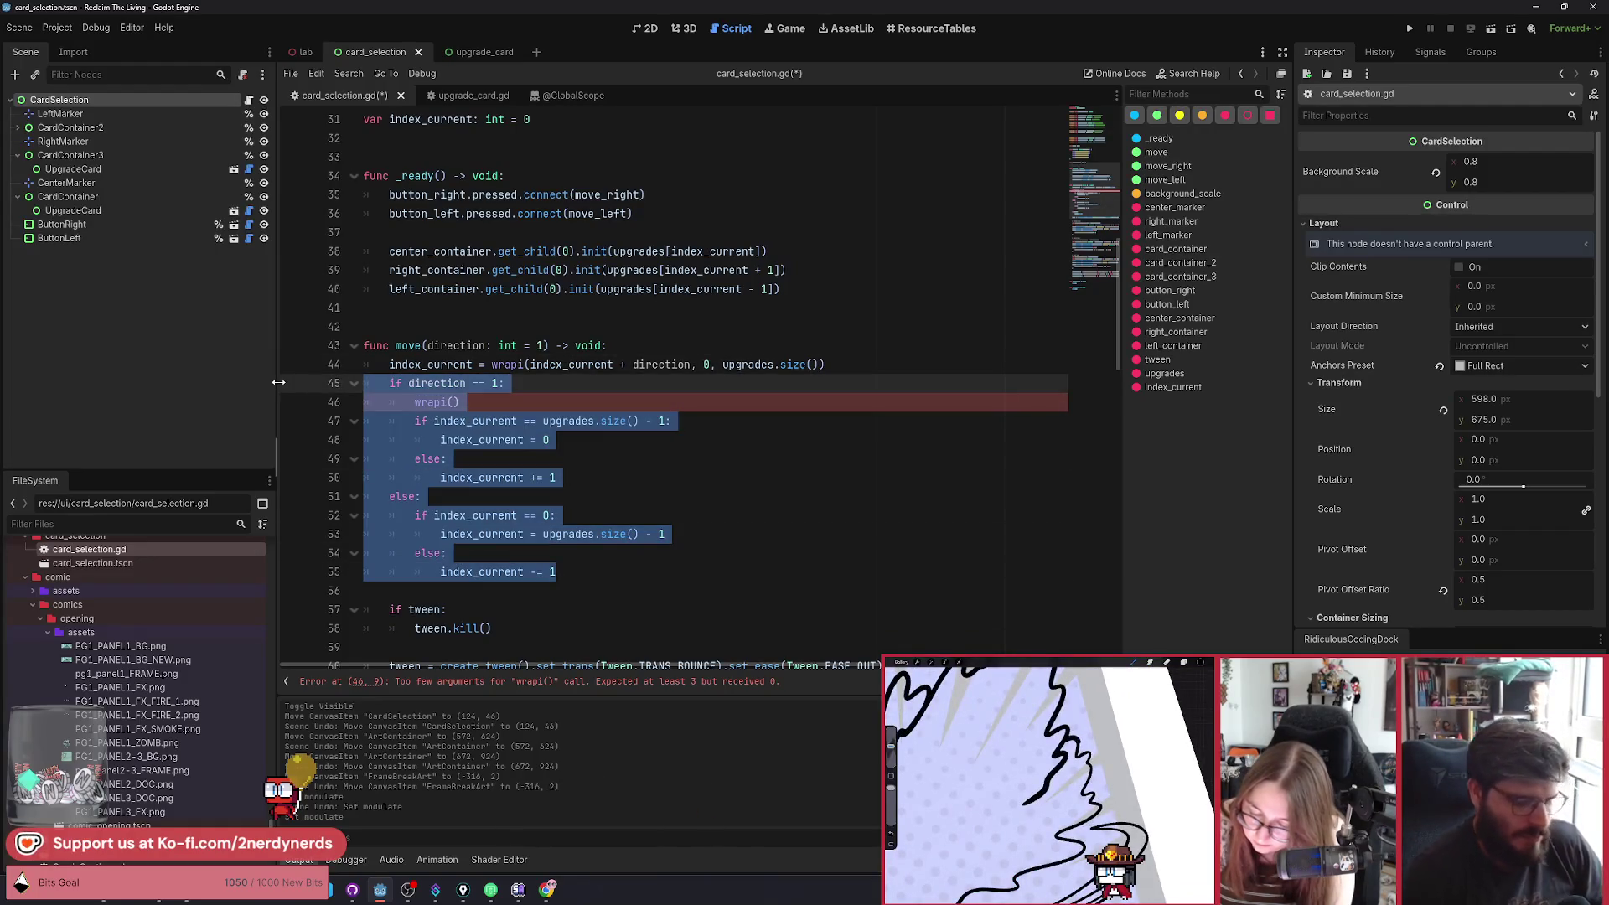
key("BackSpace")
key("BackSpace")
key("ctrl+s")
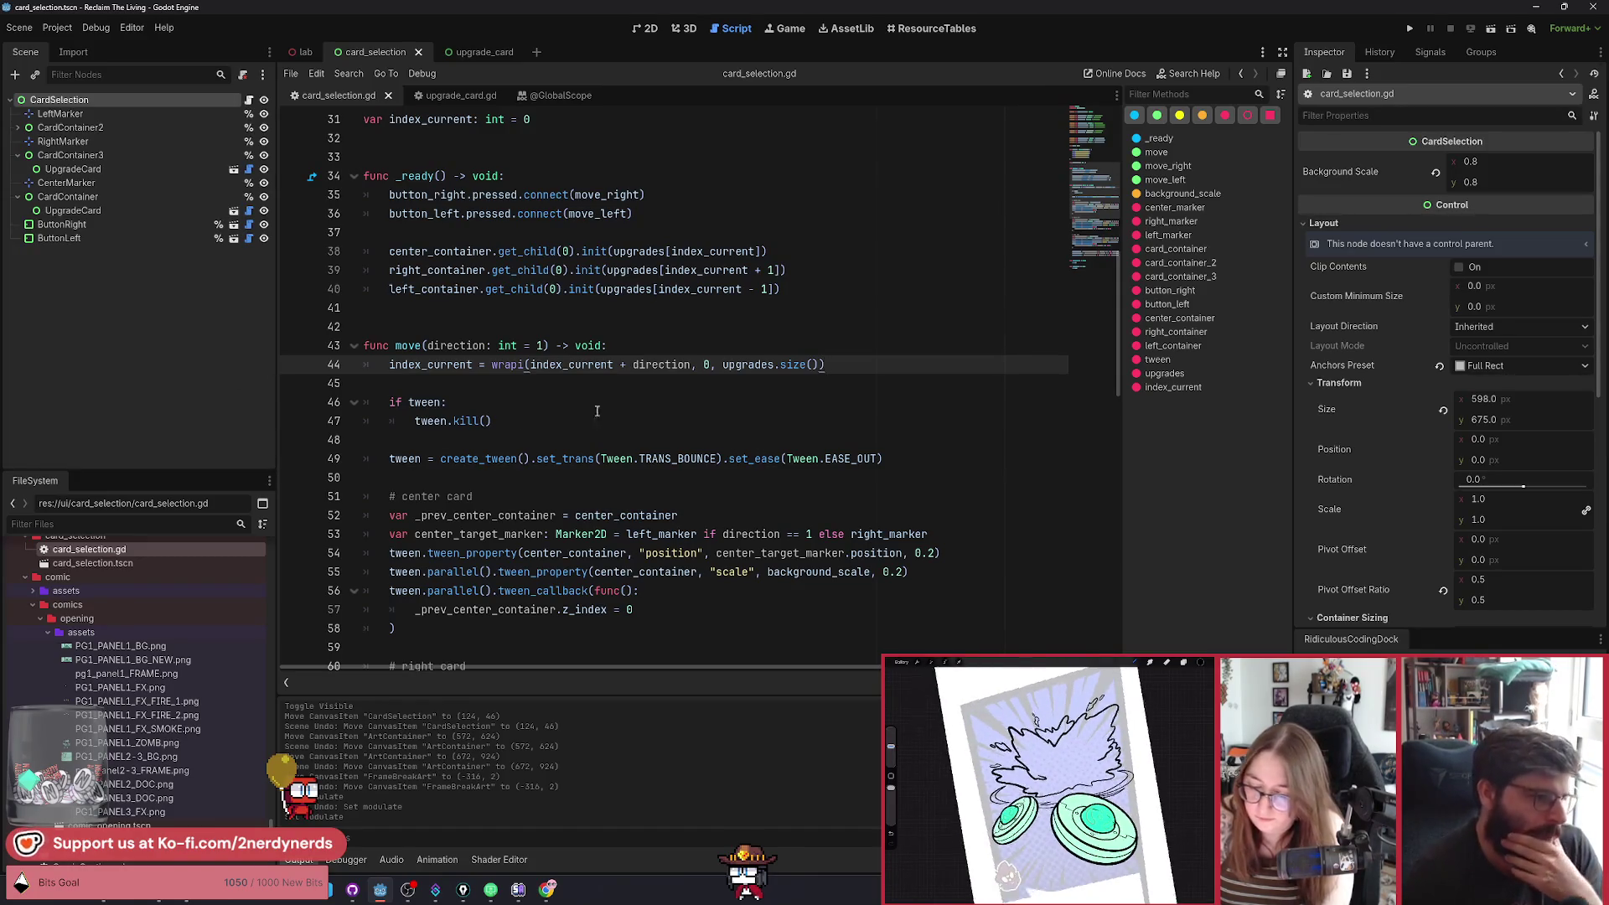
scroll(603, 462, "down", 3)
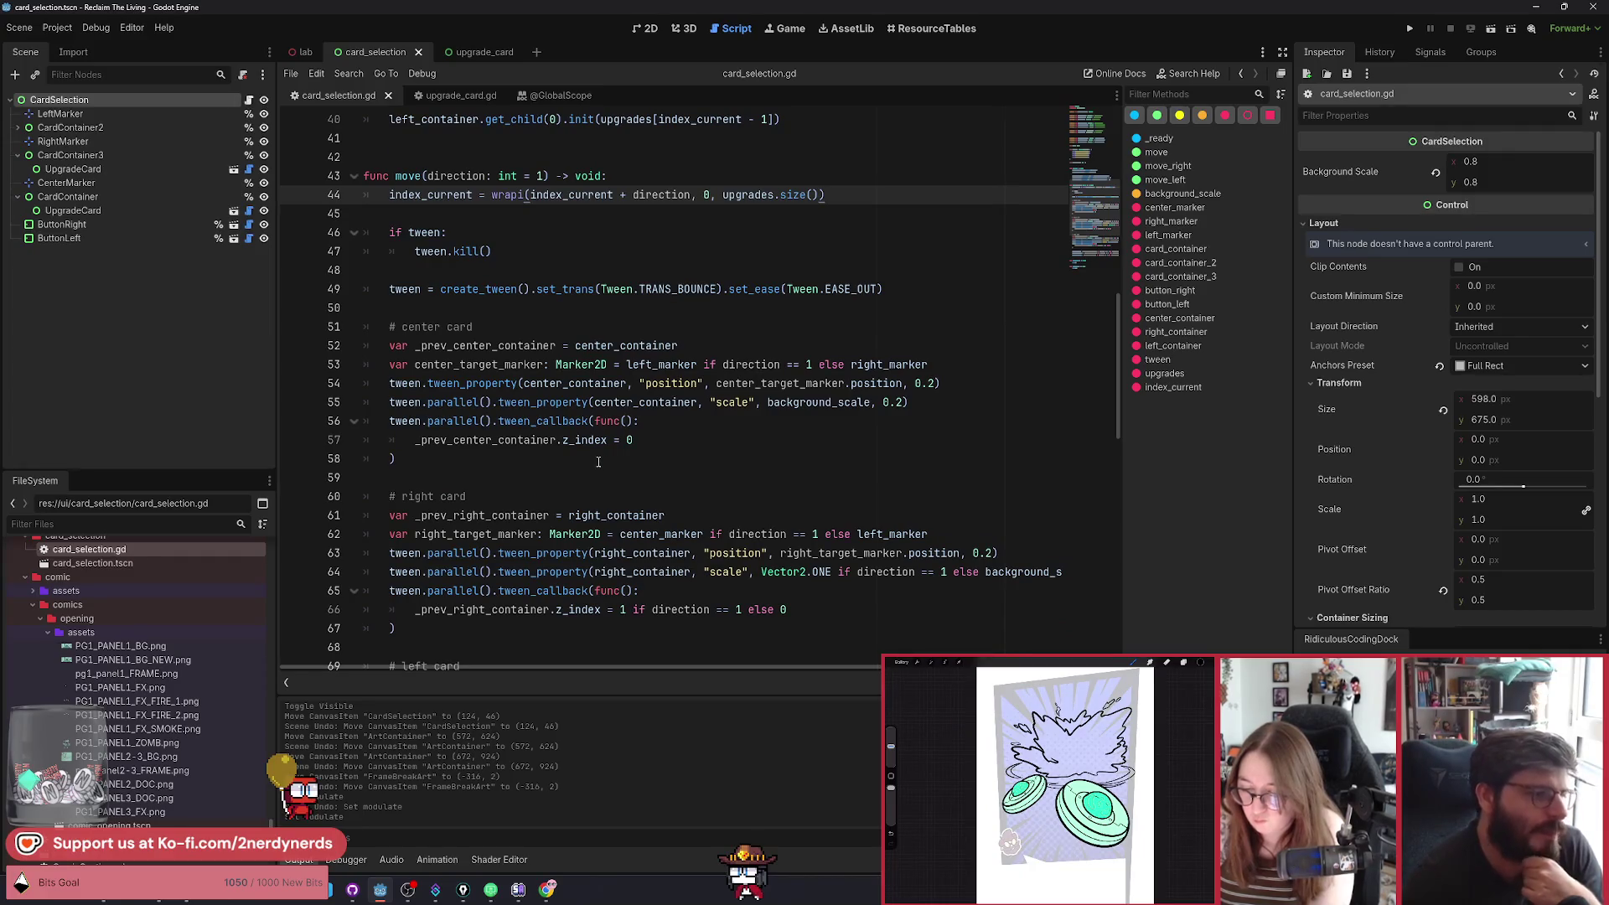
scroll(590, 462, "down", 4)
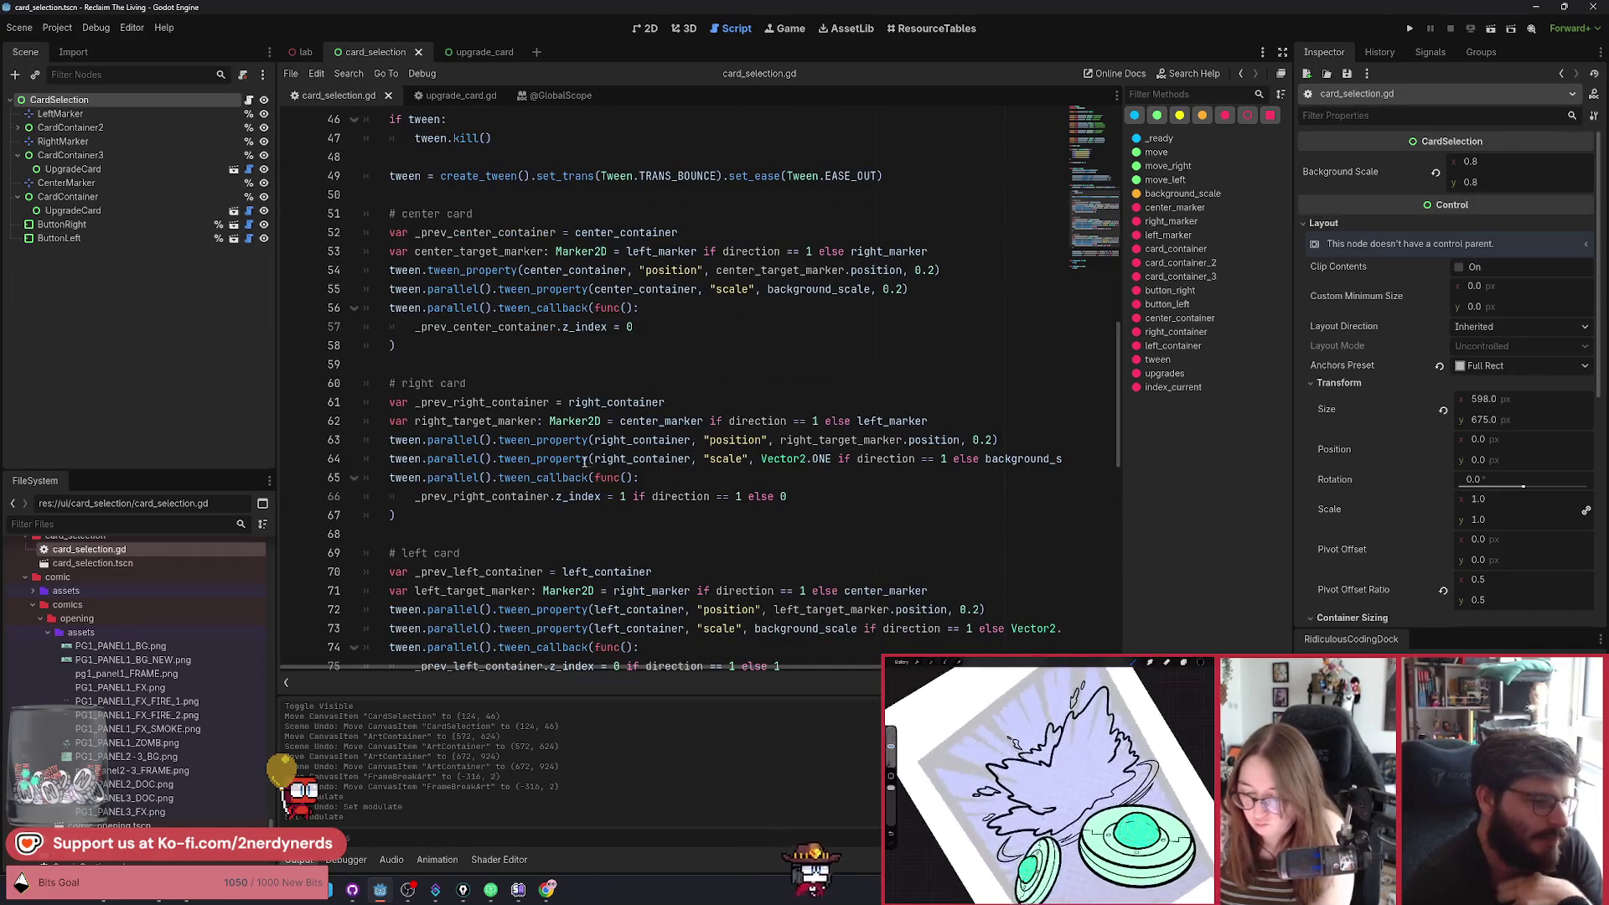
left_click_drag(788, 383, 413, 383)
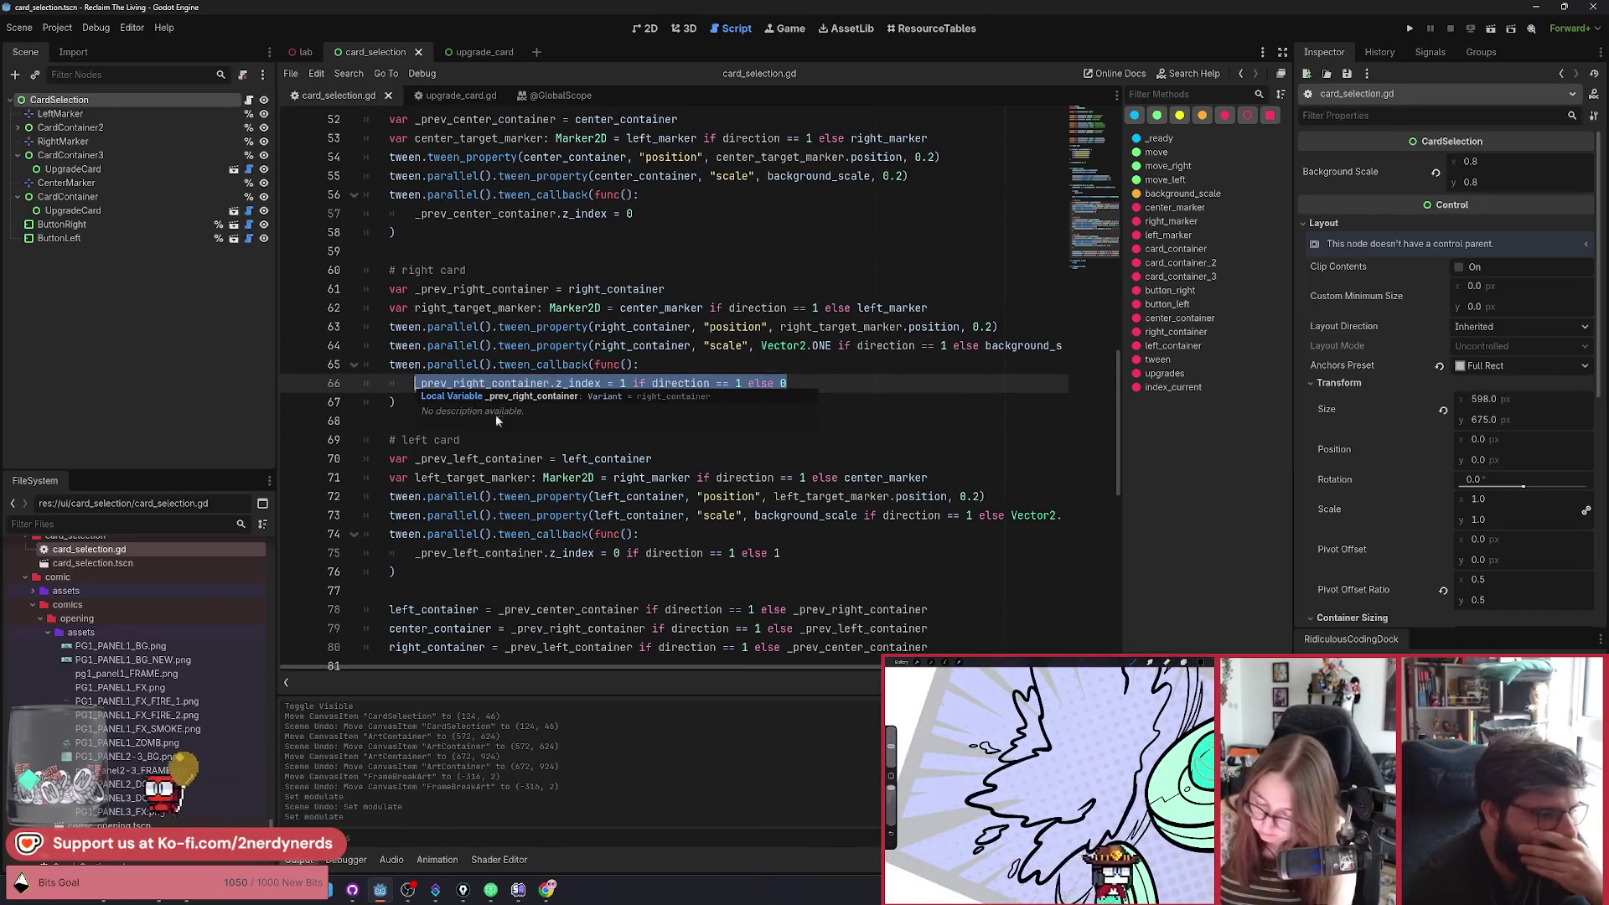
key("Escape")
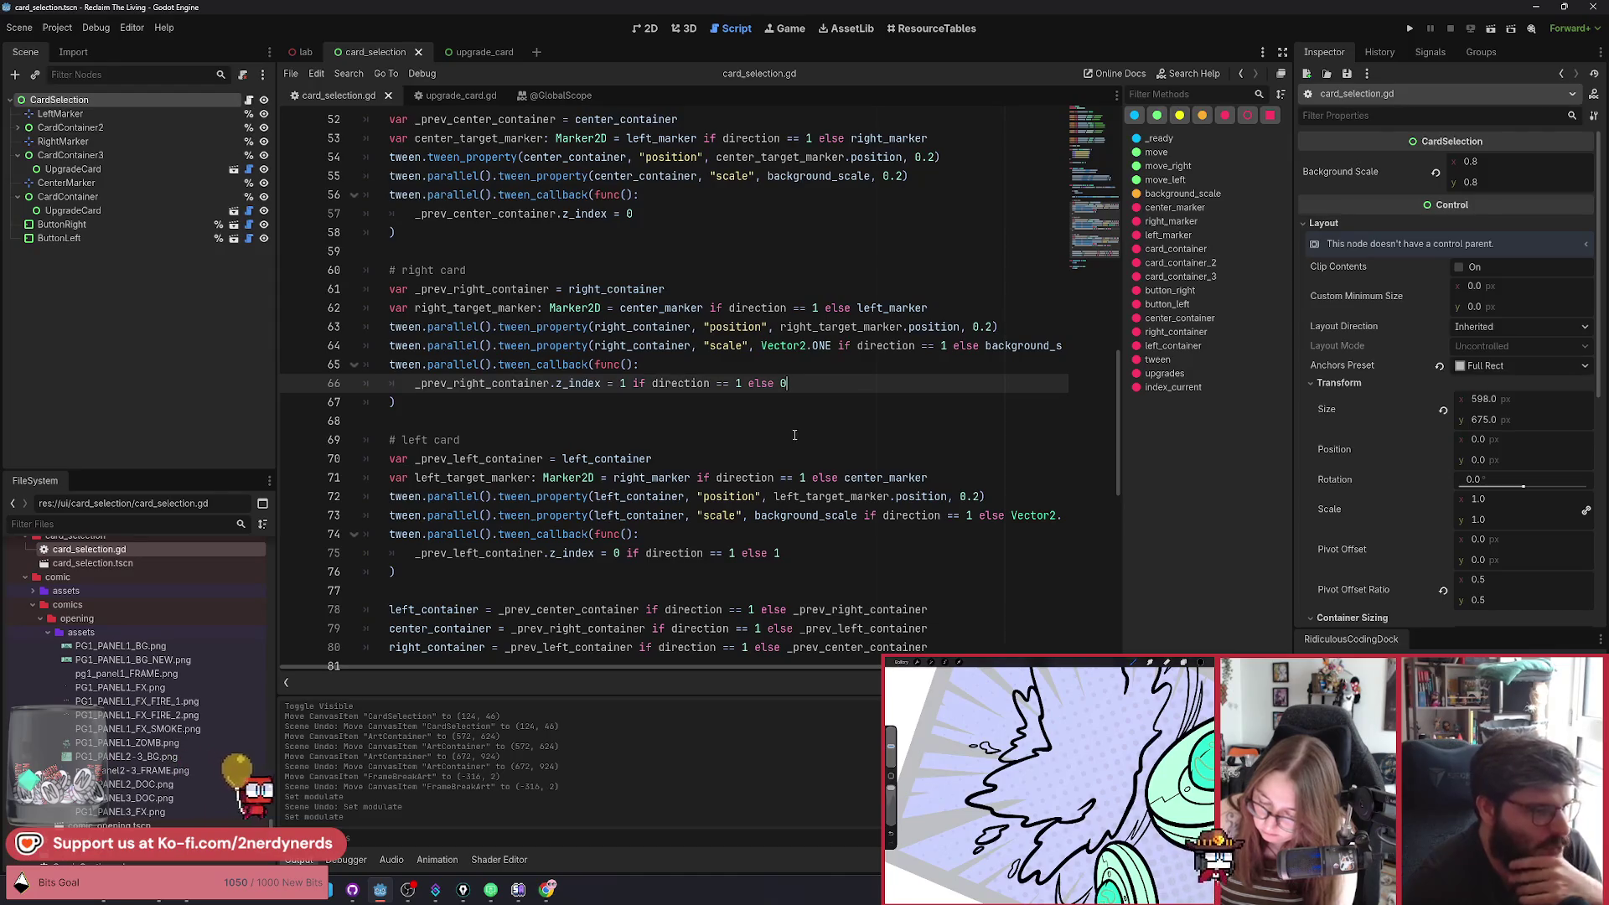
scroll(782, 434, "up", 1)
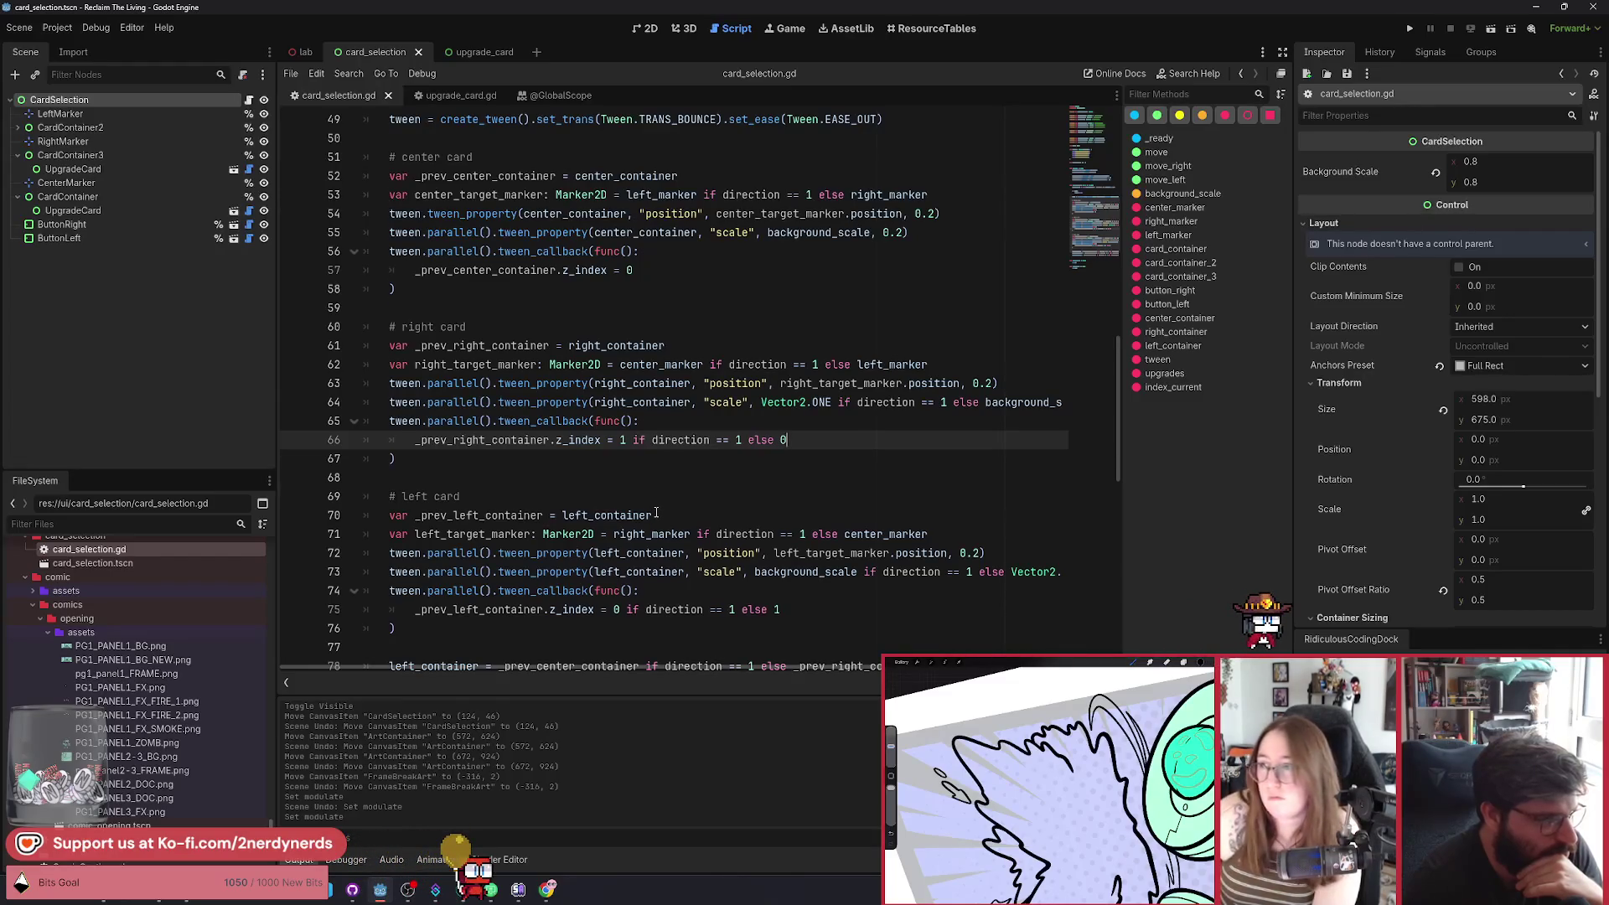
scroll(656, 513, "up", 1)
scroll(652, 512, "up", 1)
double_click(421, 269)
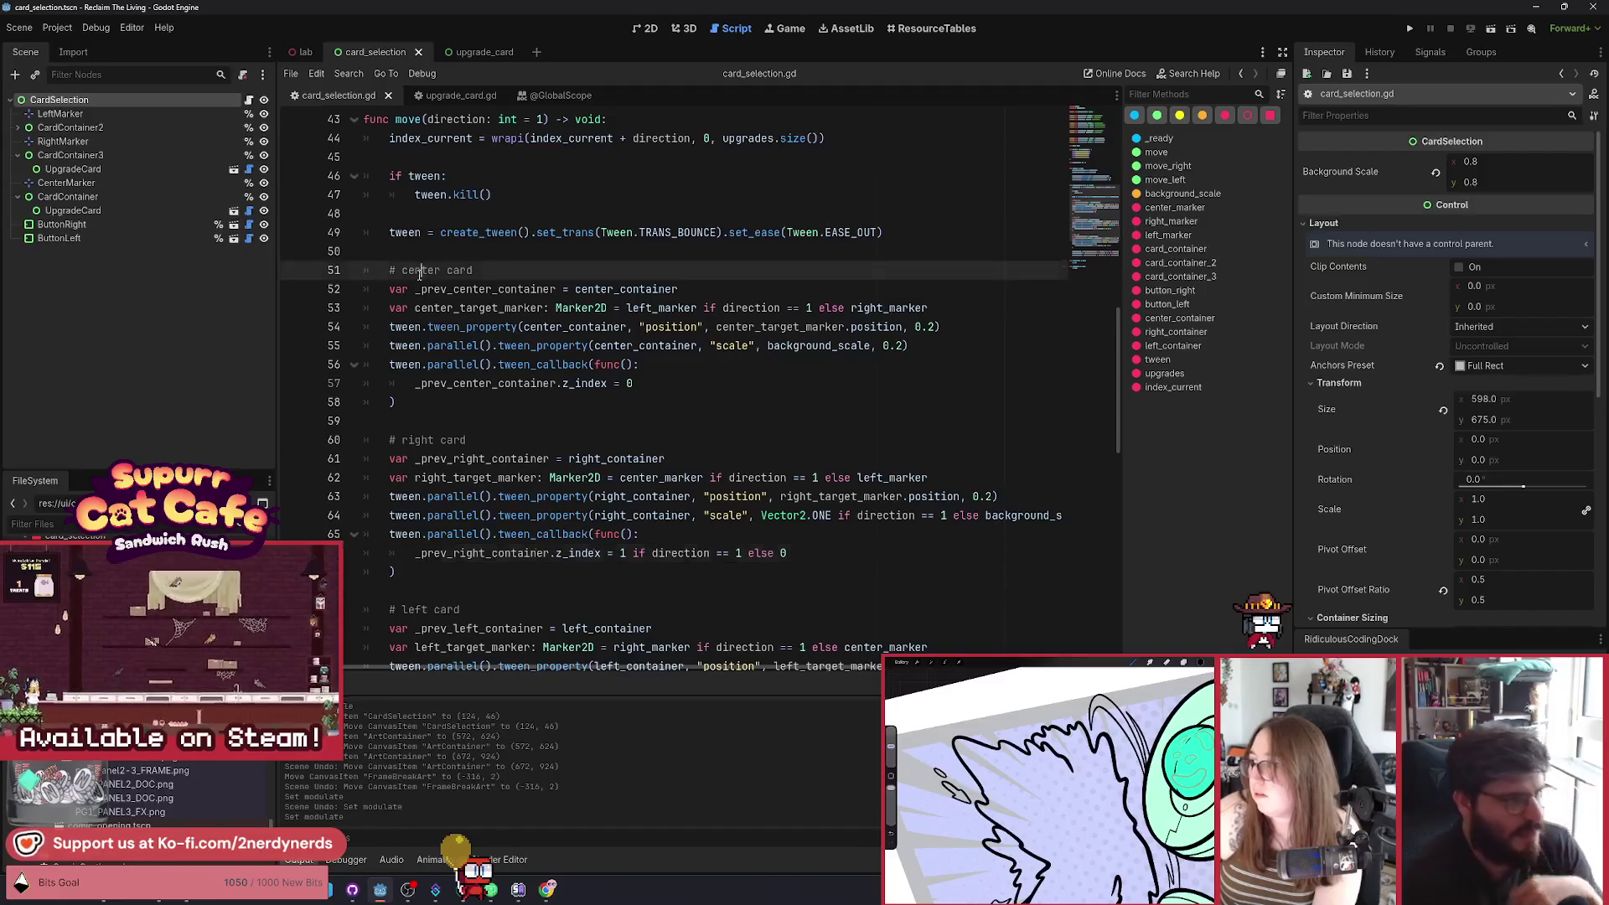
left_click_drag(646, 379, 399, 382)
left_click(399, 382)
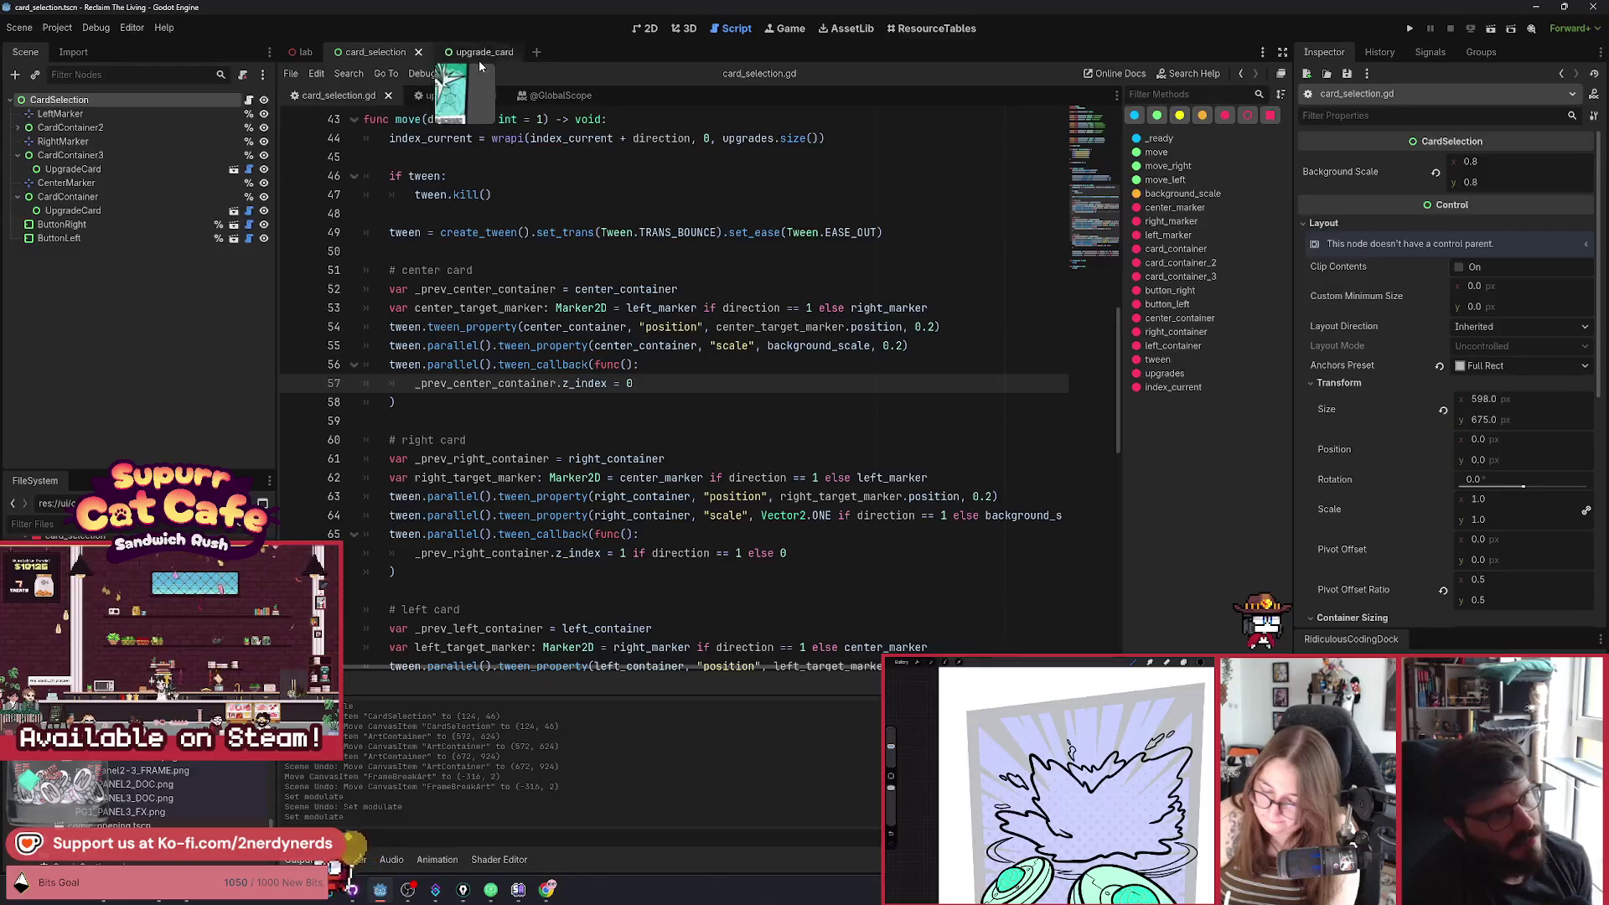
Run the card selection scene and cycle the carousel repeatedly through Dart Gun, Flask and Firehose.
left_click(1488, 32)
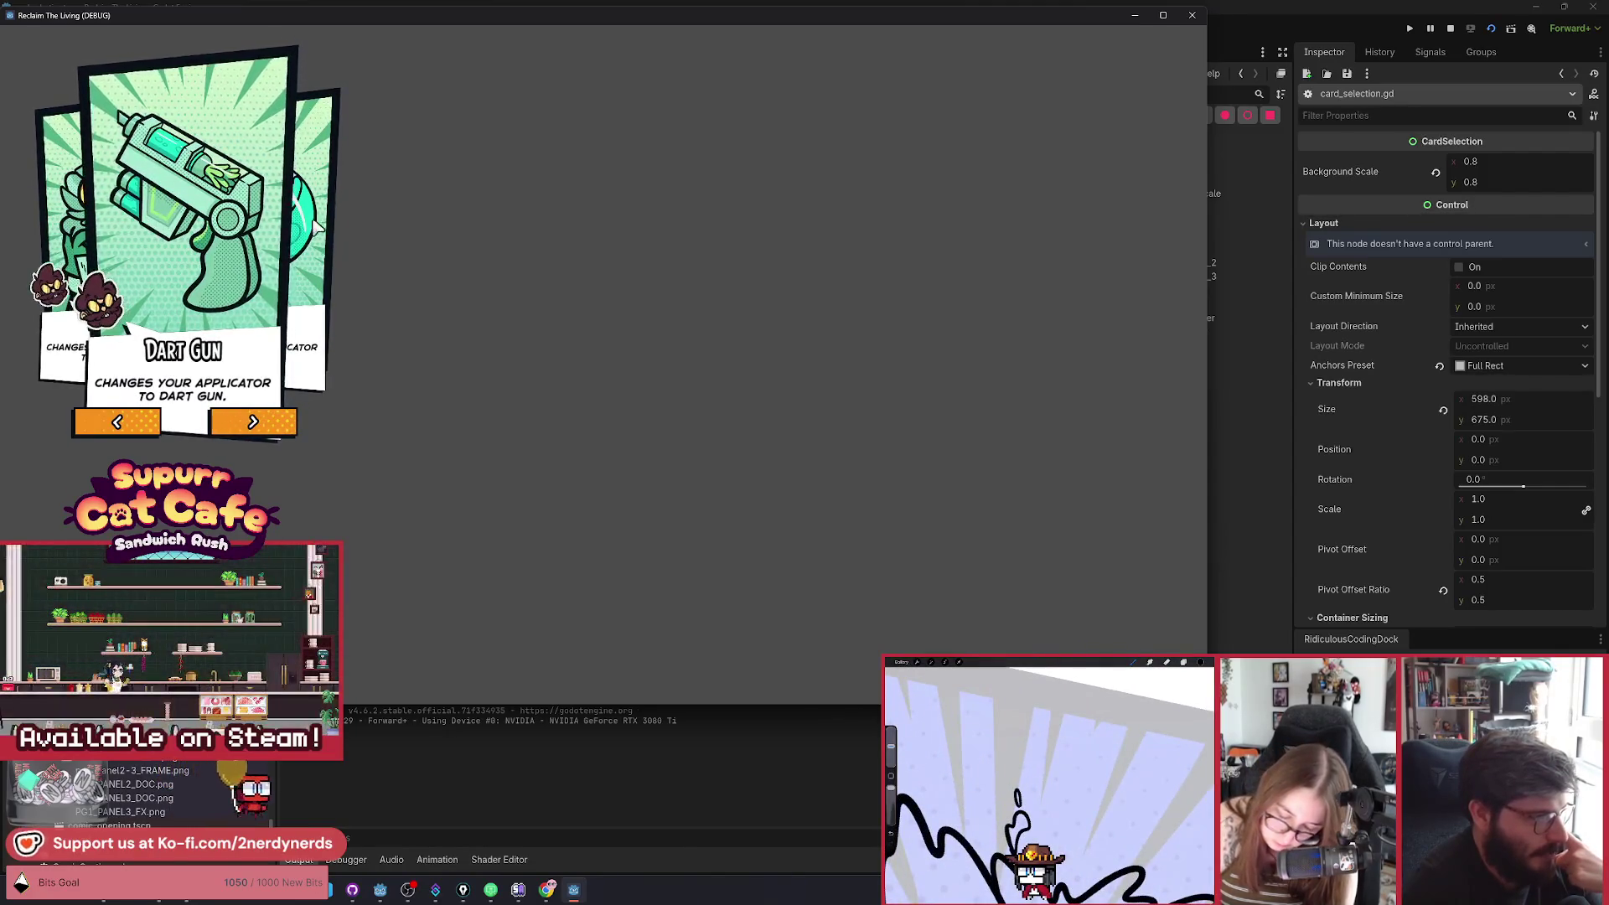
left_click(279, 427)
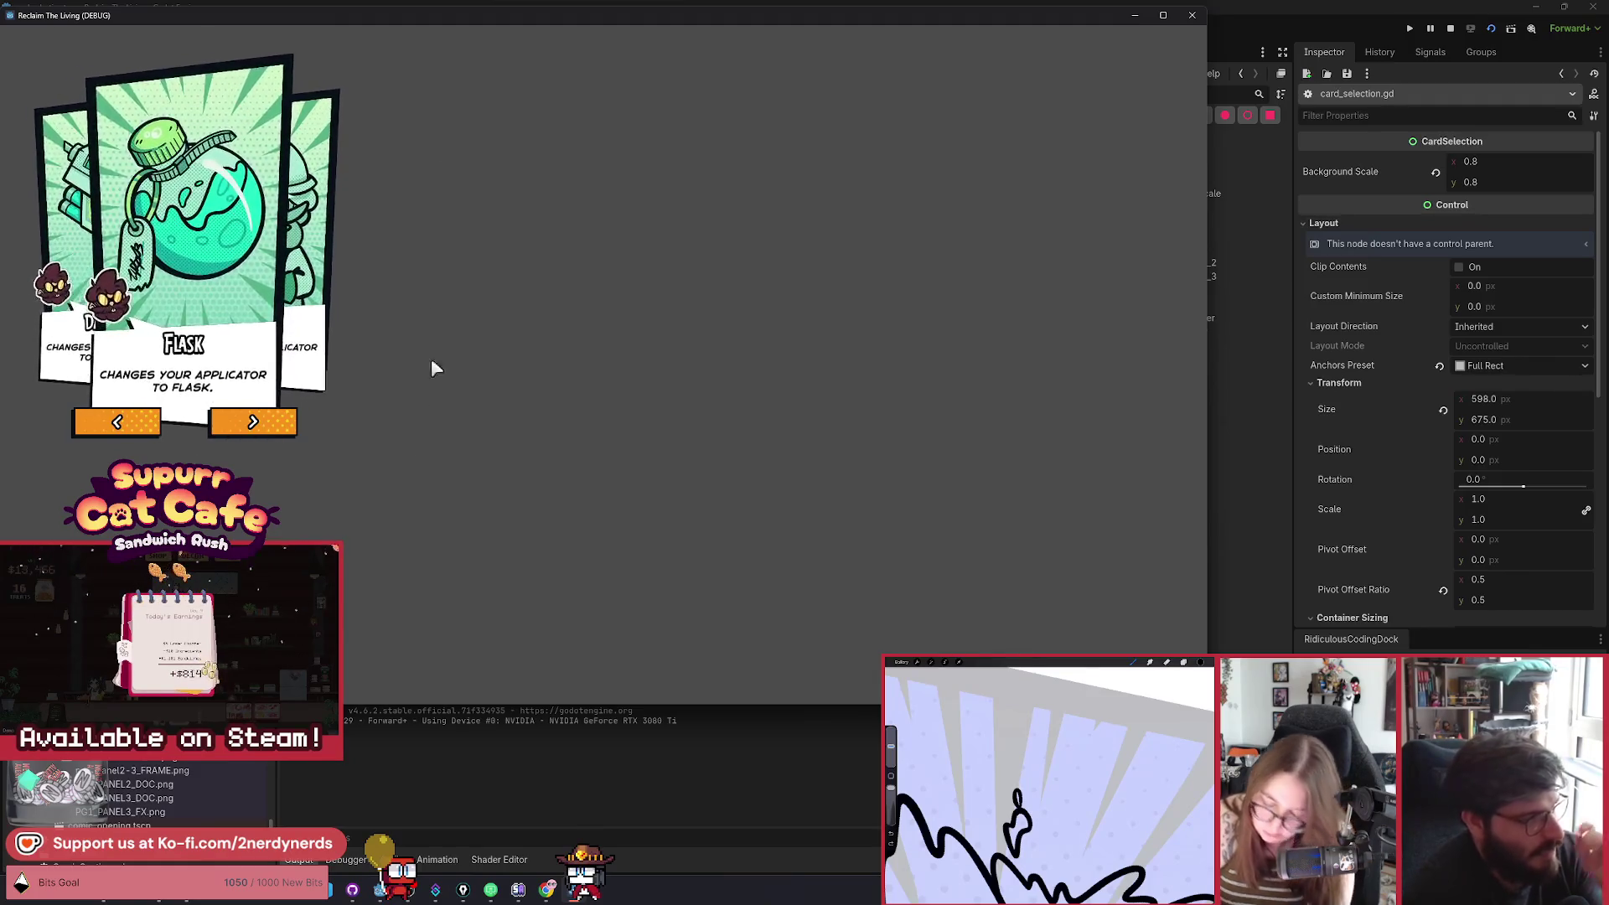
left_click(288, 429)
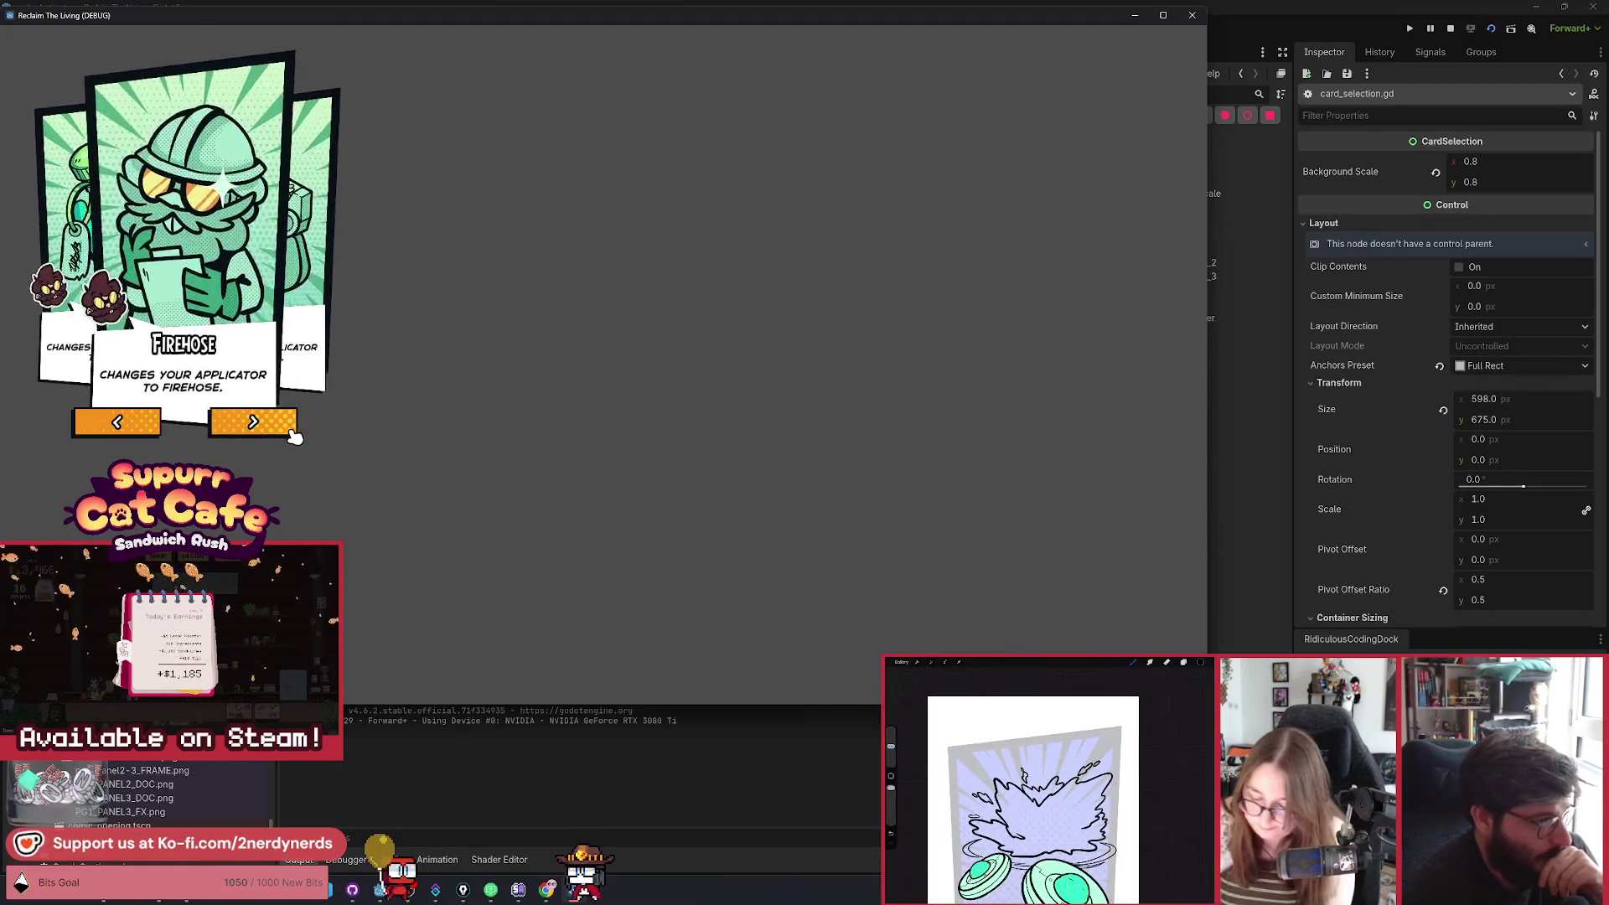
left_click(292, 430)
left_click(291, 431)
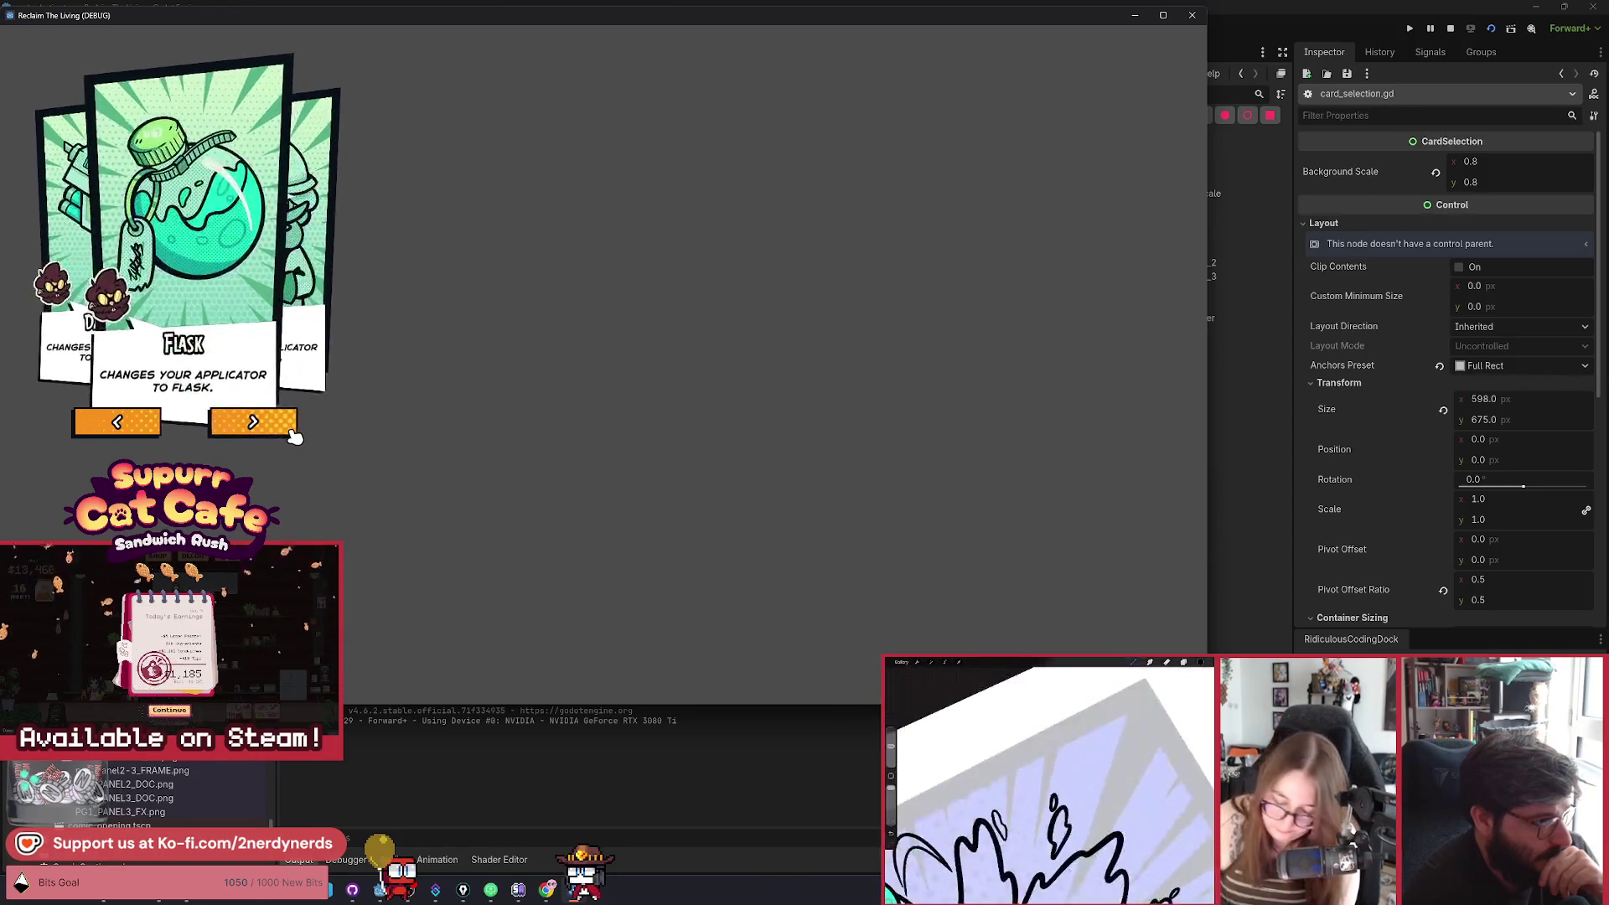
left_click(292, 431)
left_click(291, 430)
left_click(292, 430)
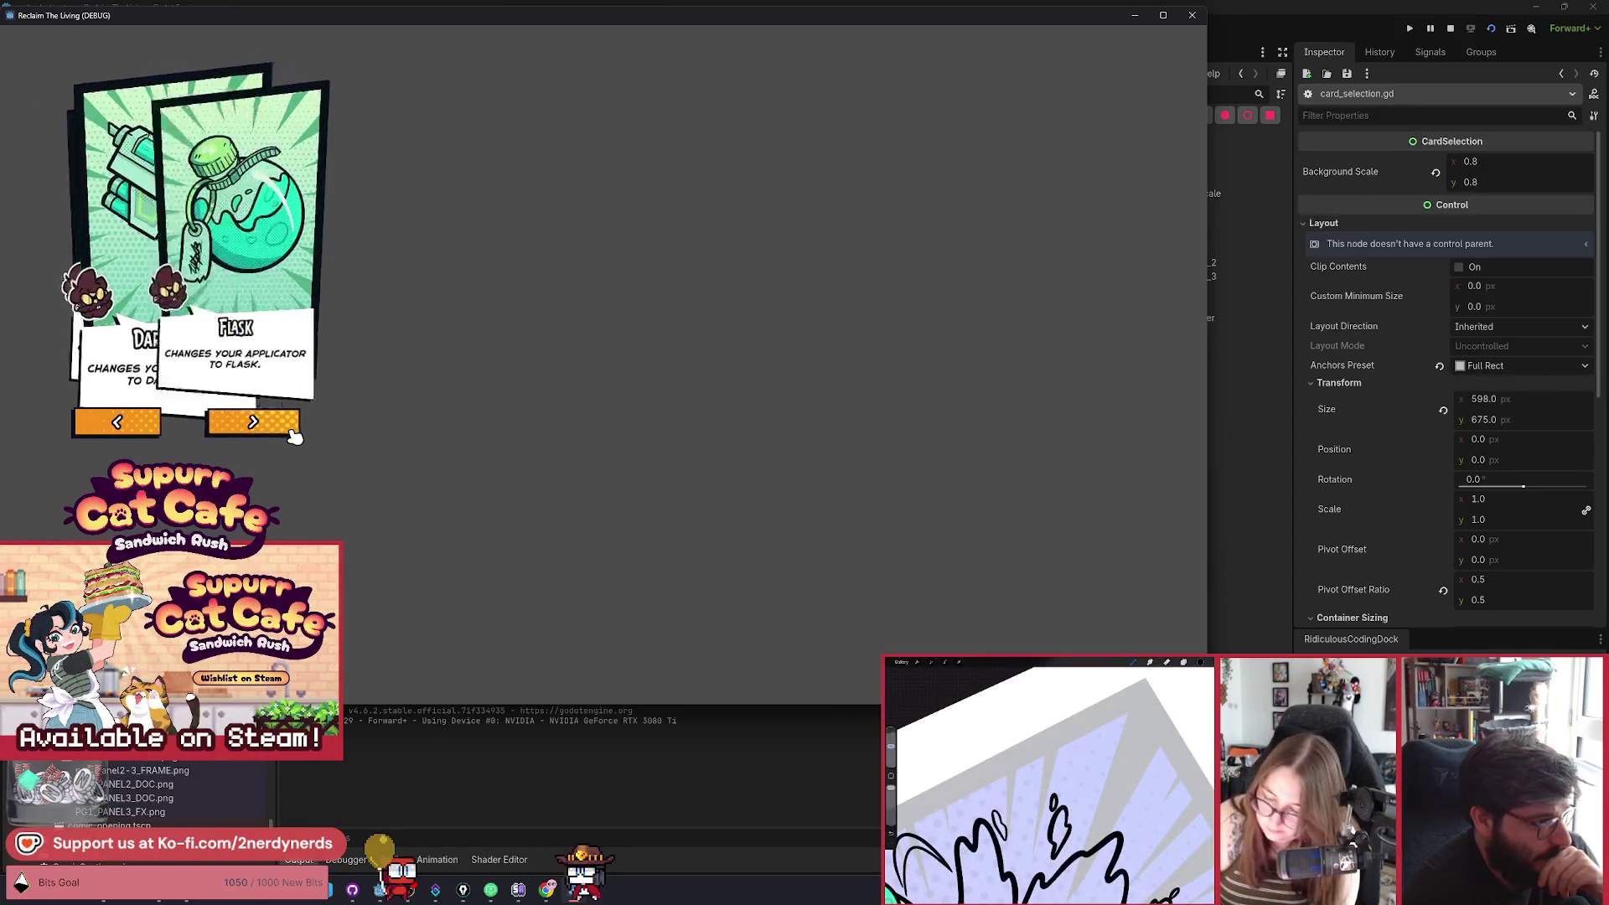
left_click(292, 431)
left_click(292, 431)
left_click(292, 431)
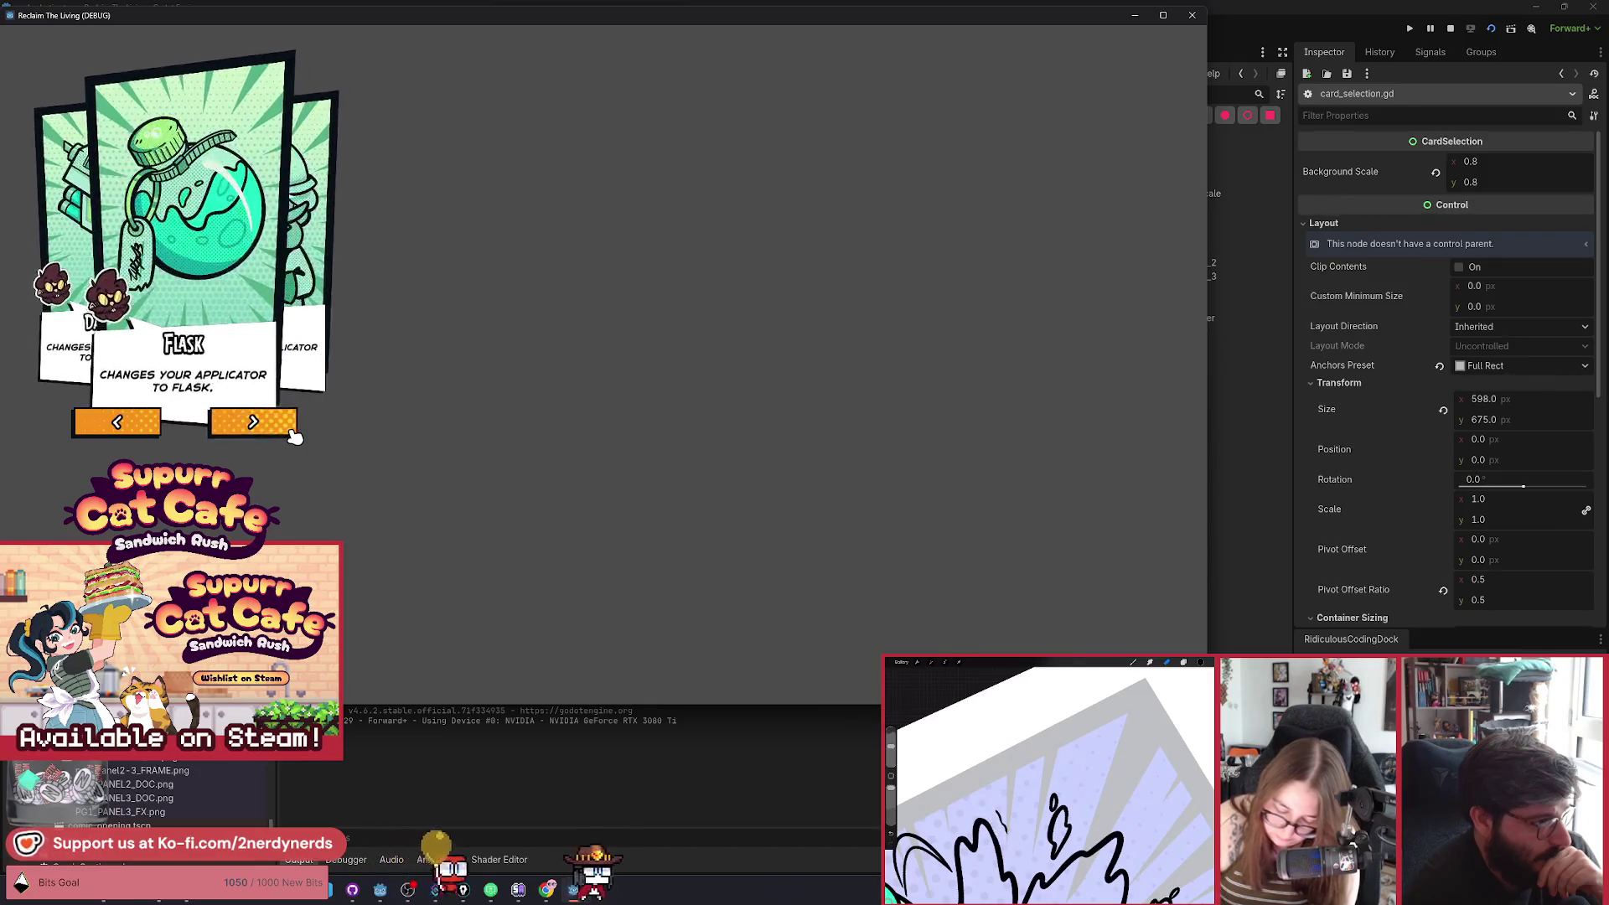
left_click(292, 430)
left_click(292, 431)
left_click(291, 430)
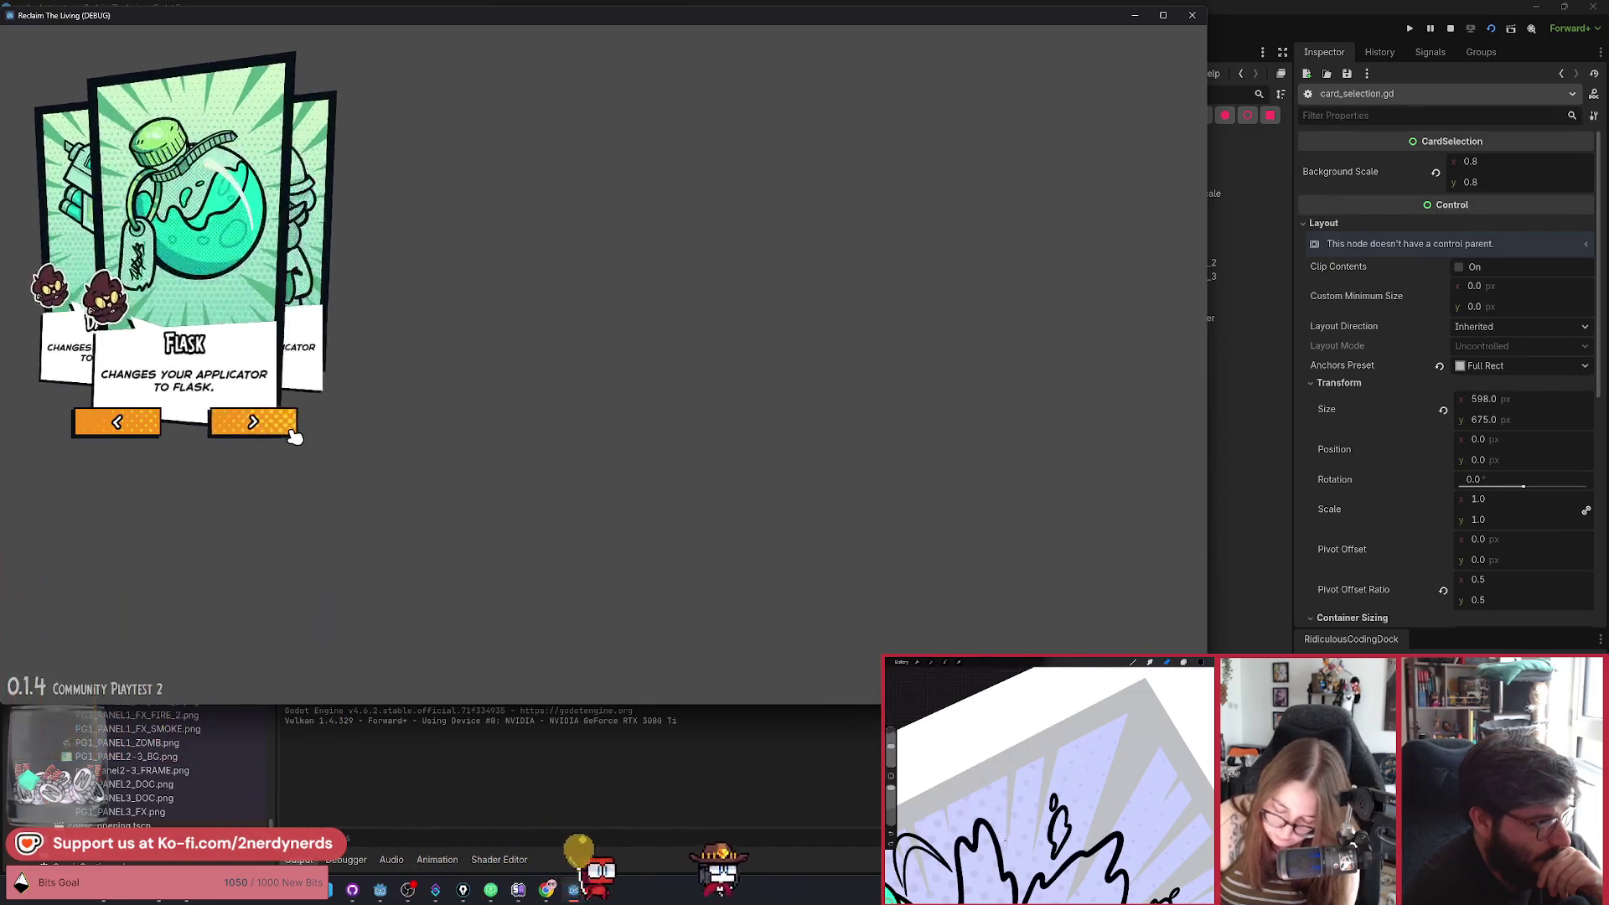
left_click(291, 430)
left_click(292, 431)
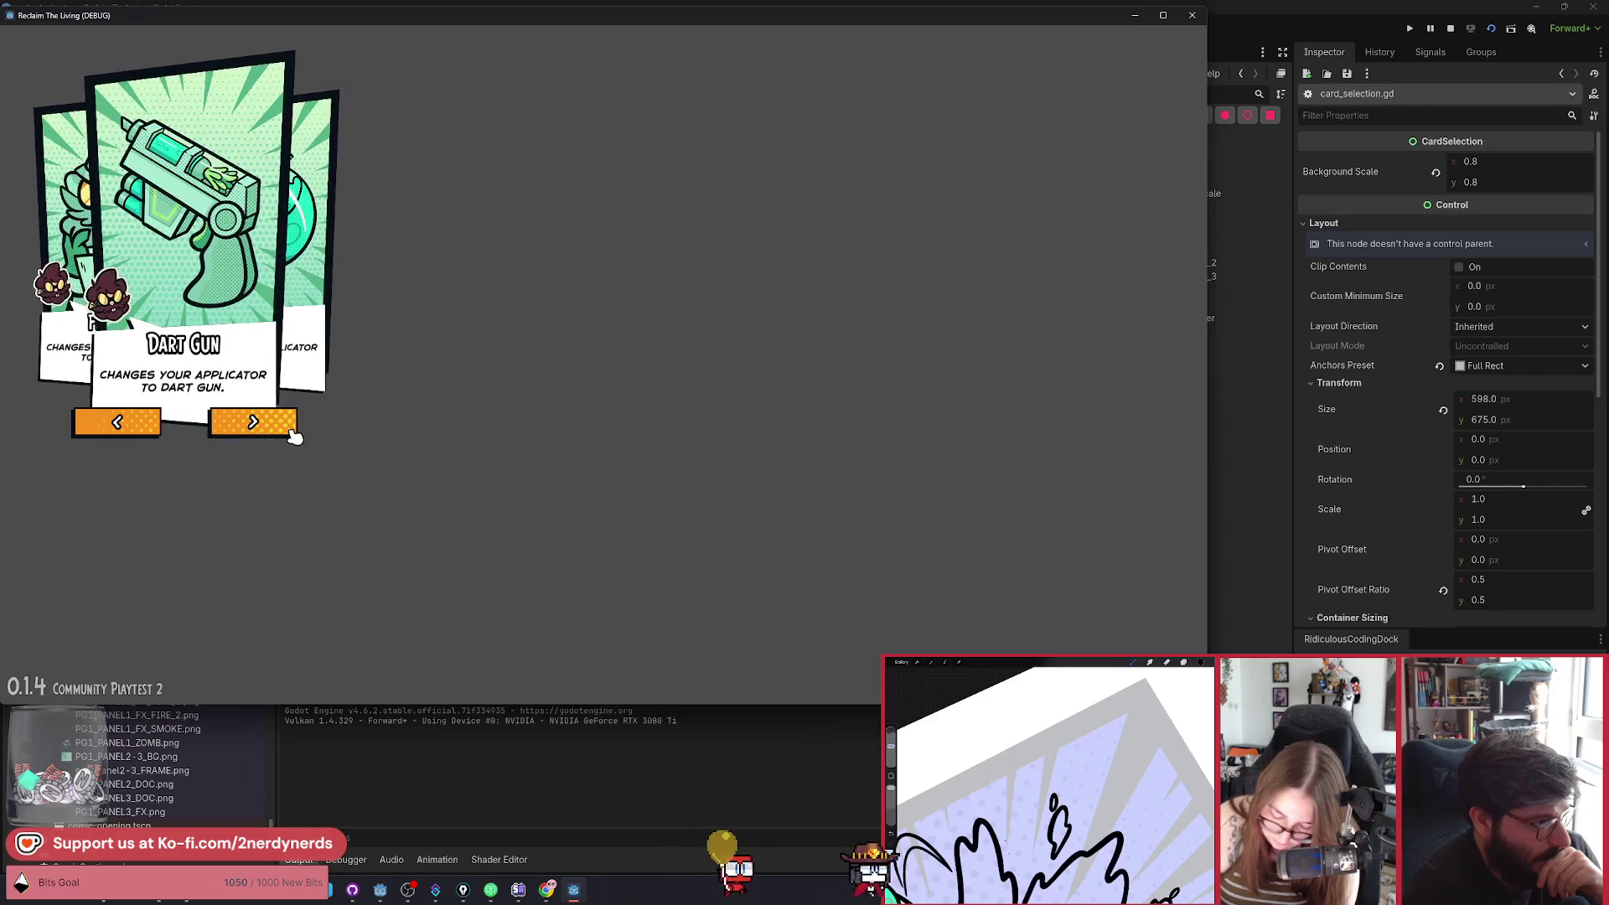
left_click(292, 431)
left_click(293, 427)
left_click(294, 427)
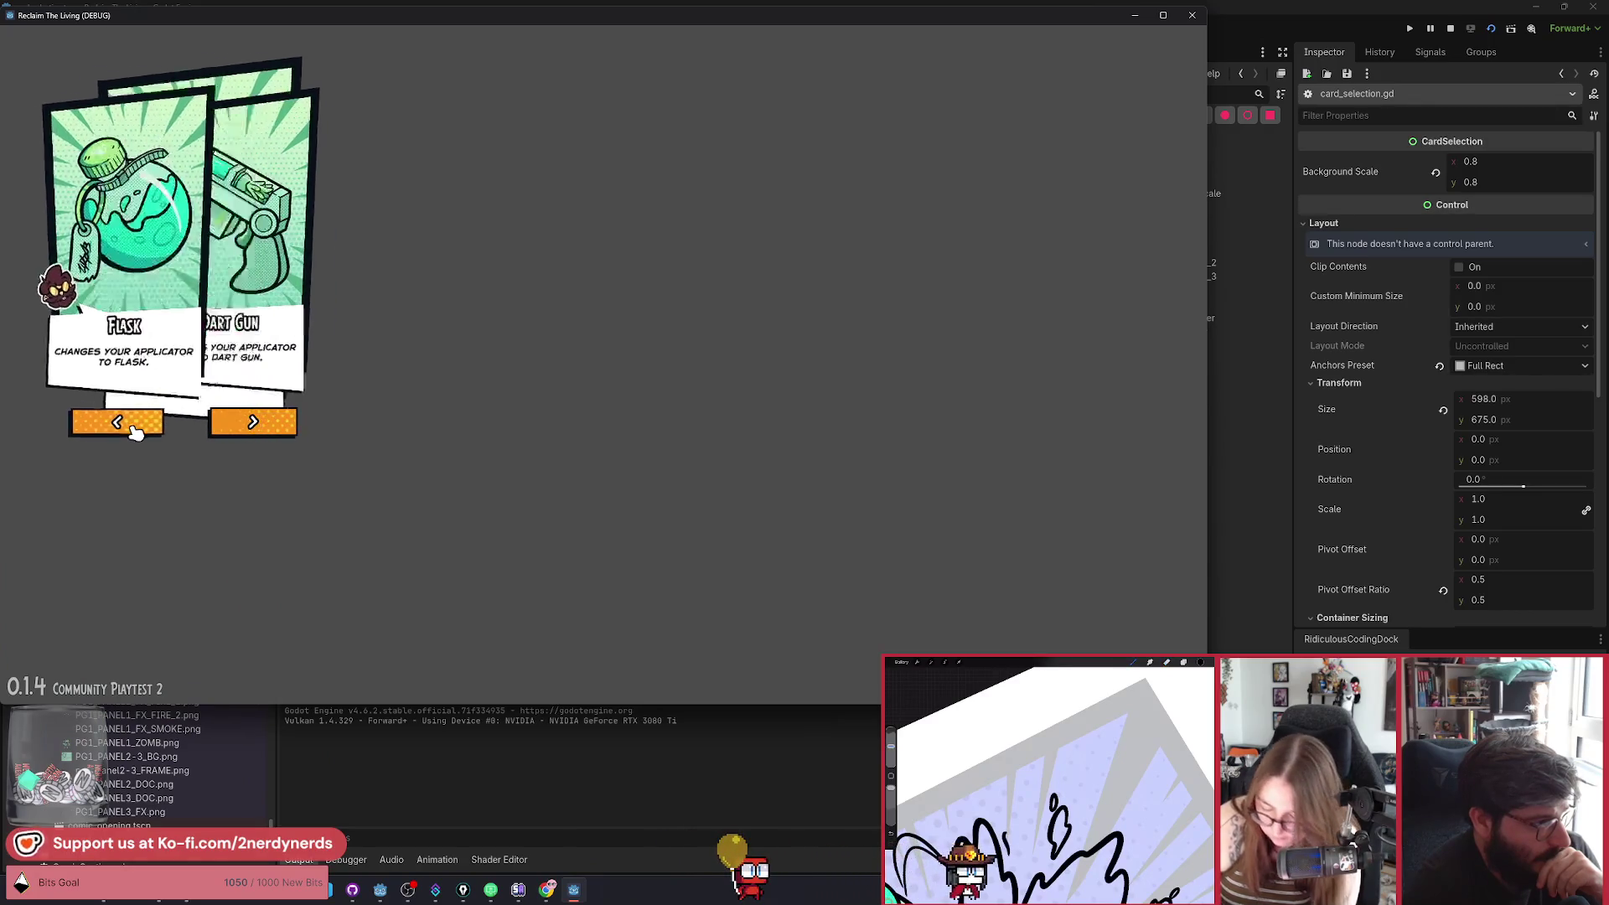
left_click(243, 421)
left_click(243, 422)
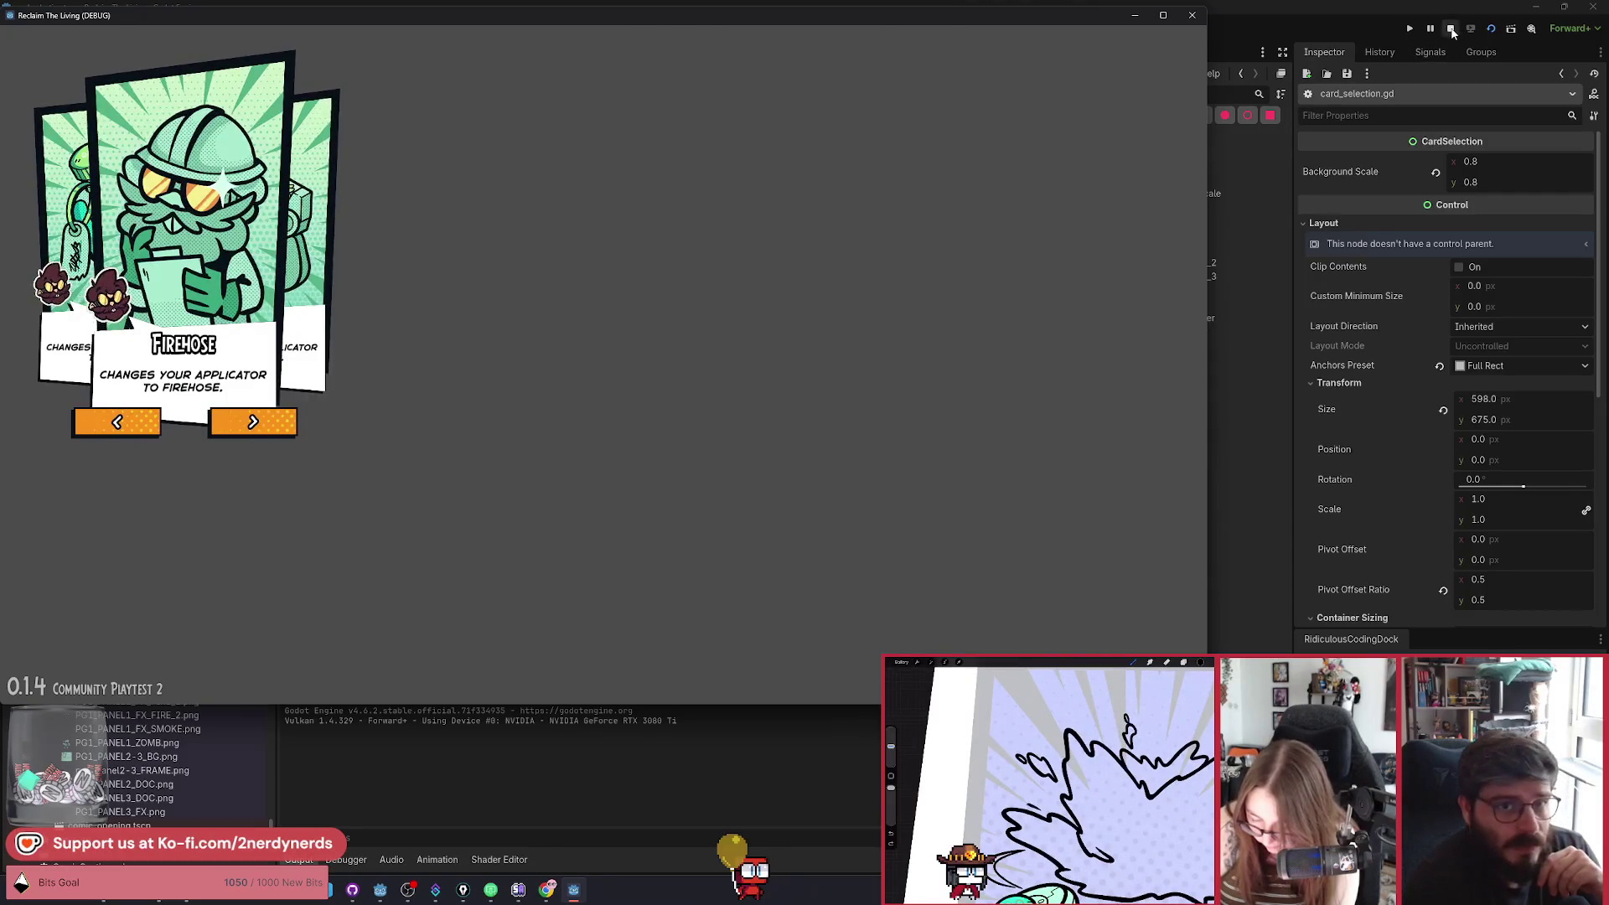
Stop the running game and put the caret at the end of line 66.
left_click(1450, 29)
scroll(637, 377, "down", 3)
left_click(650, 383)
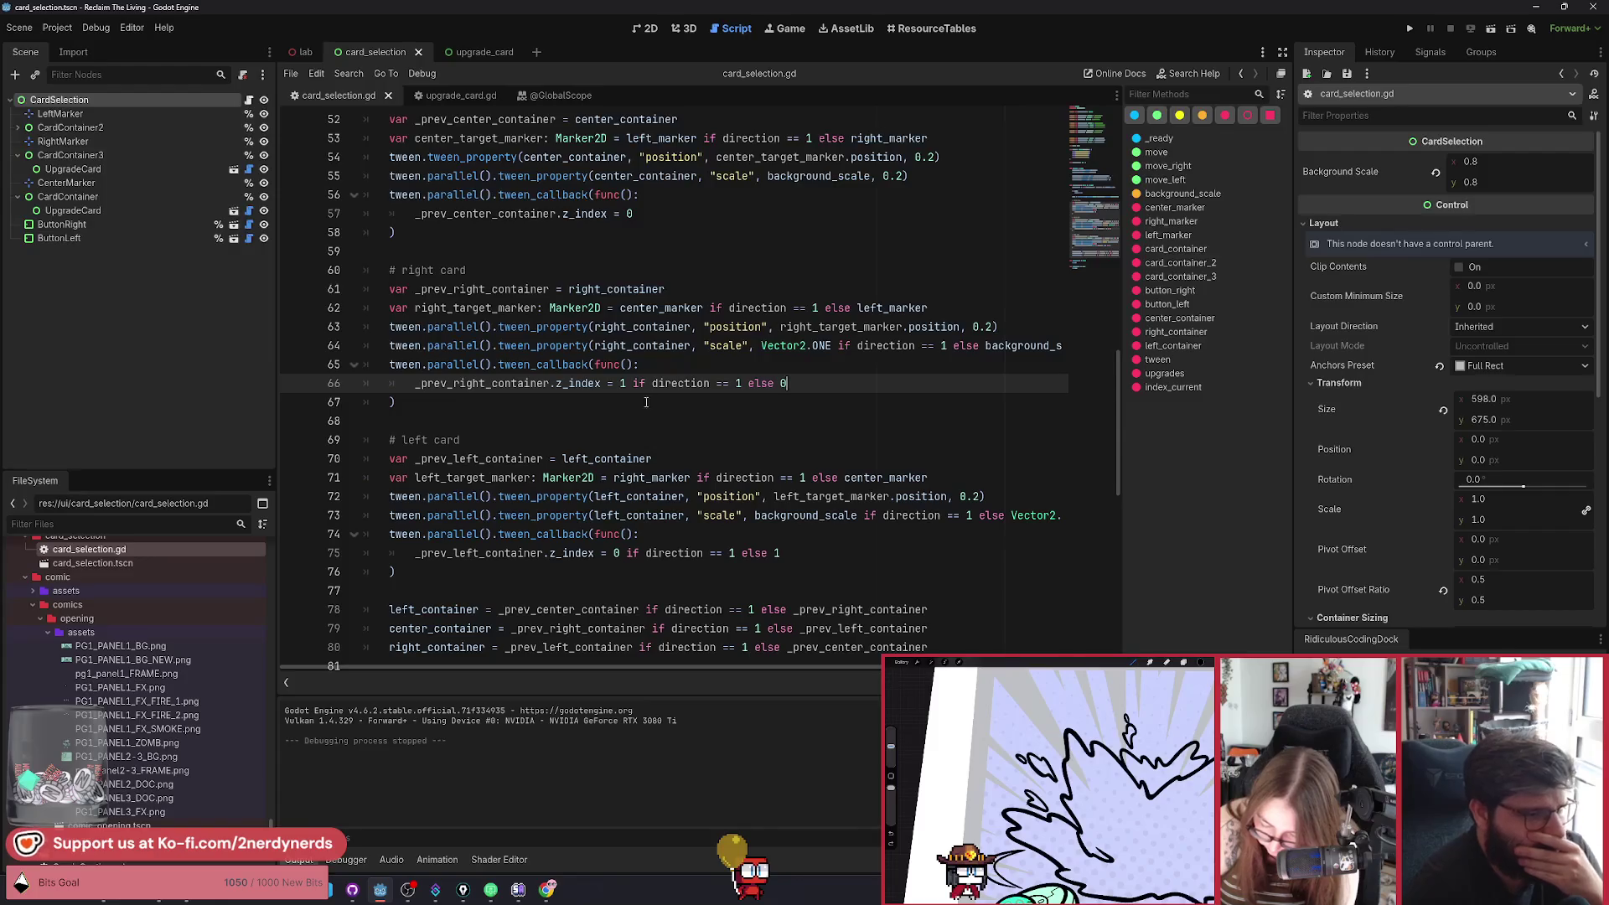
Insert a blank indented line 68 after the right card's z_index callback in move().
scroll(643, 381, "down", 1)
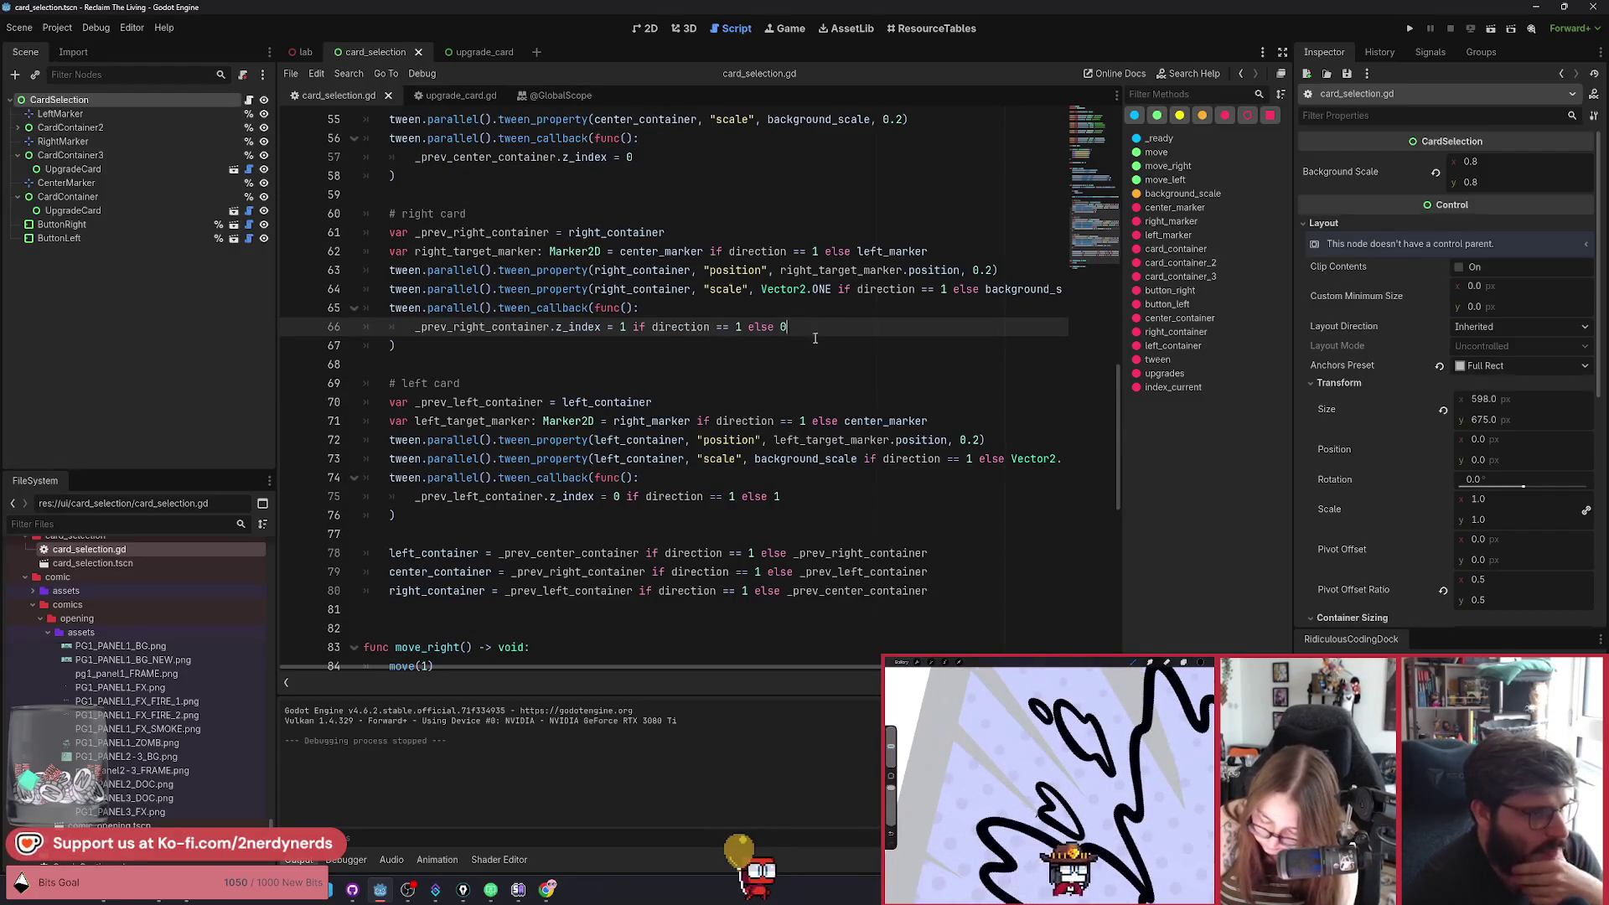
key("Return")
key("Return")
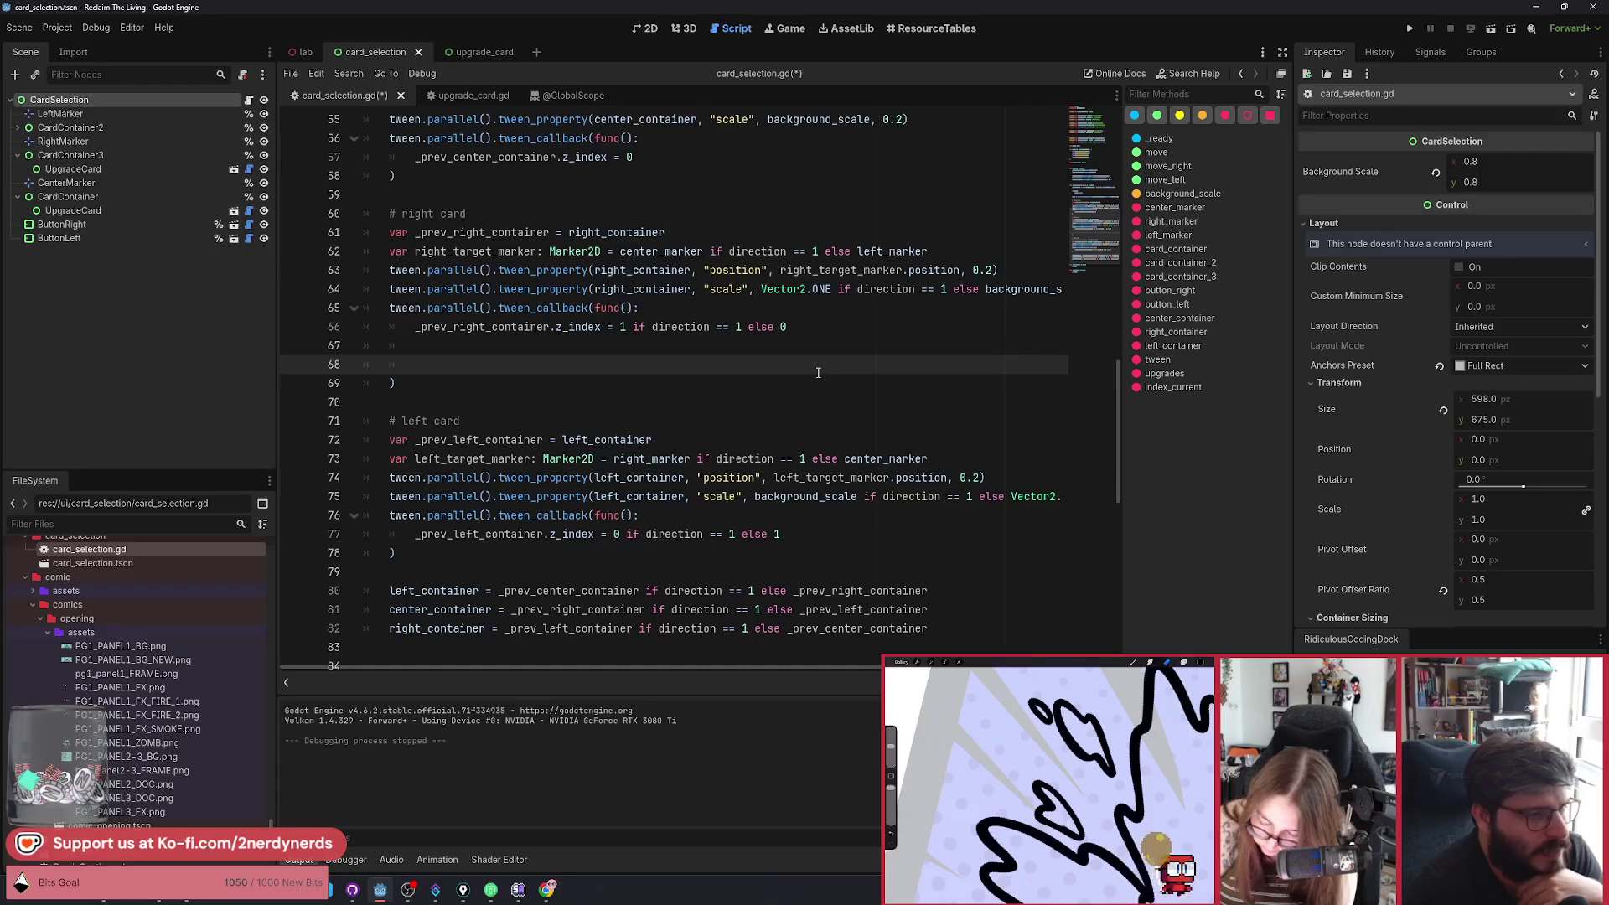
double_click(416, 216)
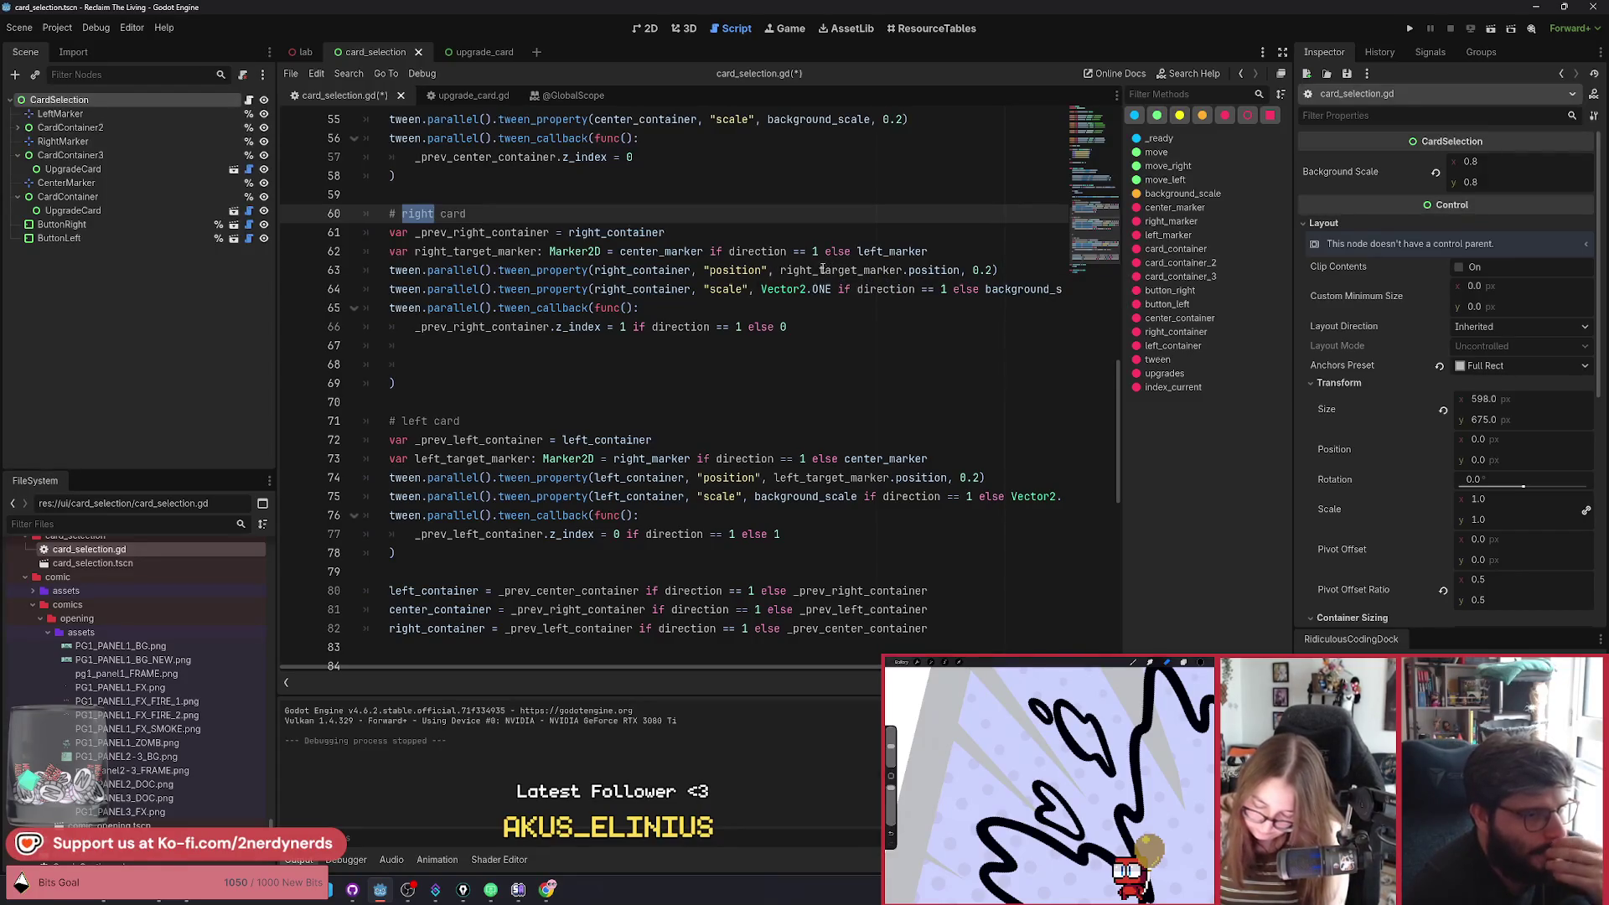
double_click(872, 253)
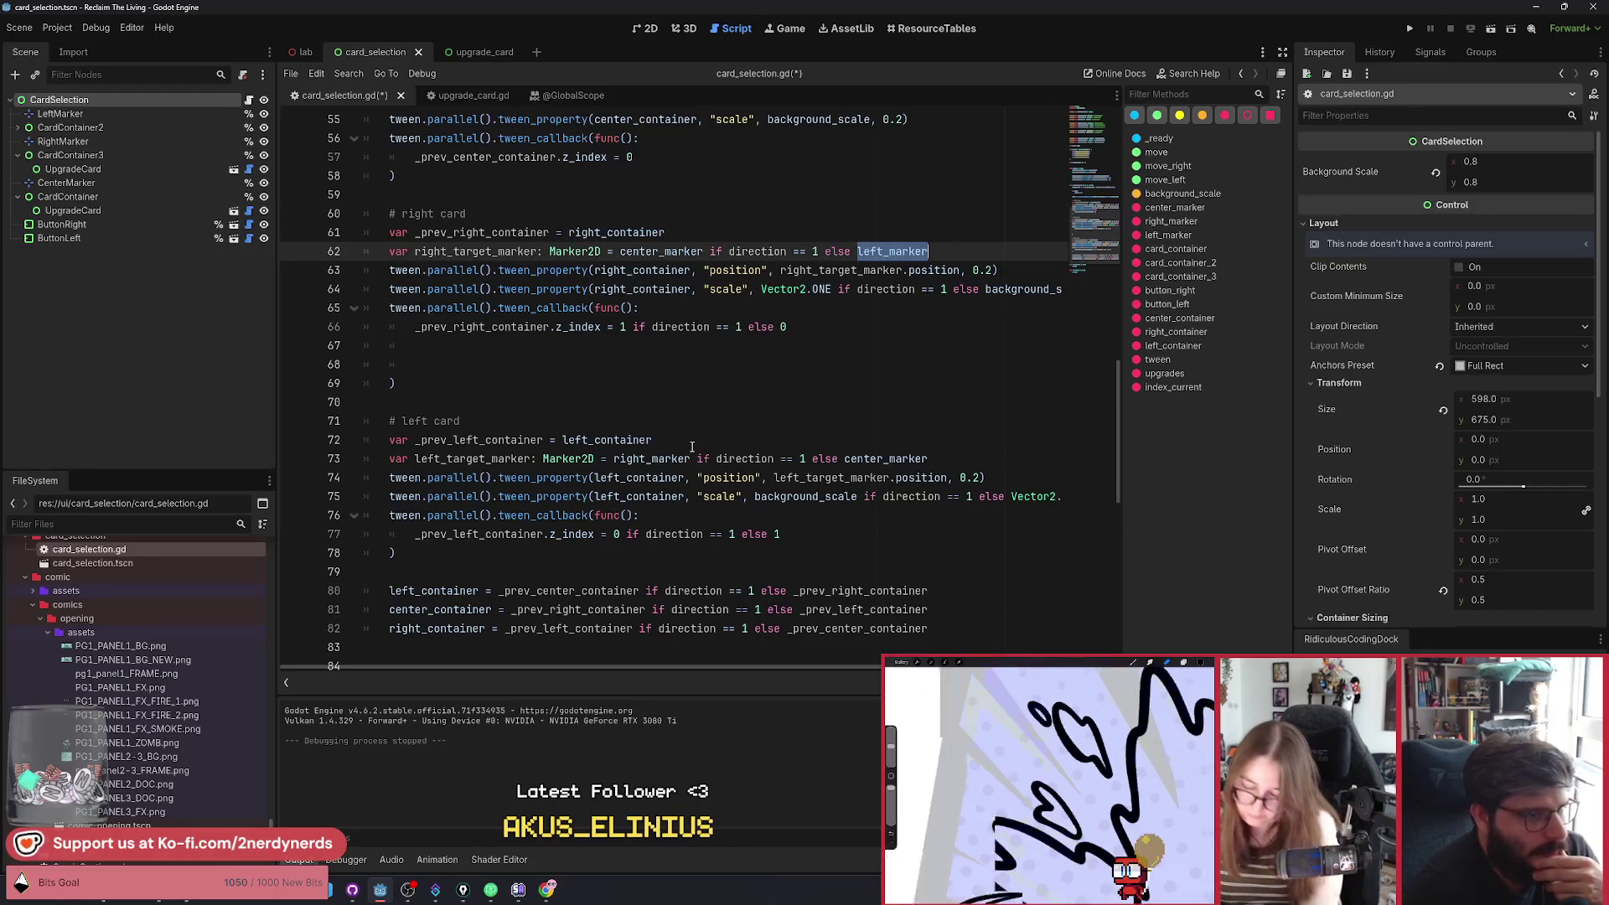
left_click(502, 366)
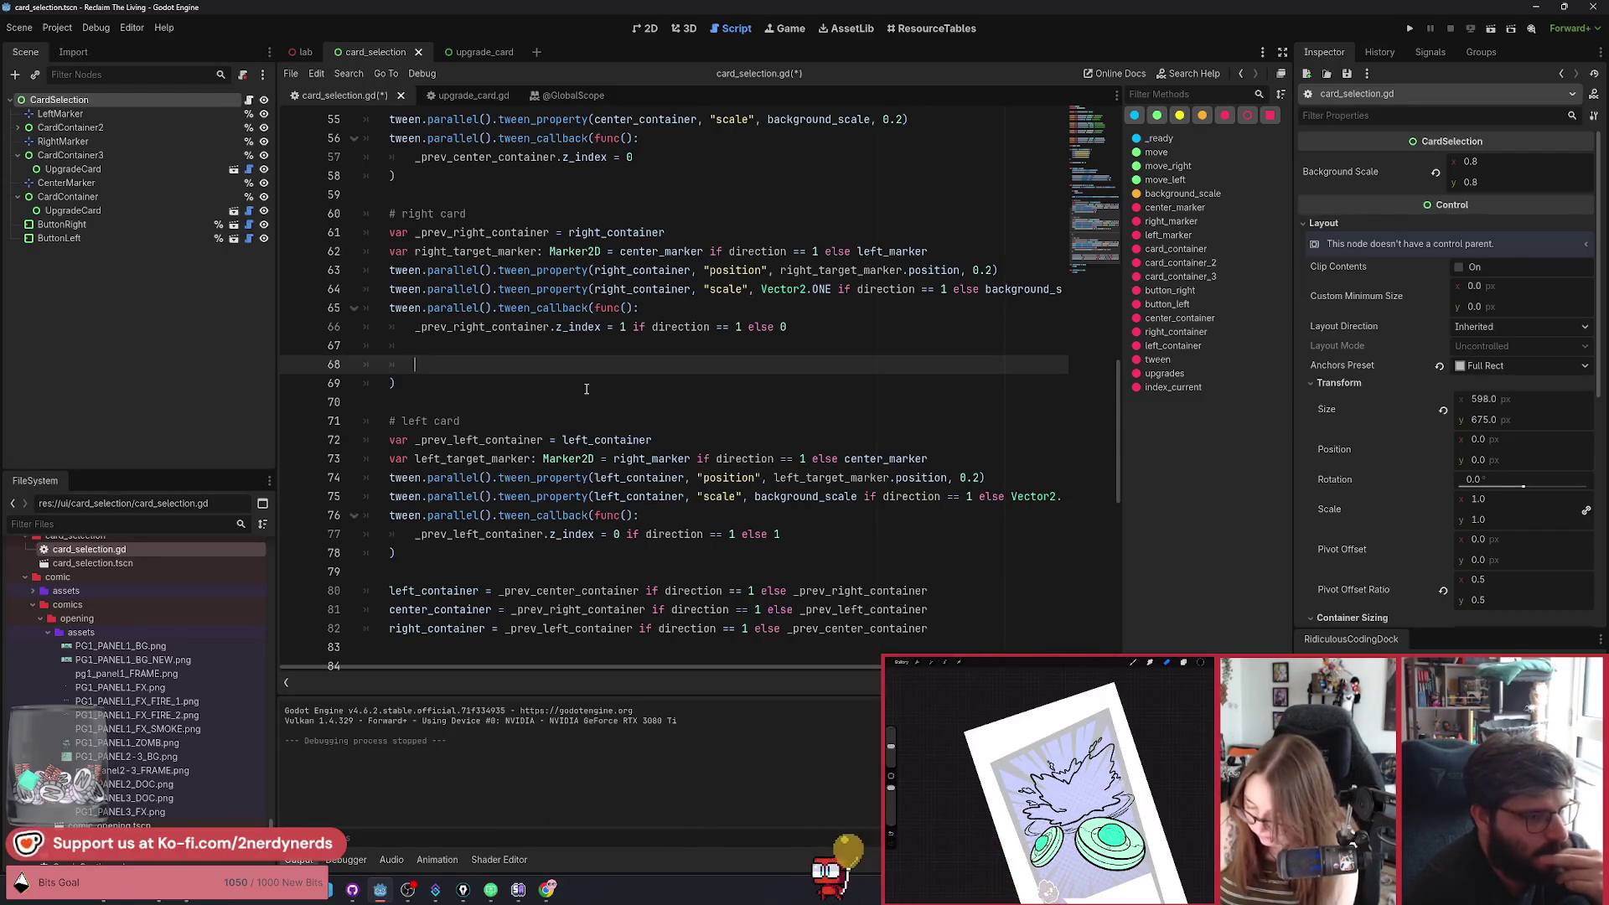
Add an 'if direction == 1' branch whose body starts with _prev_right_container.
type("if")
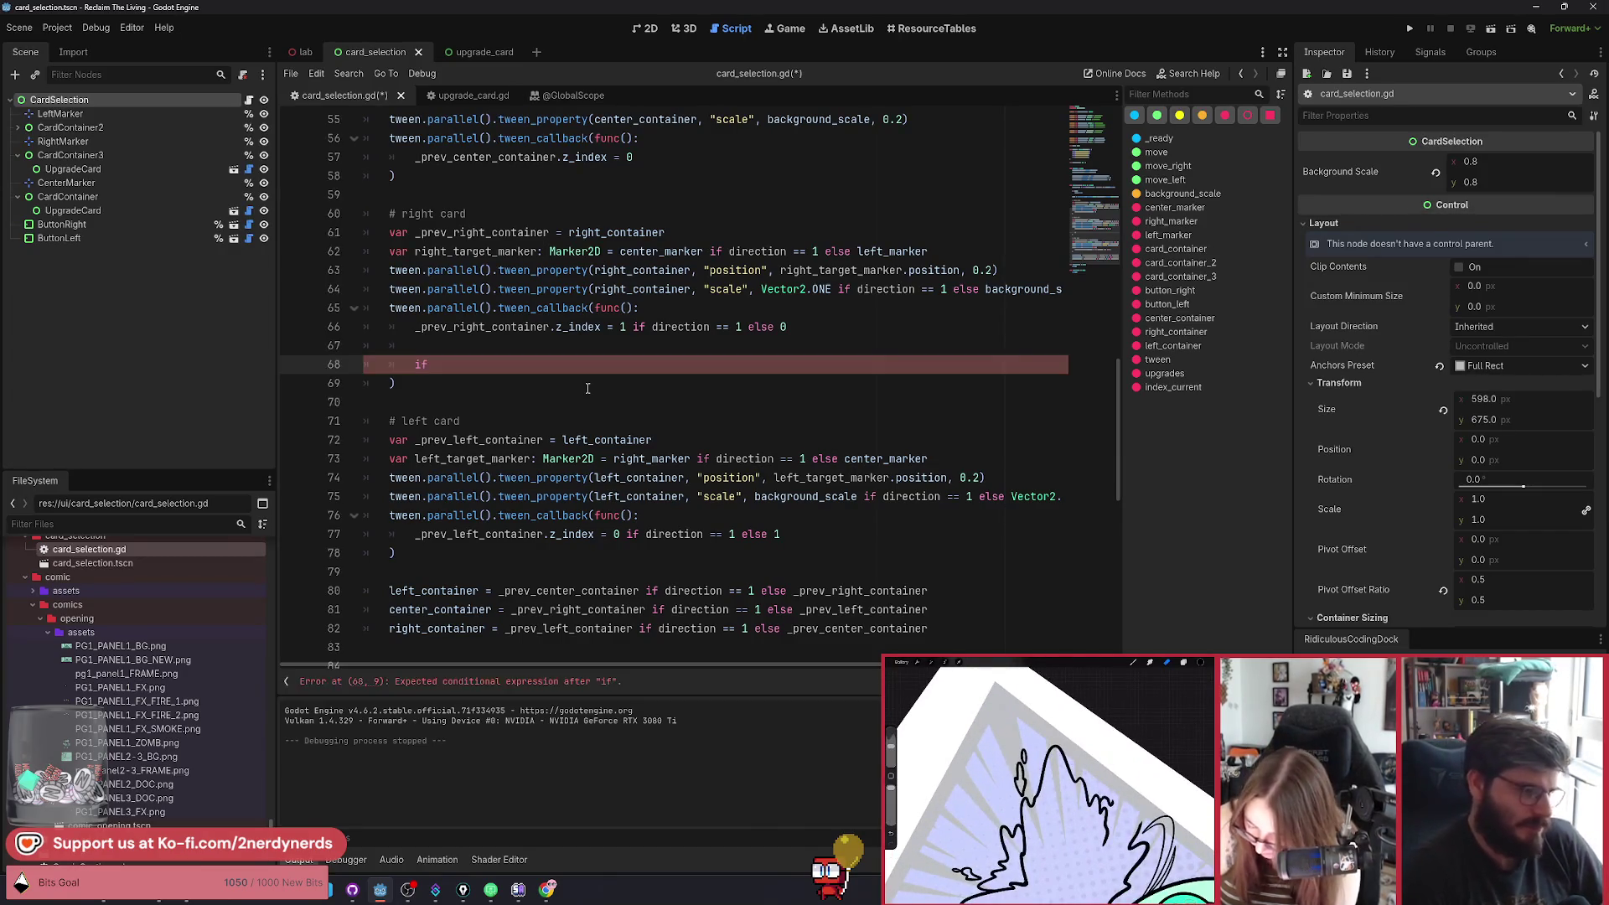
type(" direction")
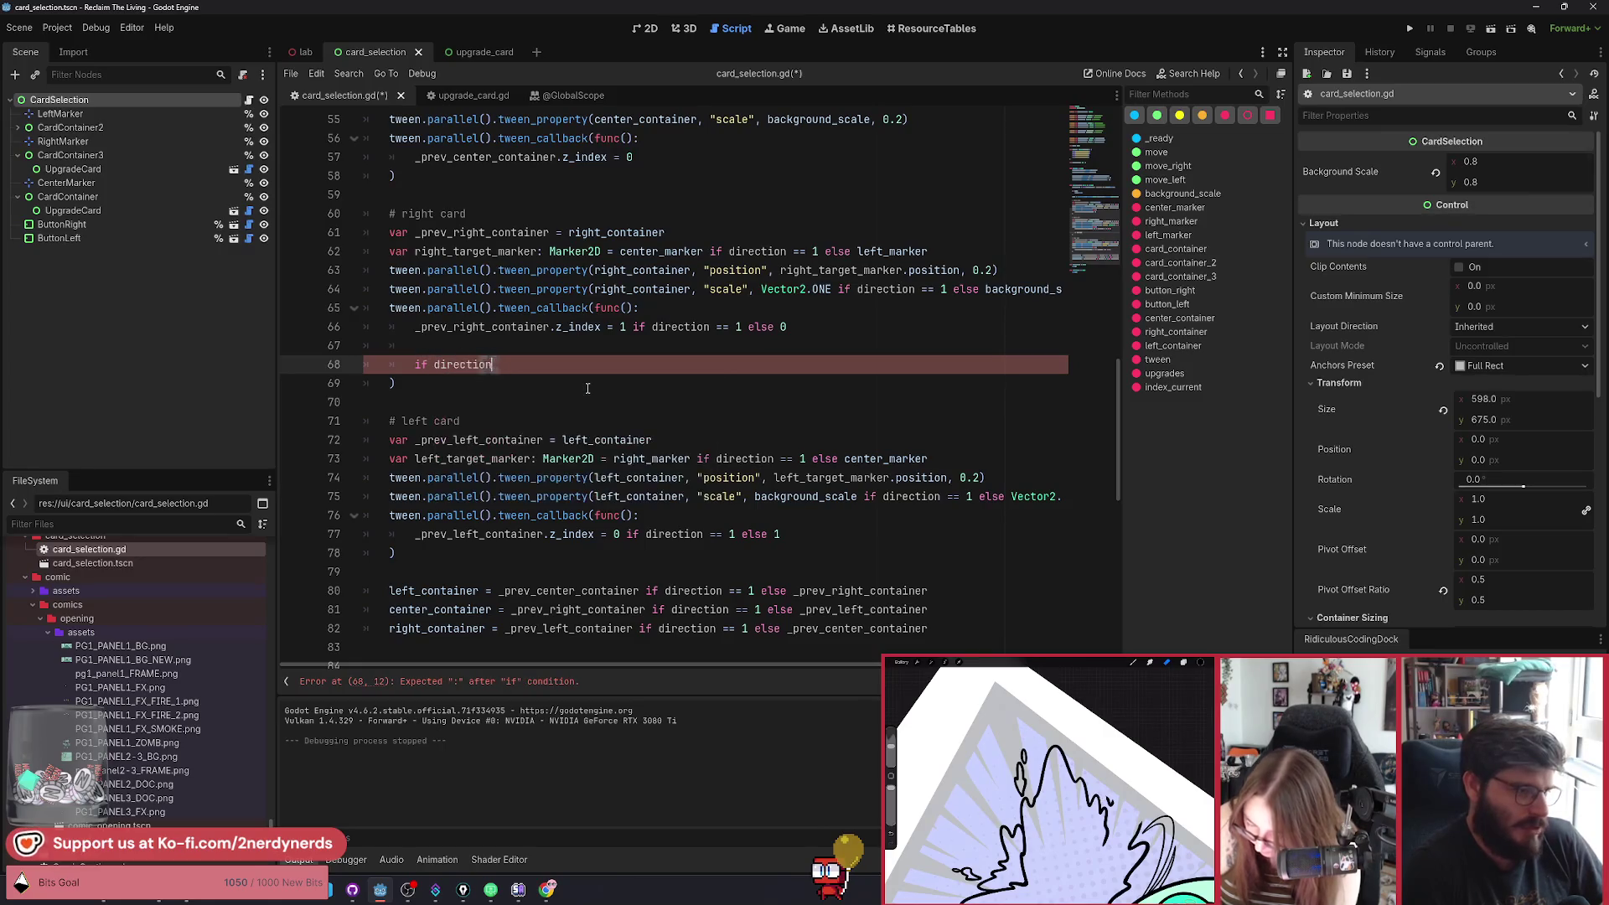
type(" == 1:")
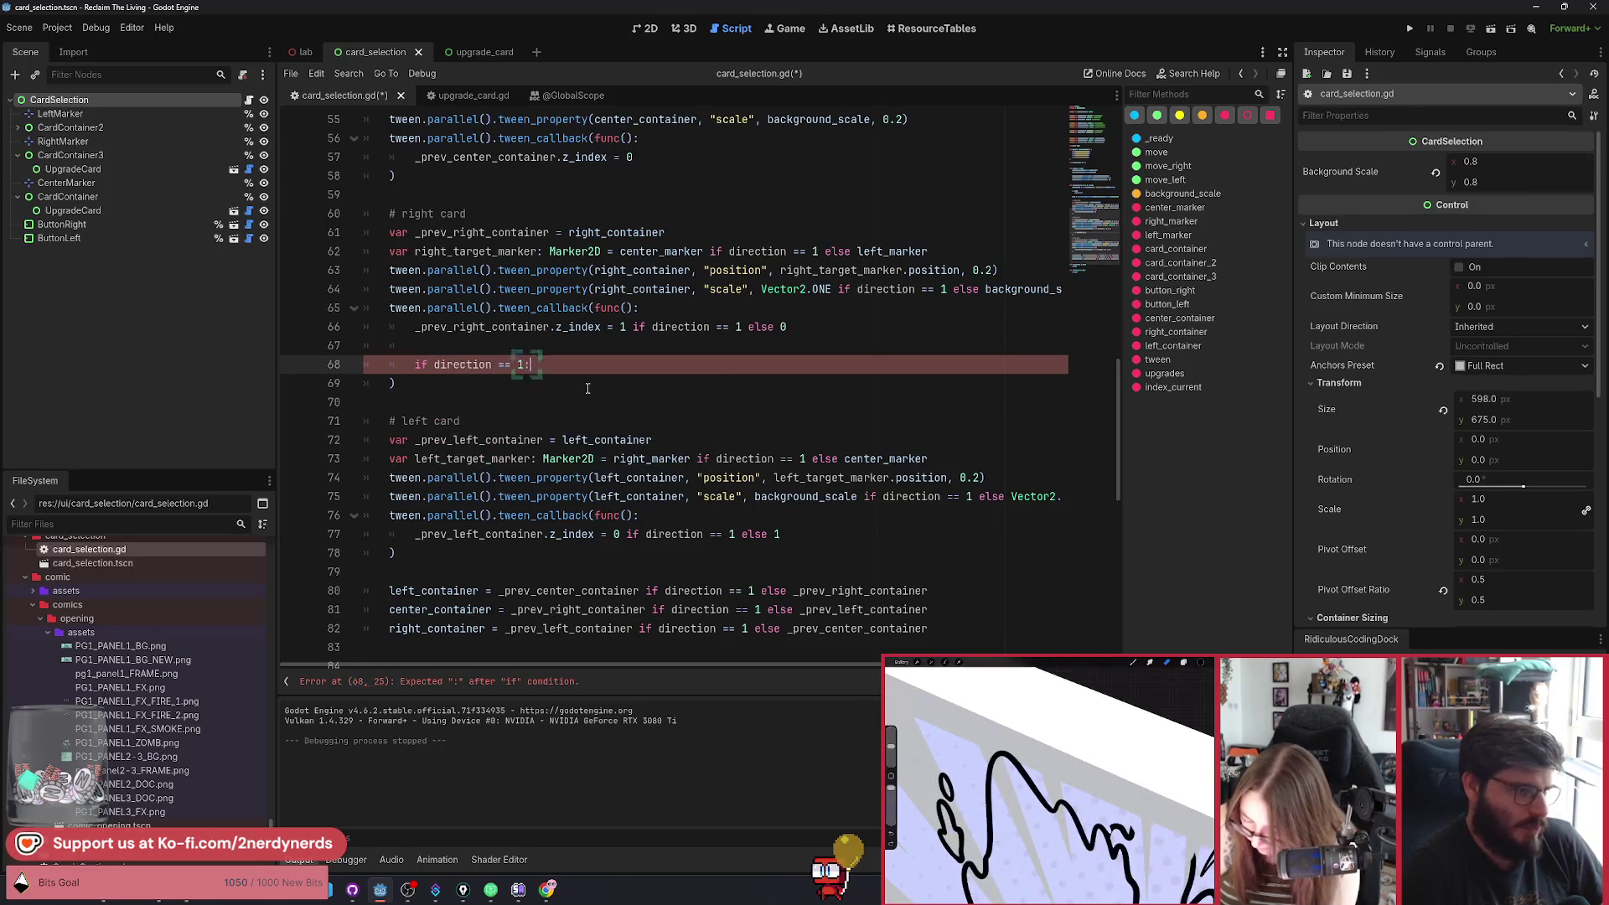
key("Return")
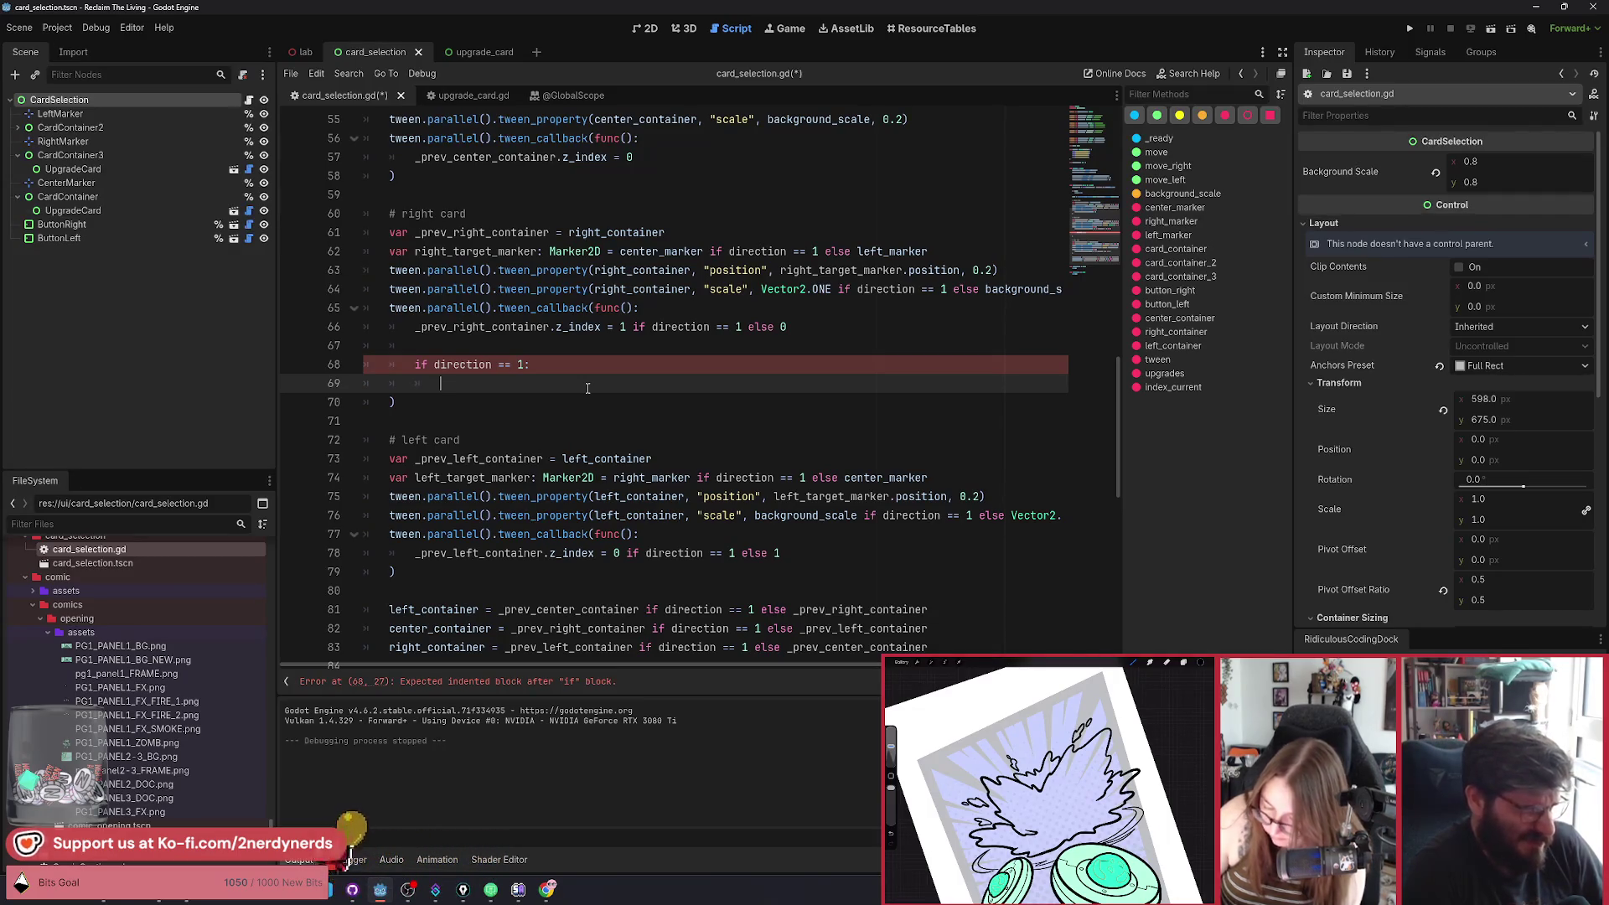
type("get")
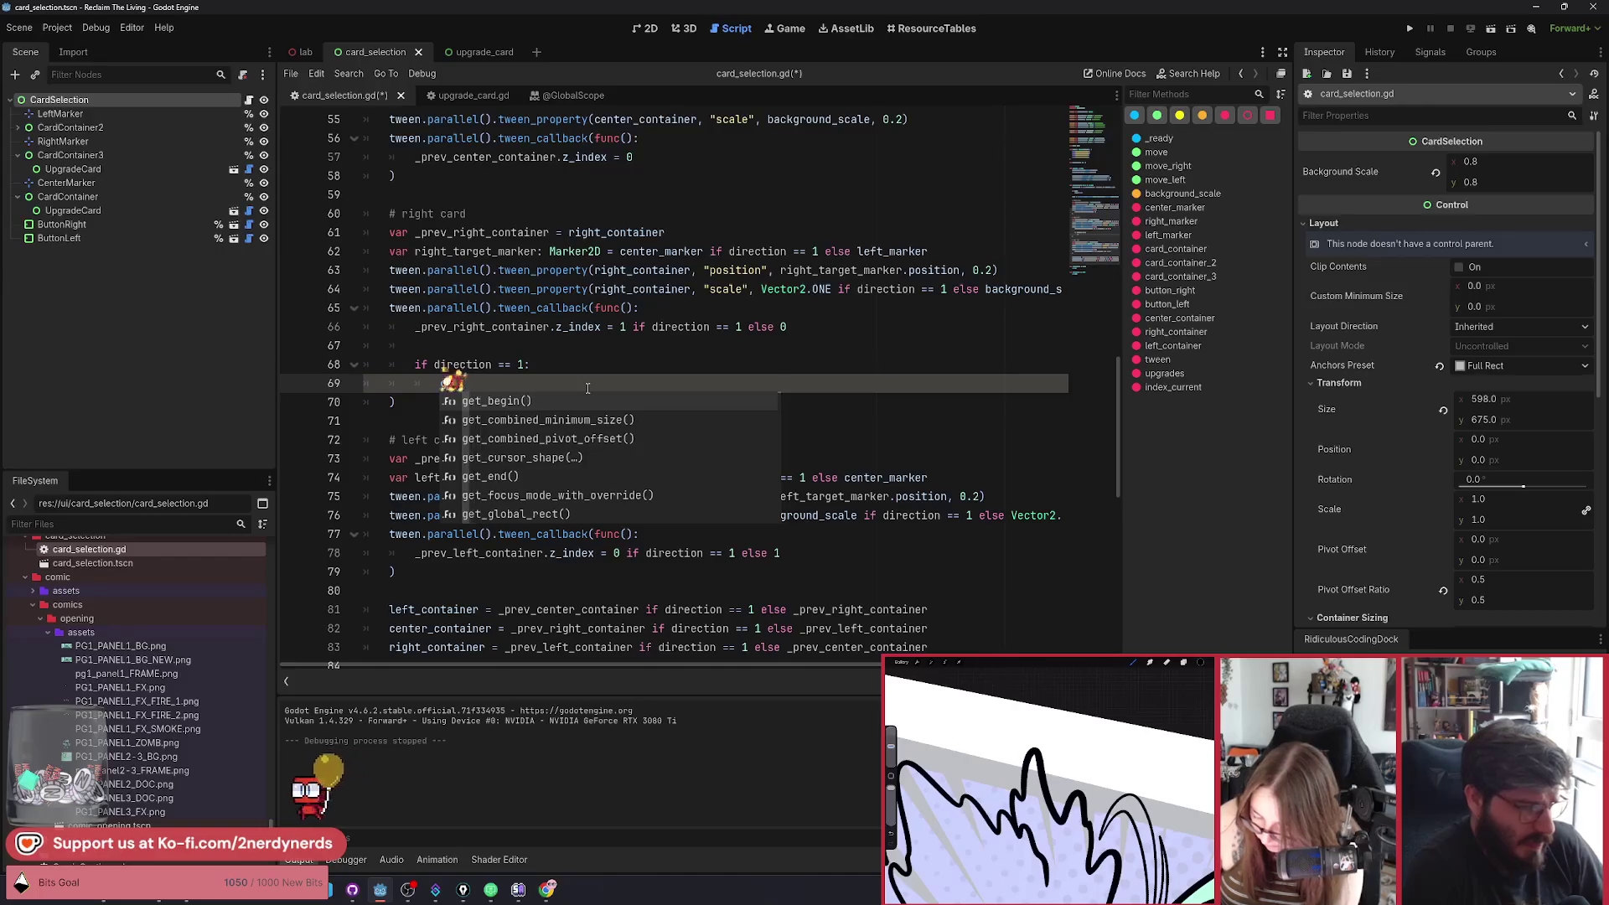
key("BackSpace")
key("BackSpace")
key("BackSpace")
type("r")
key("BackSpace")
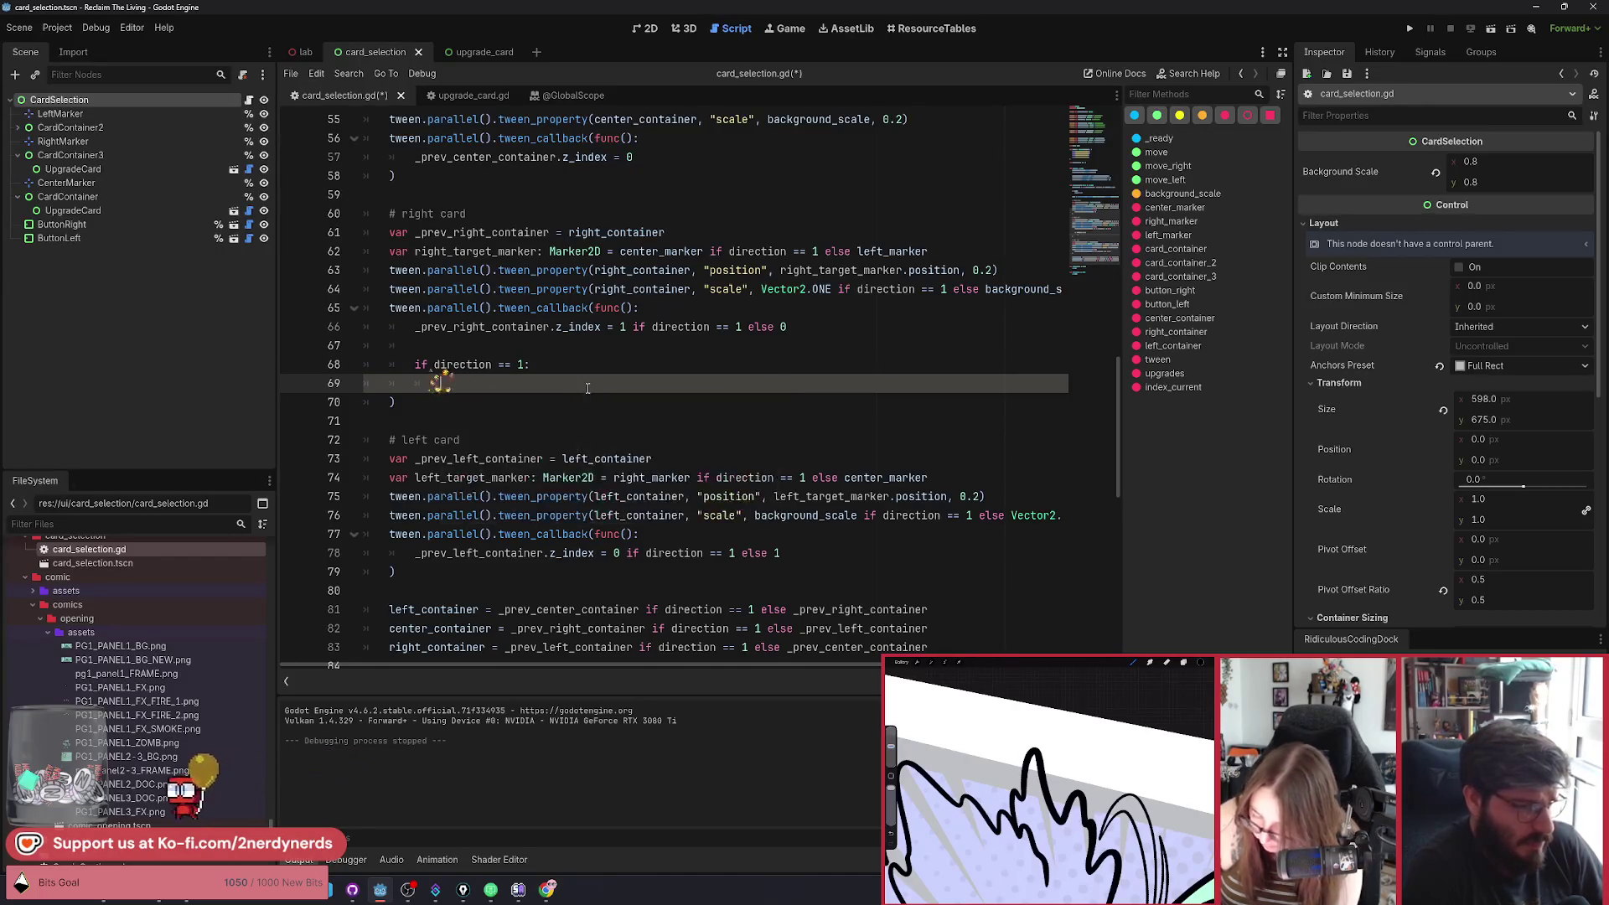
type("_prev")
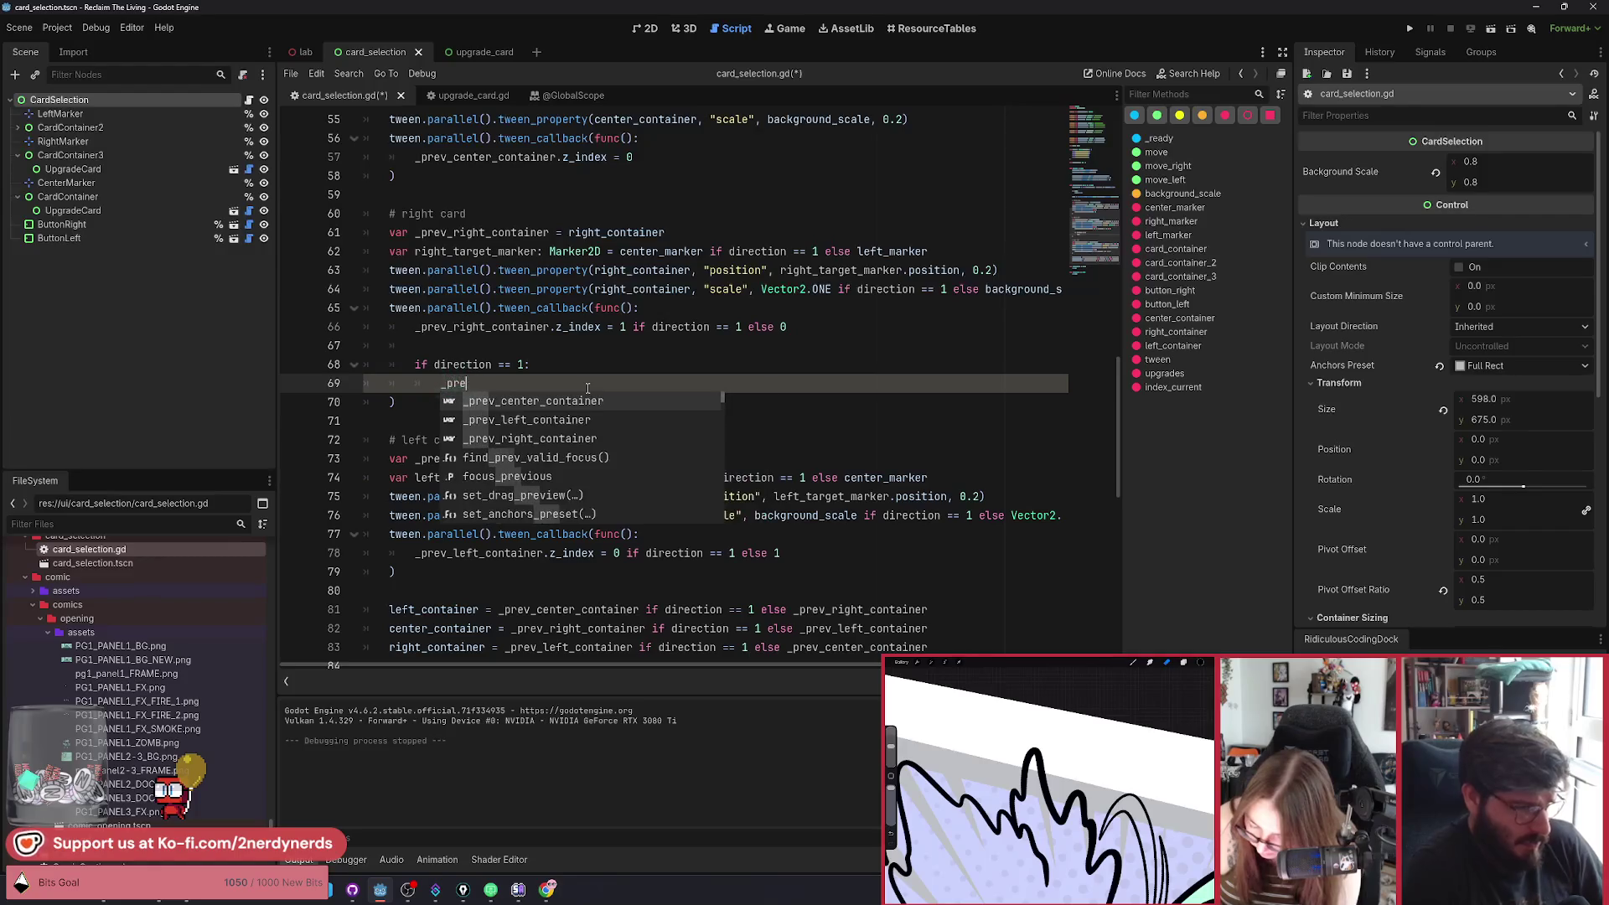
key("Down")
key("Down")
key("Return")
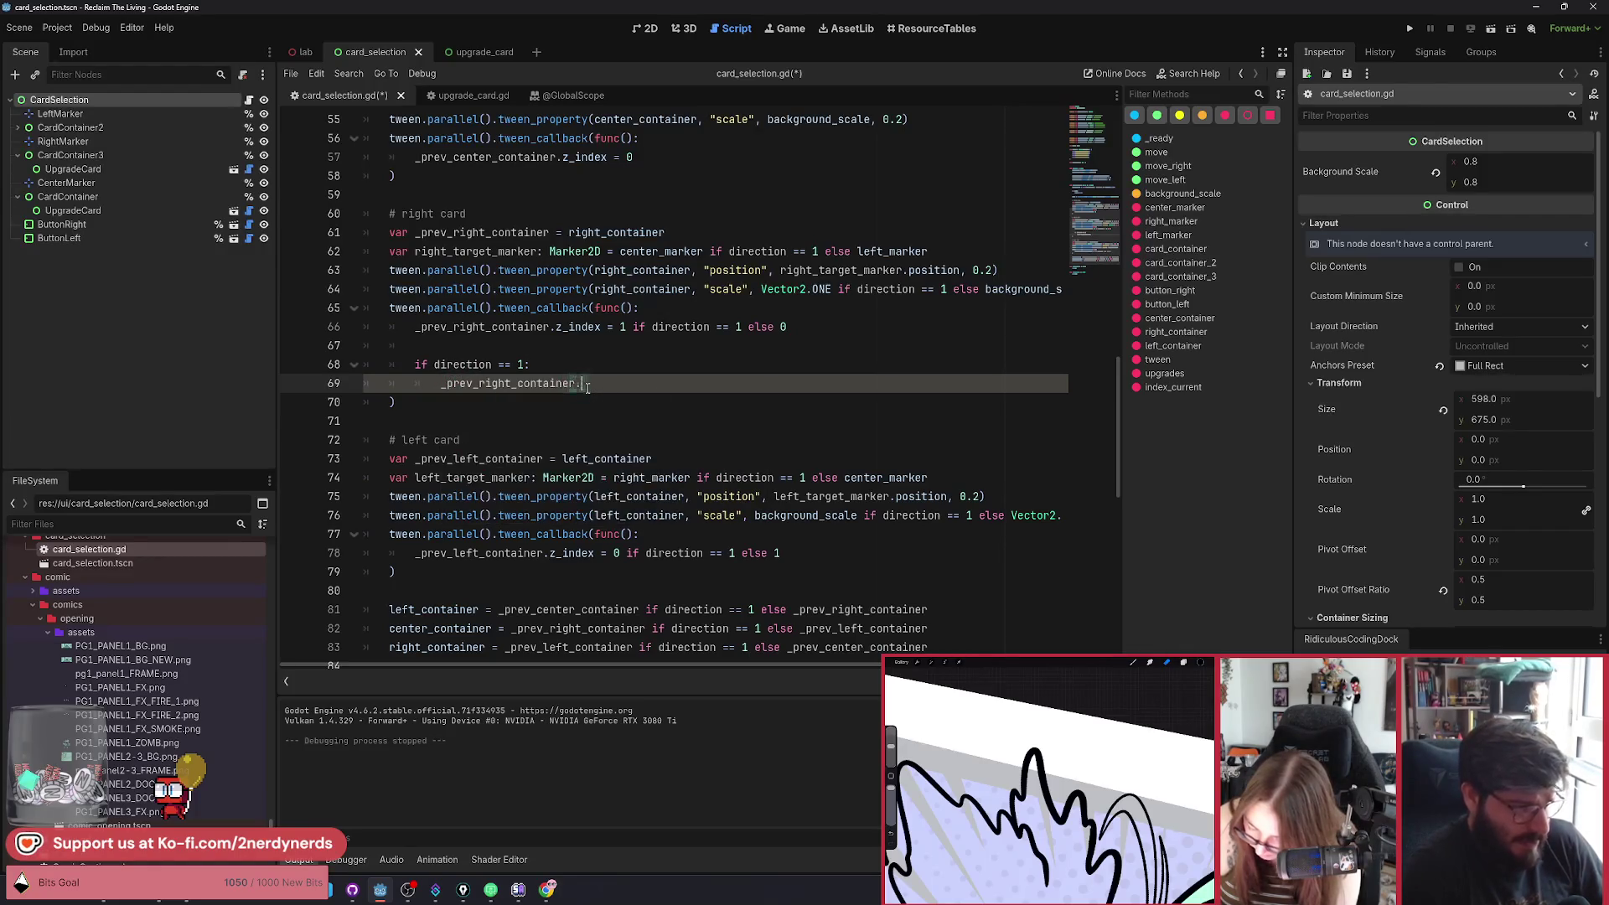
Complete the call as .get_child(0).init(upgrades[index_current]) on line 69.
type(".get_")
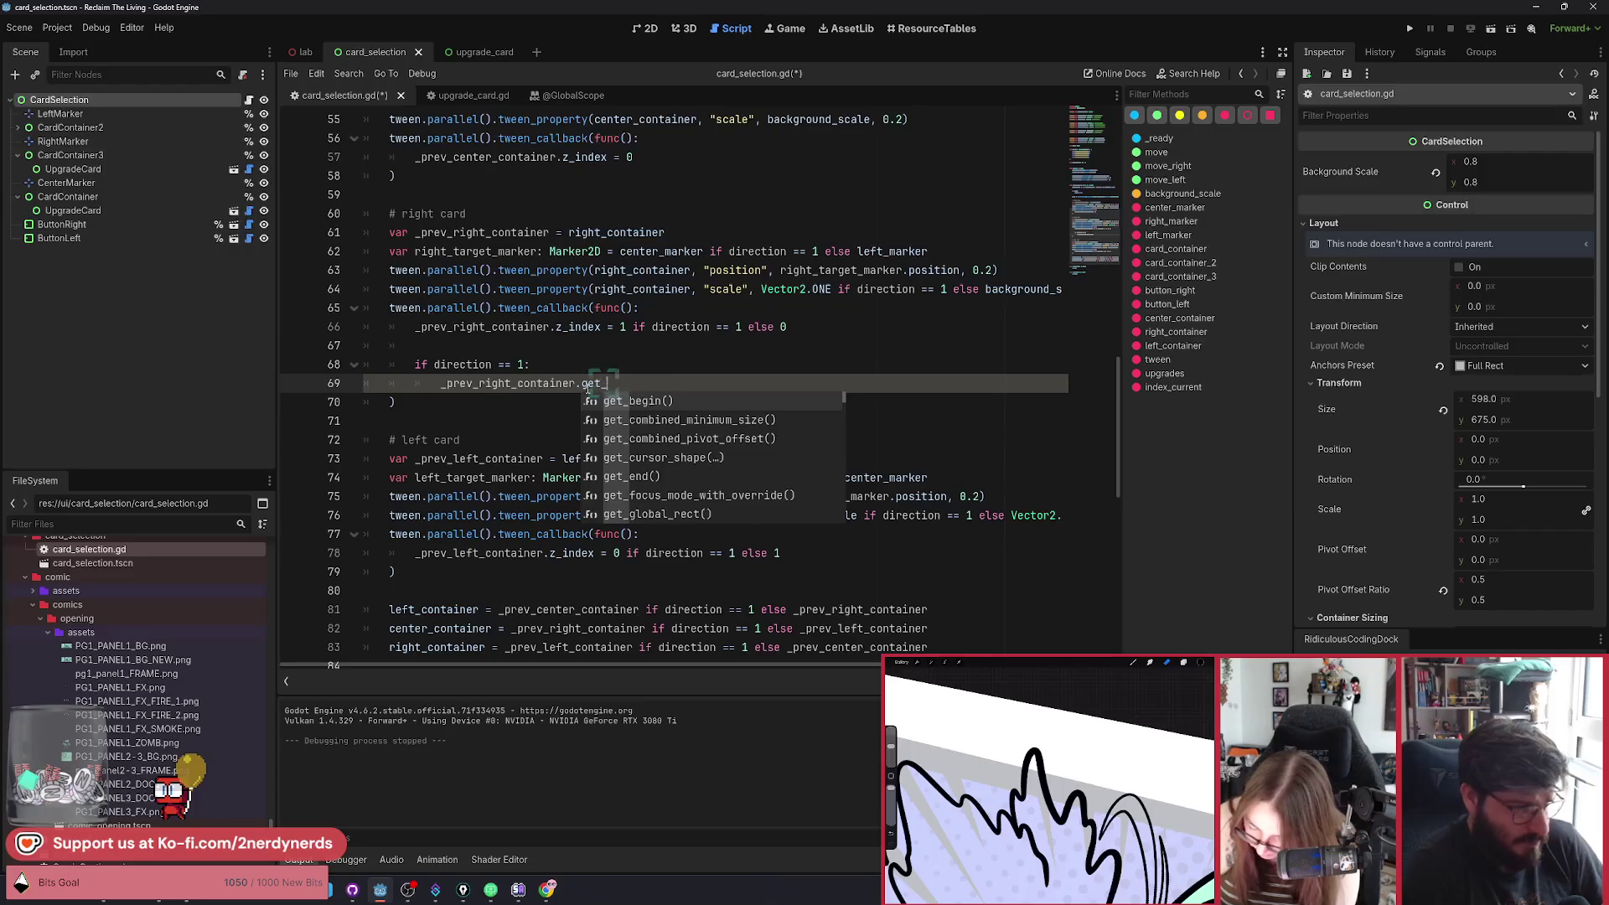
type("chi")
key("Return")
type("0).")
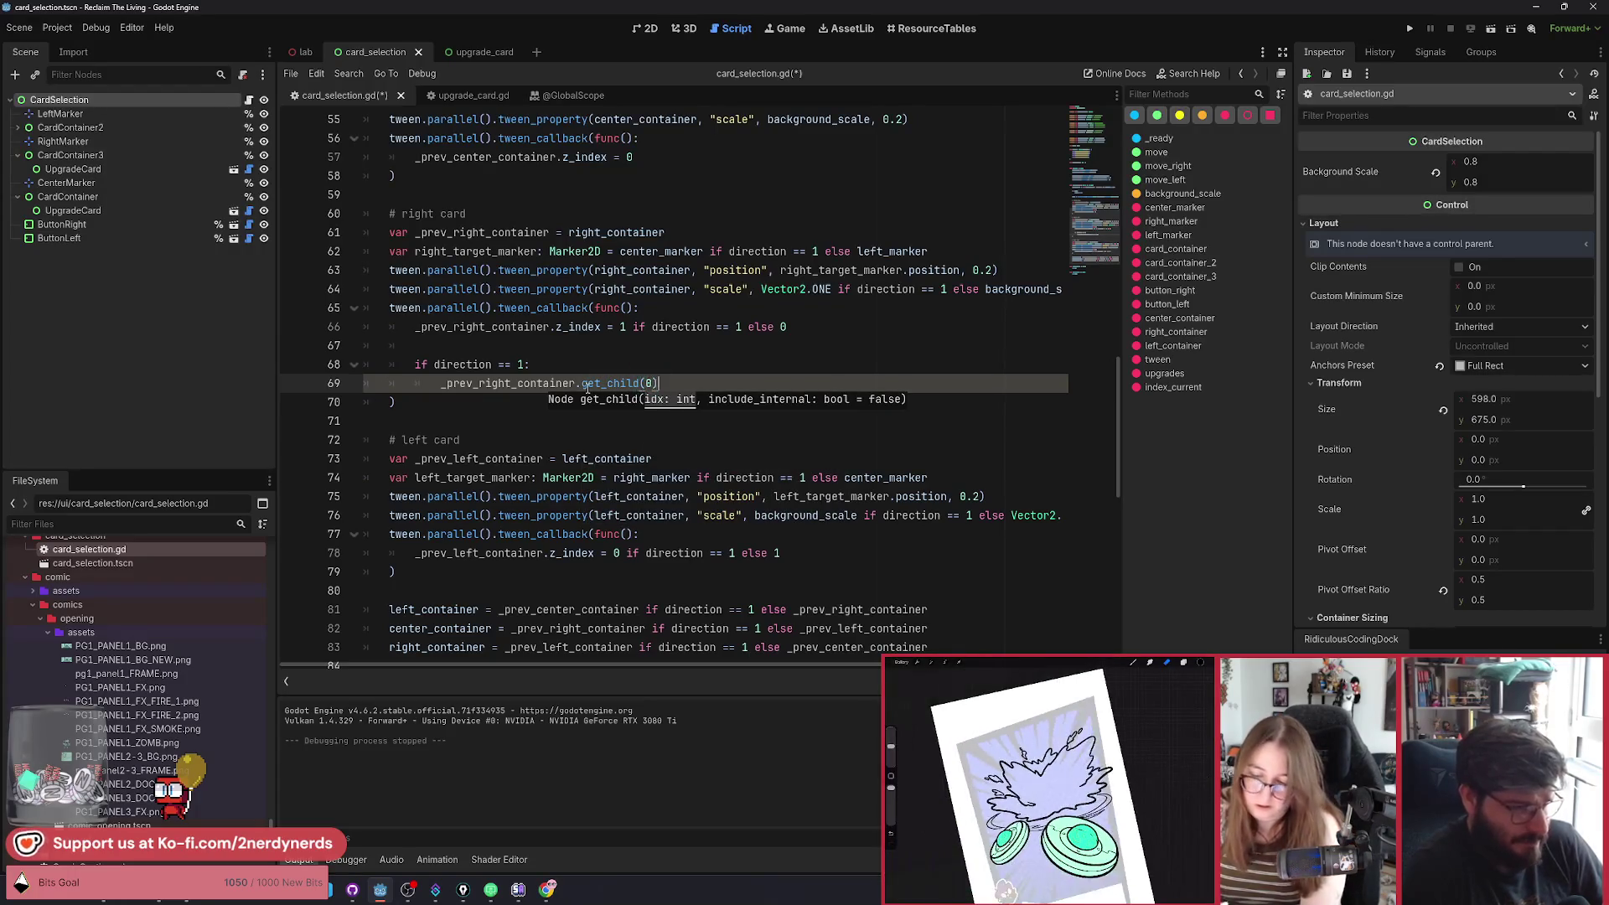
type("init()")
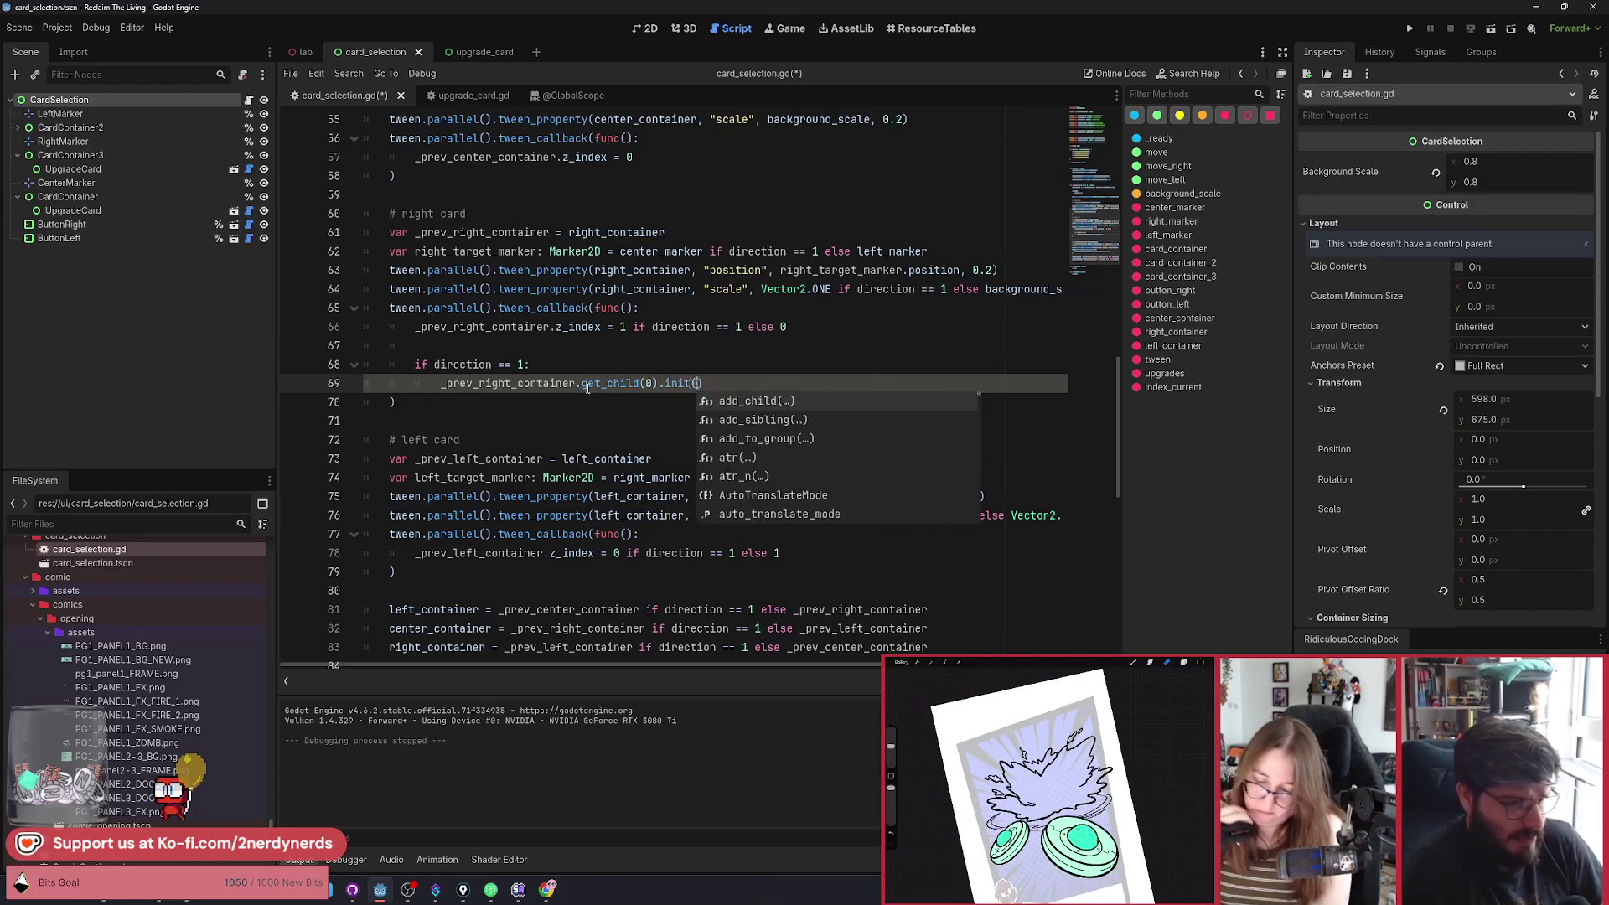
key("Return")
type("des[inde")
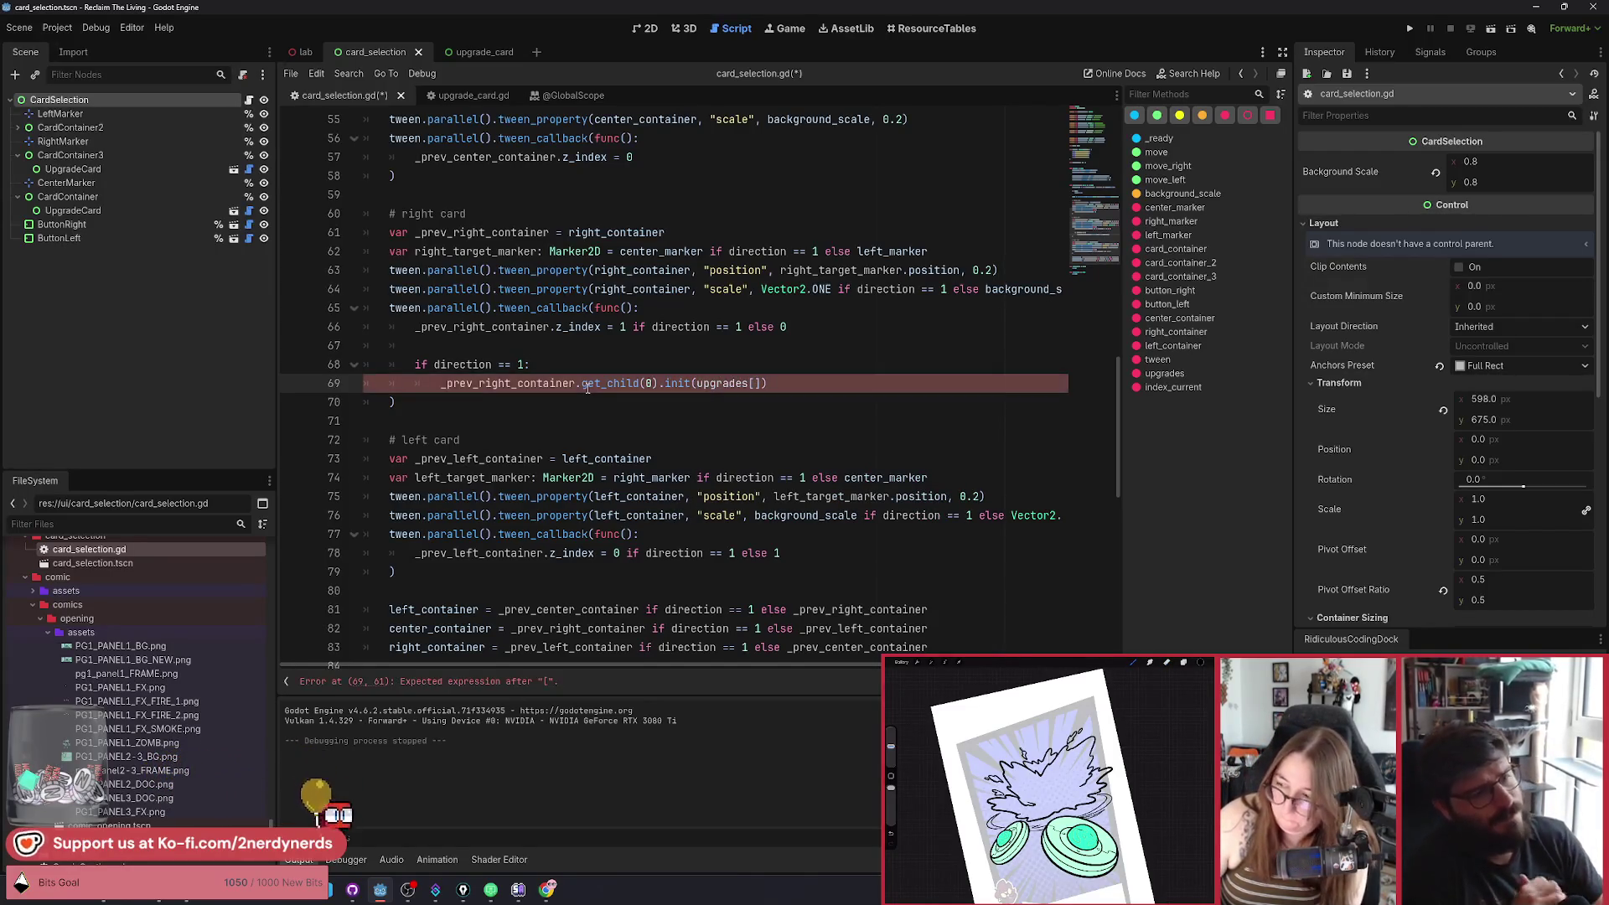
type("x")
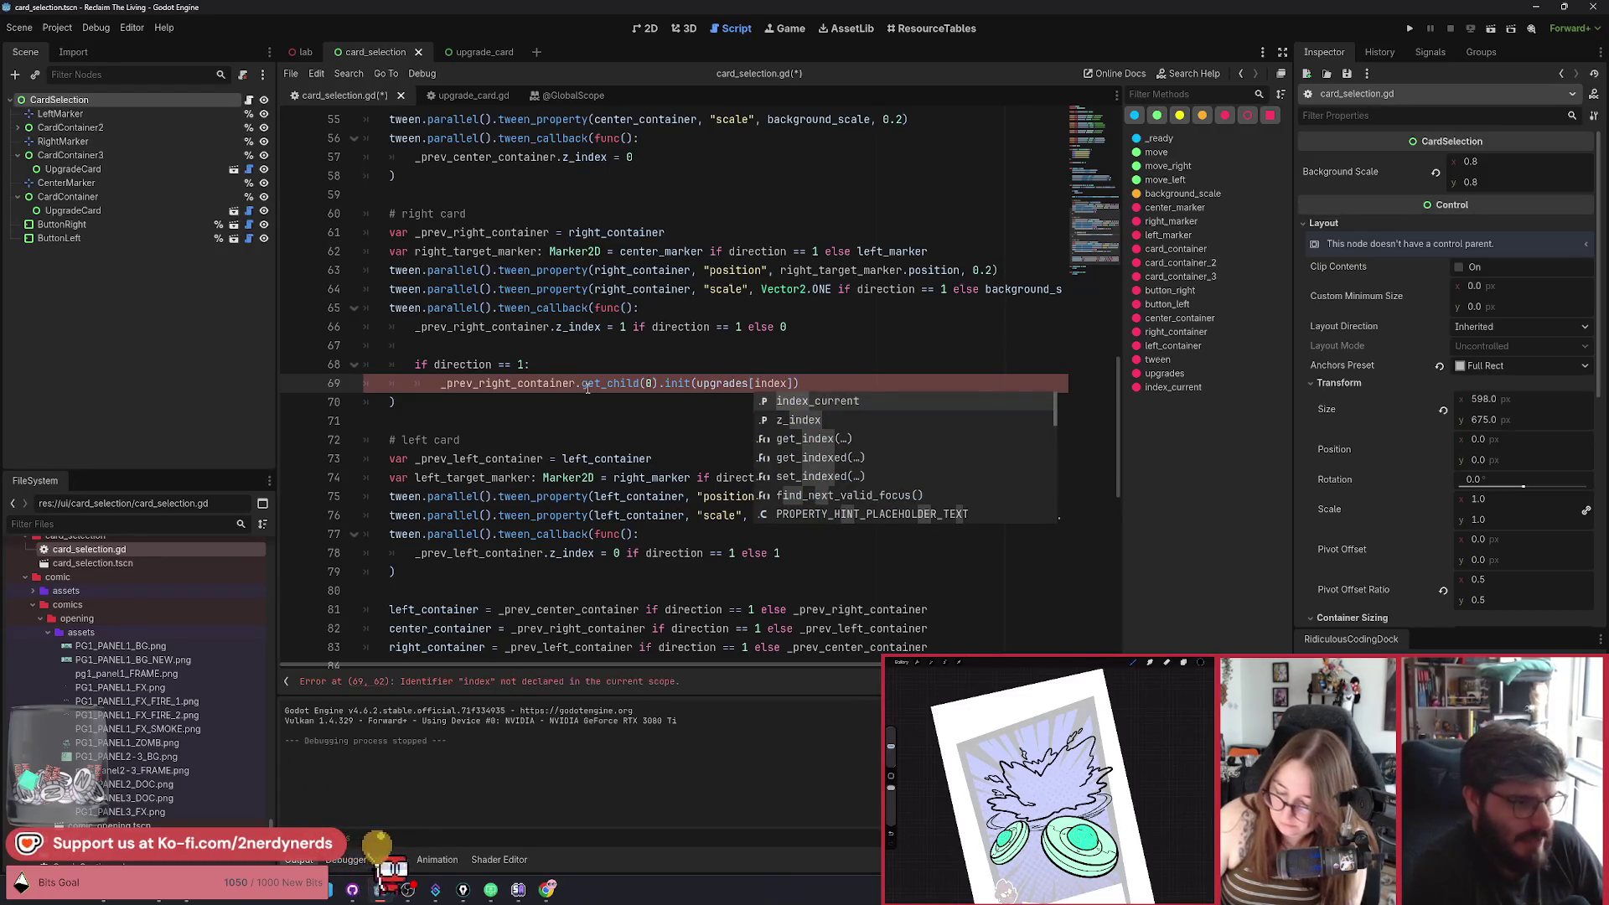
key("Return")
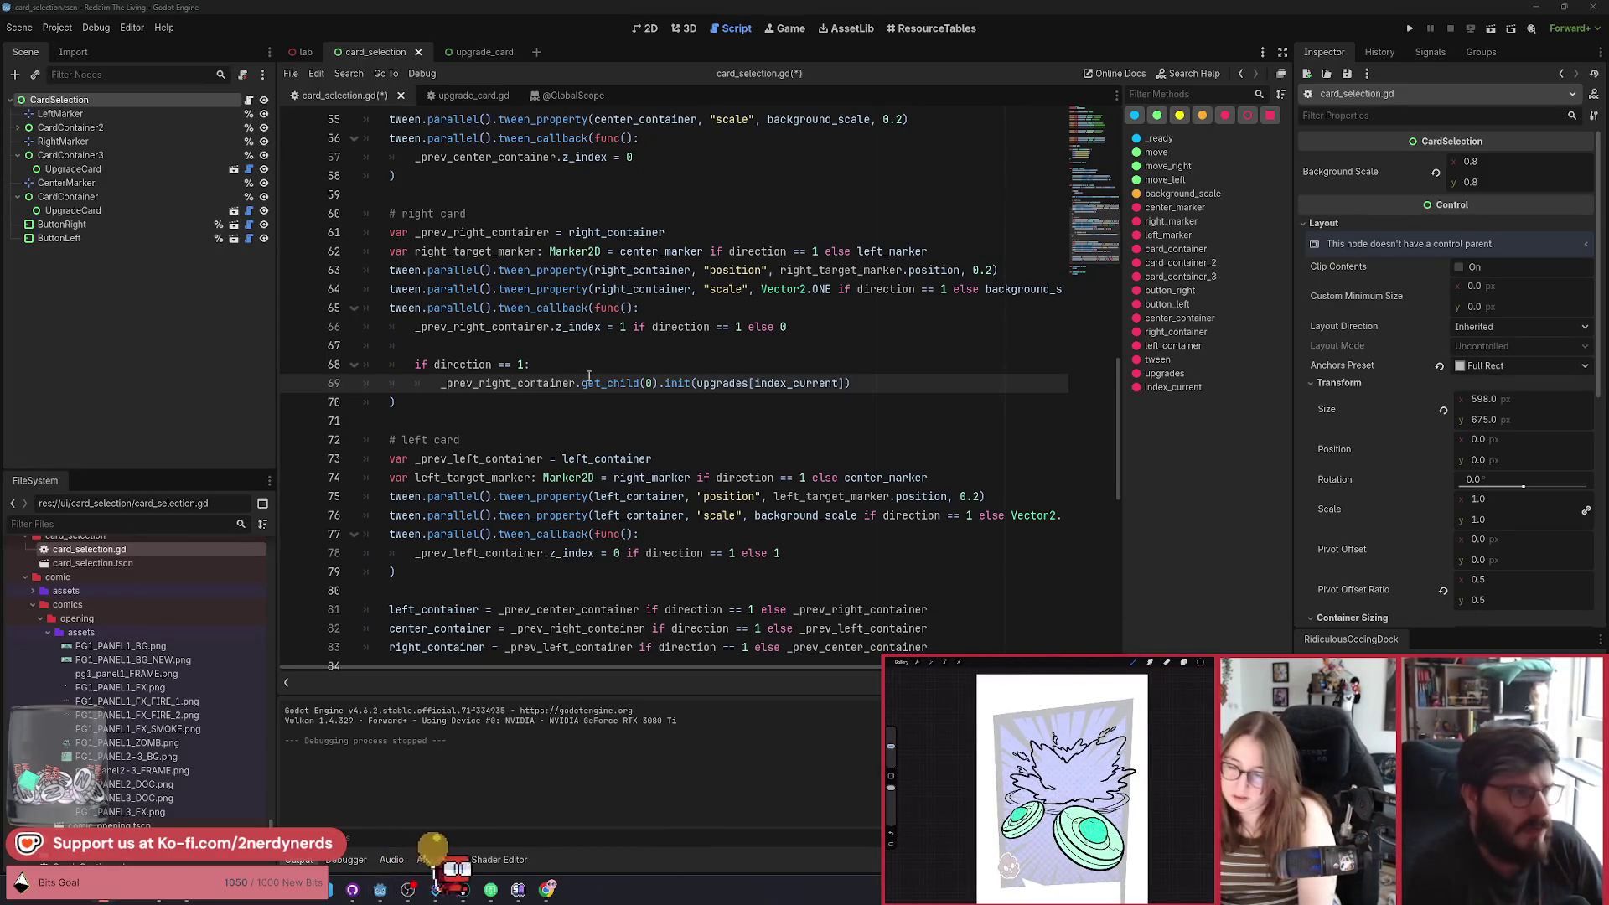
left_click_drag(506, 383, 482, 365)
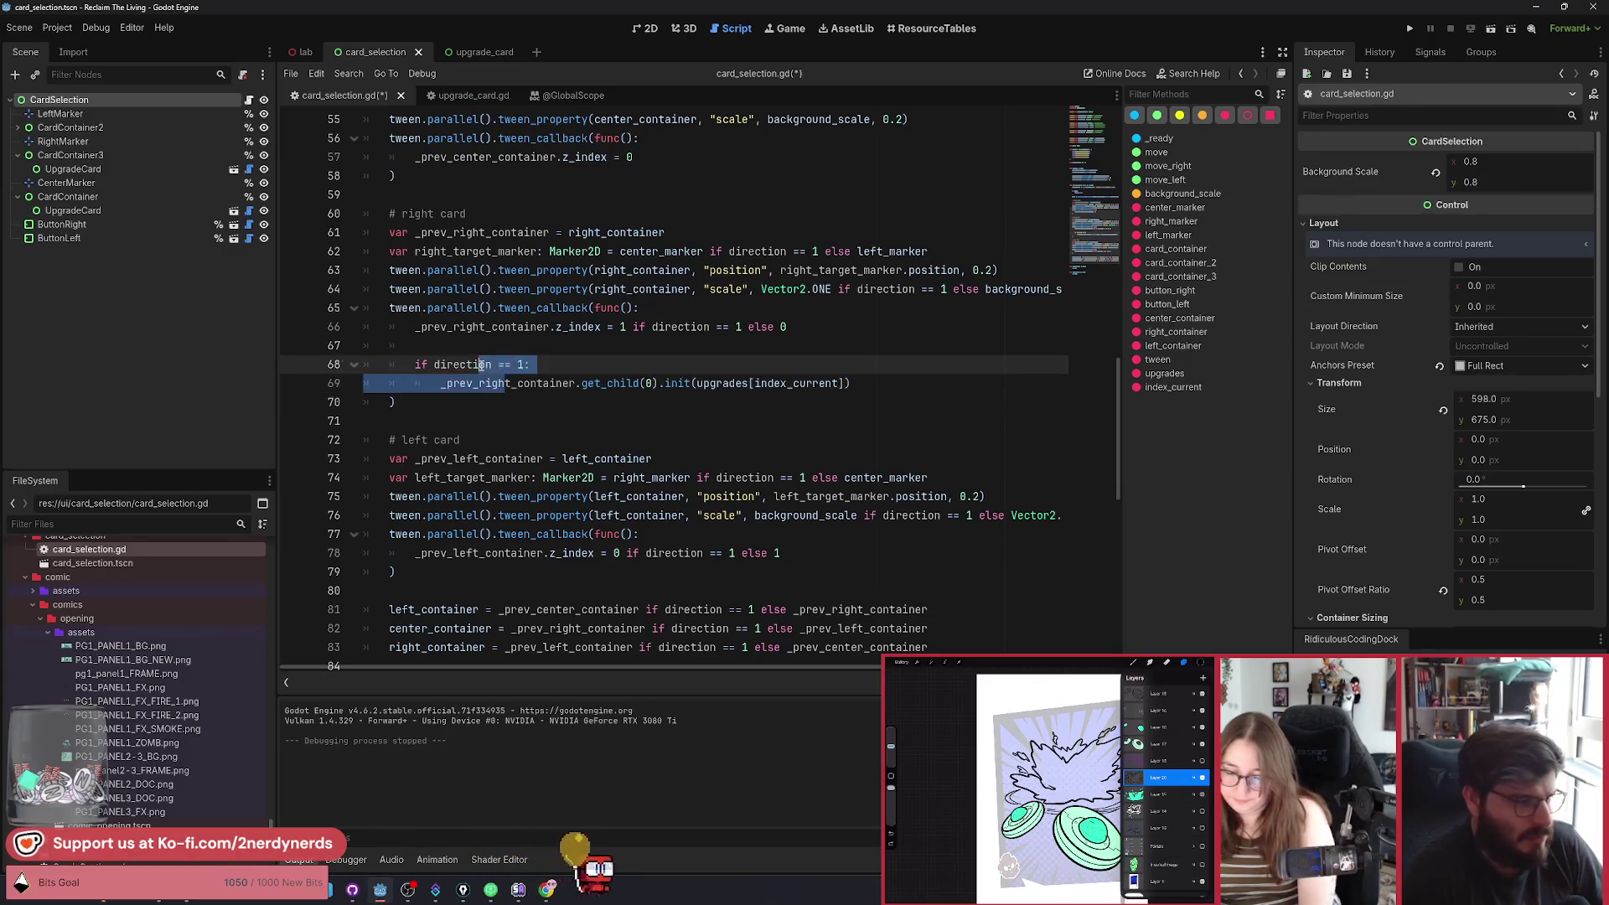
key("ctrl+k")
left_click(1491, 29)
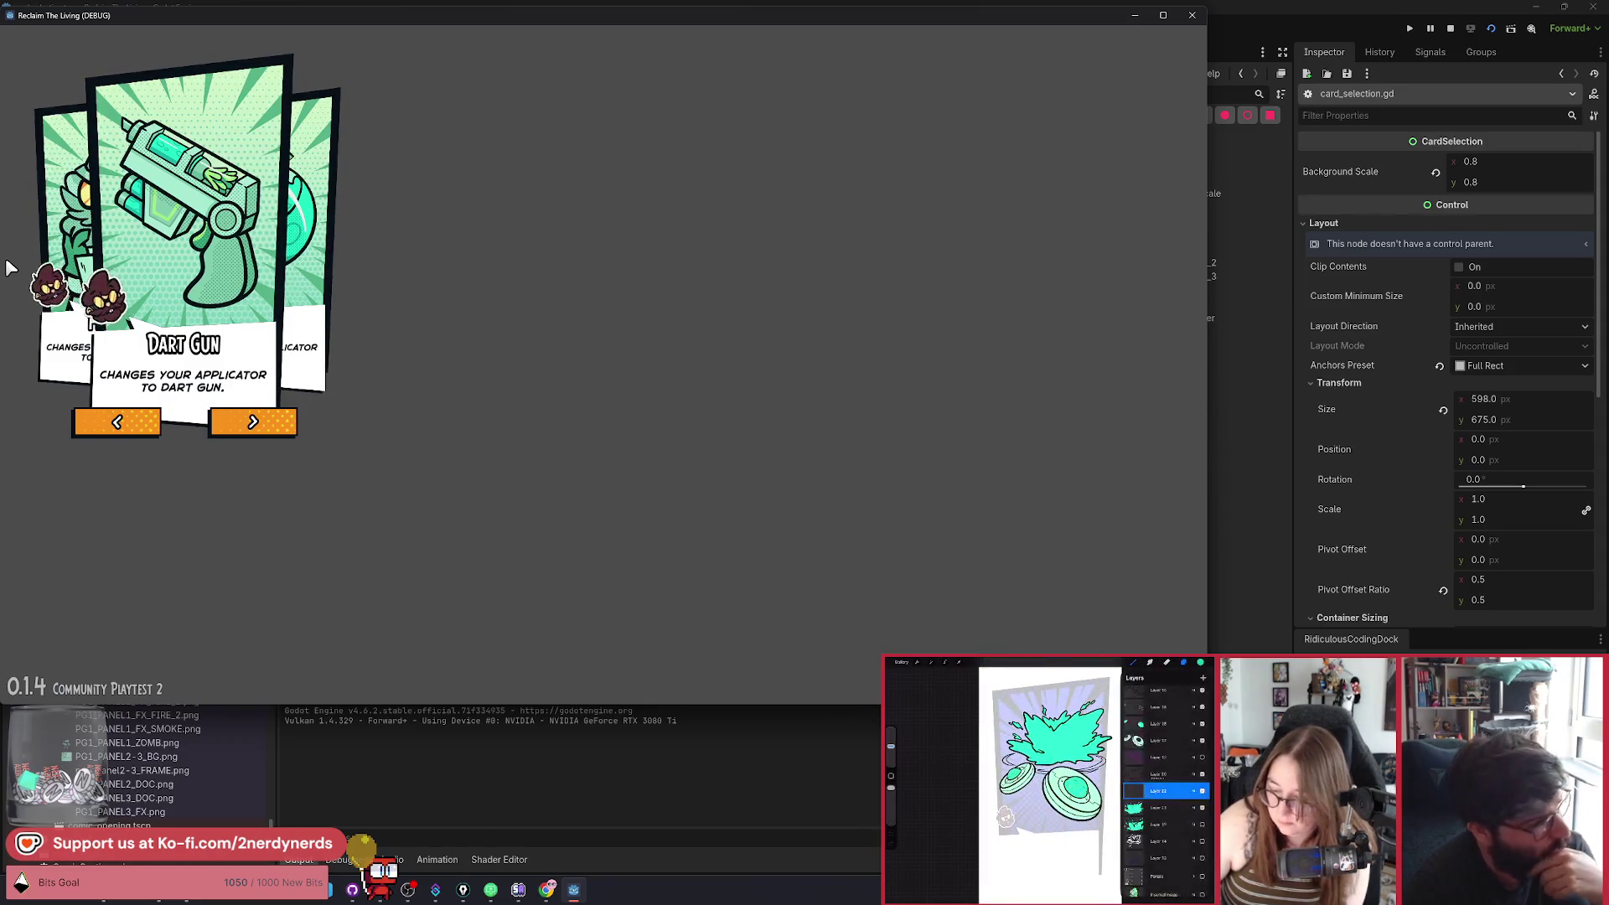
left_click(1450, 28)
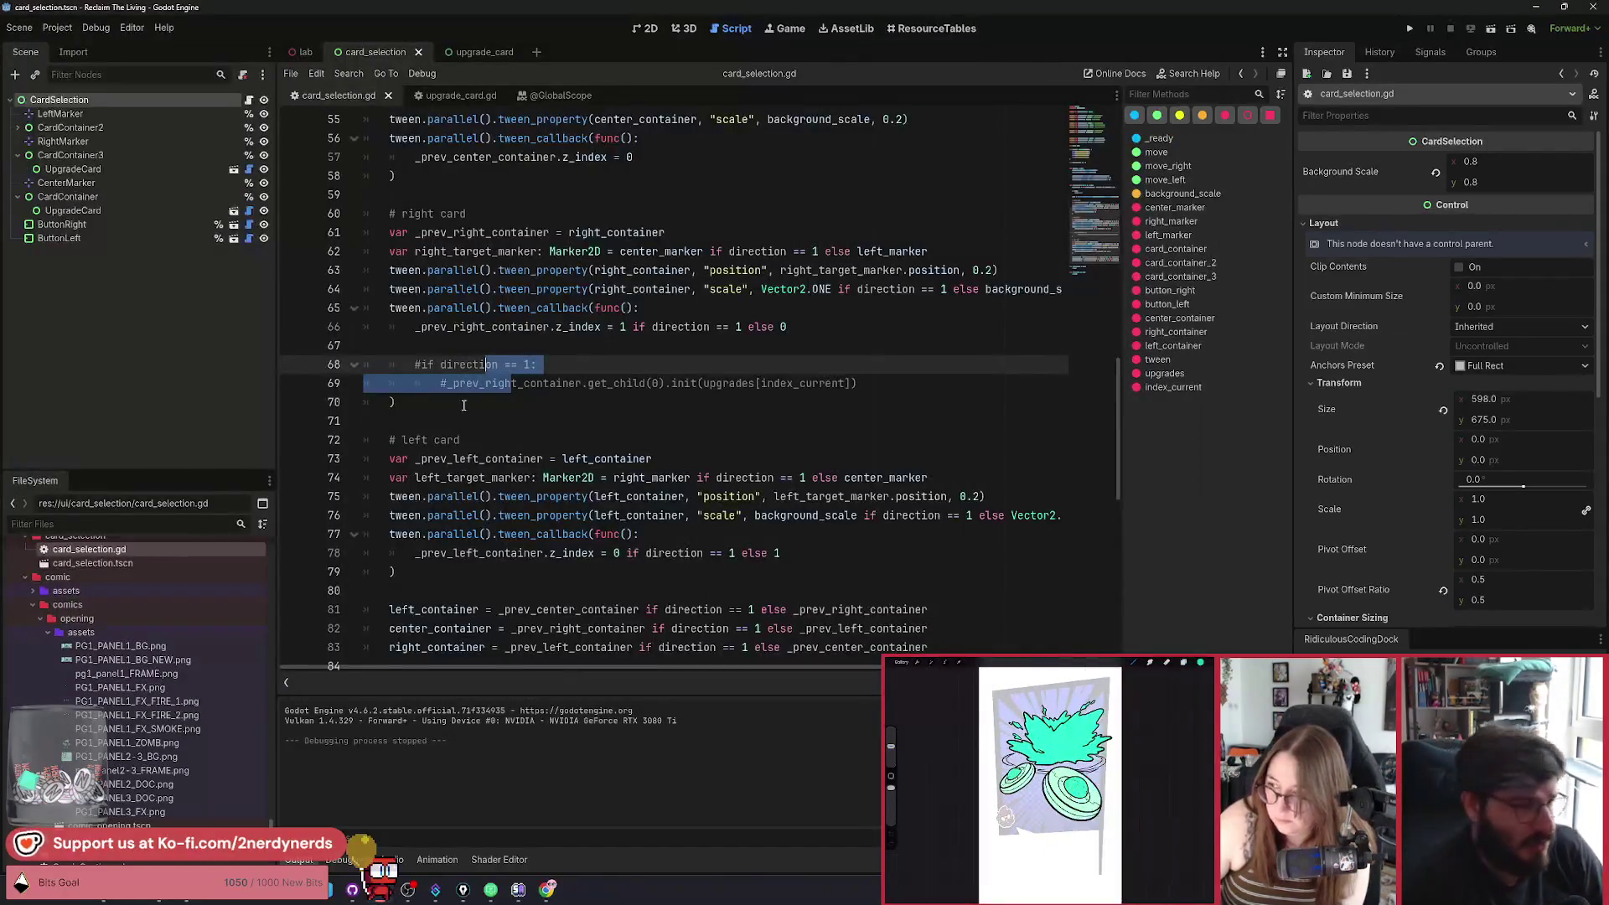
left_click_drag(530, 383, 526, 366)
key("ctrl+k")
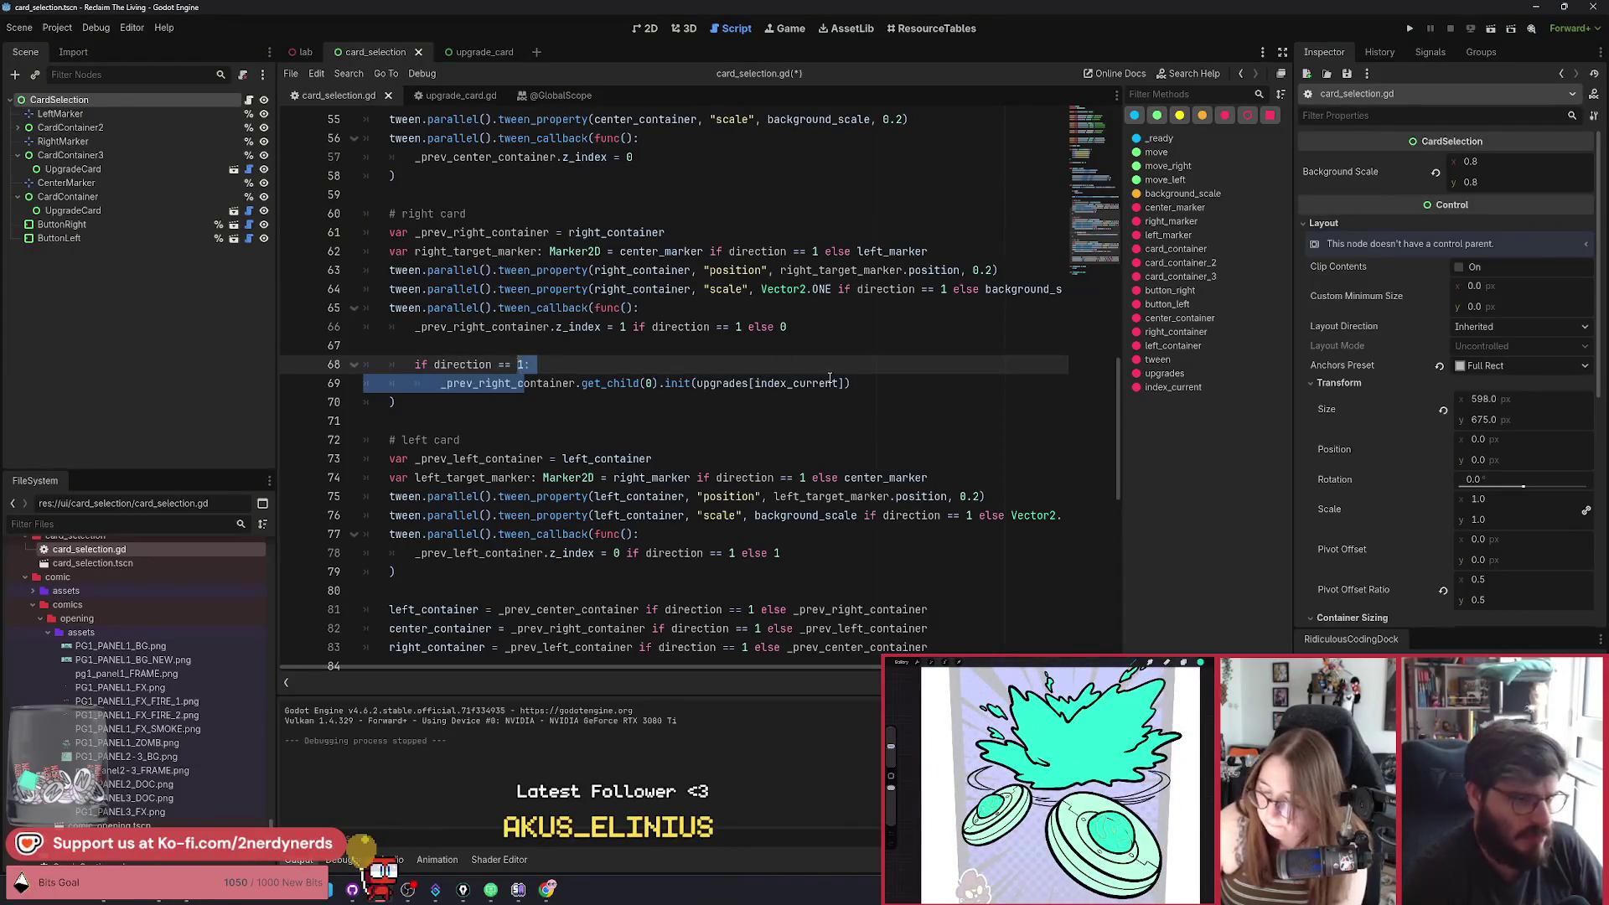
Close the init bracket on line 69, save, and duplicate the direction-check block under the left card code.
left_click(836, 389)
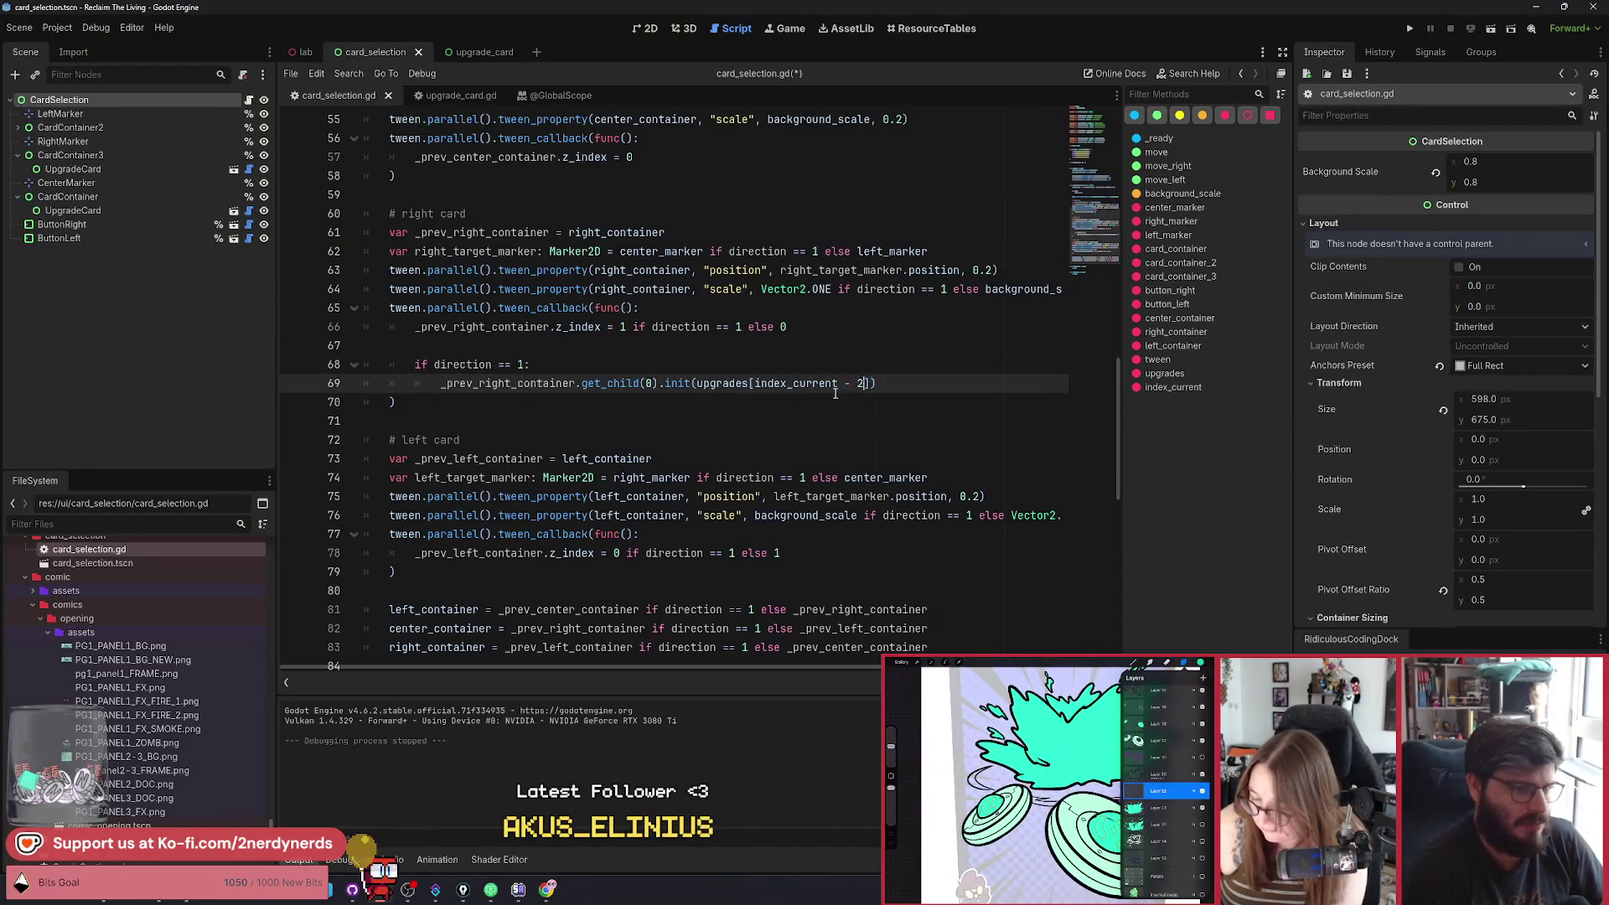
type("]")
key("ctrl+s")
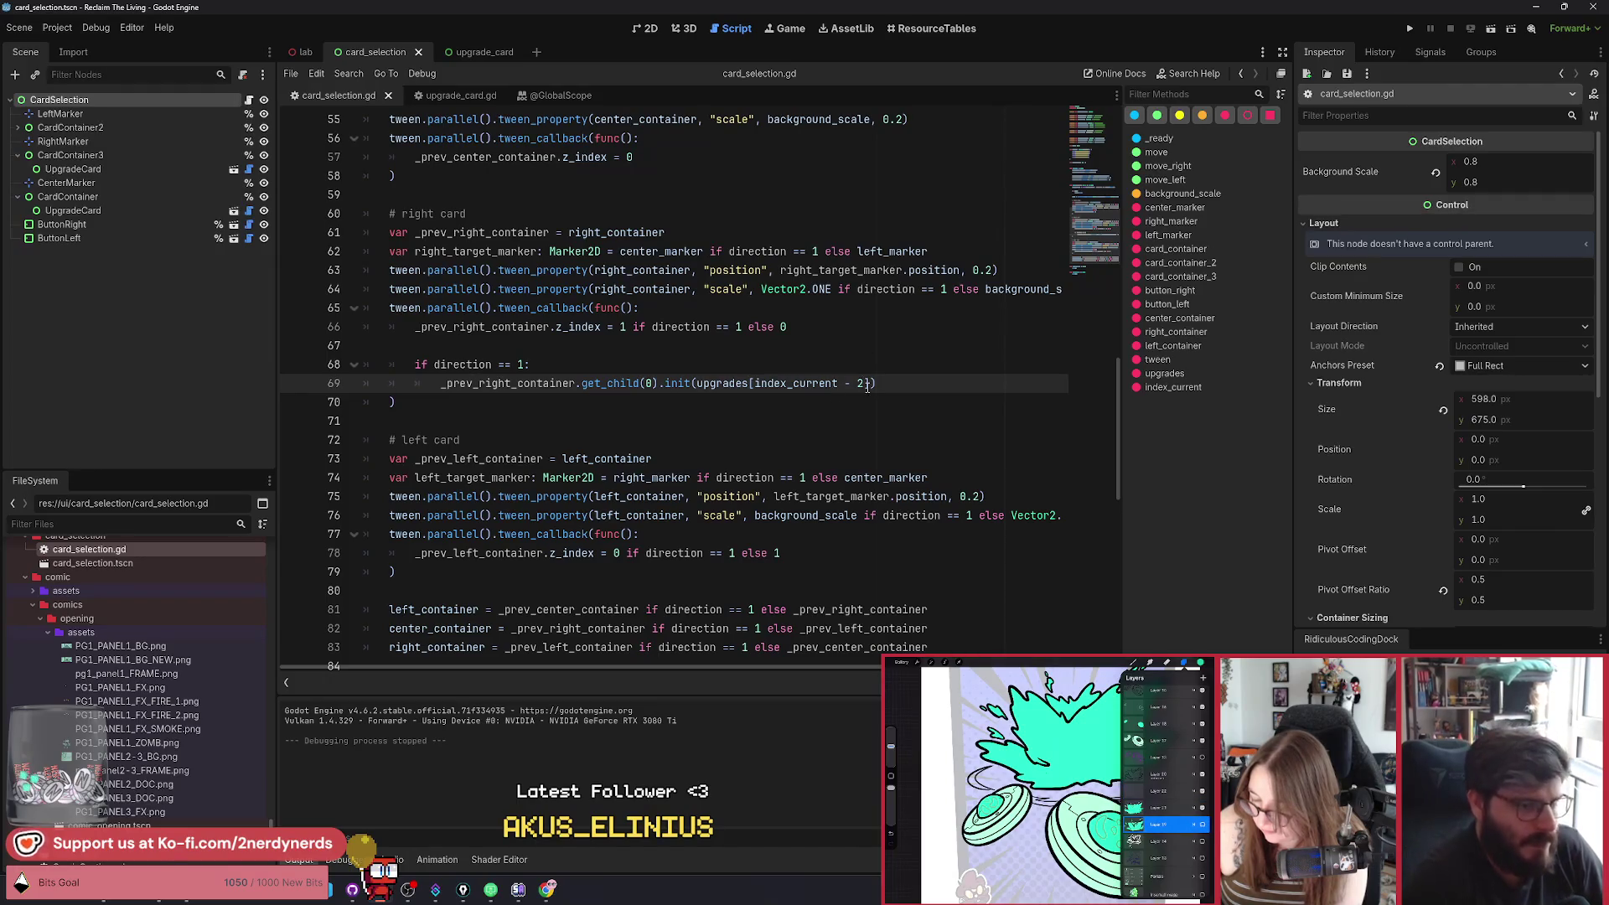
left_click_drag(899, 383, 437, 372)
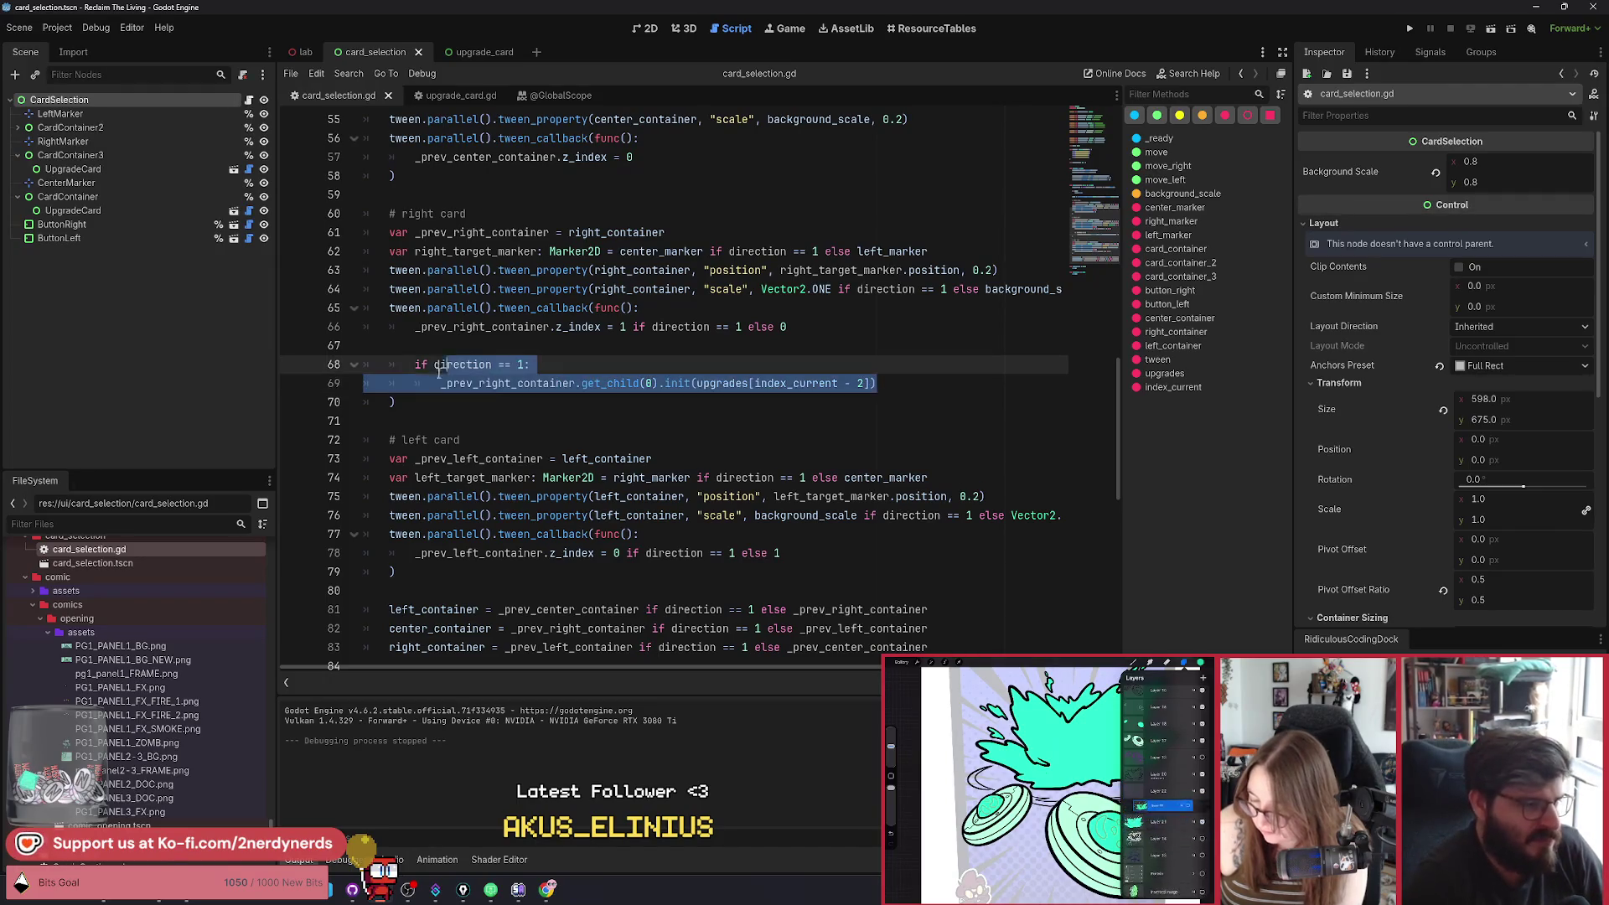
key("ctrl+c")
left_click(784, 553)
key("Return")
key("Return")
key("ctrl+v")
scroll(671, 502, "down", 1)
Switch the duplicated left-card block to _prev_left_container, save the script and run the scene.
left_click(554, 537)
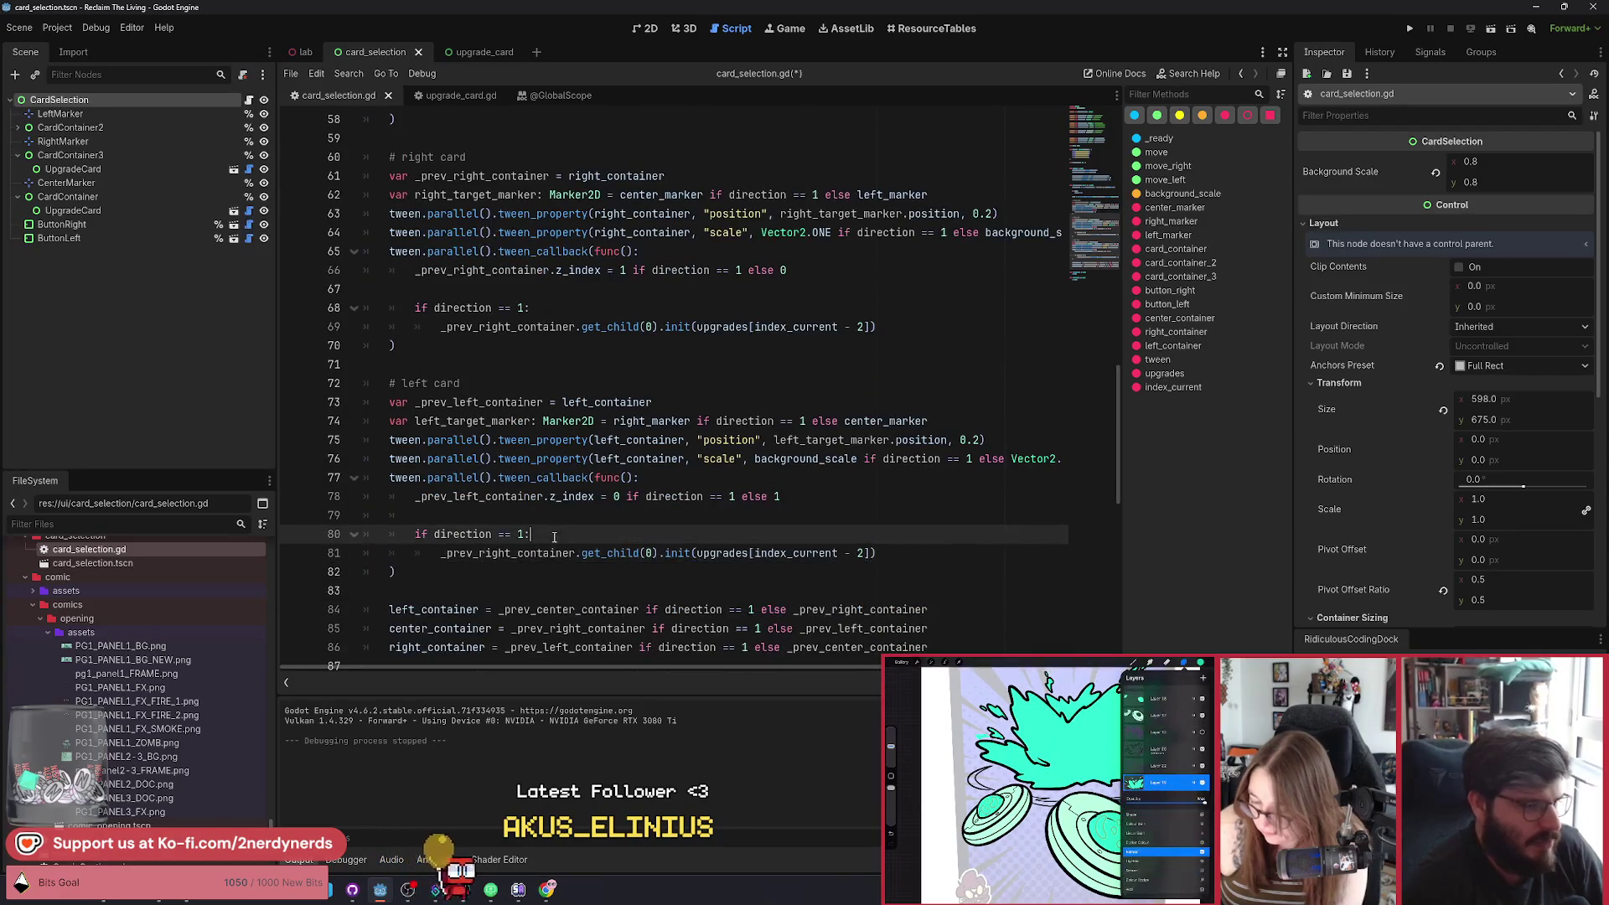
double_click(520, 534)
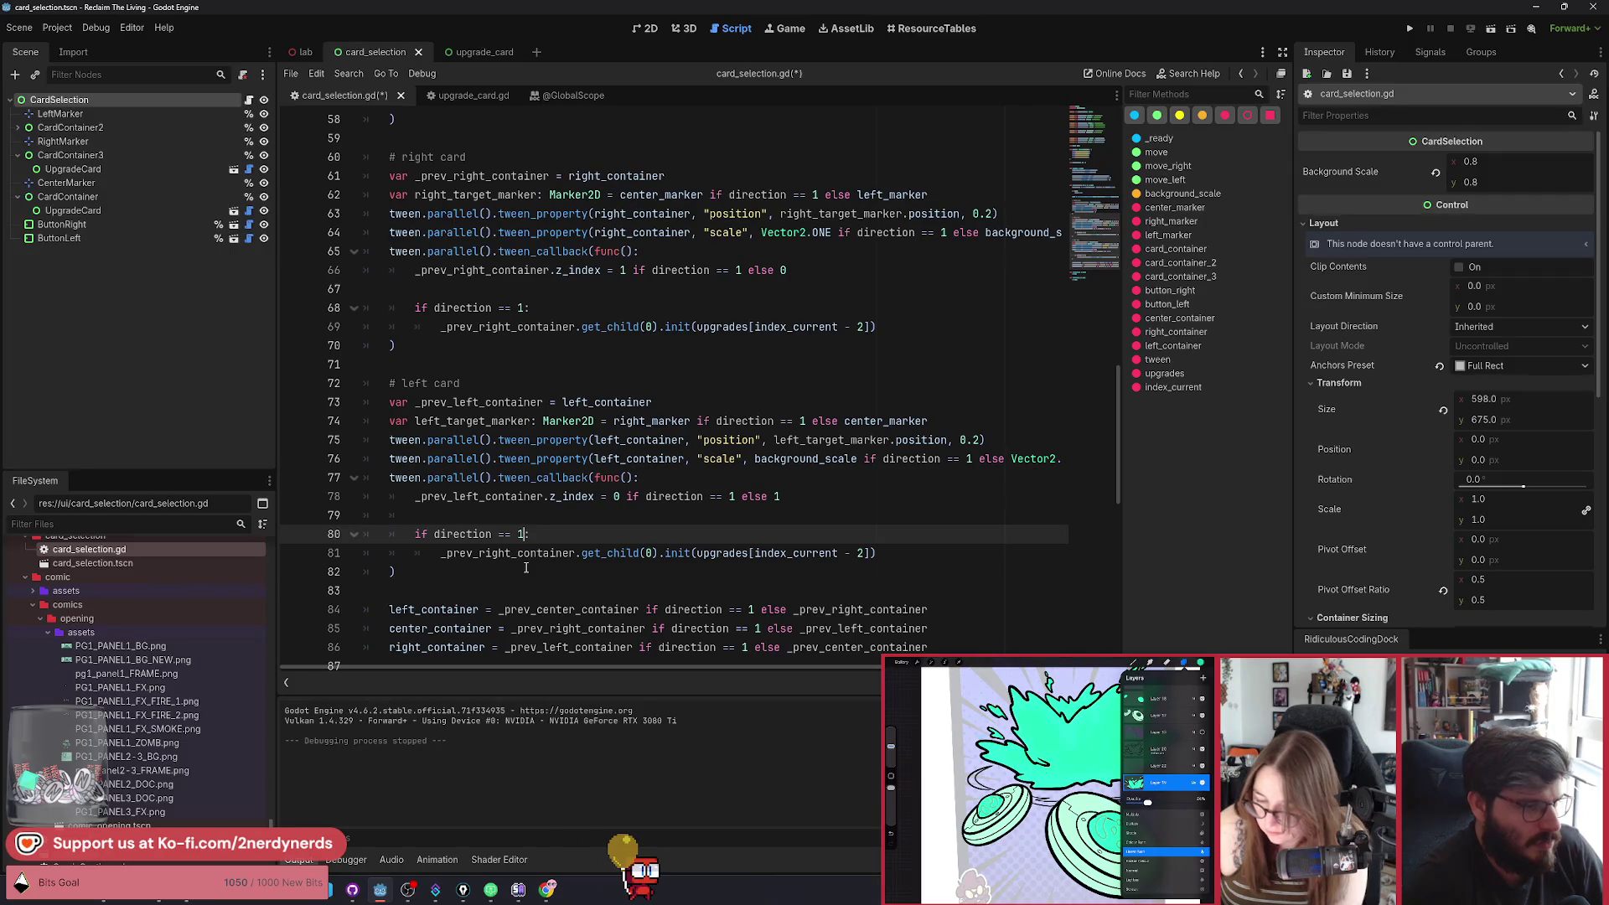
left_click(521, 309)
type("-")
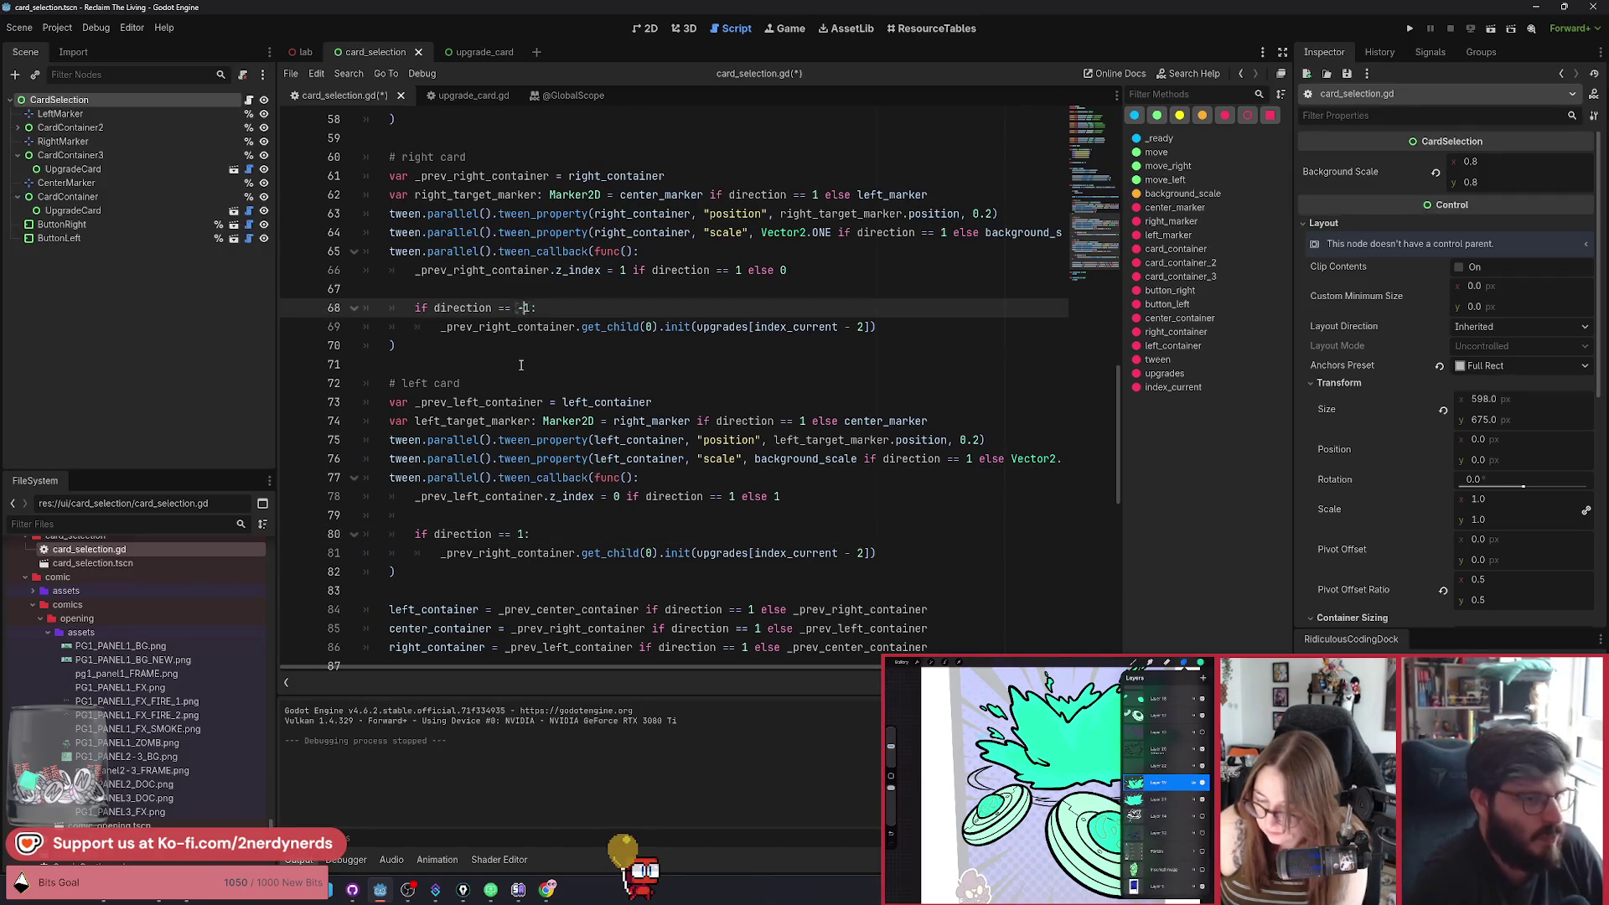
left_click(522, 534)
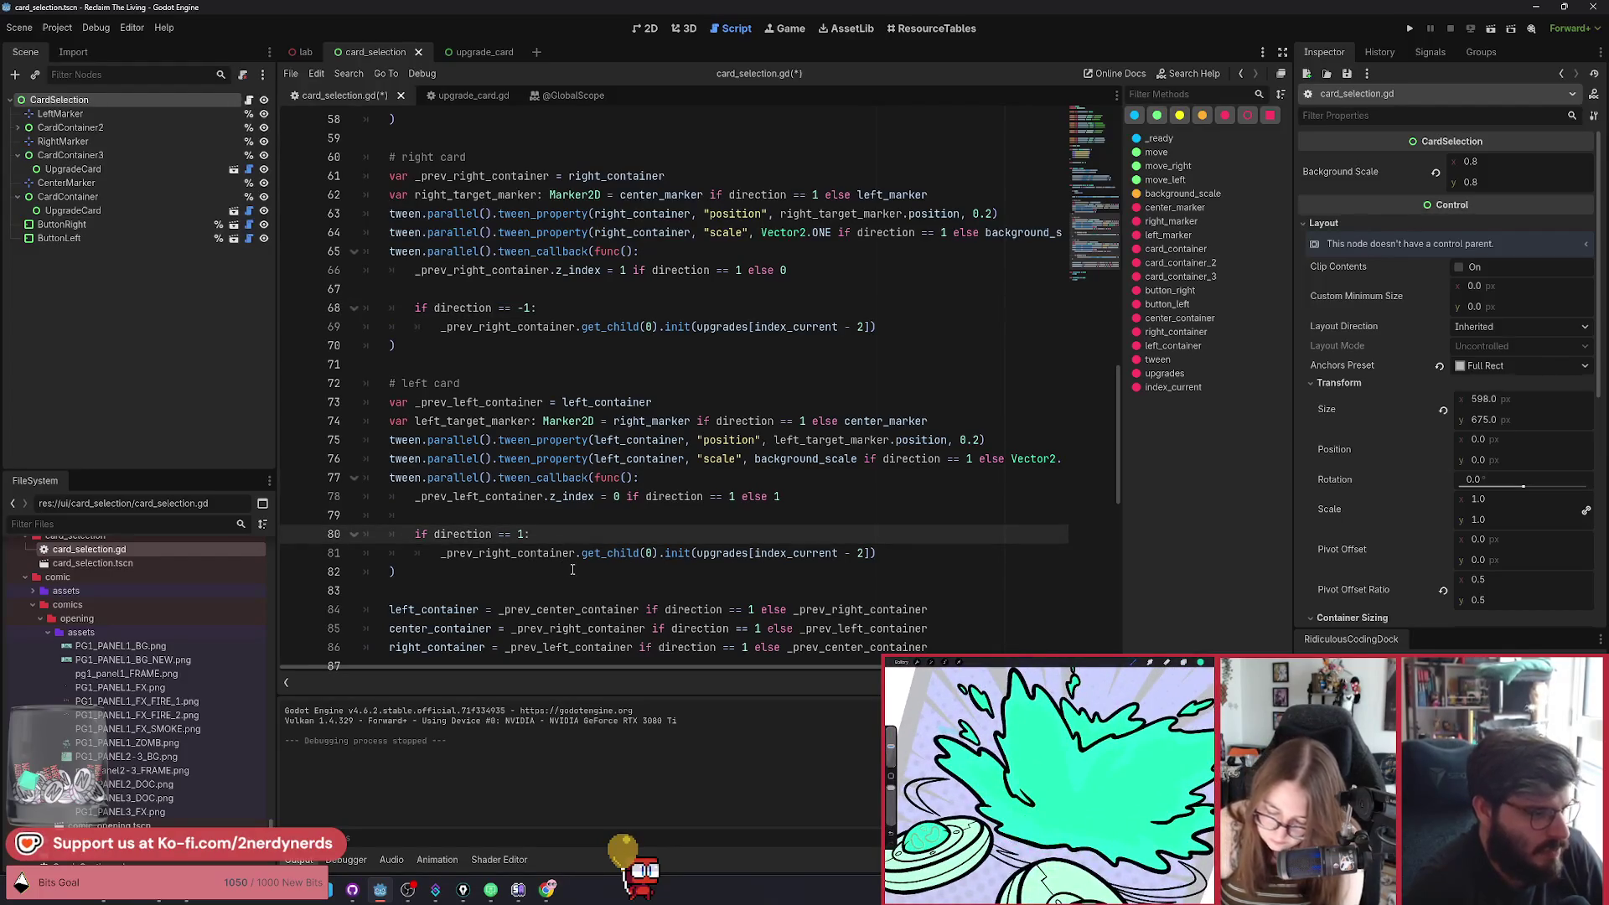
double_click(482, 403)
key("ctrl+c")
double_click(503, 553)
key("ctrl+v")
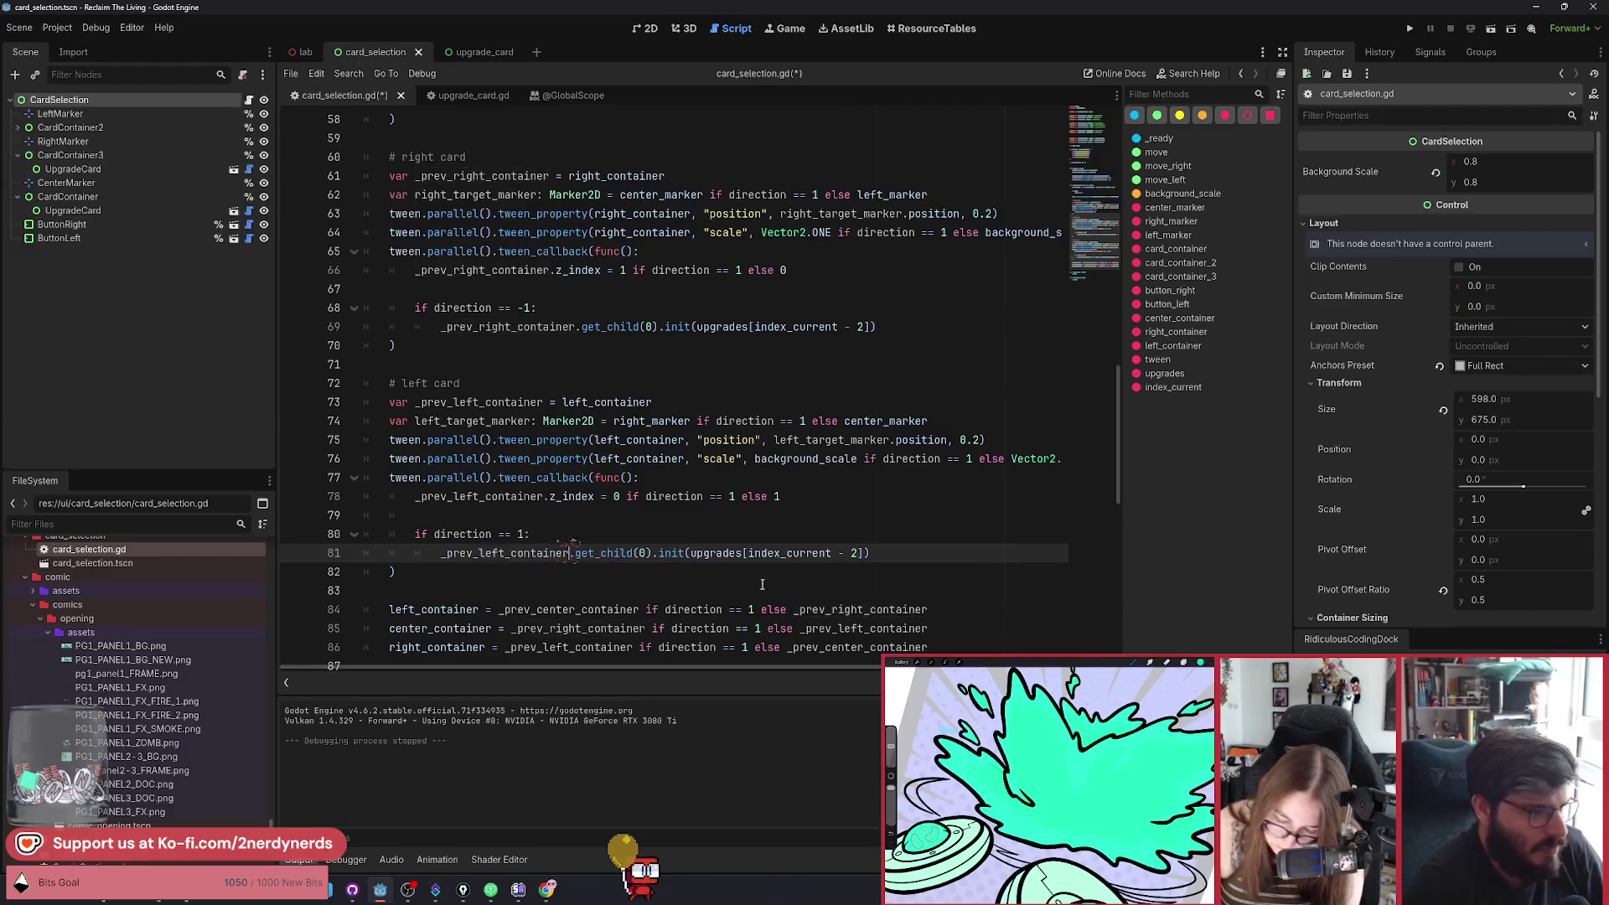
type("+")
key("ctrl+s")
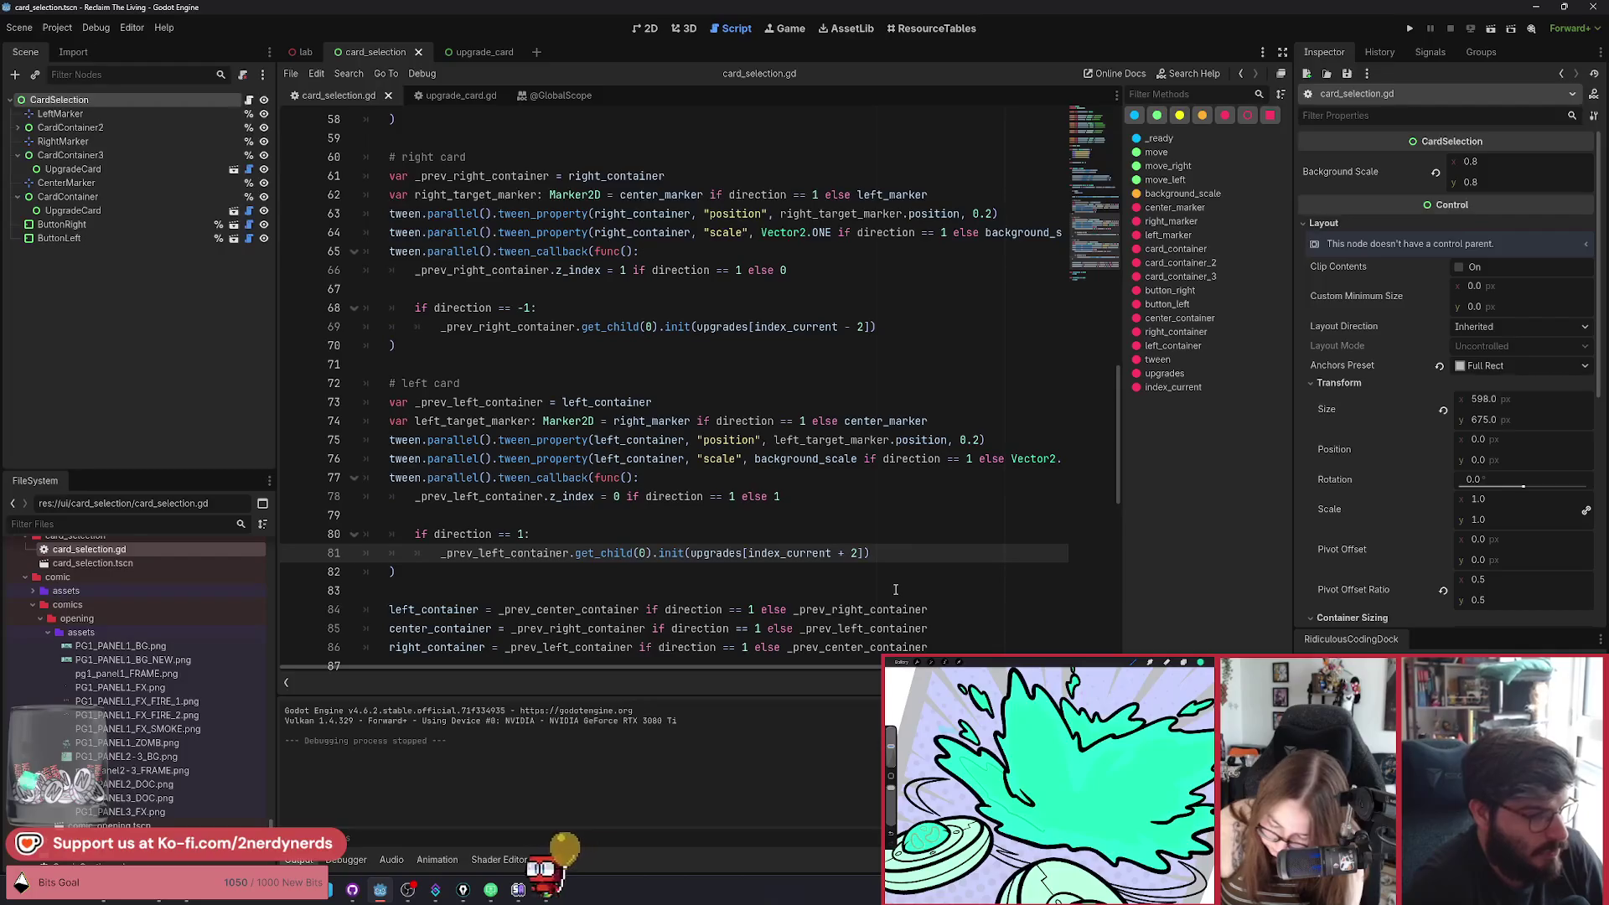
left_click(1492, 29)
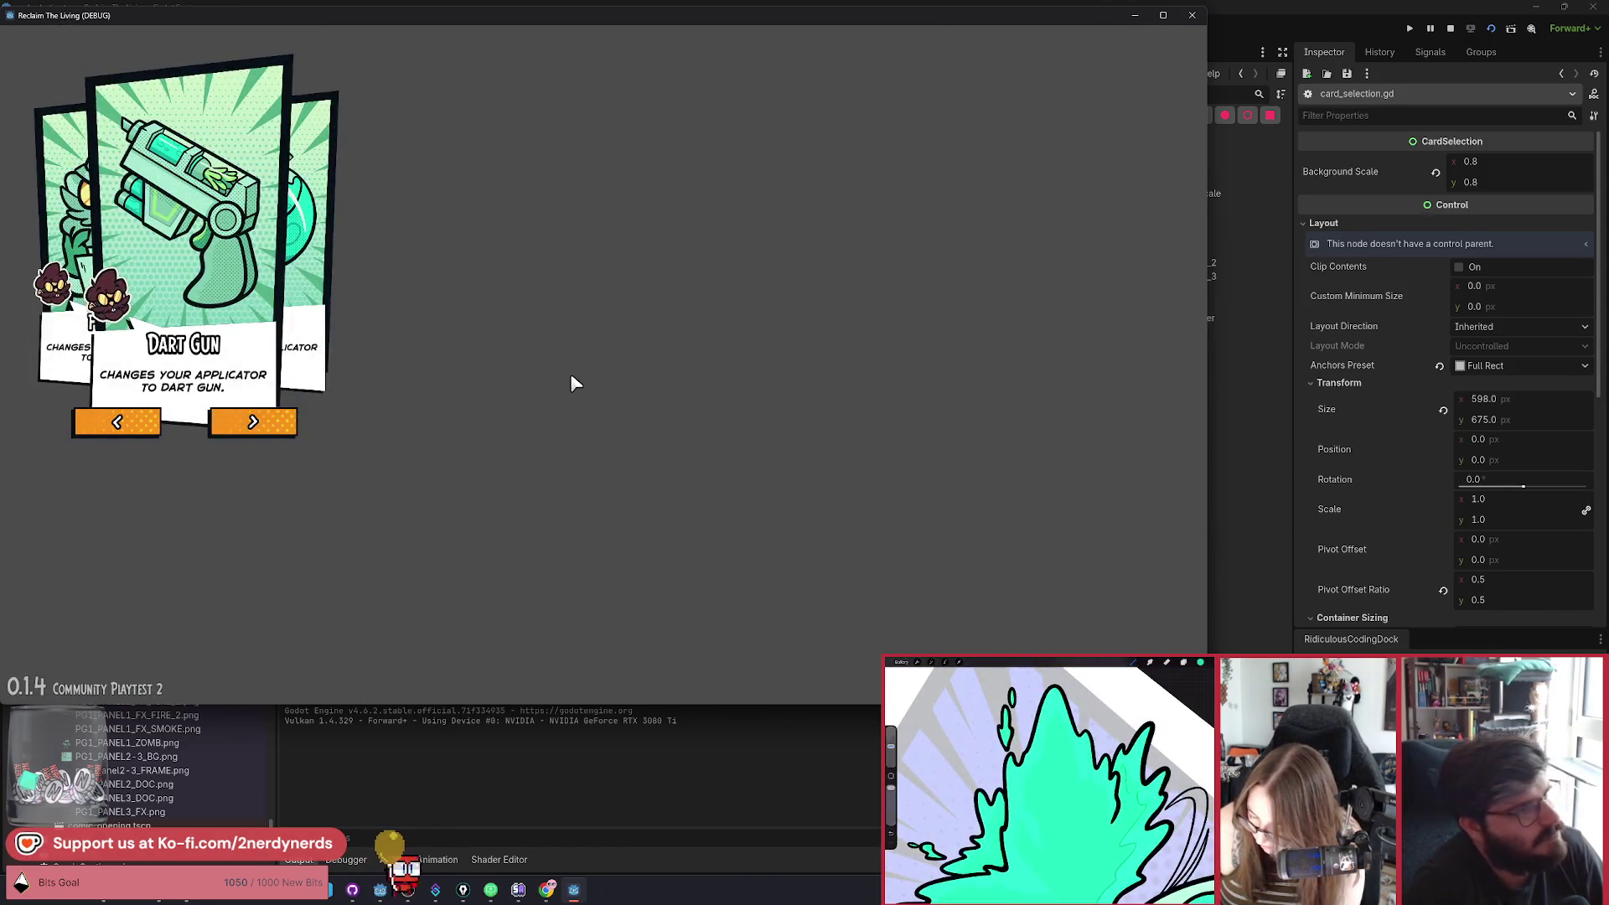
Advance the running carousel twice from Dart Gun past Flask, hitting the index 4 error at line 81.
left_click(276, 429)
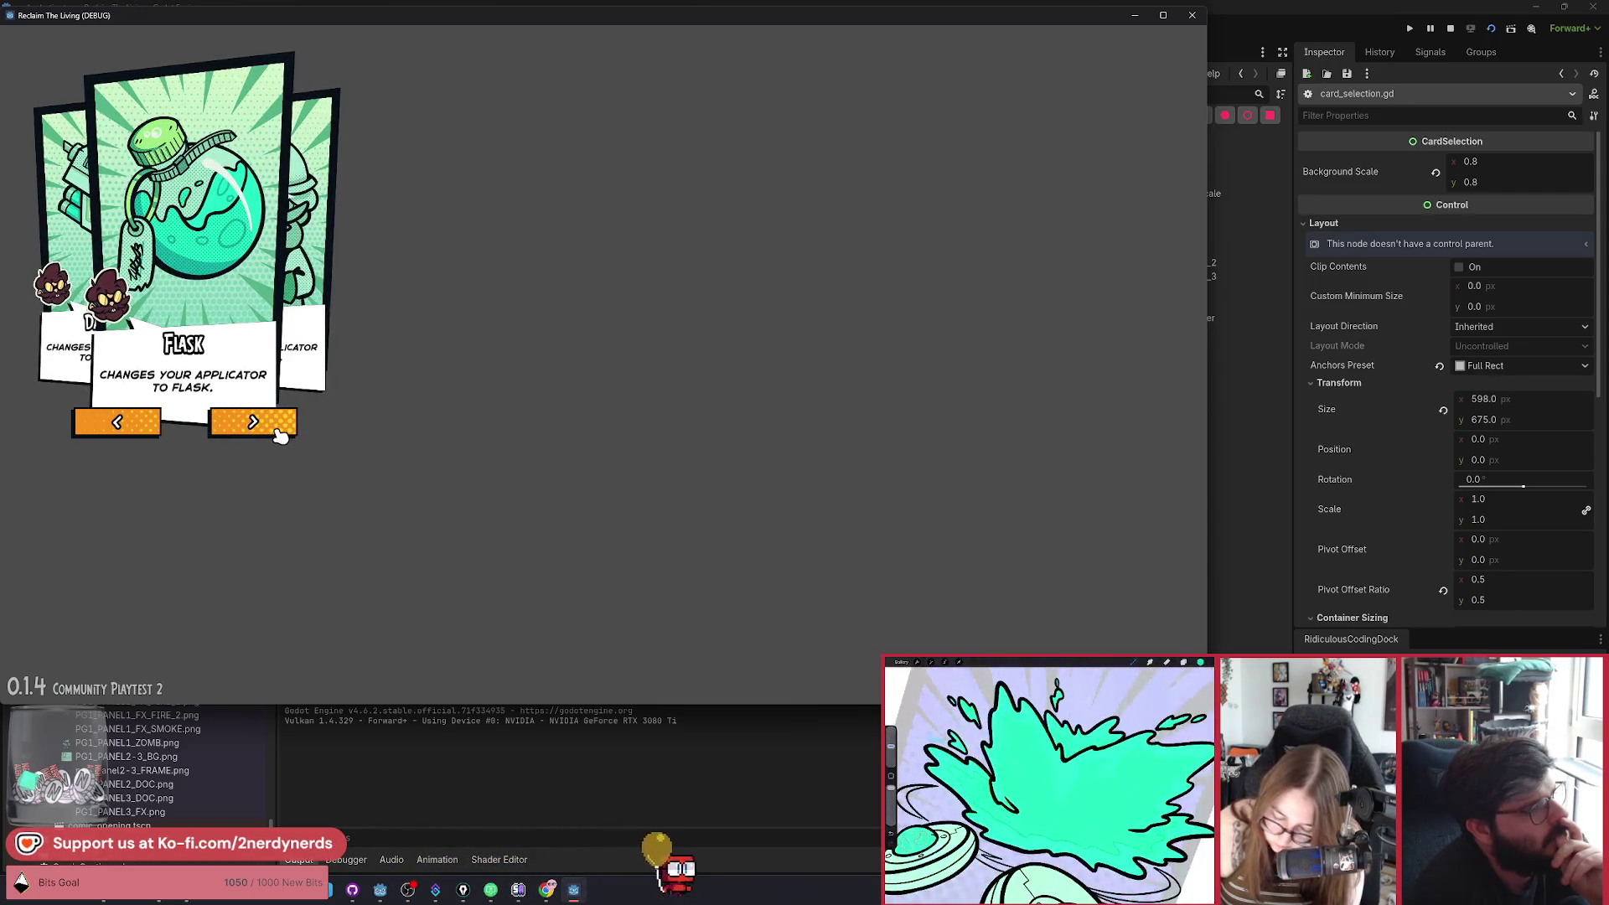
left_click(278, 430)
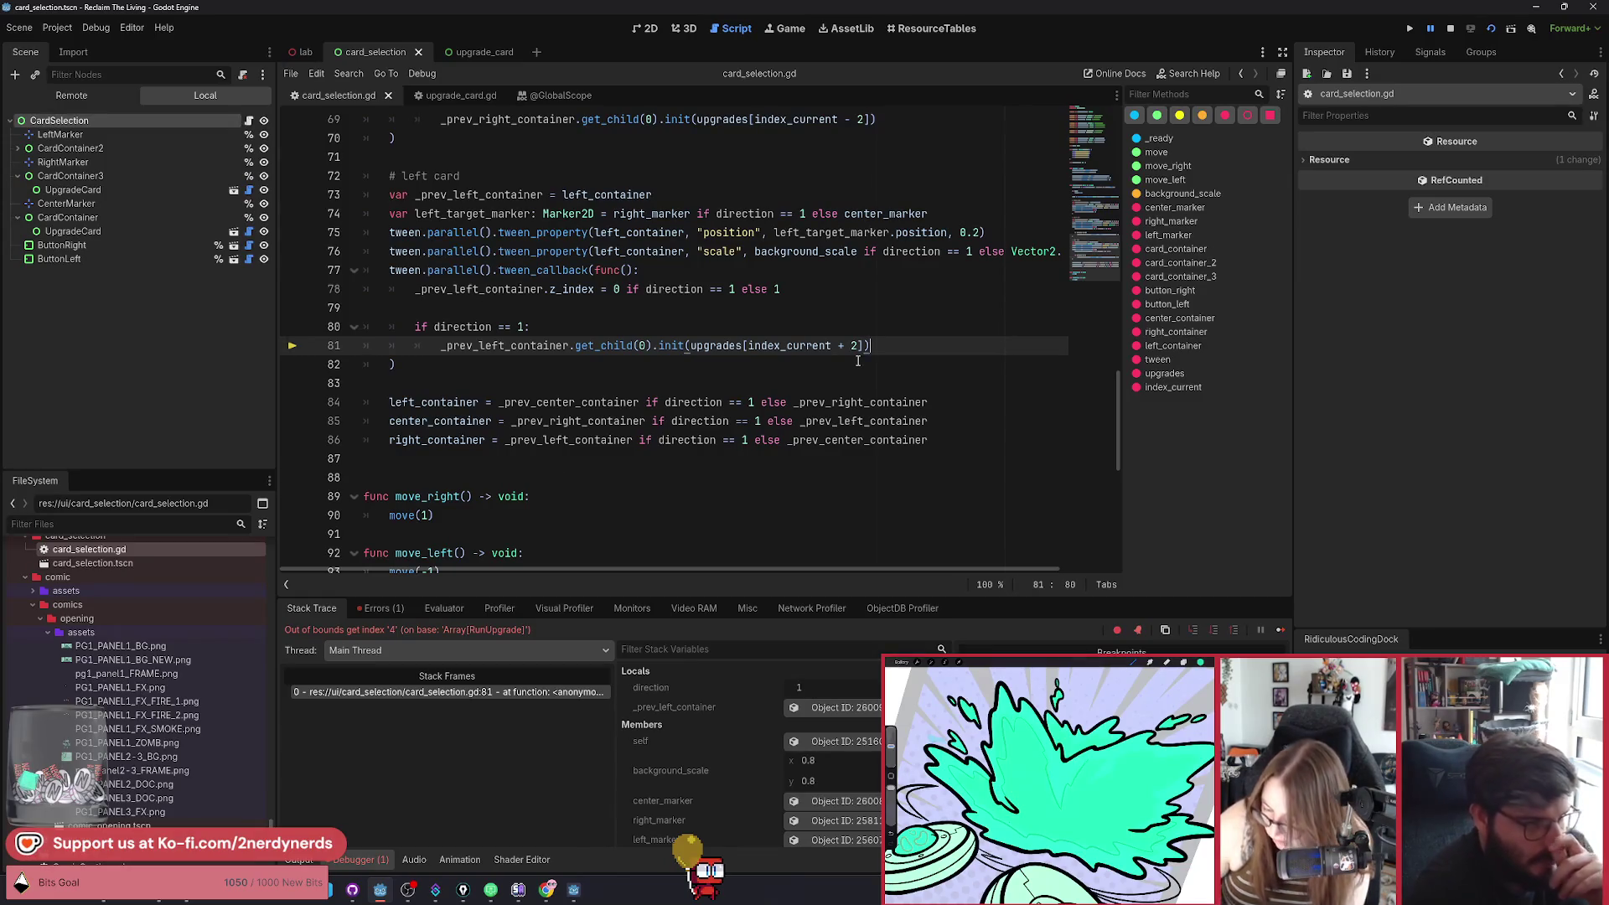
Declare var next_index: int = wrapi(index_current + 2, 0, upgrades.size()) in the left-card branch and use it.
left_click_drag(871, 347, 685, 339)
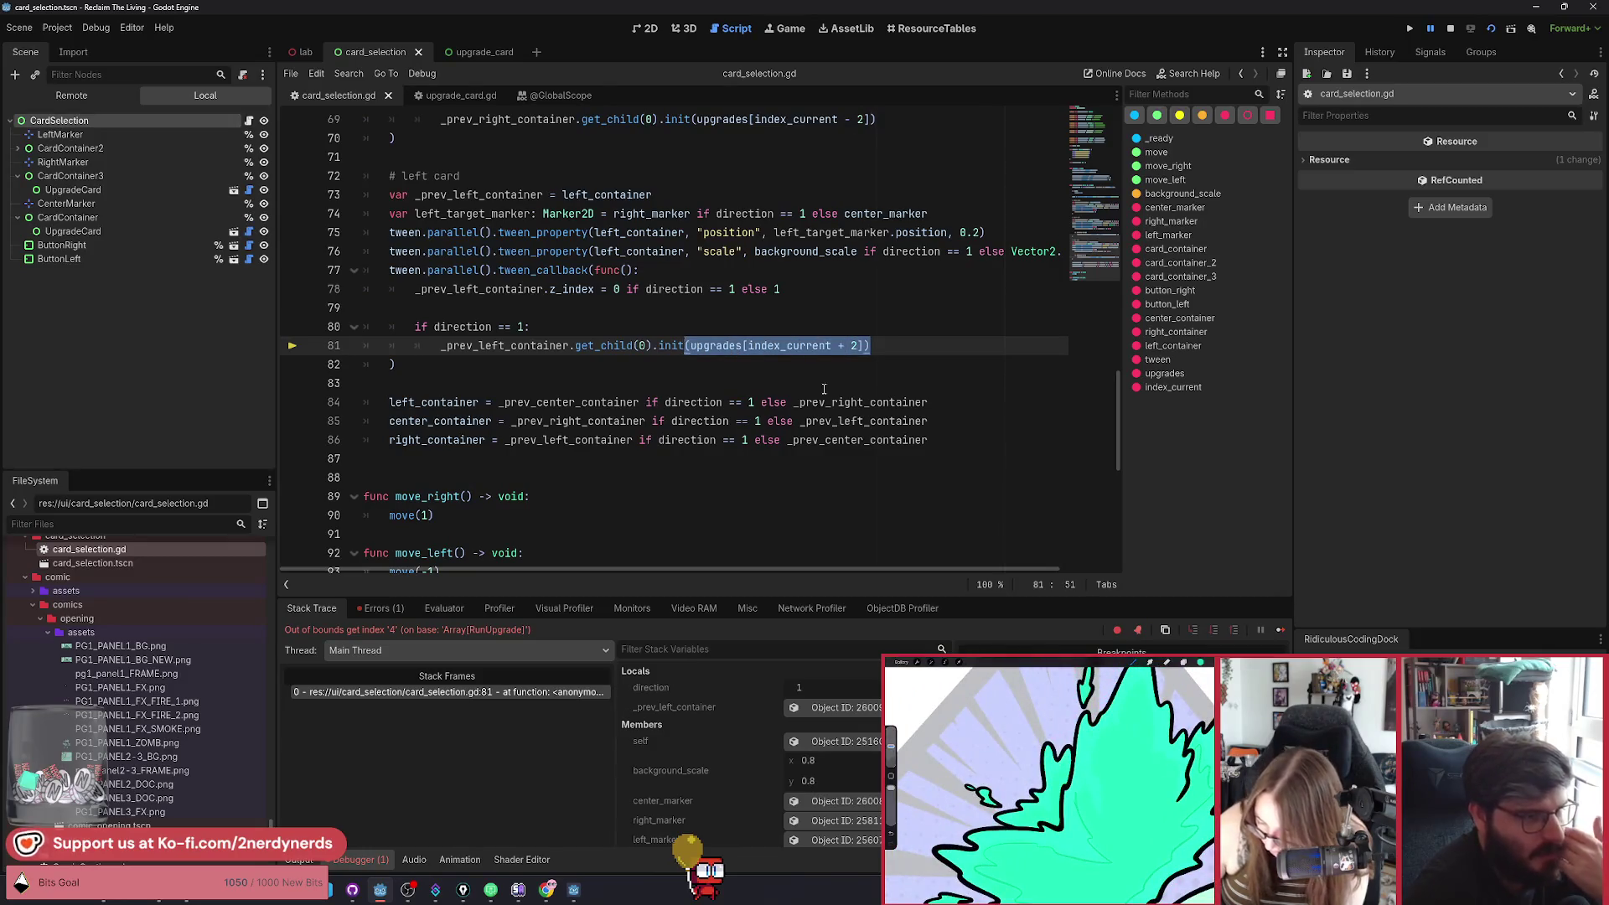
scroll(838, 394, "up", 2)
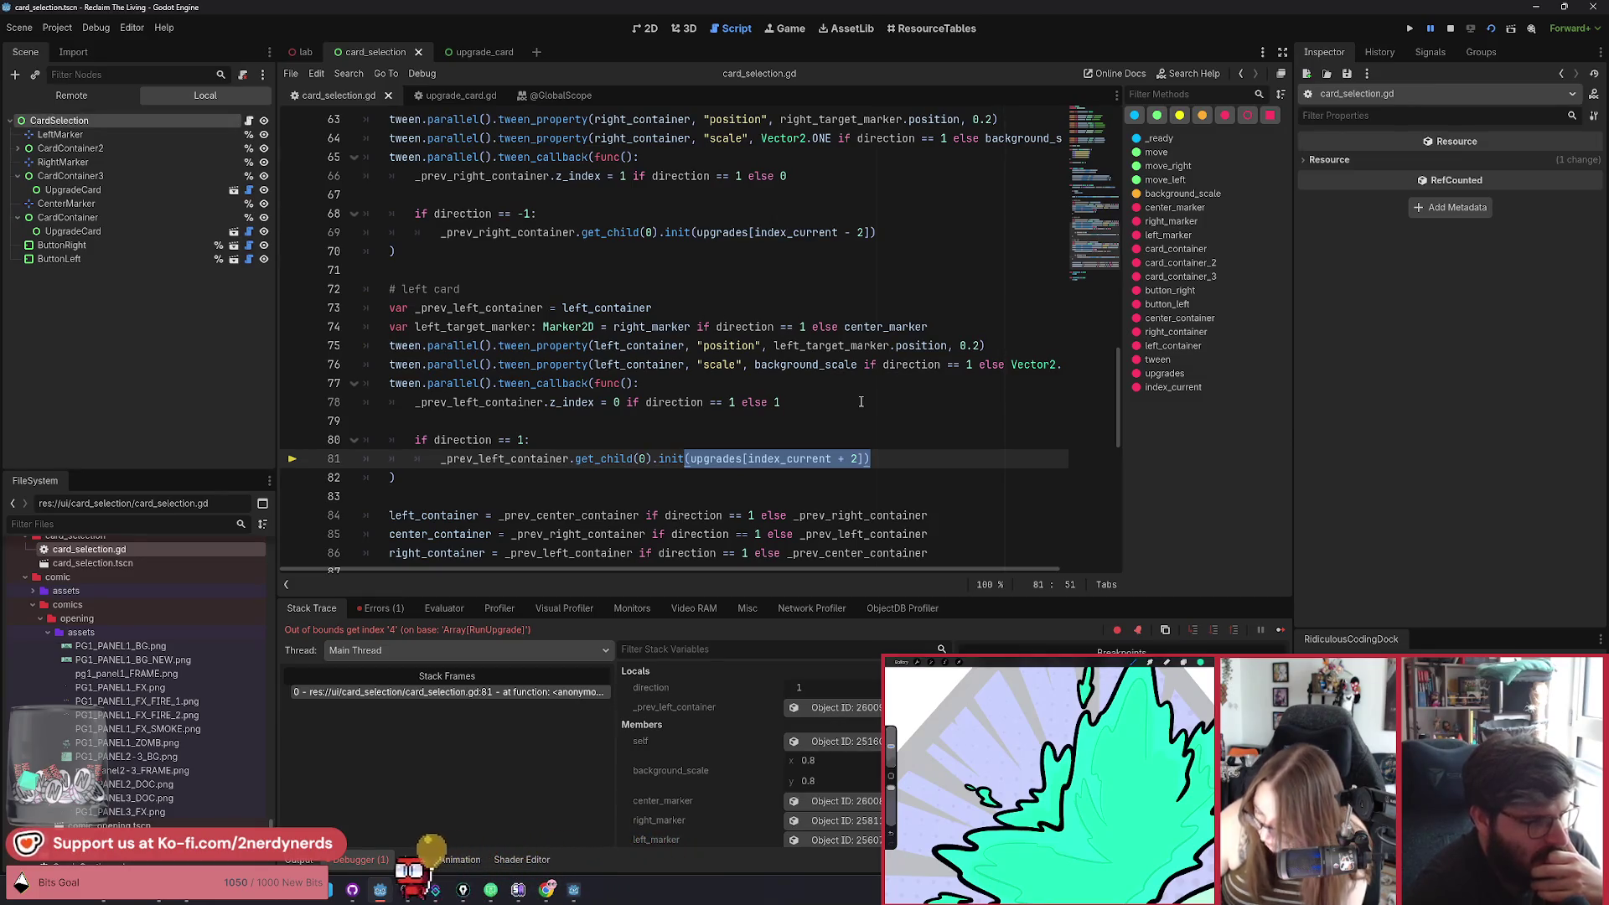
left_click(568, 436)
key("Return")
type("var next")
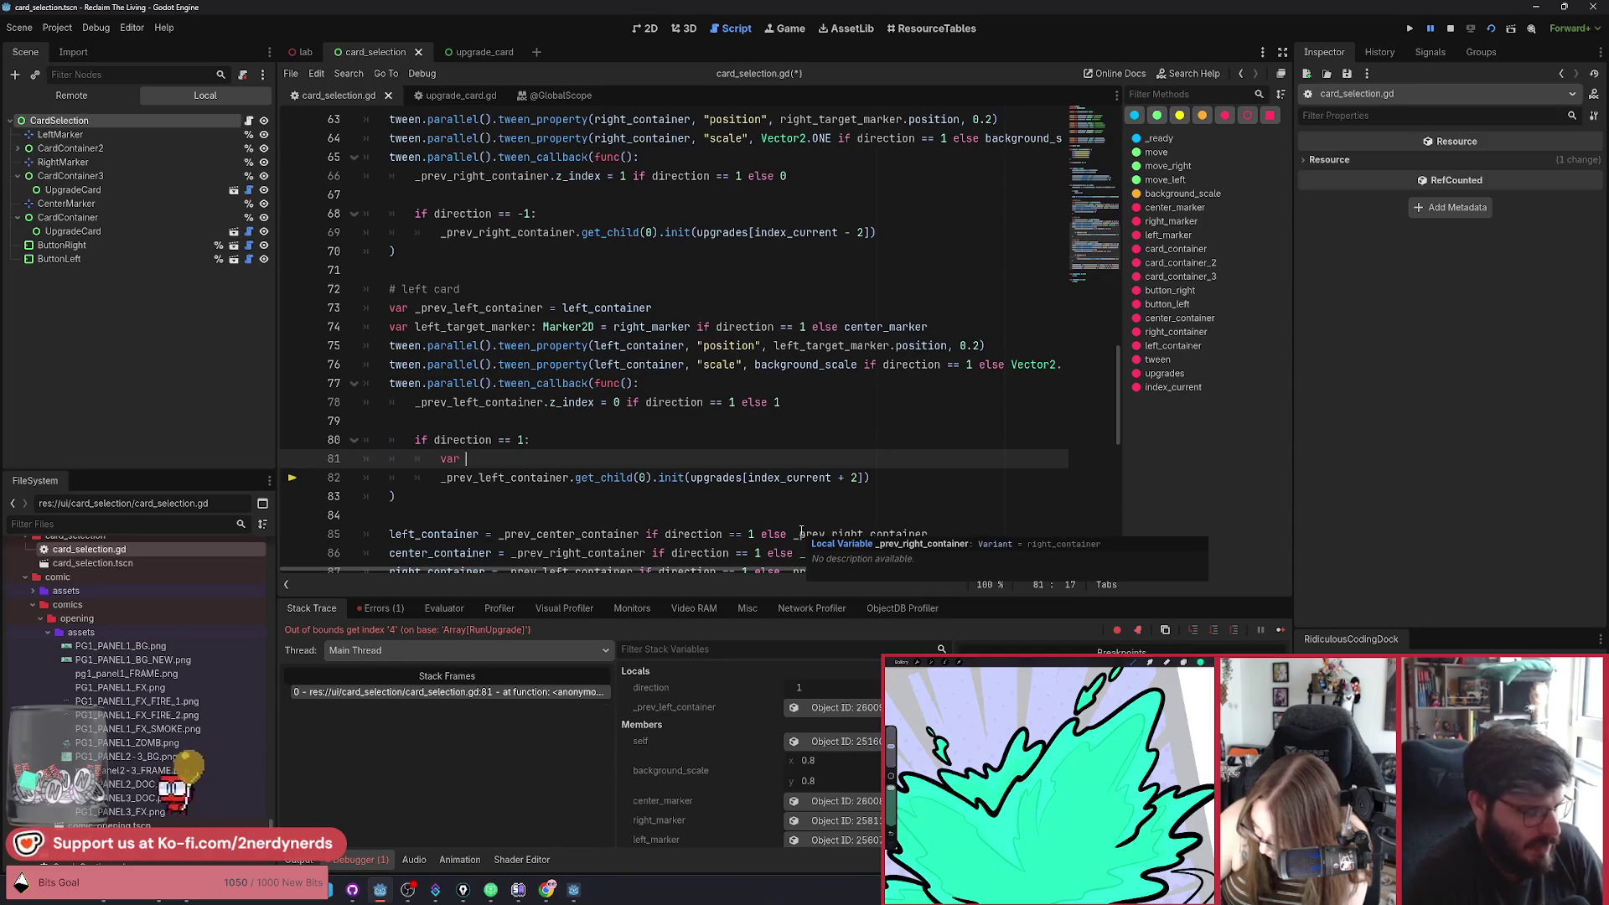
type("_index")
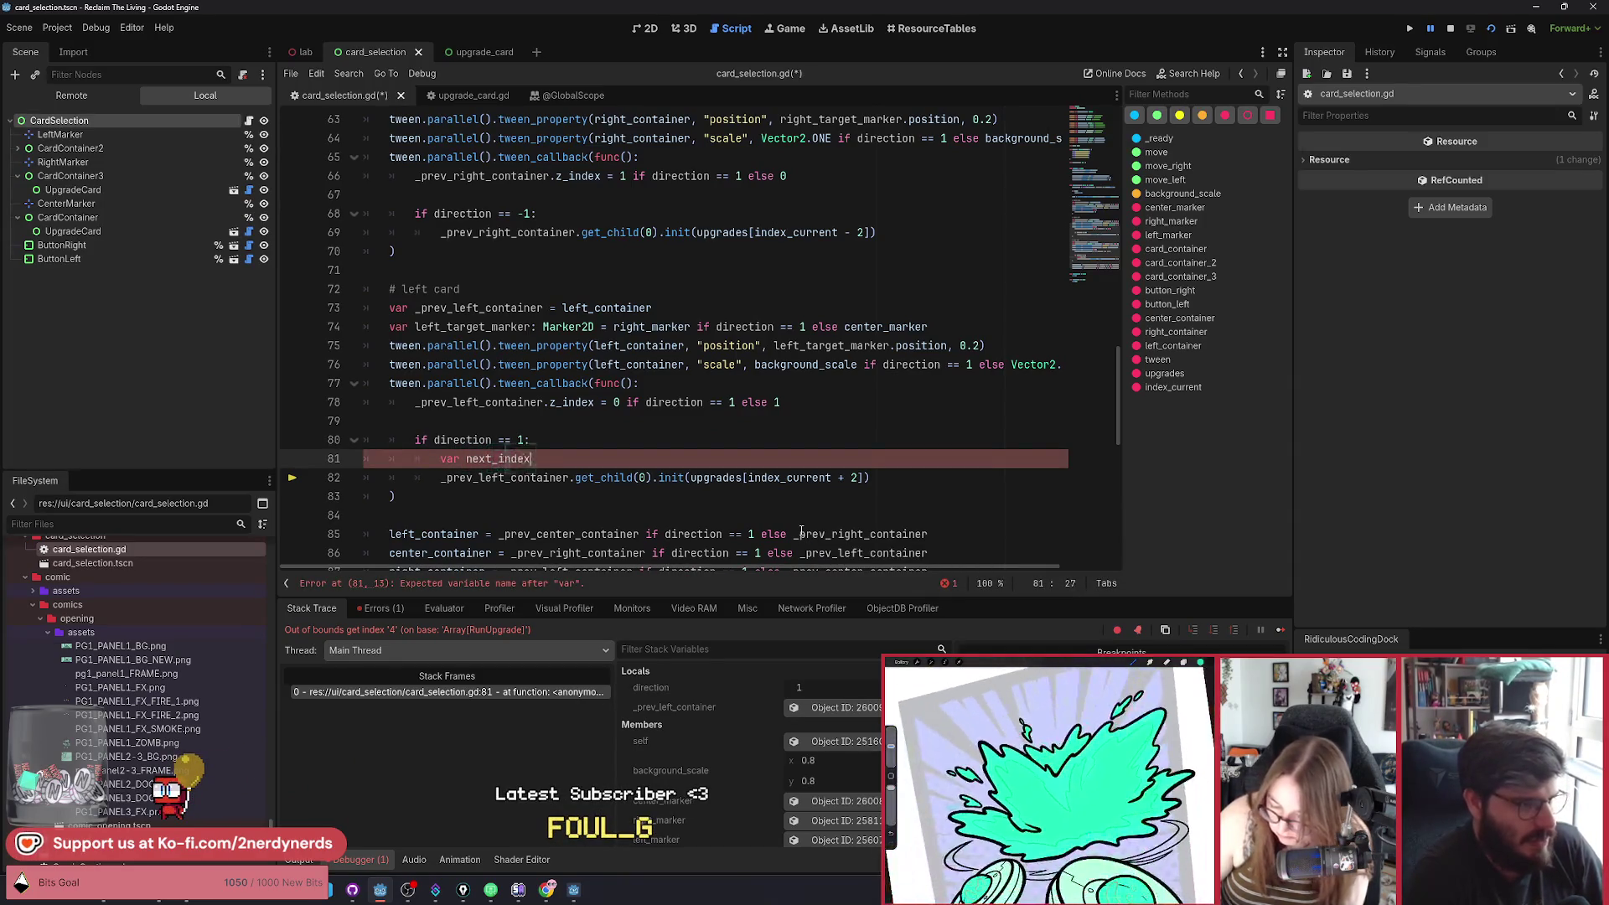
key("BackSpace")
key("BackSpace")
key("BackSpace")
type(": int = ")
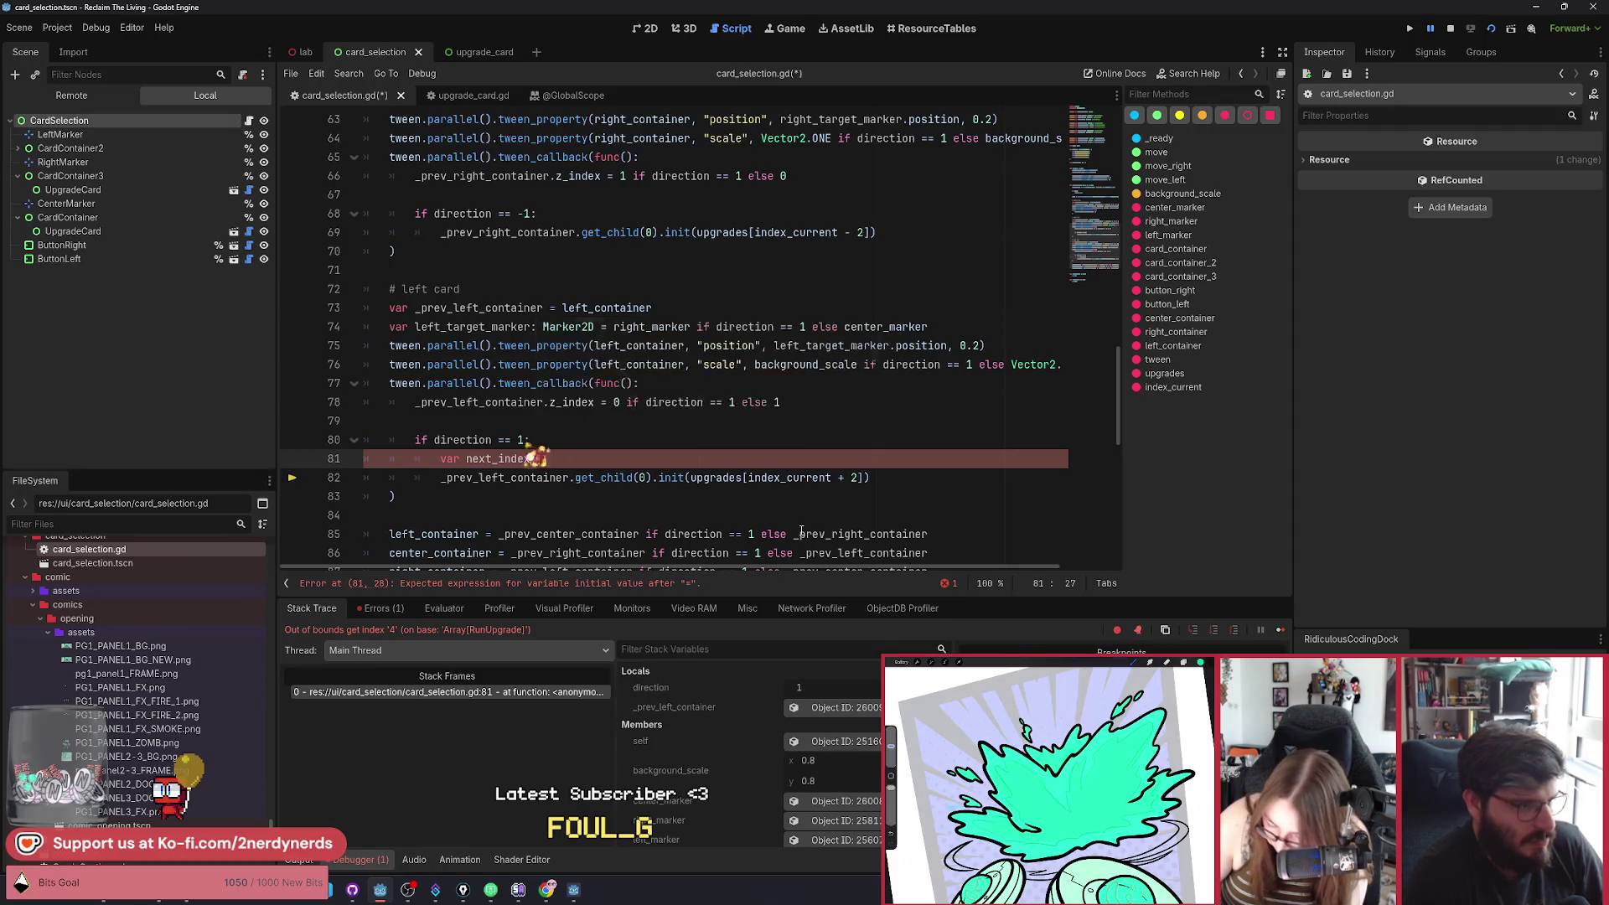
type("wrap")
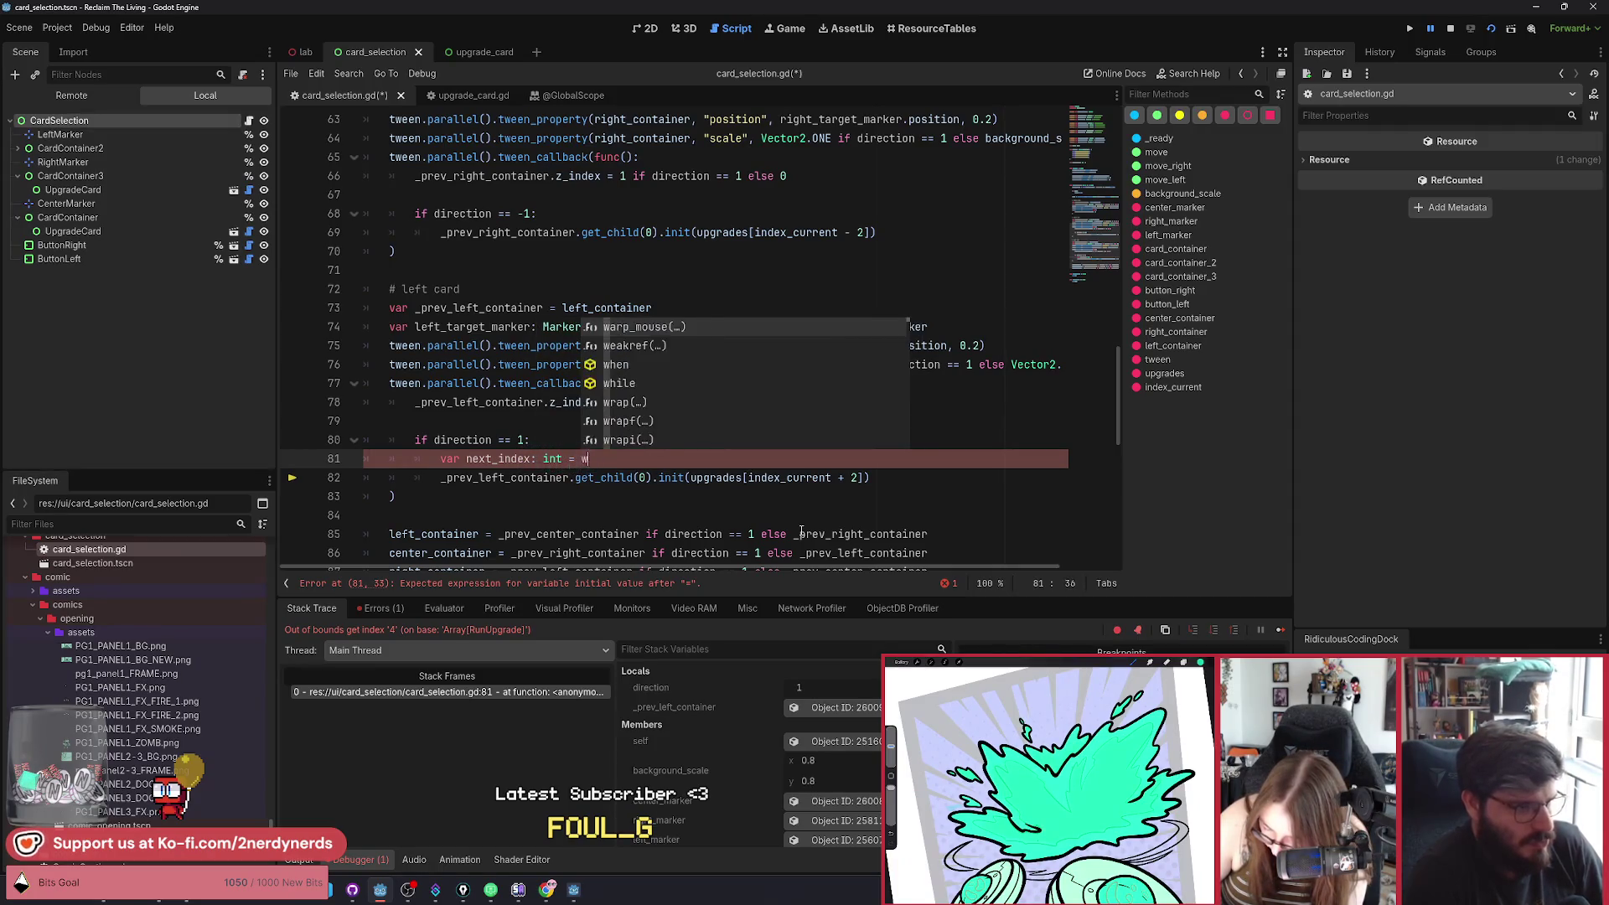
key("Down")
key("Down")
key("Return")
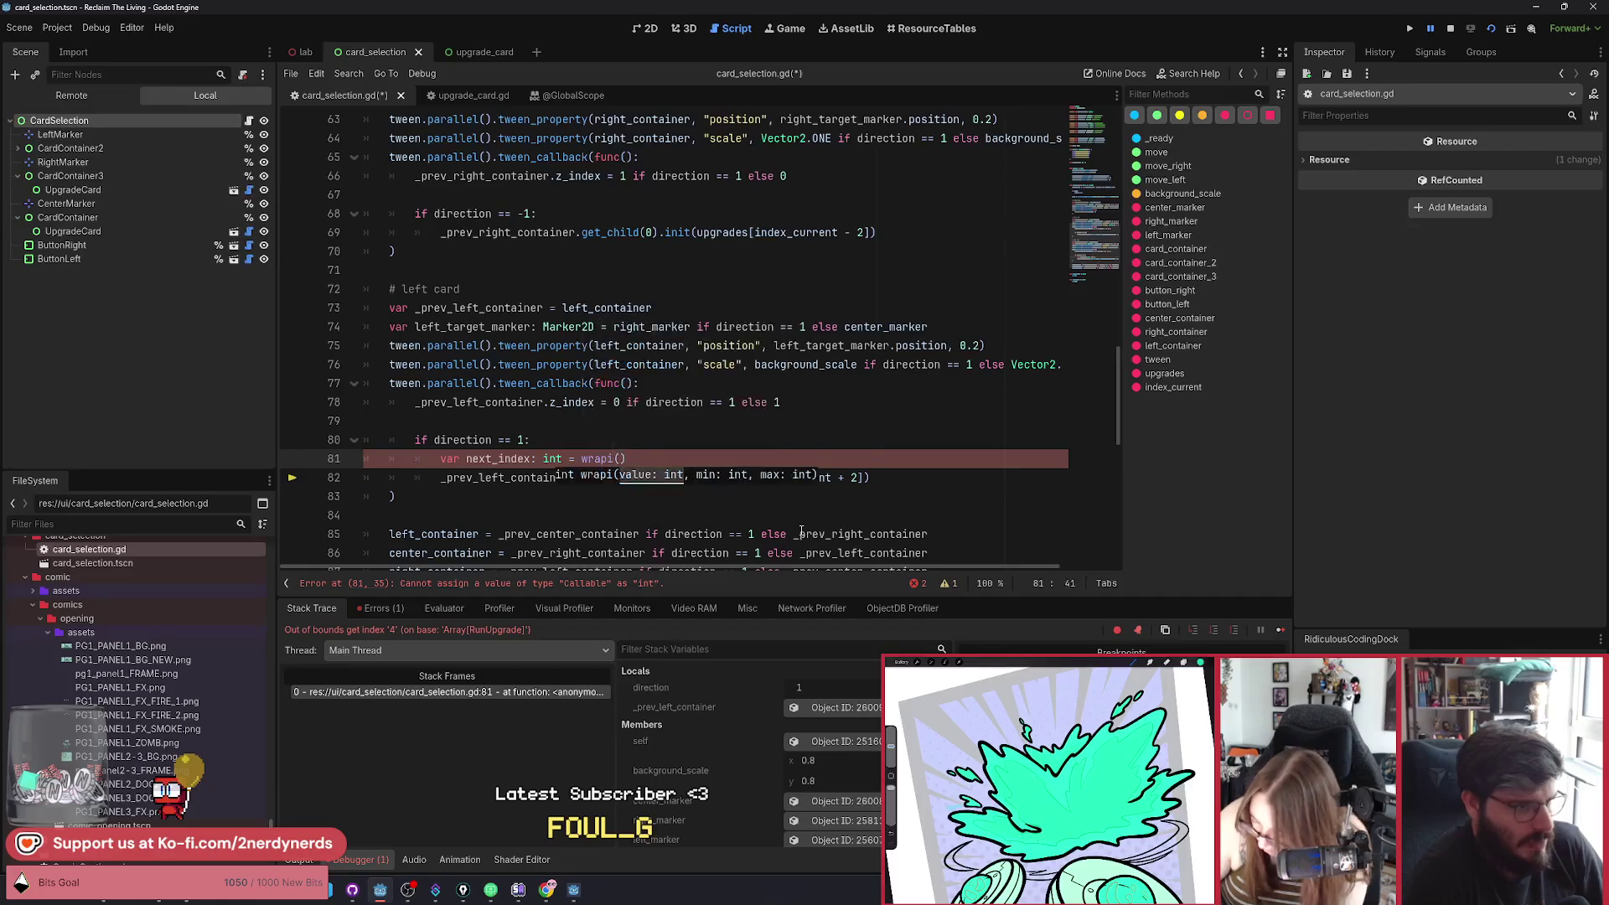
left_click_drag(859, 477, 748, 477)
key("ctrl+c")
key("Up")
key("Left")
key("ctrl+v")
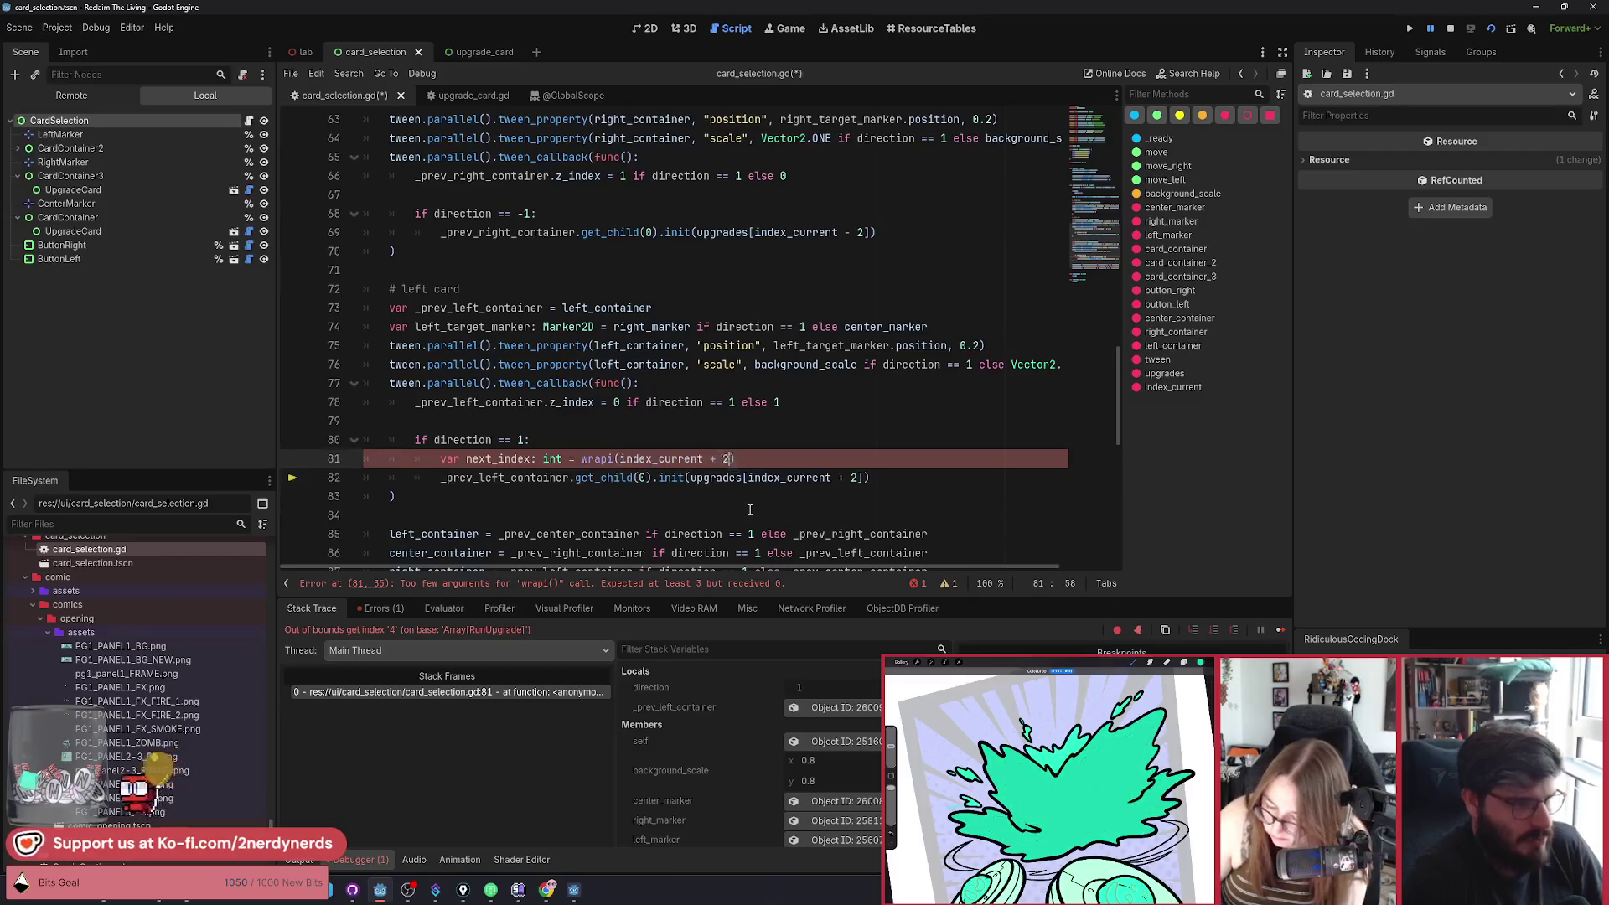
type(", 0, ")
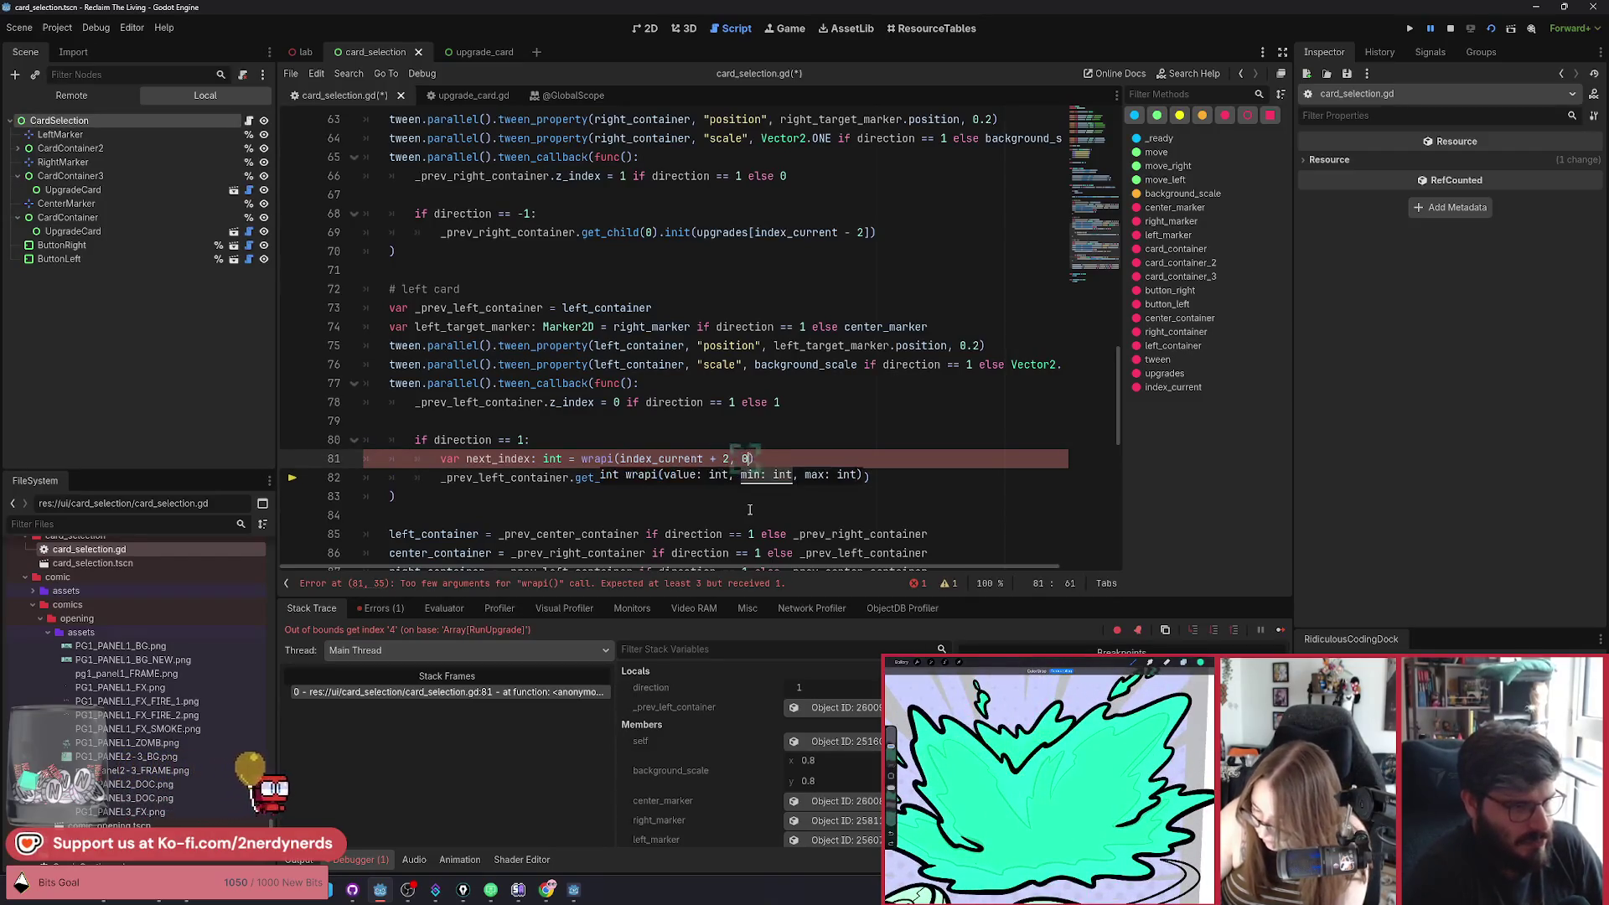
type("upgrades")
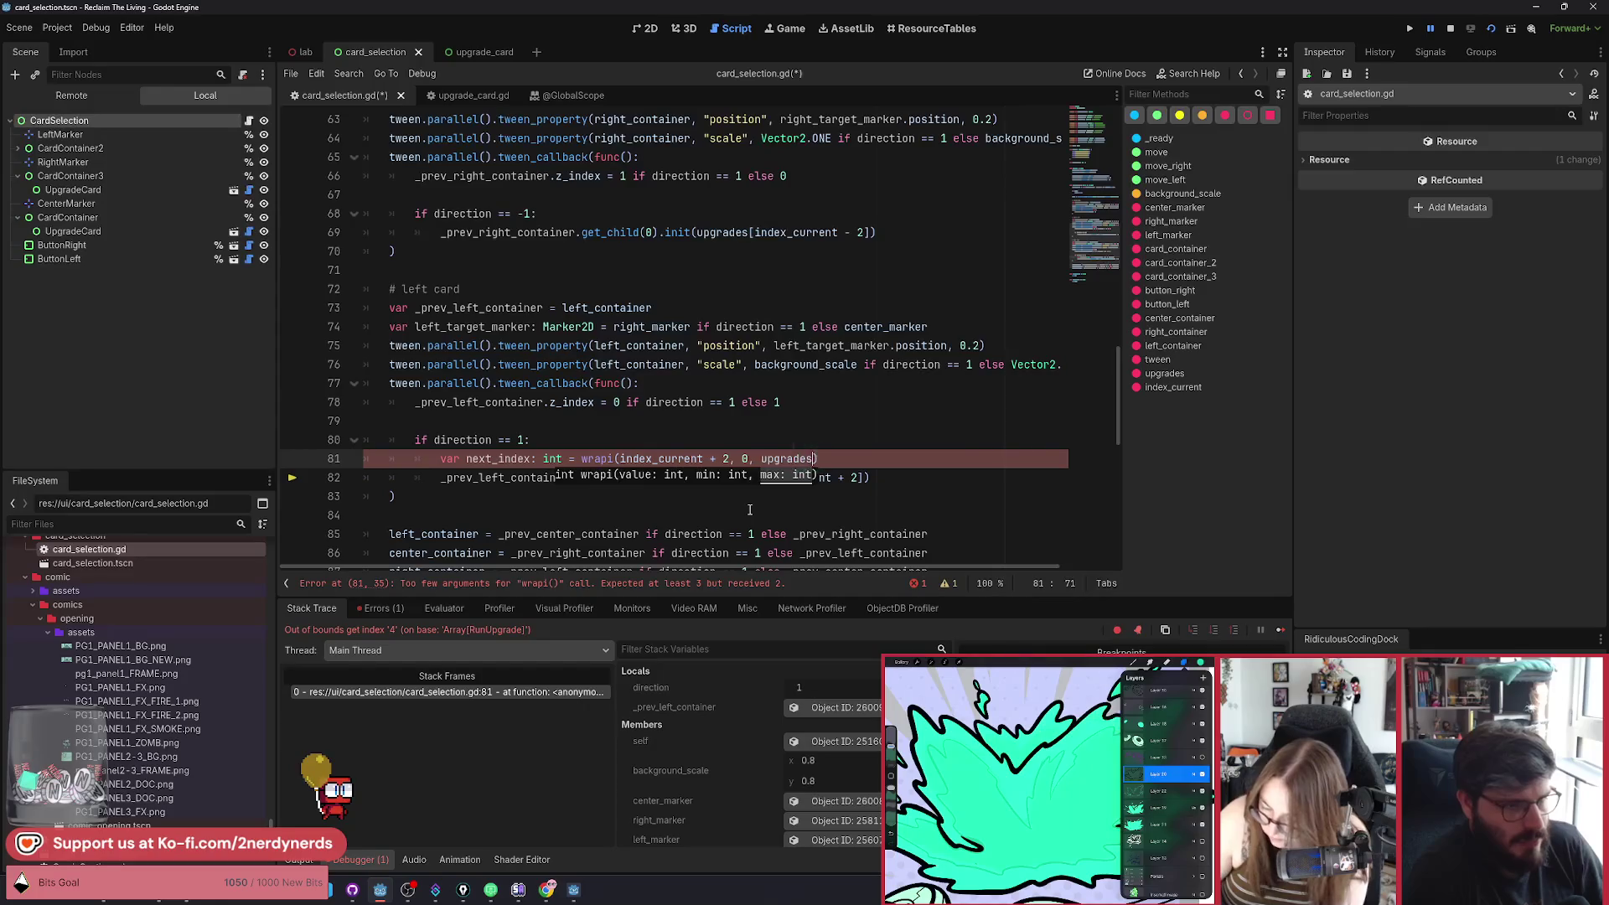
type(".size()")
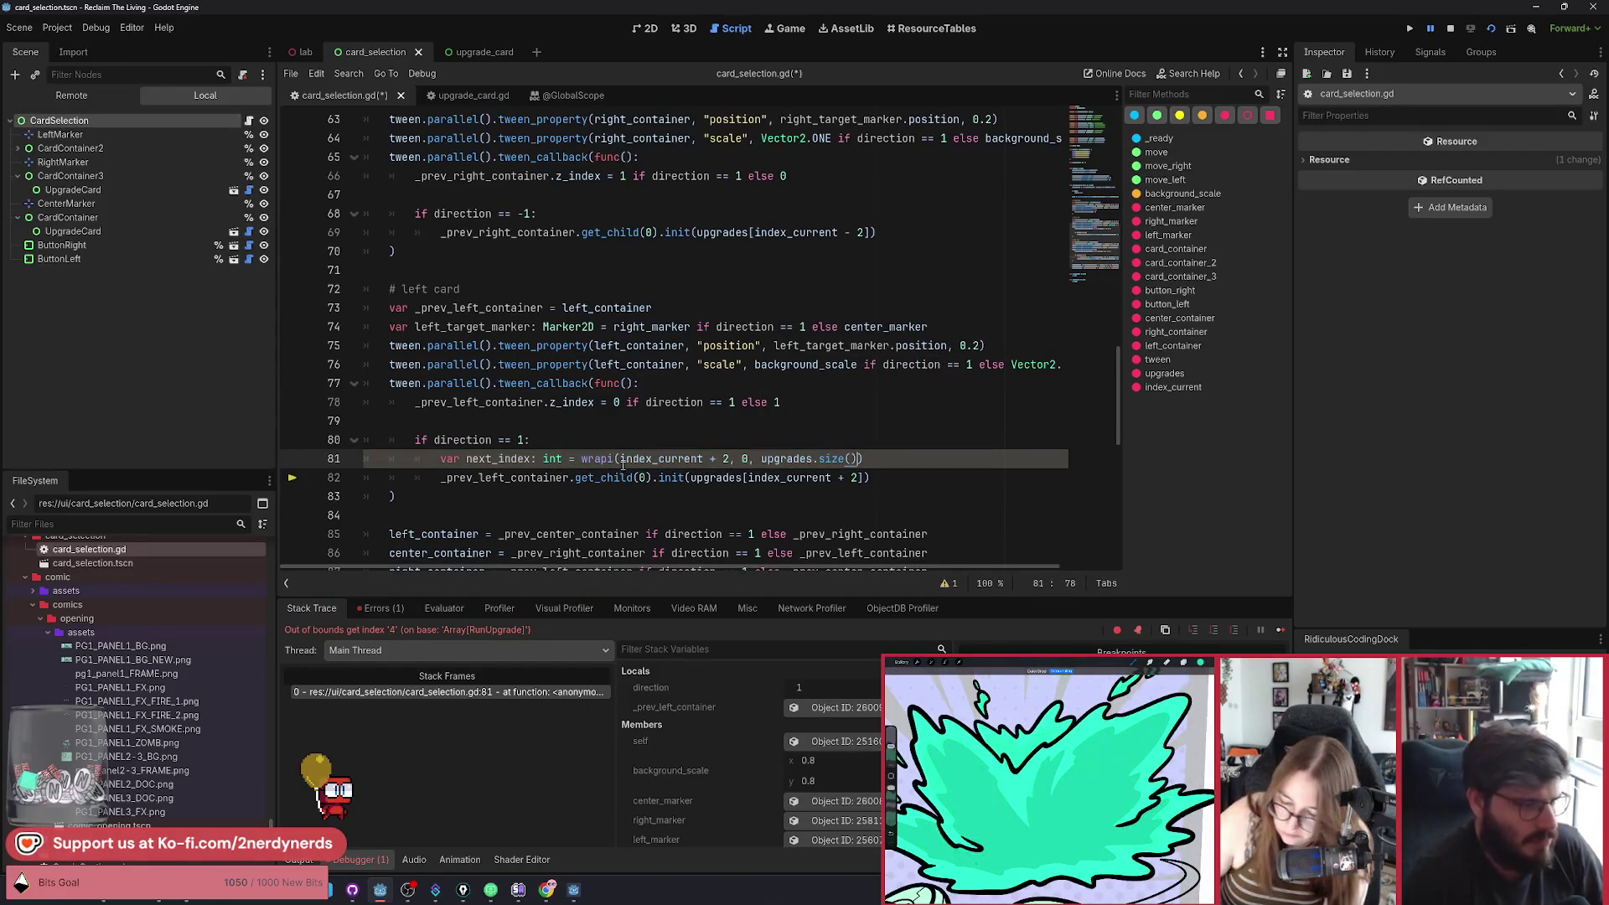
key("ctrl+c")
left_click_drag(857, 478, 748, 477)
key("ctrl+v")
Give the right card a next_index wrapped from index_current - 2 used in upgrades[next_index], then save and run.
left_click_drag(863, 458, 440, 458)
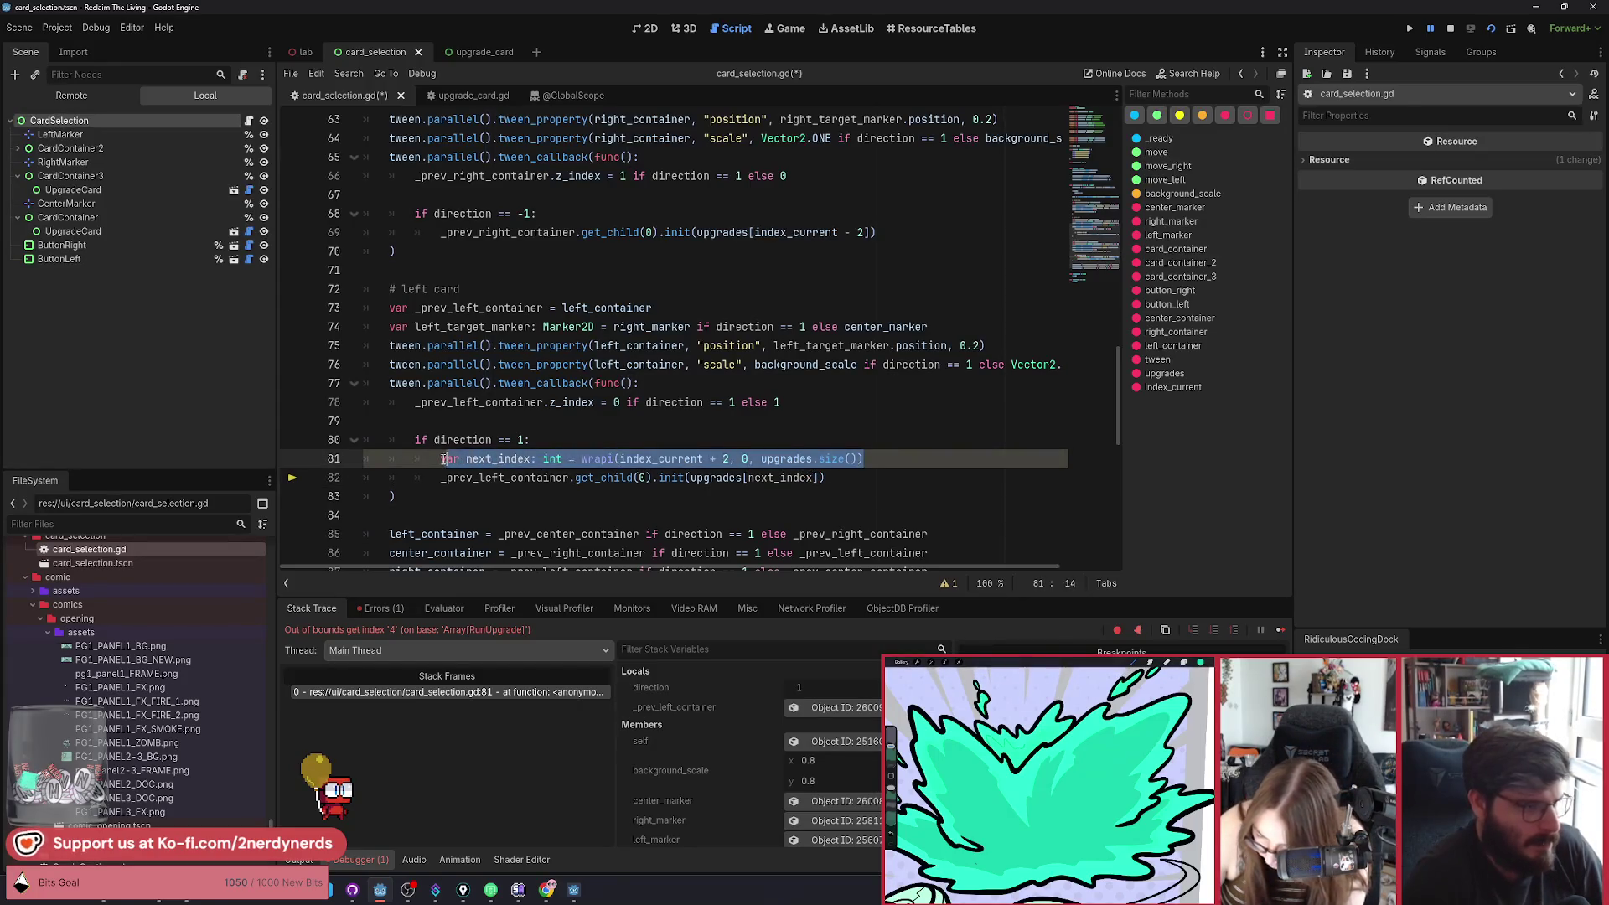
key("ctrl+c")
left_click(553, 214)
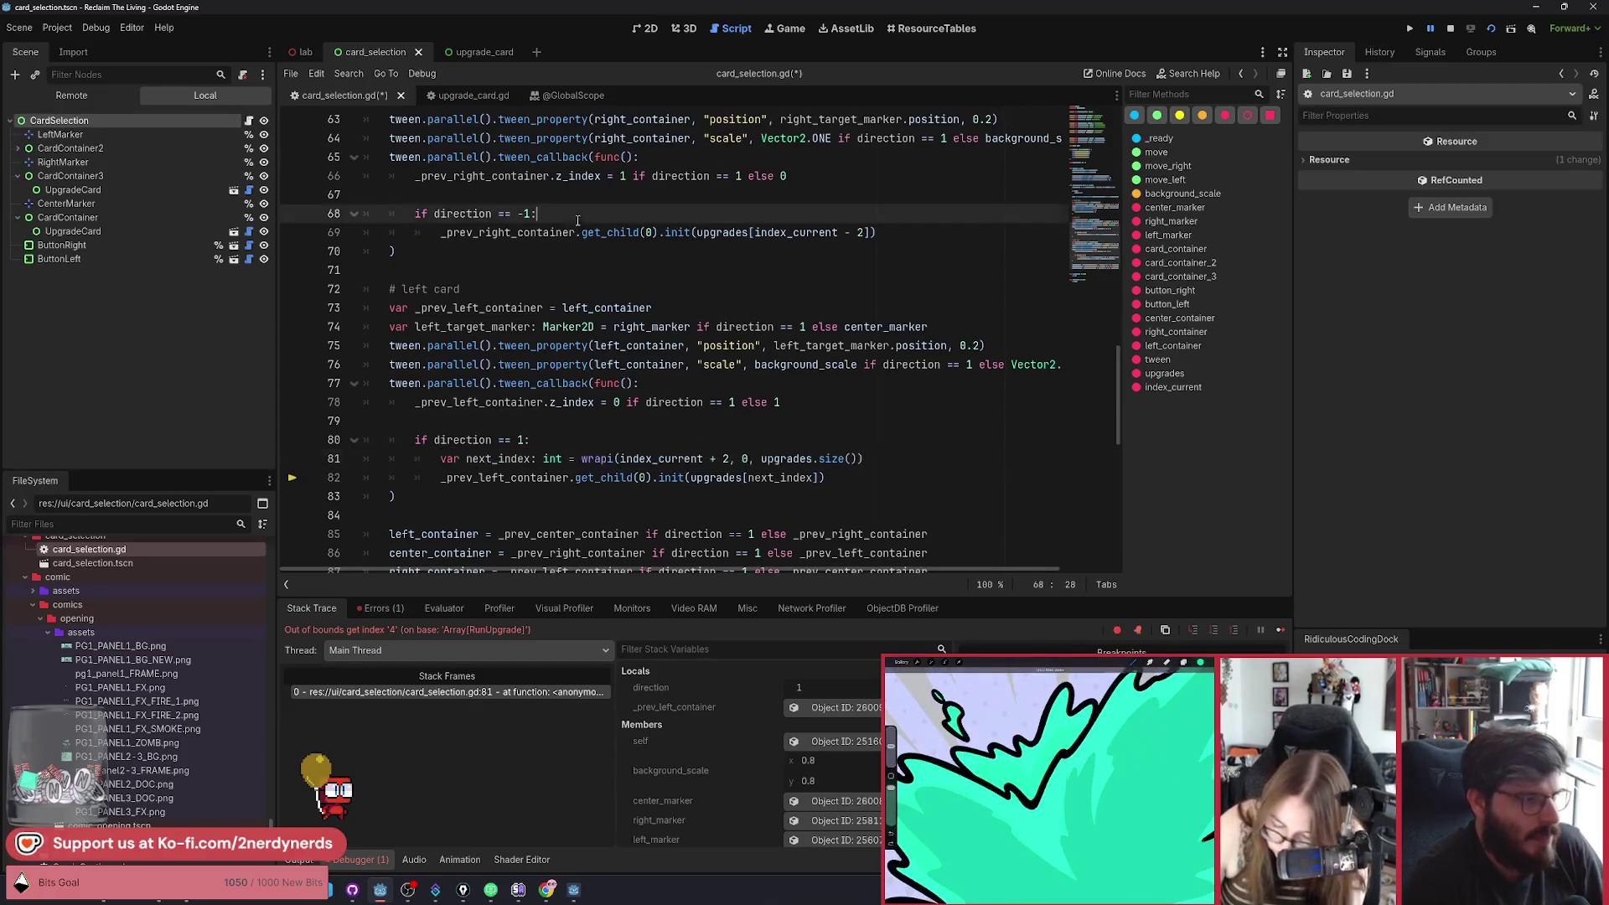
key("Return")
key("ctrl+v")
left_click(718, 233)
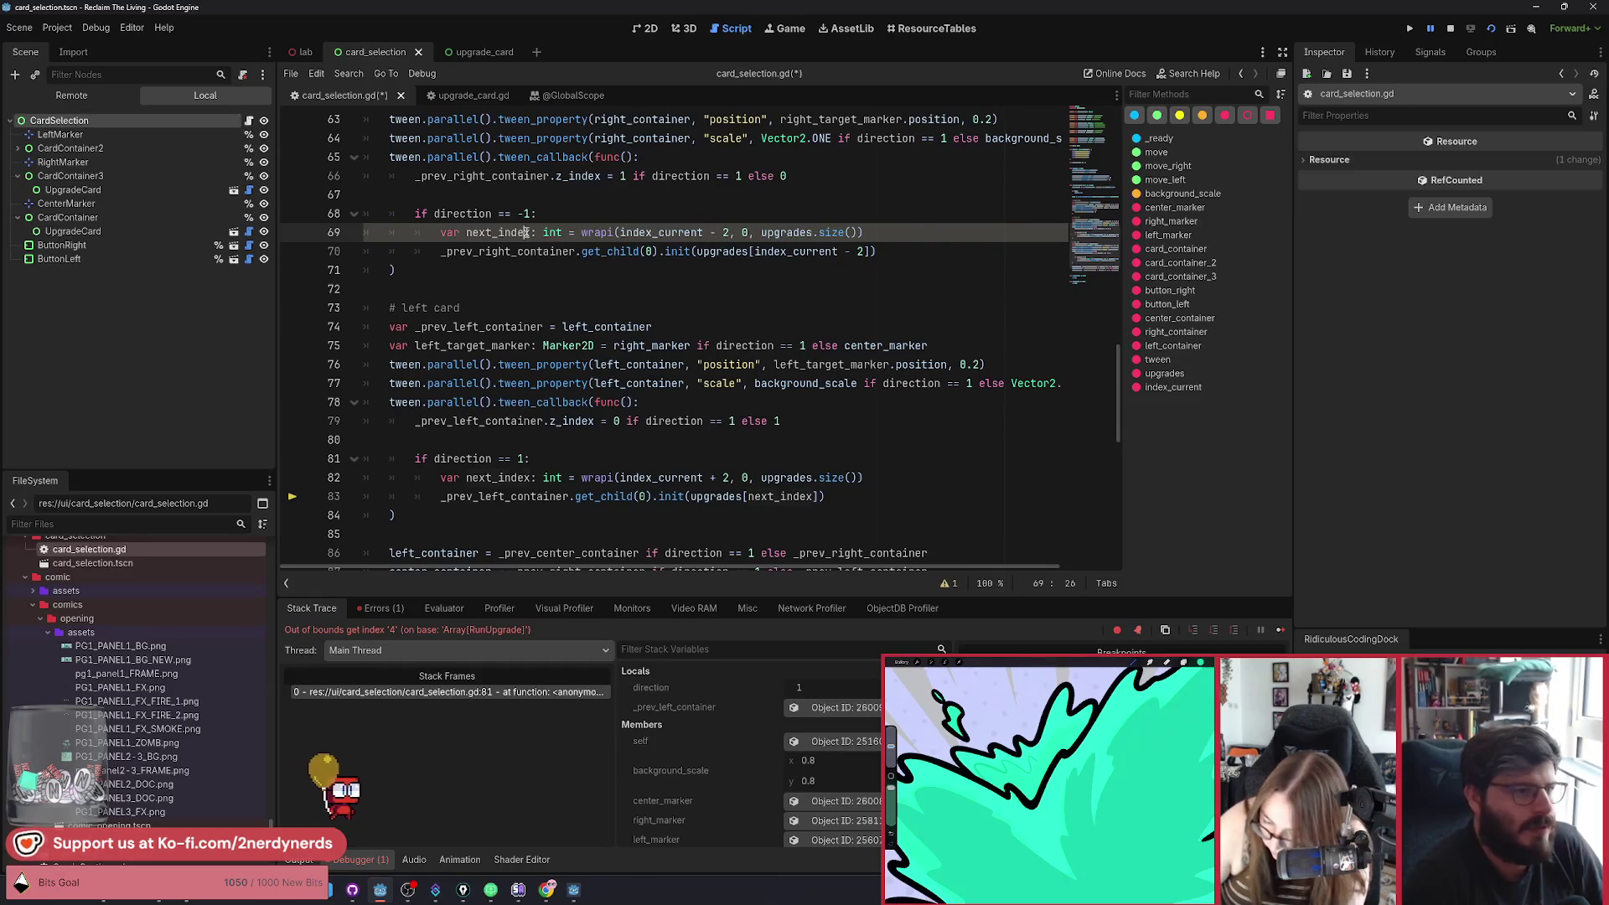
left_click_drag(864, 251, 755, 252)
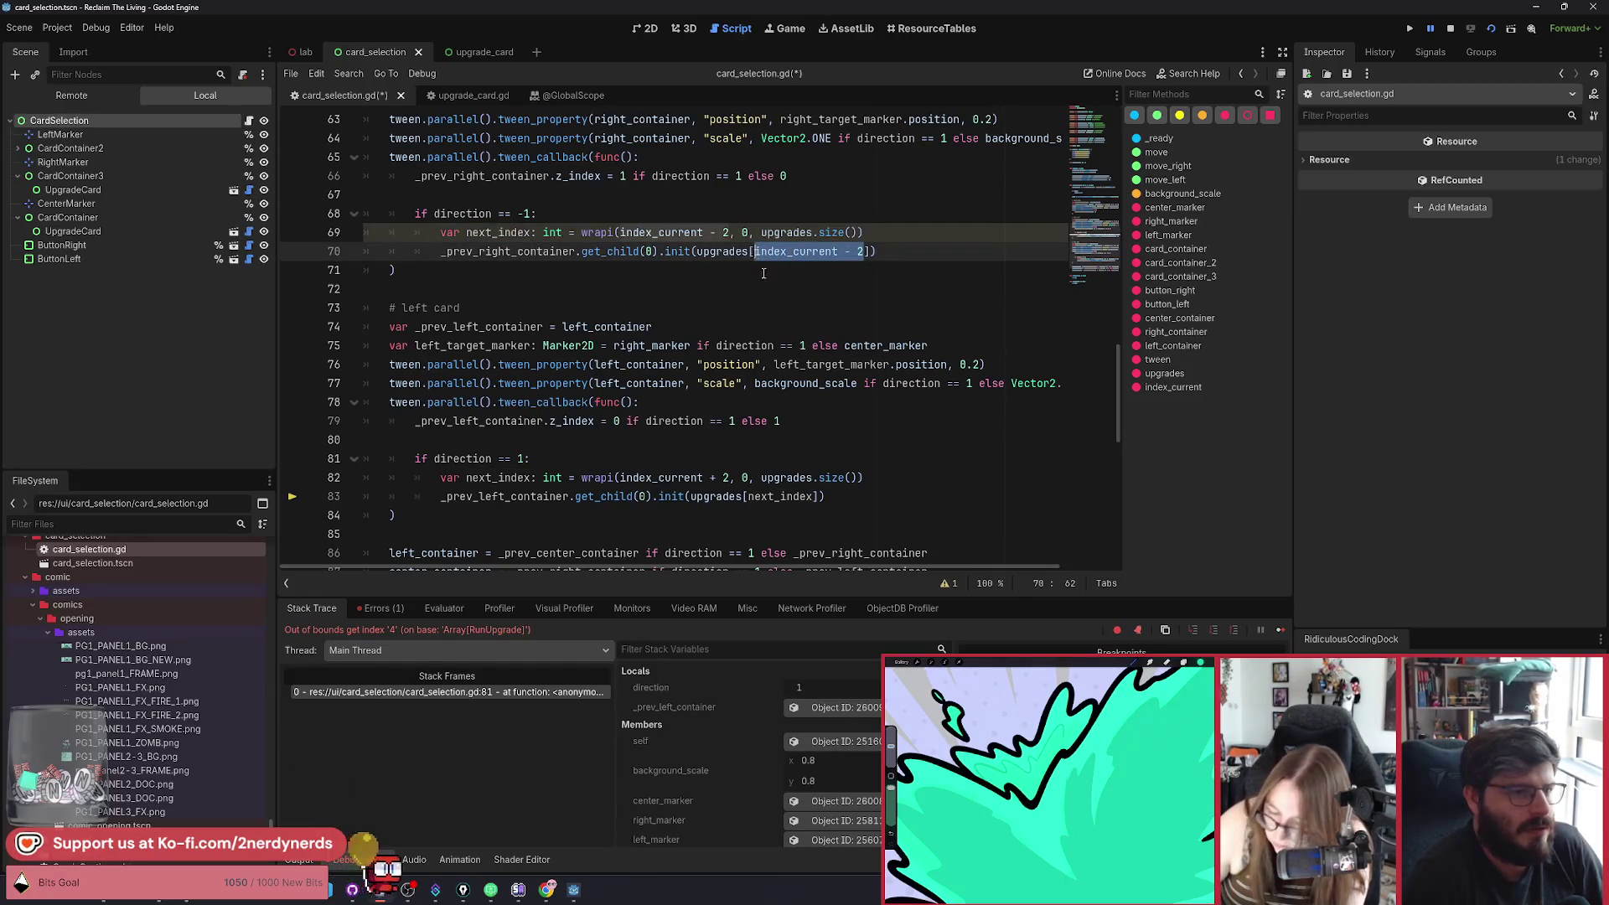
type("next_index")
key("ctrl+s")
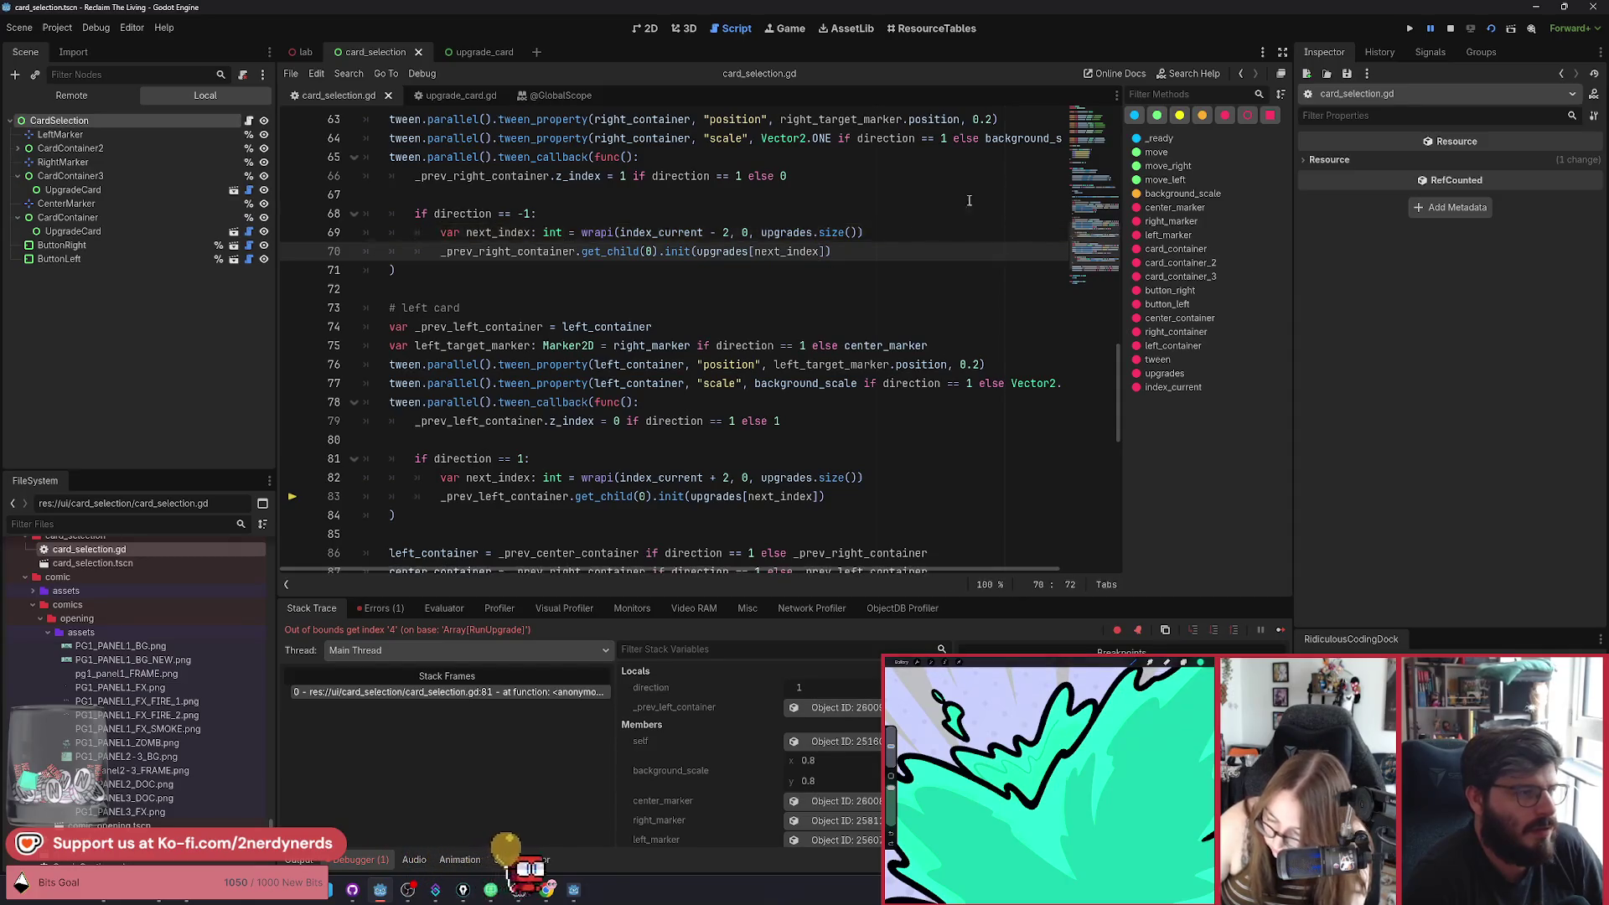
key("F5")
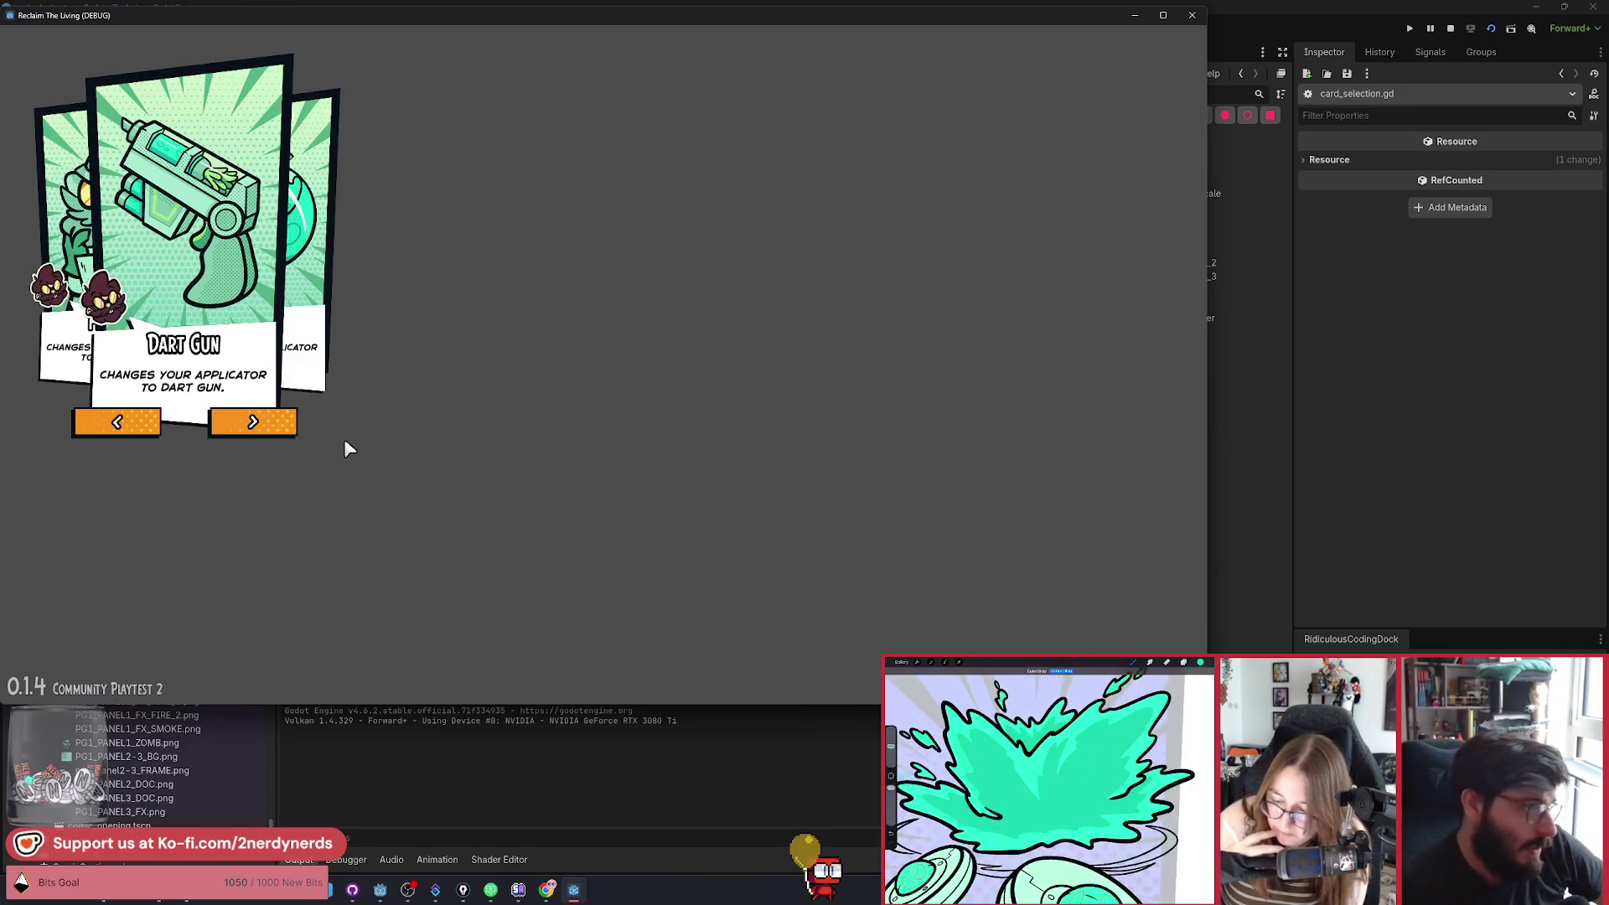
Advance the carousel repeatedly with the right arrow, wrapping past all four upgrade cards.
left_click(266, 424)
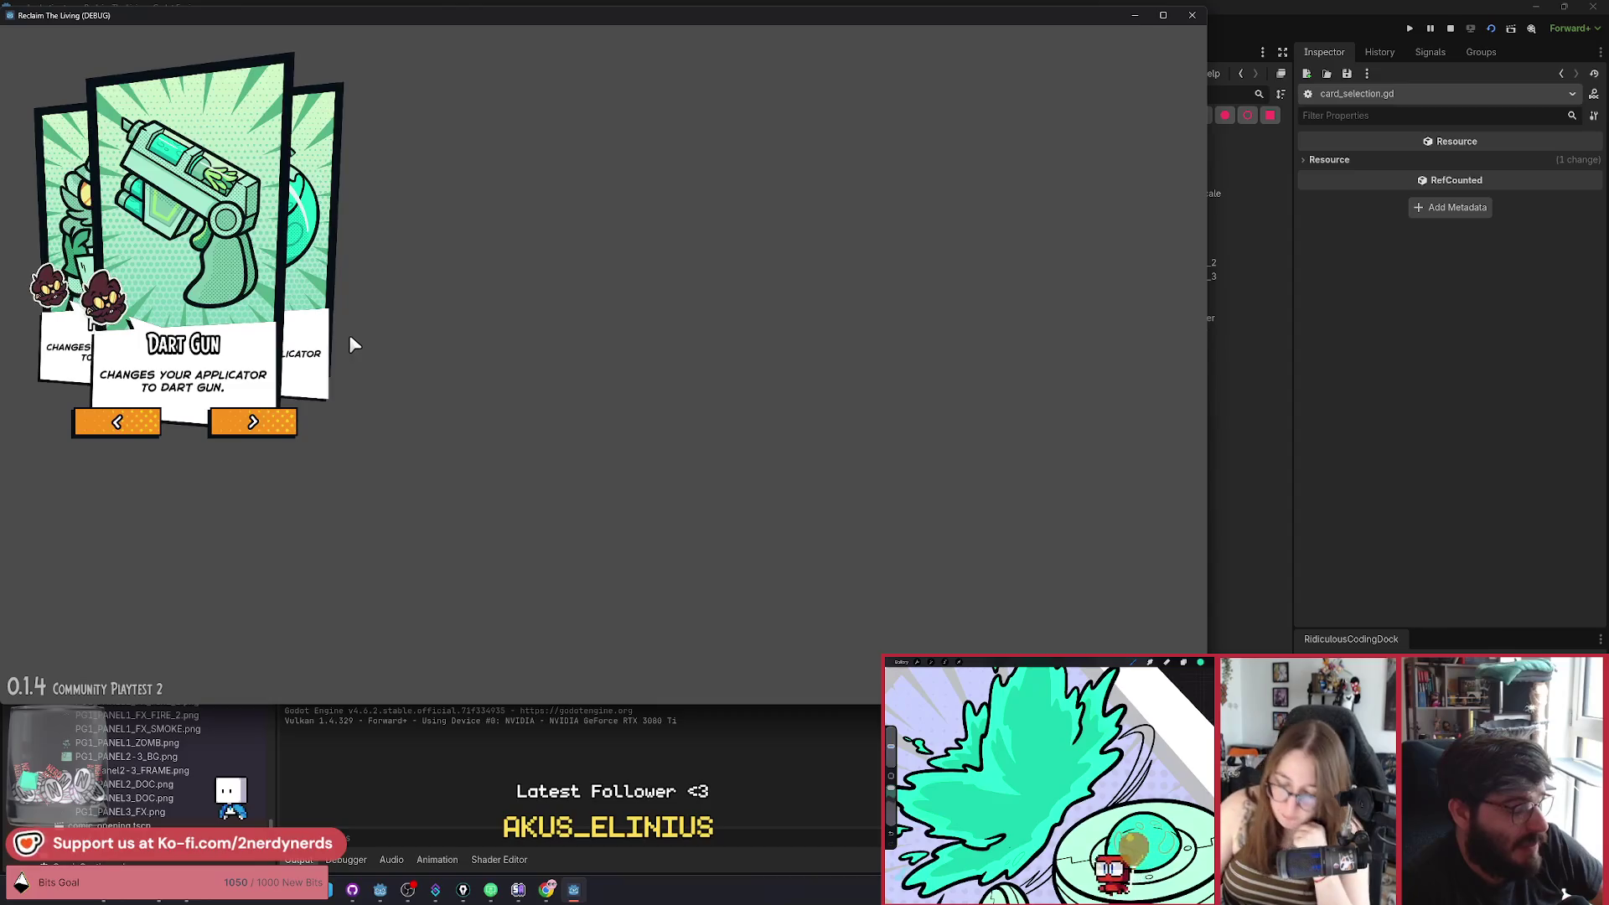
left_click(275, 425)
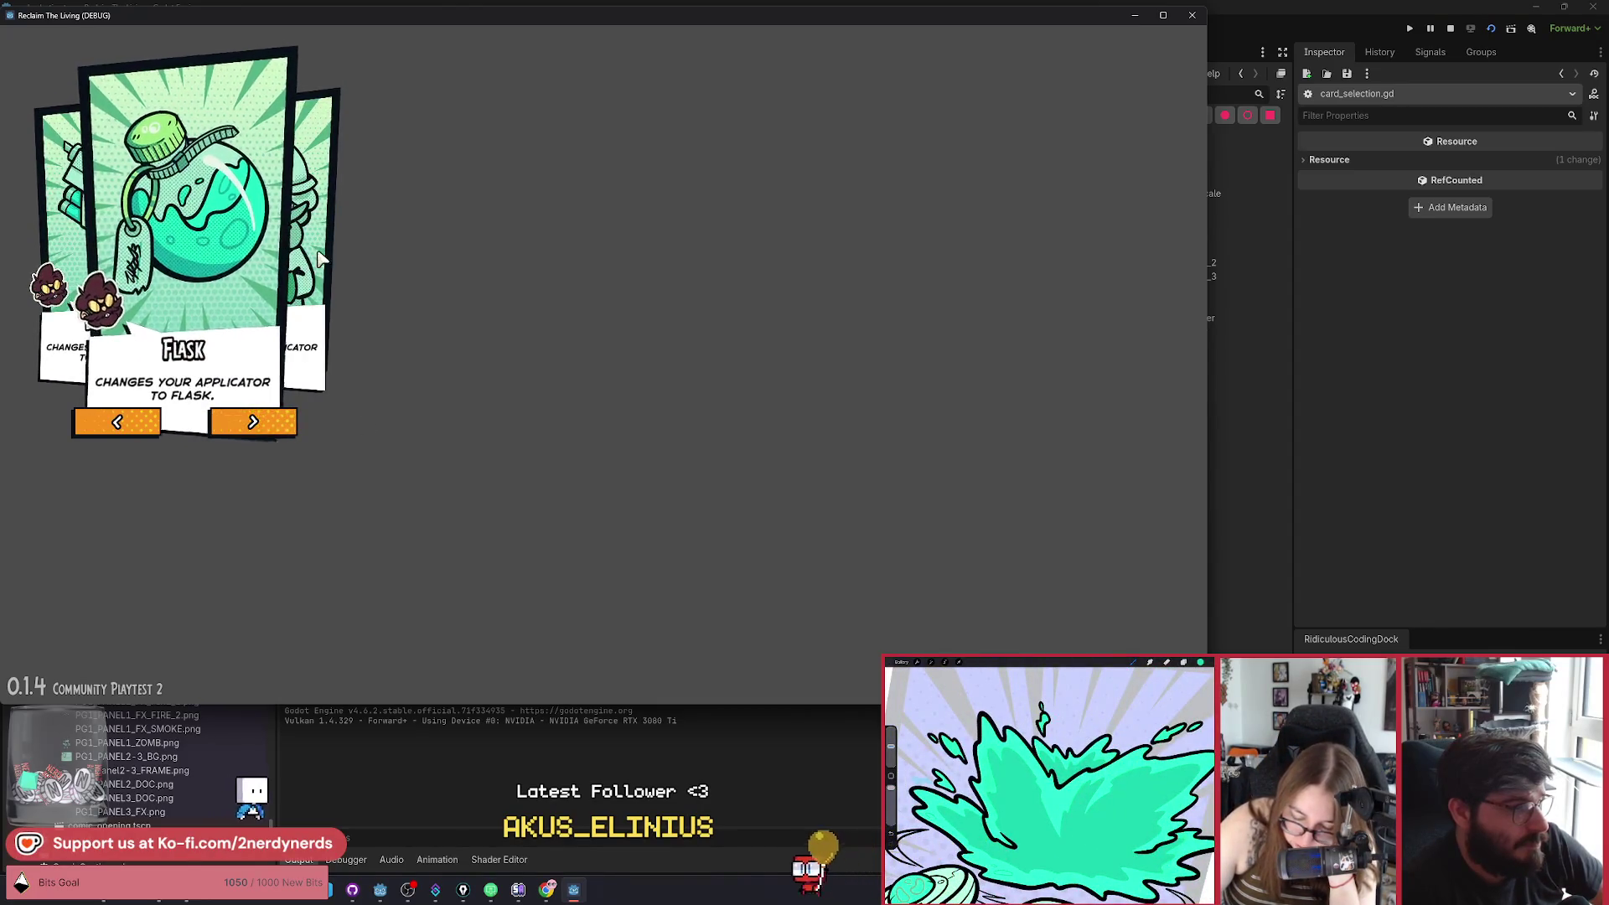
left_click(277, 422)
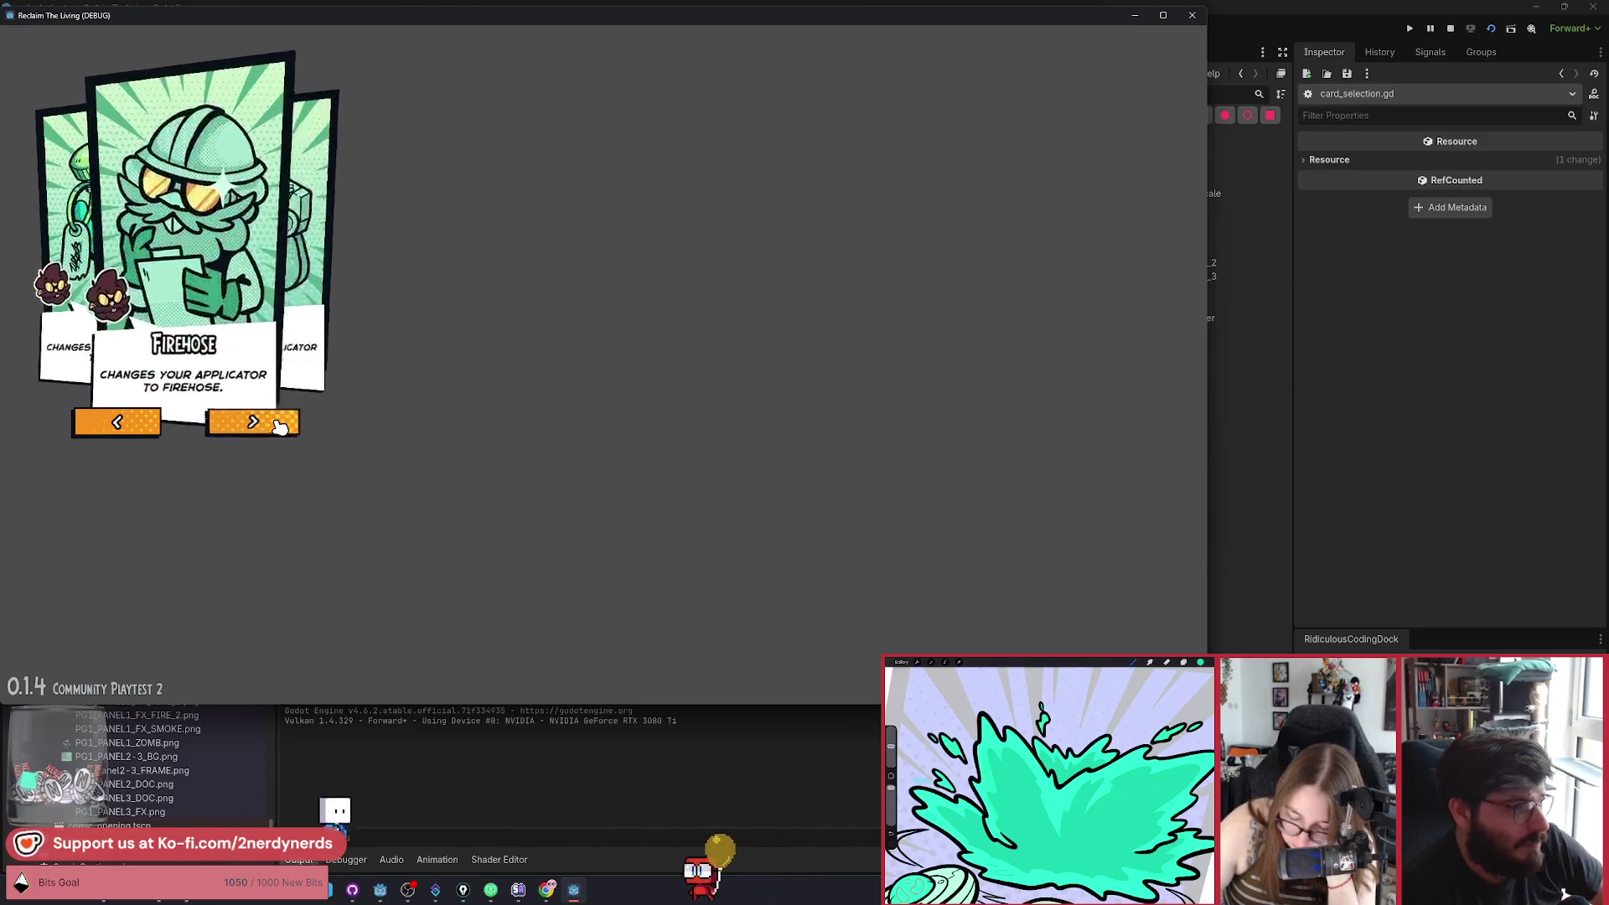
left_click(277, 423)
left_click(279, 425)
left_click(279, 425)
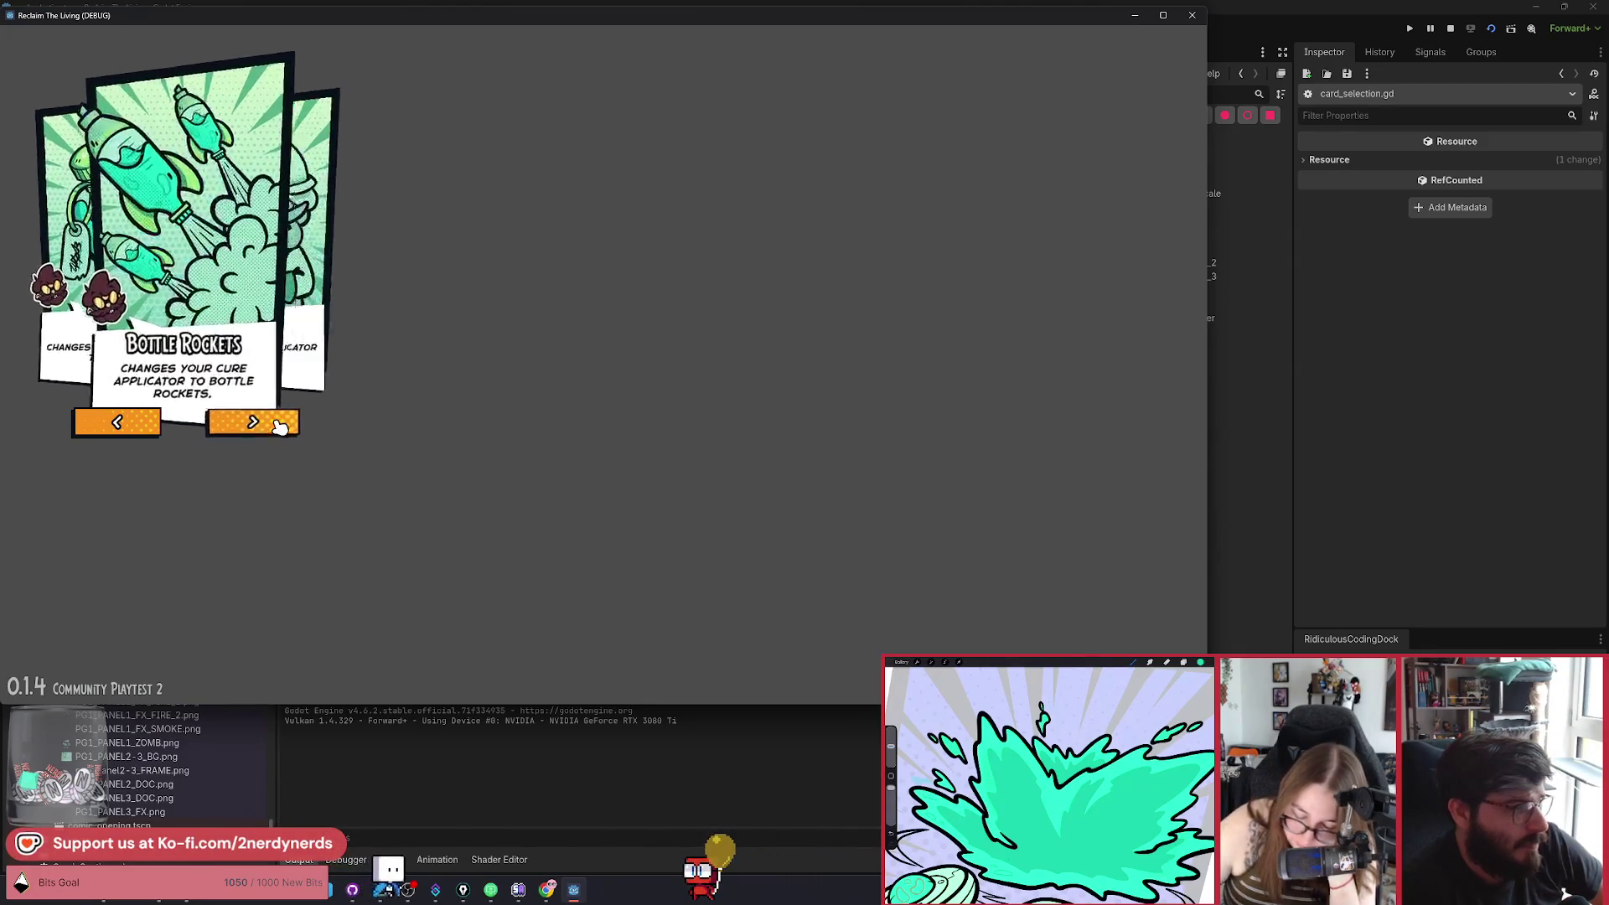
left_click(279, 425)
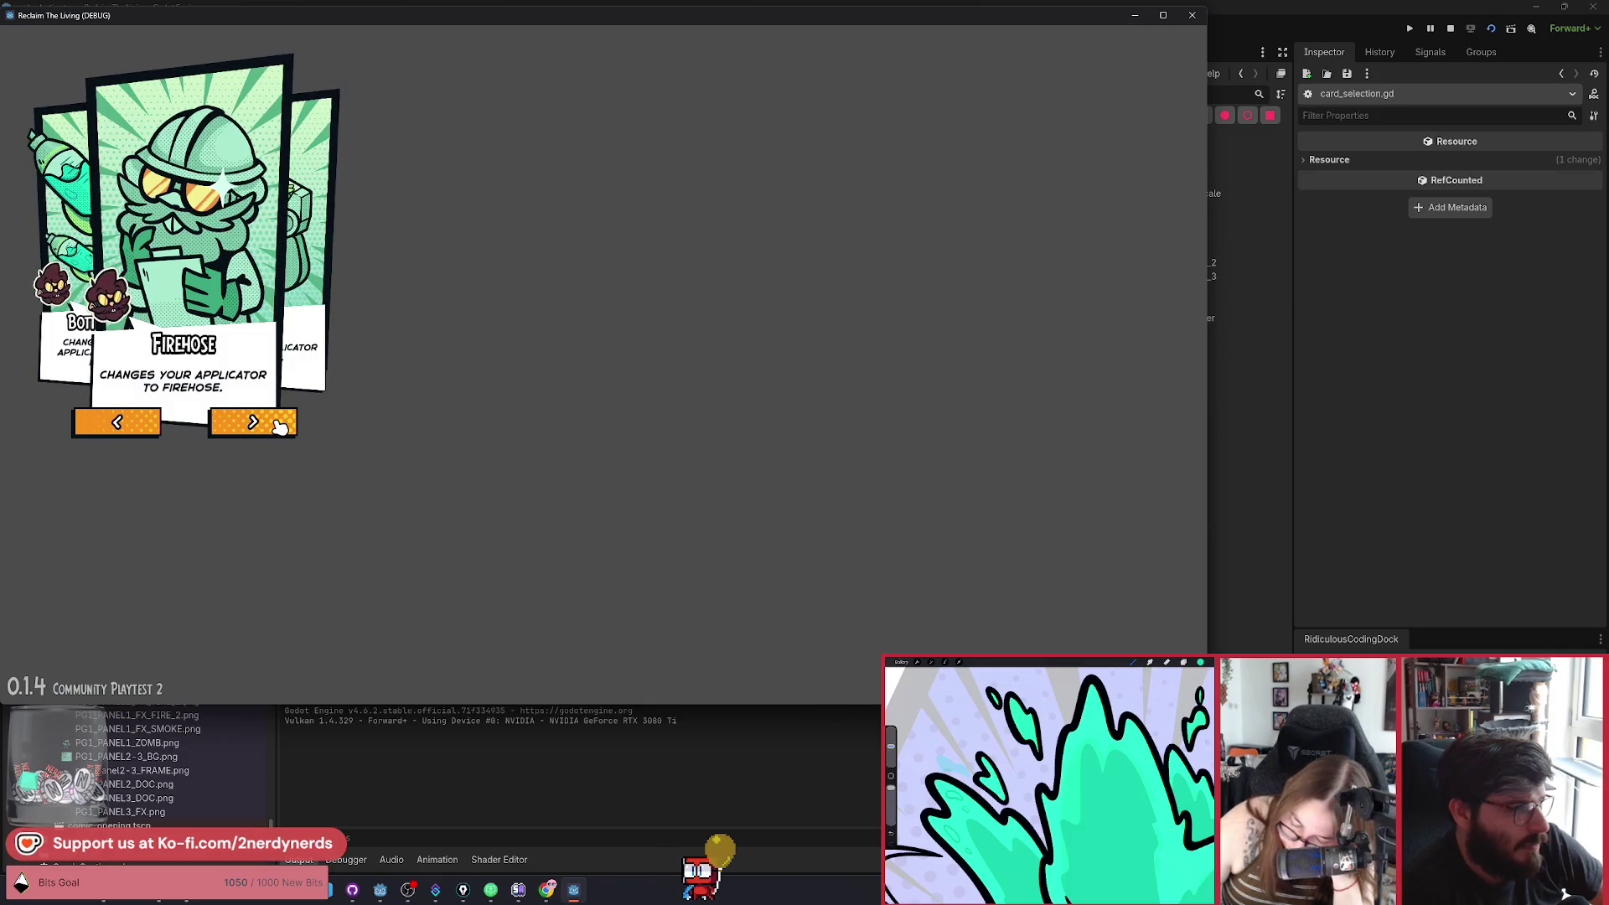
left_click(274, 429)
left_click(275, 429)
left_click(275, 429)
left_click(275, 429)
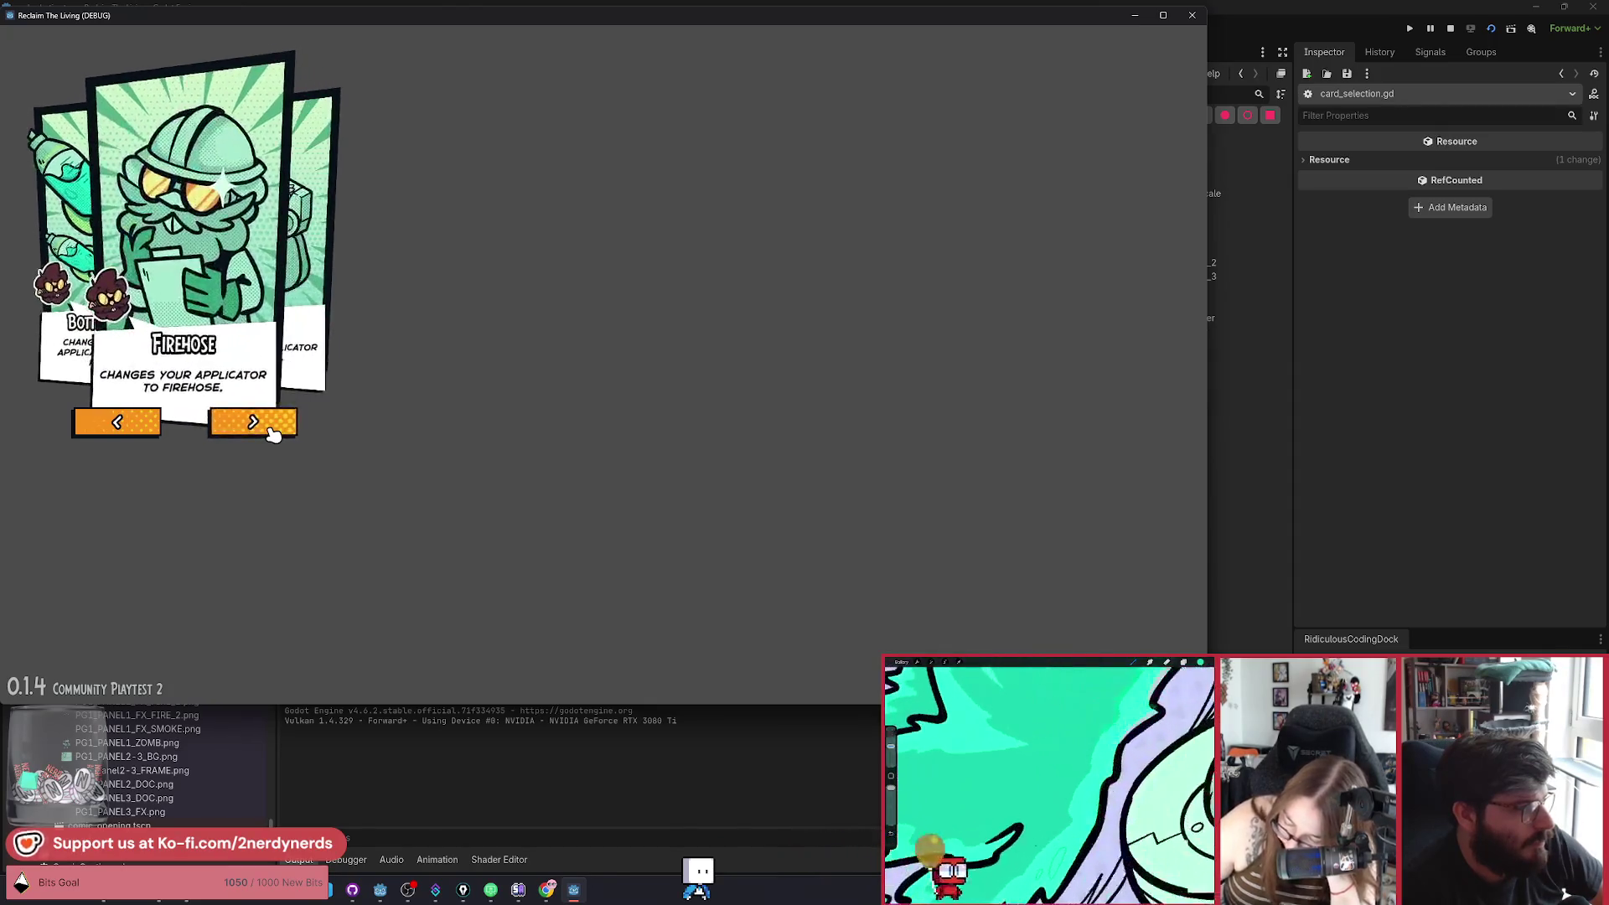
left_click(274, 429)
left_click(274, 429)
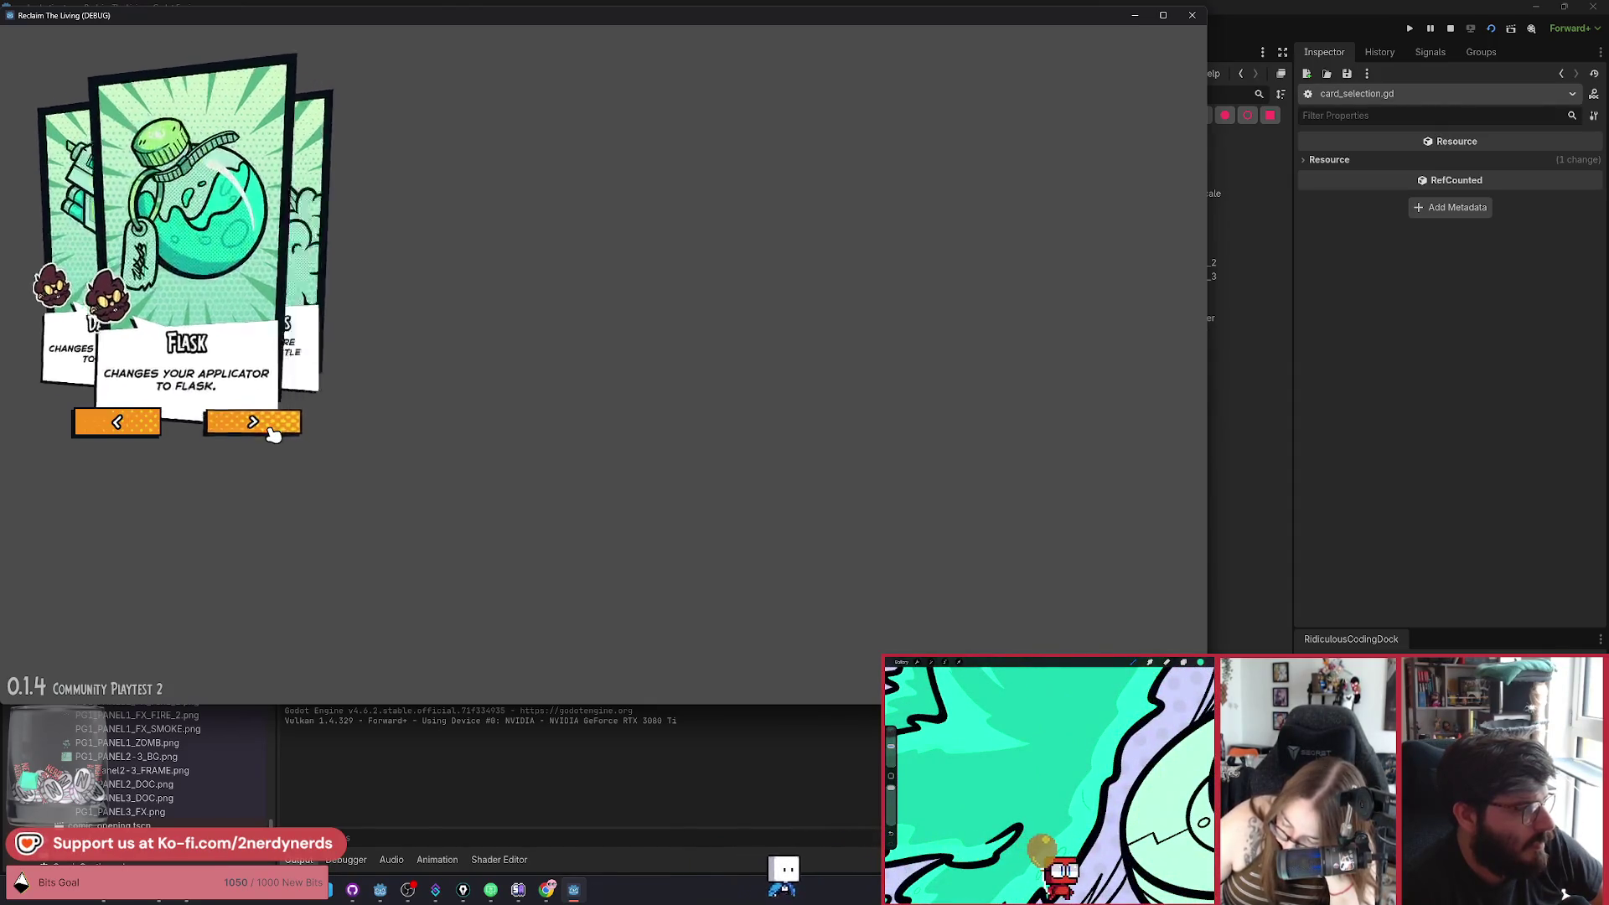
left_click(274, 429)
left_click(274, 429)
left_click(274, 429)
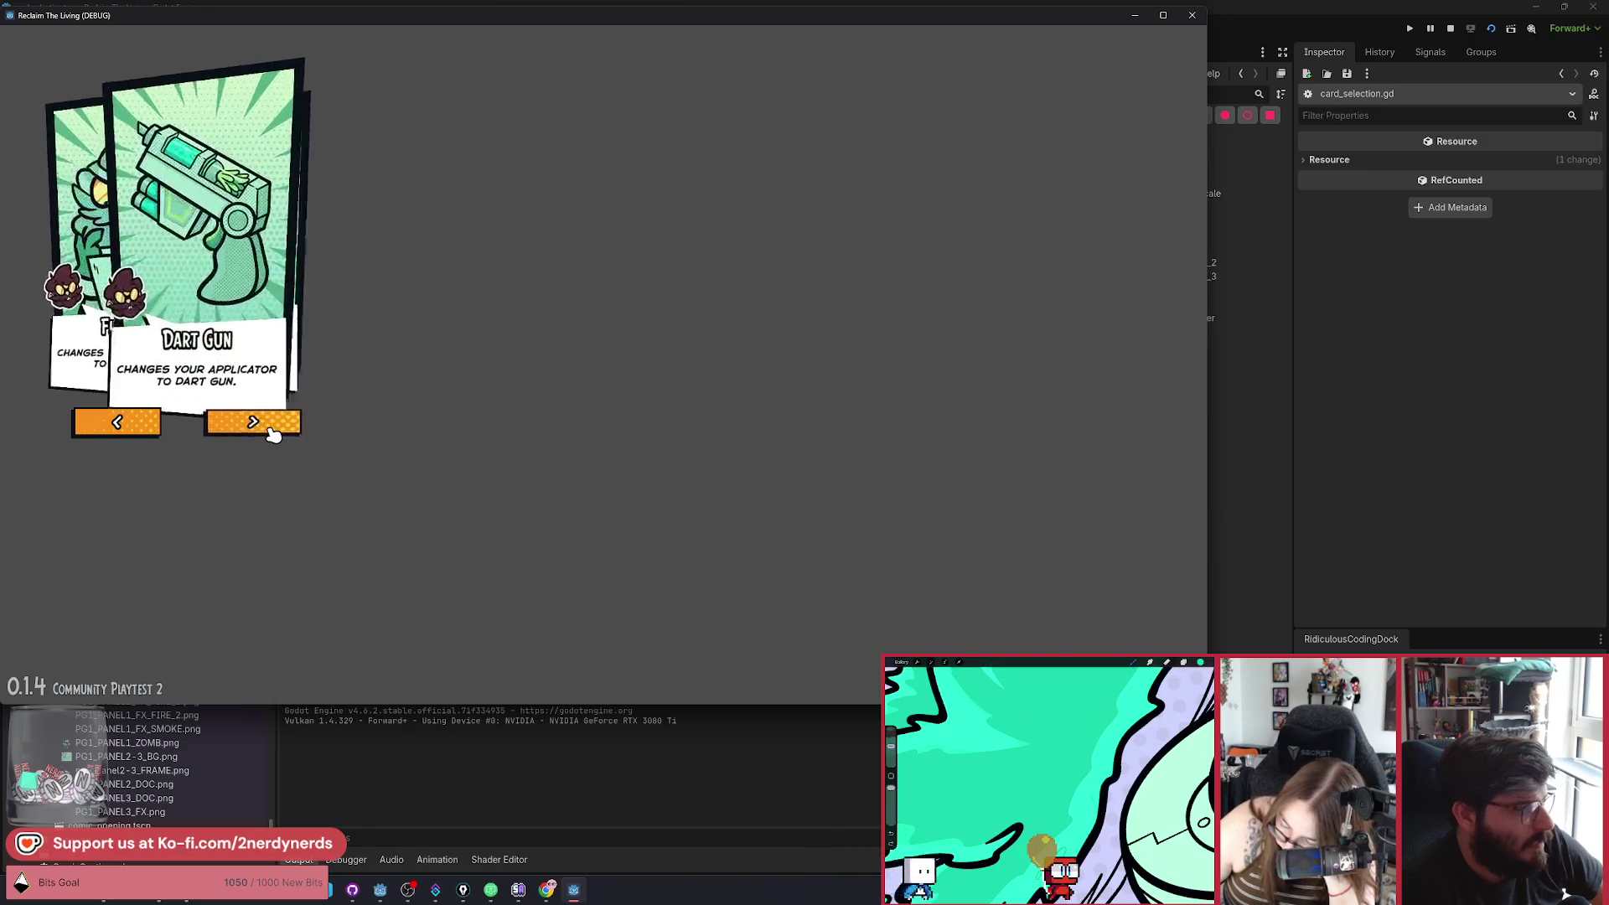
left_click(274, 428)
left_click(274, 429)
left_click(274, 429)
left_click(274, 429)
left_click(274, 429)
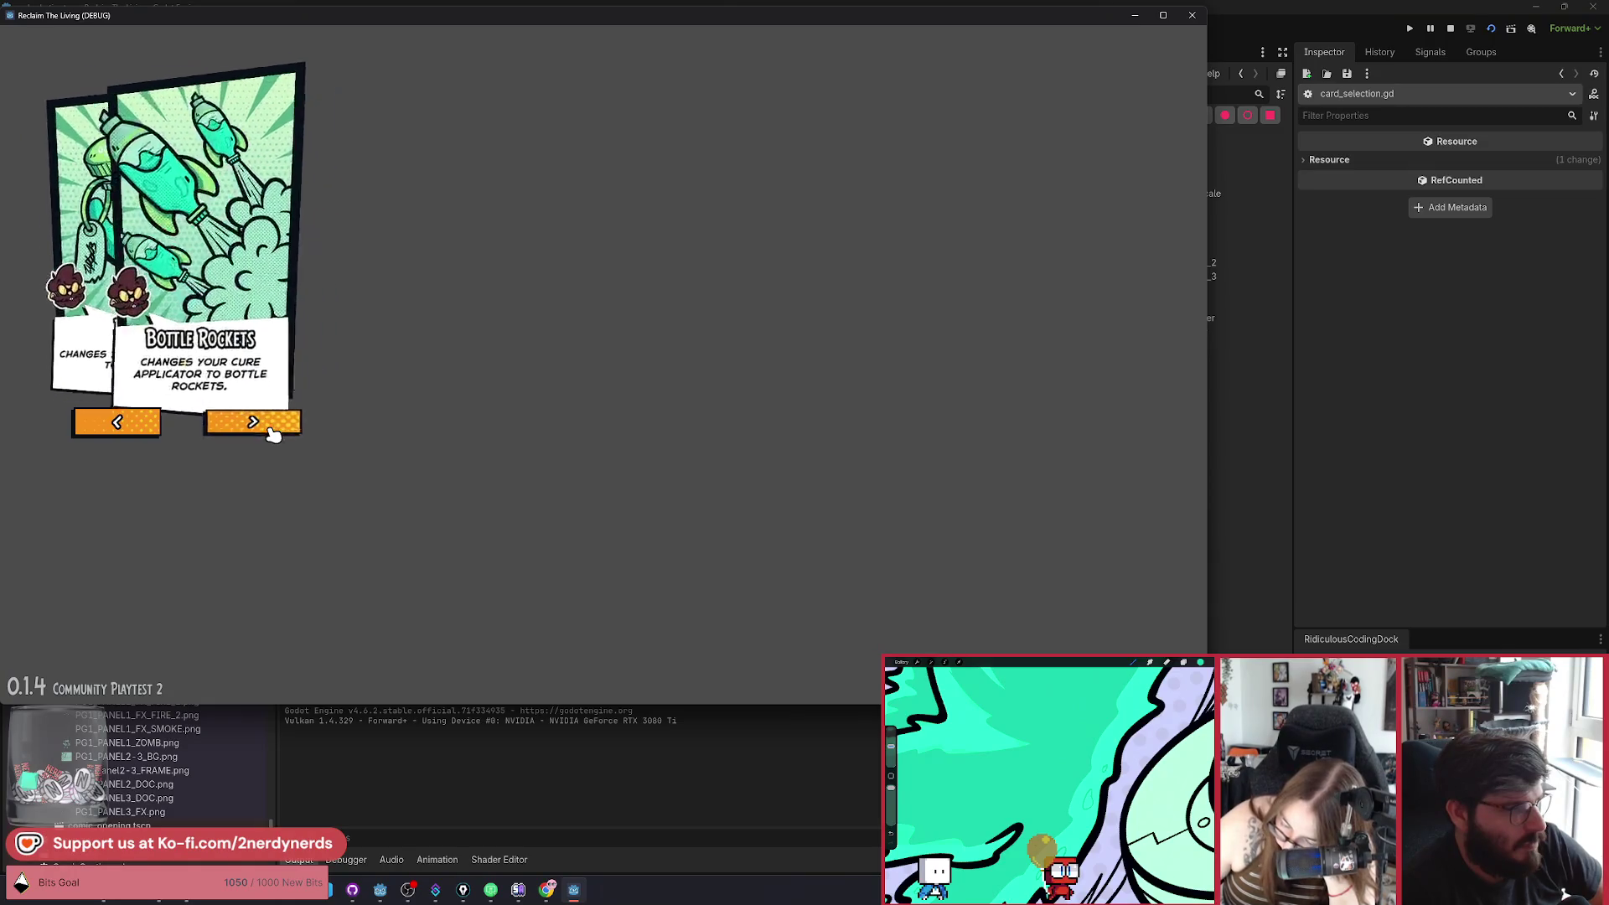
left_click(274, 429)
left_click(274, 429)
left_click(274, 429)
left_click(274, 429)
left_click(270, 431)
Step the carousel back four cards with the left arrow, then forward four again.
left_click(256, 427)
left_click(113, 428)
left_click(113, 427)
left_click(113, 427)
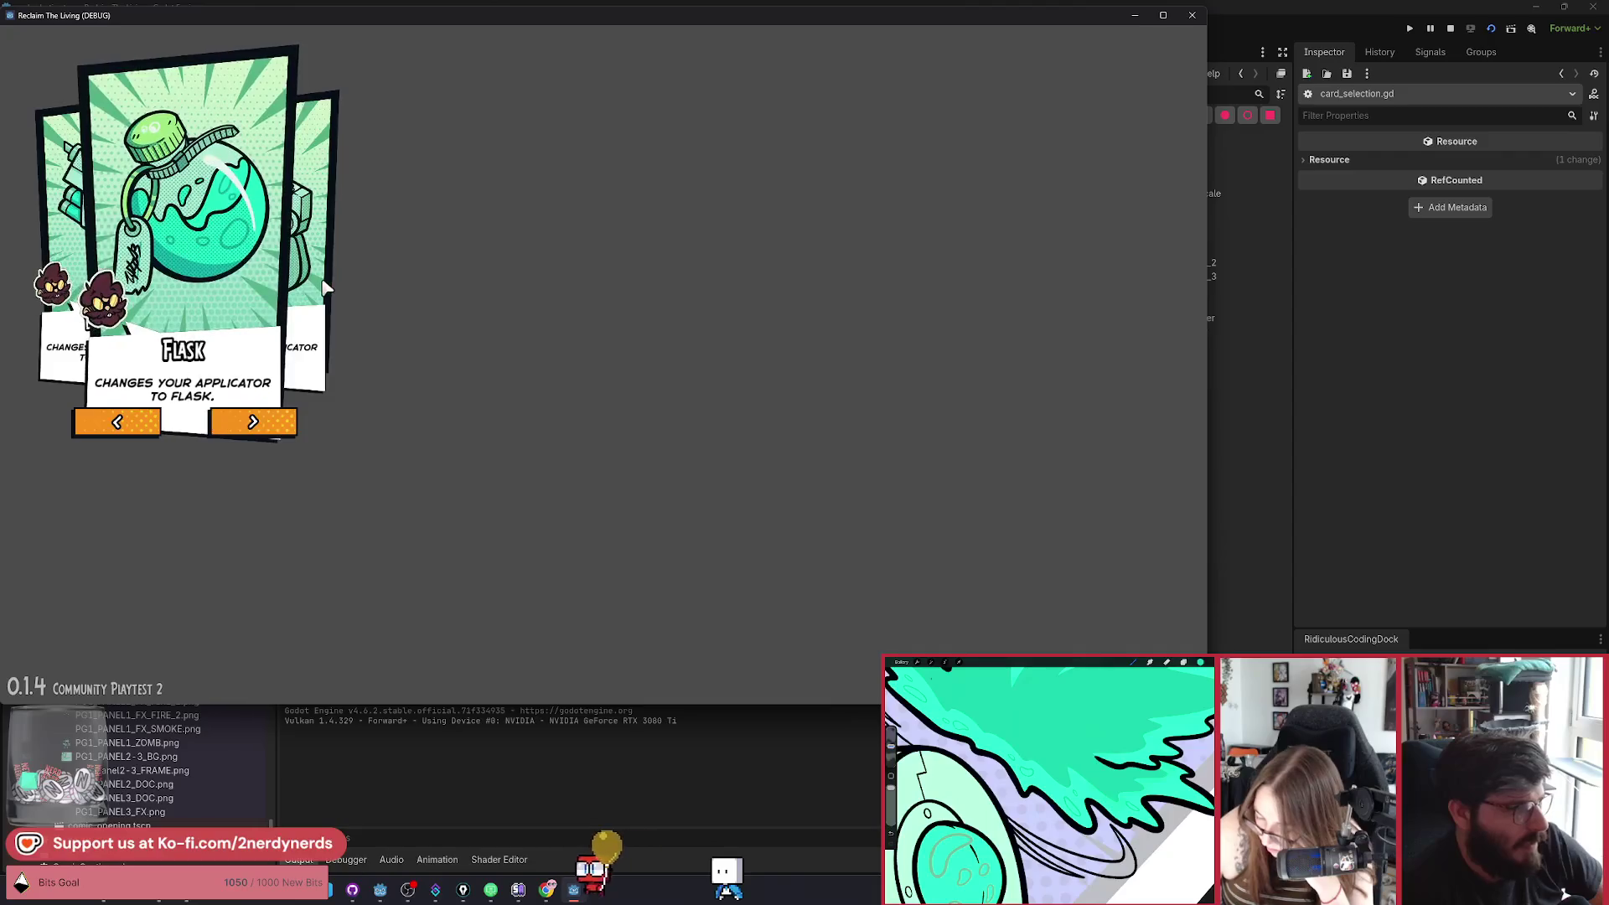
left_click(280, 424)
left_click(281, 425)
left_click(282, 425)
left_click(281, 425)
Step back seven cards without errors, then stop the game and return to card_selection.gd.
left_click(125, 423)
left_click(125, 423)
left_click(127, 424)
left_click(128, 424)
left_click(127, 424)
left_click(128, 425)
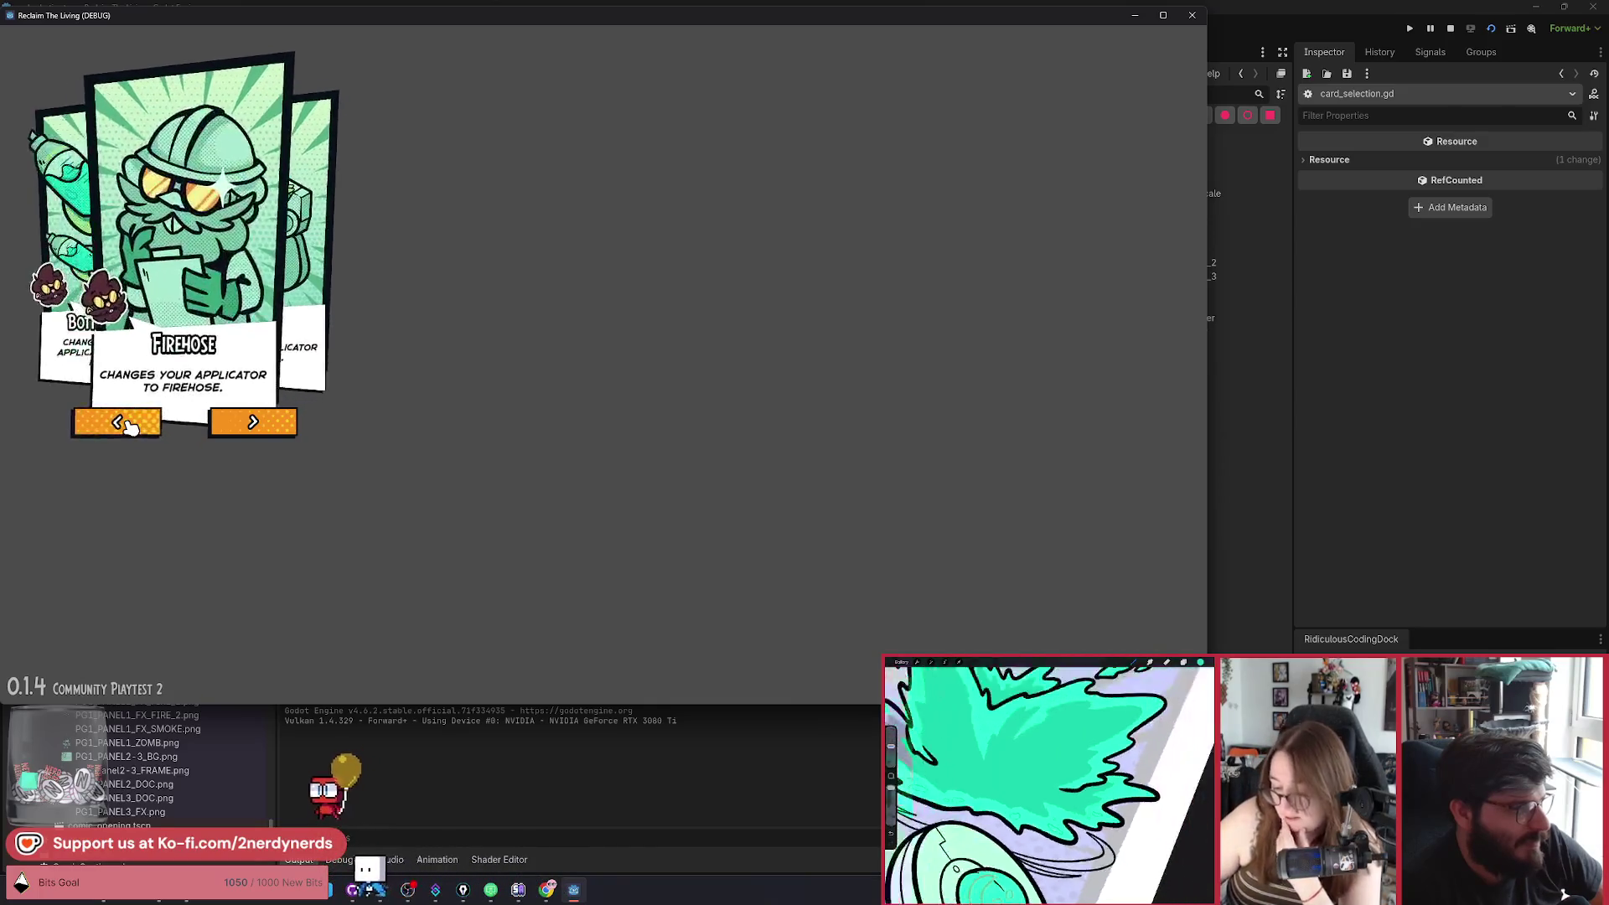
left_click(128, 426)
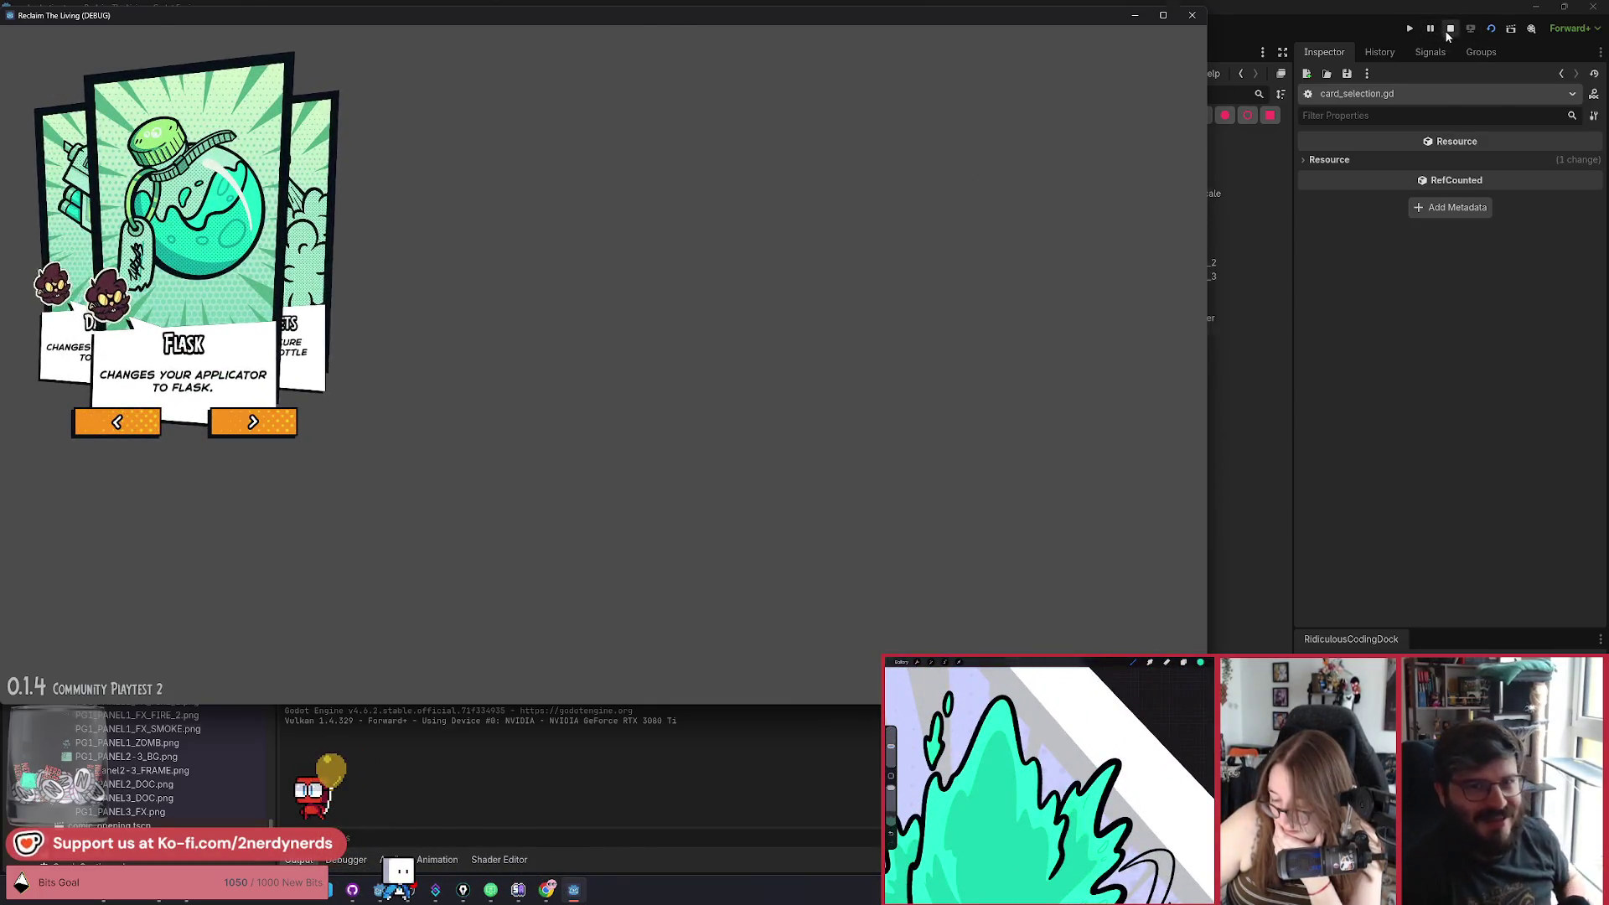
left_click(1447, 30)
left_click(770, 271)
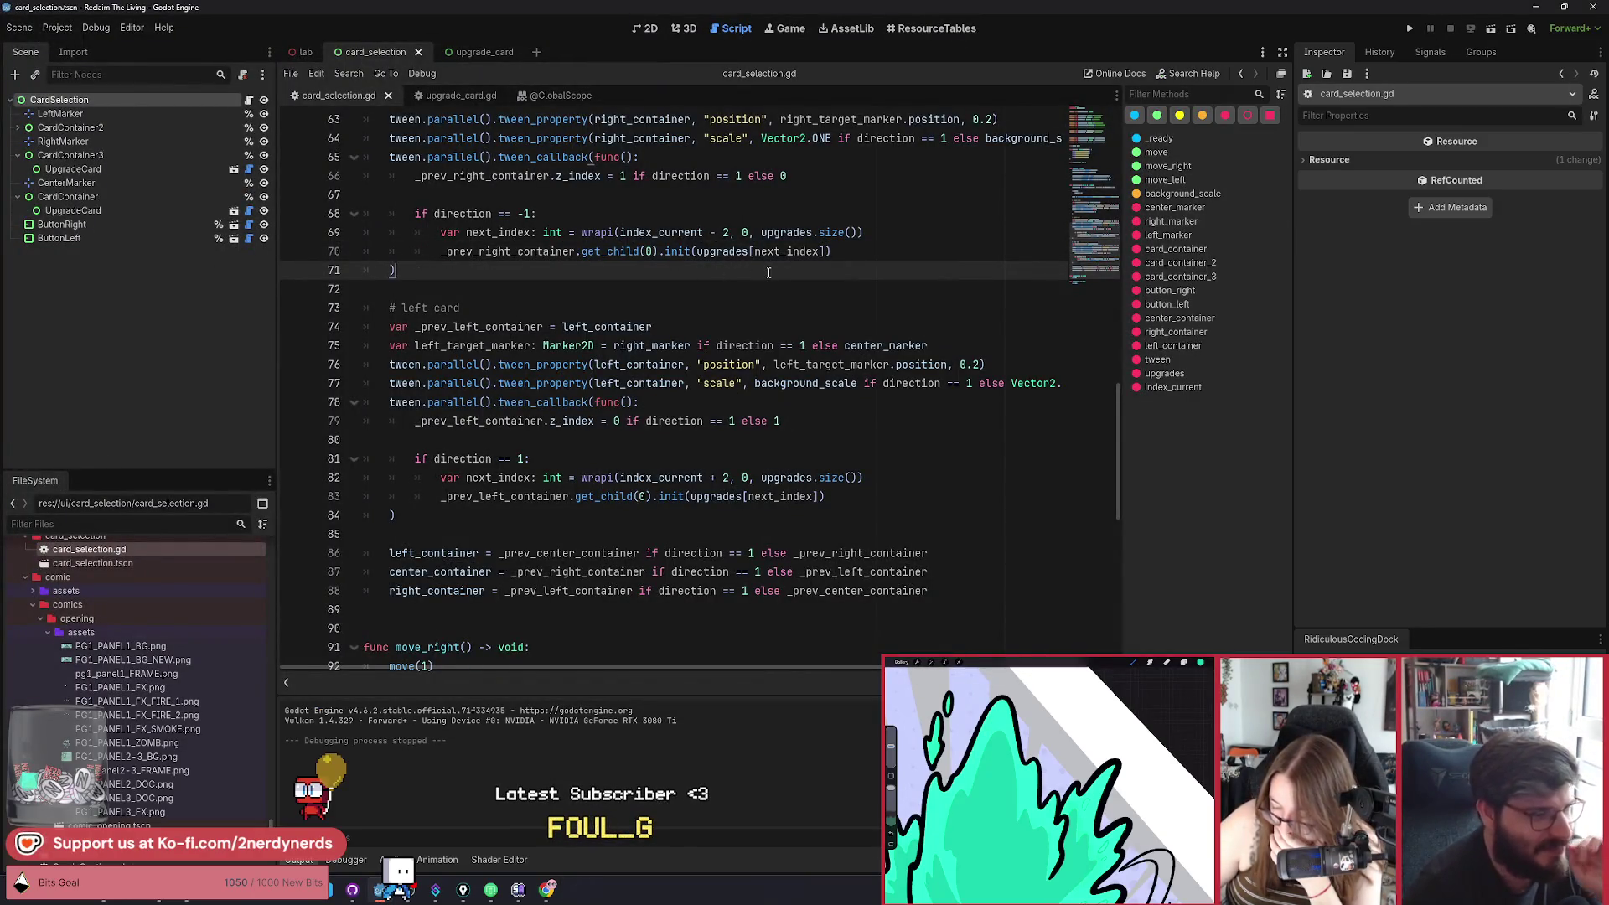
Review the right-card wrapi code on lines 57–71, then rerun the scene with F6.
scroll(718, 290, "up", 1)
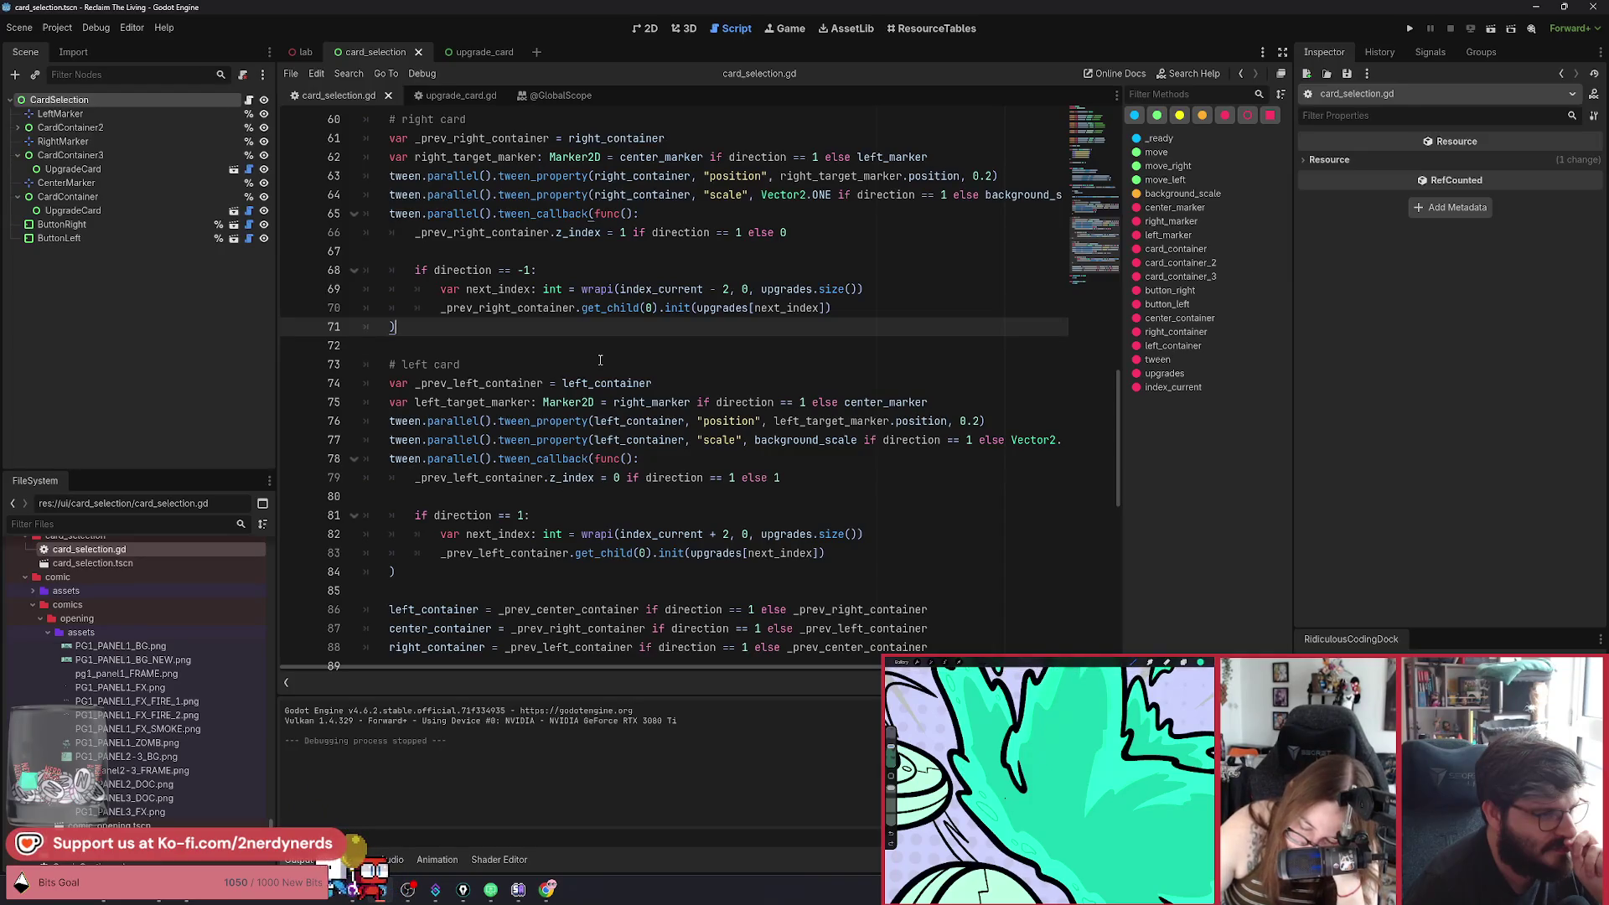
scroll(600, 360, "up", 1)
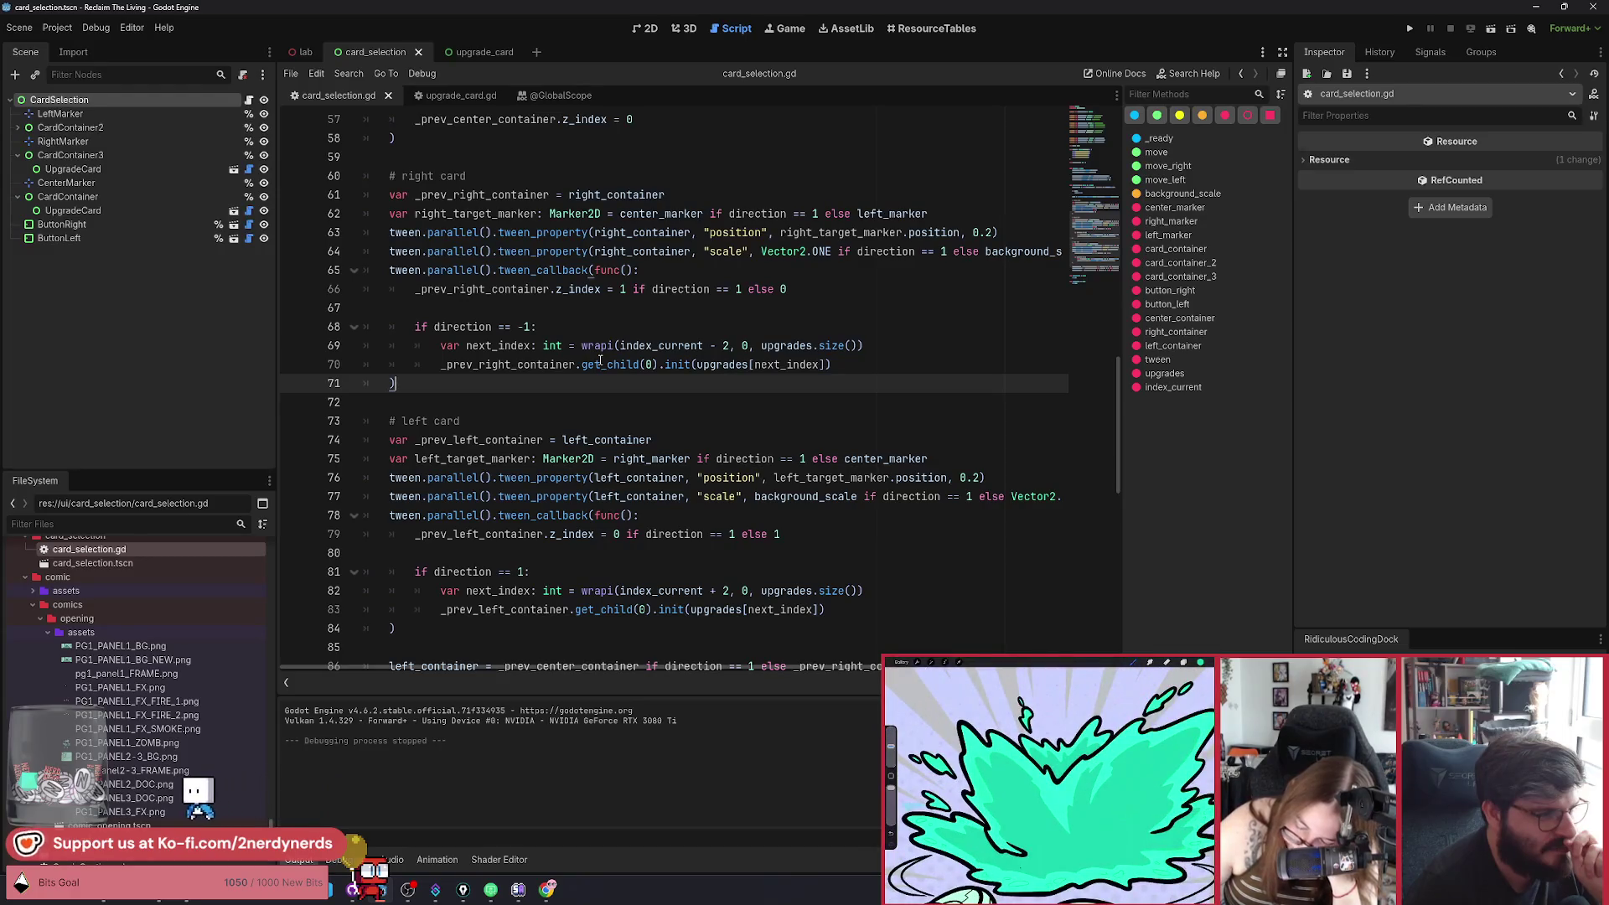
key("F6")
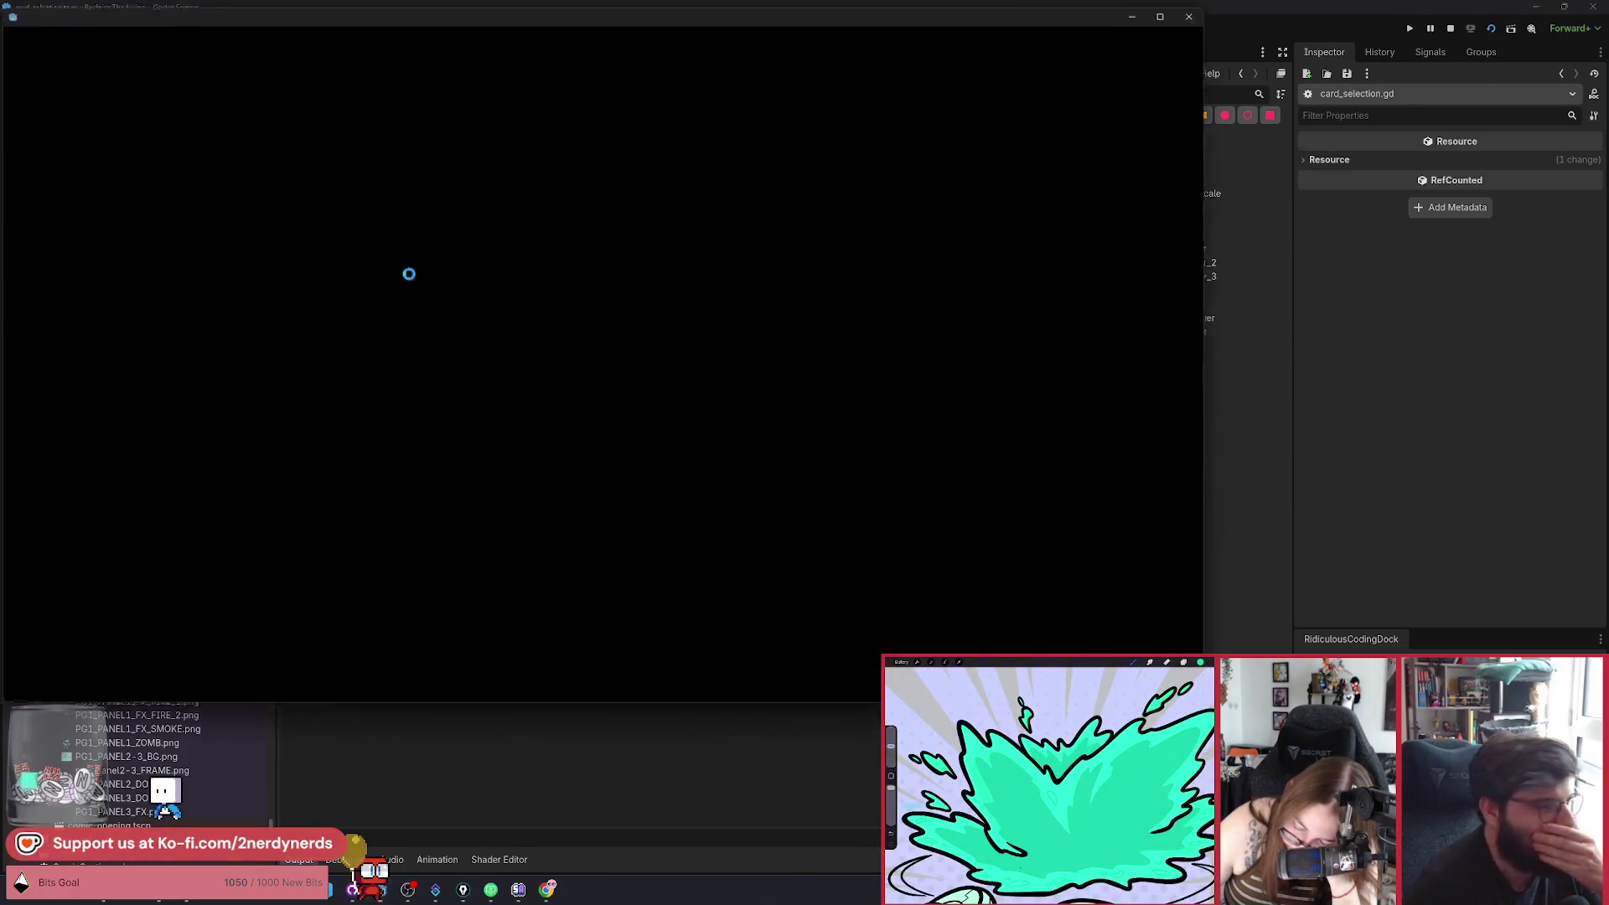
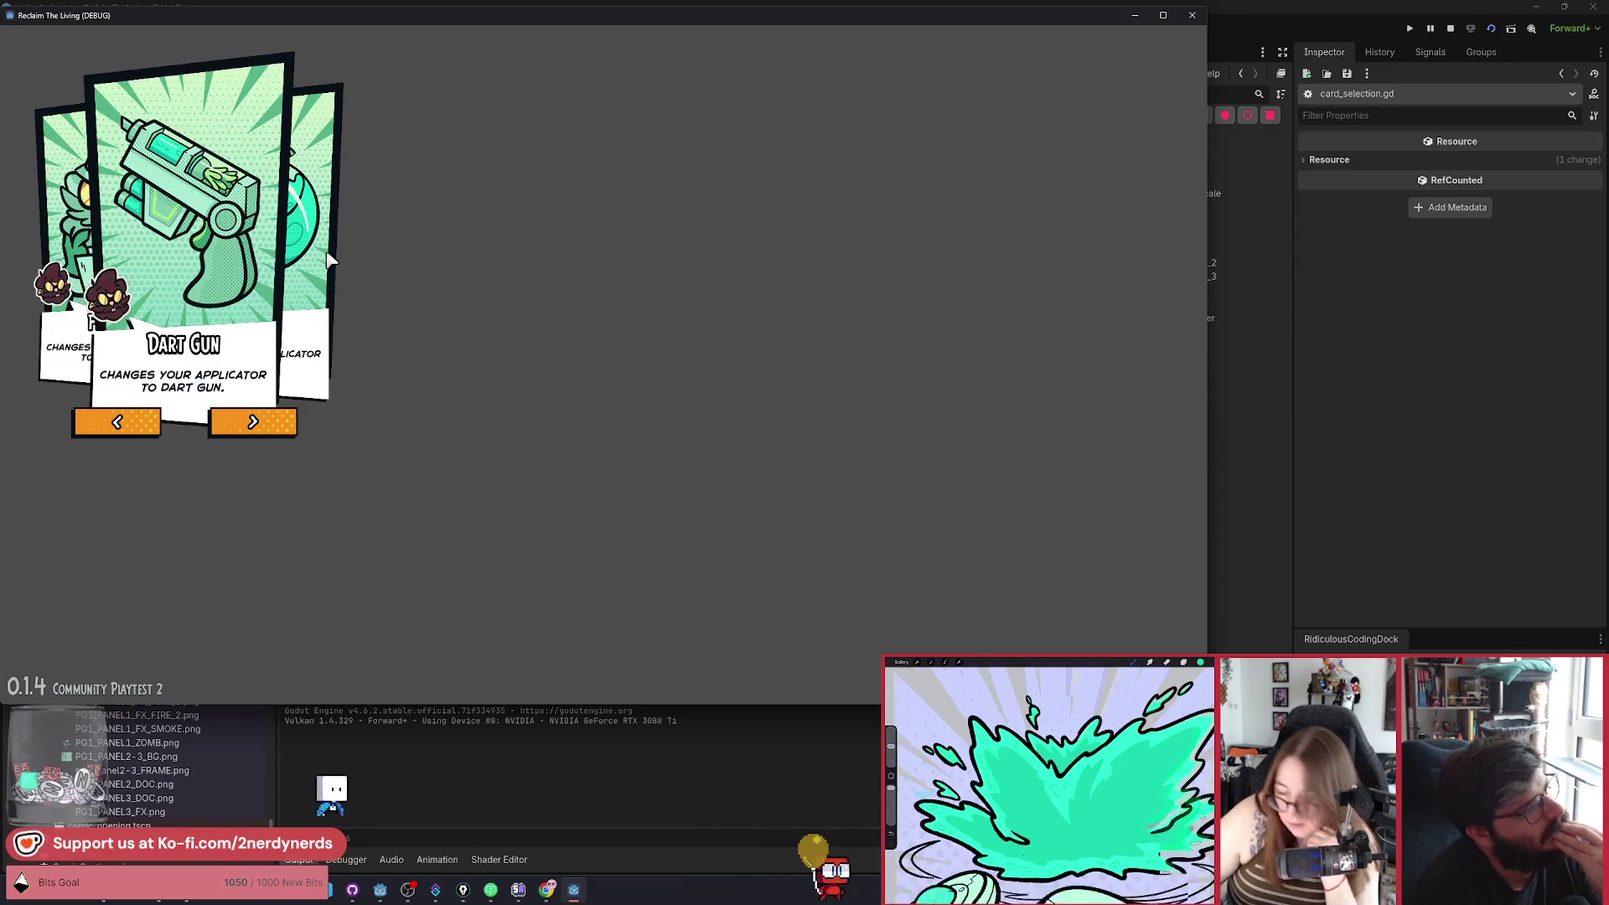
Step the running carousel from Dart Gun to Firehose, then stop the playtest.
left_click(109, 423)
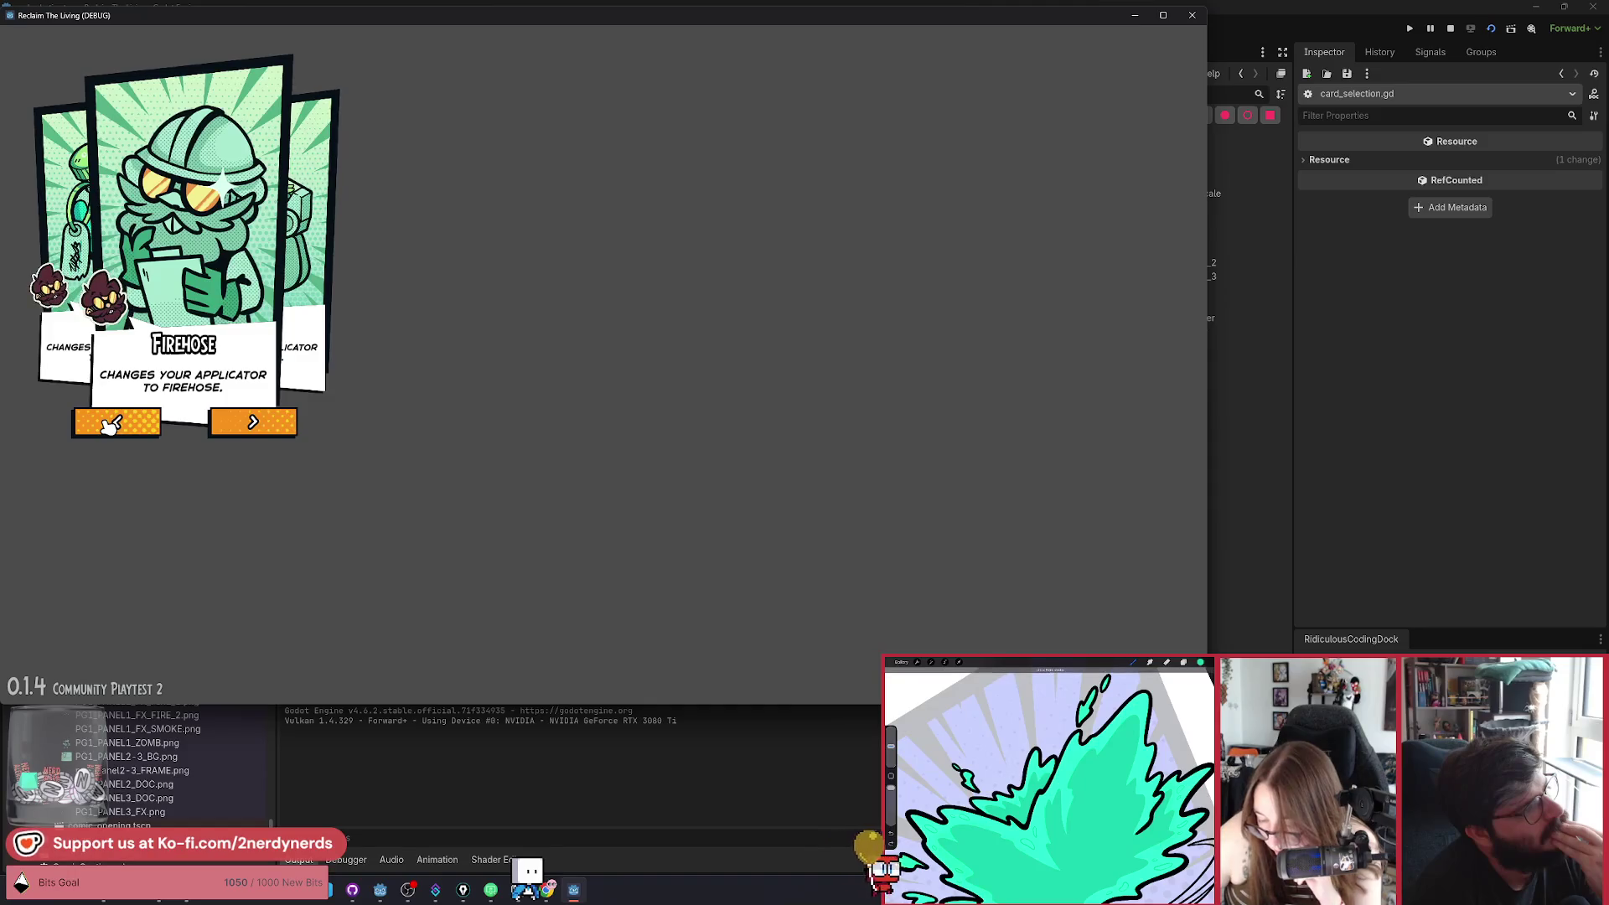
left_click(1449, 30)
scroll(597, 370, "up", 15)
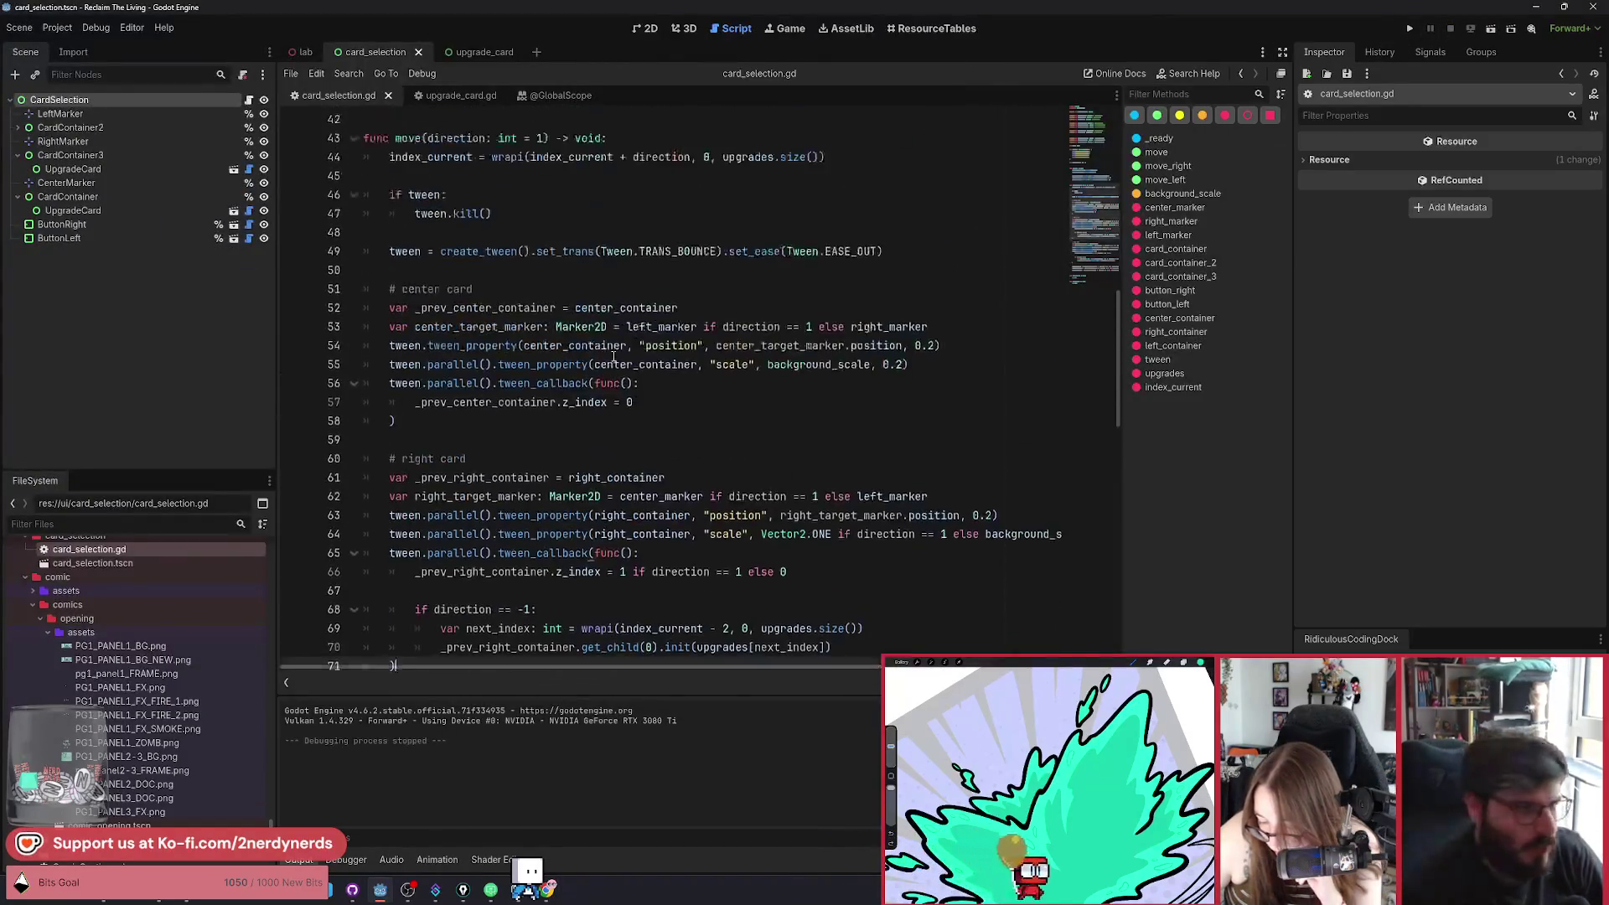
Add # comments after the Dart and Flask upgrade entries in the upgrades array.
mouse_move(526, 425)
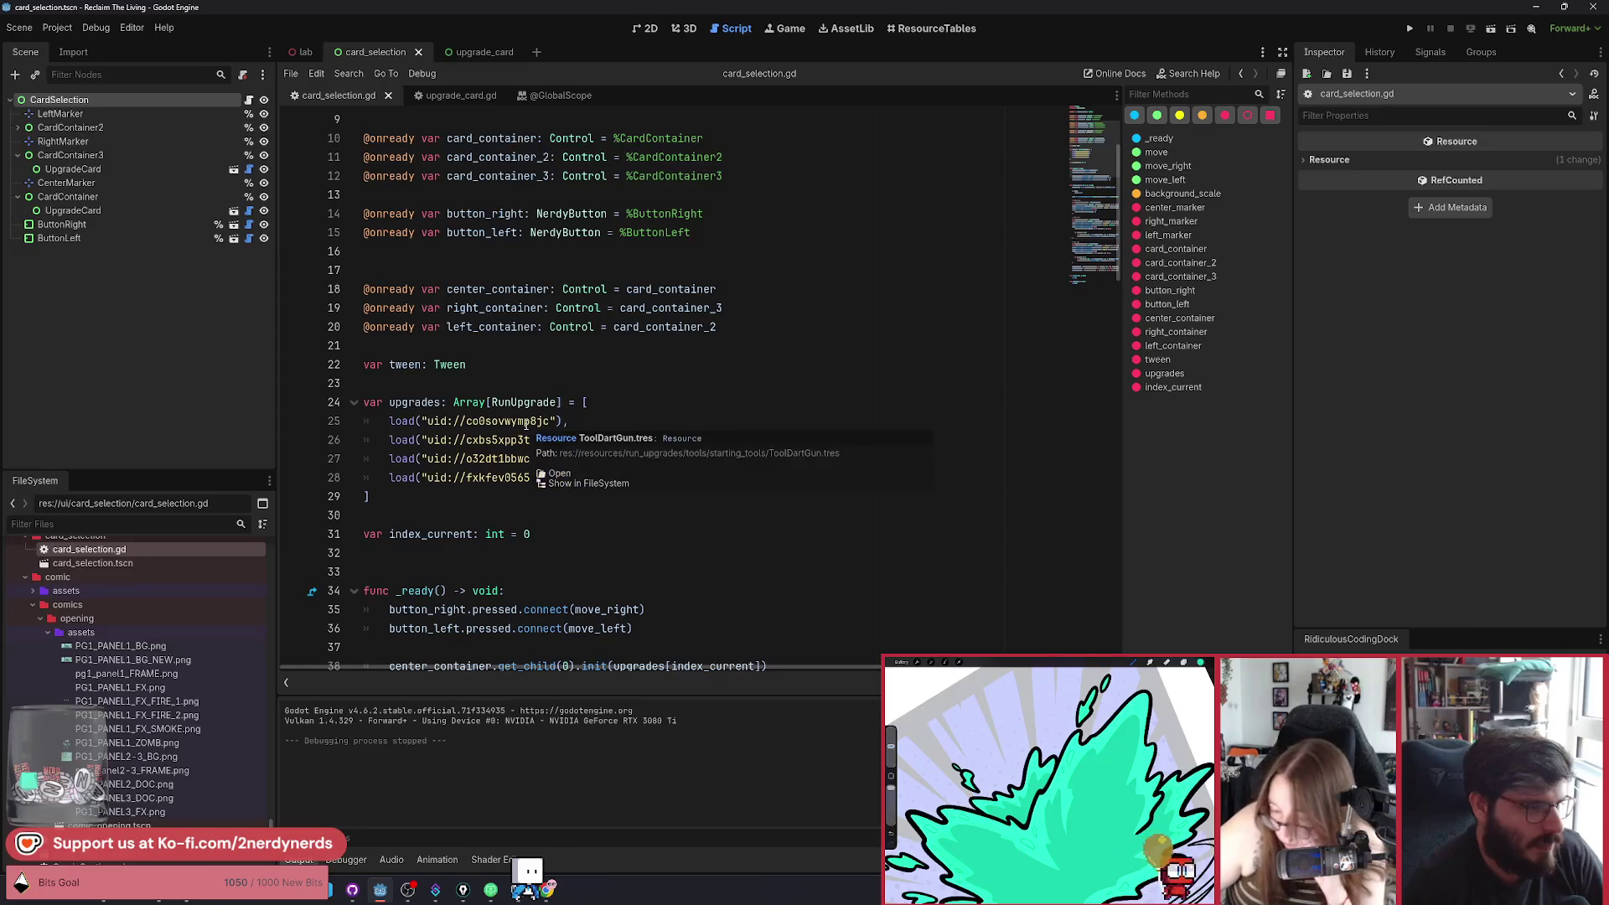
left_click(617, 422)
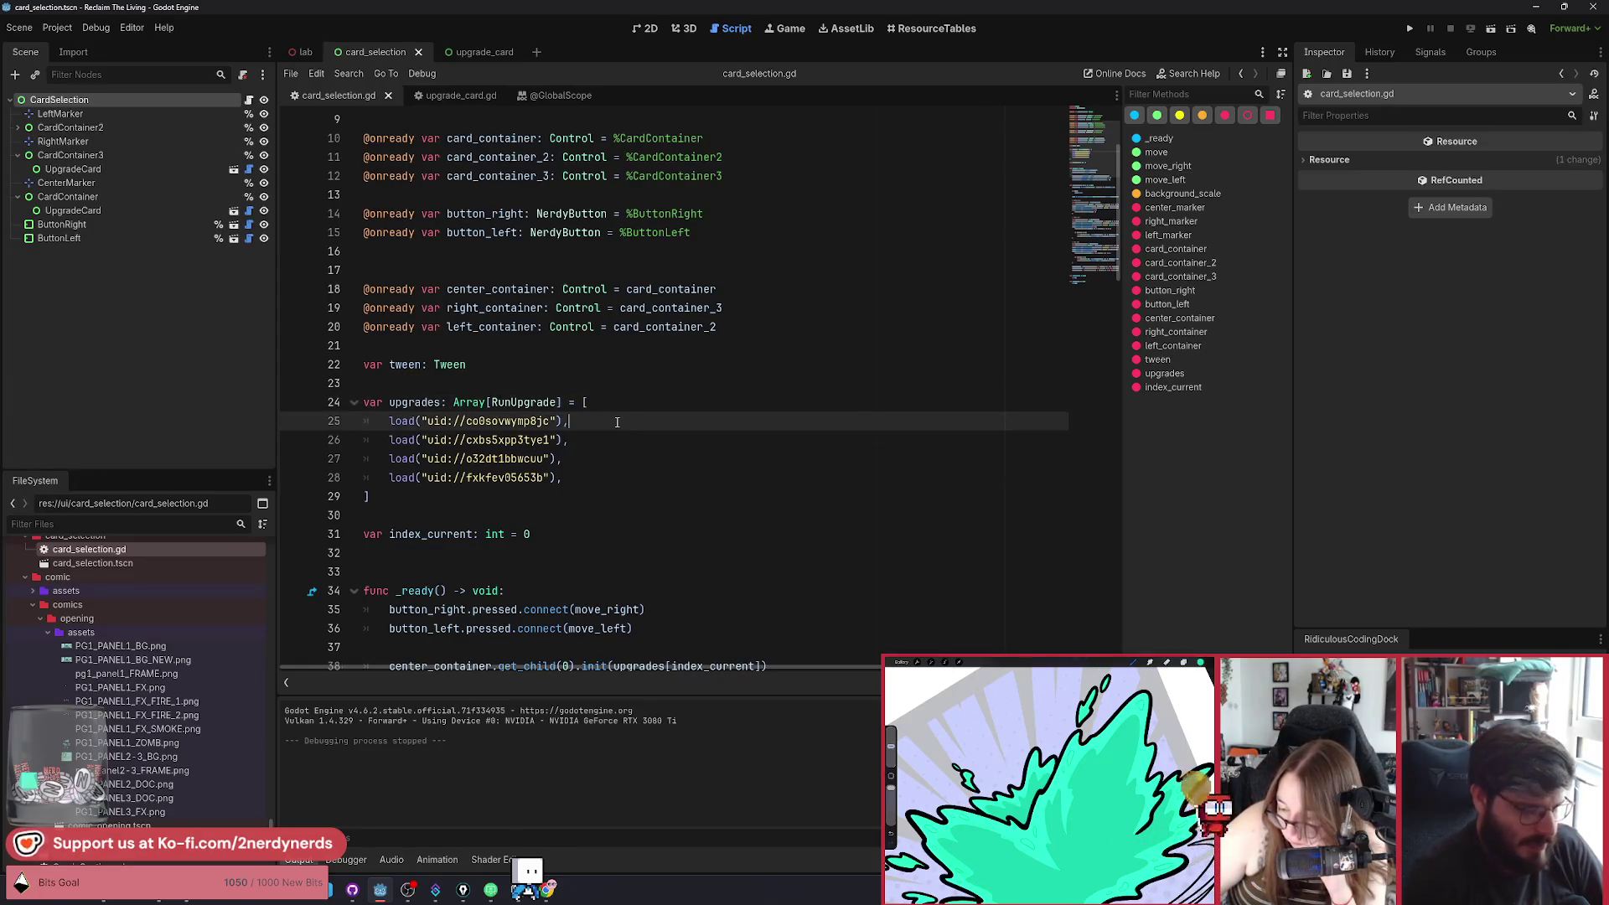
type(" # Dart")
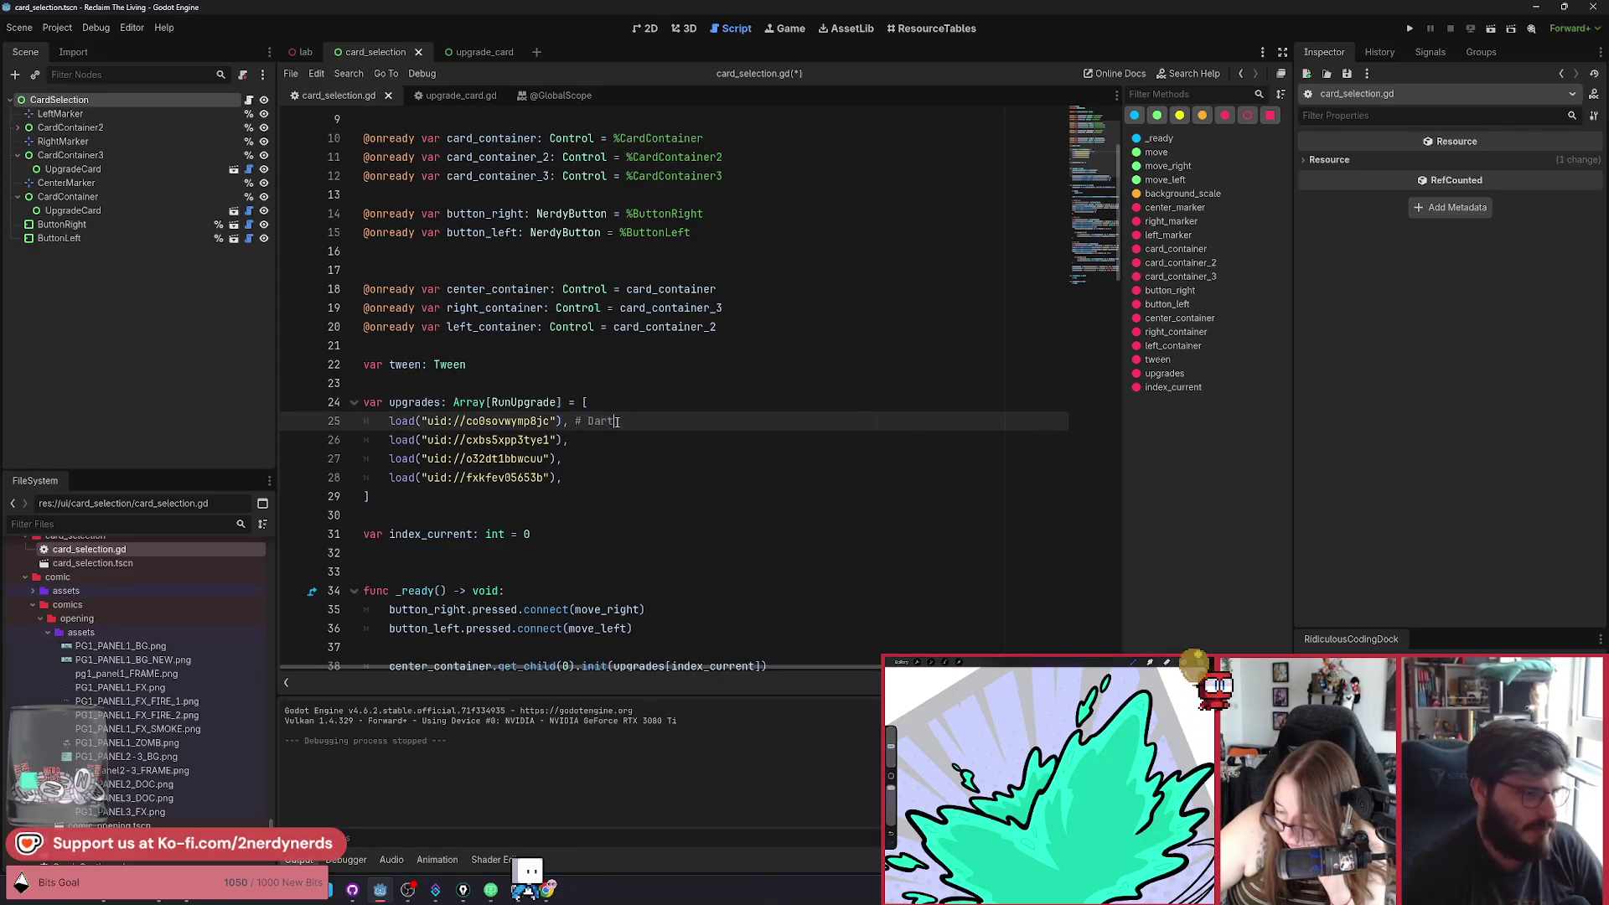
mouse_move(534, 442)
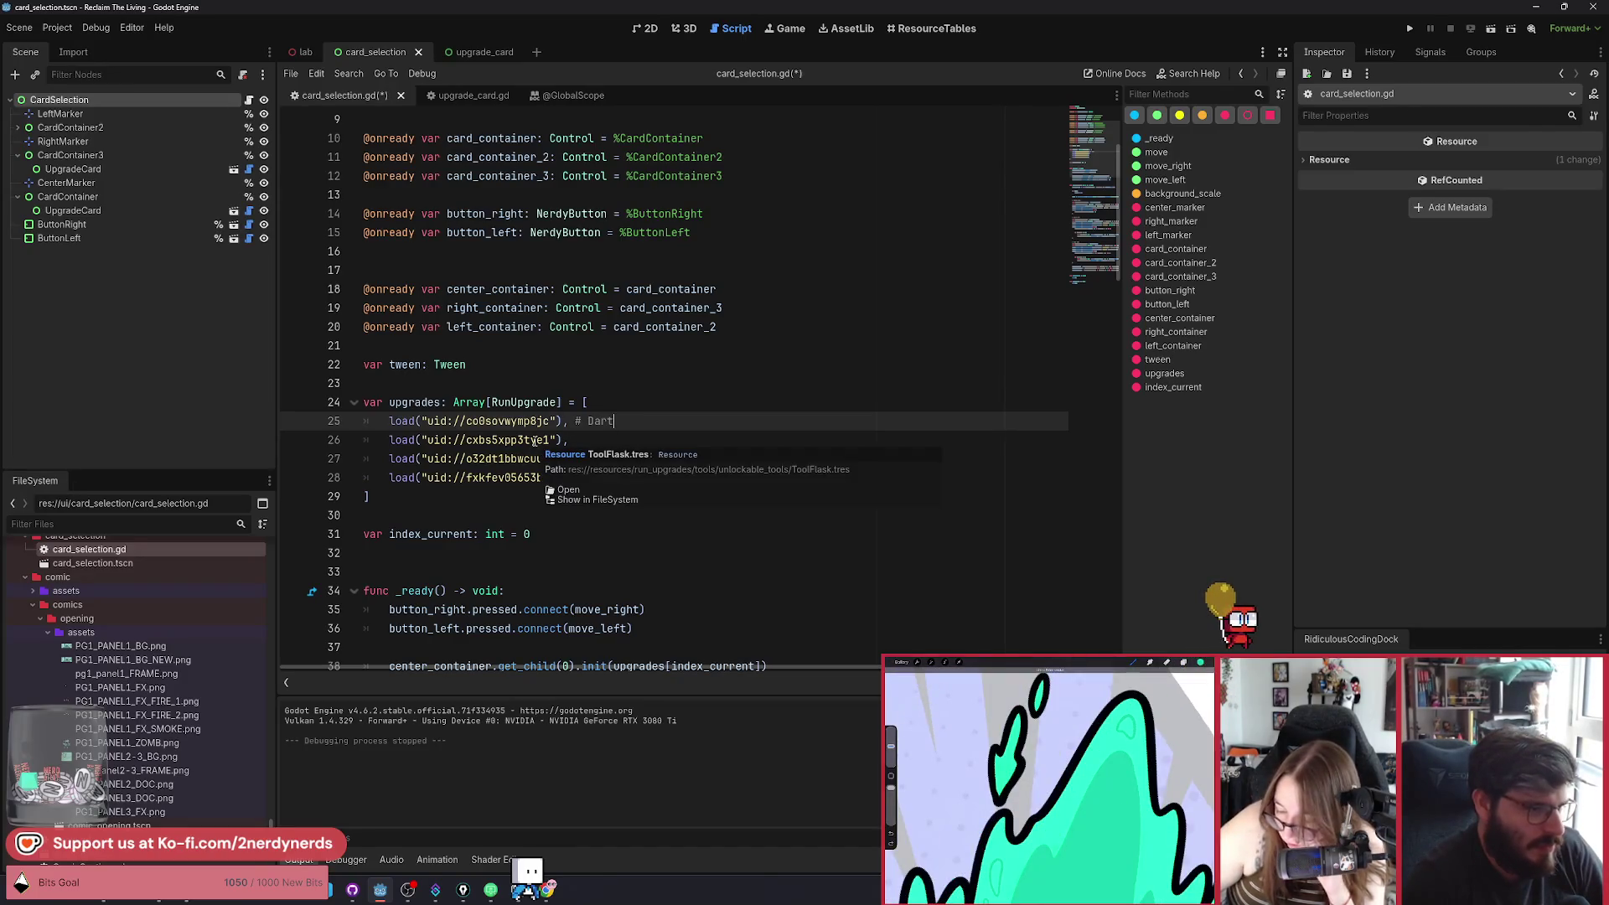
left_click(620, 440)
type("# Flask")
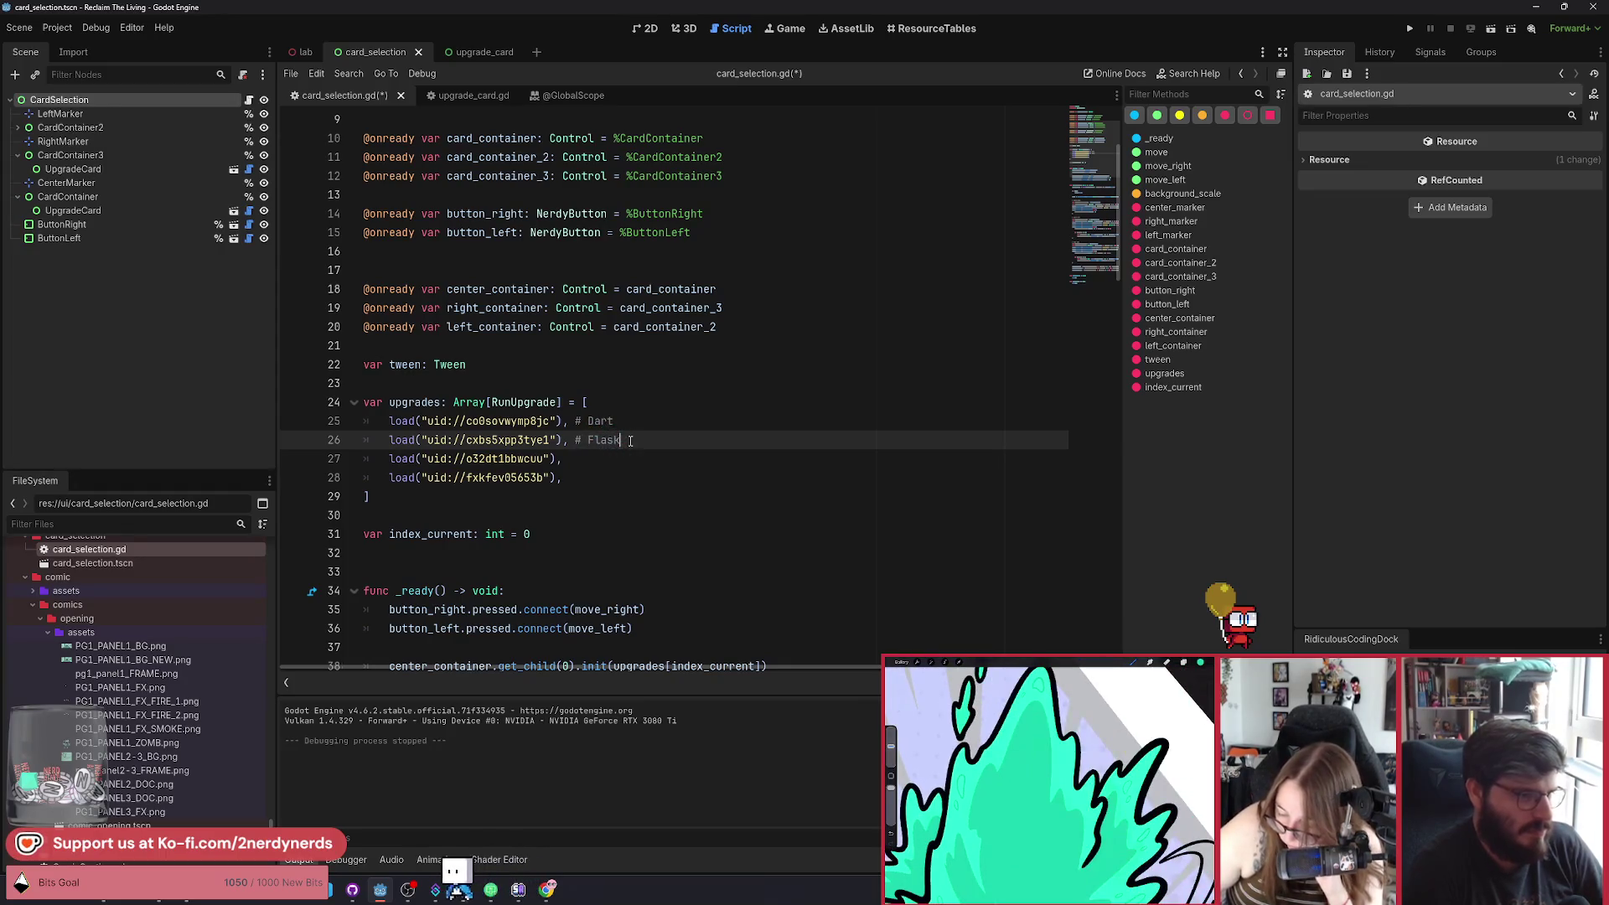
Comment the Missiles and Firehose entries, save card_selection.gd, and run the current scene.
key("Down")
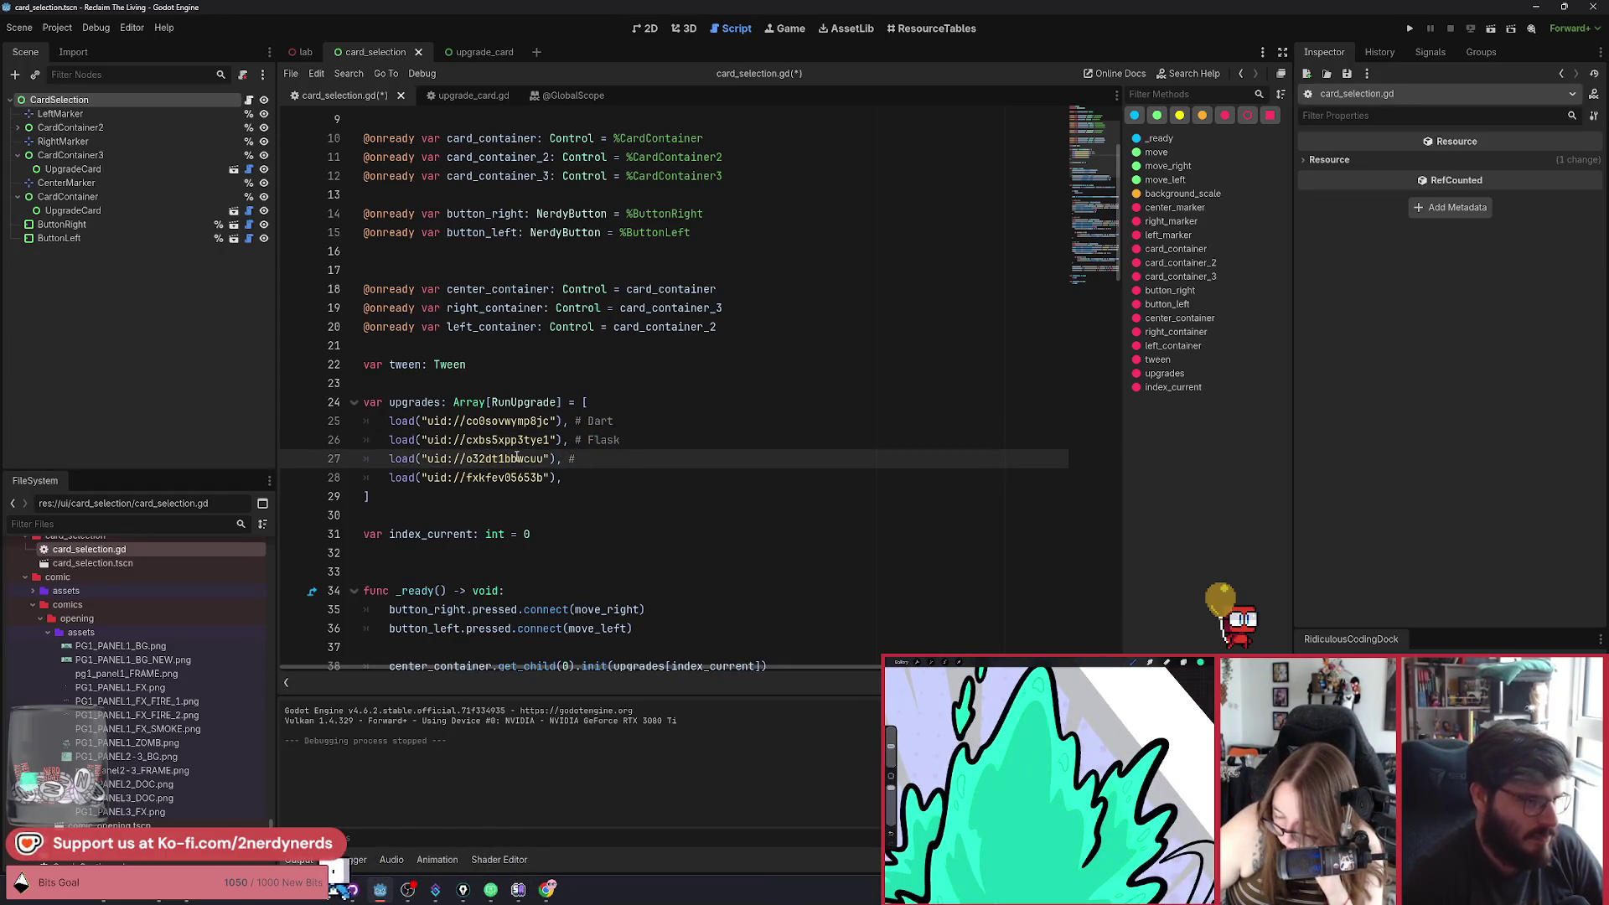
mouse_move(516, 457)
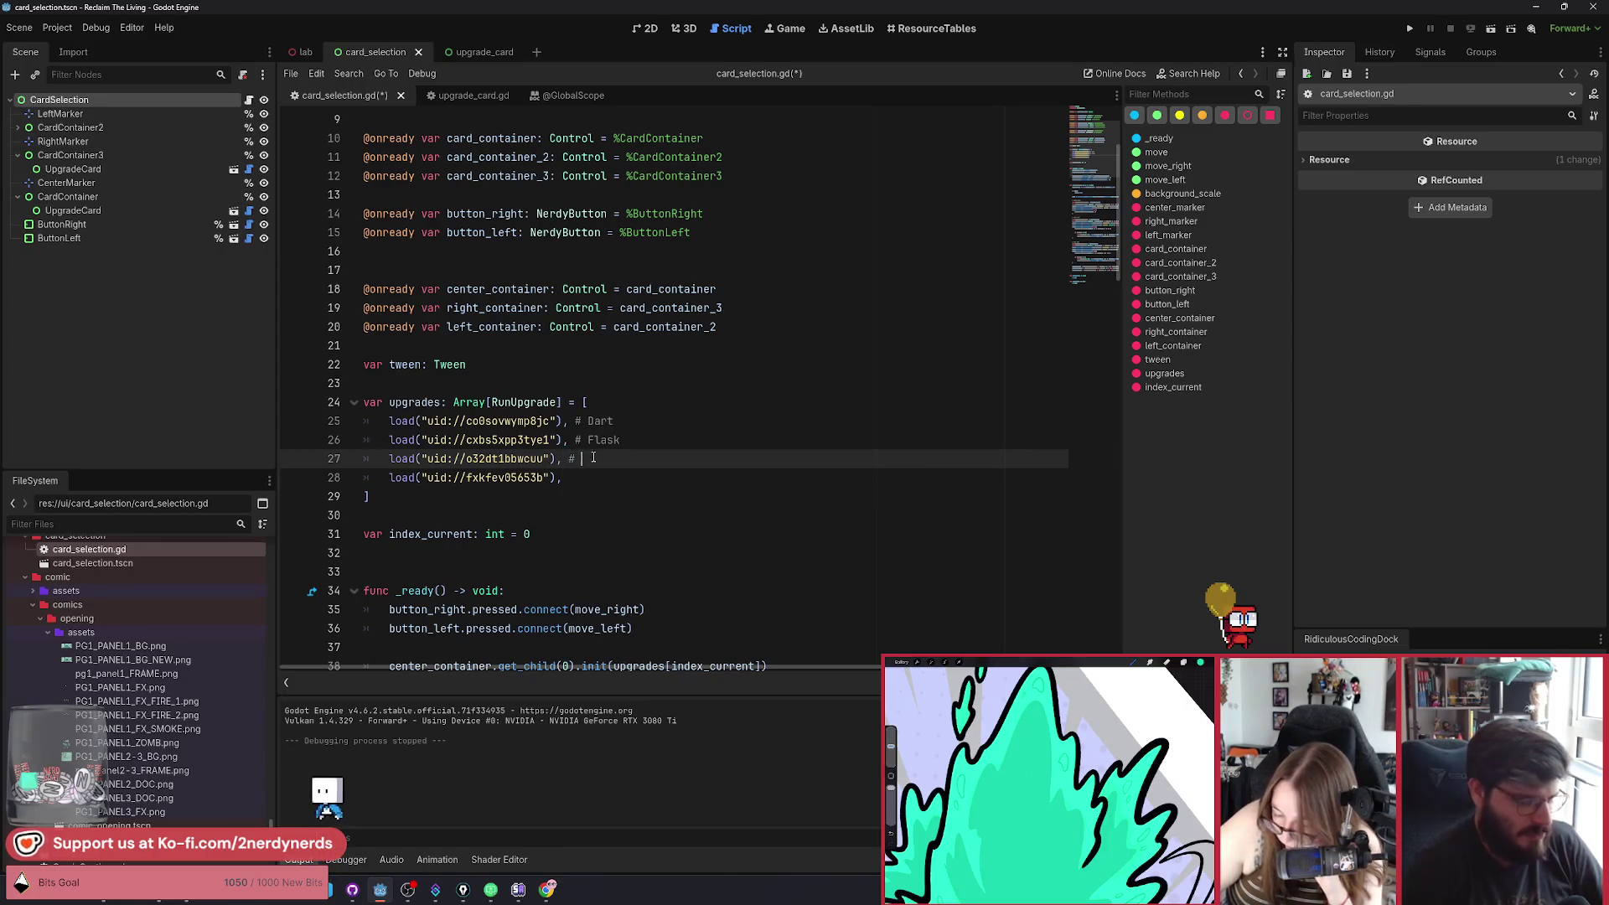
type("Missiles")
left_click(589, 484)
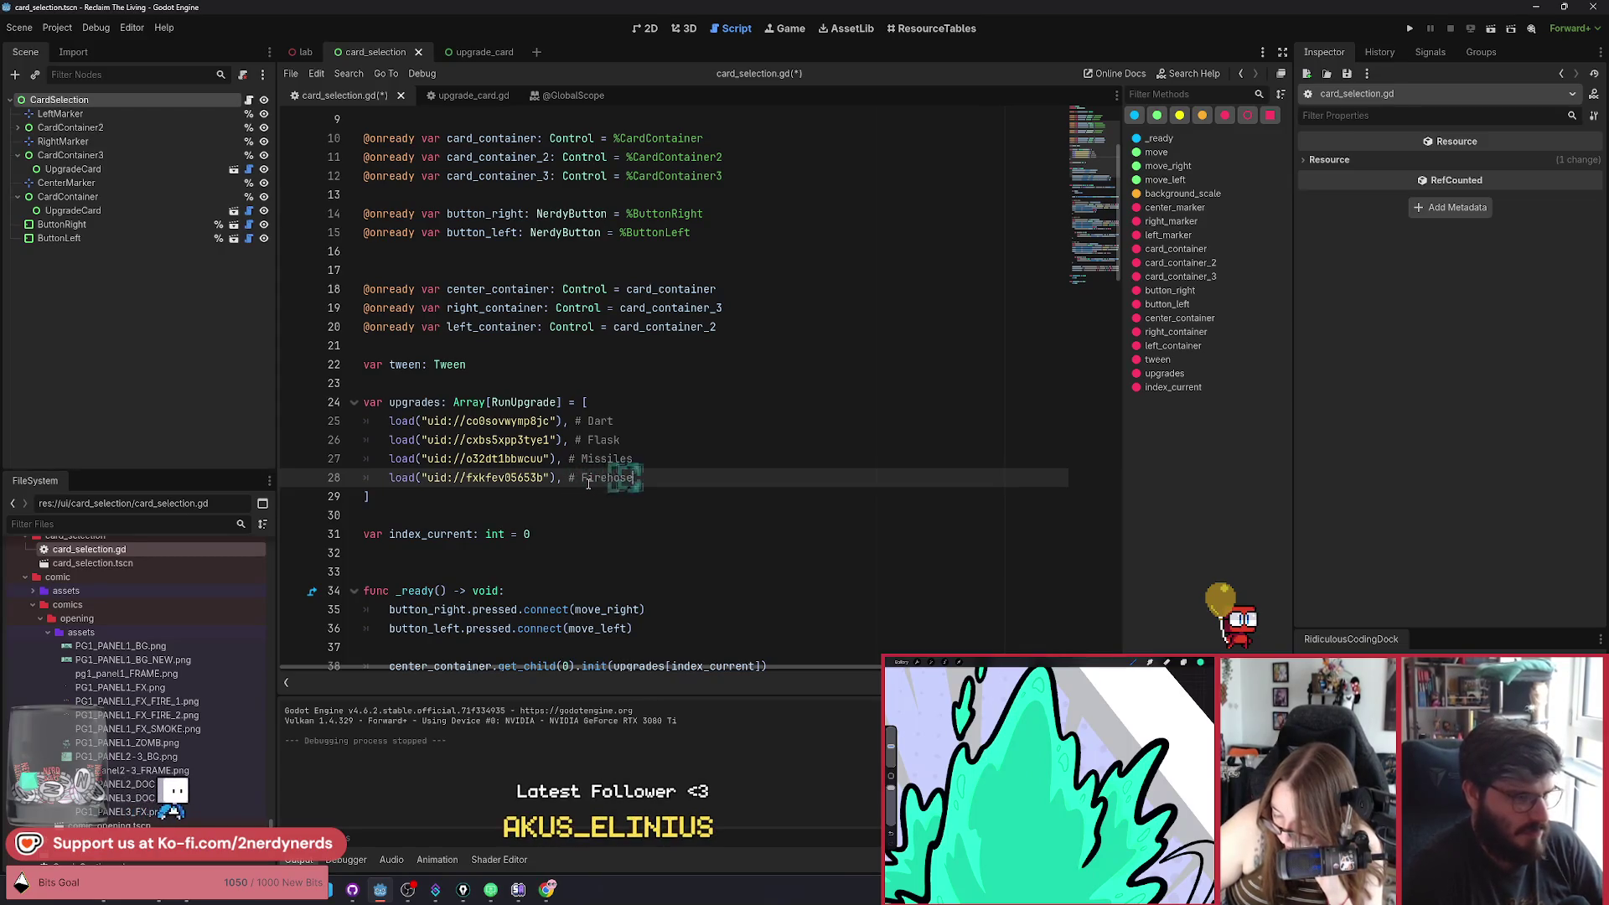
key("ctrl+s")
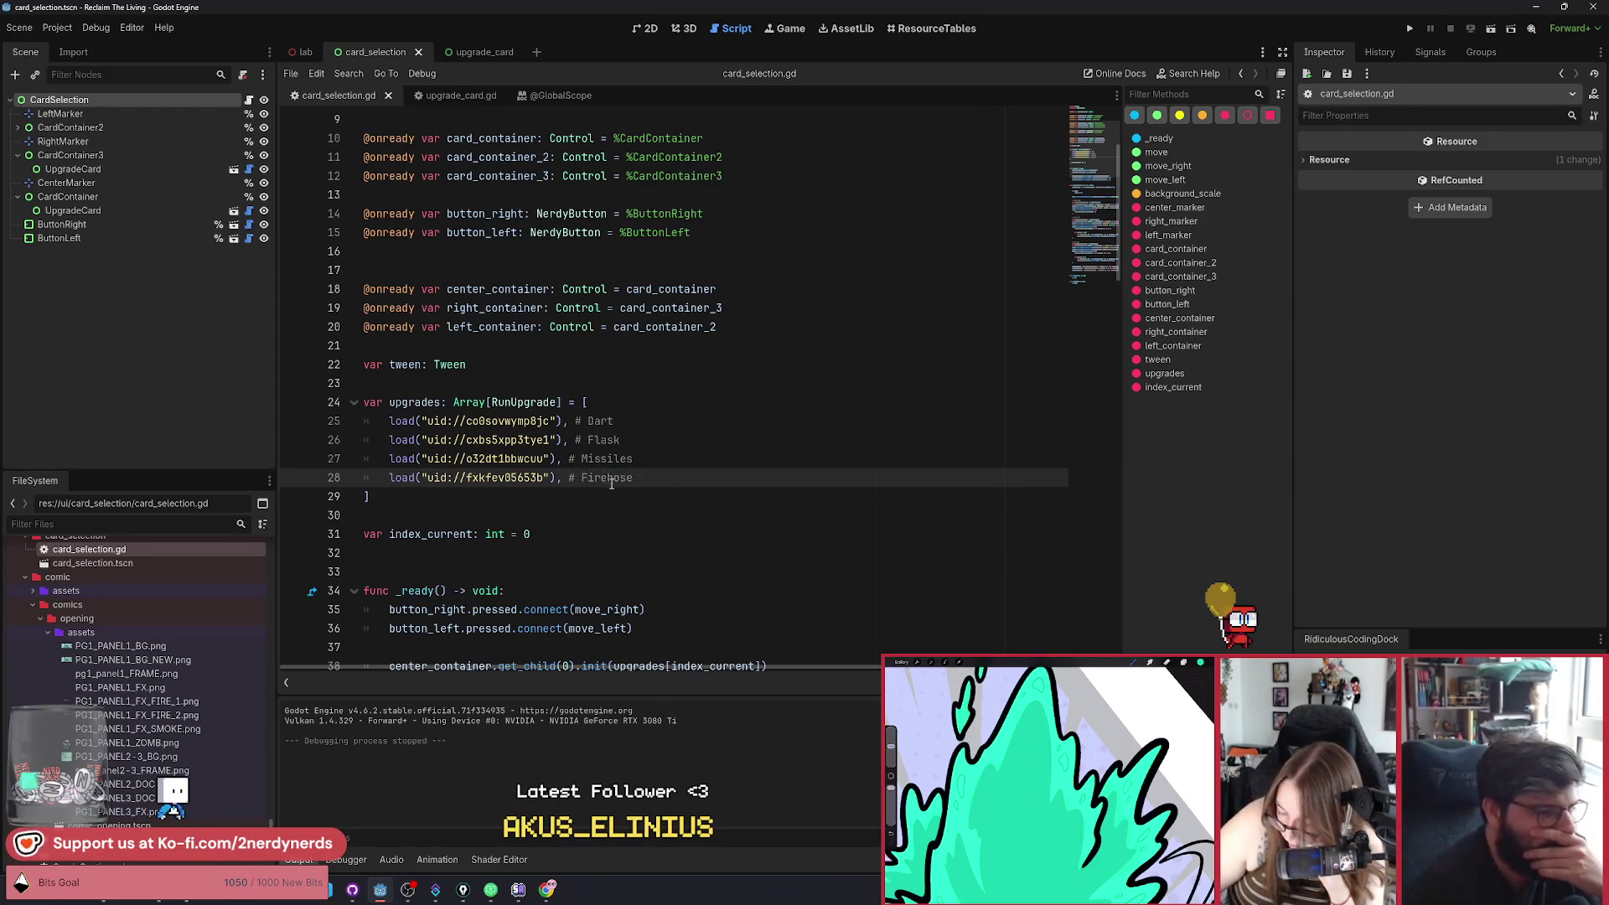
left_click(1490, 28)
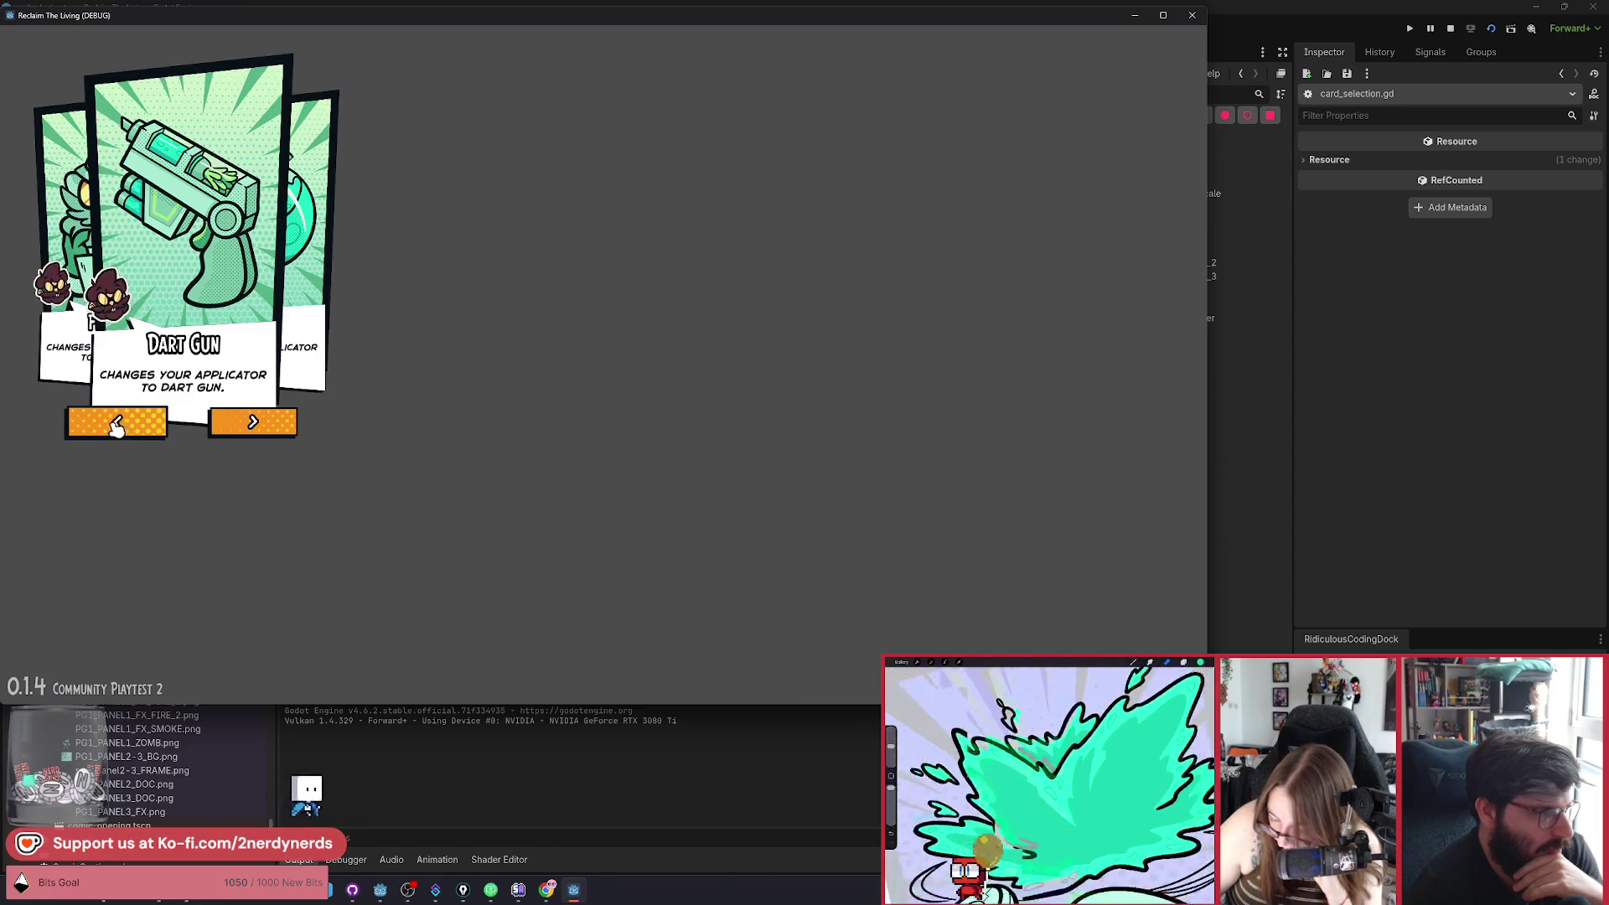
Cycle the running carousel to Firehose and back to Dart Gun, then stop the game.
left_click(126, 423)
left_click(118, 423)
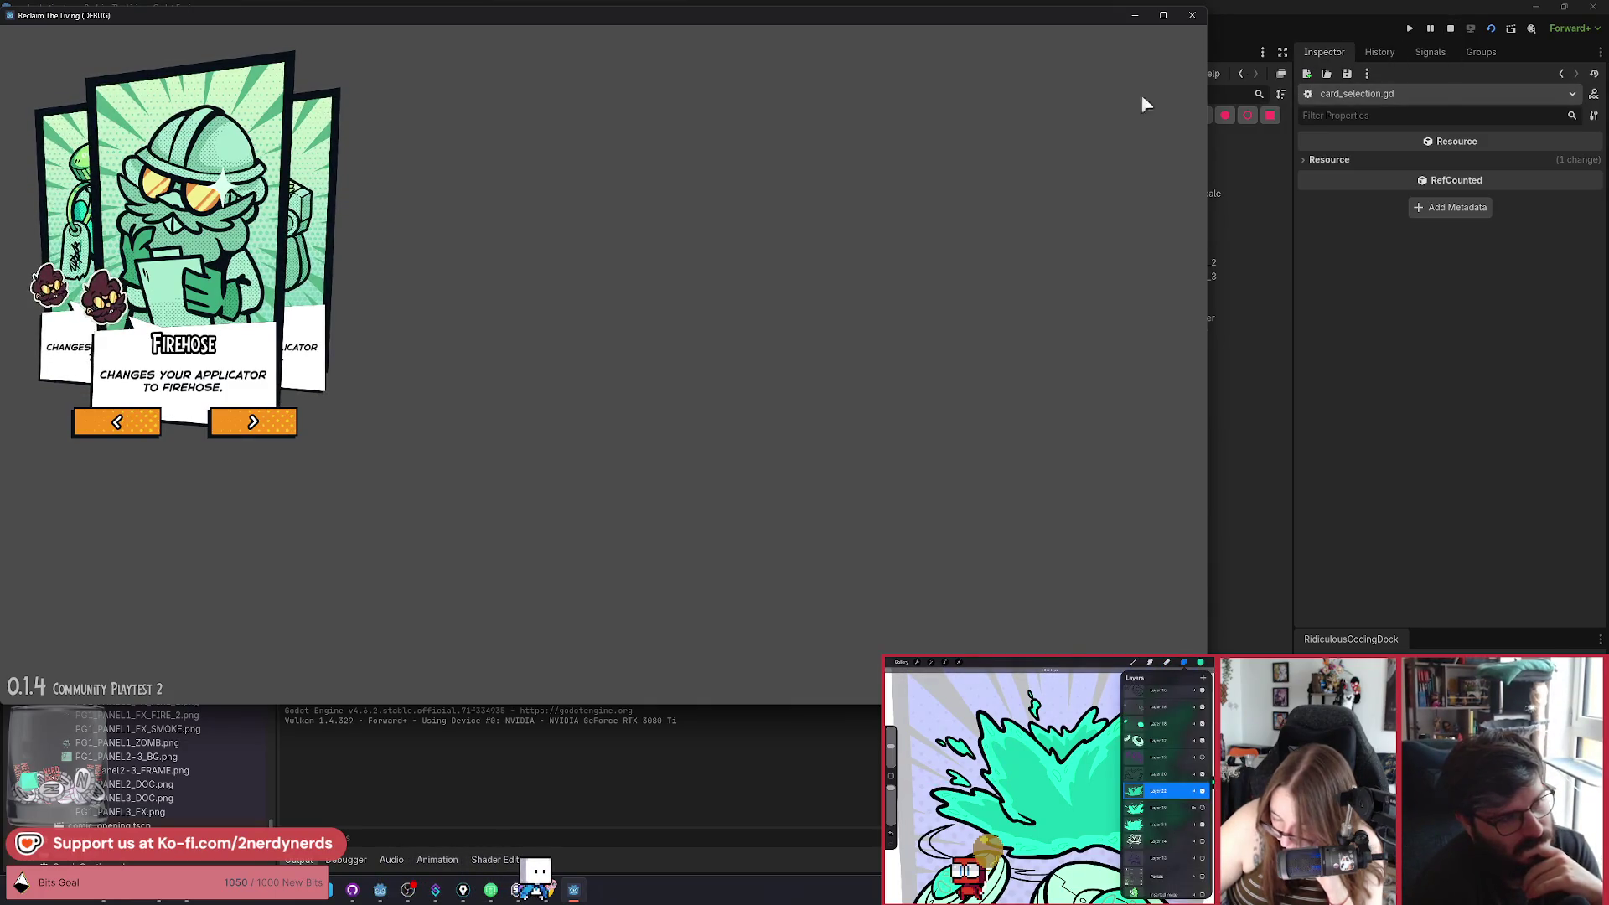
left_click(280, 430)
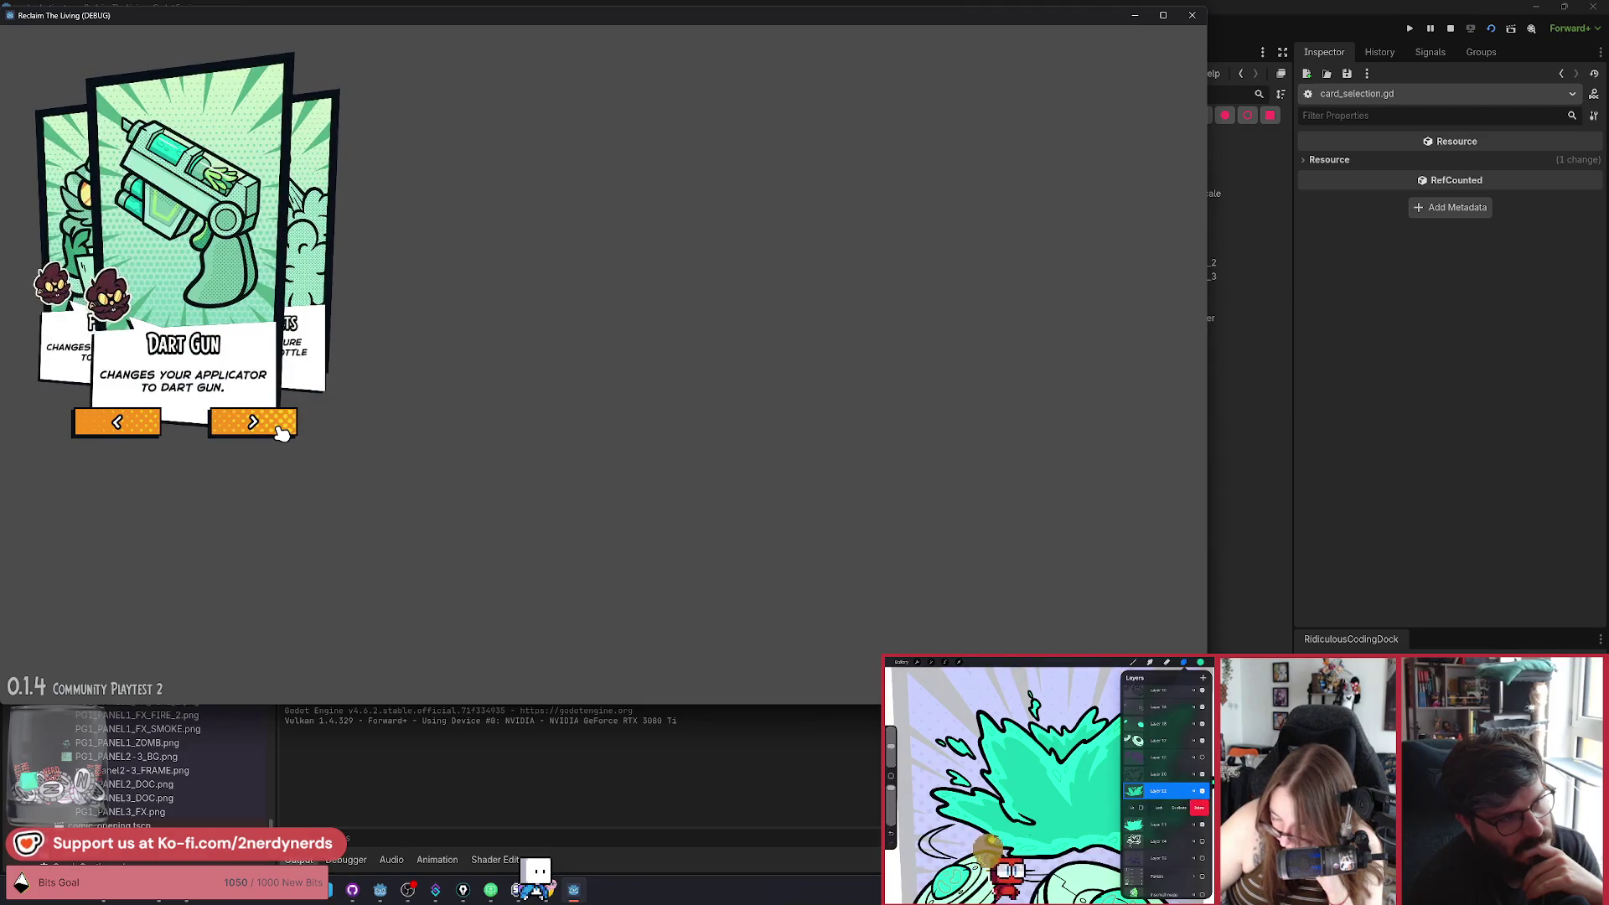
left_click(1449, 34)
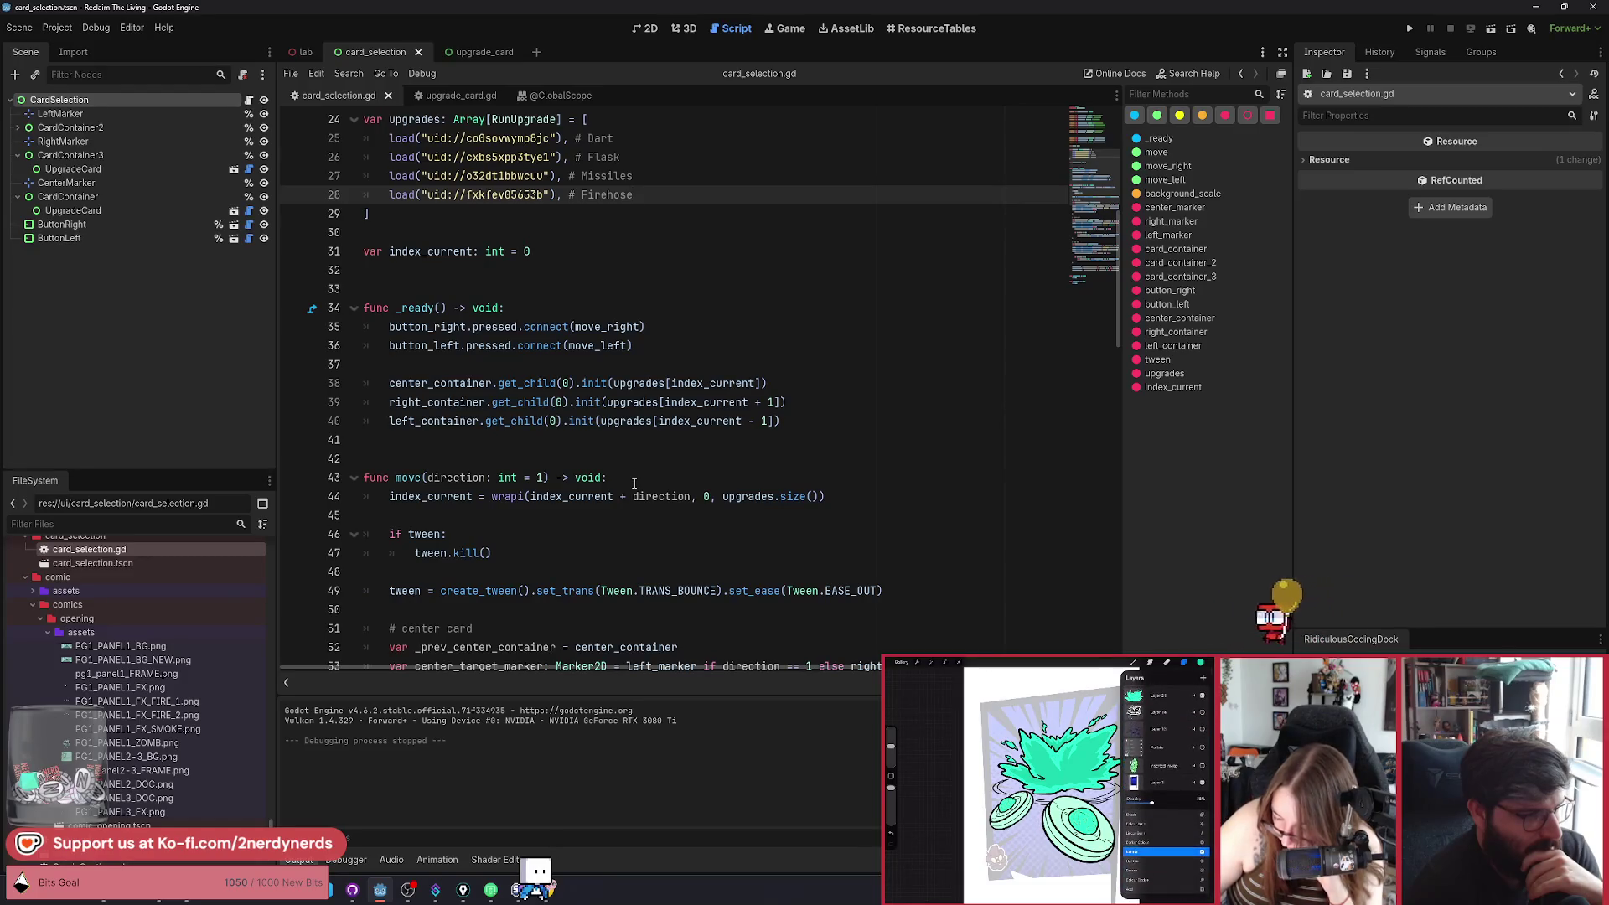
Change the next_index offsets on lines 69 and 82 from 2 to 1, save, and relaunch.
left_click_drag(811, 419, 385, 404)
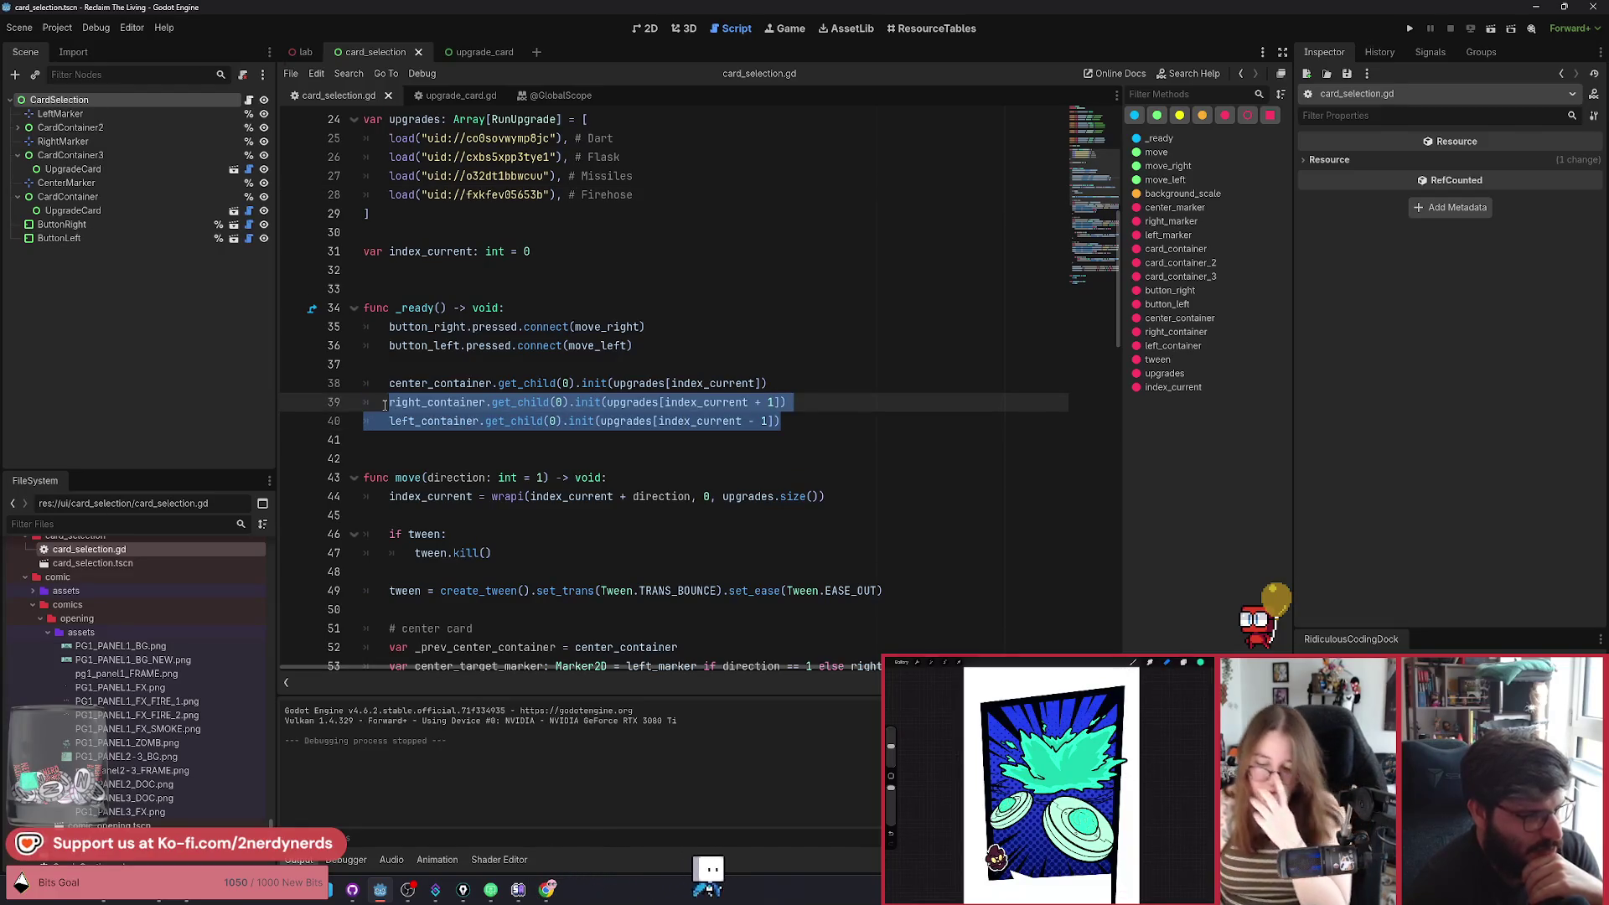
scroll(384, 405, "down", 12)
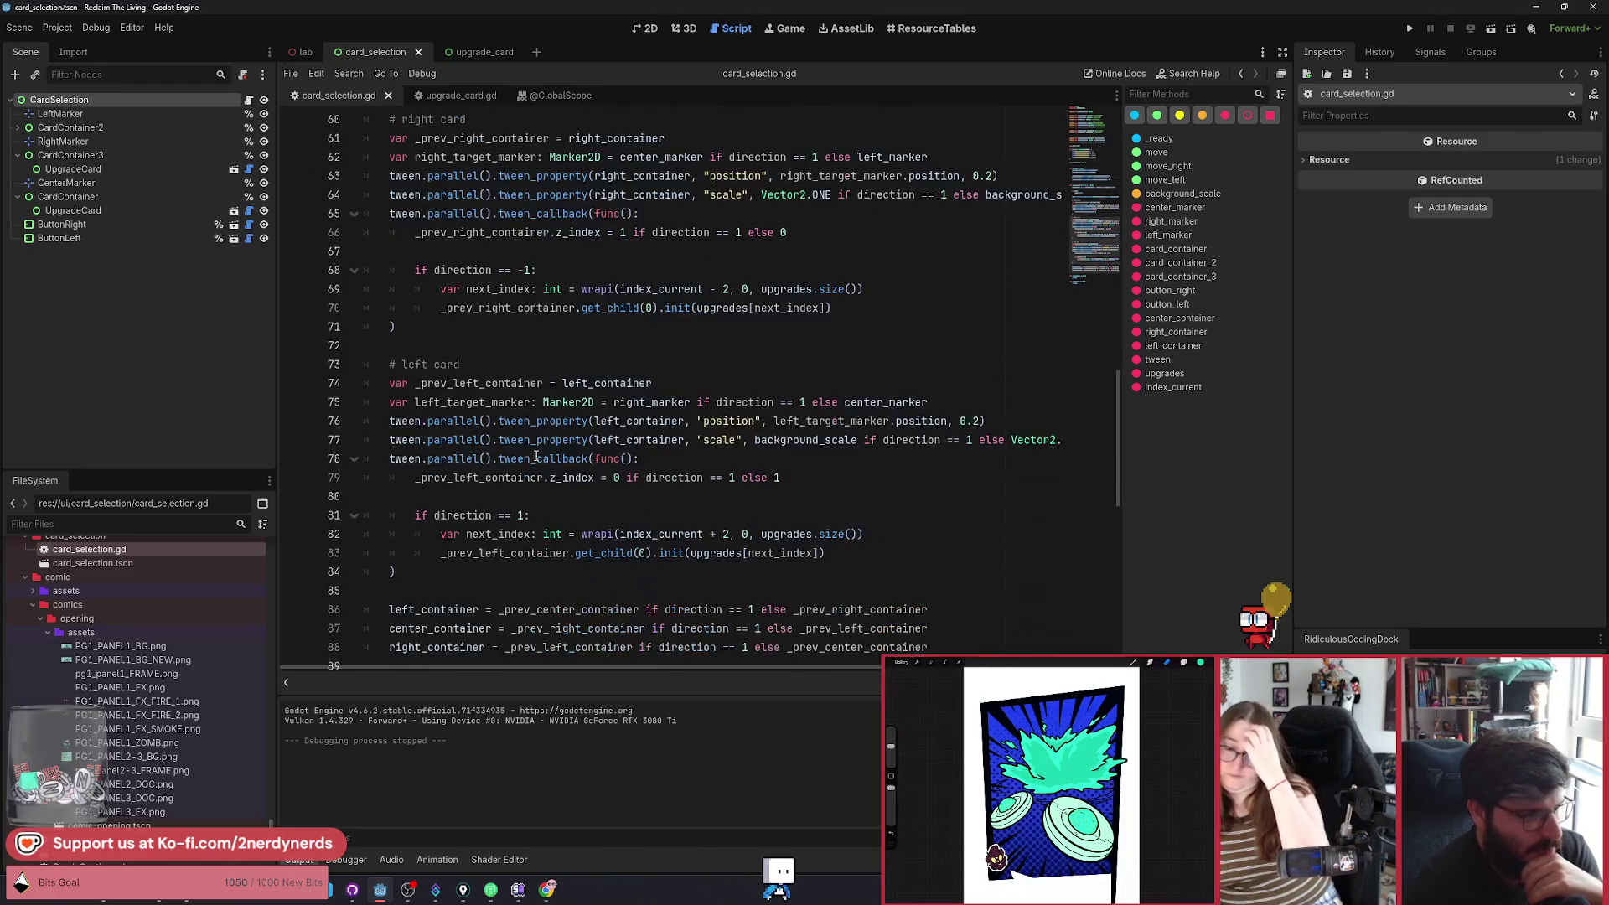
double_click(725, 289)
type("1")
scroll(737, 477, "down", 1)
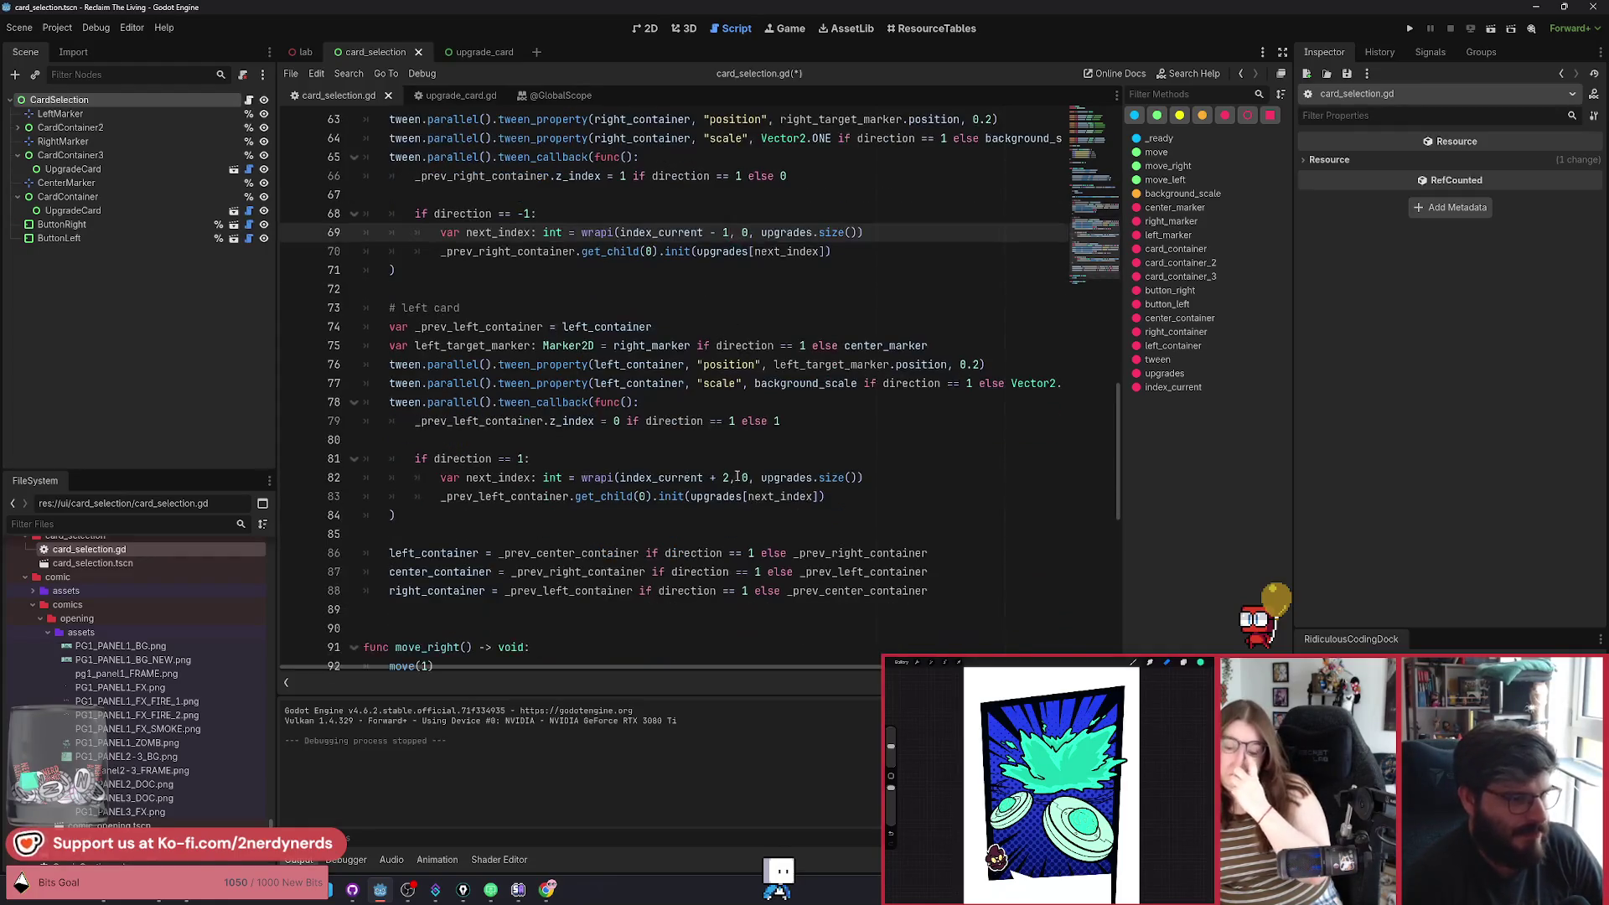
double_click(725, 477)
type("1")
key("ctrl+s")
left_click(1490, 29)
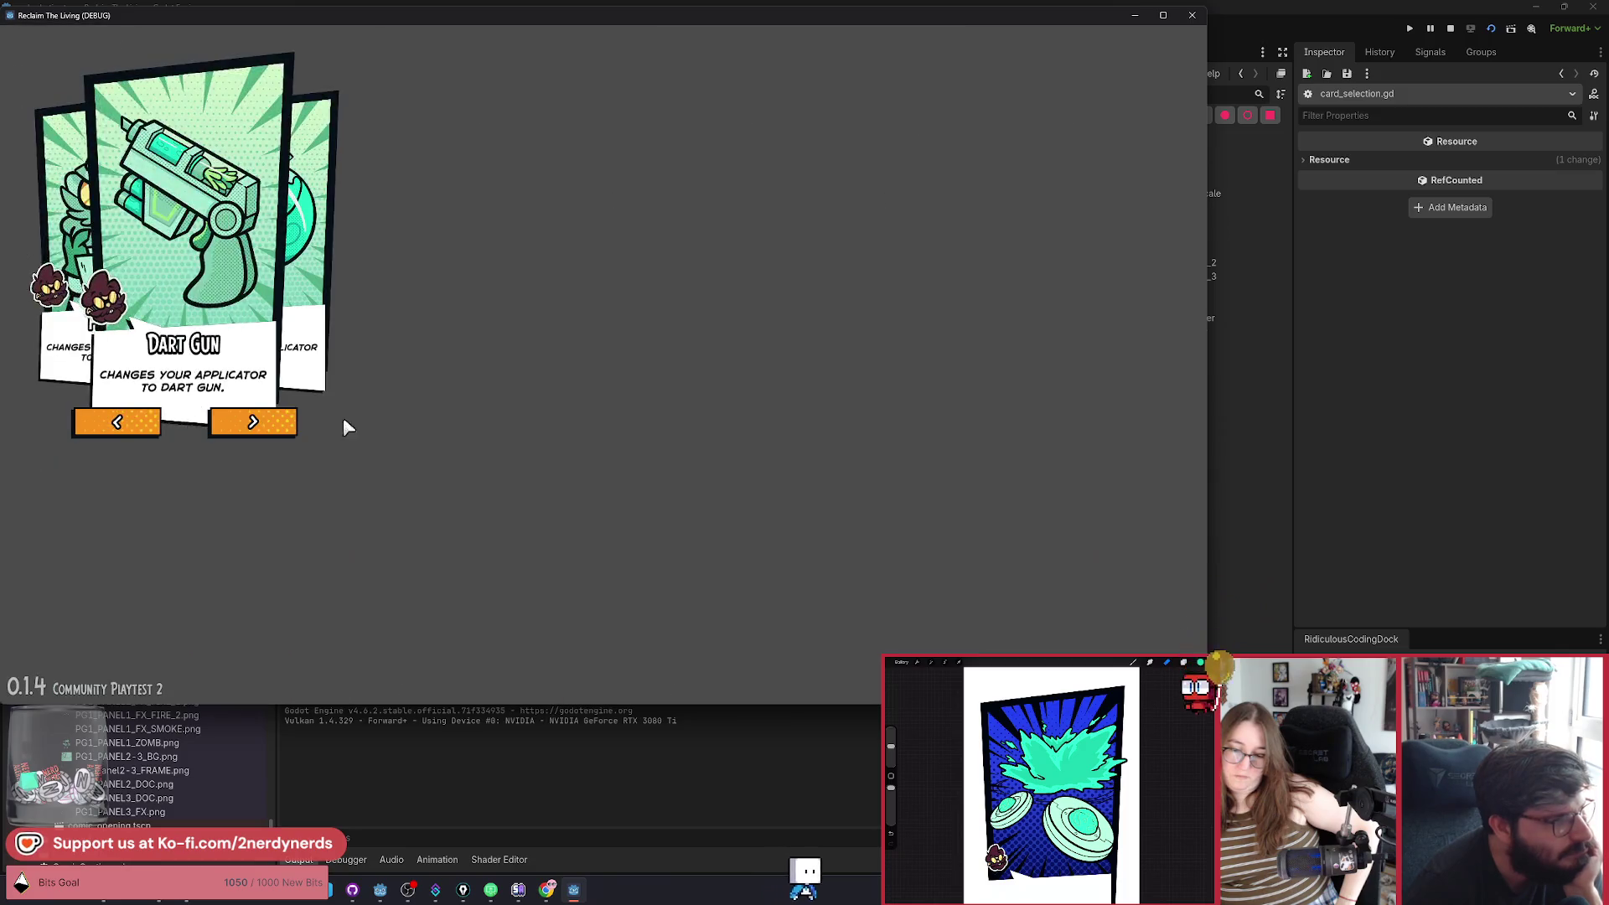
Step the carousel forward past Flask, then backward through the upgrade cards.
left_click(260, 422)
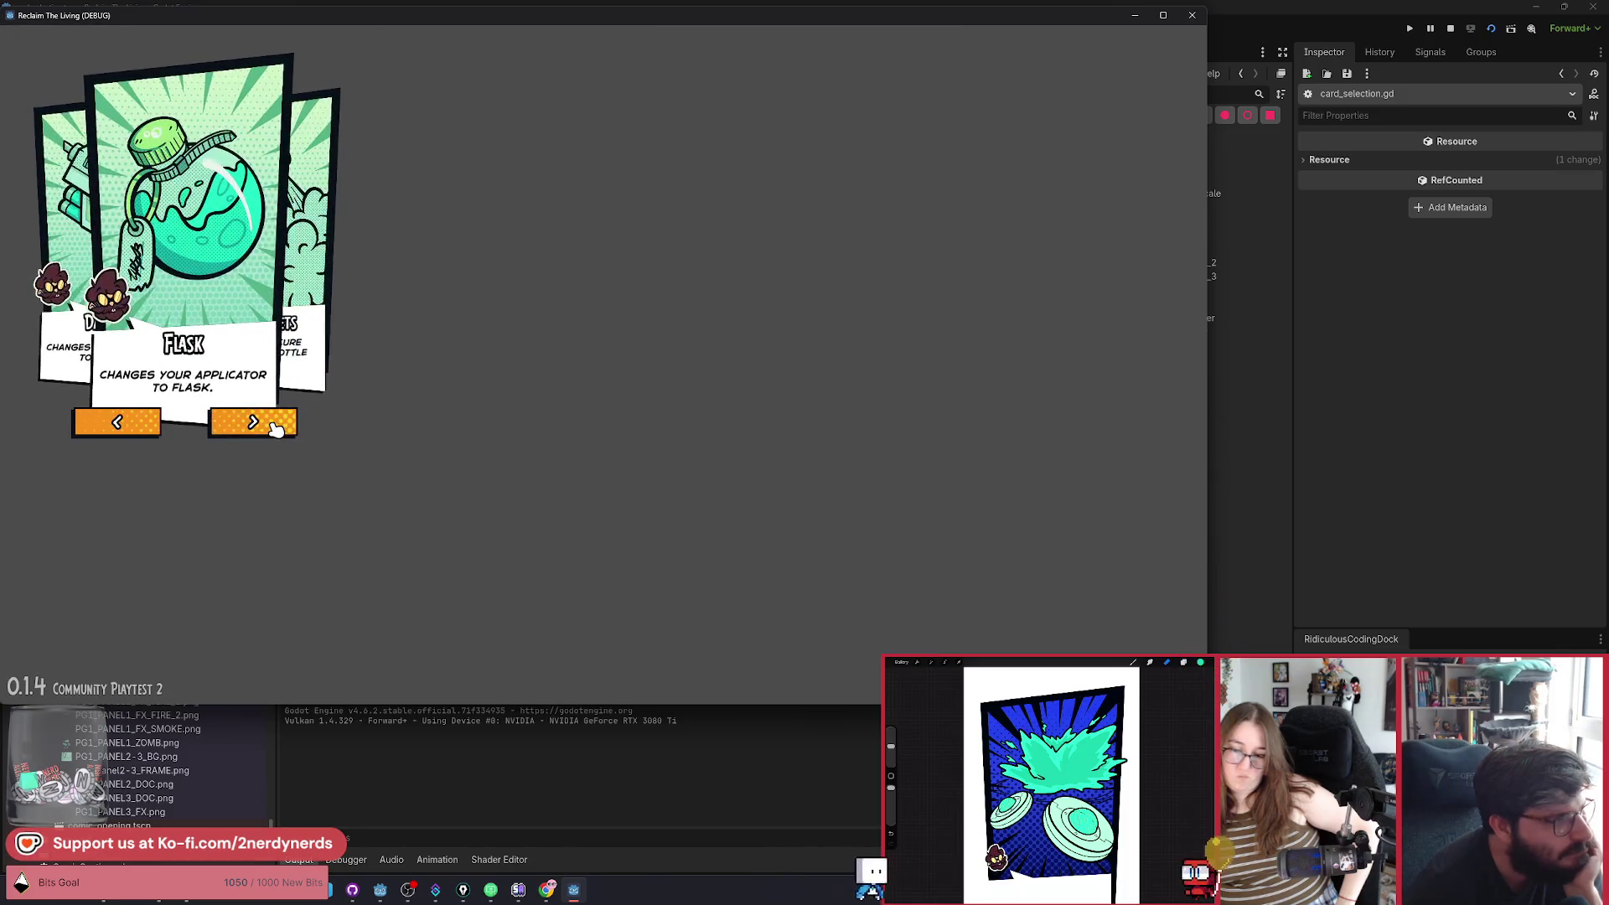
left_click(274, 428)
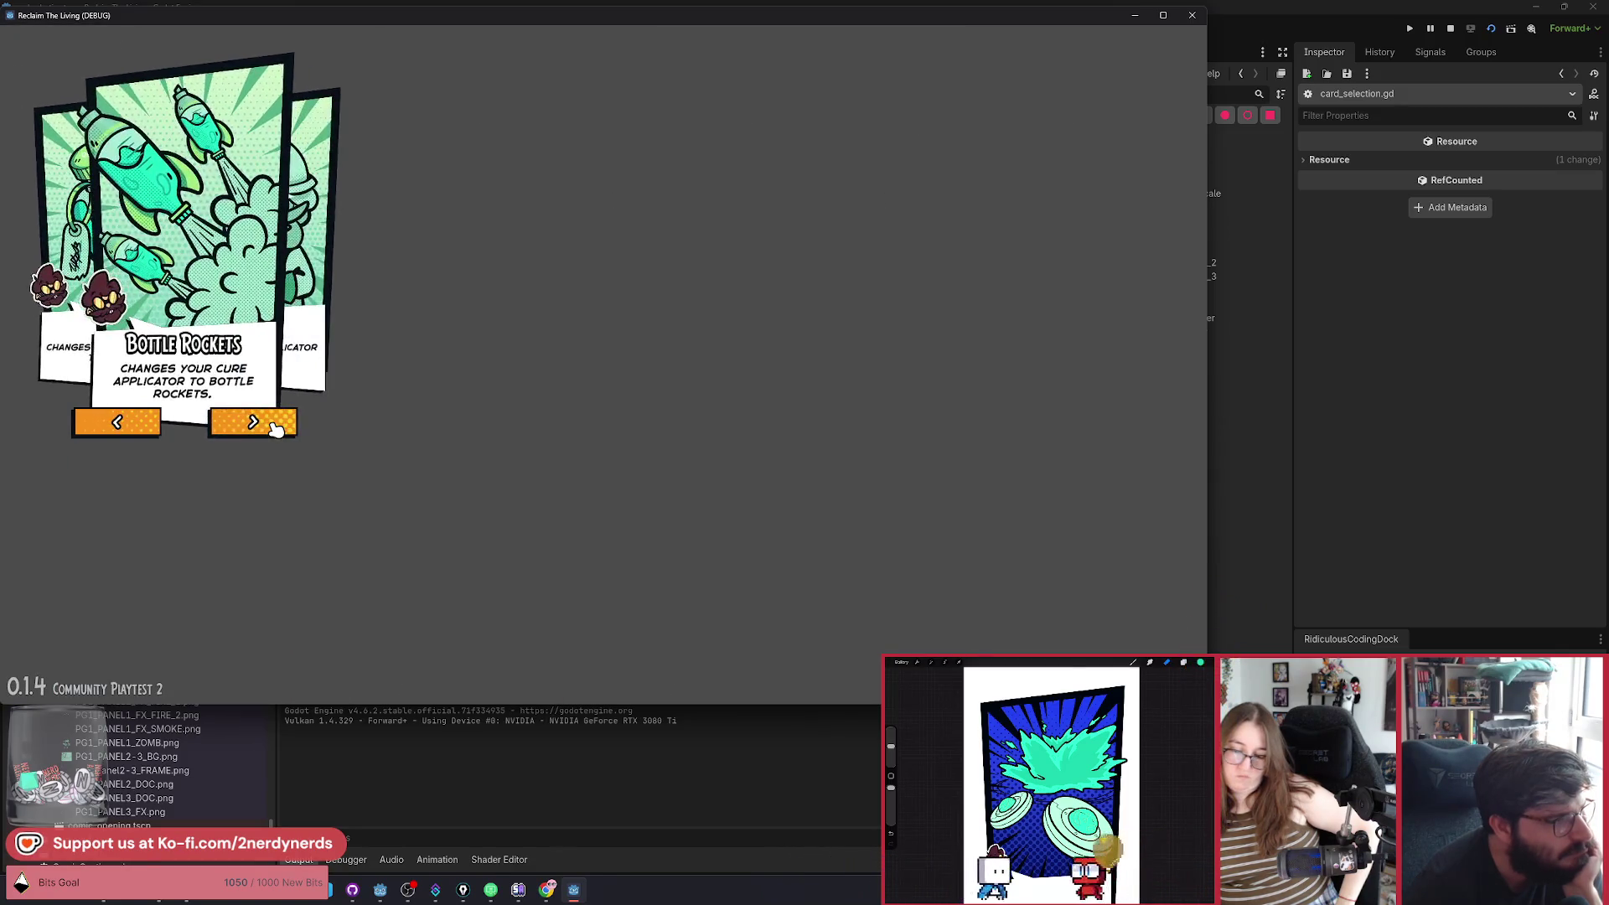
left_click(274, 428)
left_click(273, 426)
left_click(118, 425)
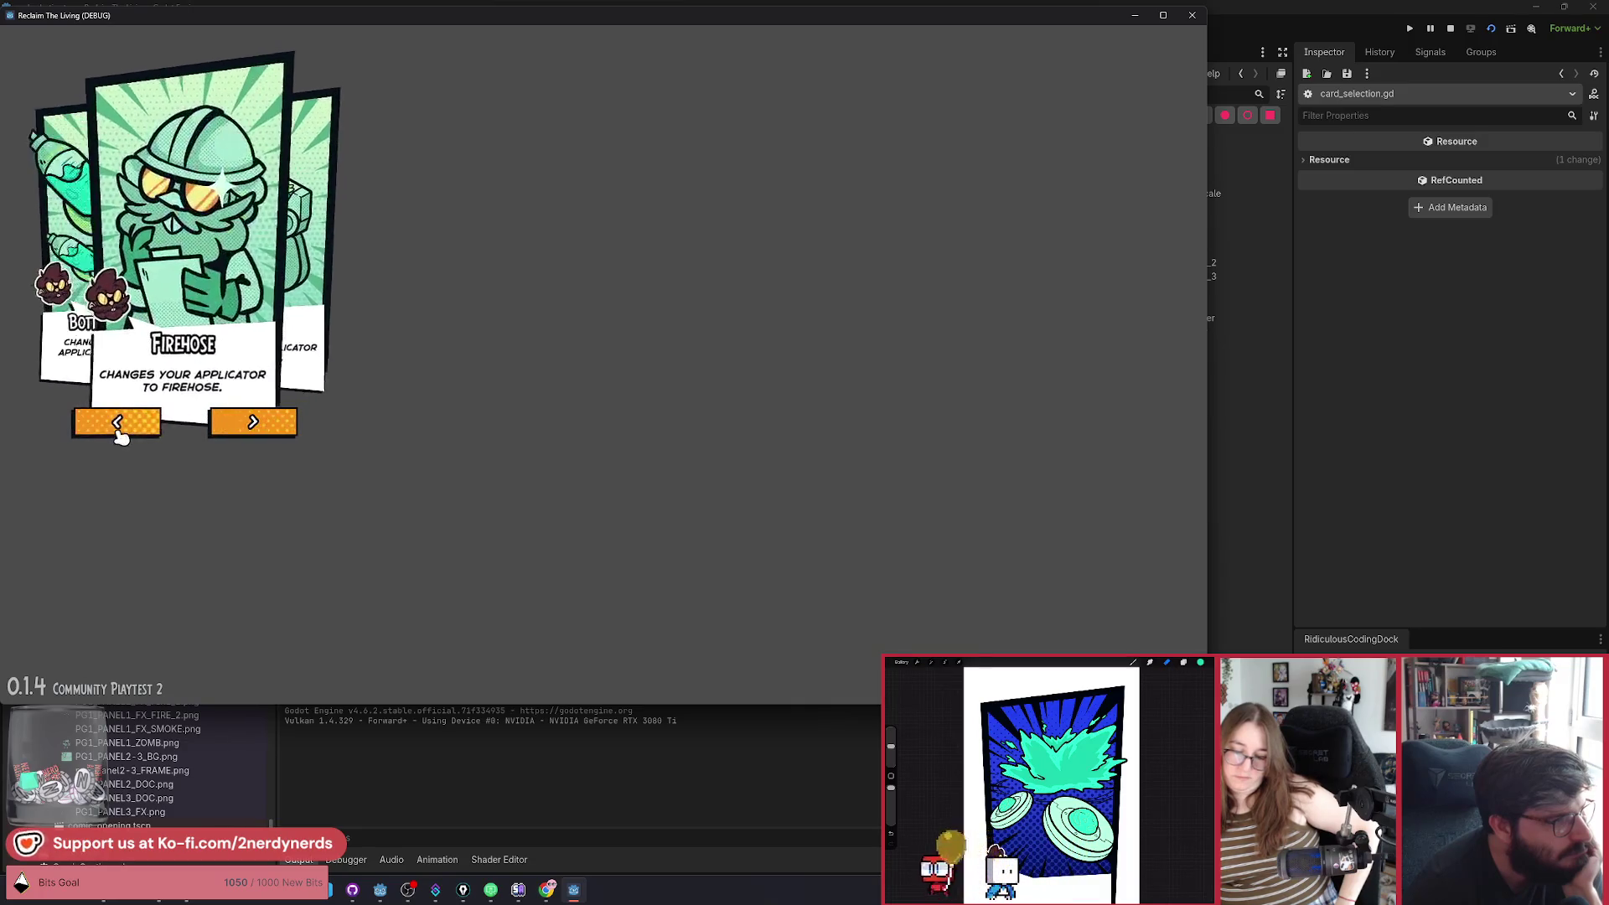
left_click(121, 430)
left_click(120, 433)
left_click(120, 433)
left_click(120, 433)
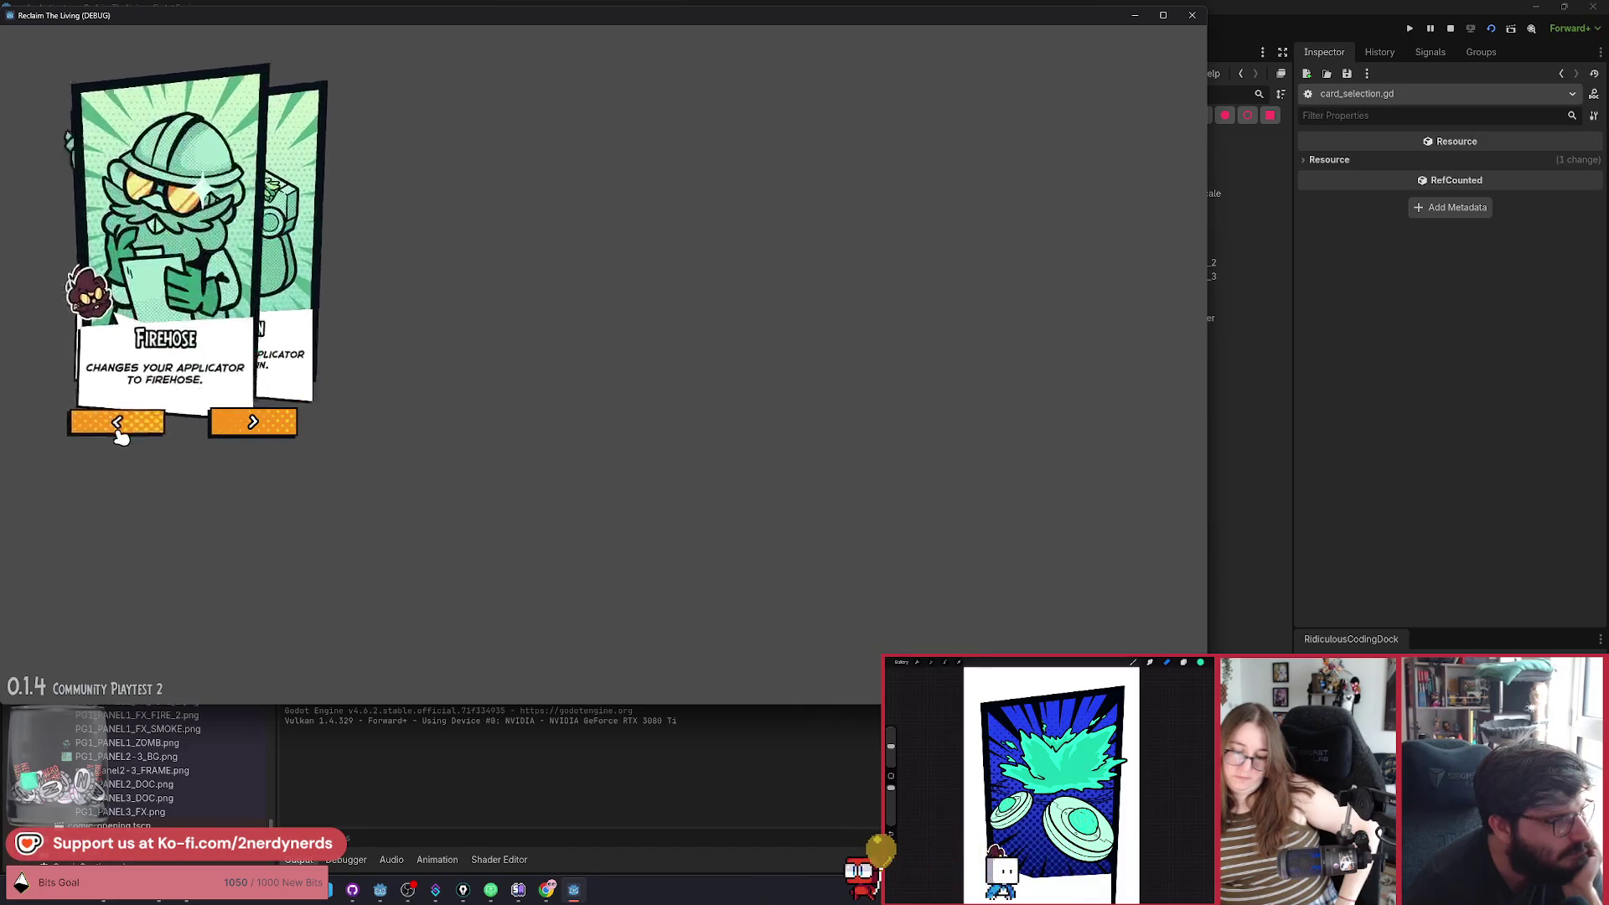
left_click(120, 433)
left_click(119, 433)
left_click(120, 433)
left_click(119, 425)
left_click(118, 425)
Restart the game and test carousel wrapping forward through Bottle Rockets and backward.
left_click(1498, 36)
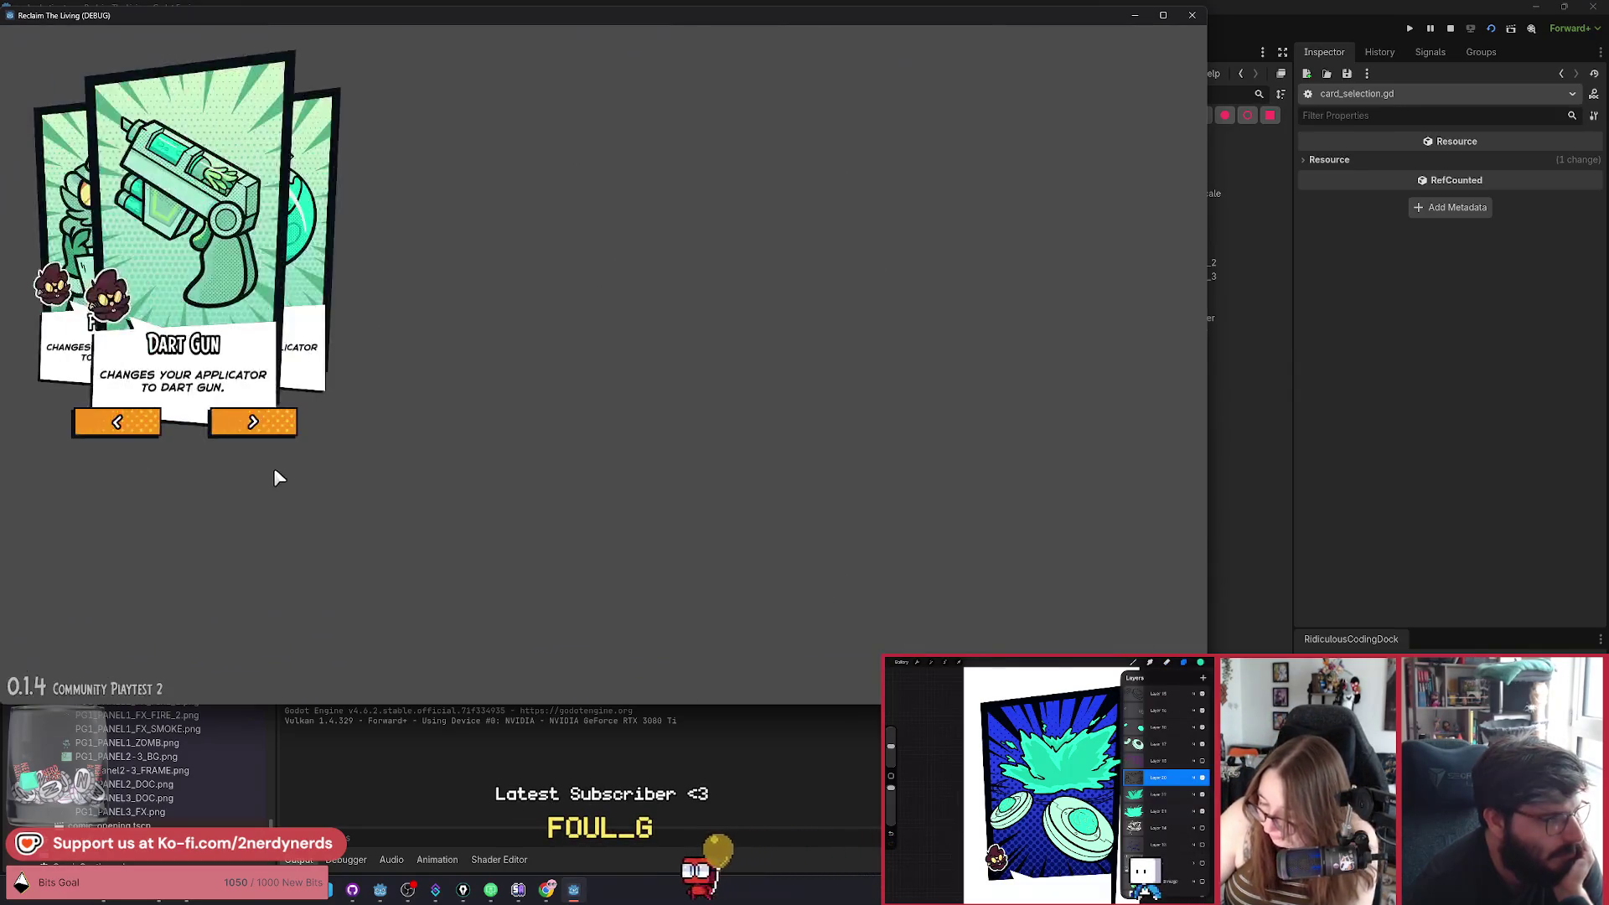
left_click(130, 429)
left_click(130, 429)
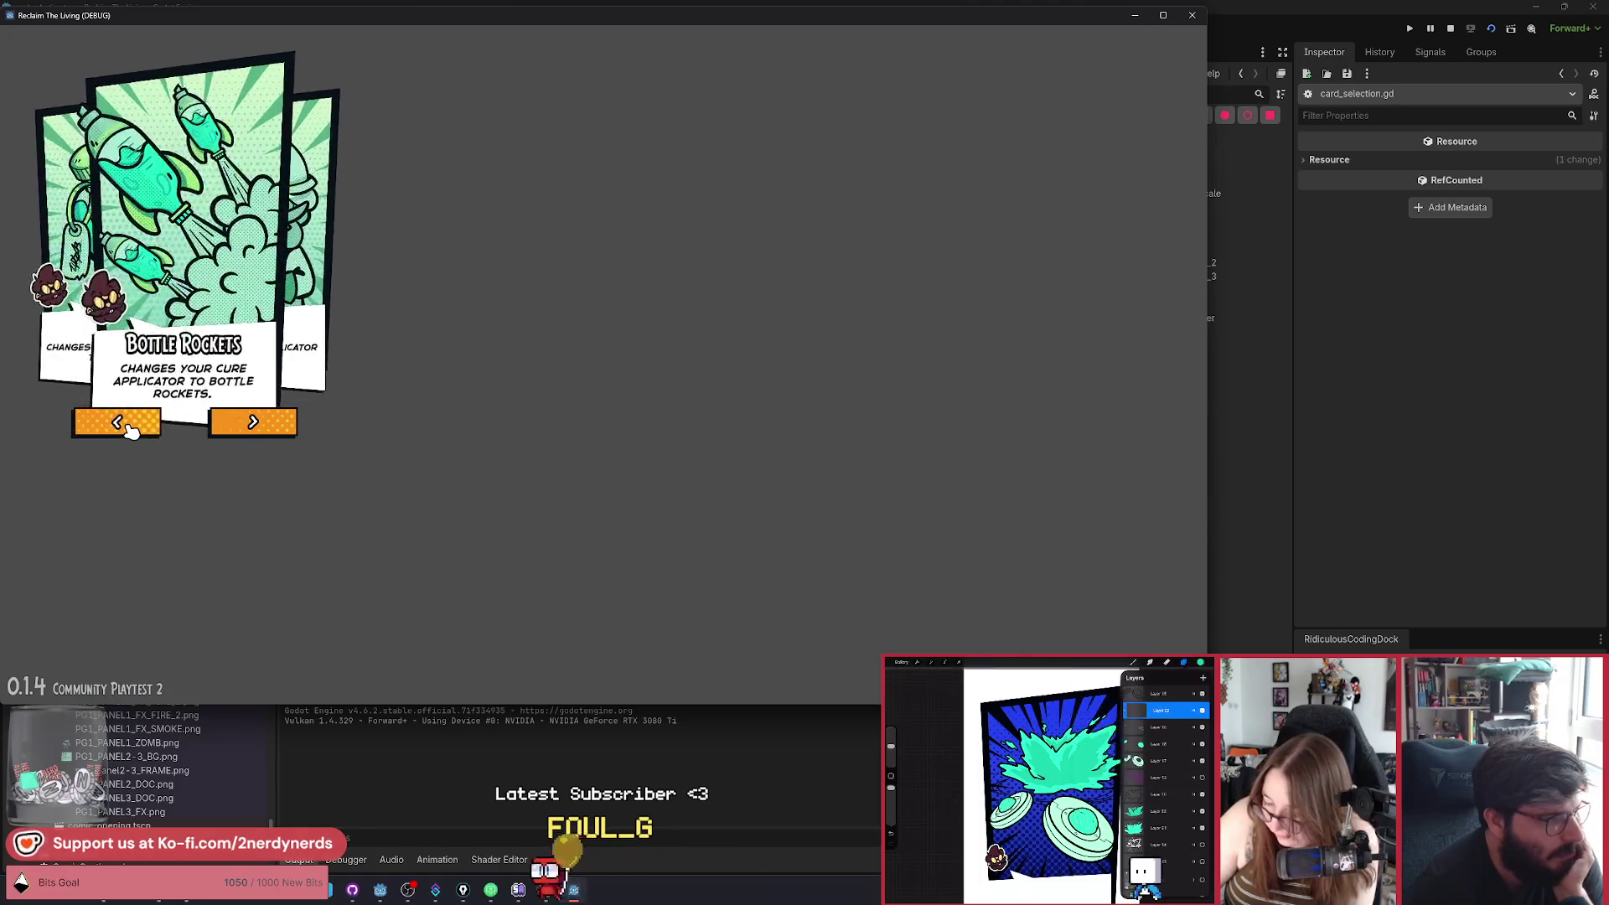
left_click(130, 429)
left_click(130, 429)
left_click(253, 425)
left_click(253, 426)
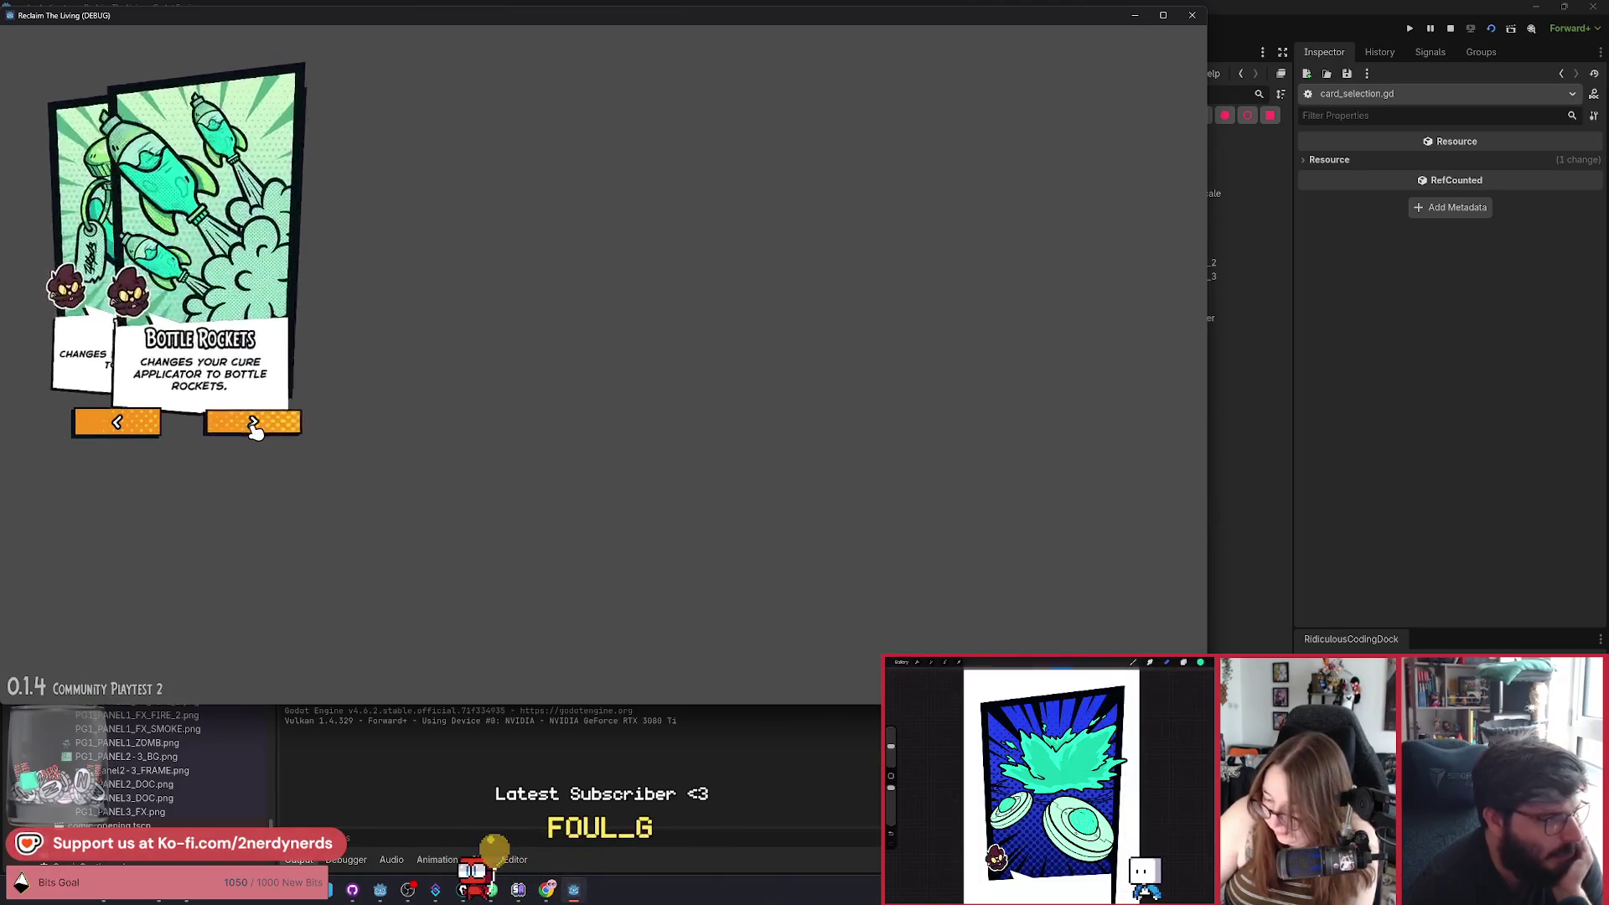
left_click(255, 428)
left_click(255, 427)
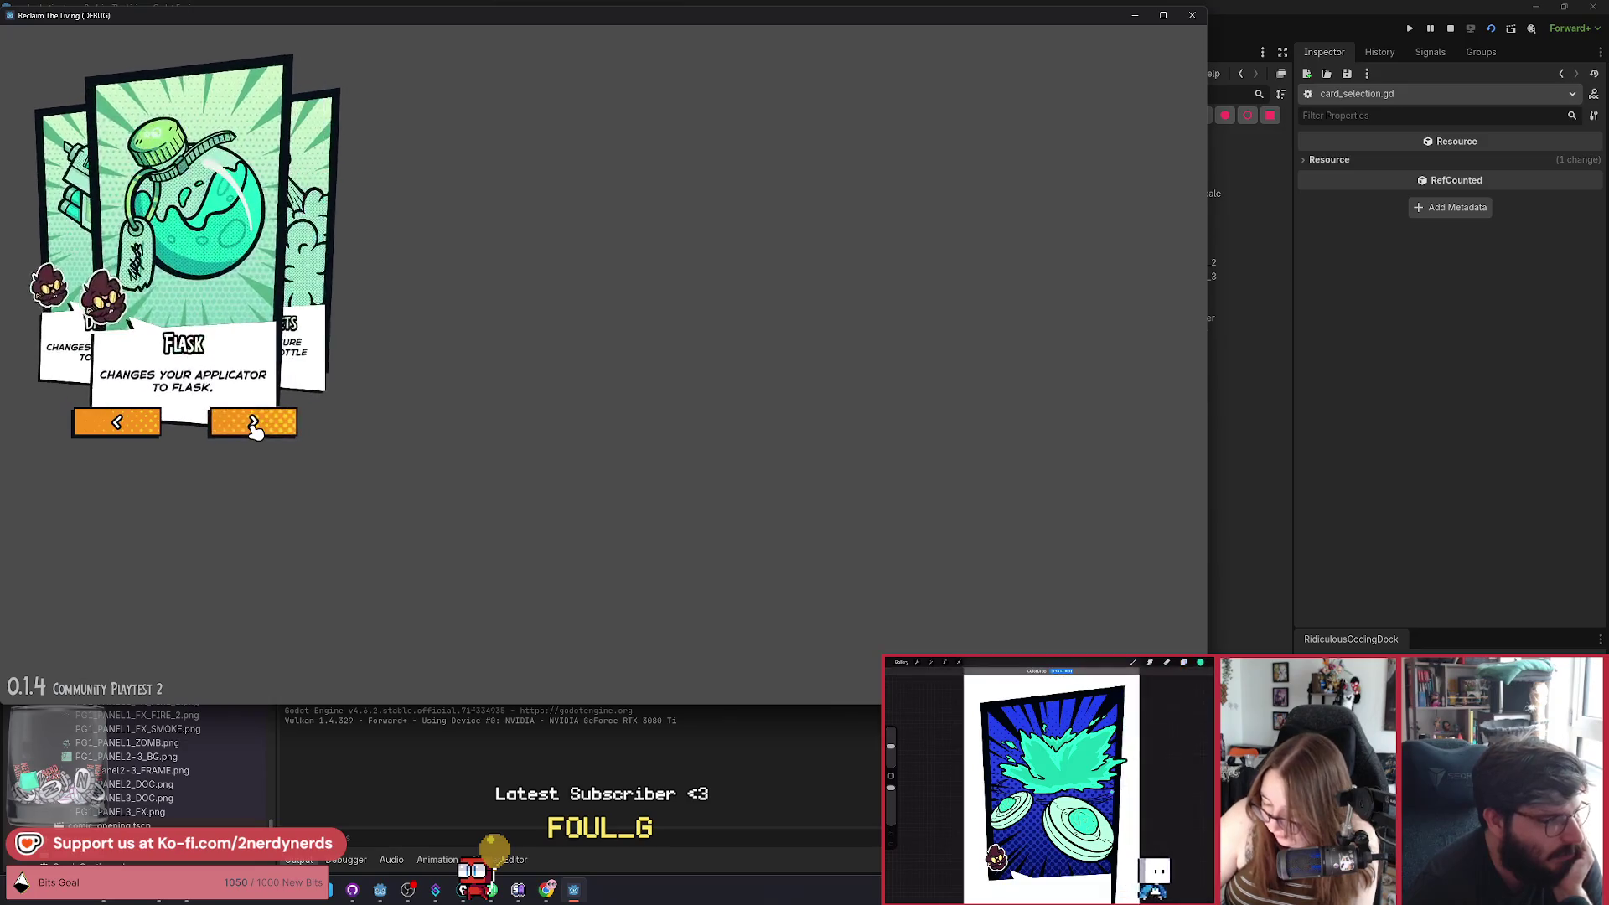
left_click(255, 428)
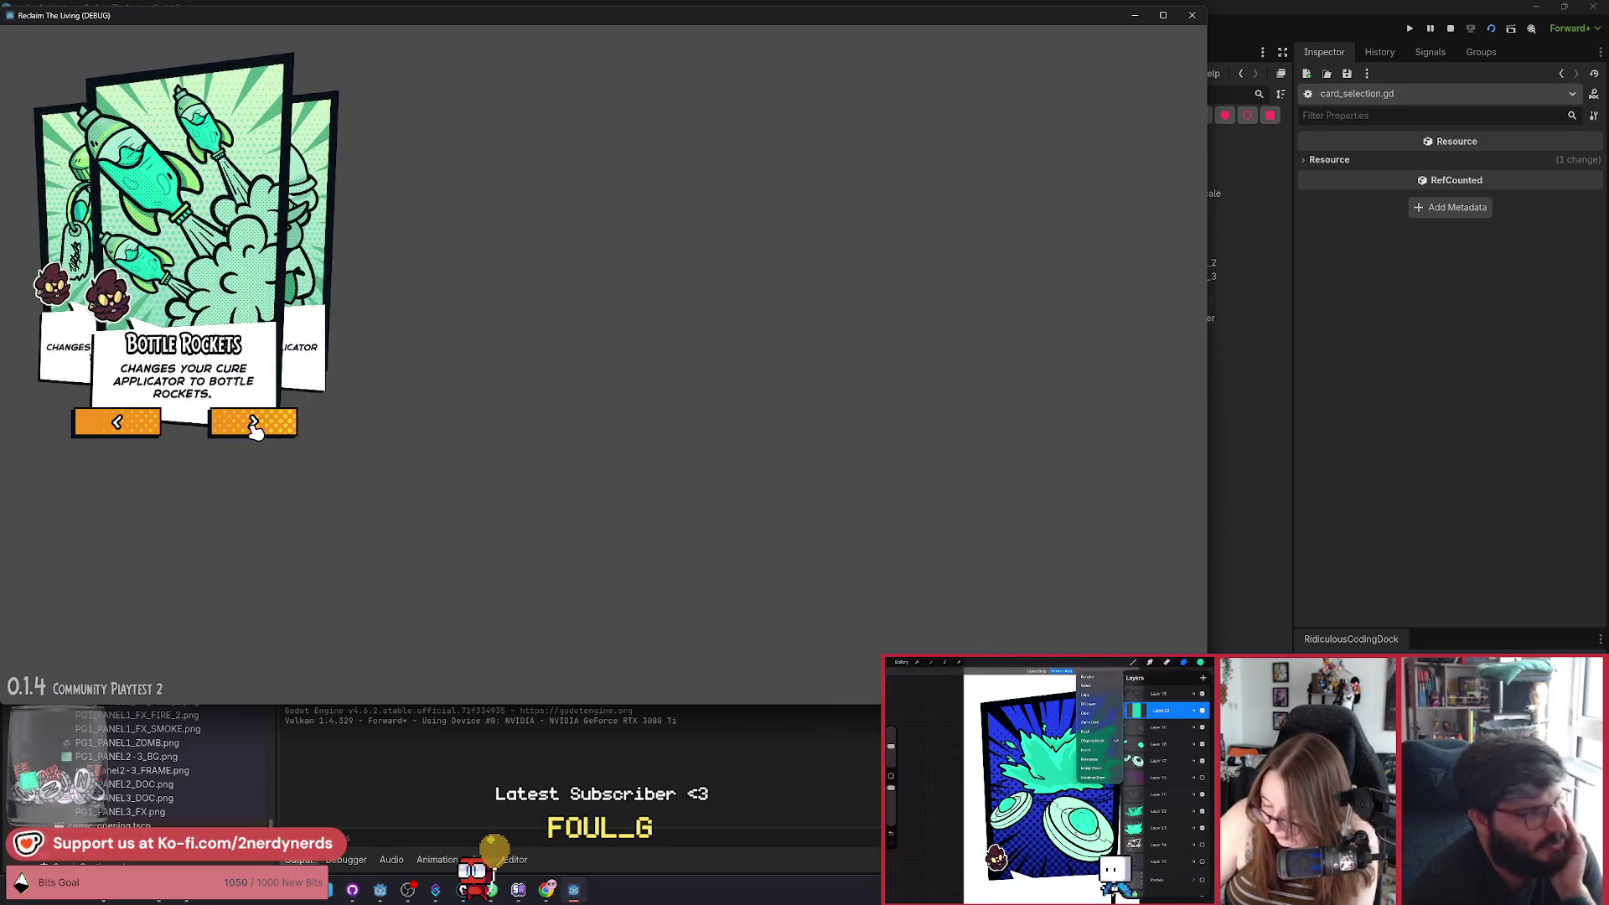
left_click(254, 425)
left_click(253, 424)
left_click(253, 424)
left_click(253, 424)
left_click(118, 425)
left_click(118, 425)
left_click(118, 425)
left_click(118, 425)
left_click(118, 425)
left_click(119, 425)
left_click(118, 425)
left_click(118, 425)
left_click(118, 425)
left_click(118, 425)
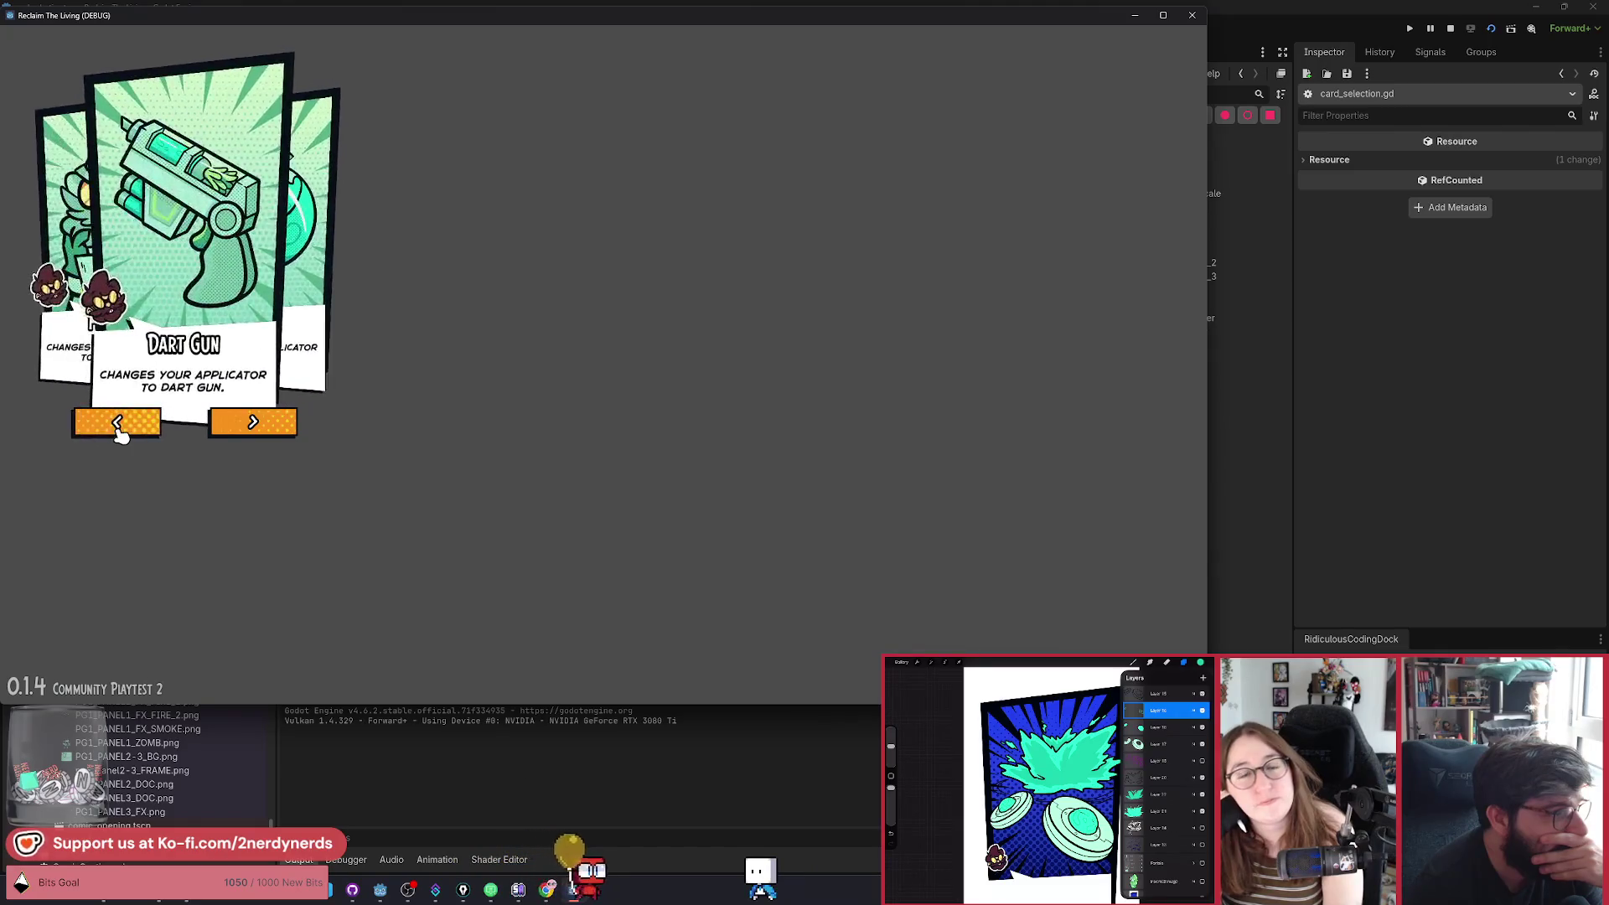
left_click(118, 425)
left_click(119, 425)
left_click(118, 425)
Cycle forward and back through the upgrade cards again to check the order.
left_click(253, 423)
left_click(253, 424)
left_click(253, 424)
left_click(253, 424)
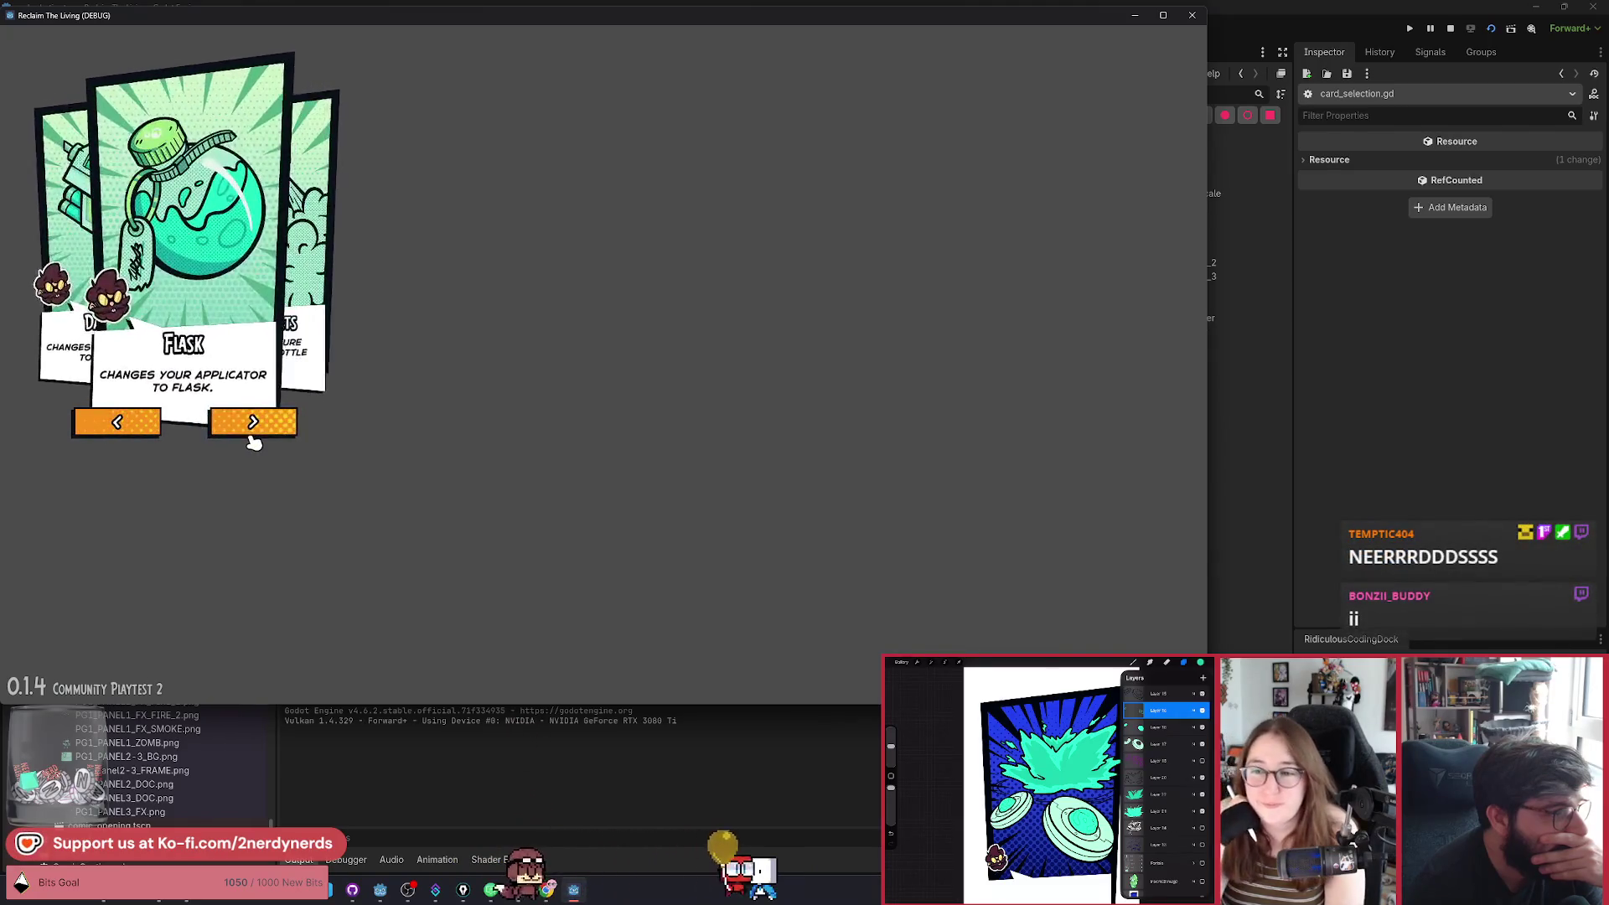
left_click(253, 424)
left_click(253, 424)
left_click(253, 424)
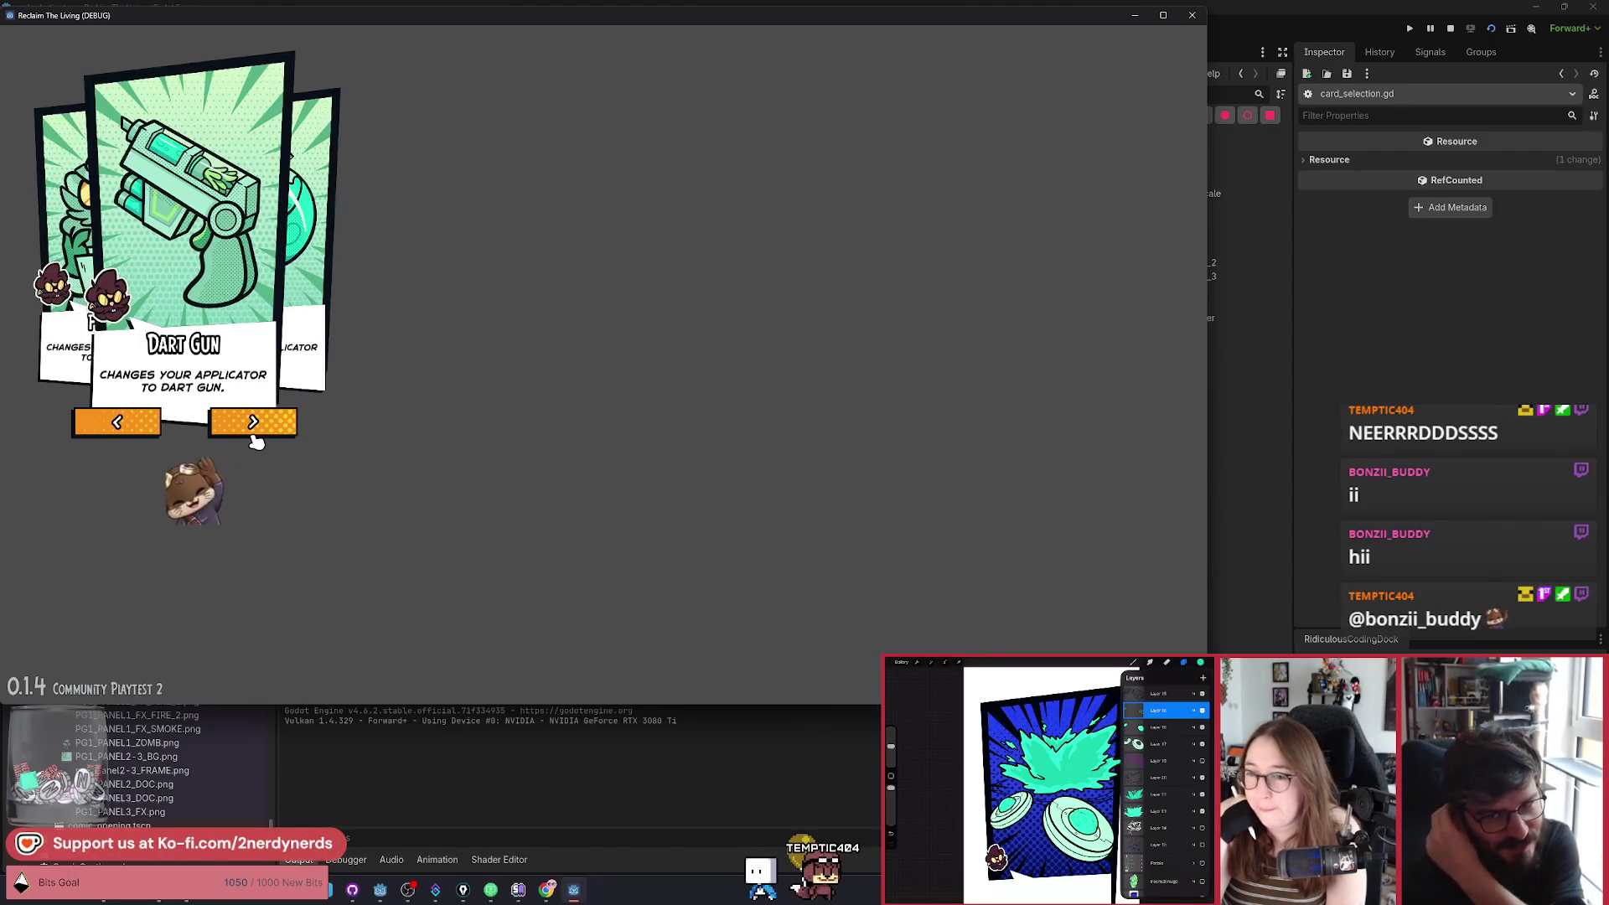
left_click(253, 438)
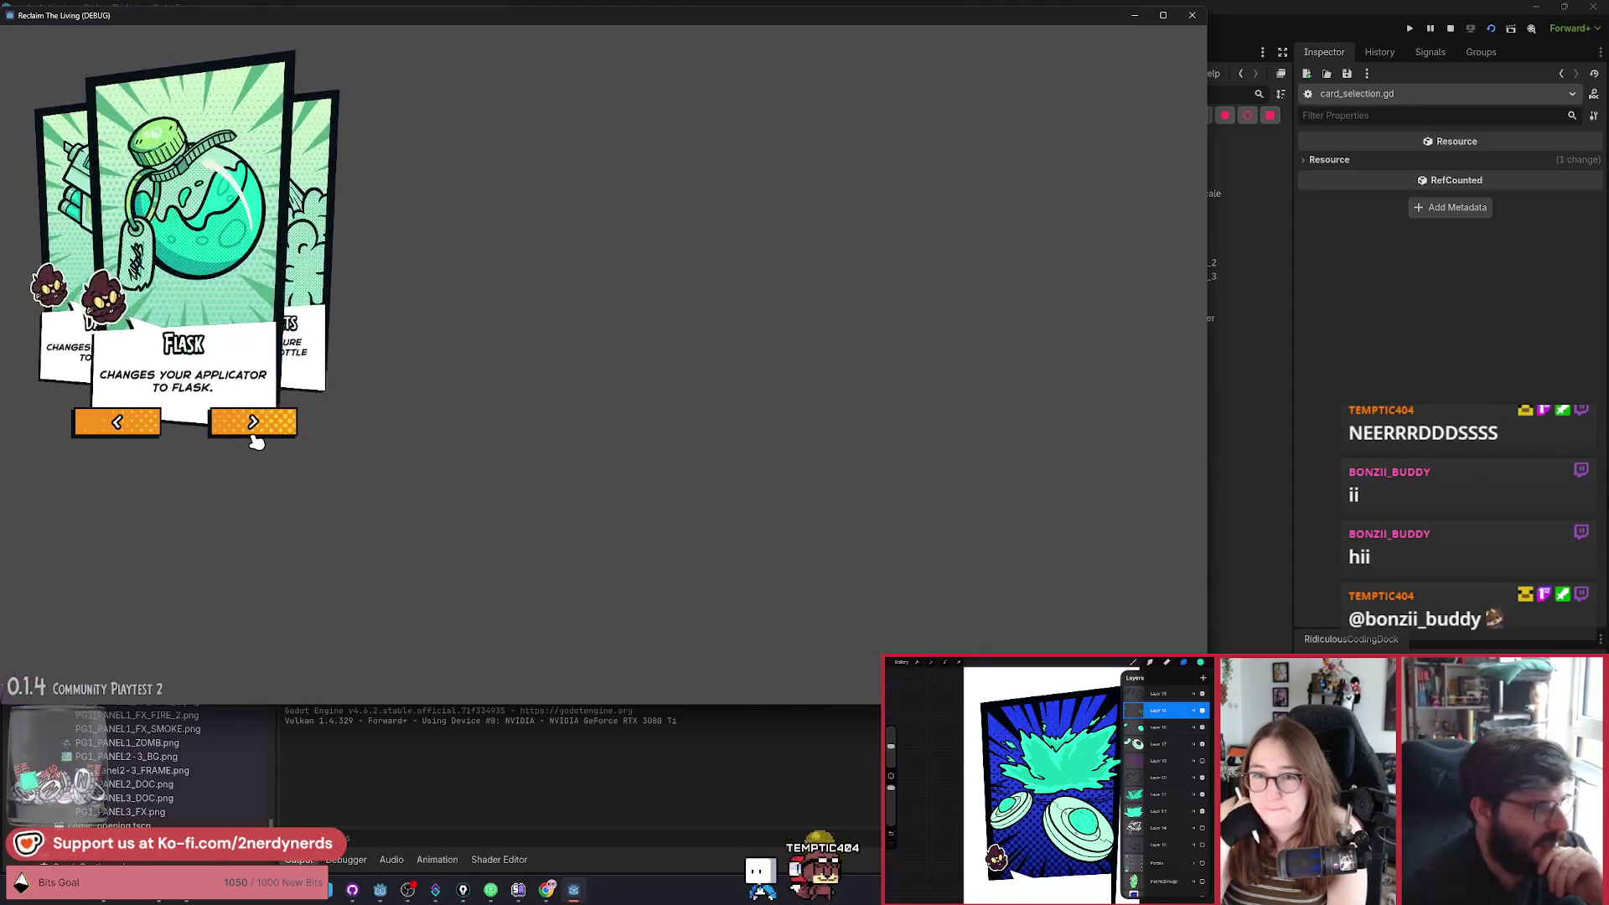
left_click(254, 438)
left_click(254, 437)
left_click(254, 437)
left_click(254, 436)
left_click(121, 424)
left_click(122, 424)
left_click(120, 425)
left_click(120, 425)
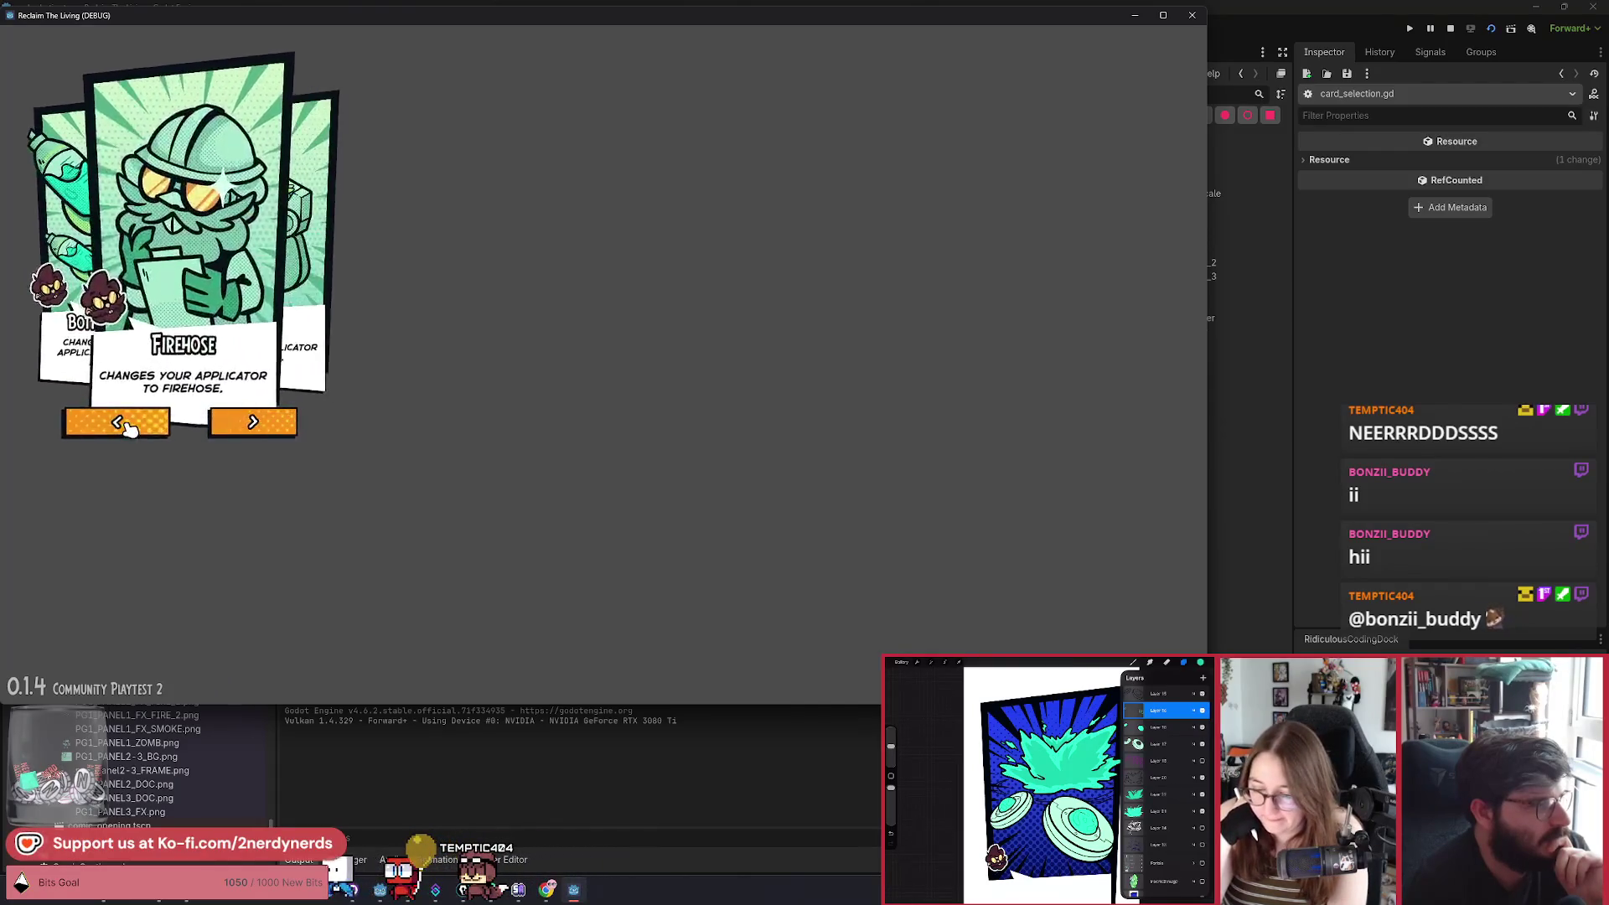
left_click(126, 425)
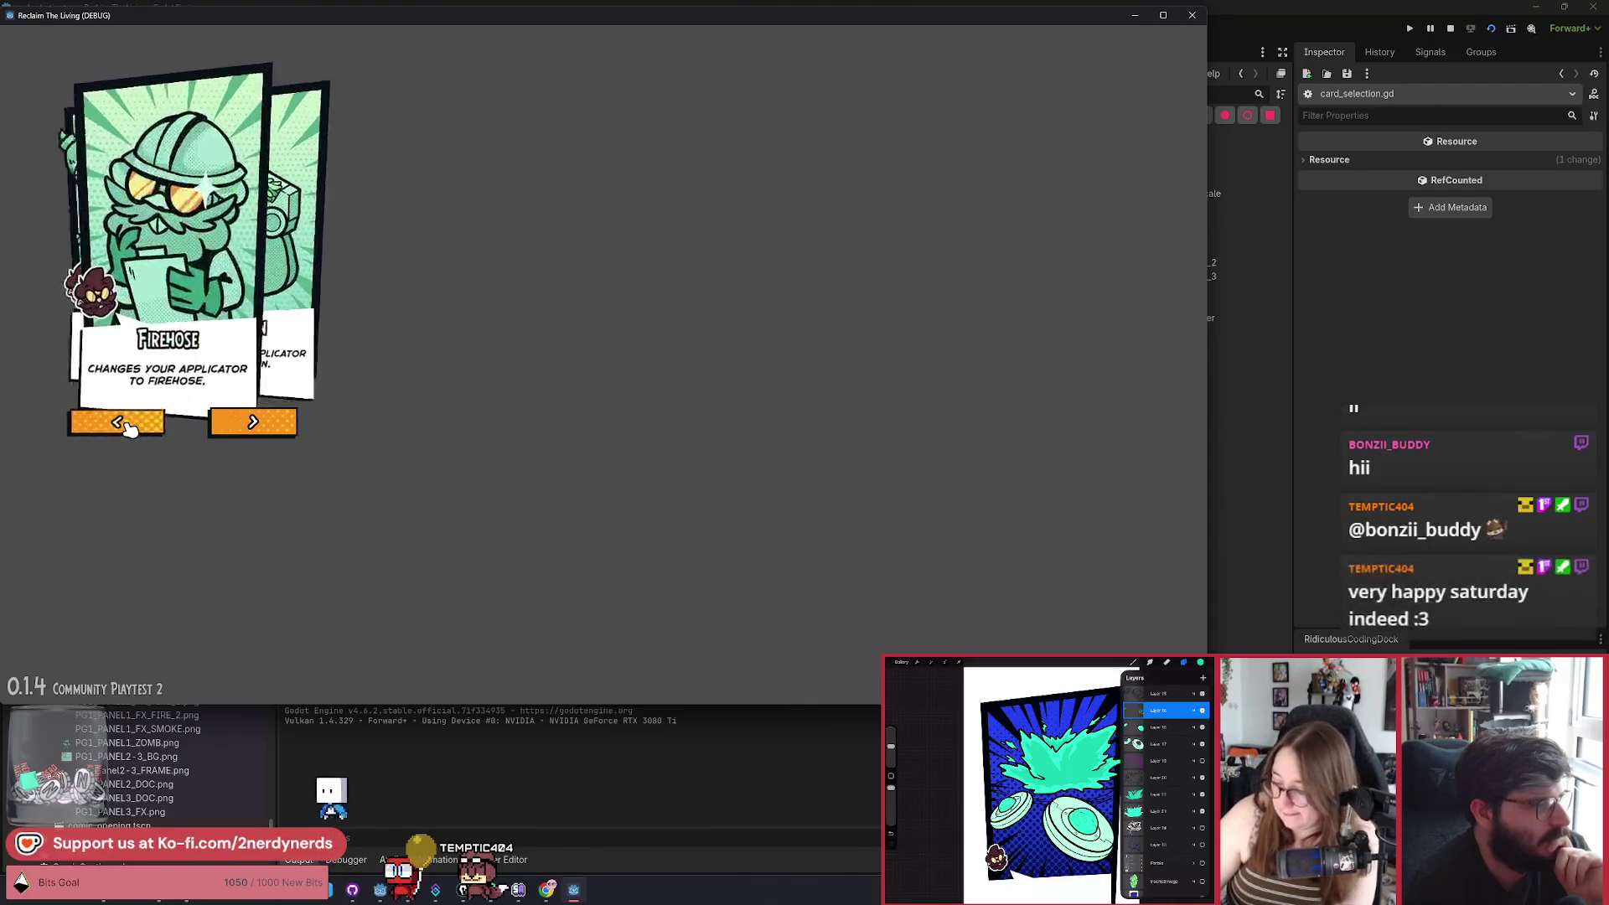
left_click(125, 426)
left_click(245, 423)
left_click(246, 428)
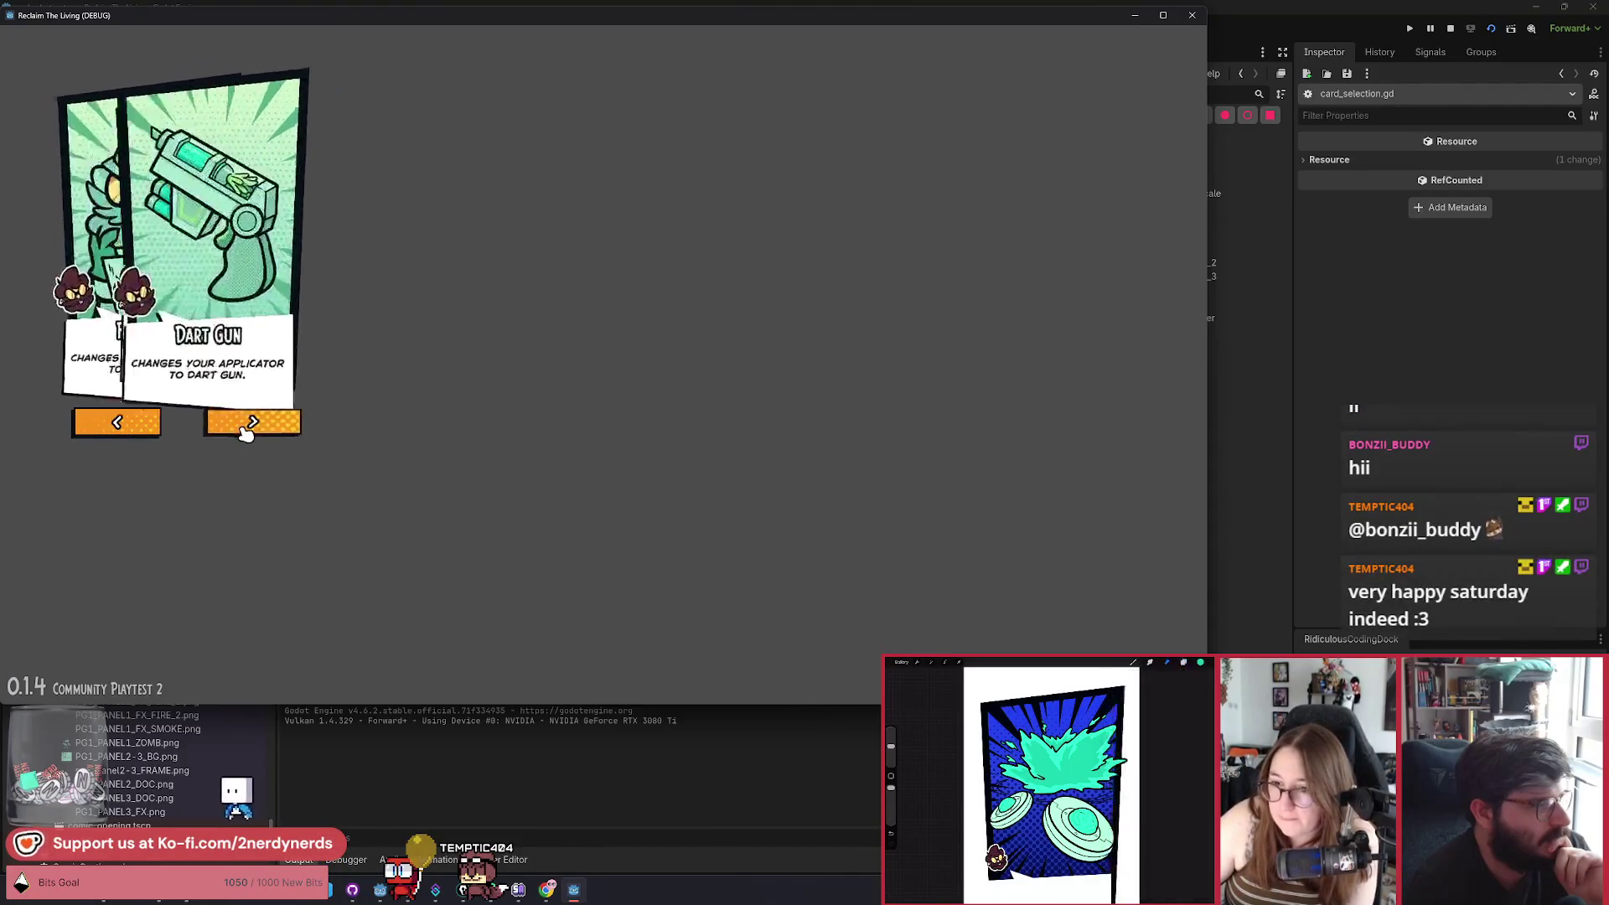
left_click(248, 423)
left_click(249, 423)
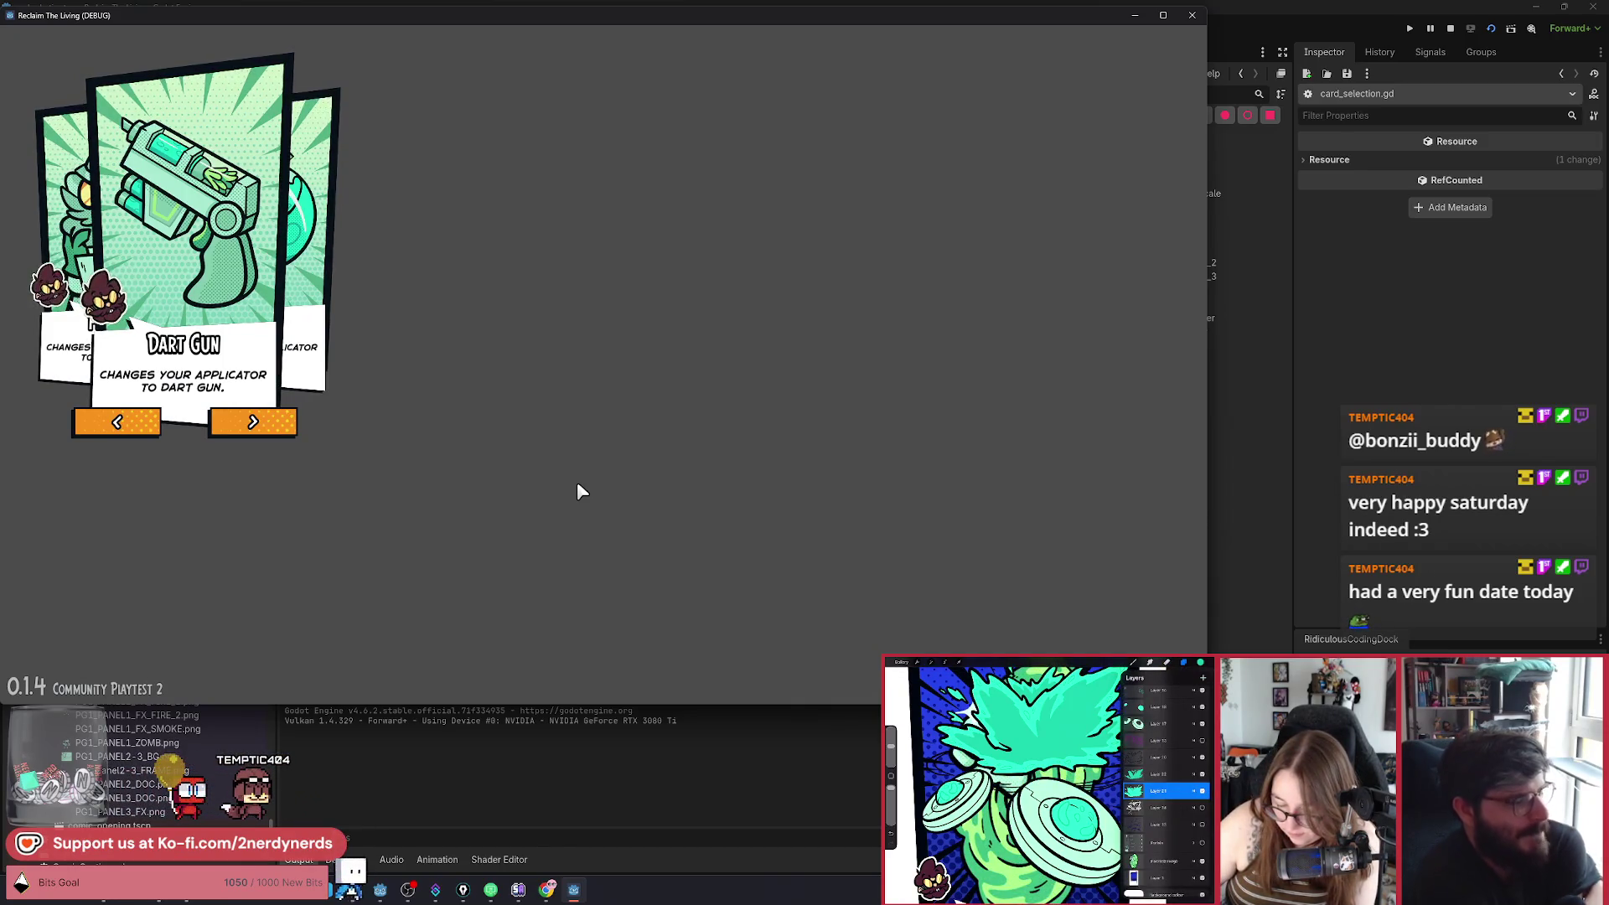
Advance repeatedly through Dart Gun, Bottle Rockets and Firehose, then stop the game.
left_click(256, 428)
left_click(255, 429)
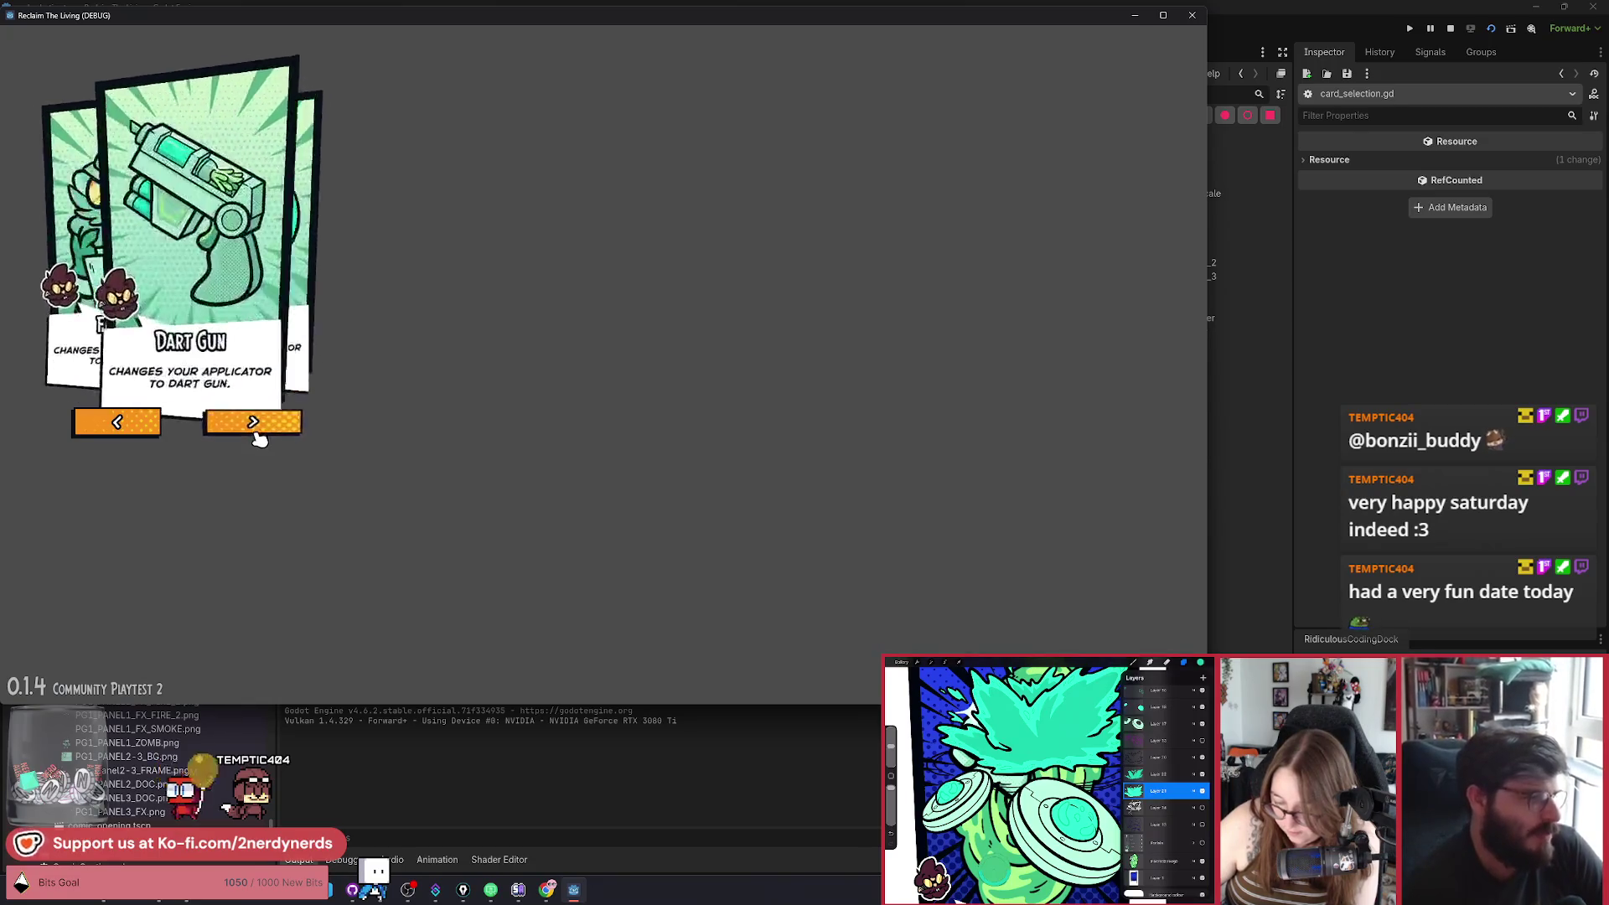
left_click(255, 429)
left_click(256, 429)
left_click(255, 429)
left_click(256, 429)
left_click(256, 429)
left_click(255, 429)
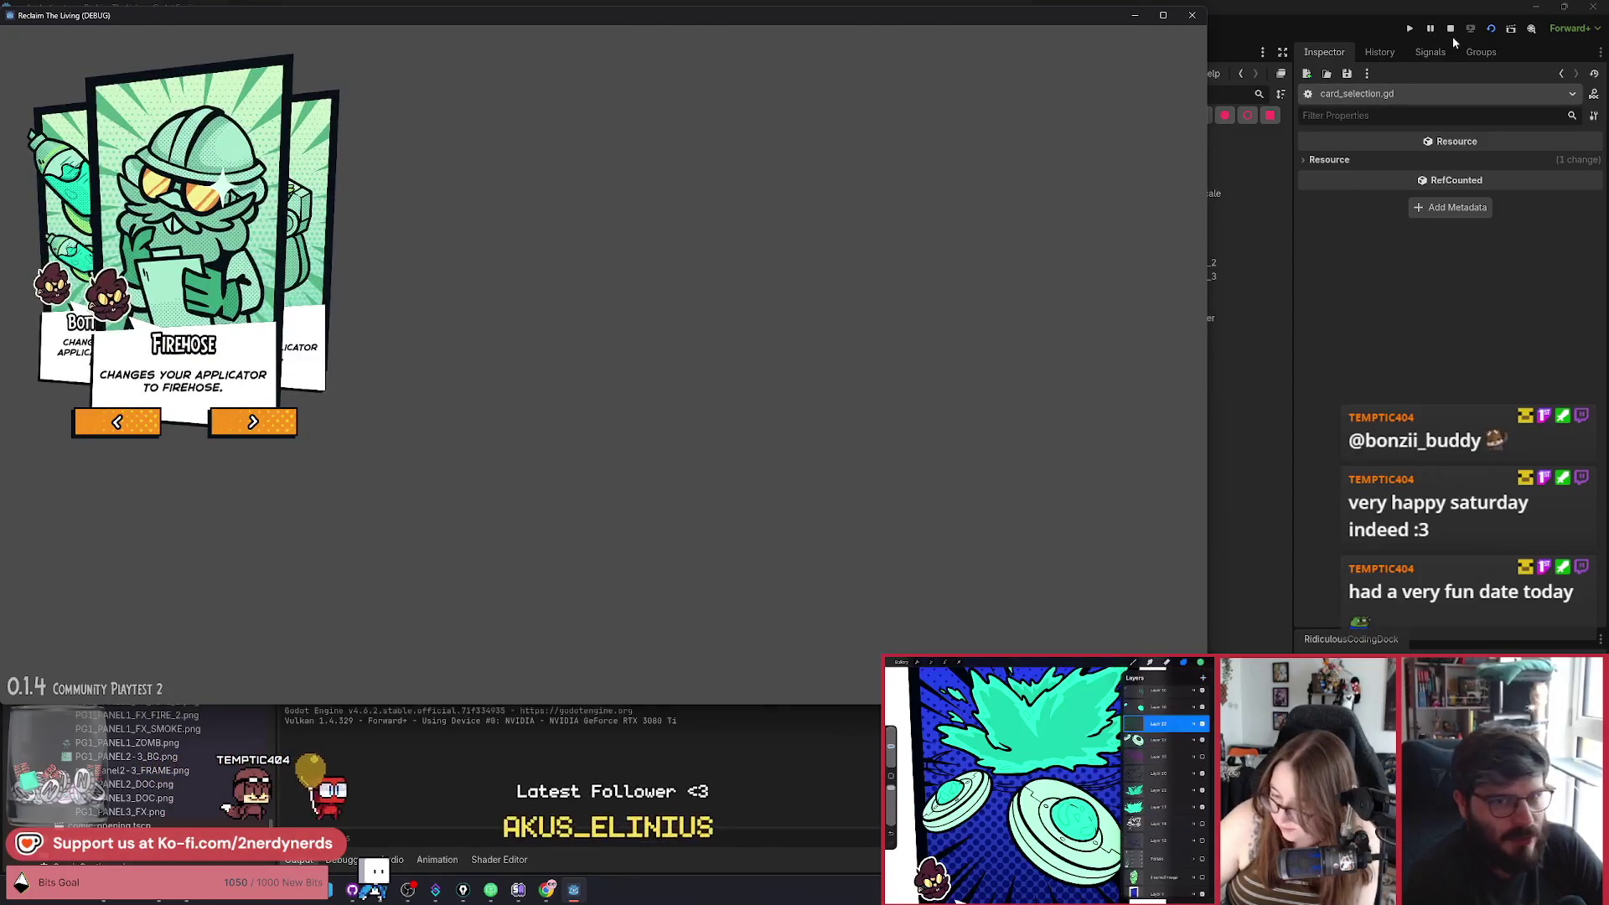
left_click(1450, 29)
scroll(1093, 183, "up", 15)
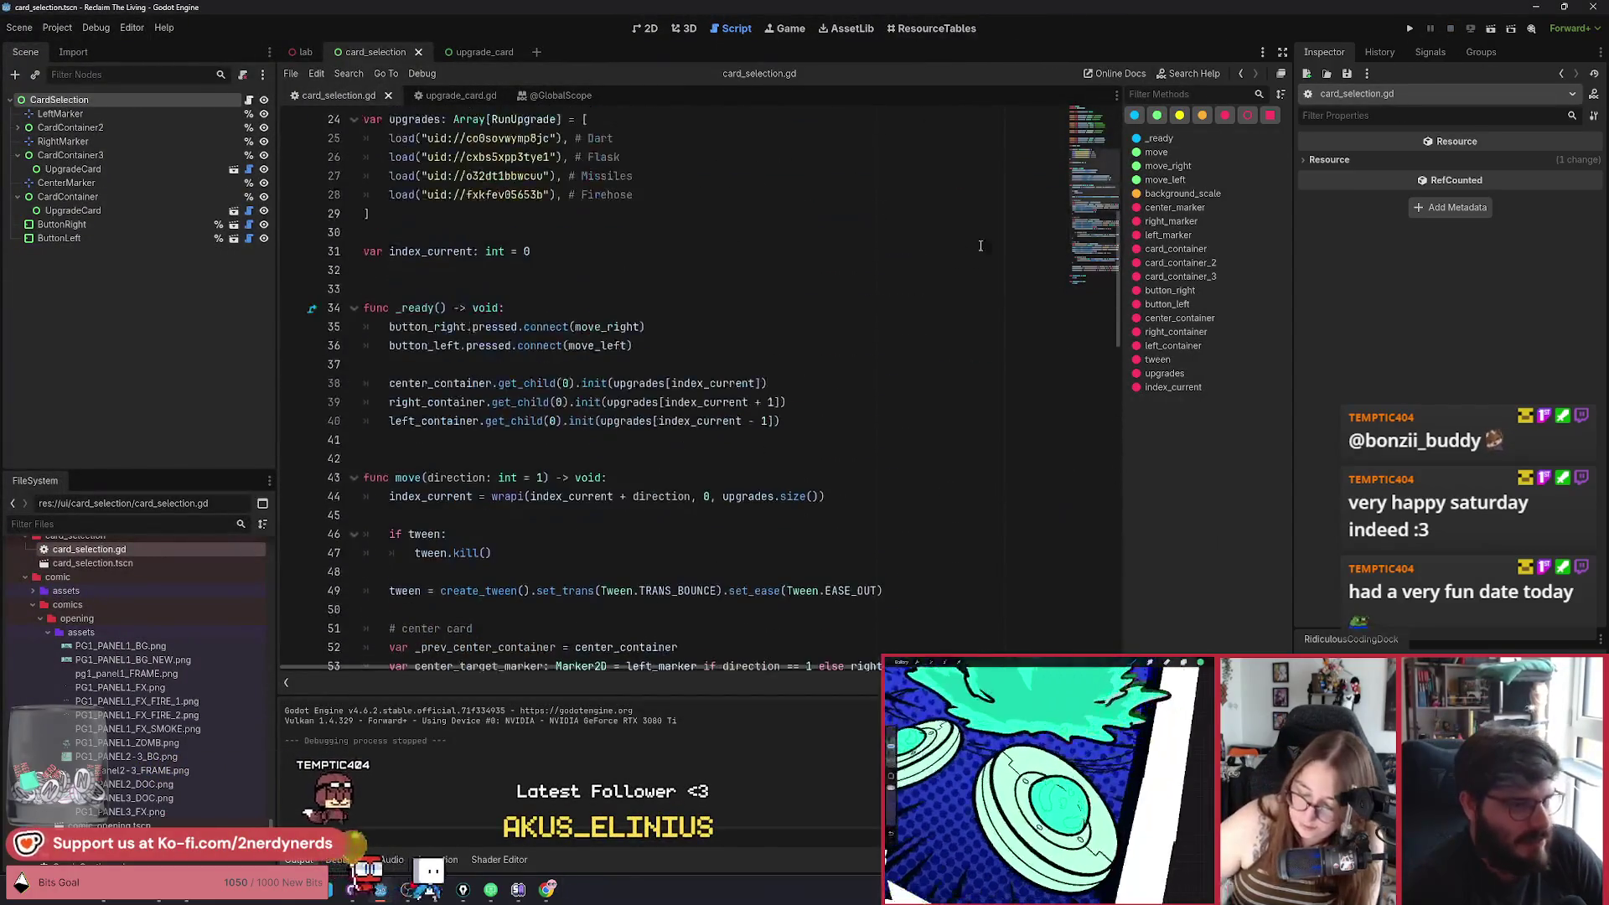
Add a blank line after the Firehose entry and browse FileSystem to the run_upgrades folder.
scroll(617, 354, "up", 2)
key("Return")
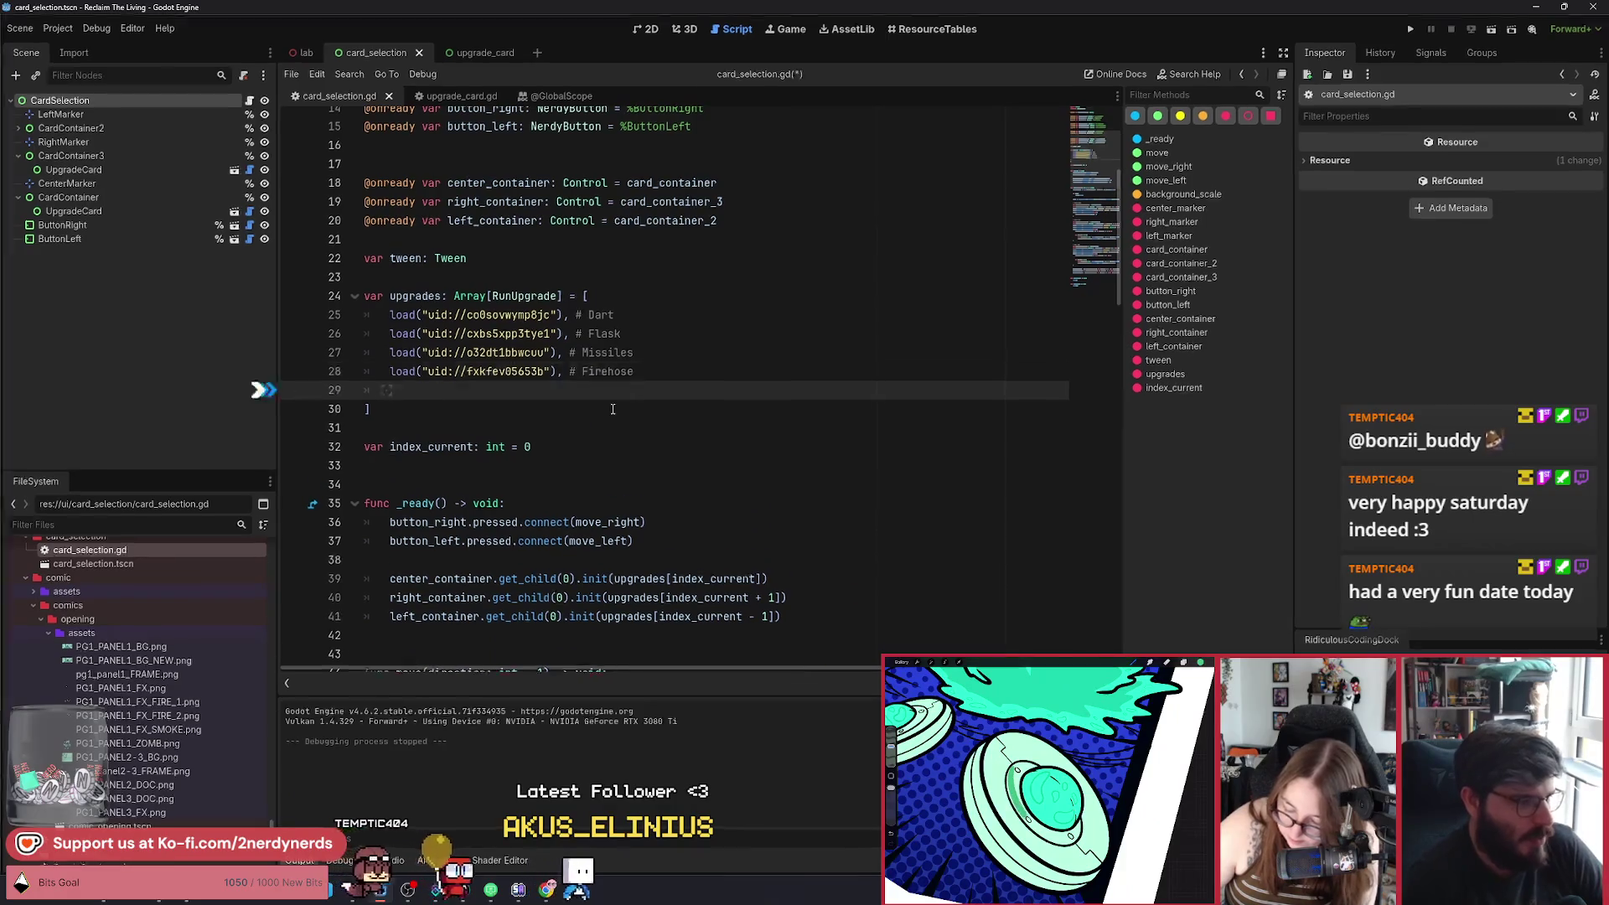
left_click(113, 526)
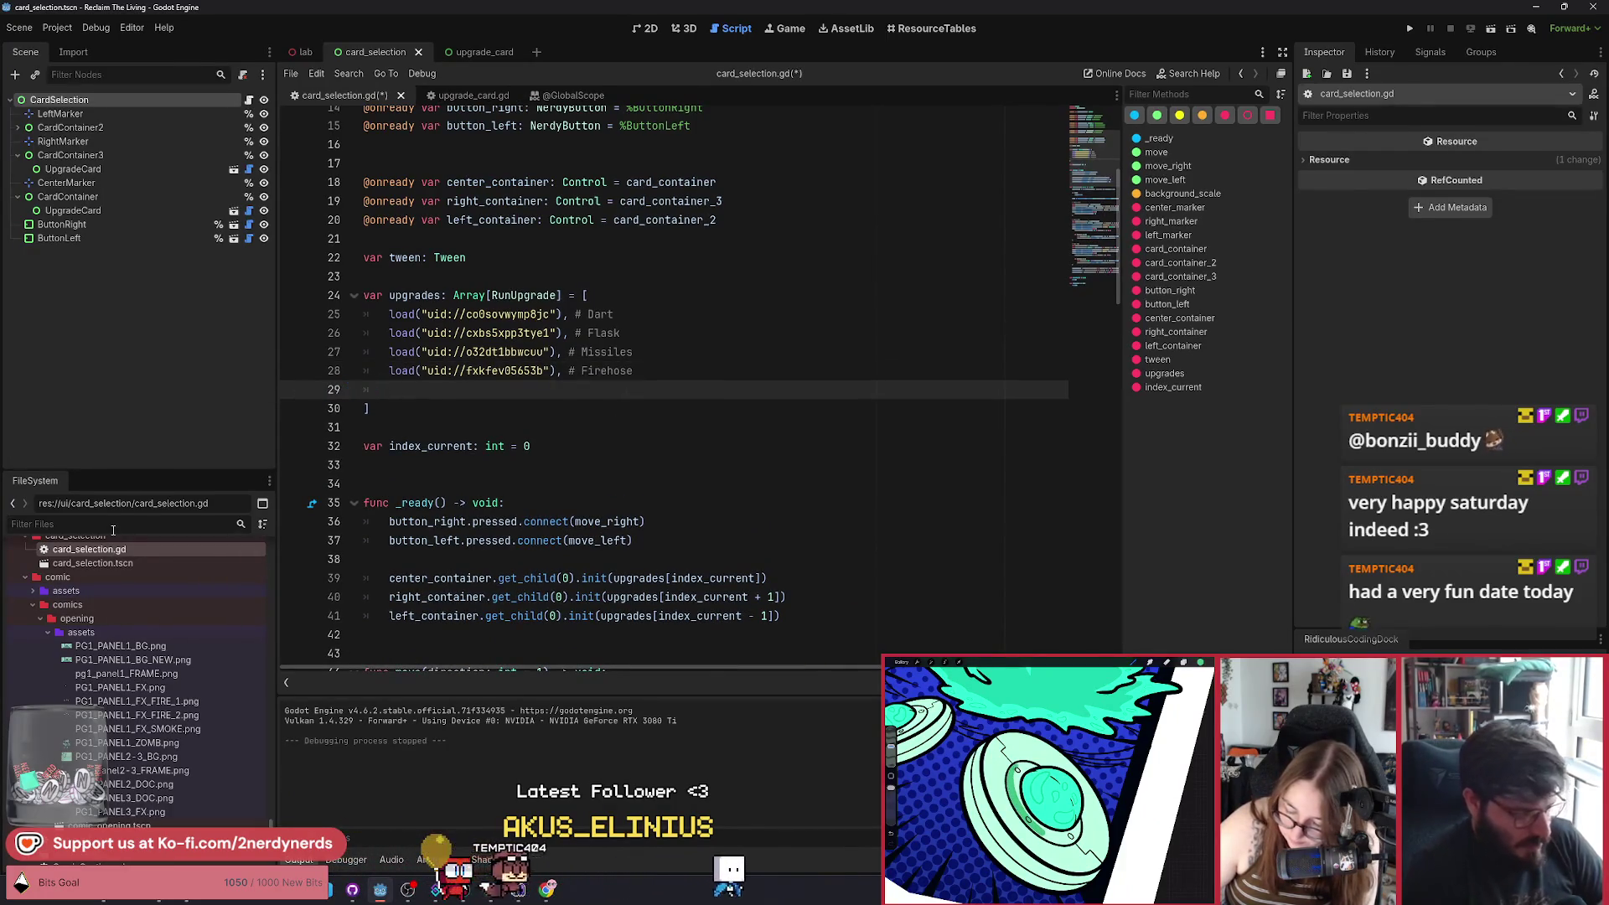
scroll(212, 614, "up", 5)
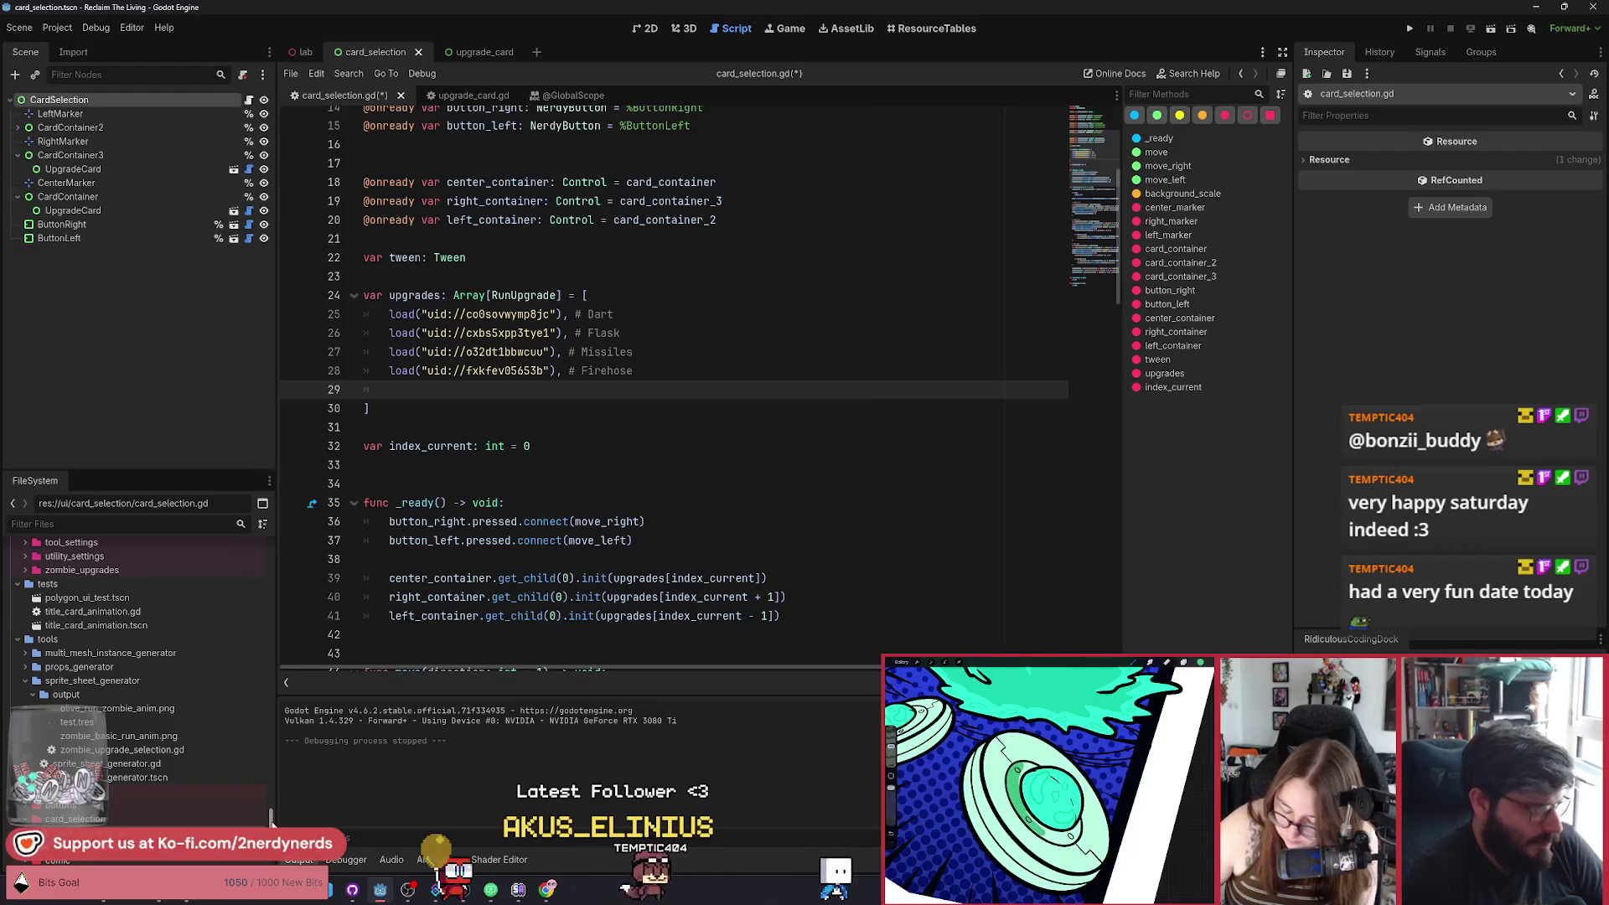
left_click_drag(270, 817, 290, 539)
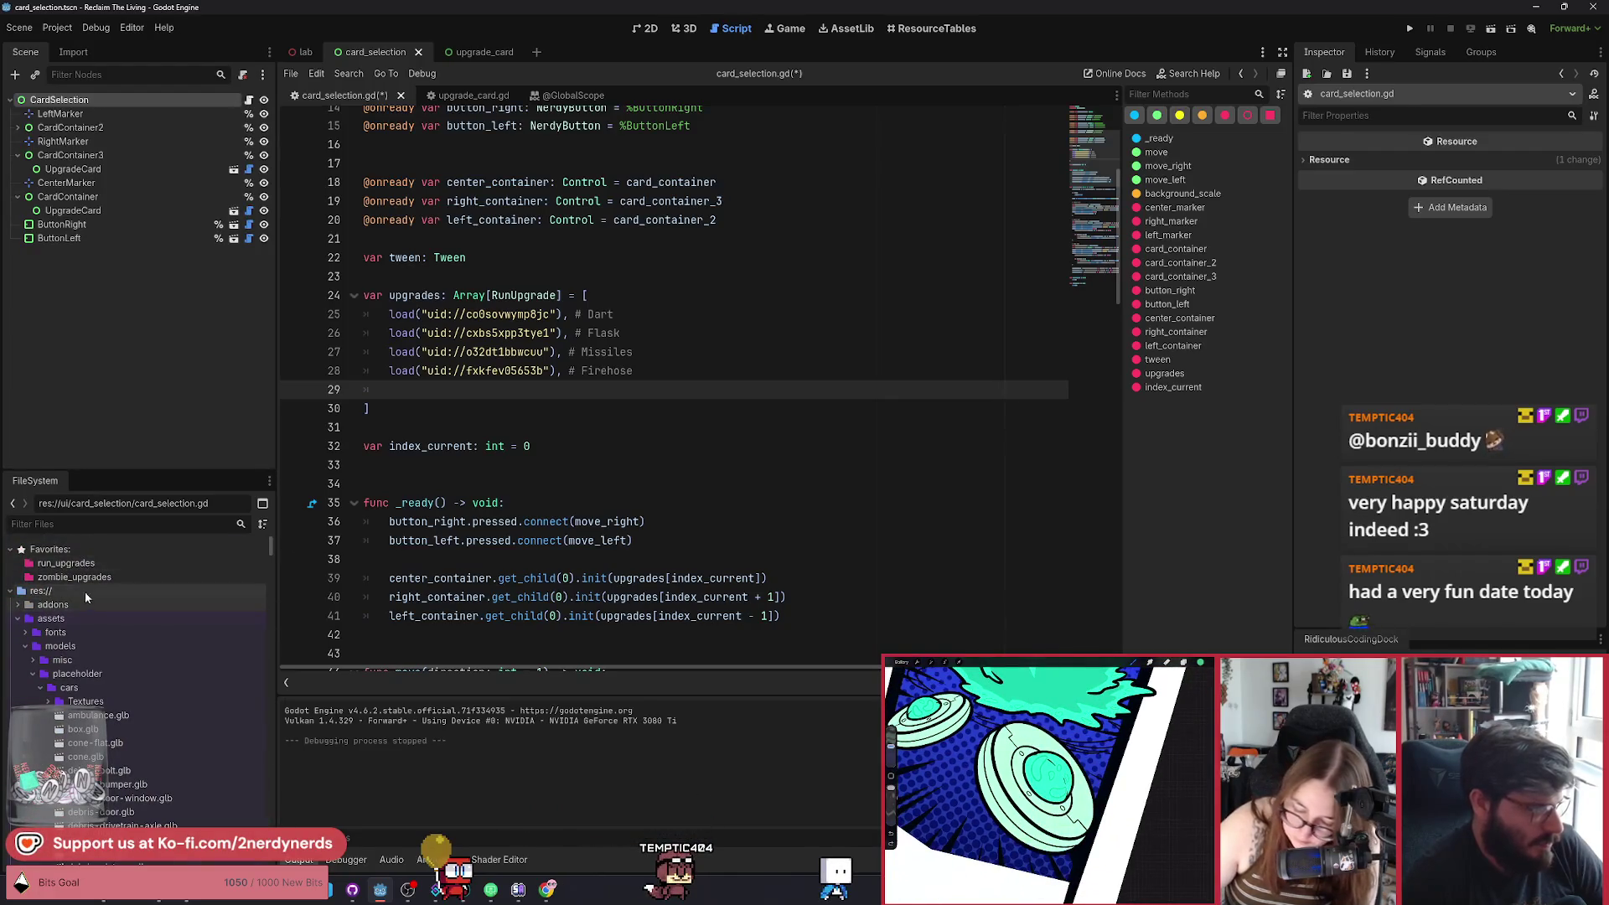
left_click(73, 568)
scroll(201, 679, "down", 5)
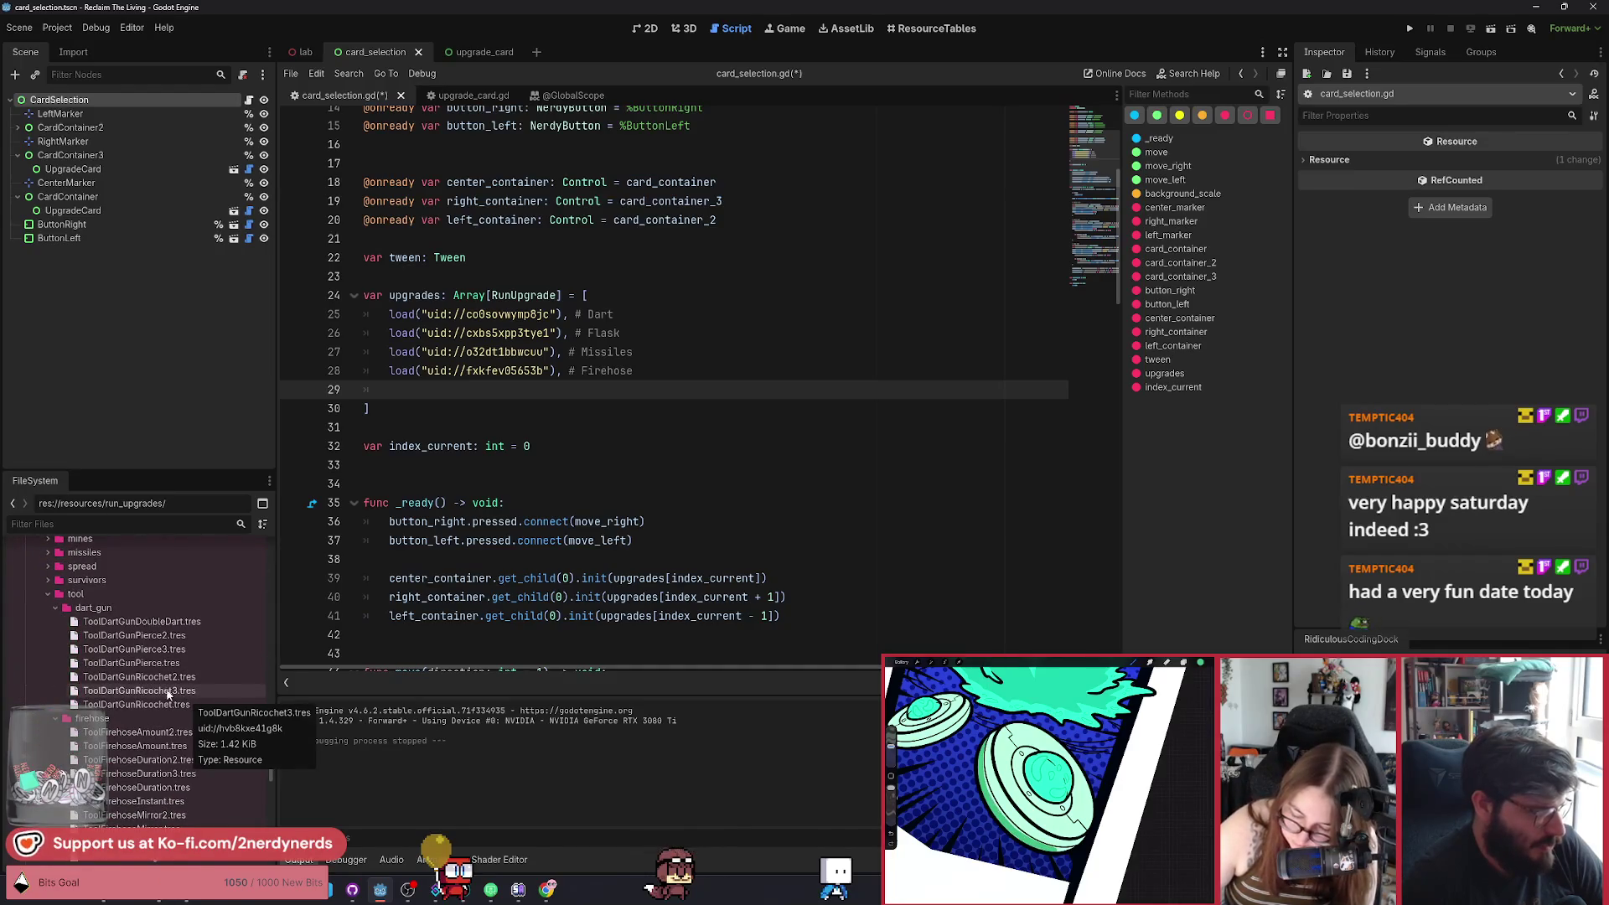
left_click_drag(269, 771, 275, 519)
Filter files for 'cureonhu' and drag CureOnHurt.tres into the upgrades array.
type("cure")
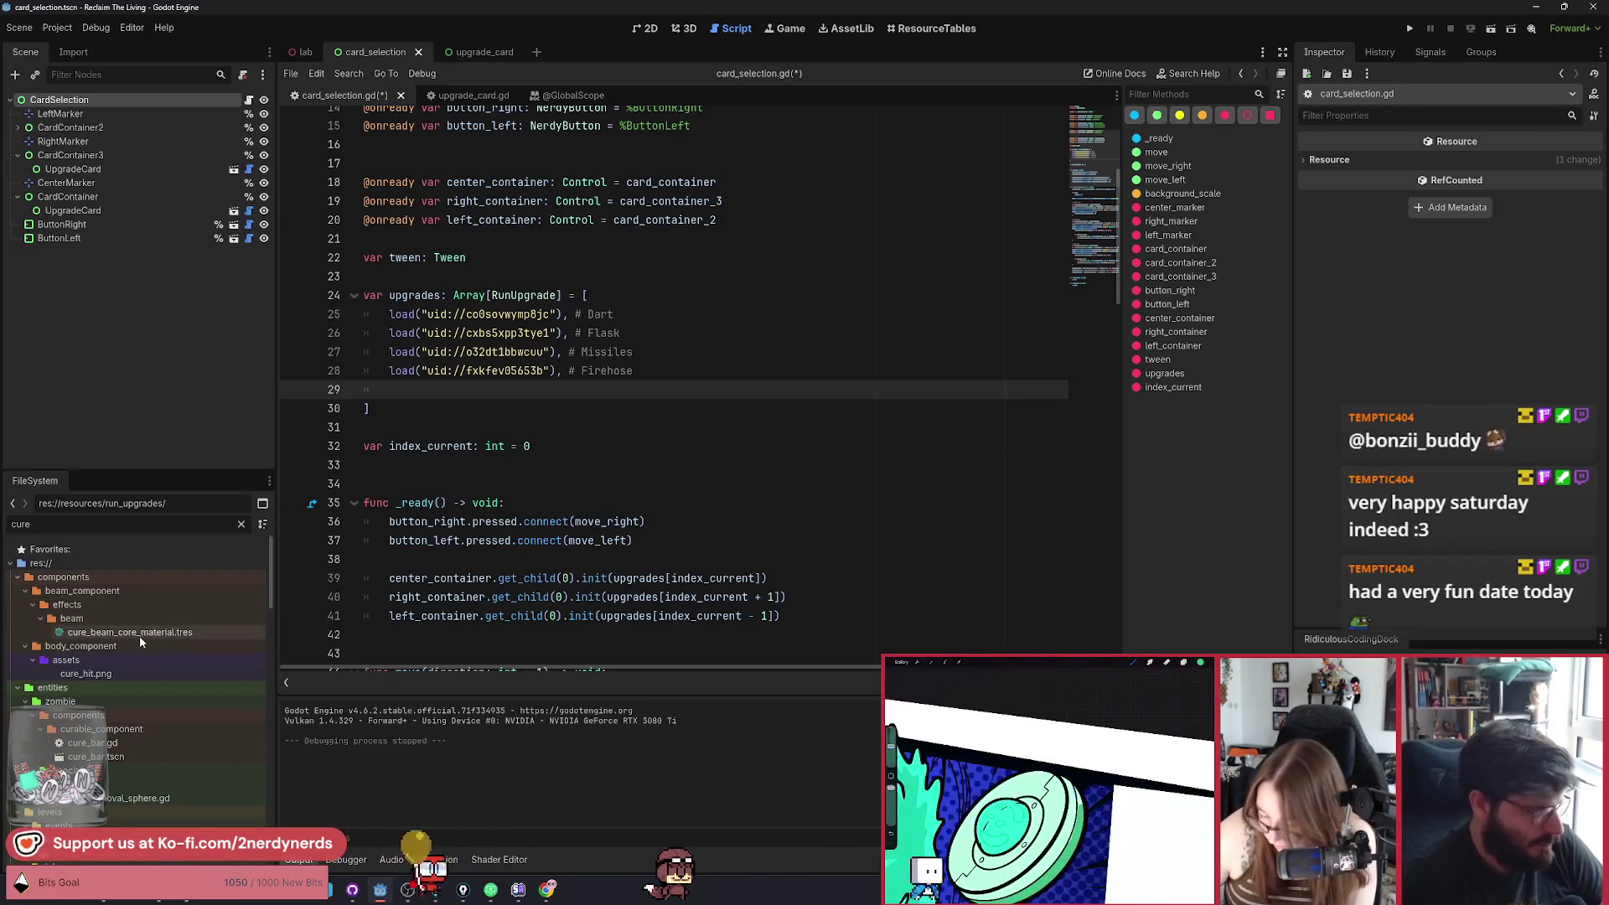
key("BackSpace")
key("BackSpace")
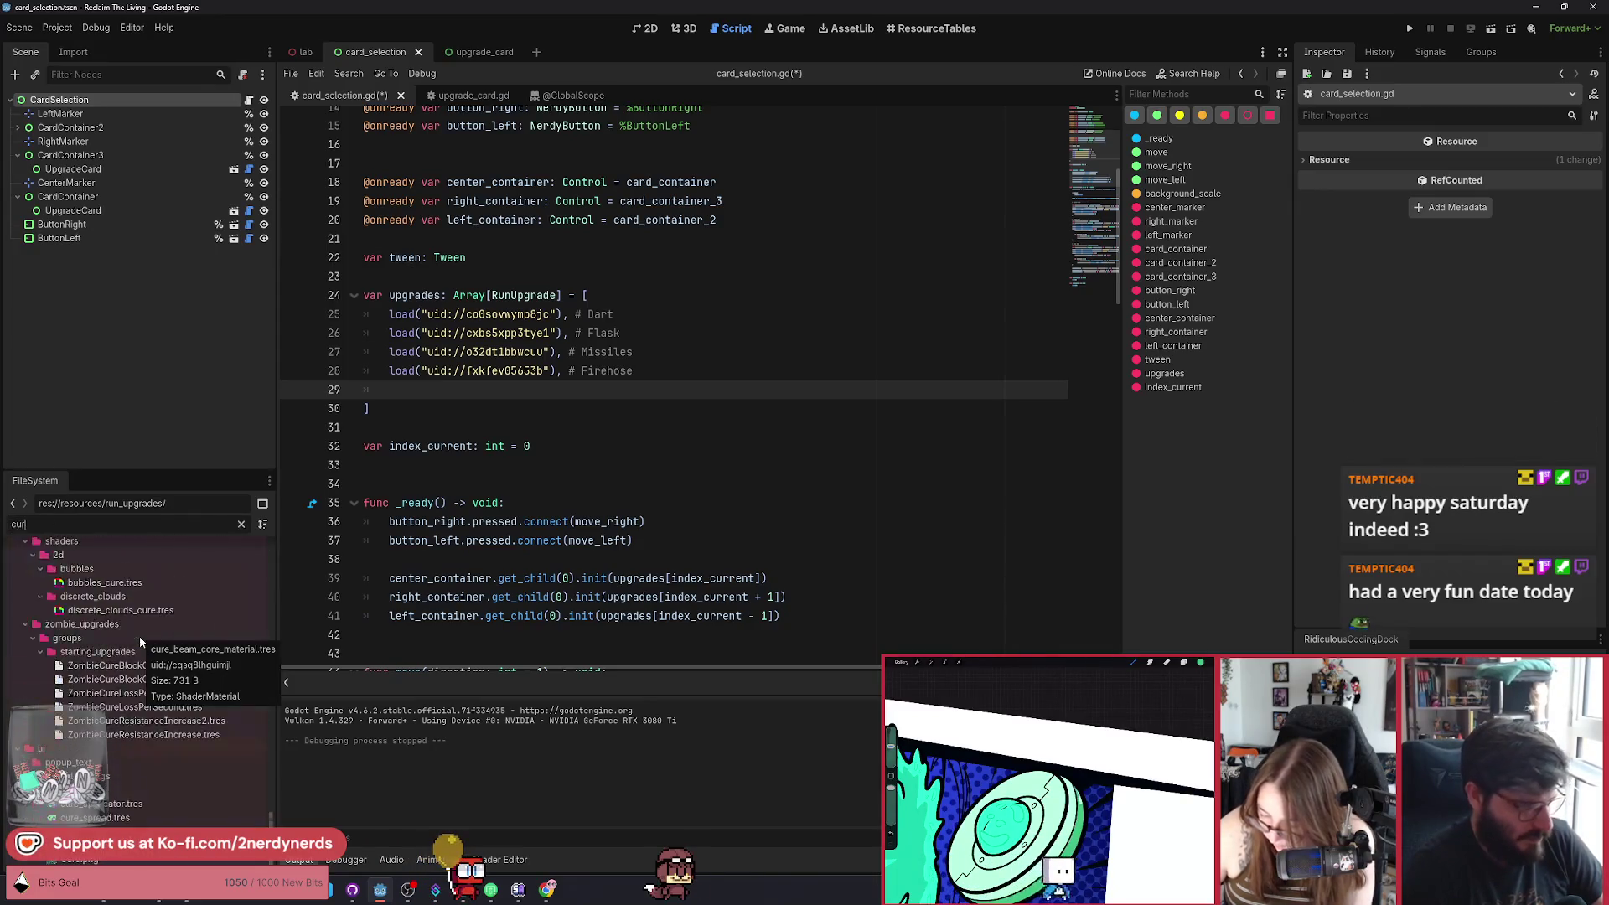
type("reonhu")
left_click_drag(101, 646, 414, 406)
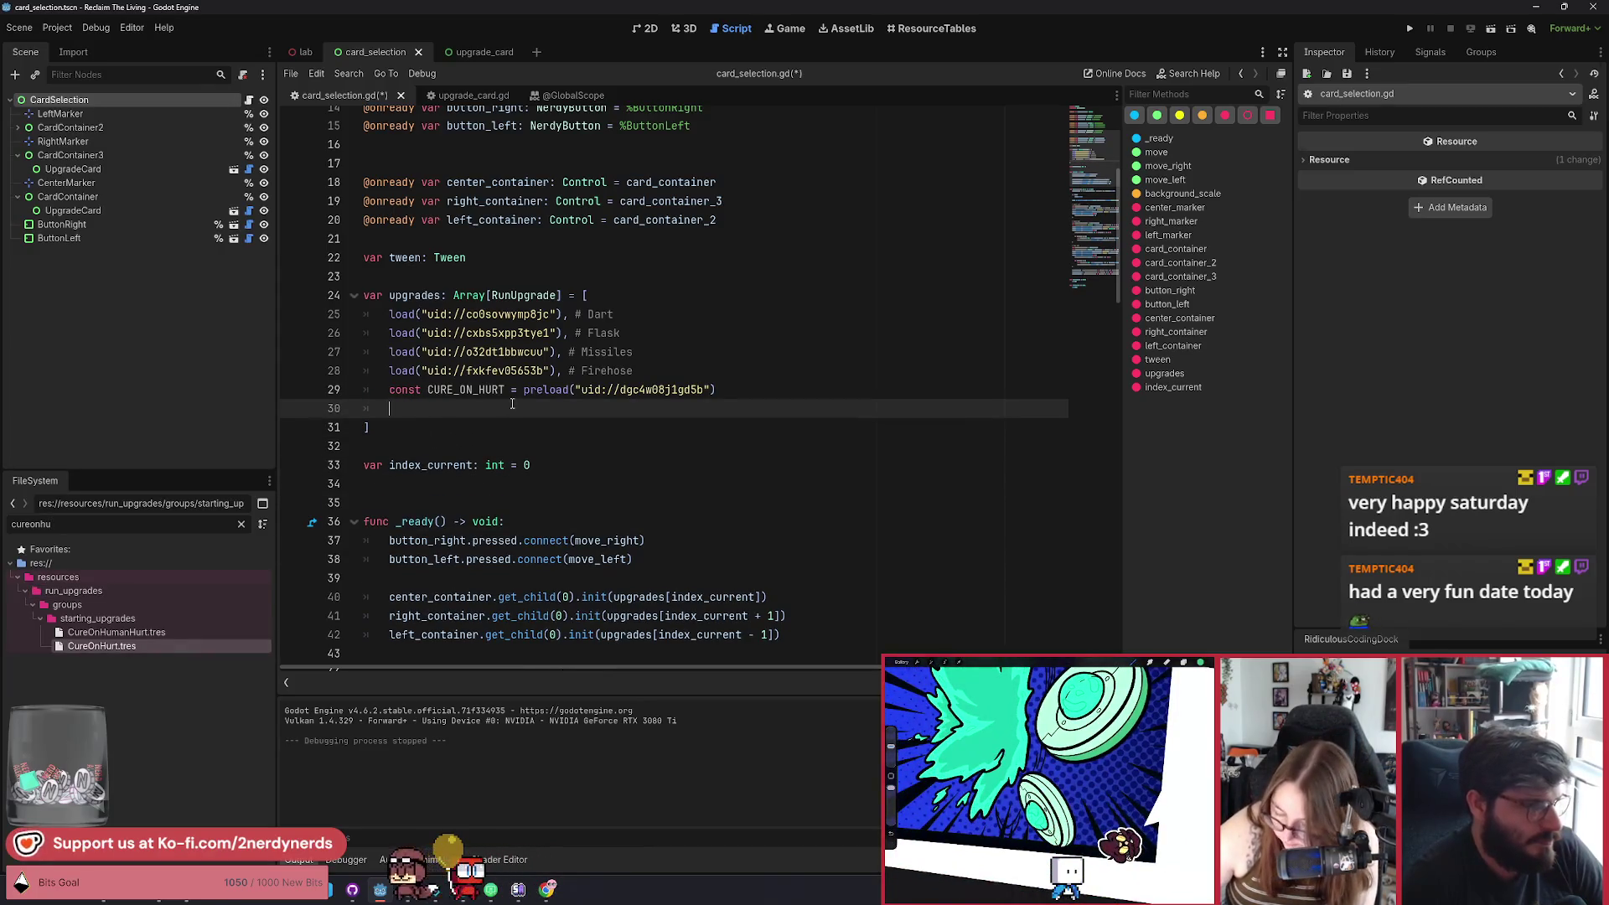
Trim line 29 to a CureOnHurt load call and insert HumanPortal.tres as a uid reference.
left_click_drag(543, 389, 444, 403)
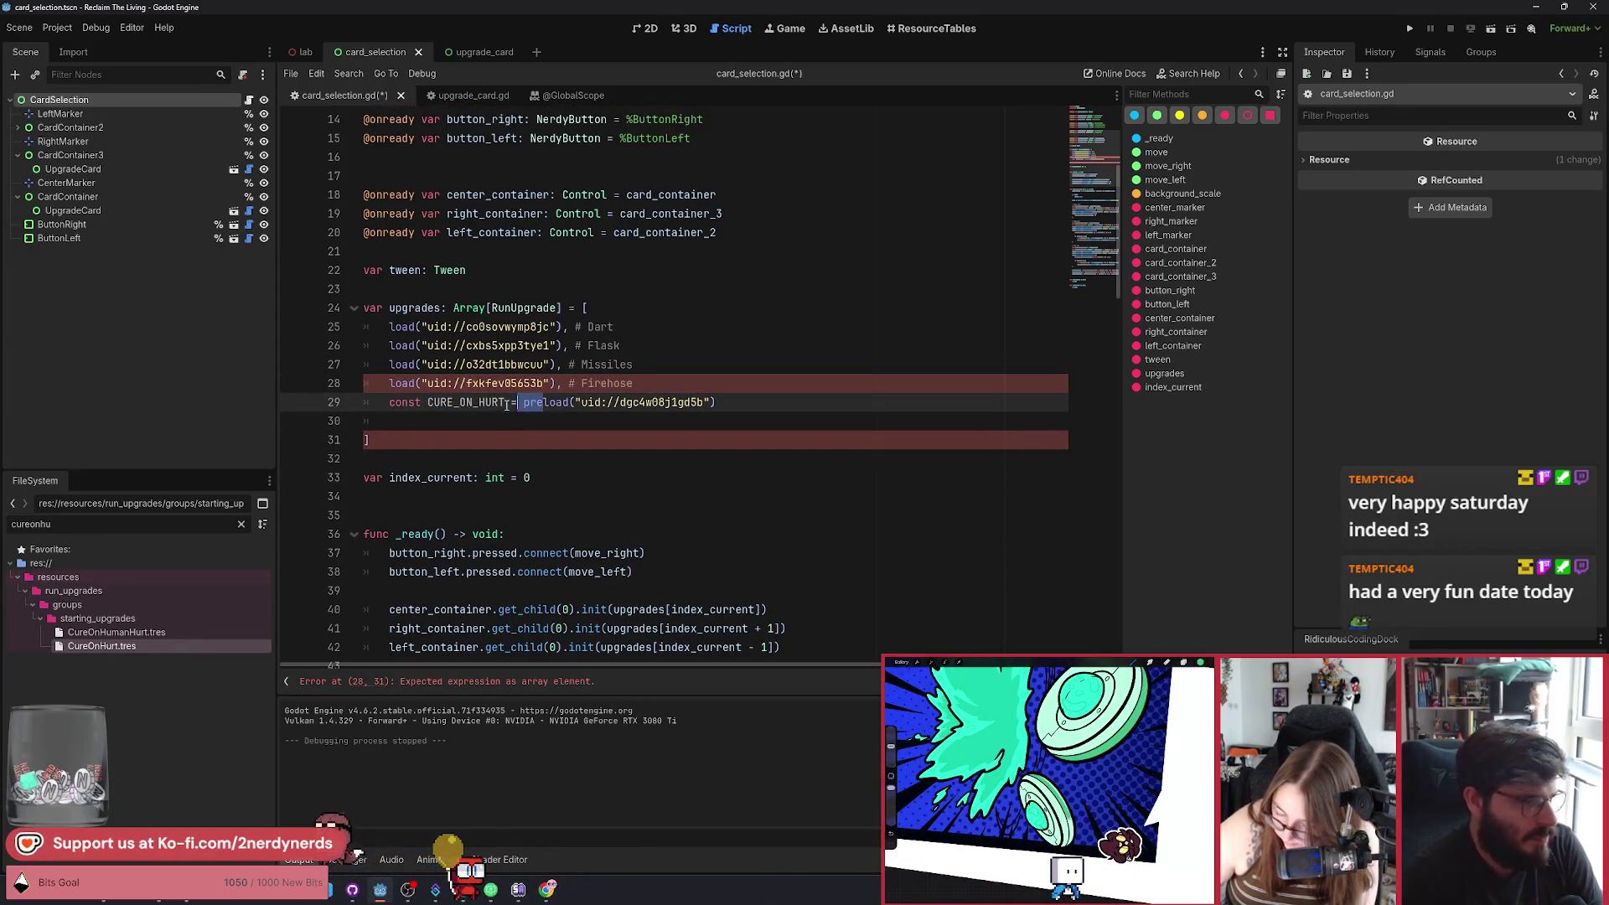
key("BackSpace")
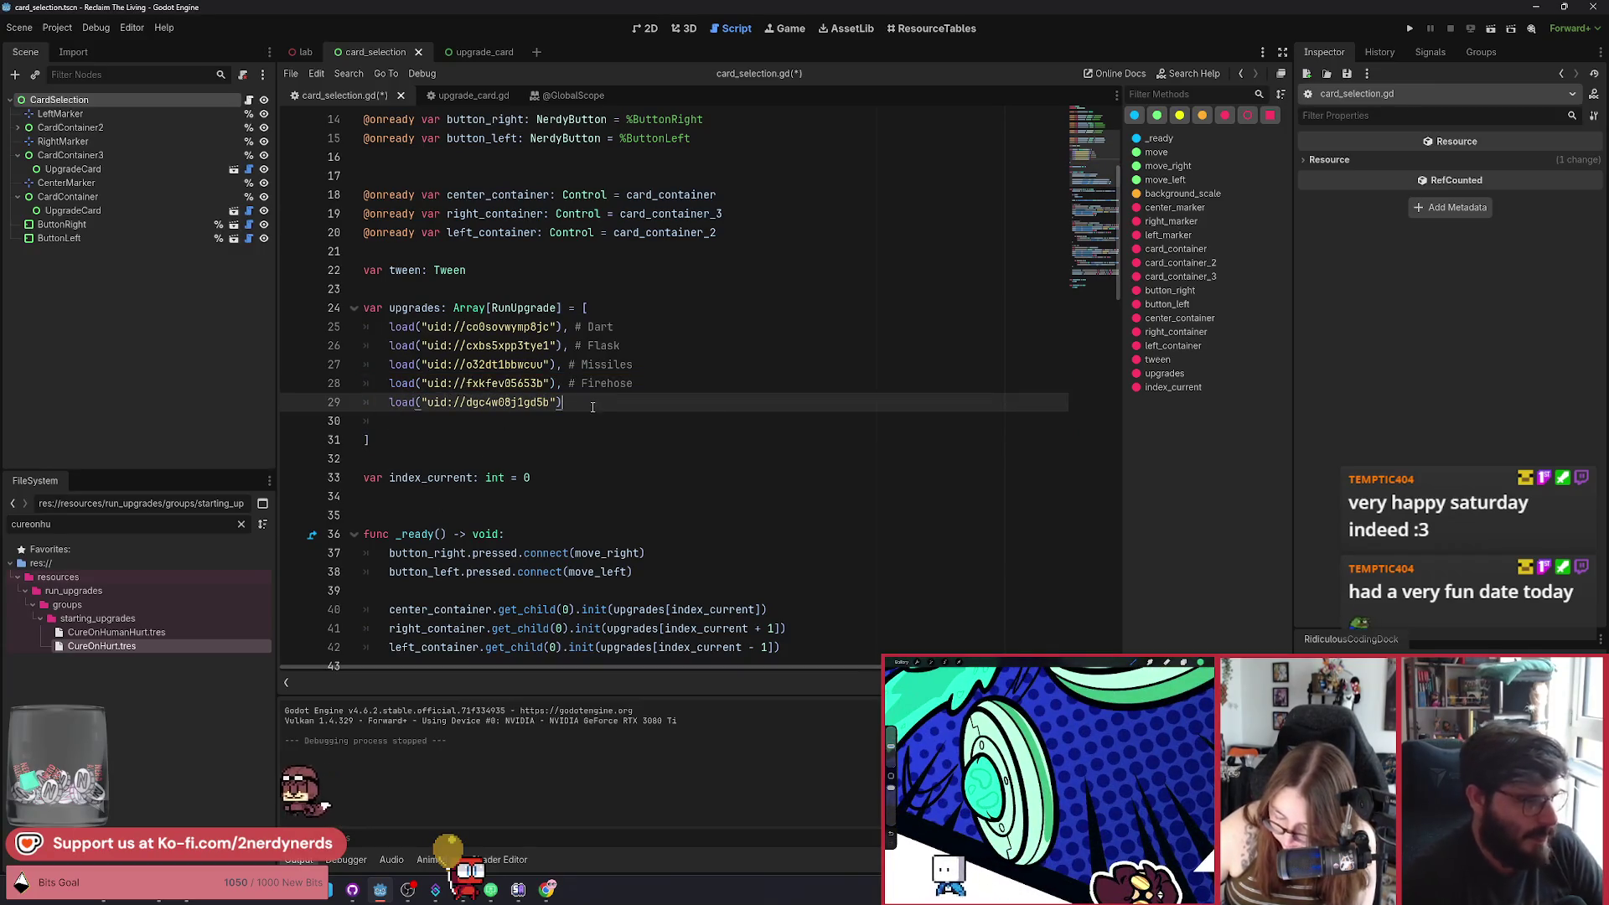
type(",")
key("Return")
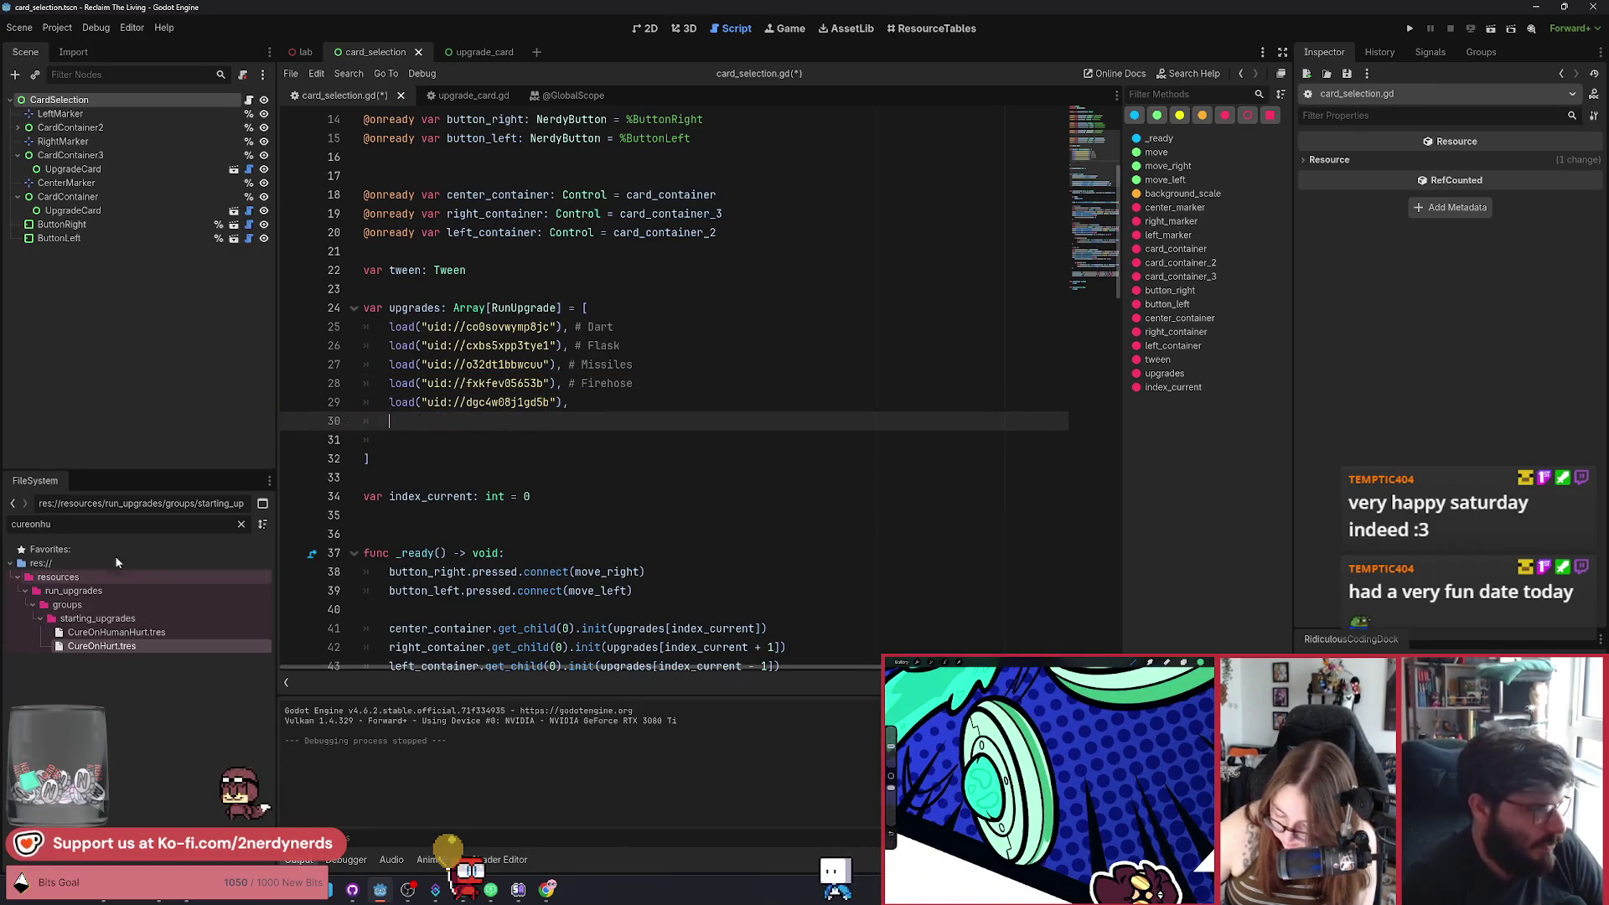
type("portal")
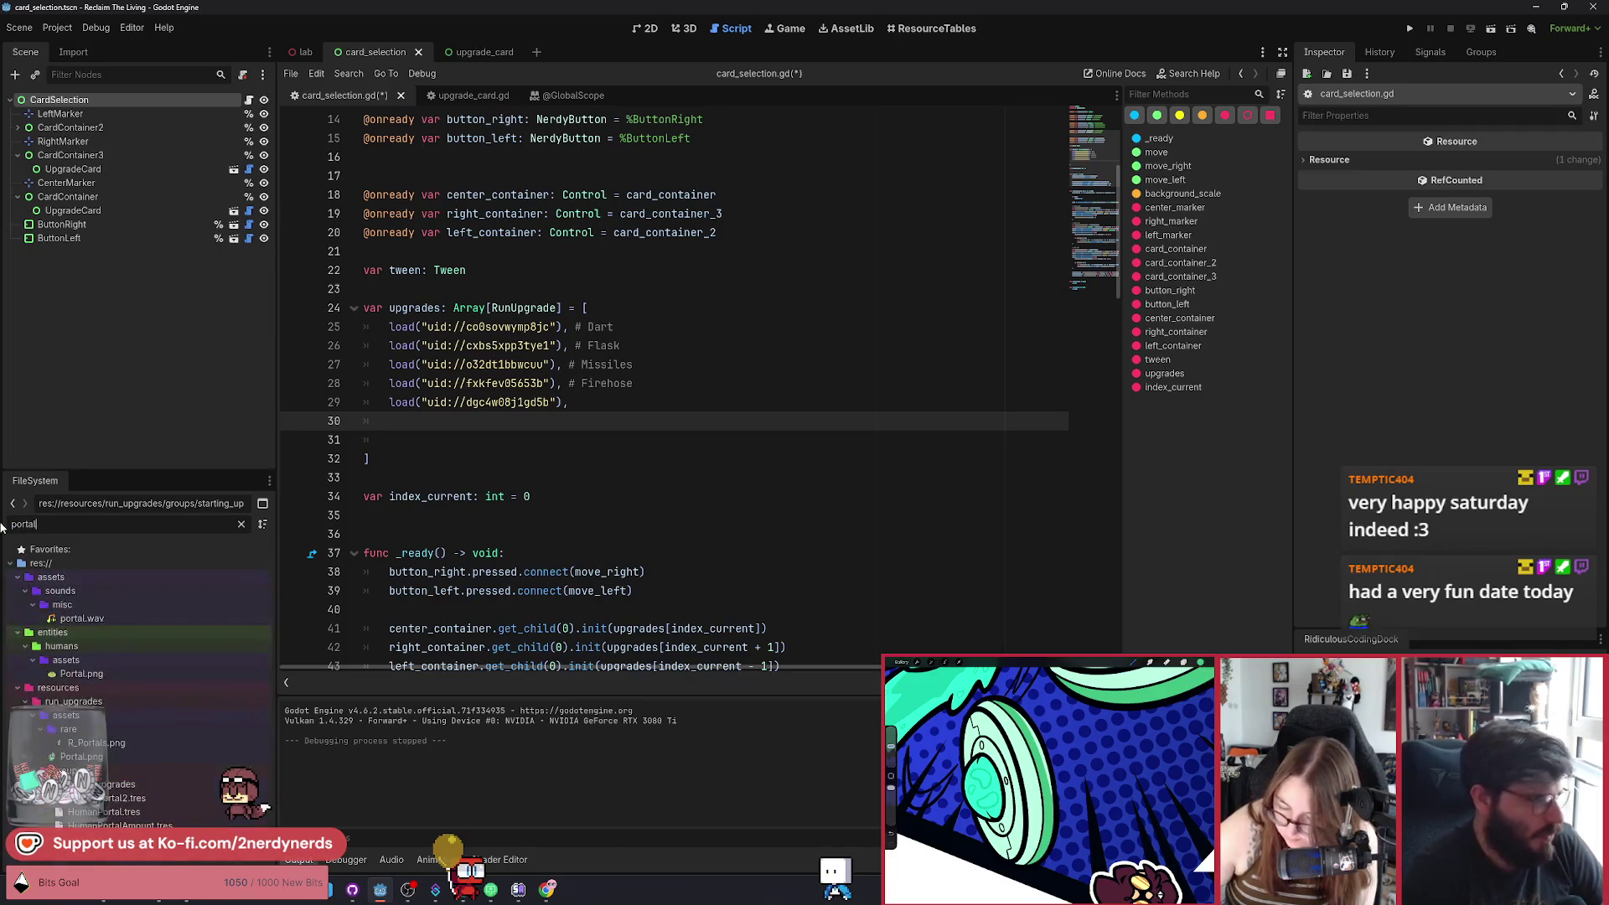
mouse_move(104, 812)
left_mouse_down()
mouse_move(123, 821)
mouse_move(403, 407)
left_mouse_up()
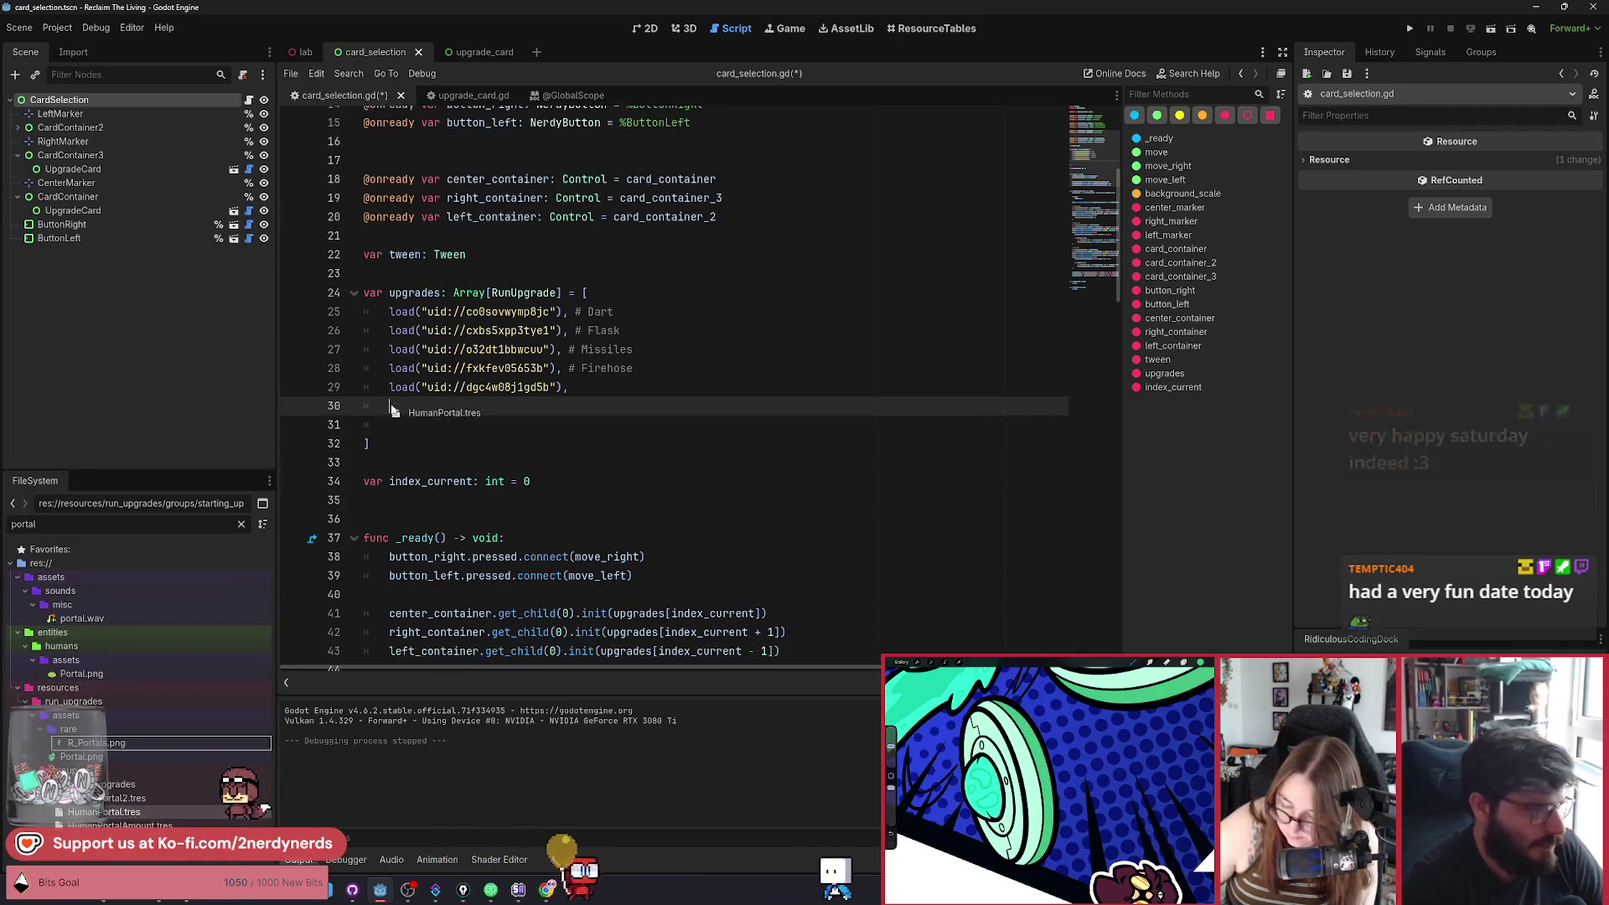
key("Return")
key("ctrl+z")
mouse_move(104, 812)
left_mouse_down()
mouse_move(335, 586)
mouse_move(416, 441)
left_mouse_up()
Strip HumanPortal's const prefix, add a comma, remove blank lines, save, and run the scene.
left_click(503, 407)
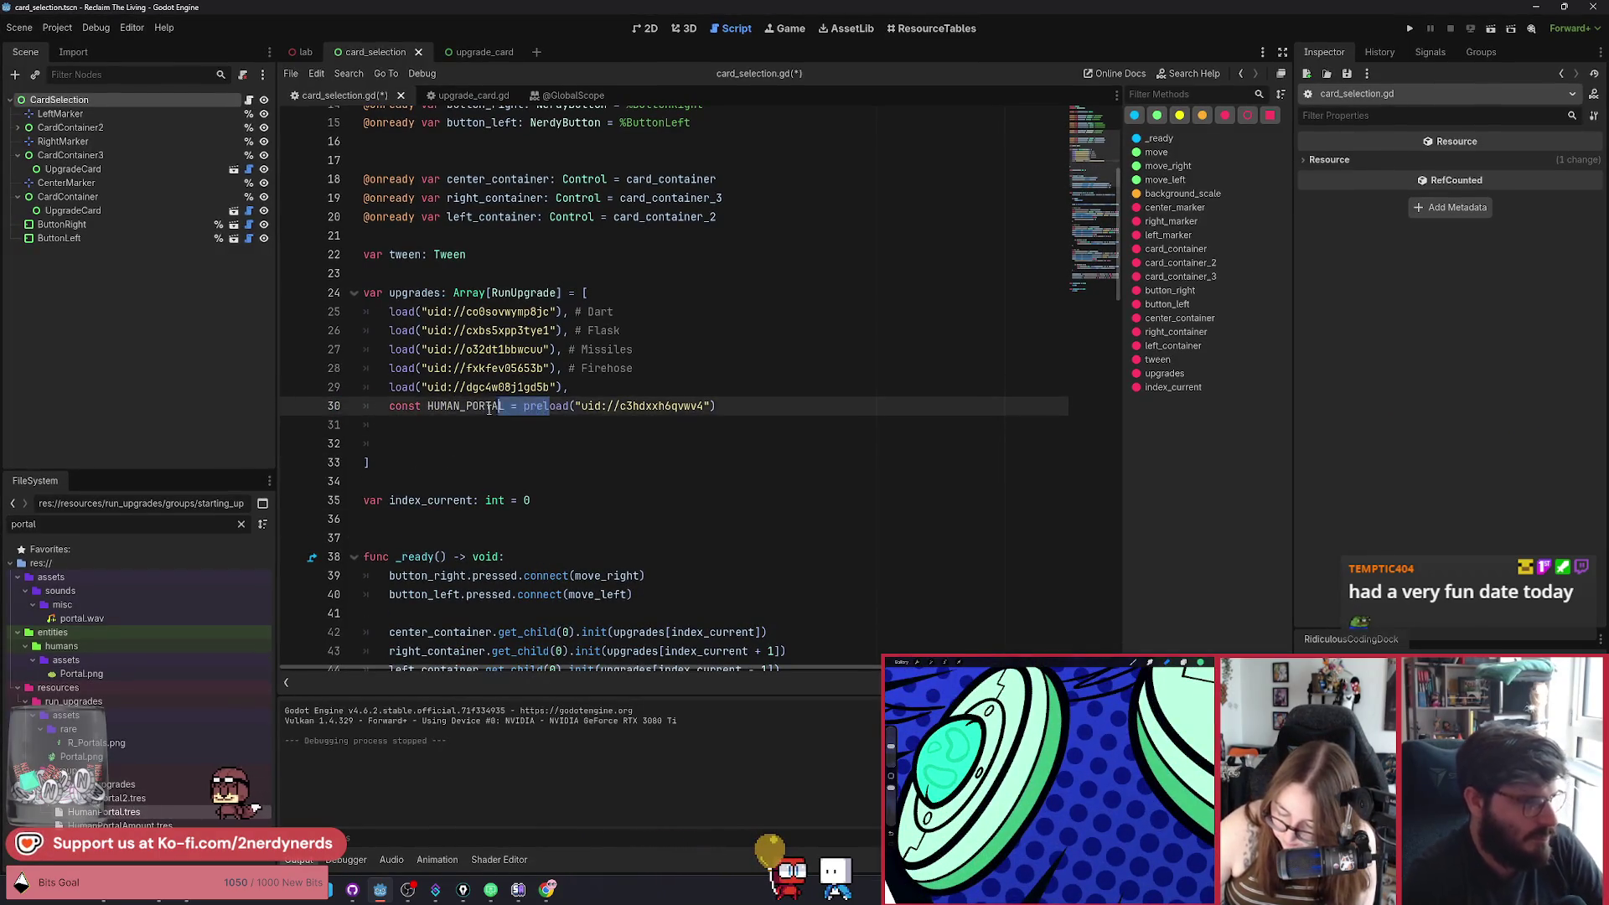
key("BackSpace")
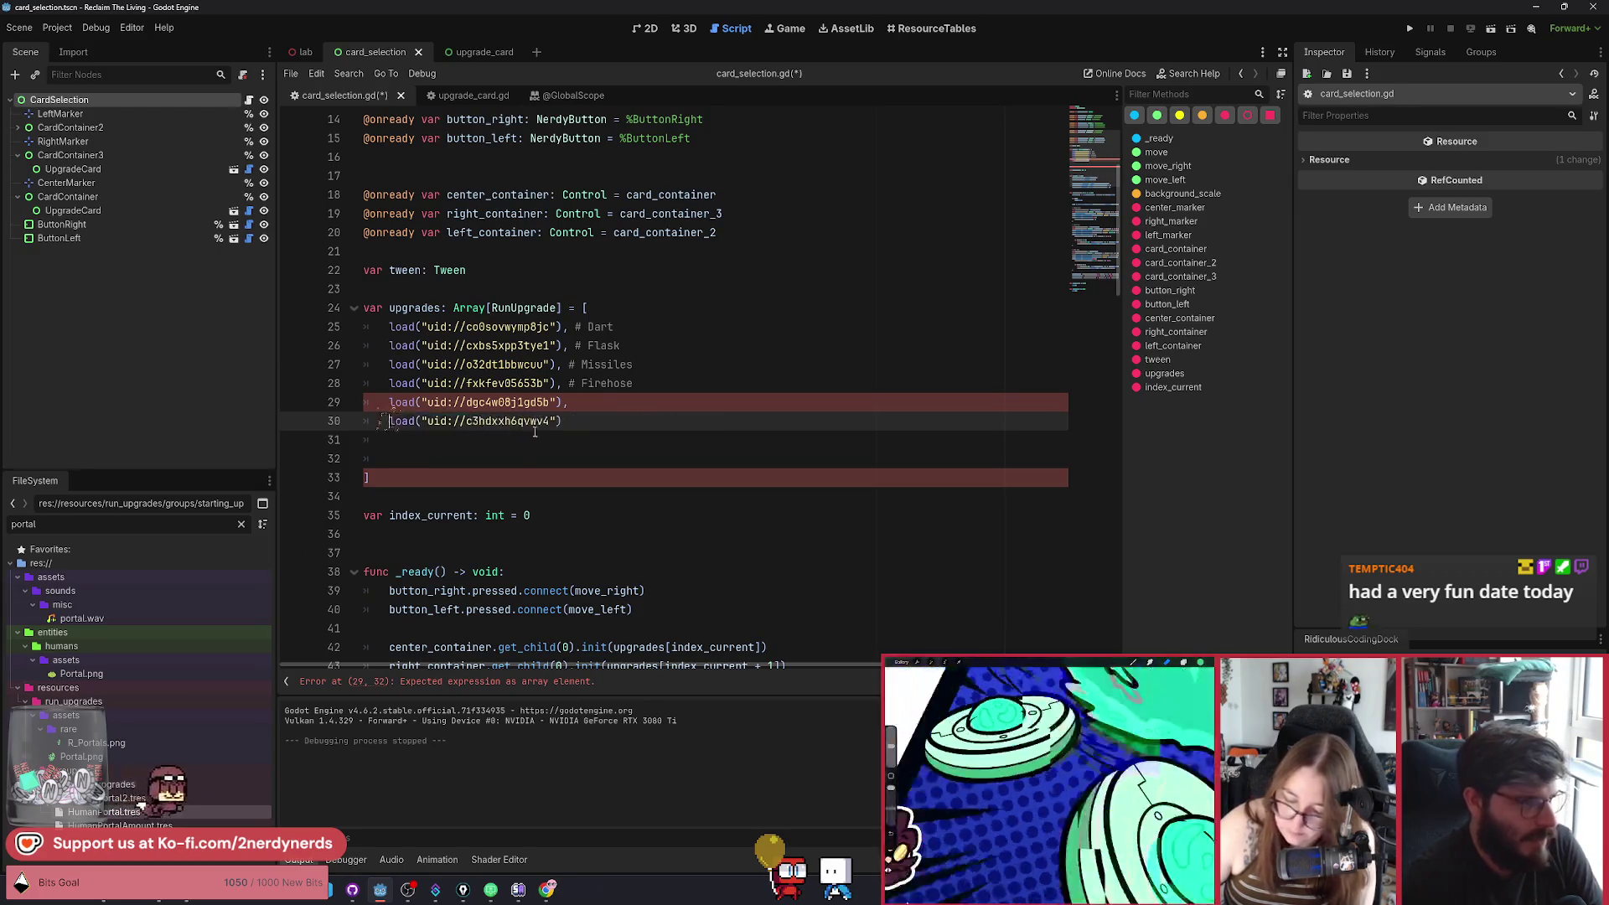
key("End")
type(",")
key("Down")
key("ctrl+shift+k")
key("ctrl+shift+k")
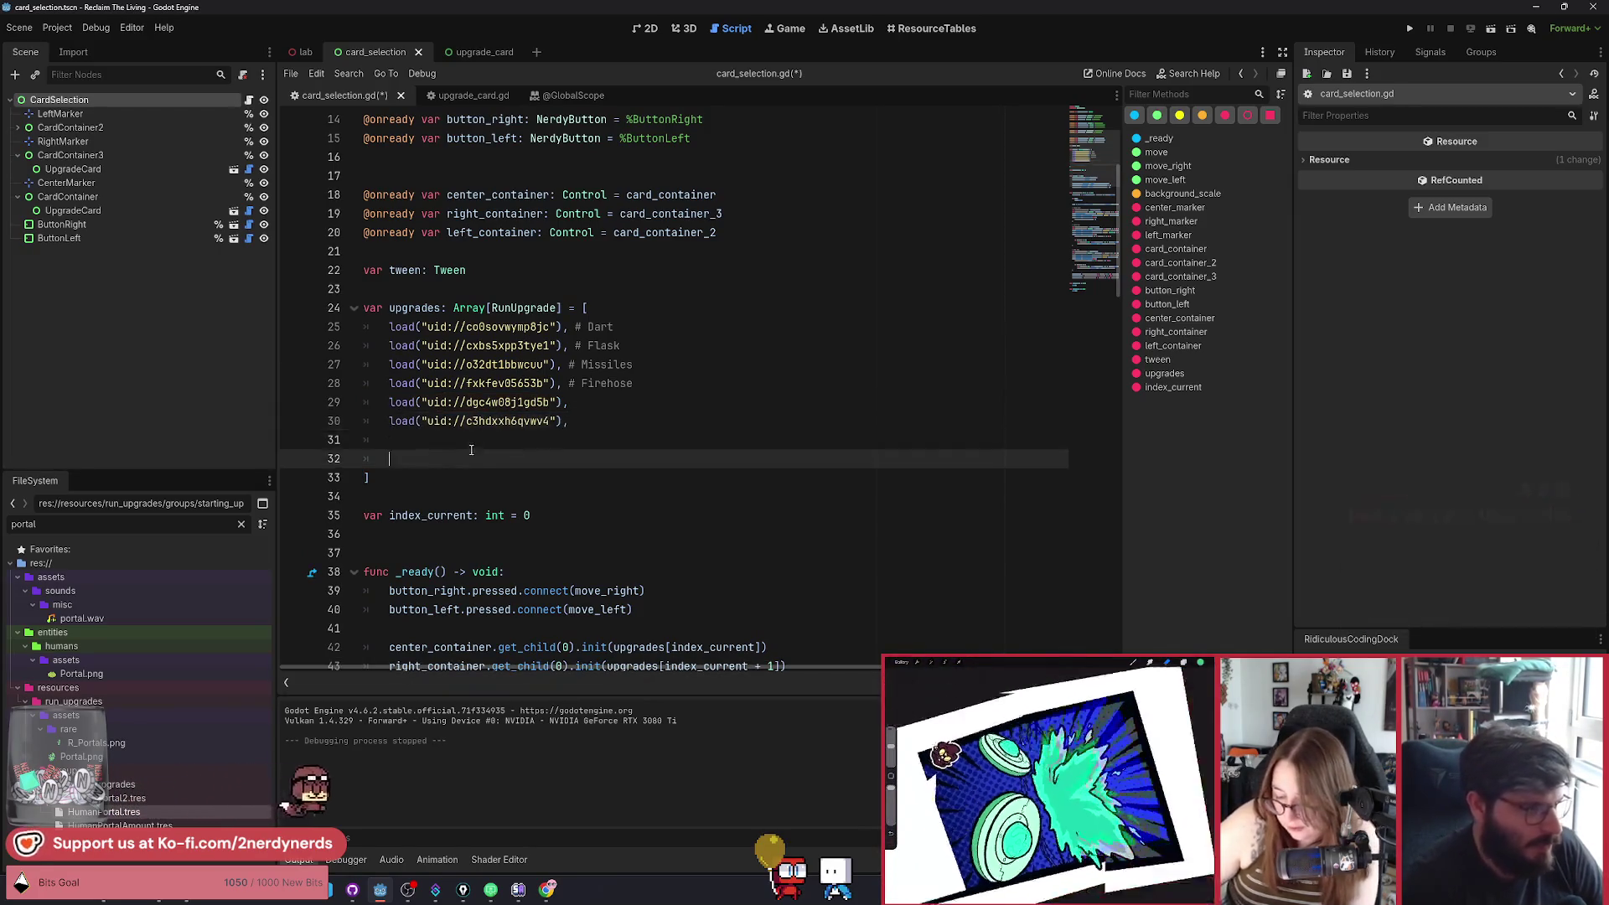
key("ctrl+s")
left_click(1490, 28)
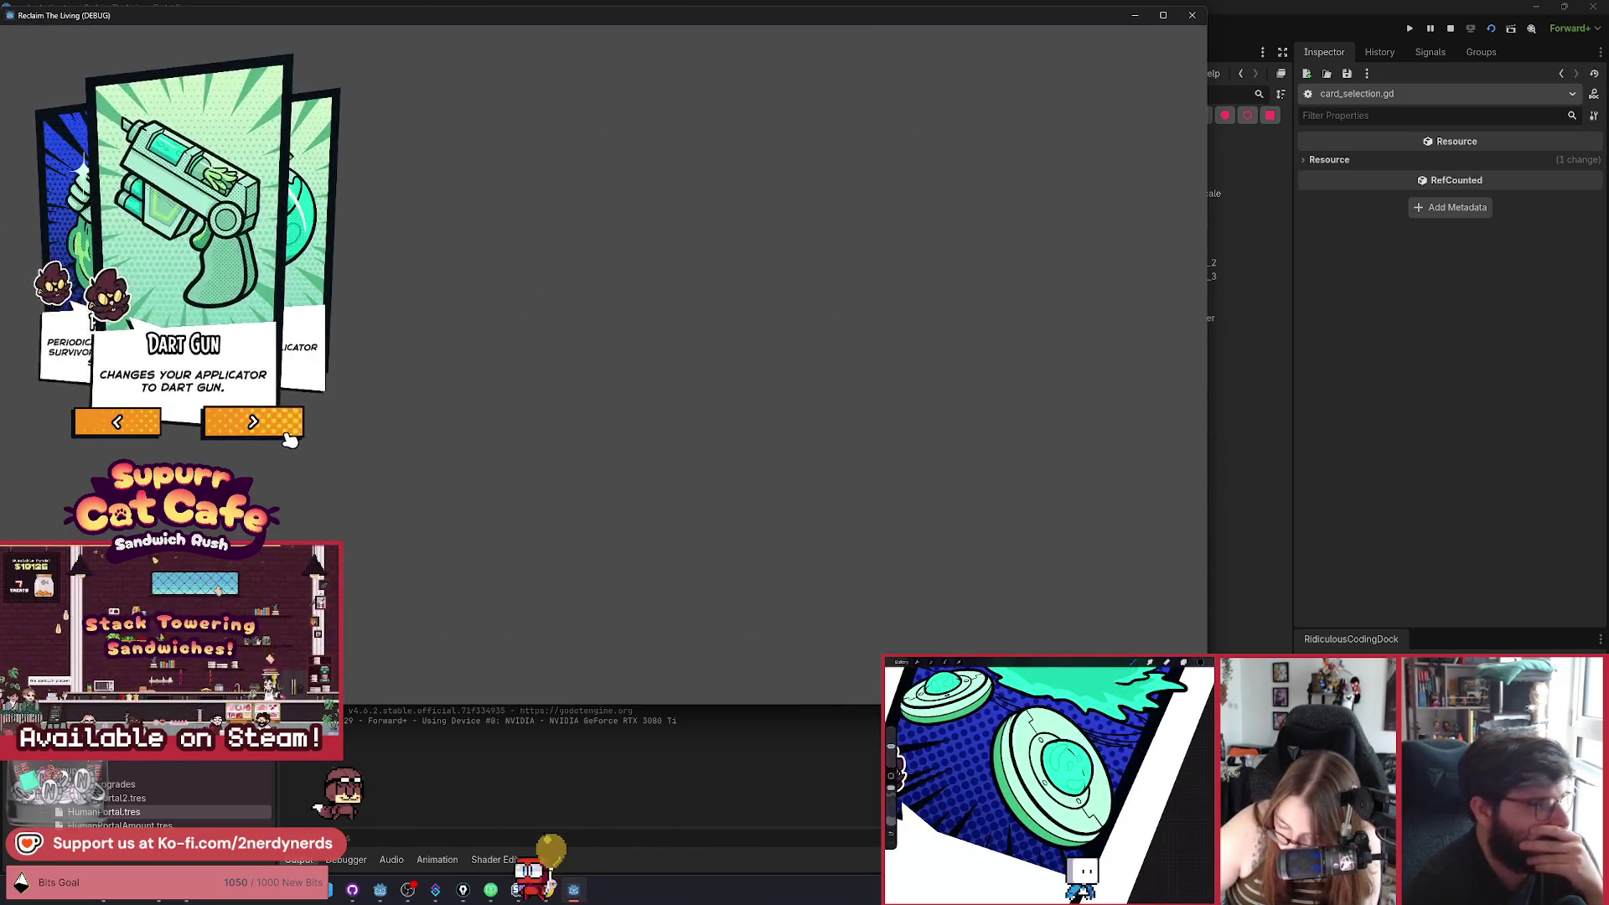
Cycle the carousel forward through the new upgrade cards with the right arrow.
left_click(285, 434)
left_click(286, 434)
left_click(285, 434)
left_click(286, 434)
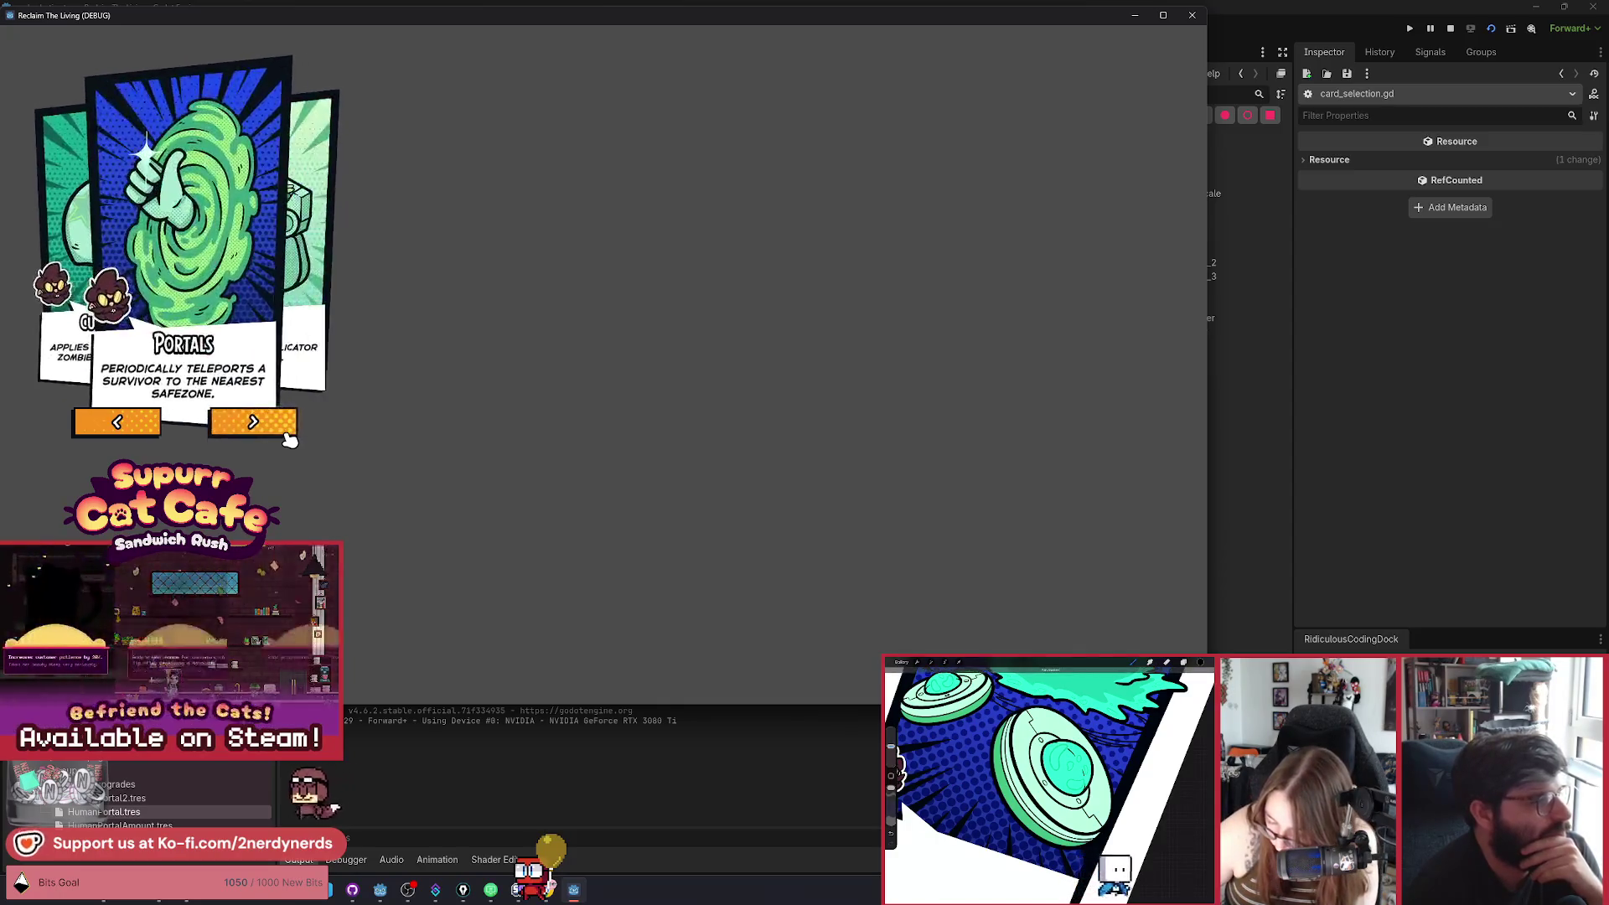
left_click(285, 434)
left_click(286, 434)
left_click(286, 434)
left_click(286, 434)
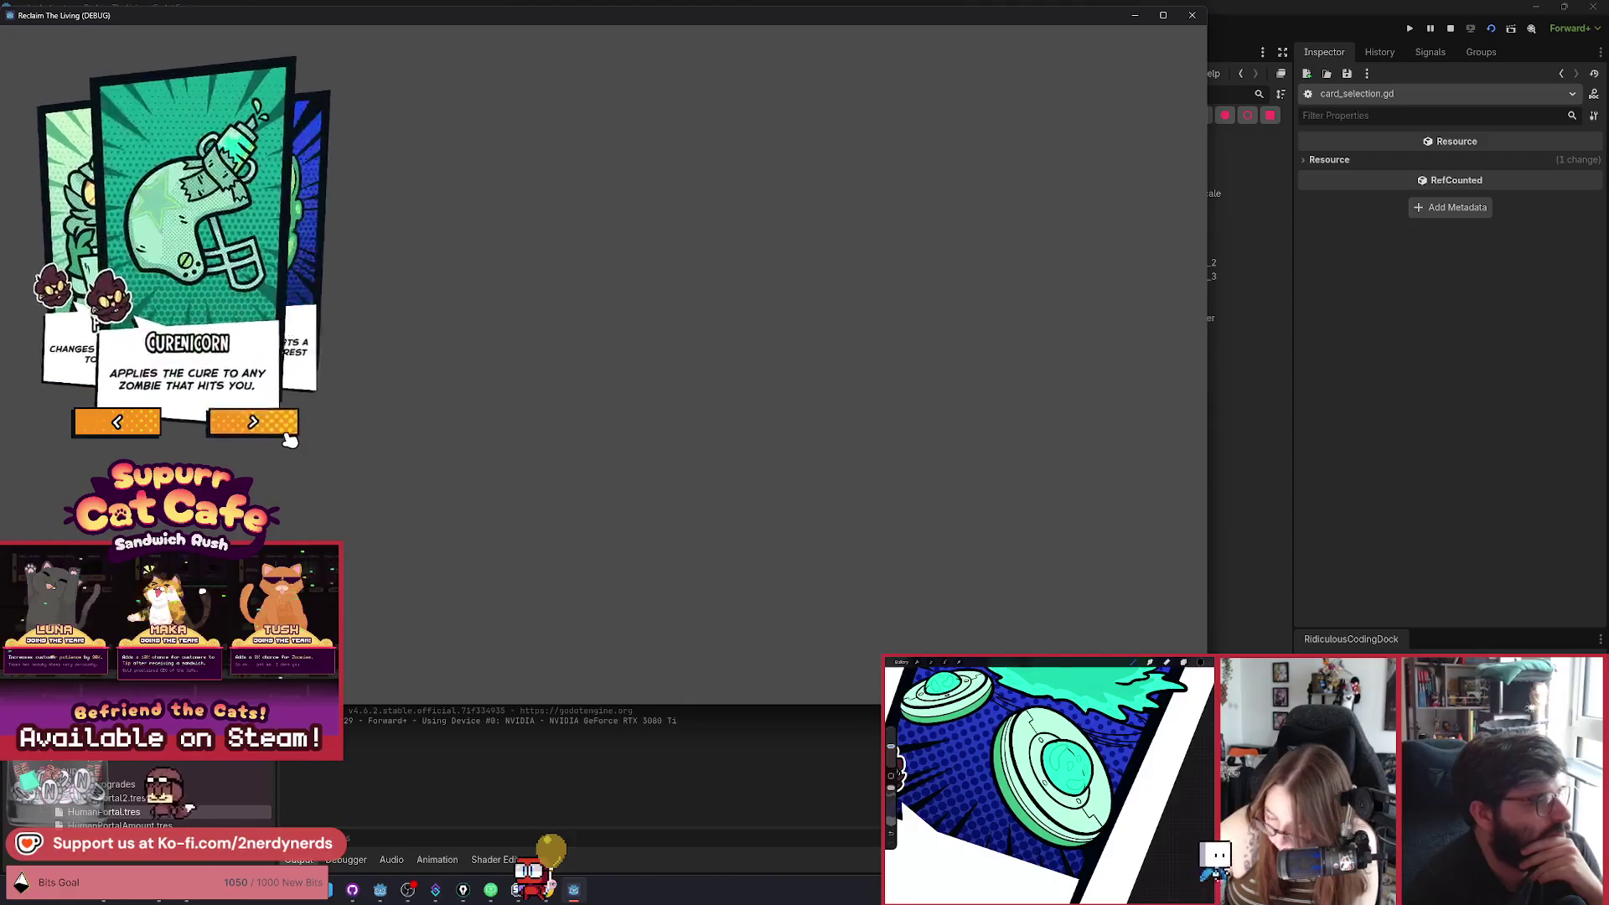
left_click(286, 434)
left_click(286, 434)
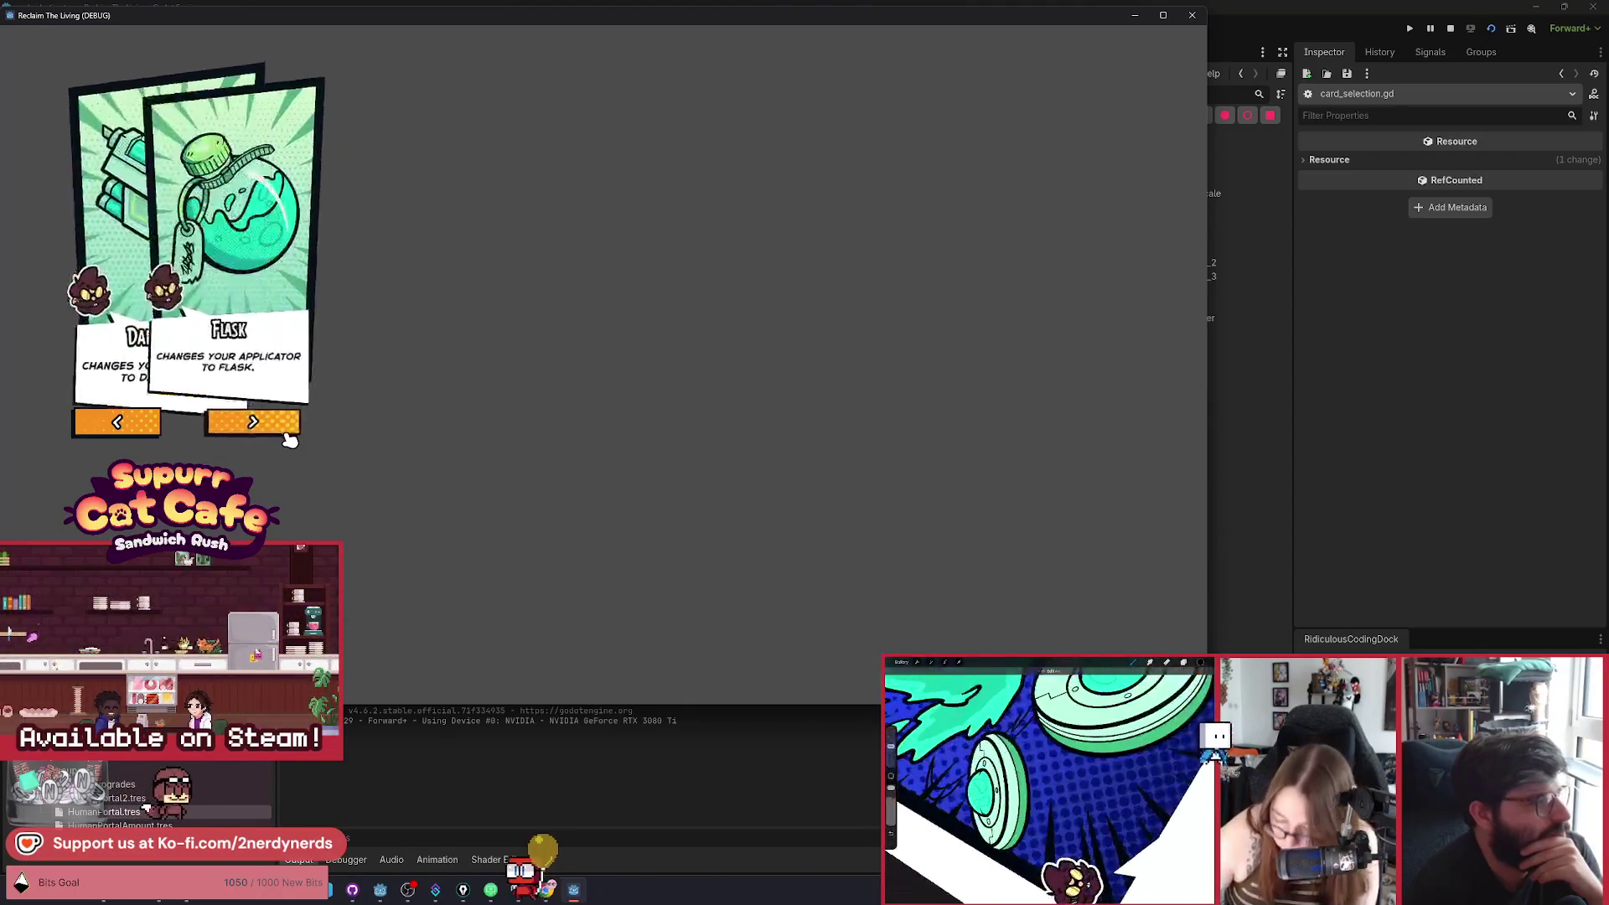
left_click(285, 434)
left_click(262, 427)
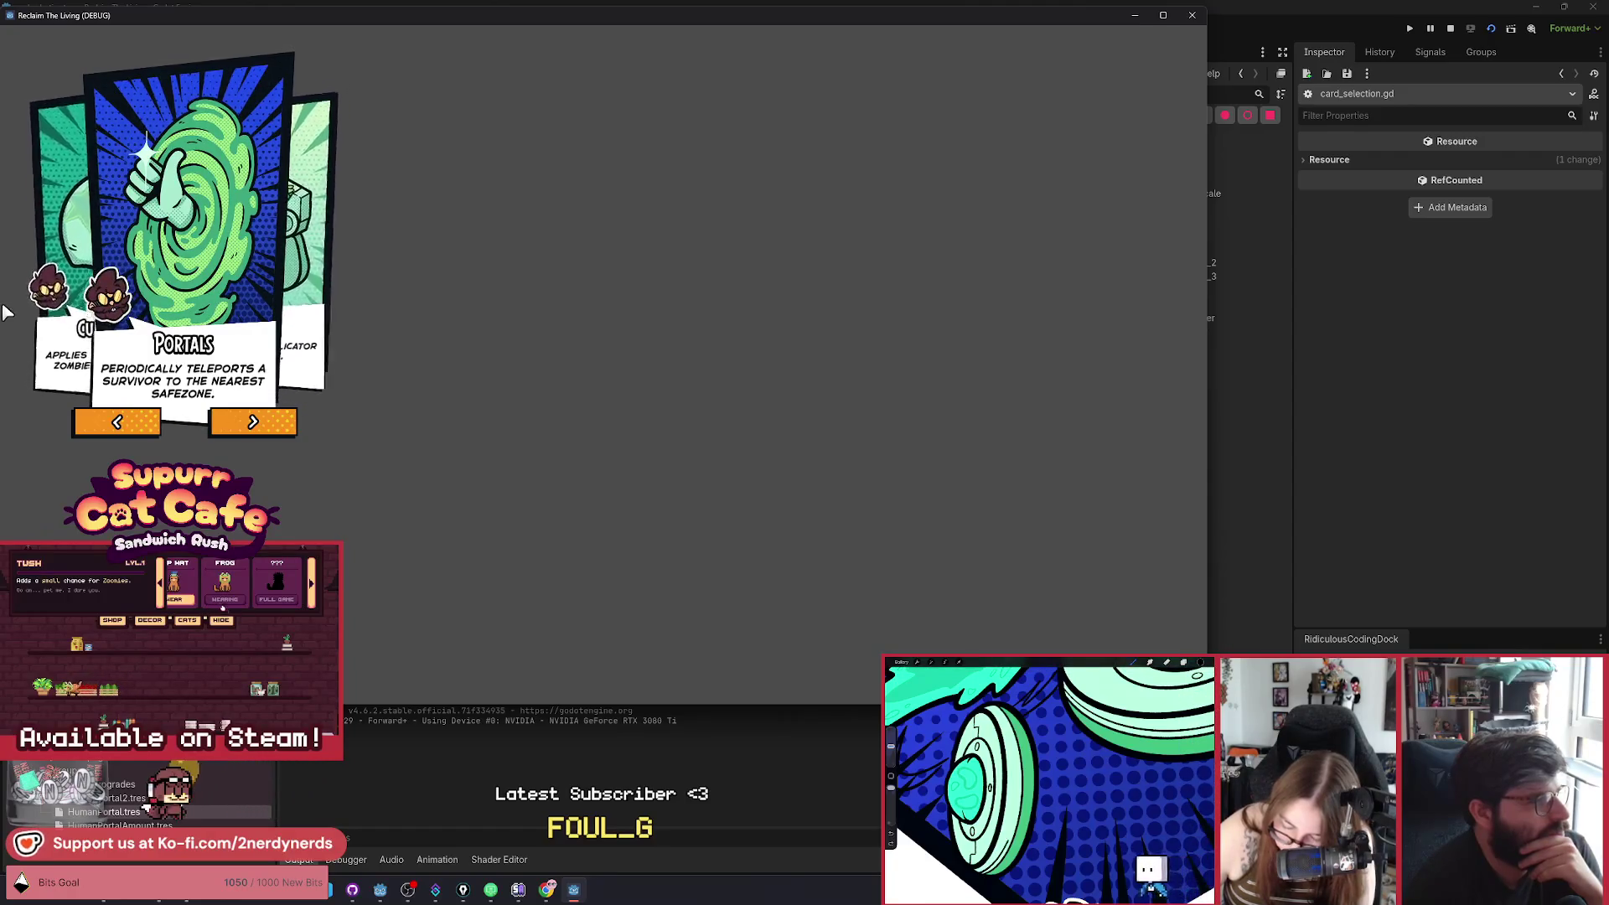
Step back to Firehose, then forward through Portals and Dart Gun to Bottle Rockets.
left_click(132, 424)
left_click(139, 427)
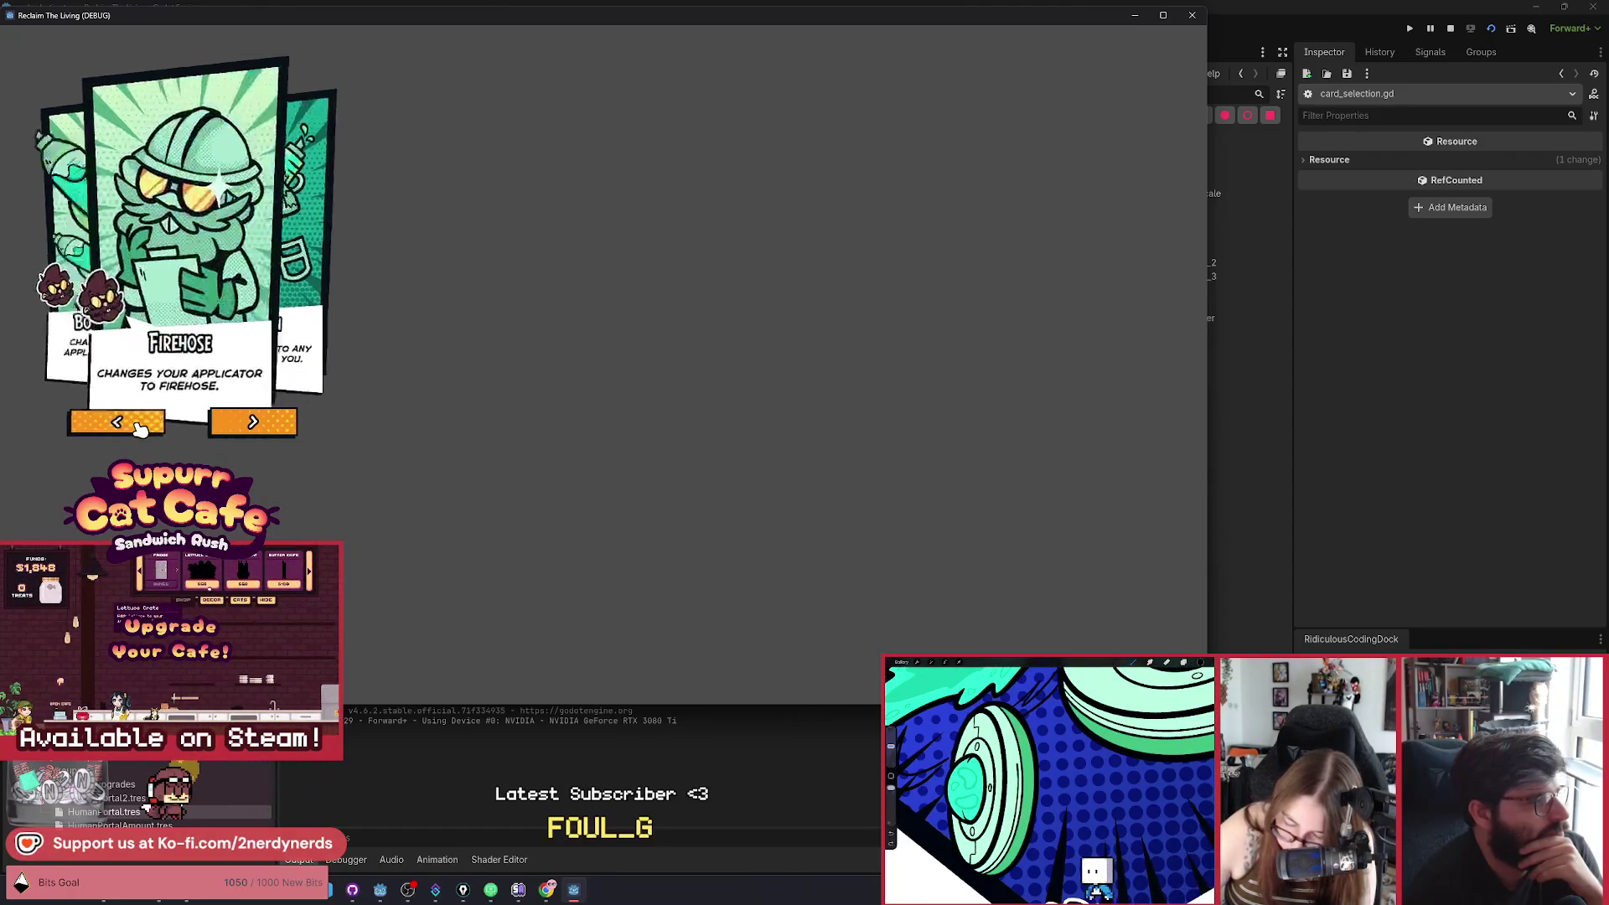
left_click(138, 427)
left_click(288, 434)
left_click(287, 433)
left_click(287, 433)
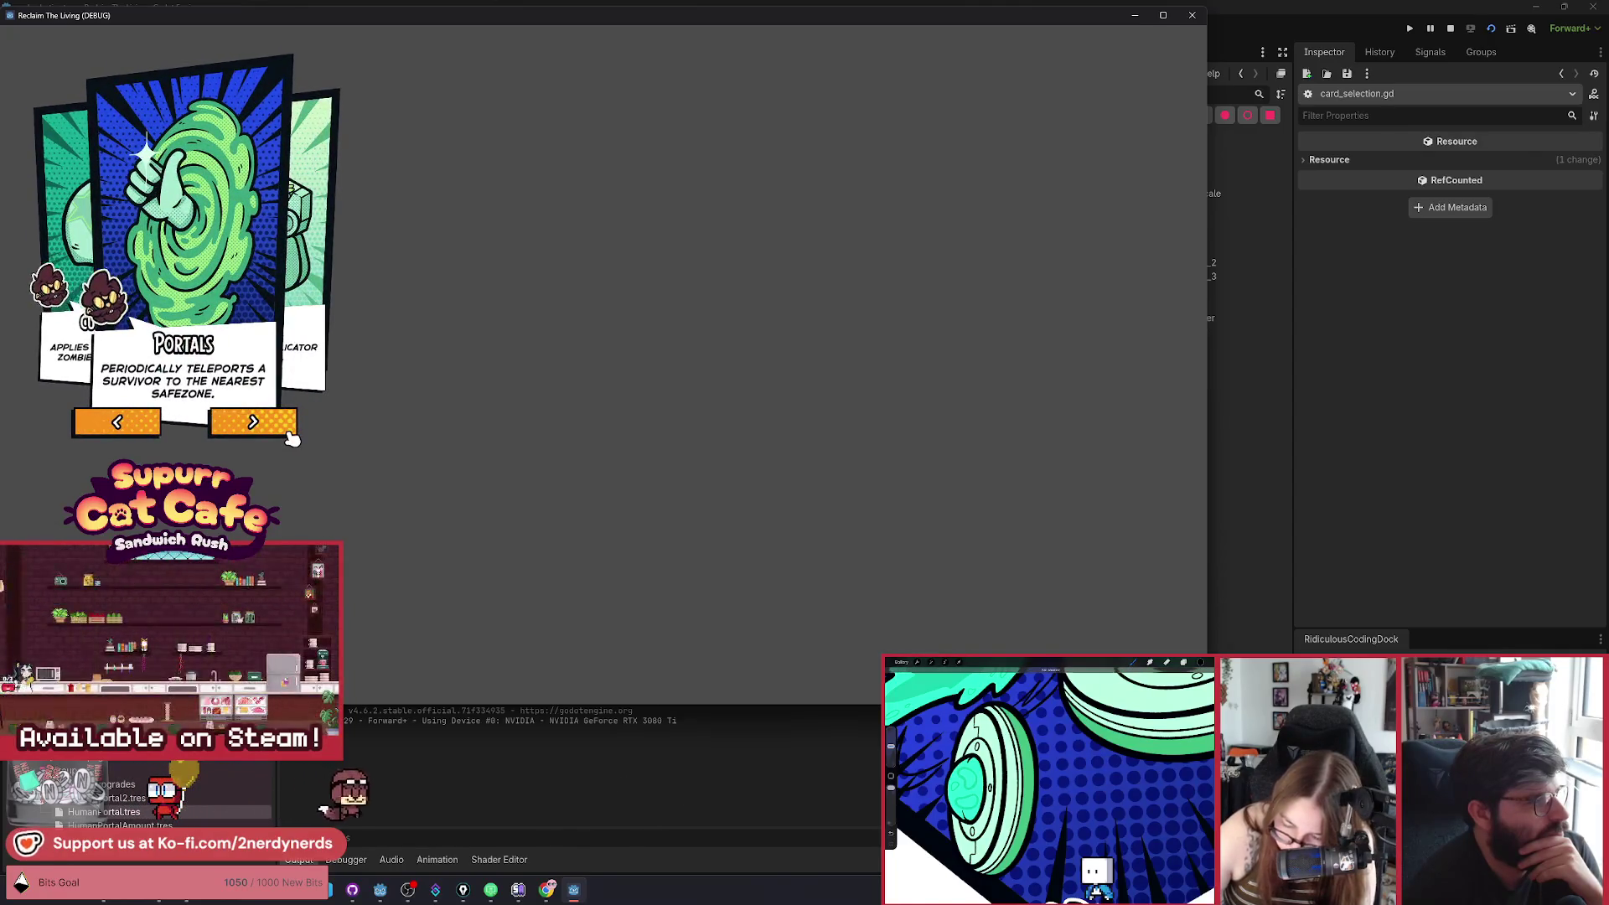
left_click(287, 433)
left_click(287, 434)
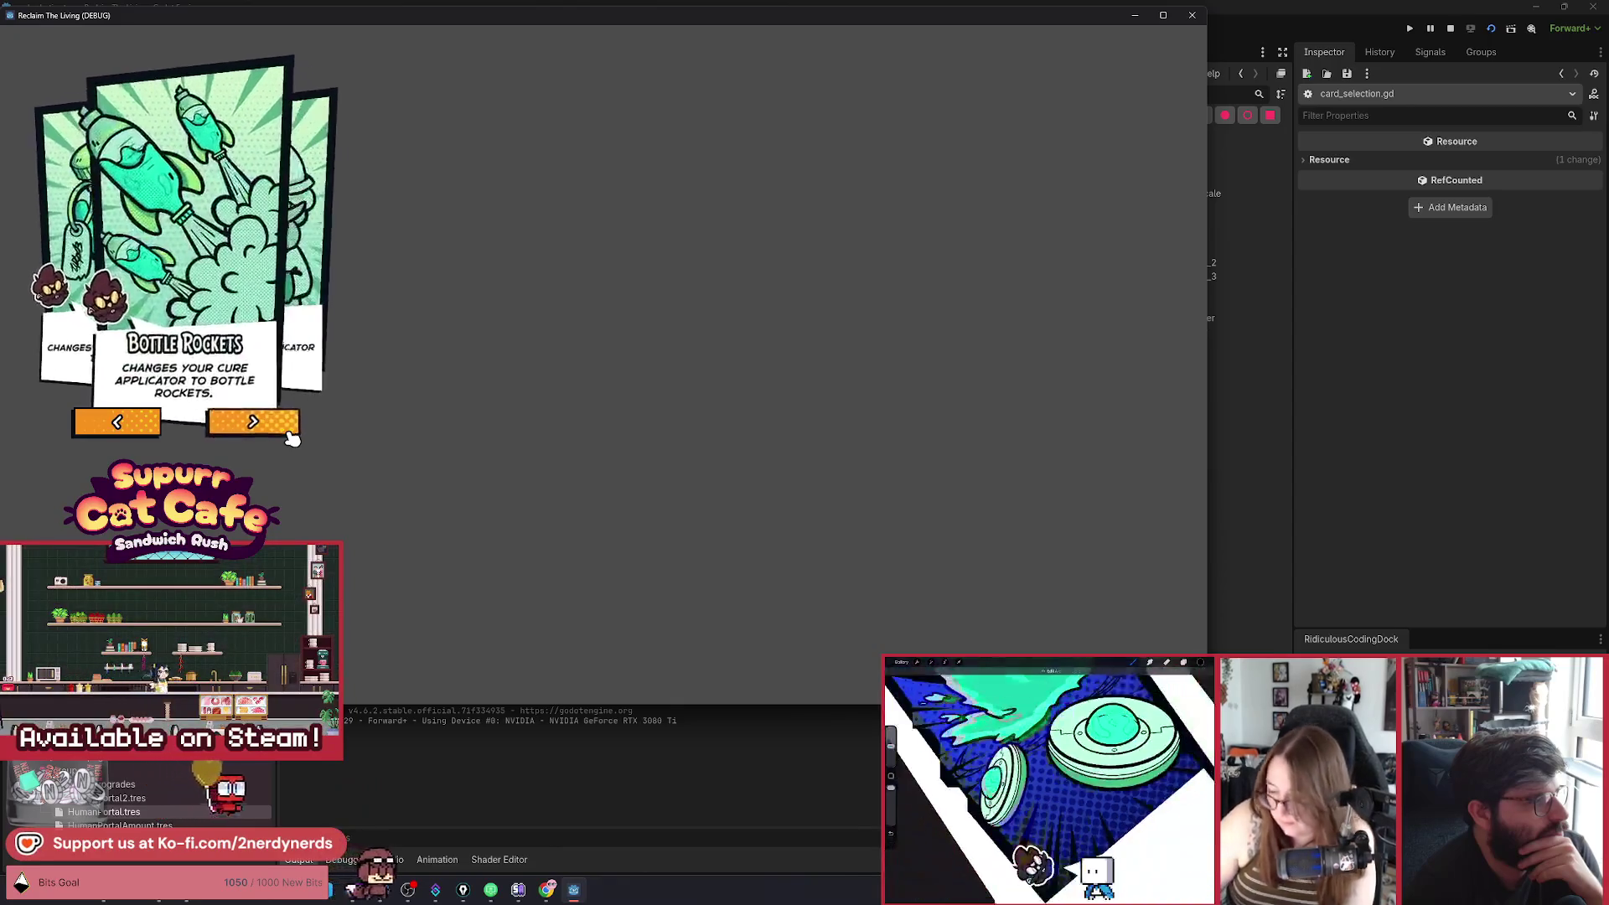
Step backward through Dart Gun, Portals, Cure and Firehose to test wraparound to Curenicorn.
left_click(119, 427)
left_click(118, 427)
left_click(118, 428)
left_click(118, 427)
left_click(118, 428)
left_click(118, 427)
left_click(118, 428)
left_click(118, 427)
left_click(118, 427)
left_click(119, 427)
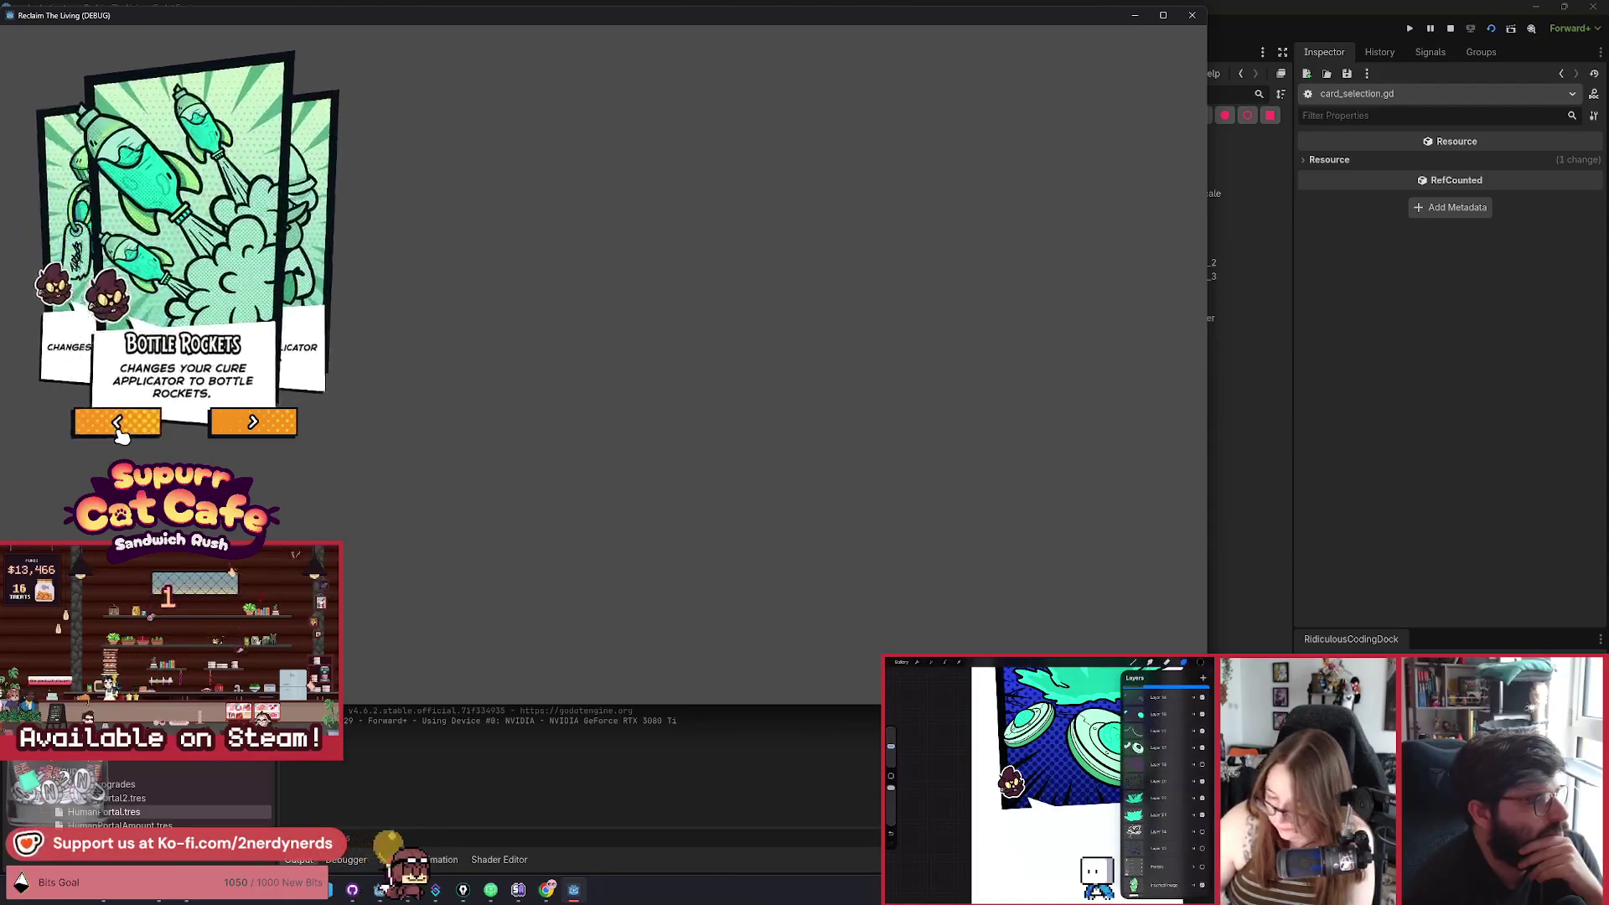
left_click(119, 427)
left_click(118, 427)
left_click(118, 427)
left_click(119, 428)
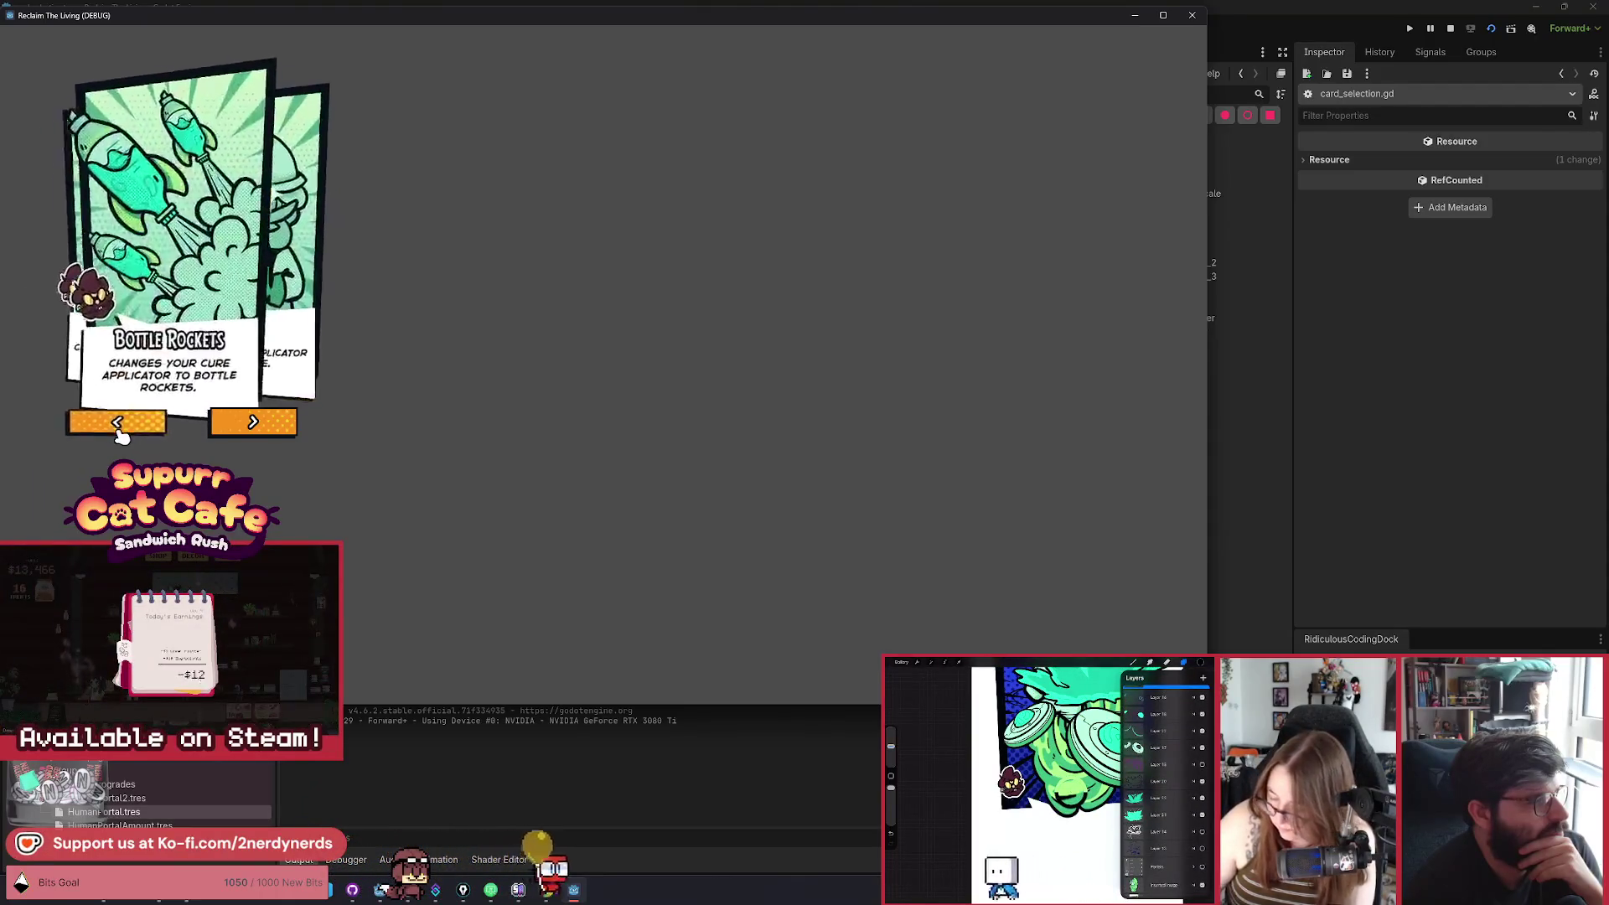
Advance through Flask, Dart Gun, Firehose, Curenicorn and Portals several times to Bottle Rockets.
left_click(117, 429)
left_click(223, 429)
left_click(227, 429)
left_click(225, 429)
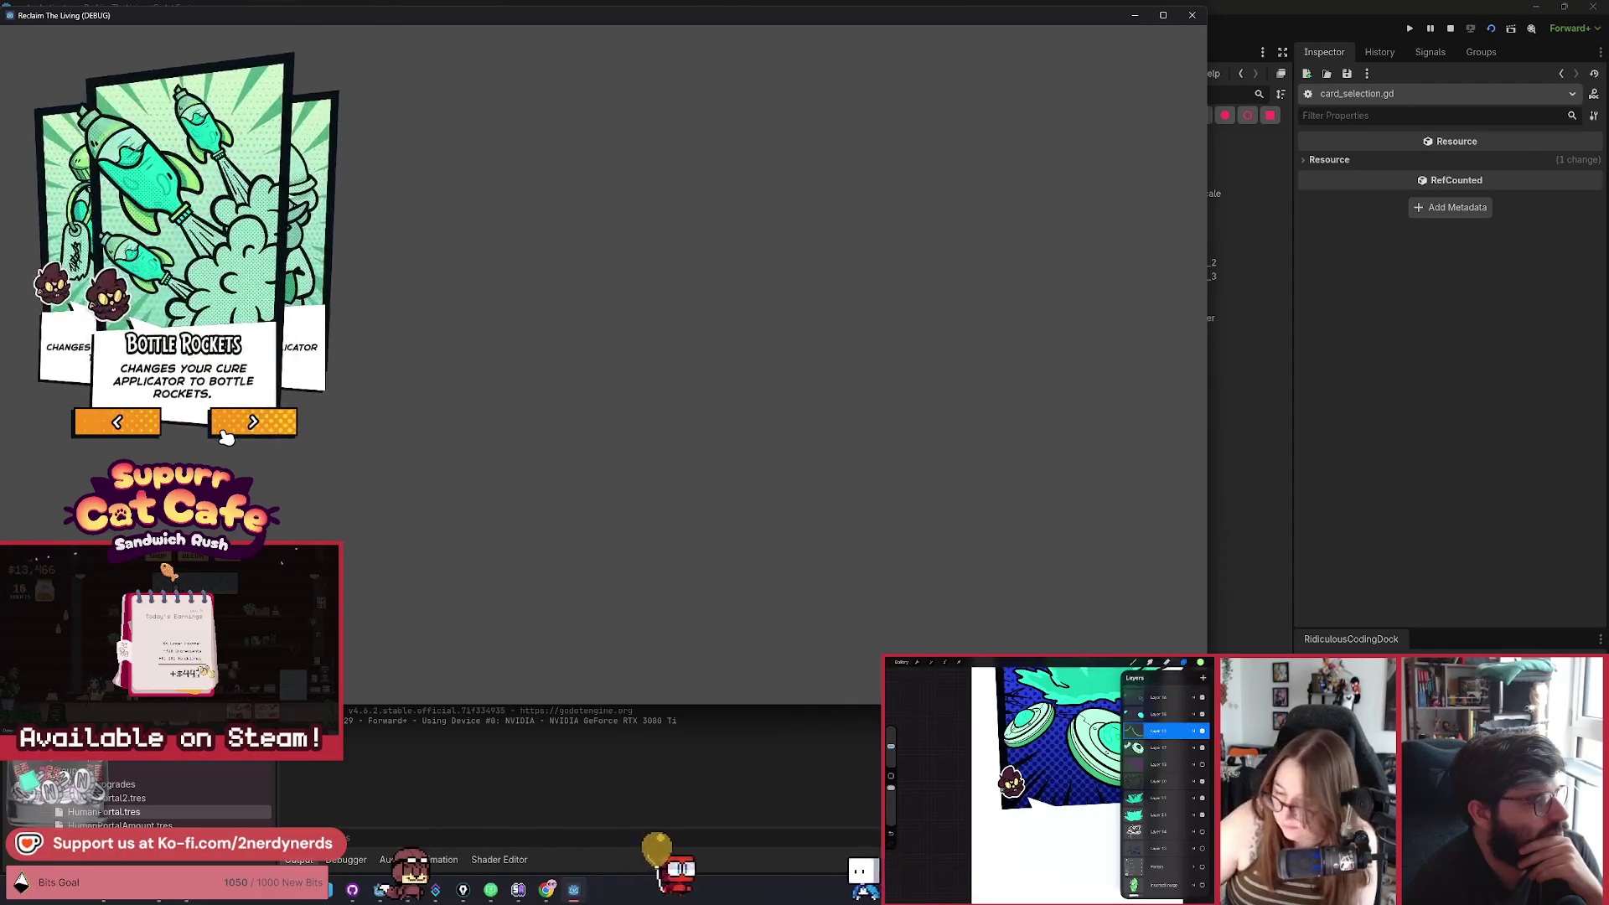
left_click(225, 429)
left_click(225, 428)
left_click(225, 429)
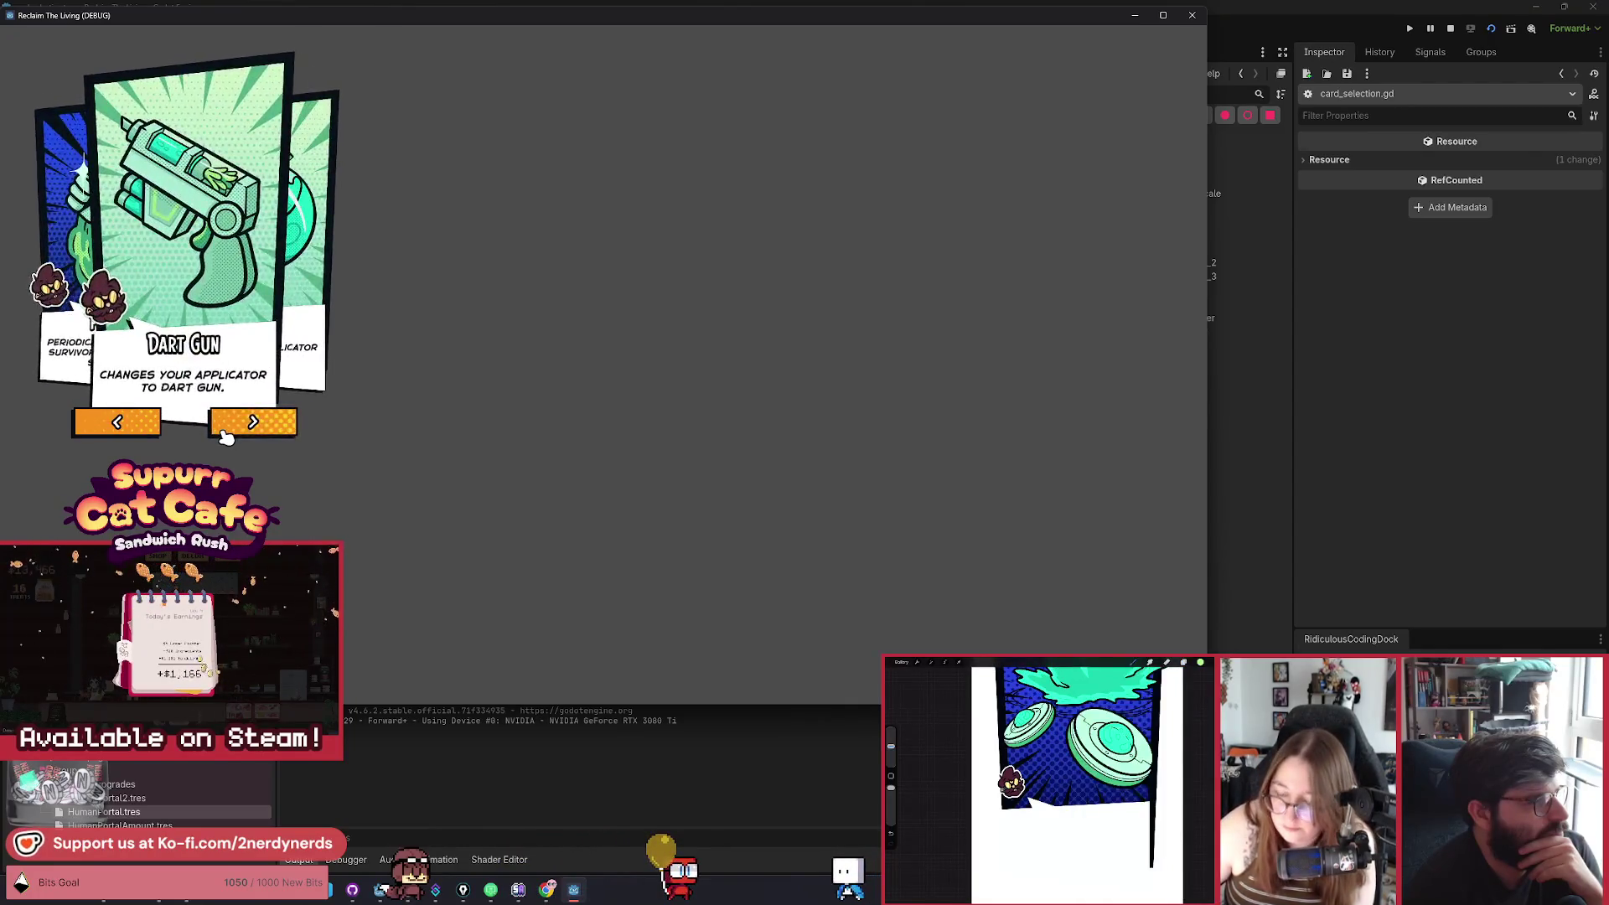
left_click(225, 429)
left_click(224, 429)
left_click(224, 429)
left_click(225, 429)
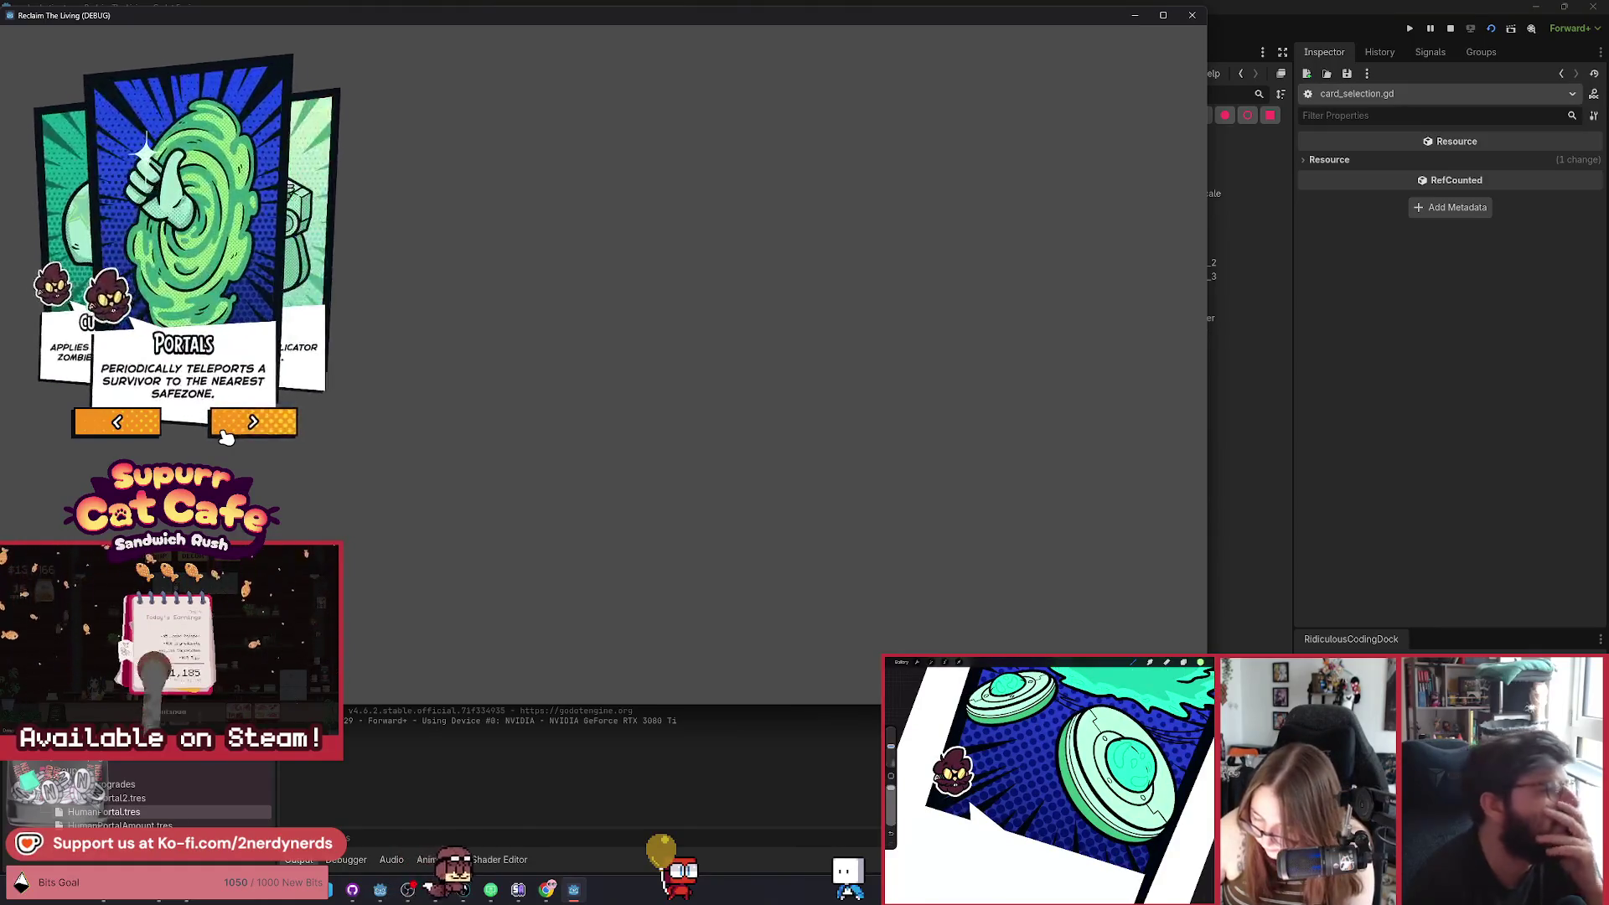
left_click(225, 429)
left_click(224, 429)
left_click(226, 429)
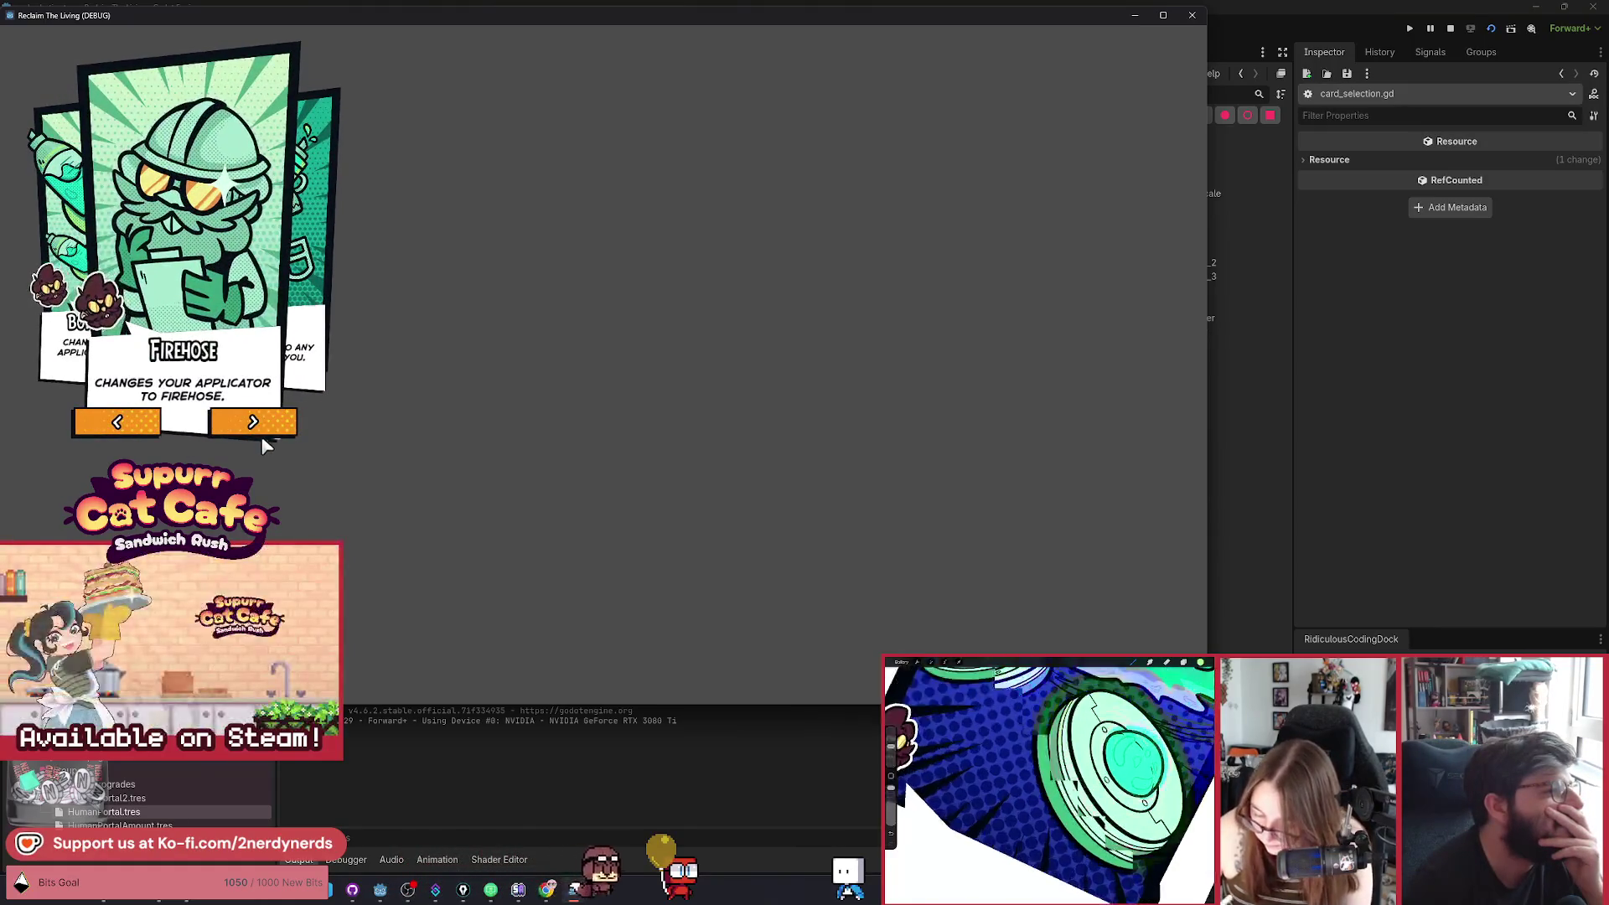
left_click(263, 433)
left_click(267, 431)
left_click(268, 431)
Step back to Dart Gun, cycle through Cure, Firehose and Portals, then stop the game.
left_click(137, 424)
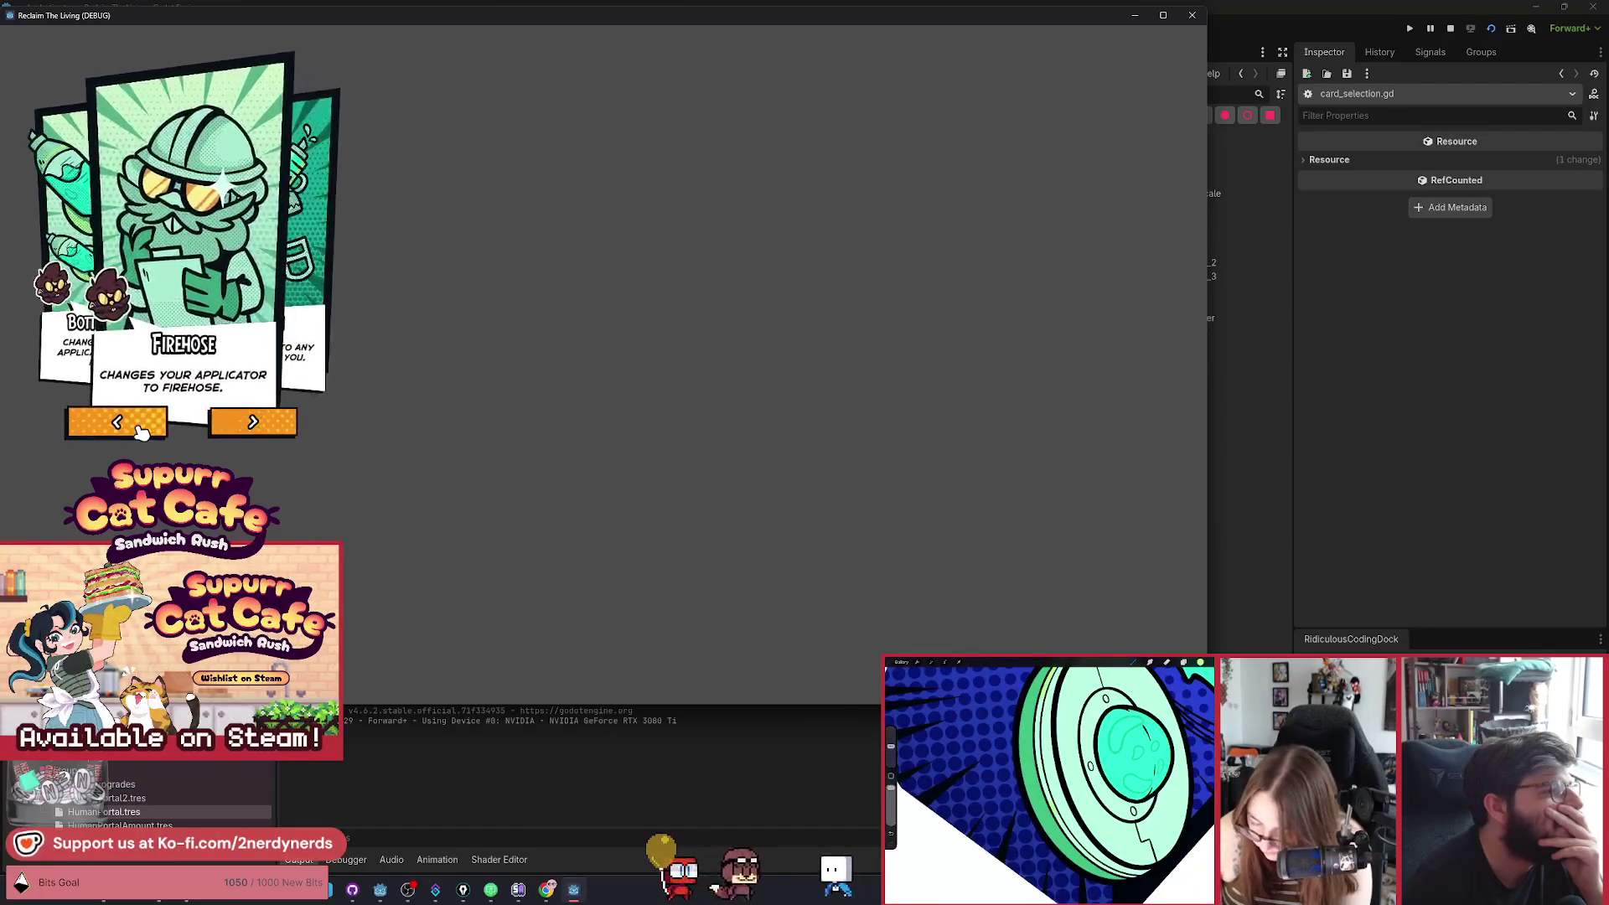
left_click(136, 424)
left_click(138, 425)
left_click(141, 431)
left_click(251, 424)
left_click(257, 426)
left_click(260, 429)
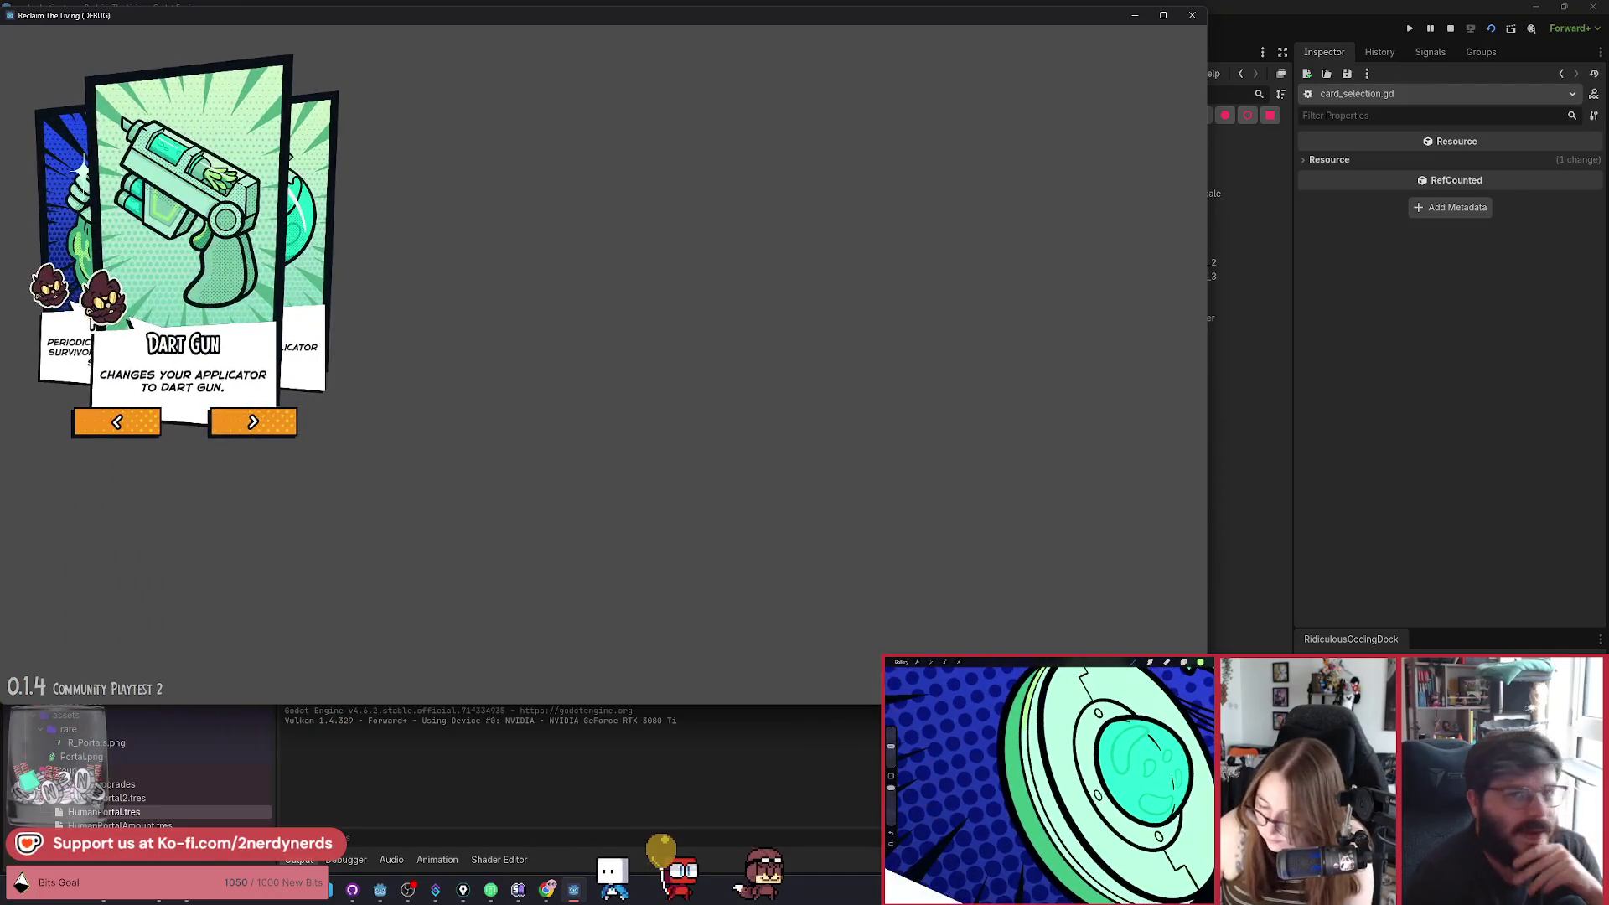
left_click(1451, 27)
Comment out the CureOnHurt and Human Portal load lines 29–30 in card_selection.gd.
left_click_drag(573, 421, 540, 397)
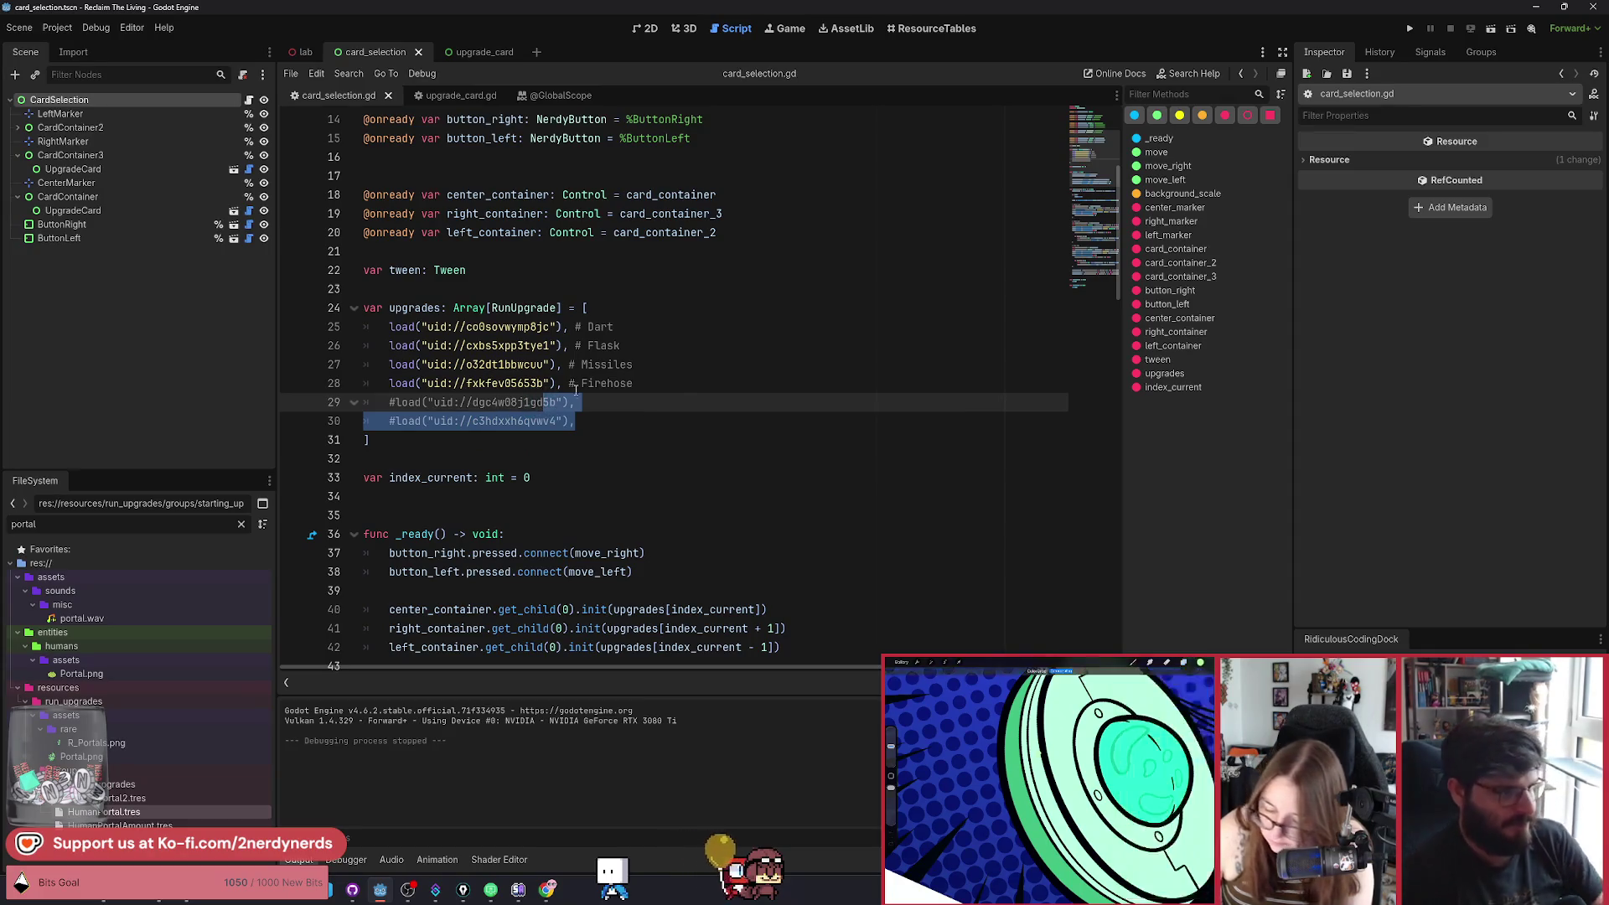
key("ctrl+k")
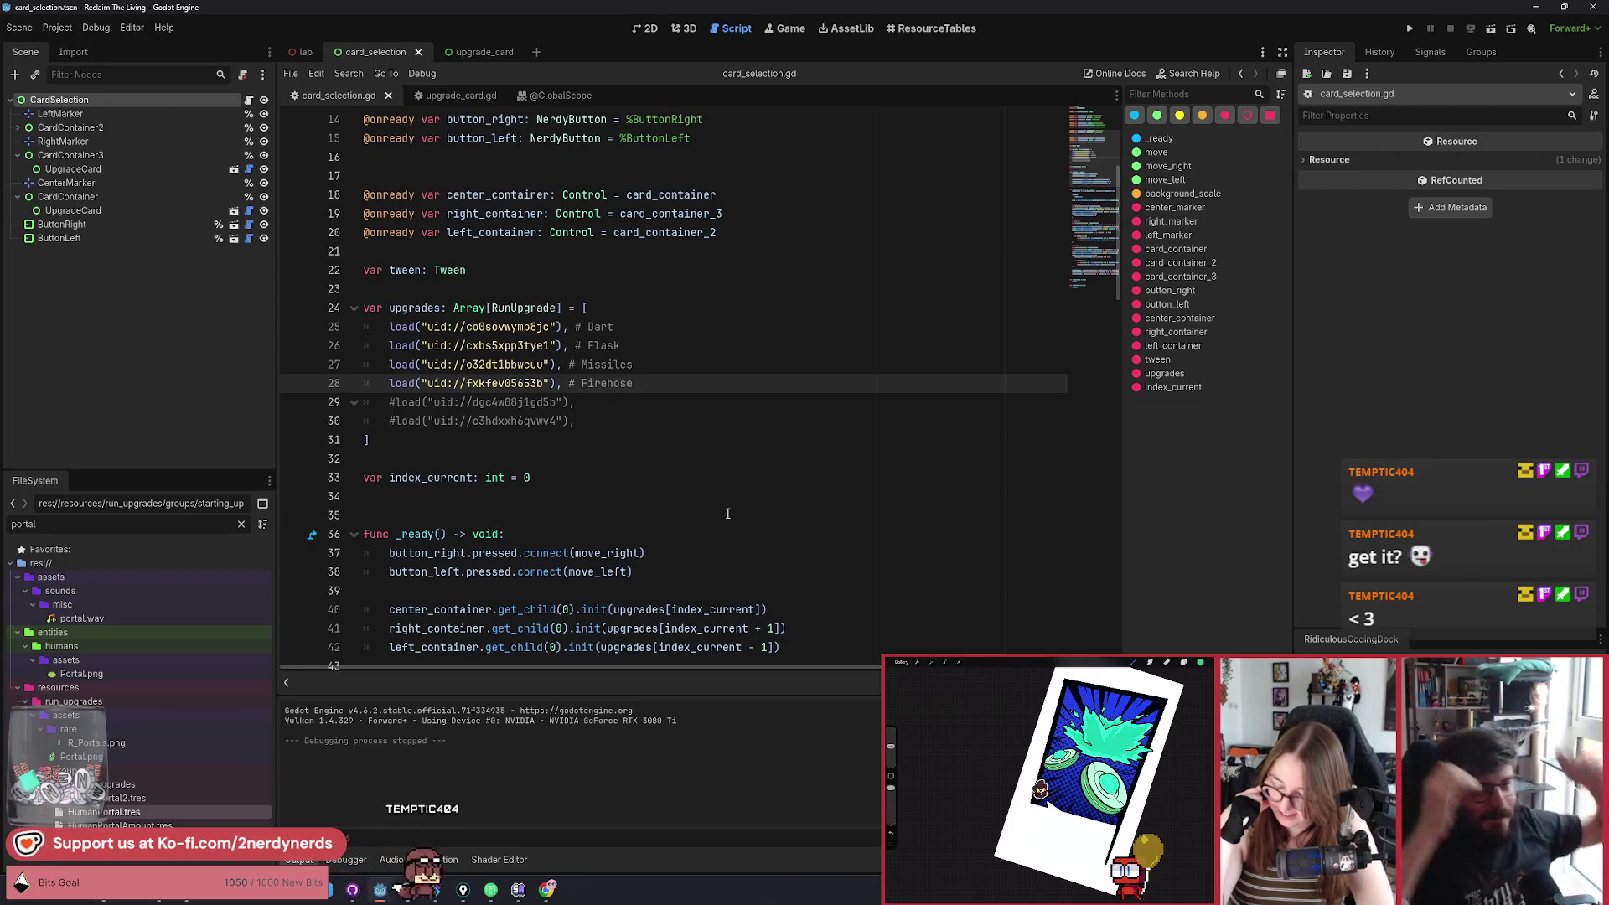
Run the current scene and cycle through the Flask, Firehose and Dart Gun cards.
left_click(1490, 32)
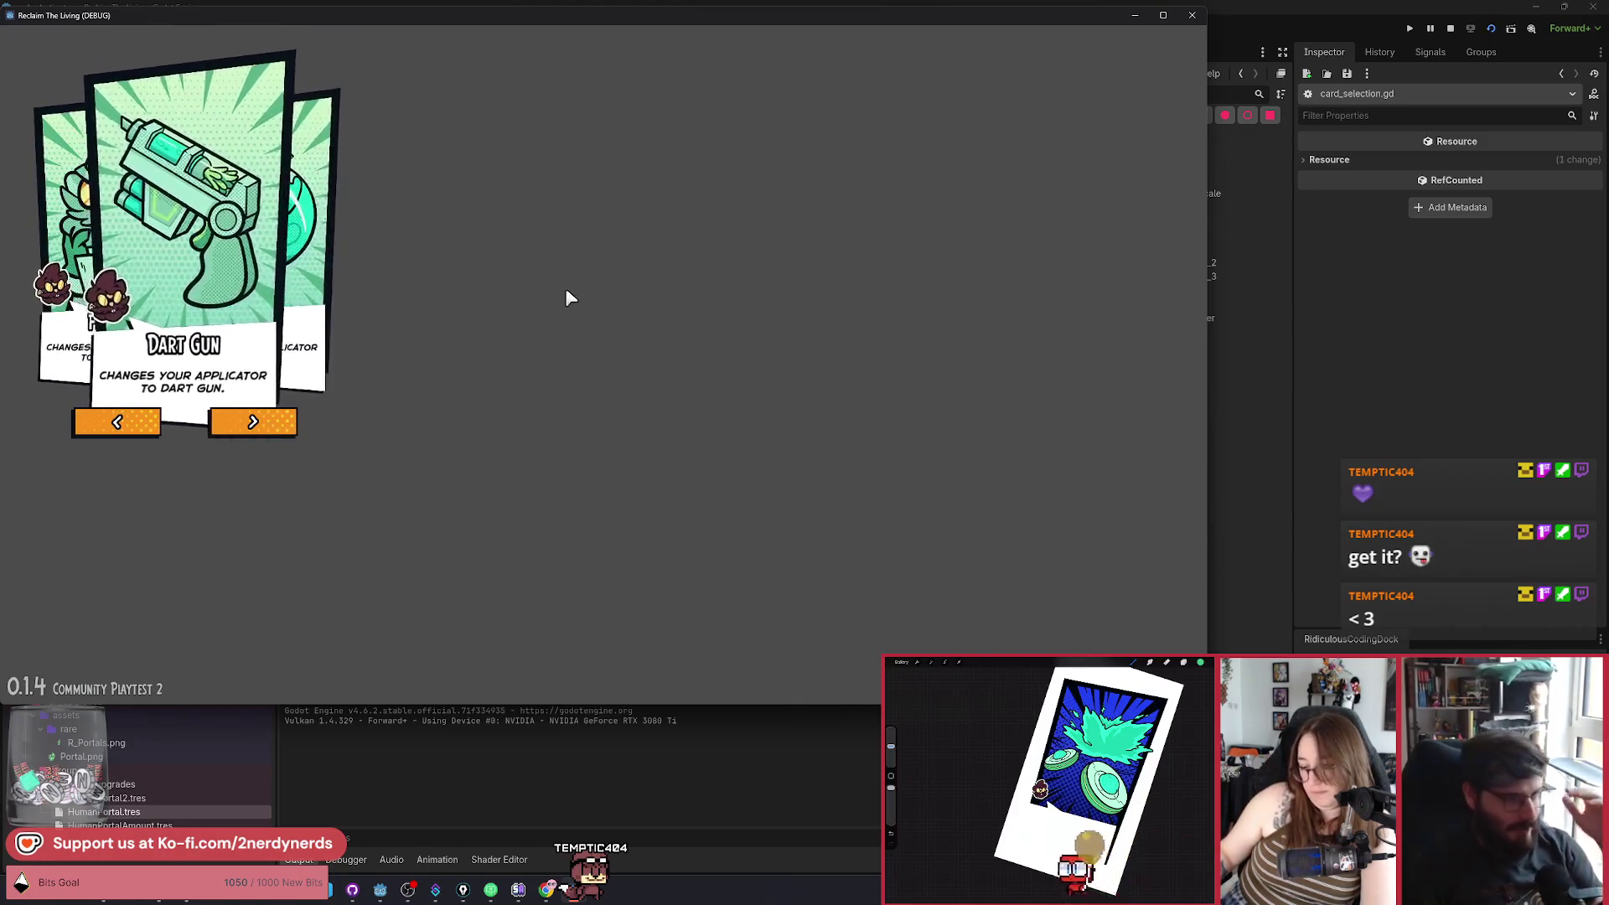
left_click(280, 436)
left_click(278, 433)
left_click(278, 433)
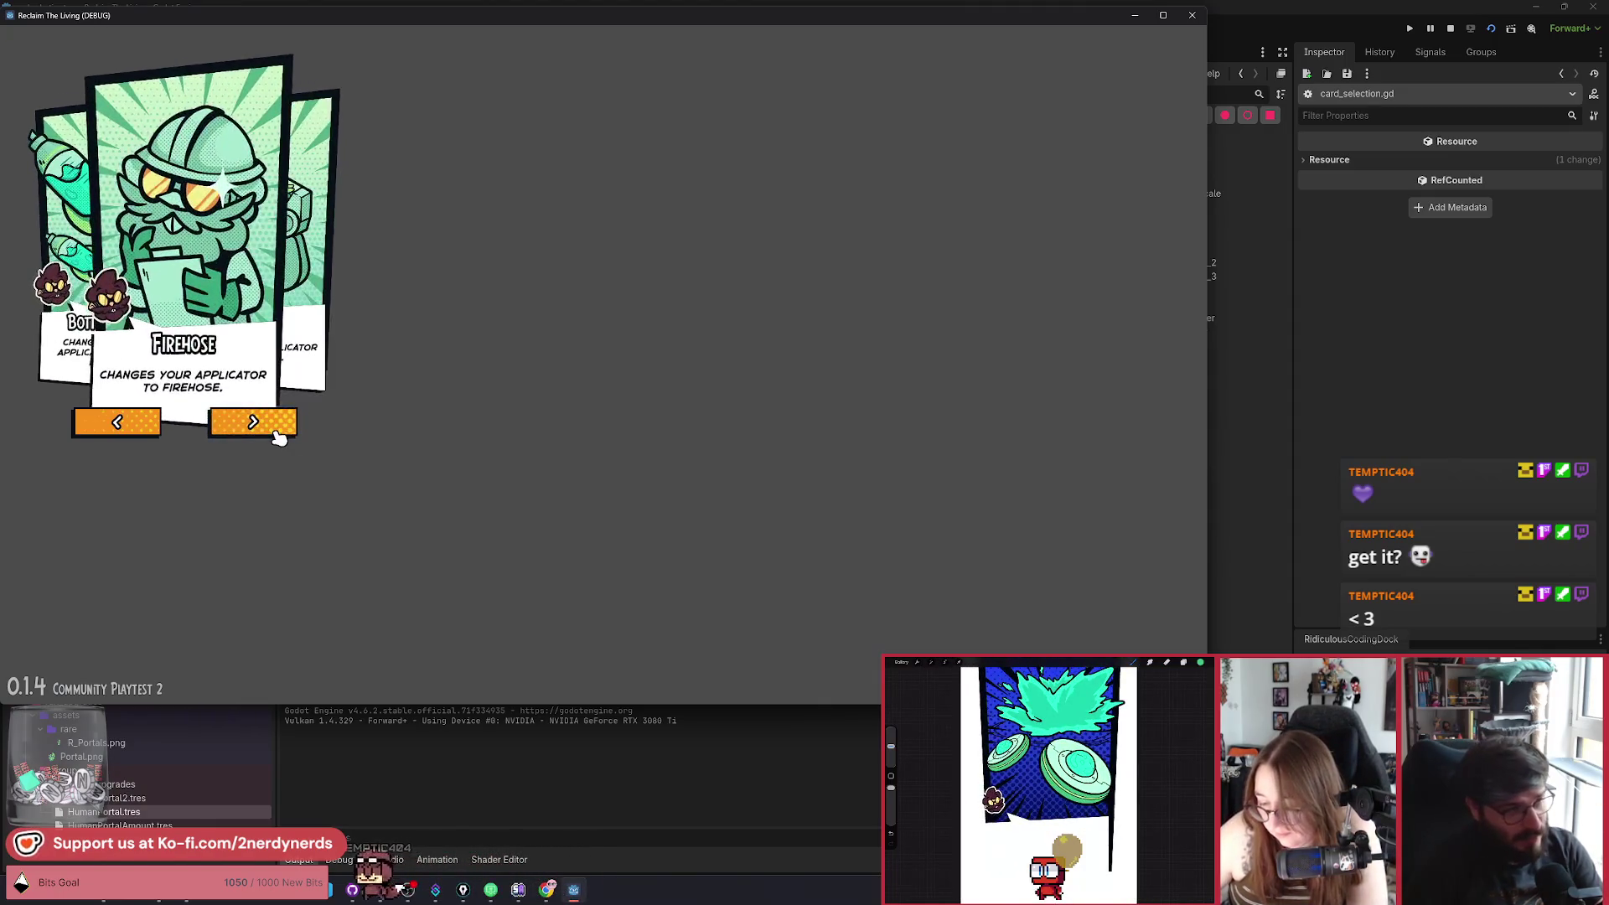
left_click(257, 425)
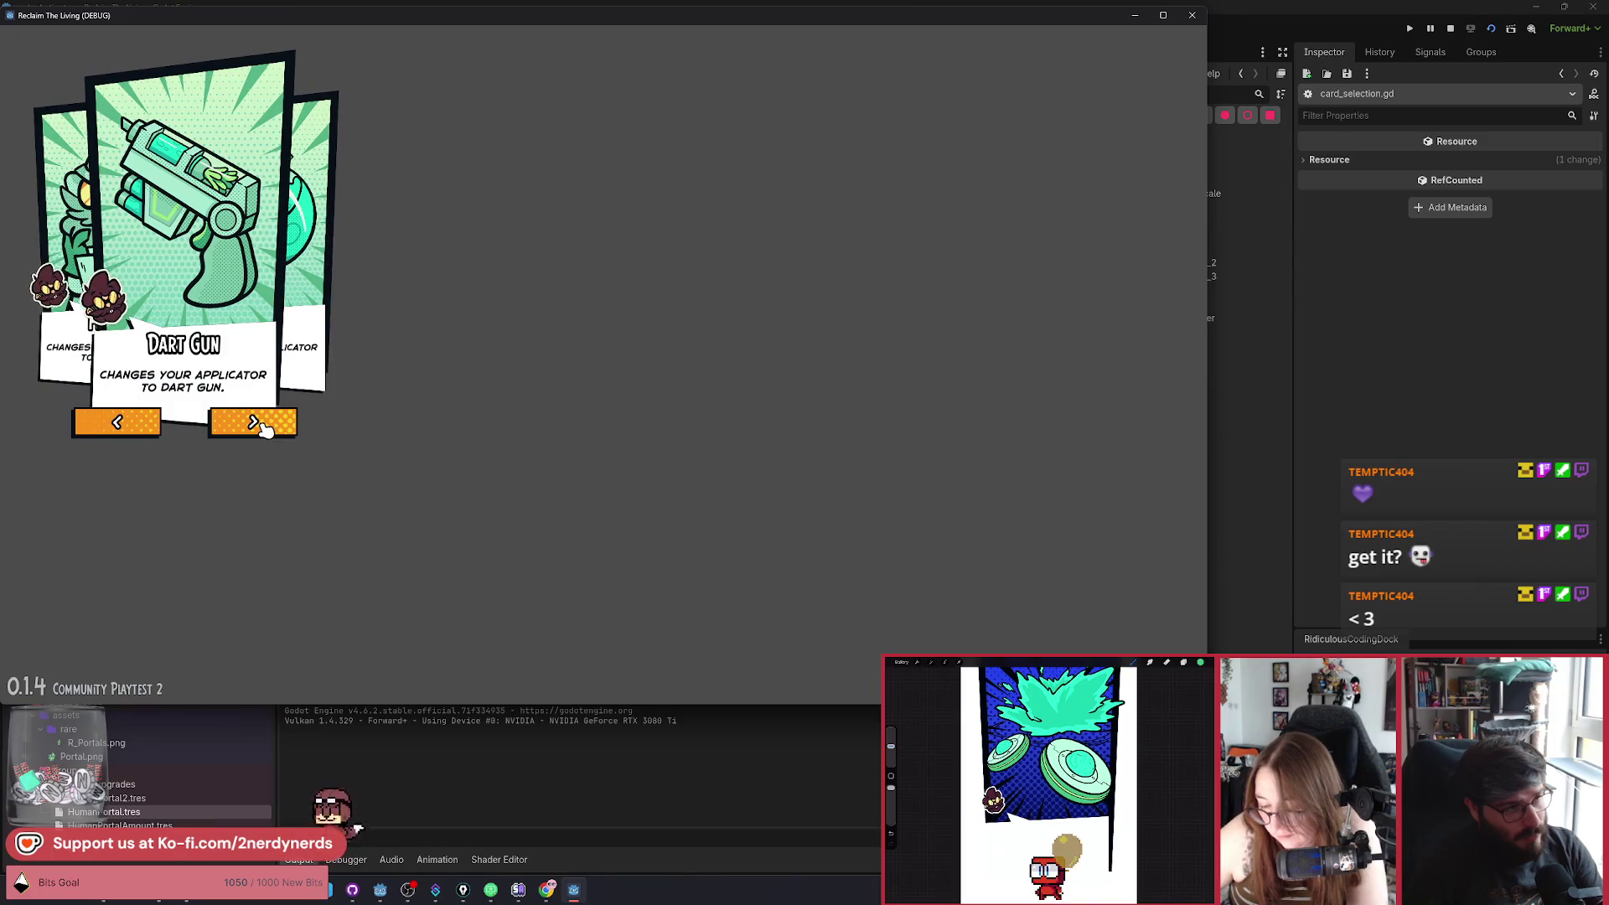
left_click(286, 422)
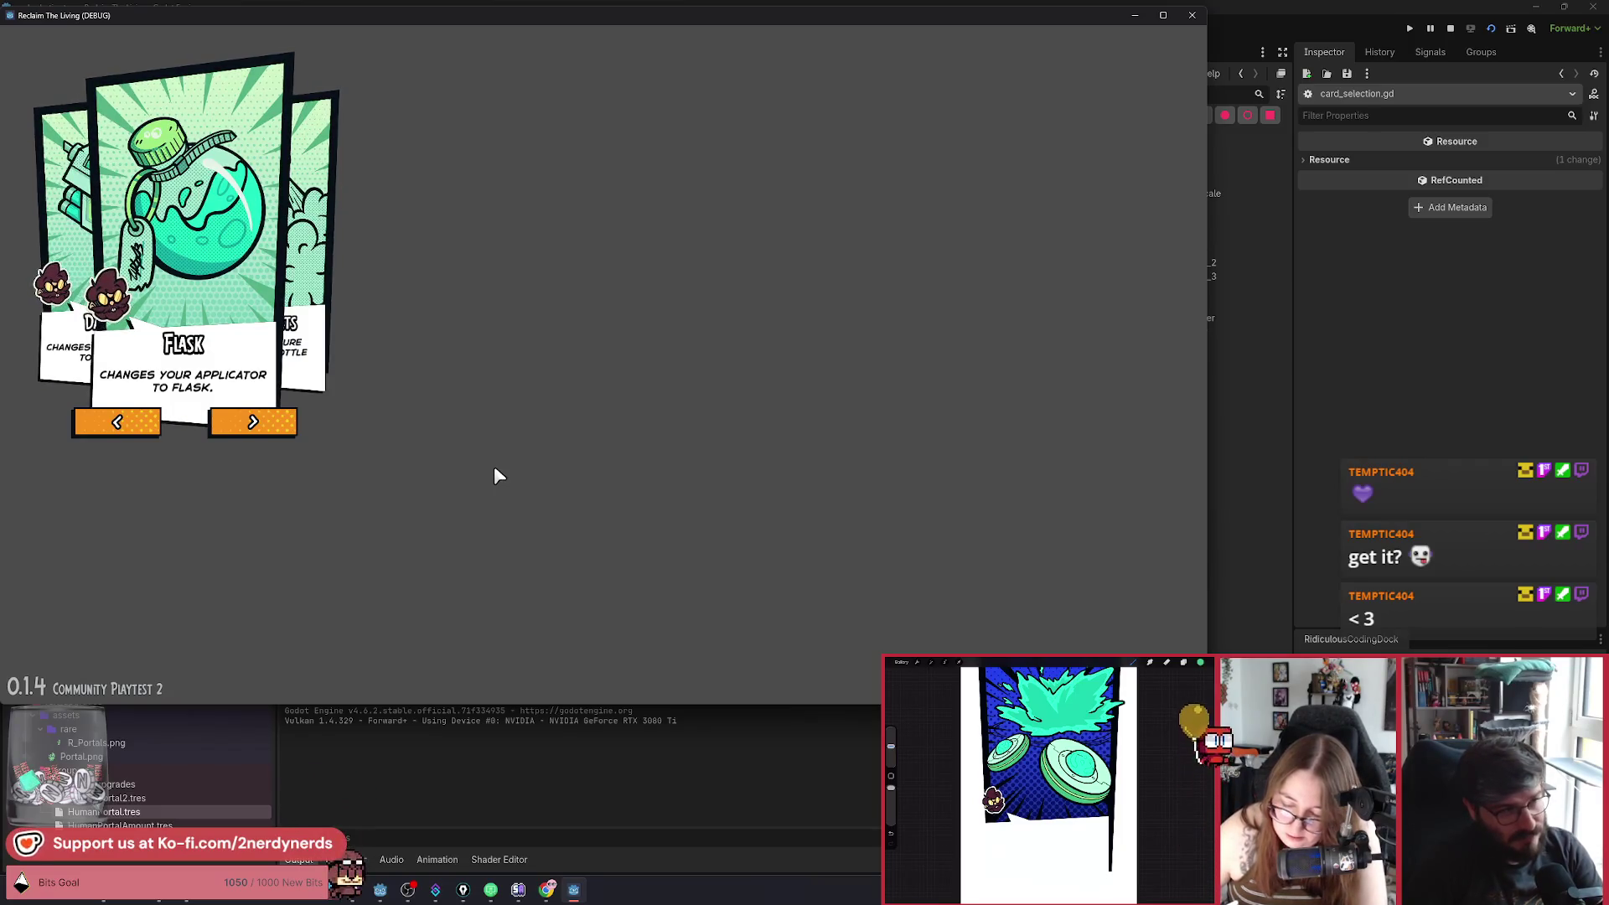
left_click(137, 425)
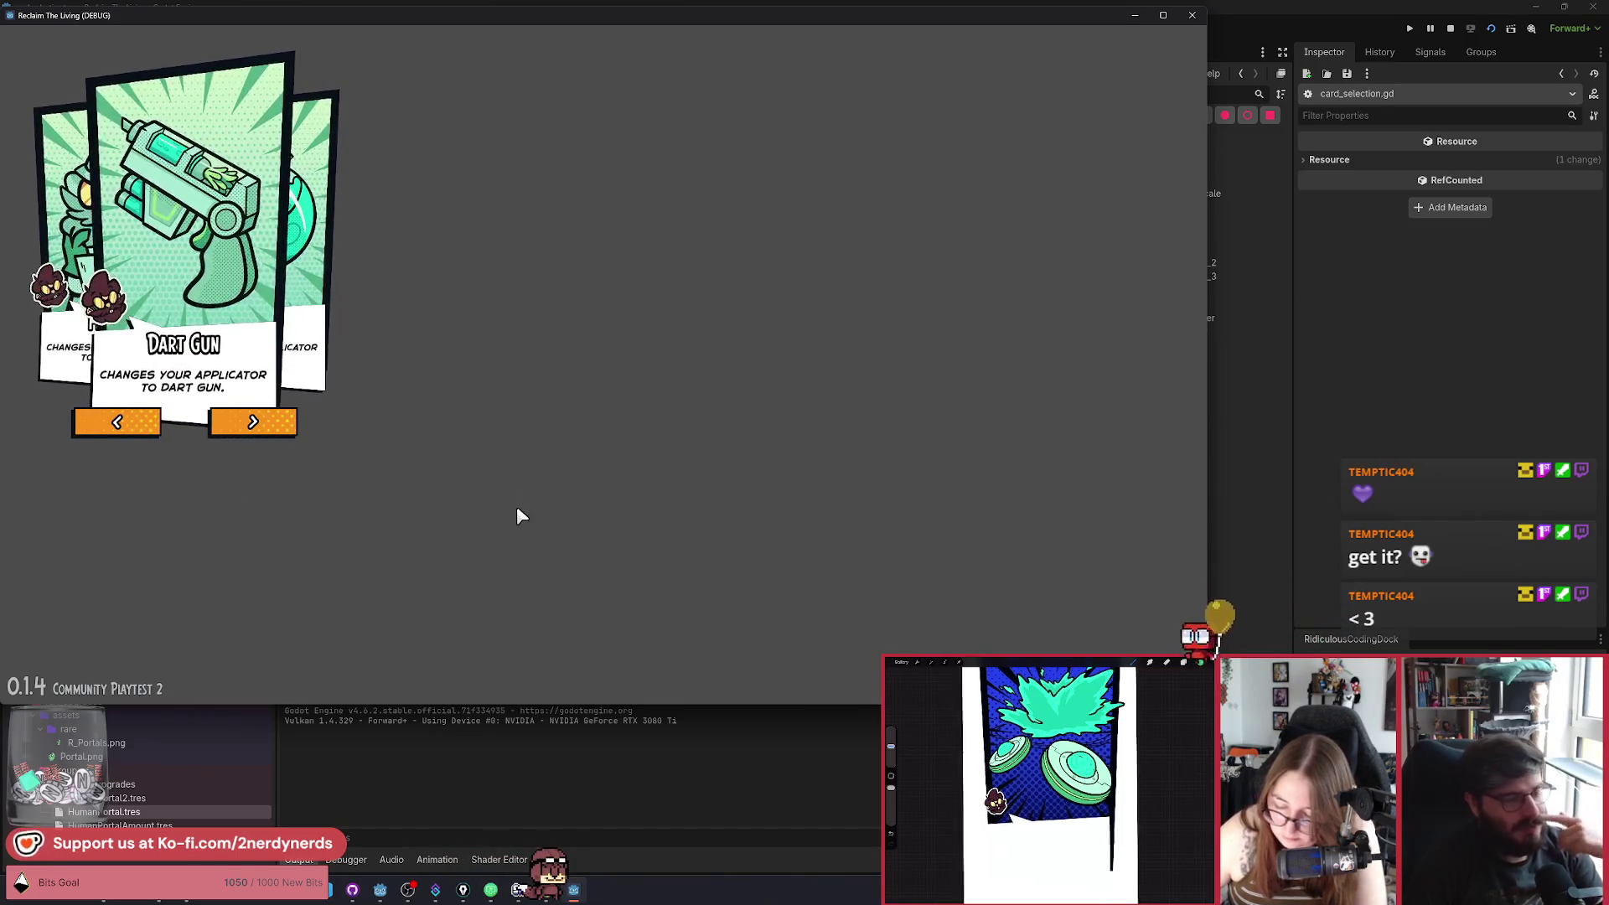
left_click(258, 427)
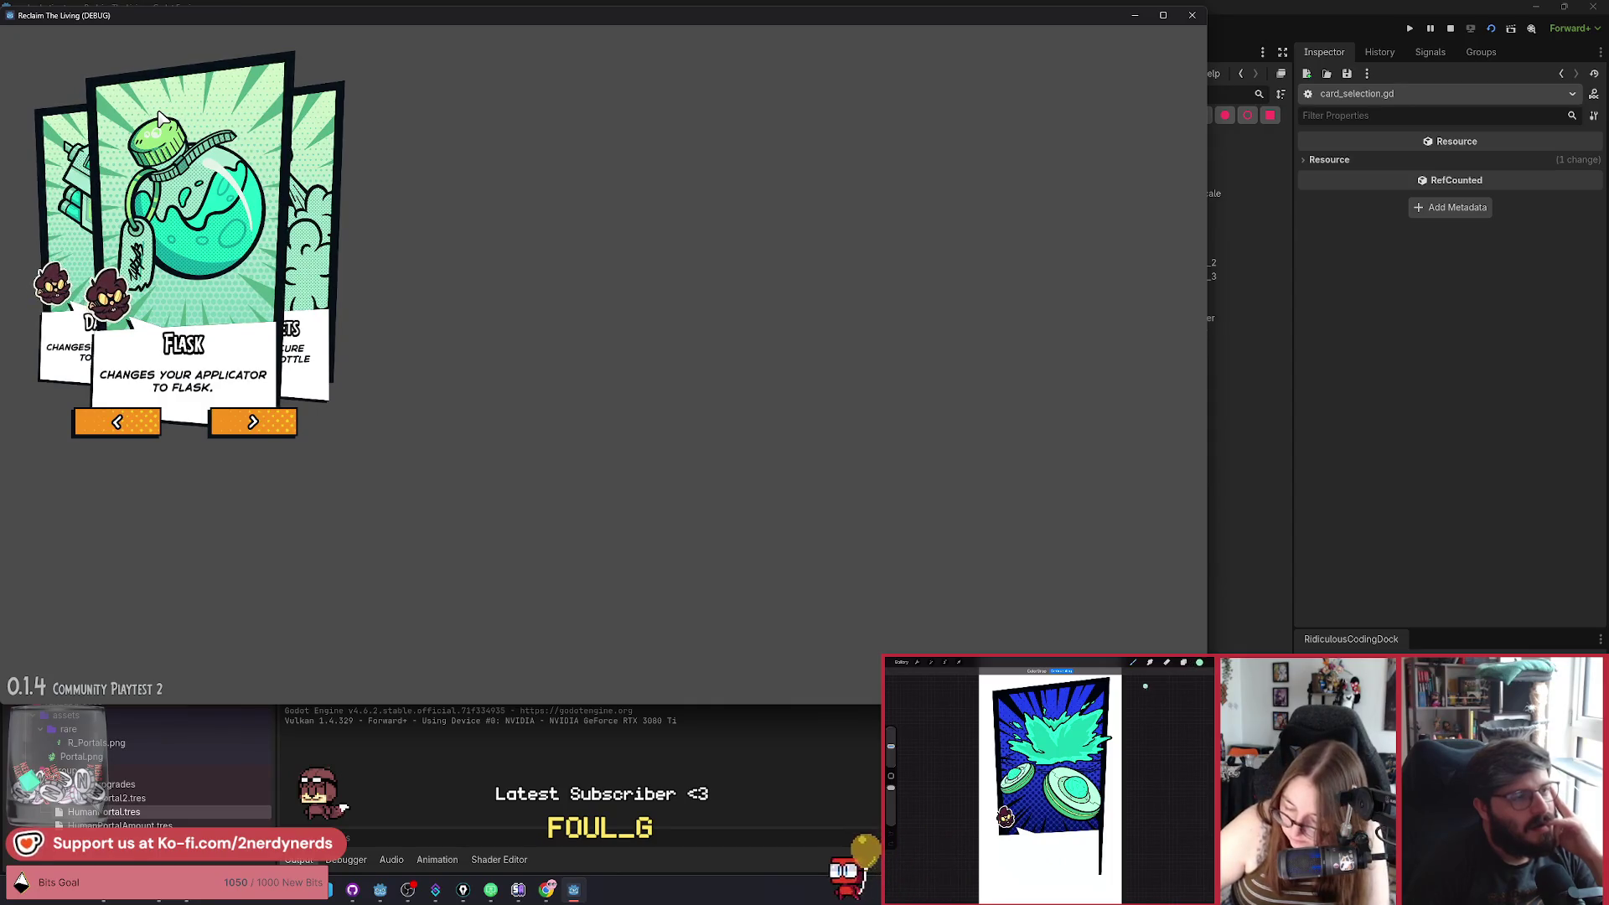
Cycle the carousel repeatedly to confirm it loops between Dart Gun, Flask and the remaining cards.
left_click(265, 419)
left_click(269, 423)
left_click(269, 423)
left_click(275, 428)
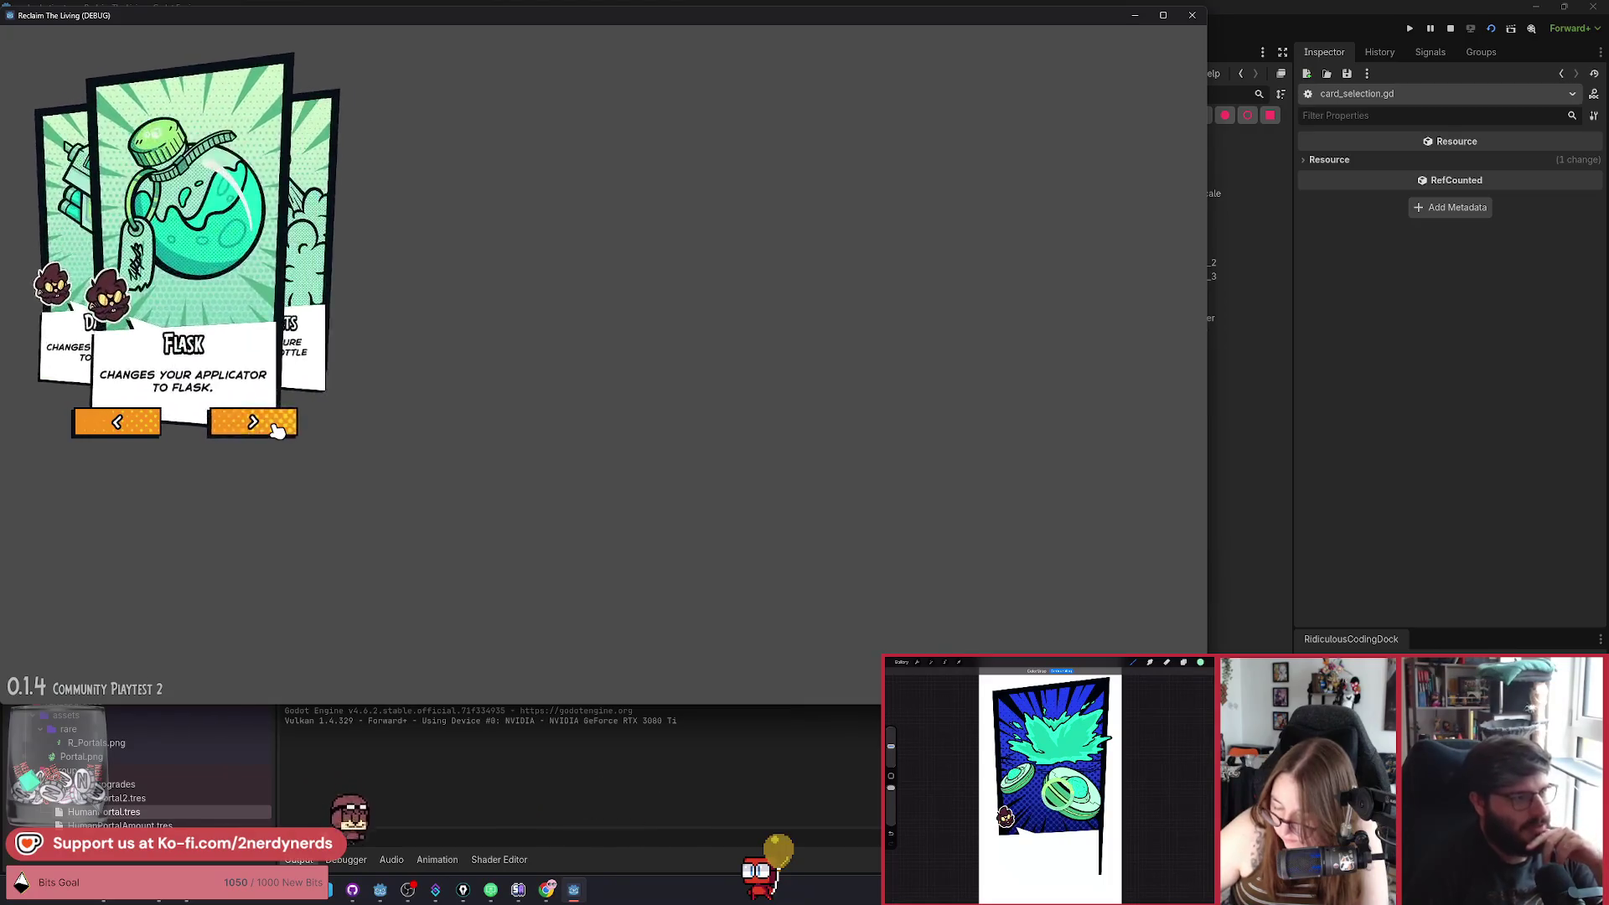
left_click(274, 426)
left_click(273, 425)
left_click(266, 424)
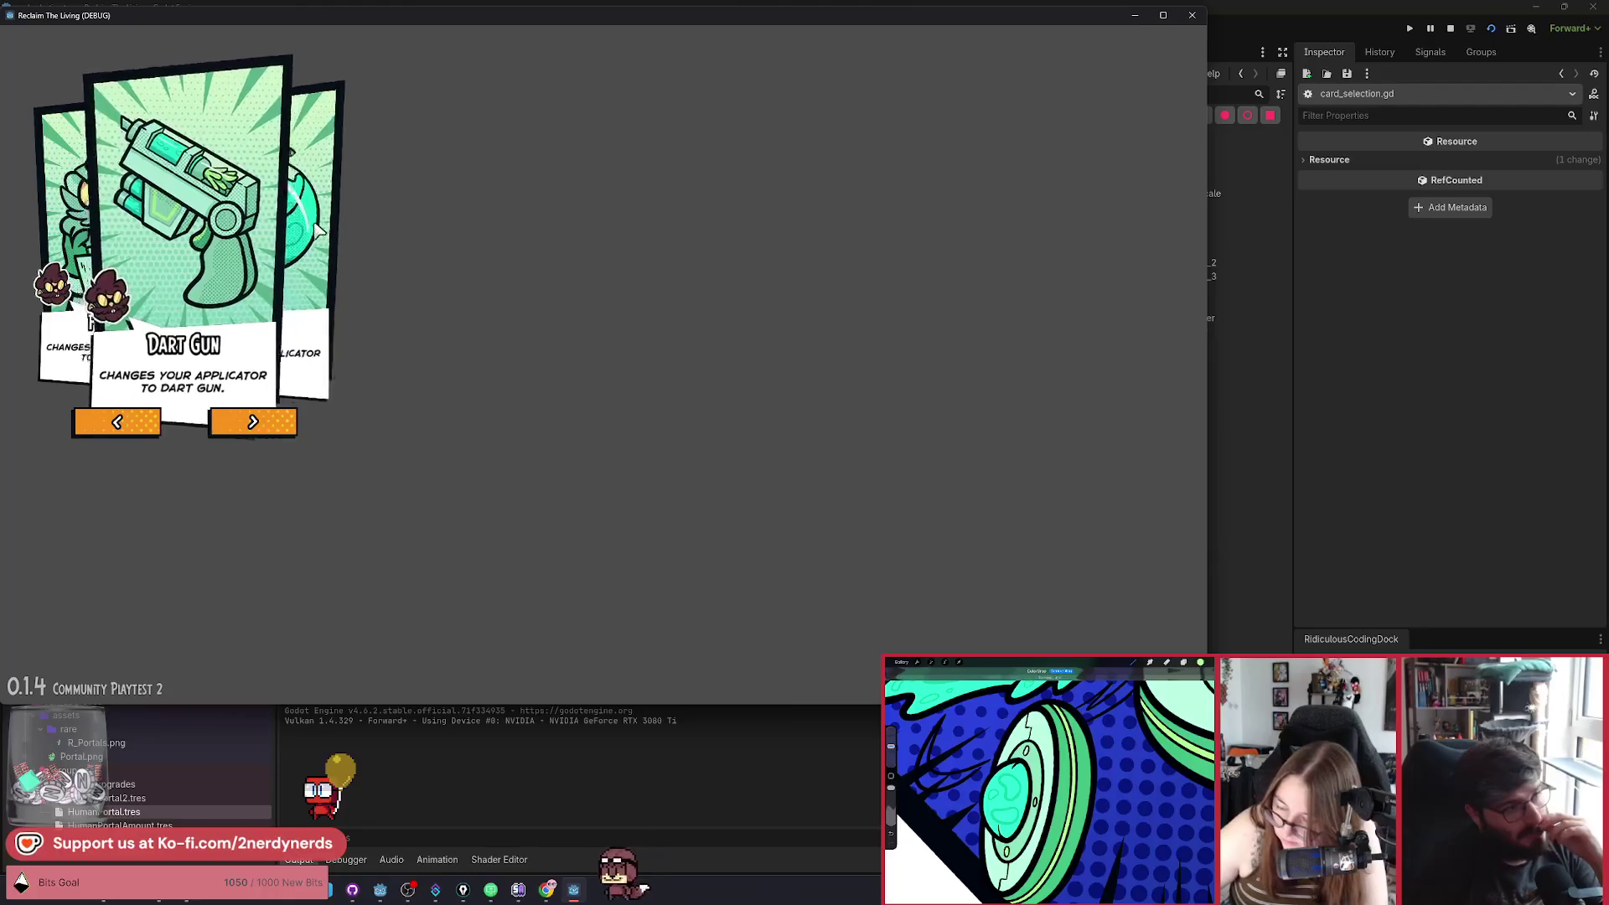
left_click(256, 421)
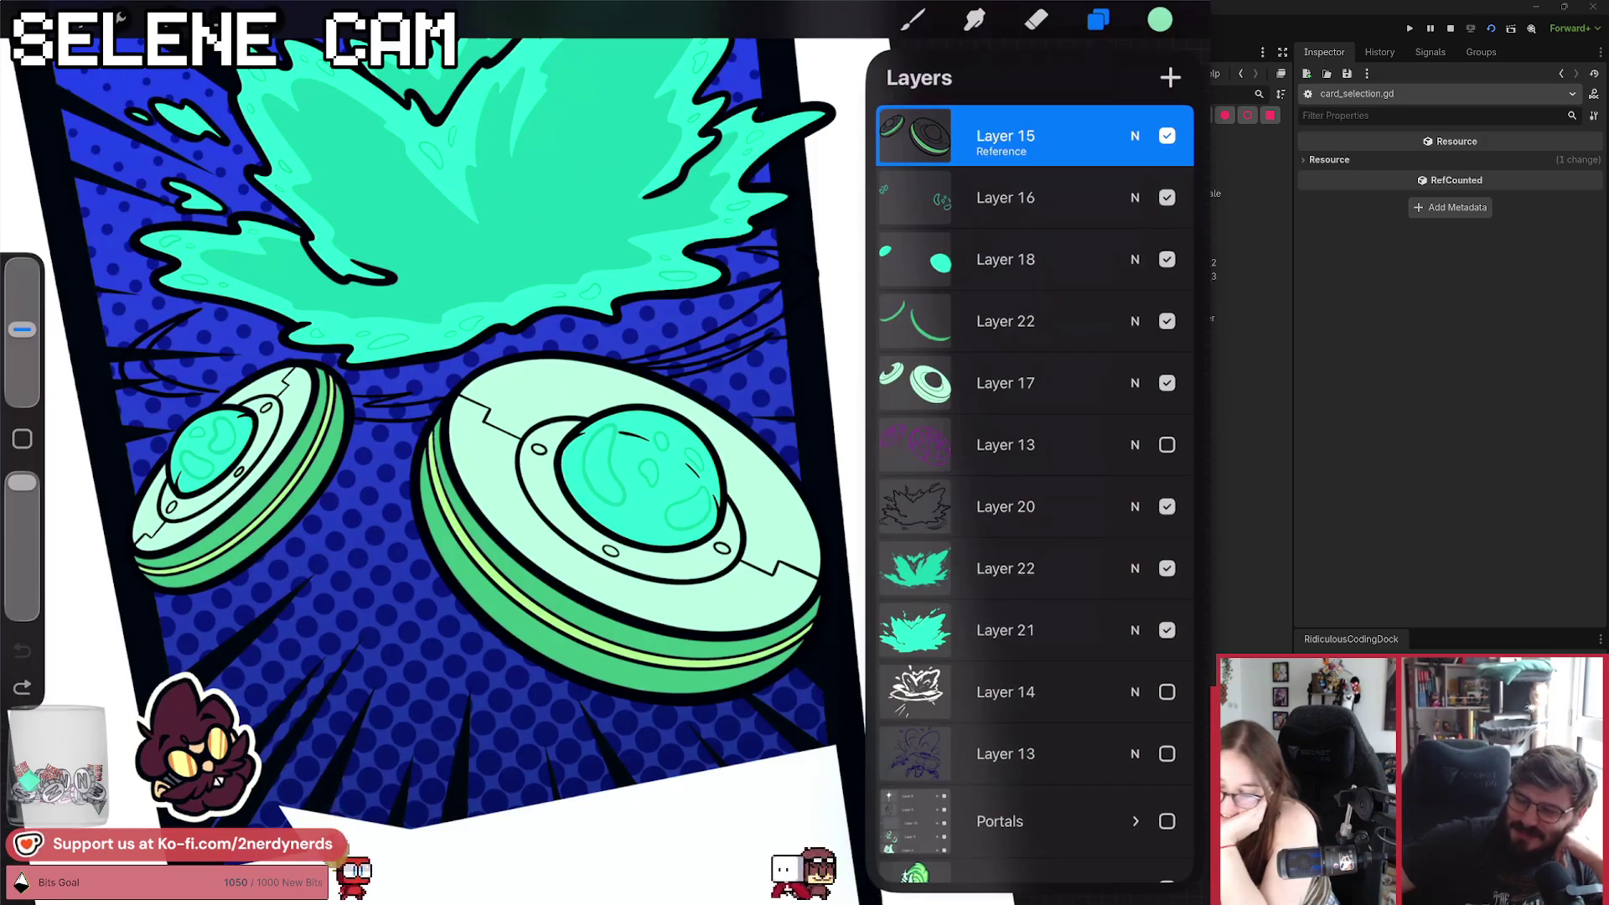
On Layer 17, fill the two saucer rings with green, then select Layer 15.
left_click(1006, 383)
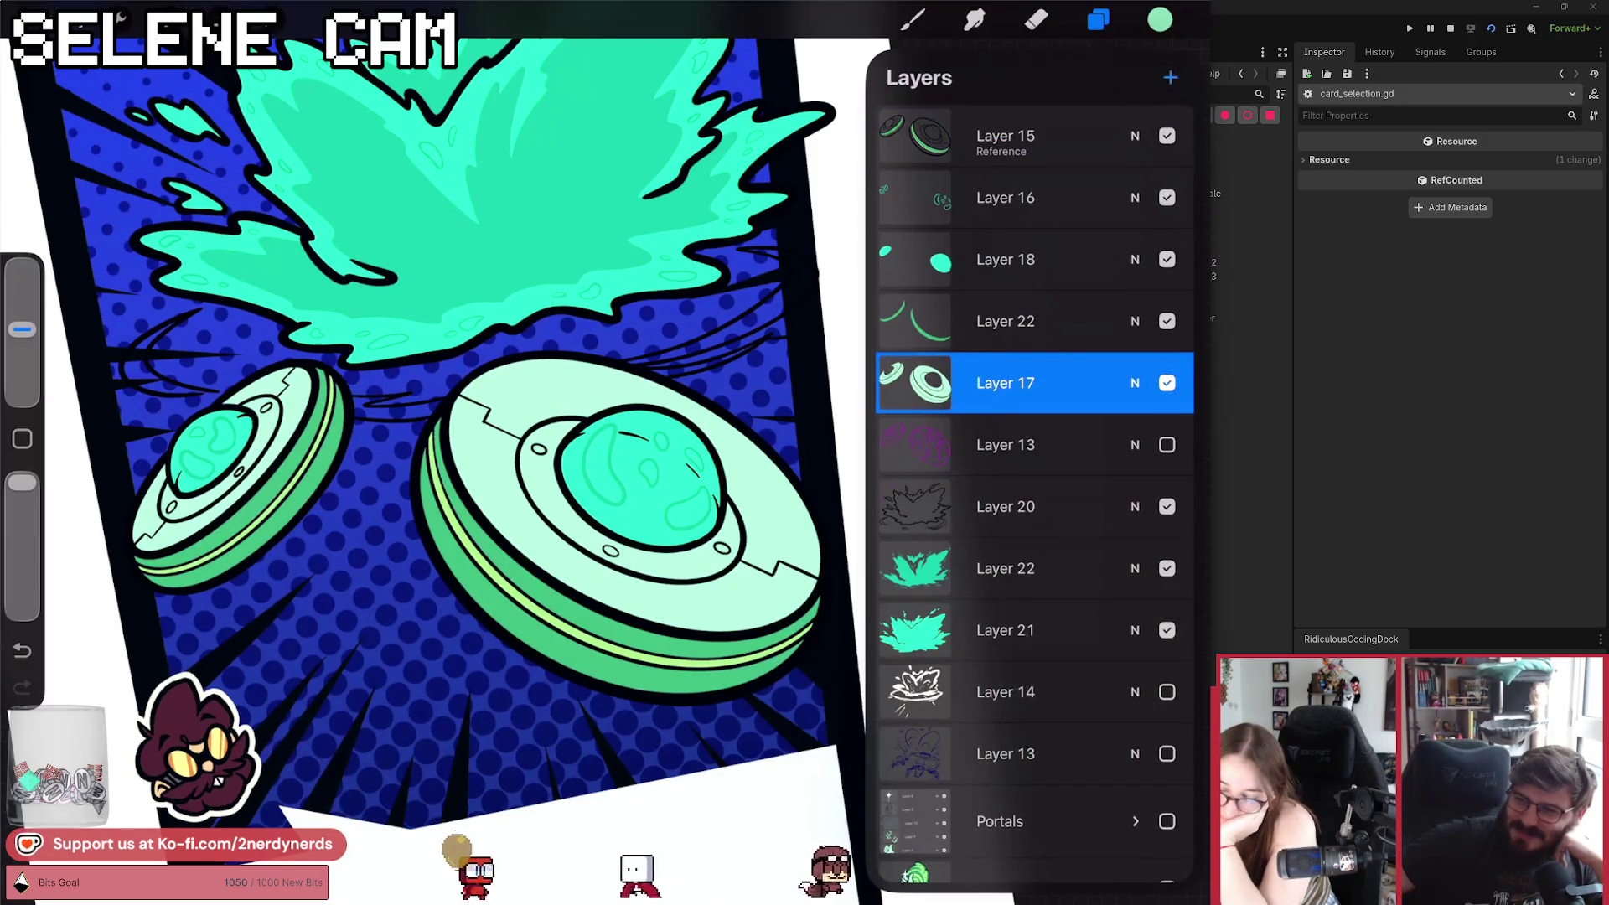
left_click_drag(1160, 19, 541, 511)
left_click(268, 440)
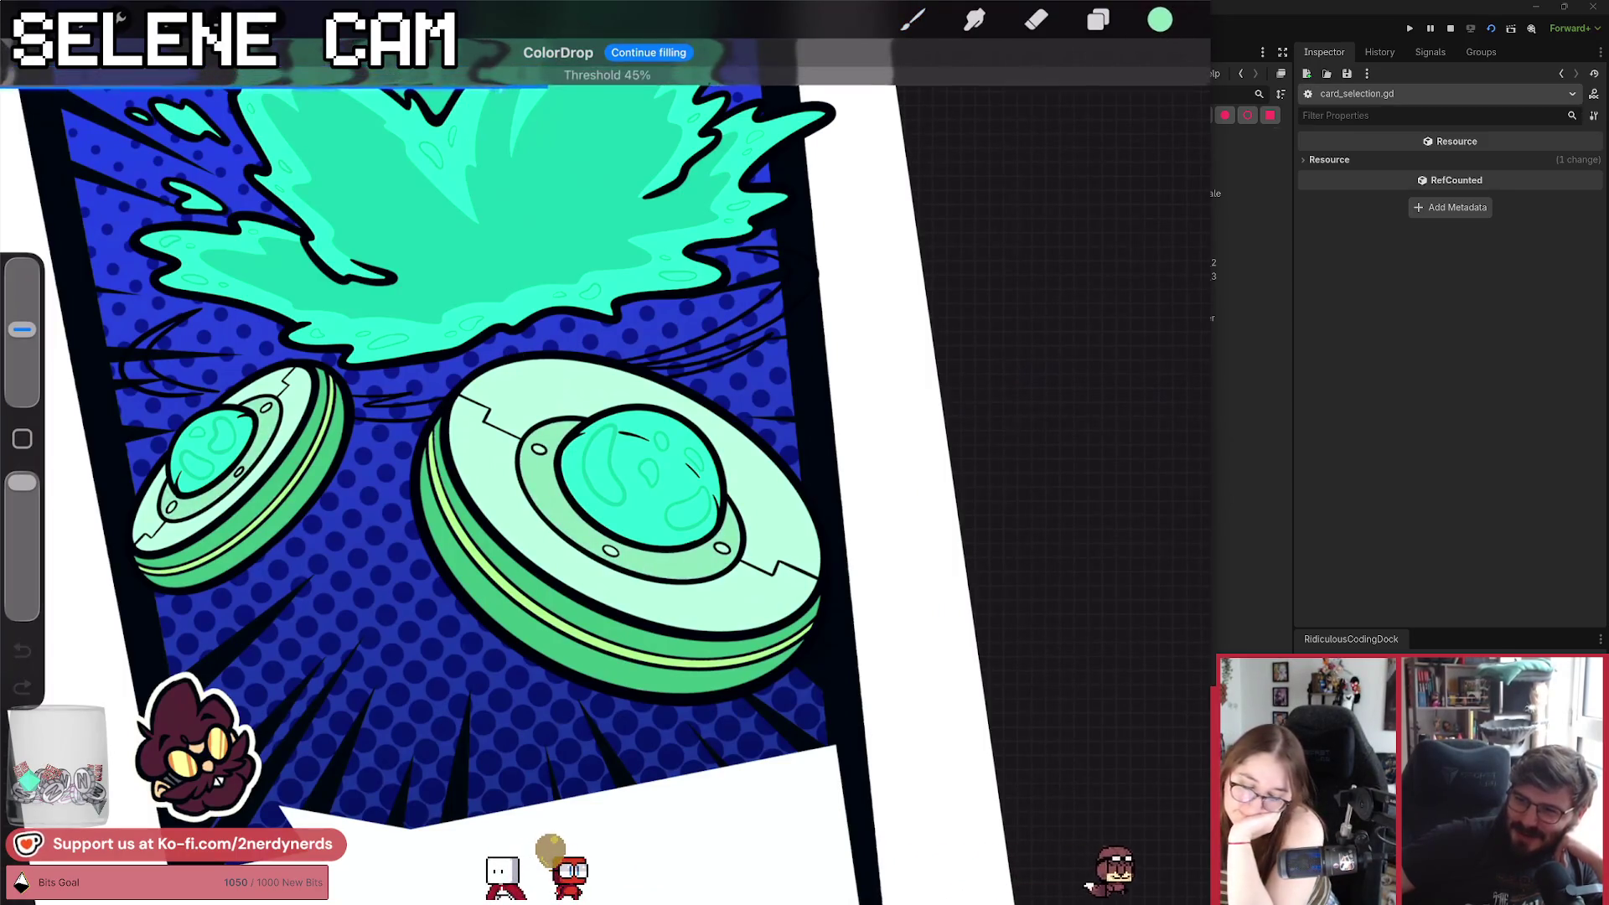
left_click(1098, 19)
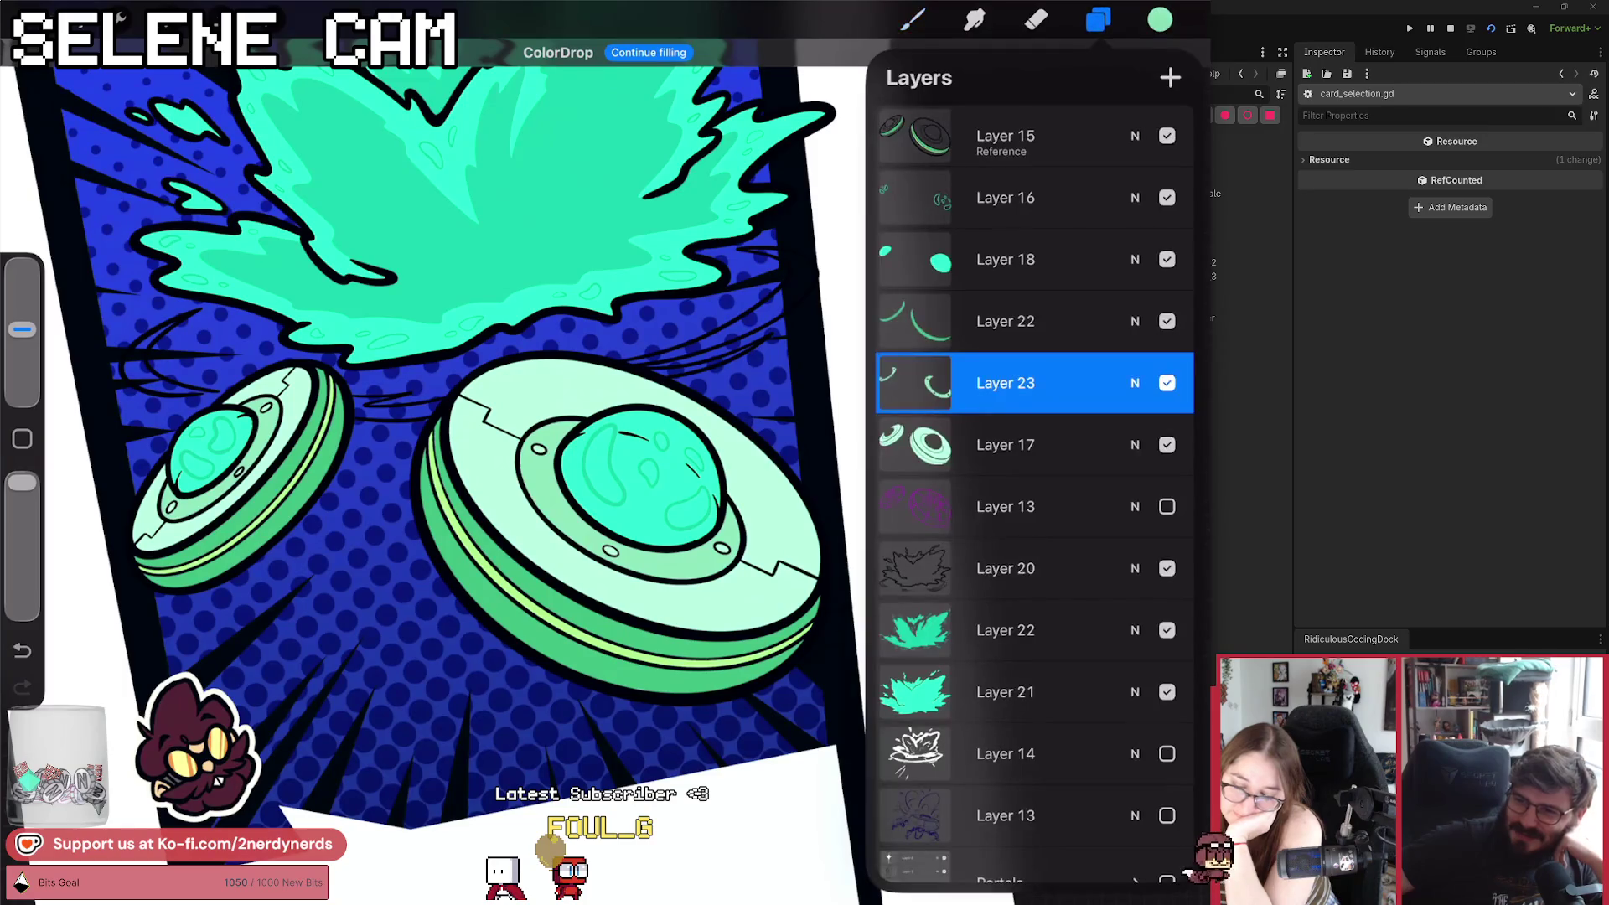
left_click(1006, 138)
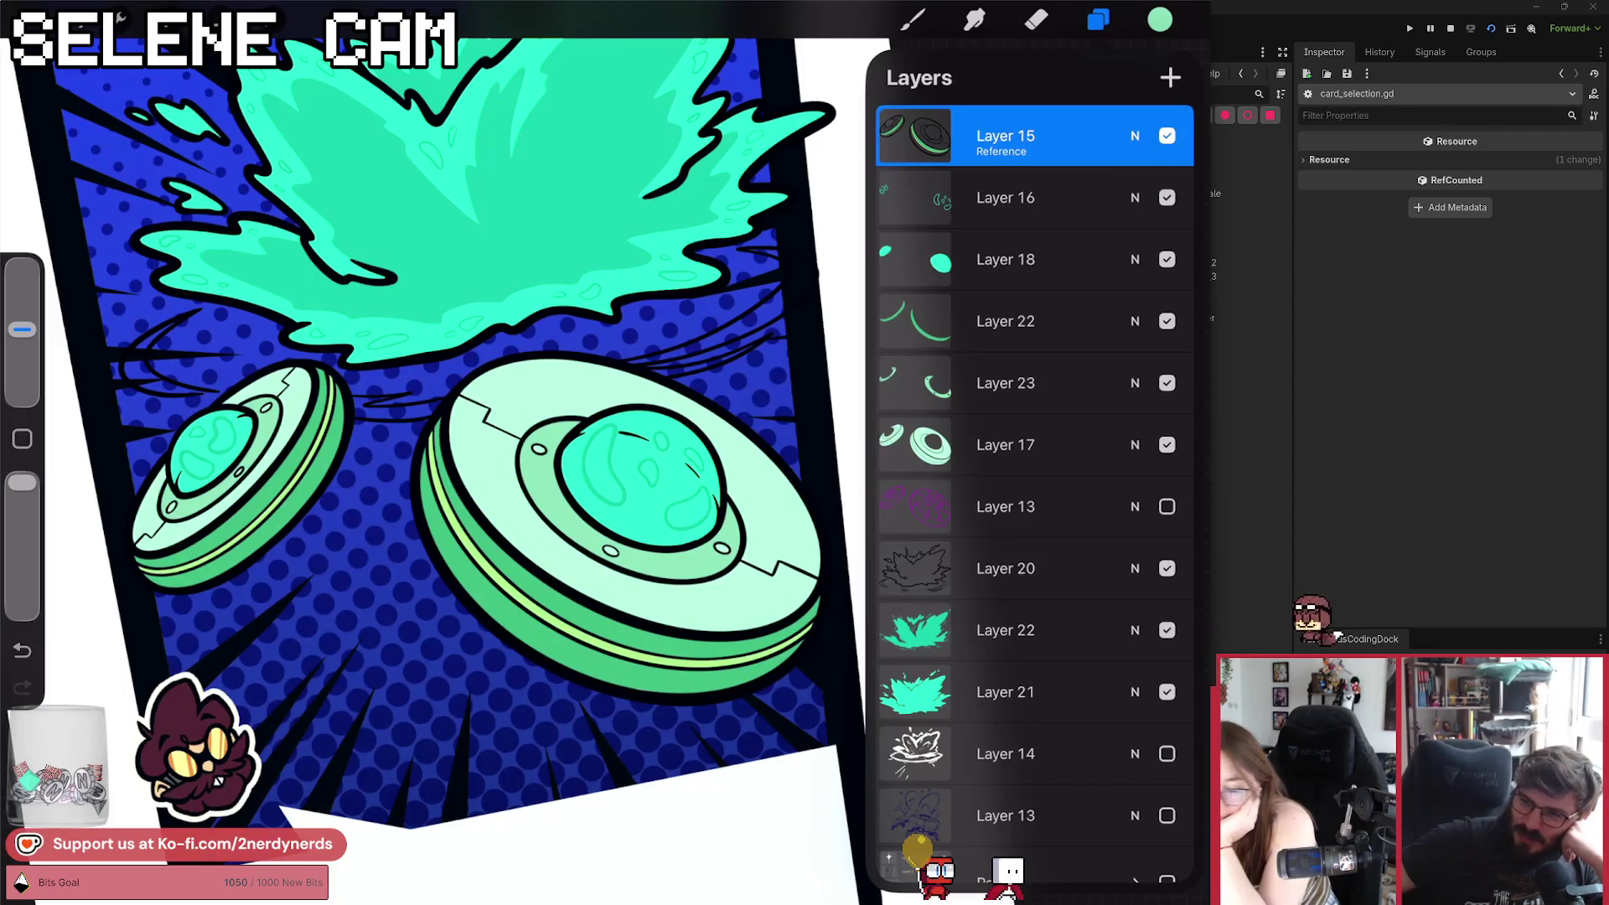
Toggle between the Selection and Brush tools while painting the UFO card art.
key("s")
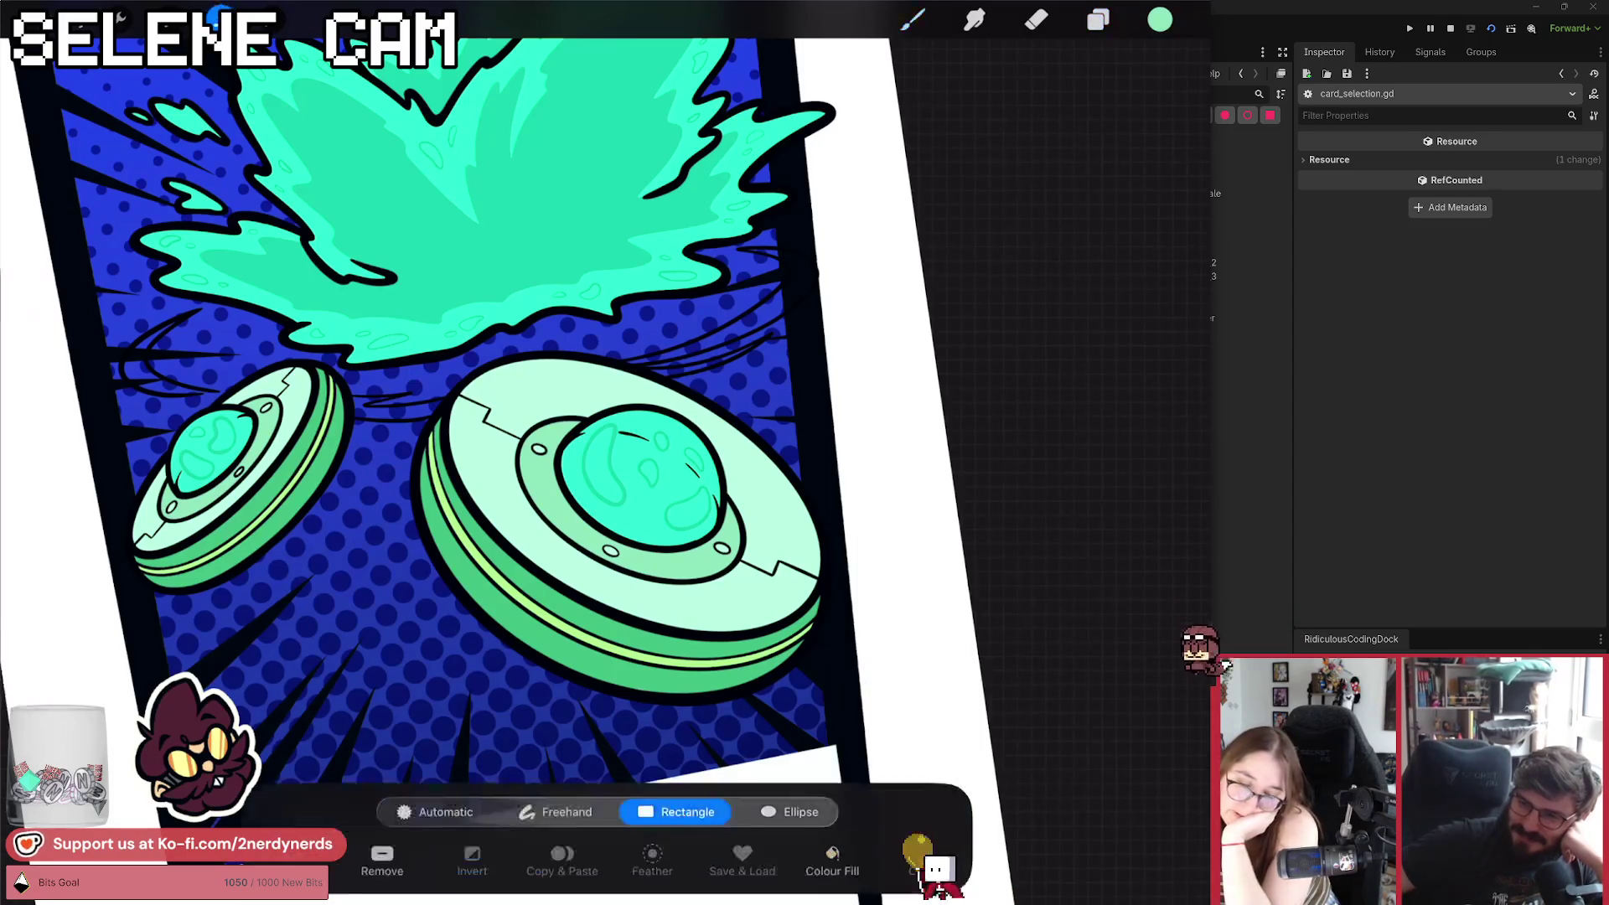
key("b")
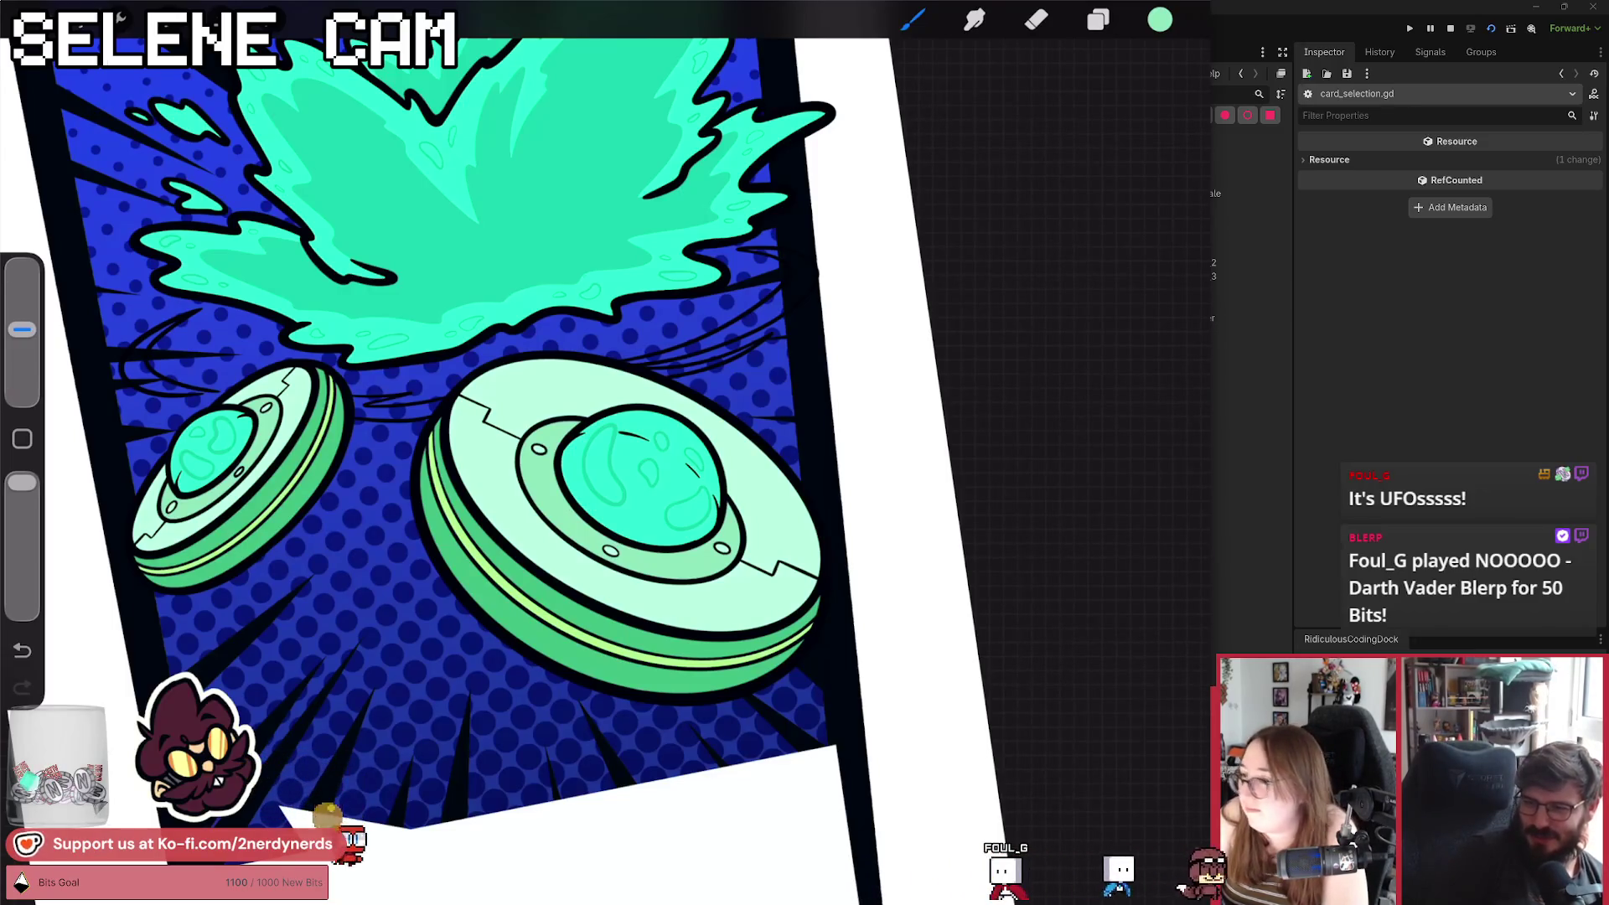
scroll(452, 452, "down", 5)
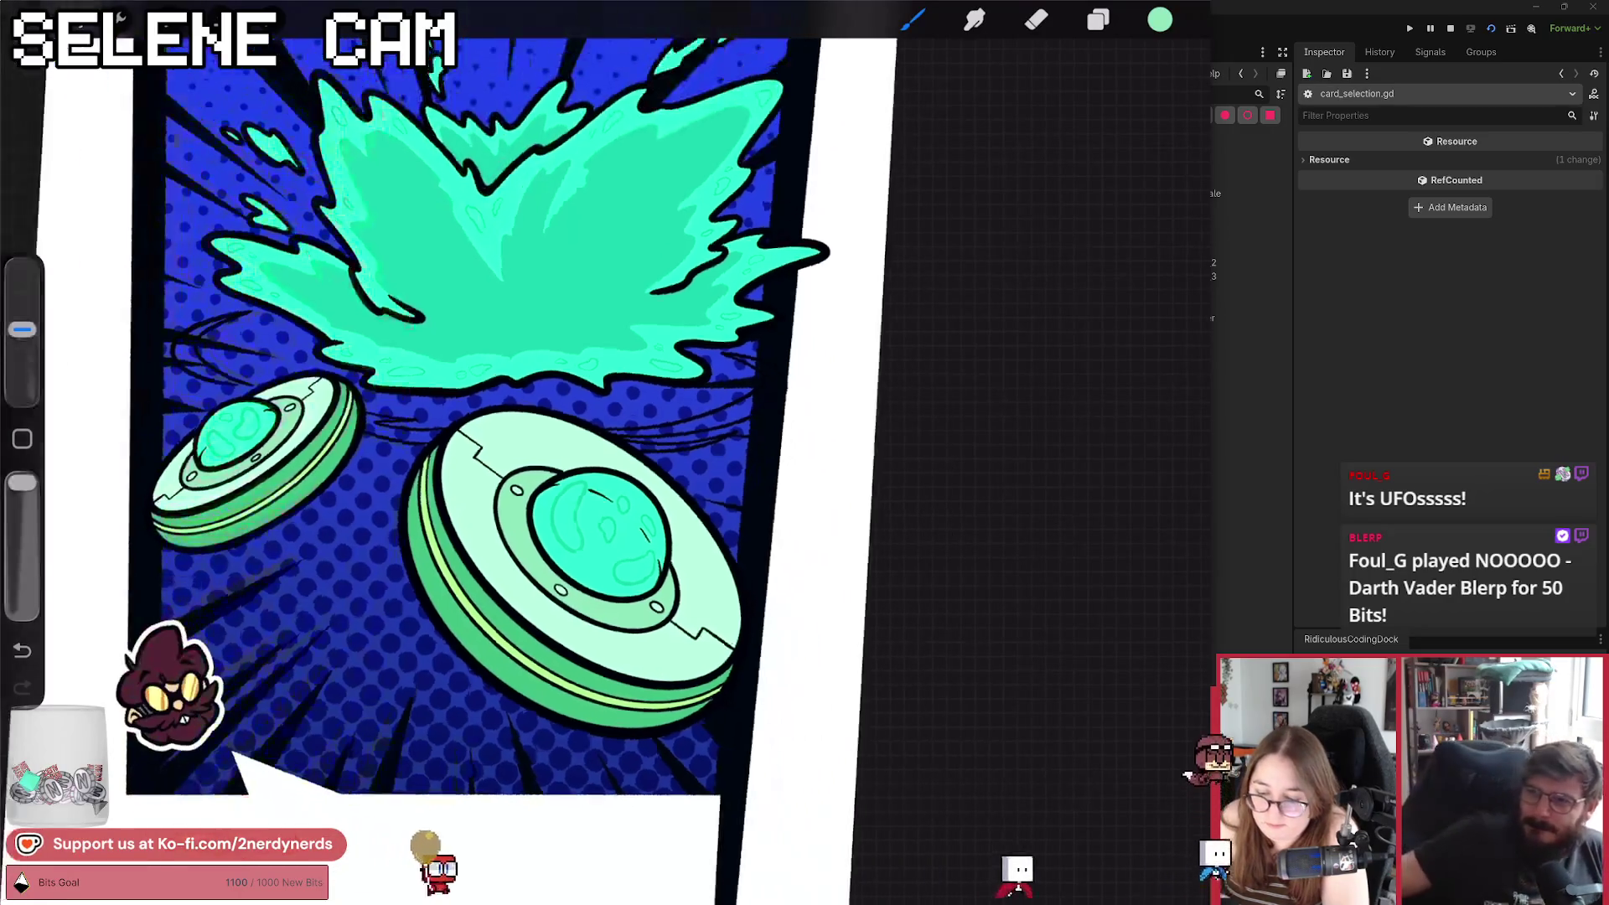
Set the Selection tool to Automatic mode, then reselect it after returning briefly to the brush.
scroll(452, 453, "up", 2)
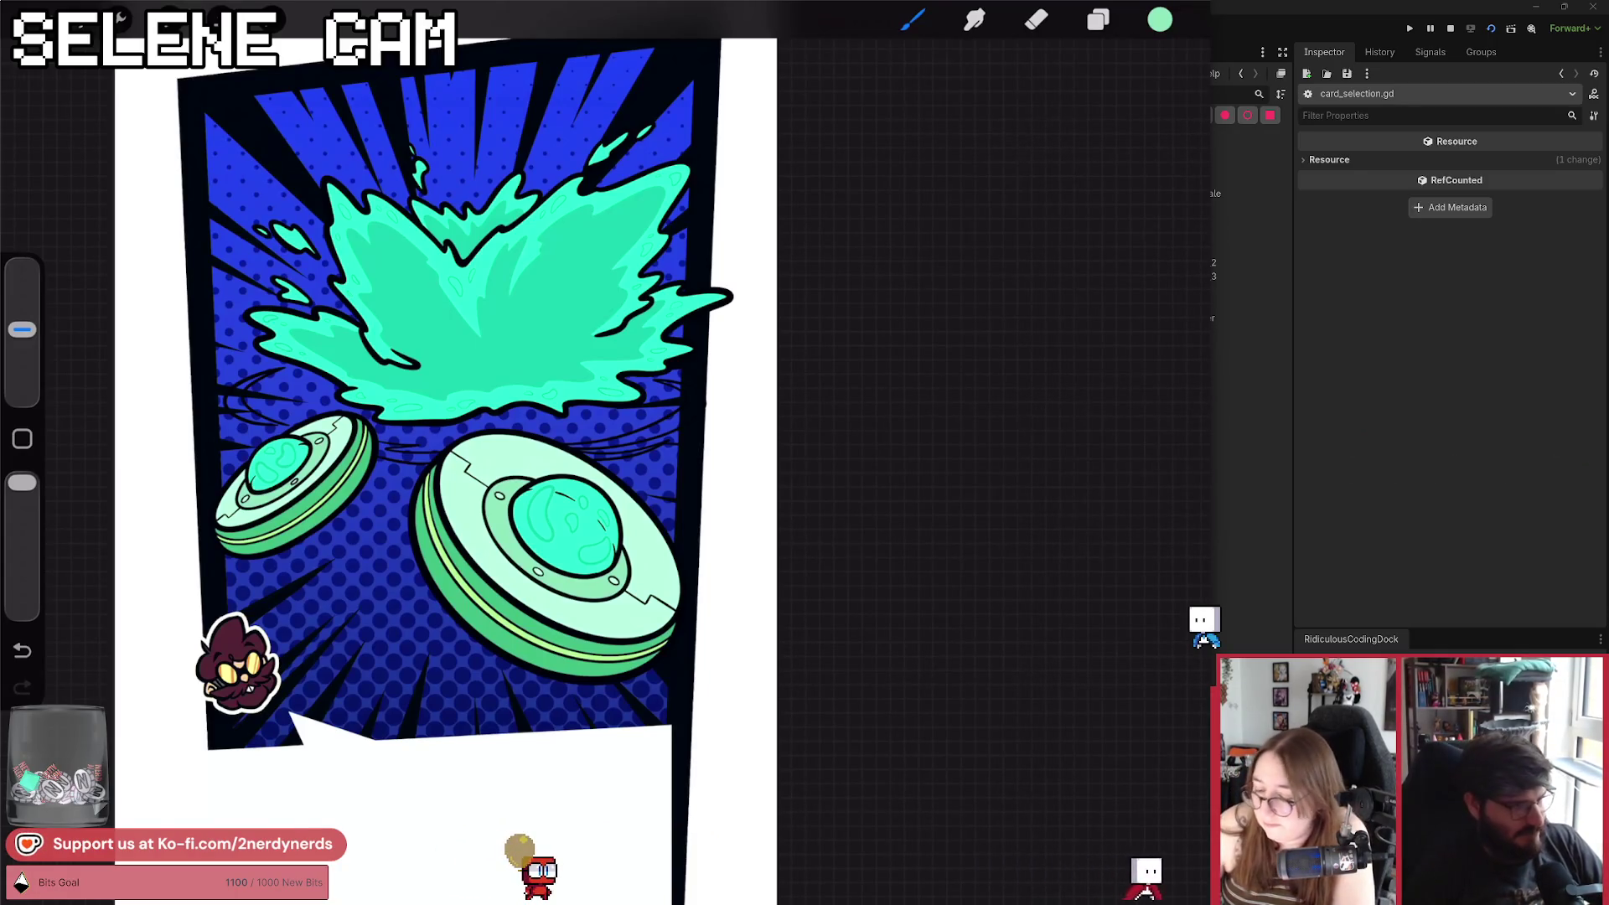
left_click(1097, 20)
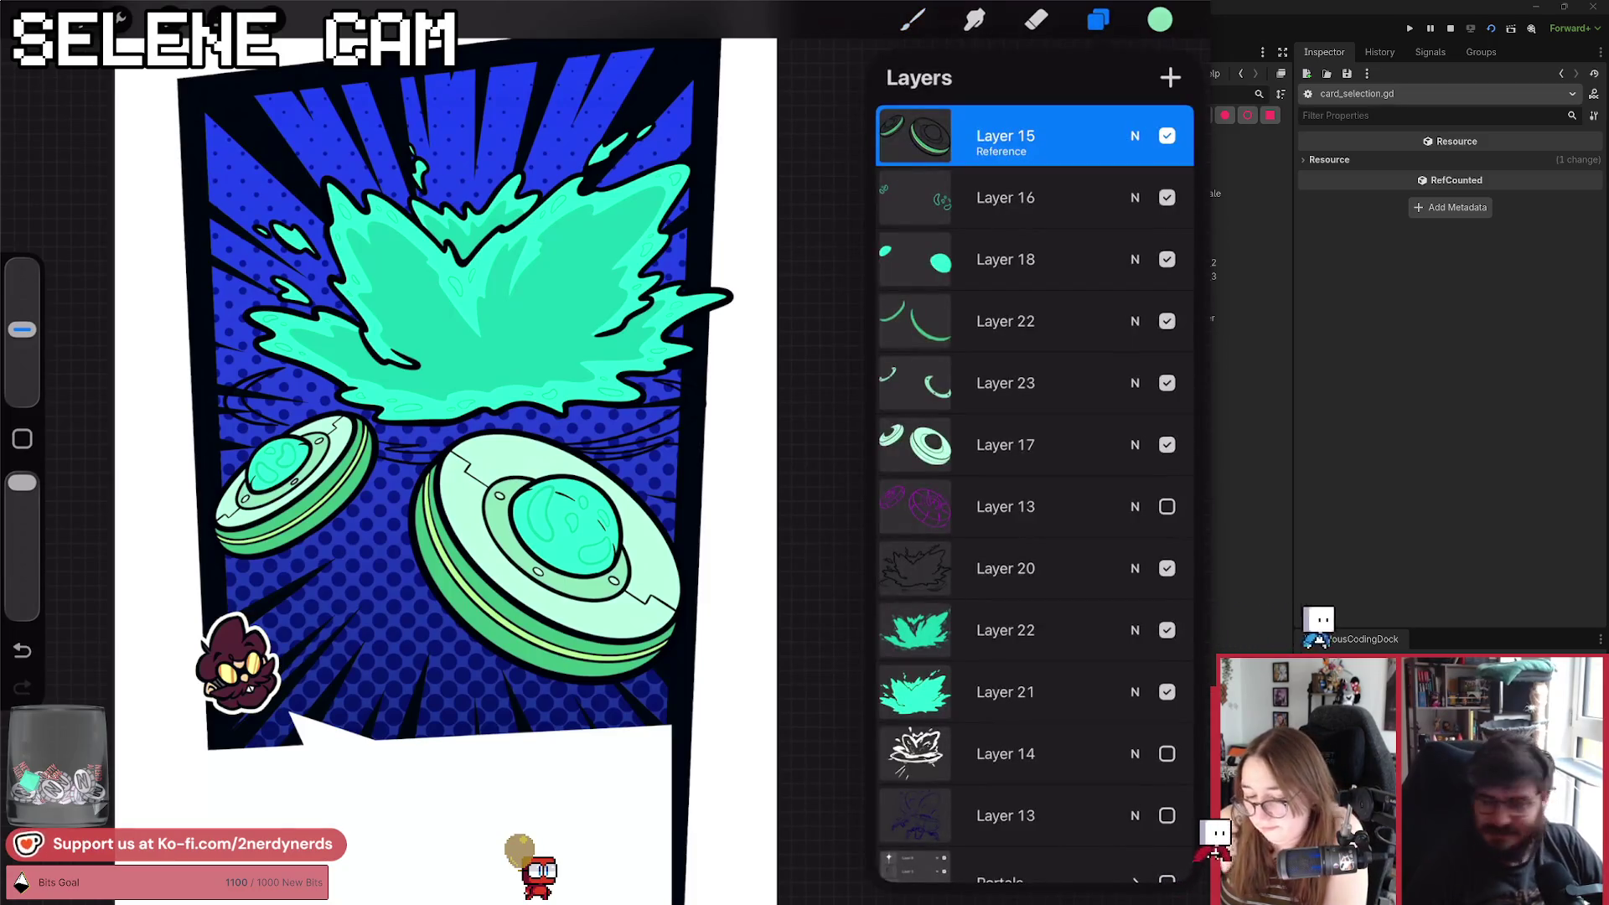
left_click(219, 18)
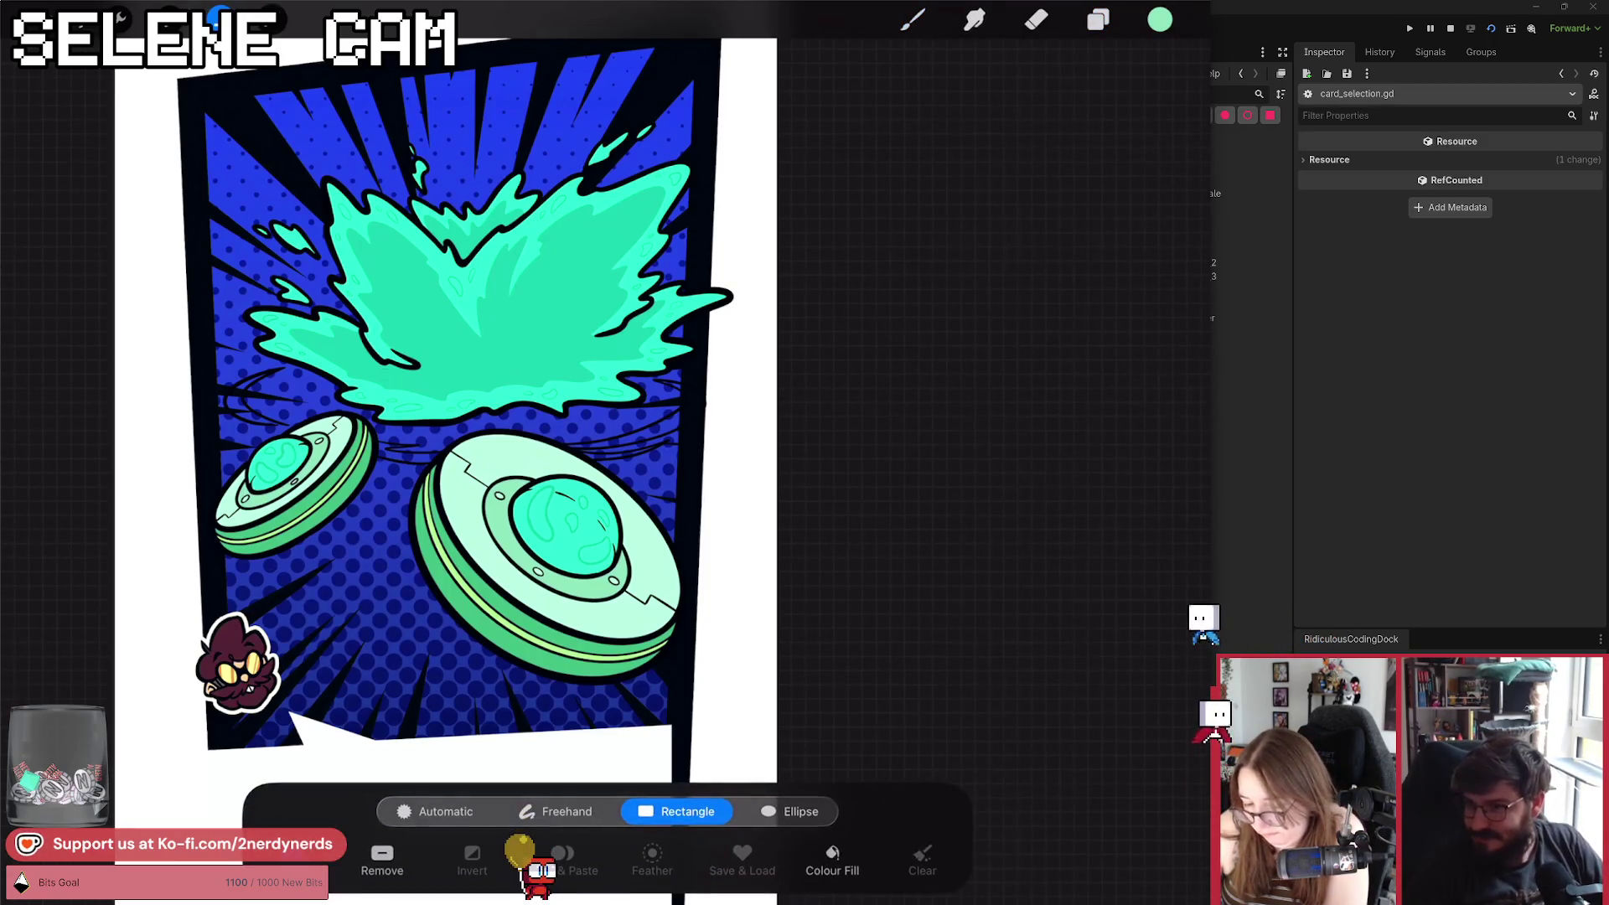
left_click(437, 811)
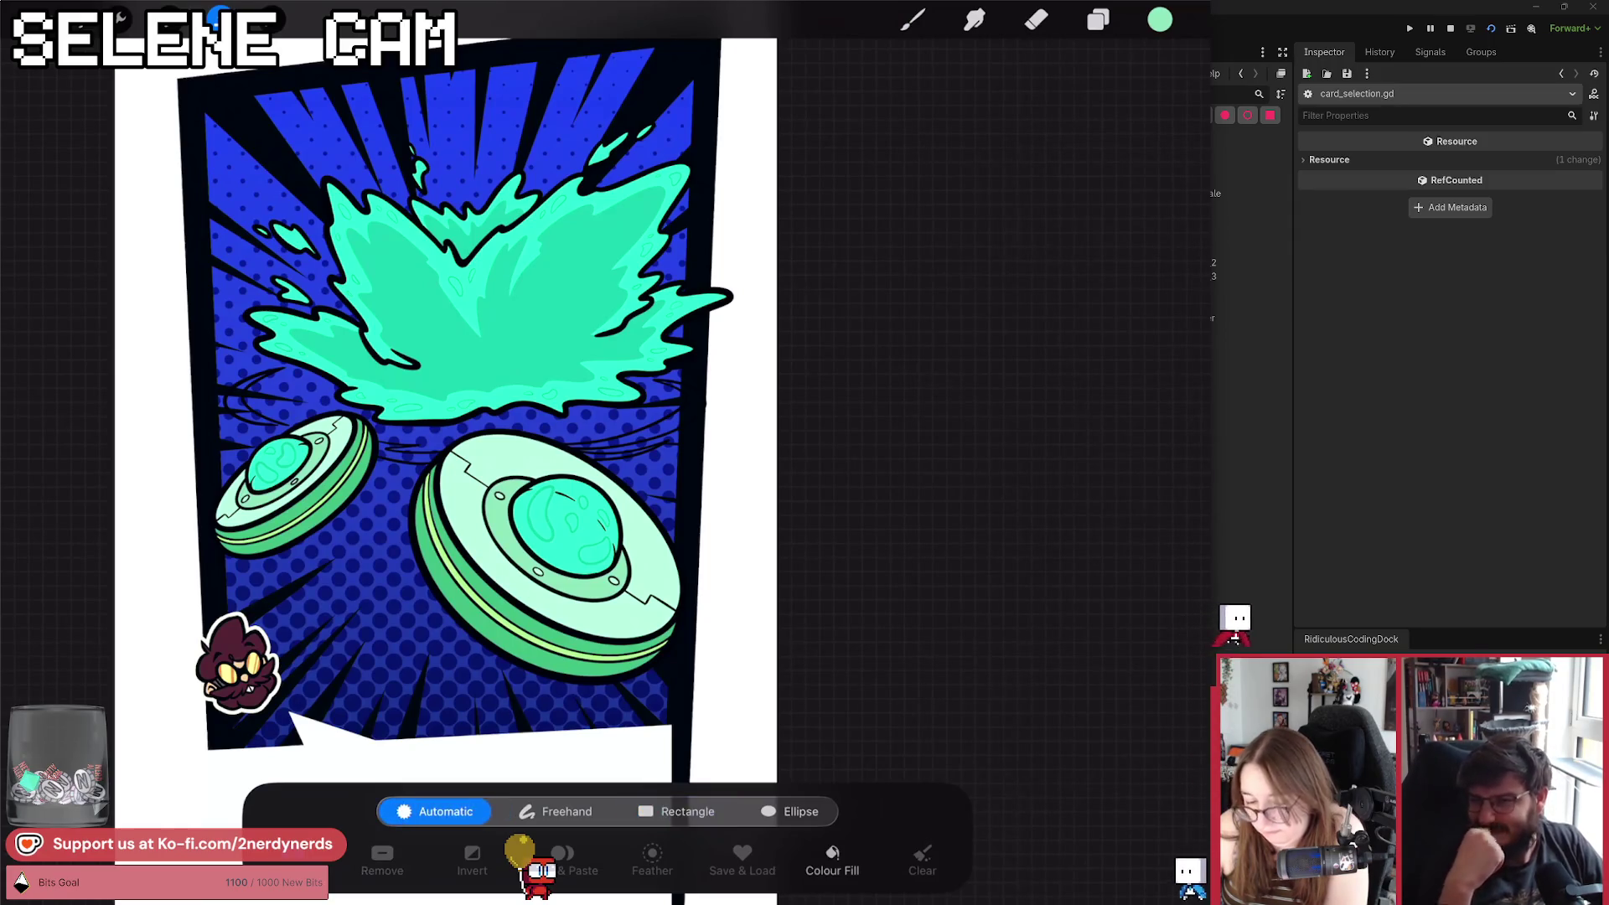
left_click(912, 20)
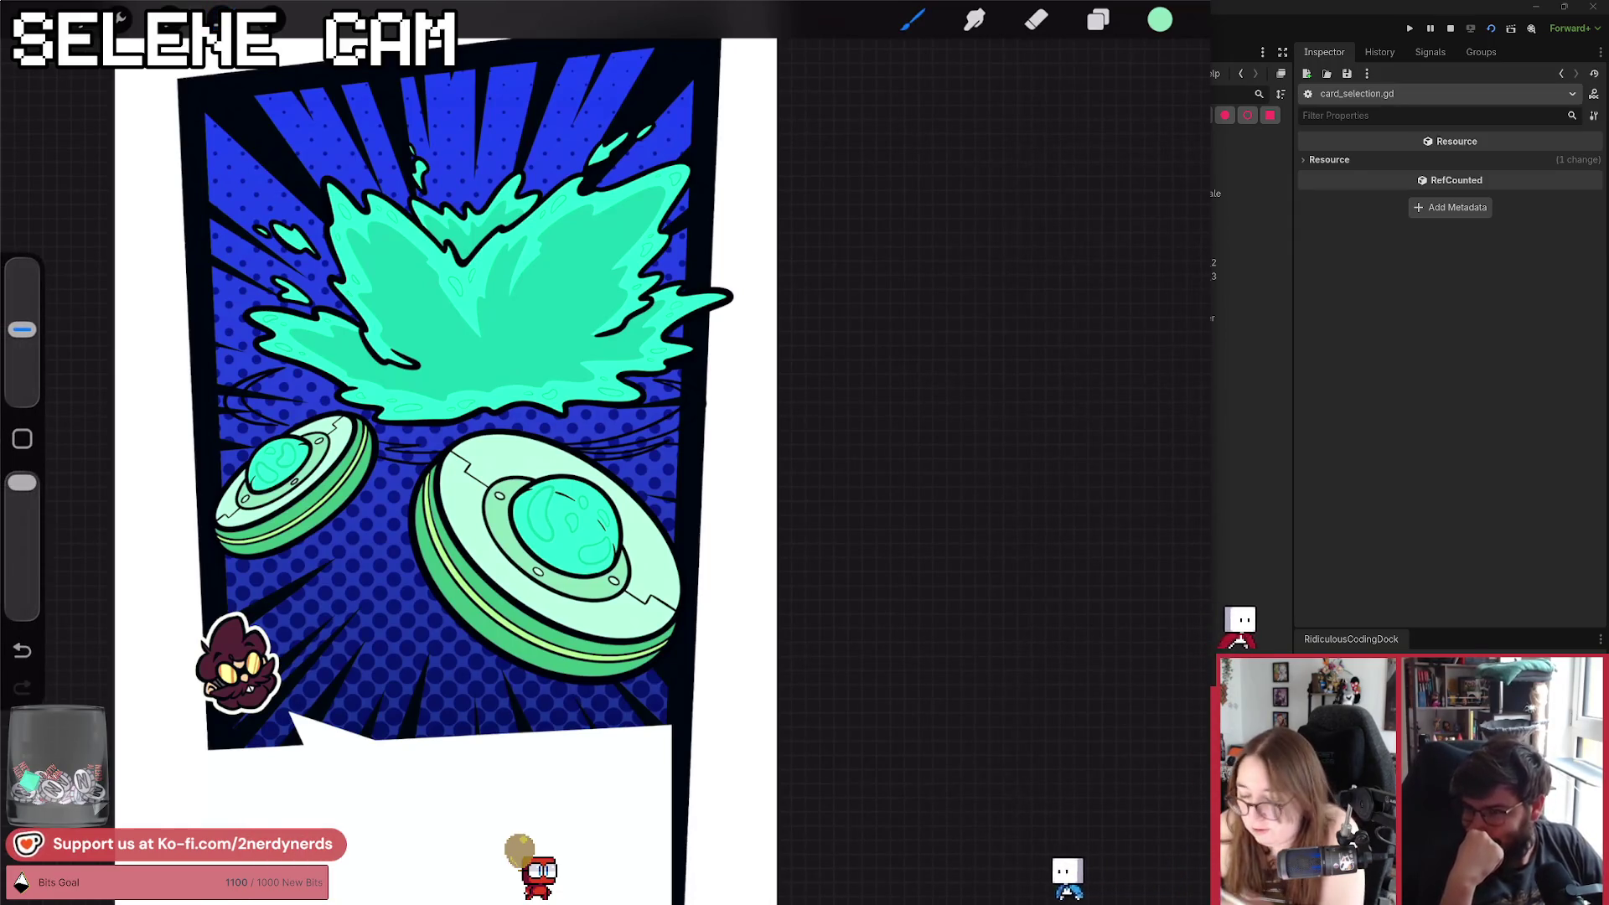
left_click(1097, 19)
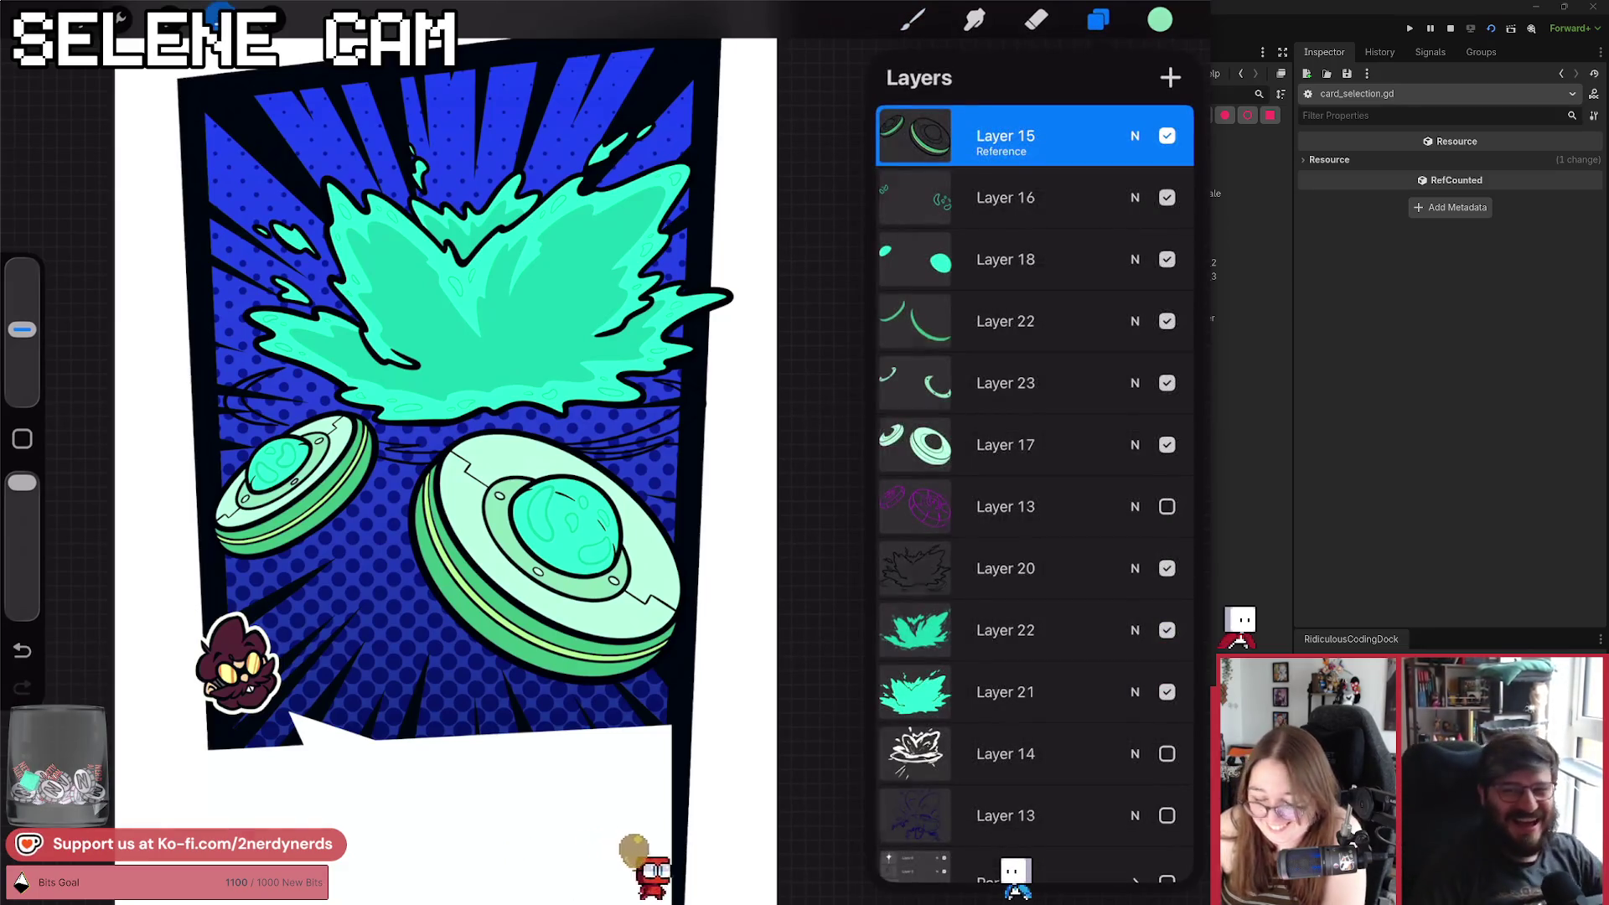
left_click(219, 17)
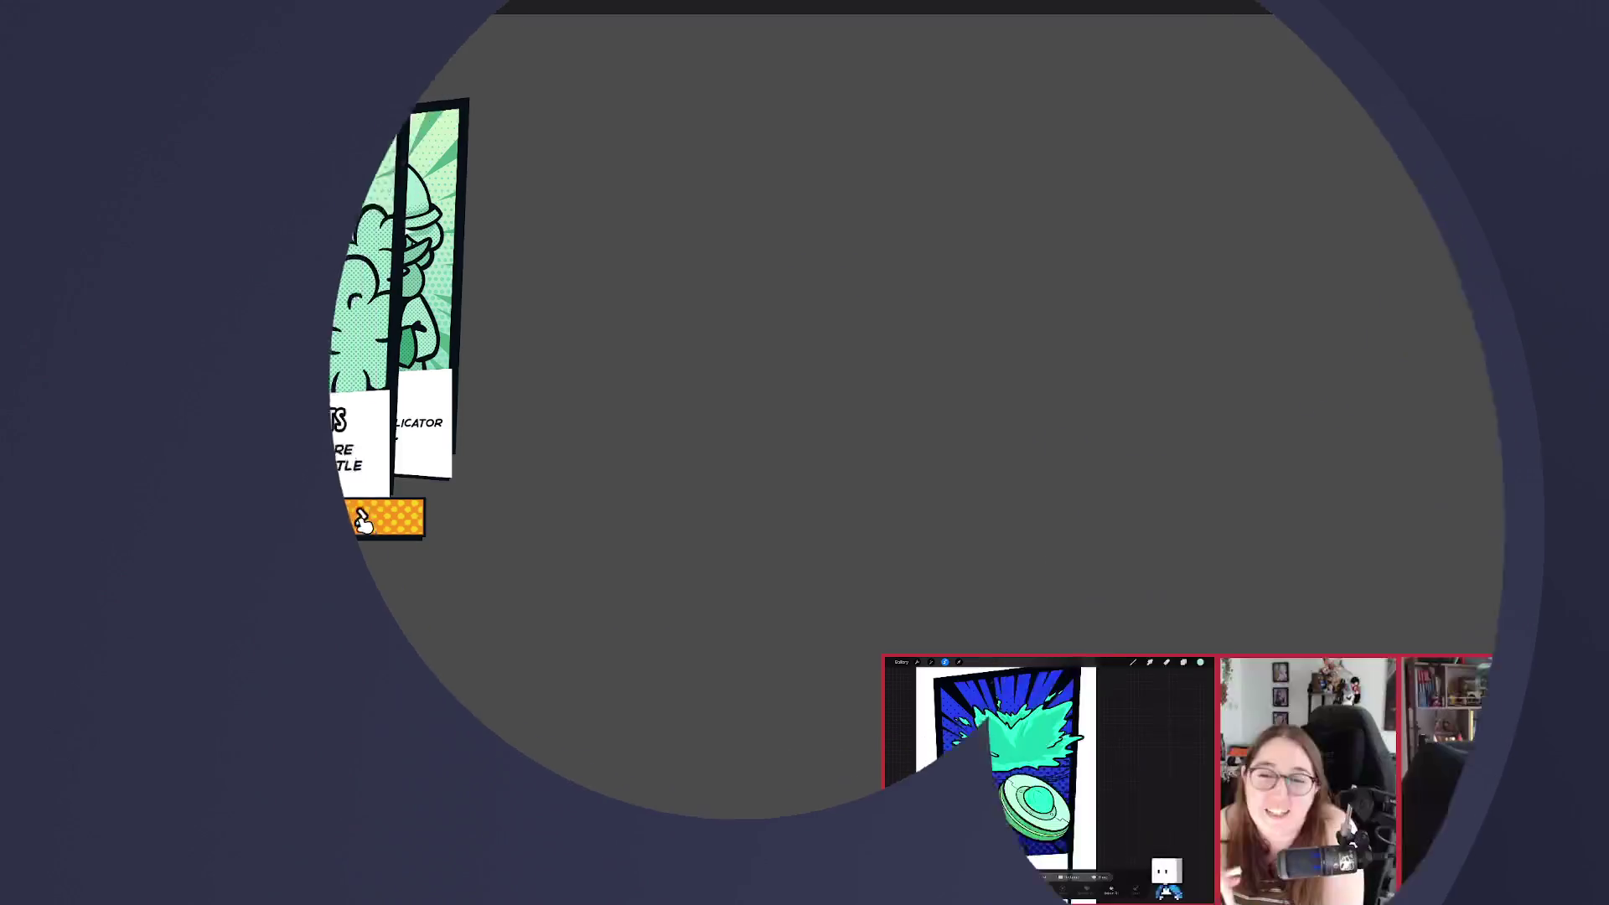
Cycle forward through the Bottle Rockets, Firehose, Dart Gun and Flask cards.
left_click(361, 517)
left_click(216, 520)
left_click(221, 519)
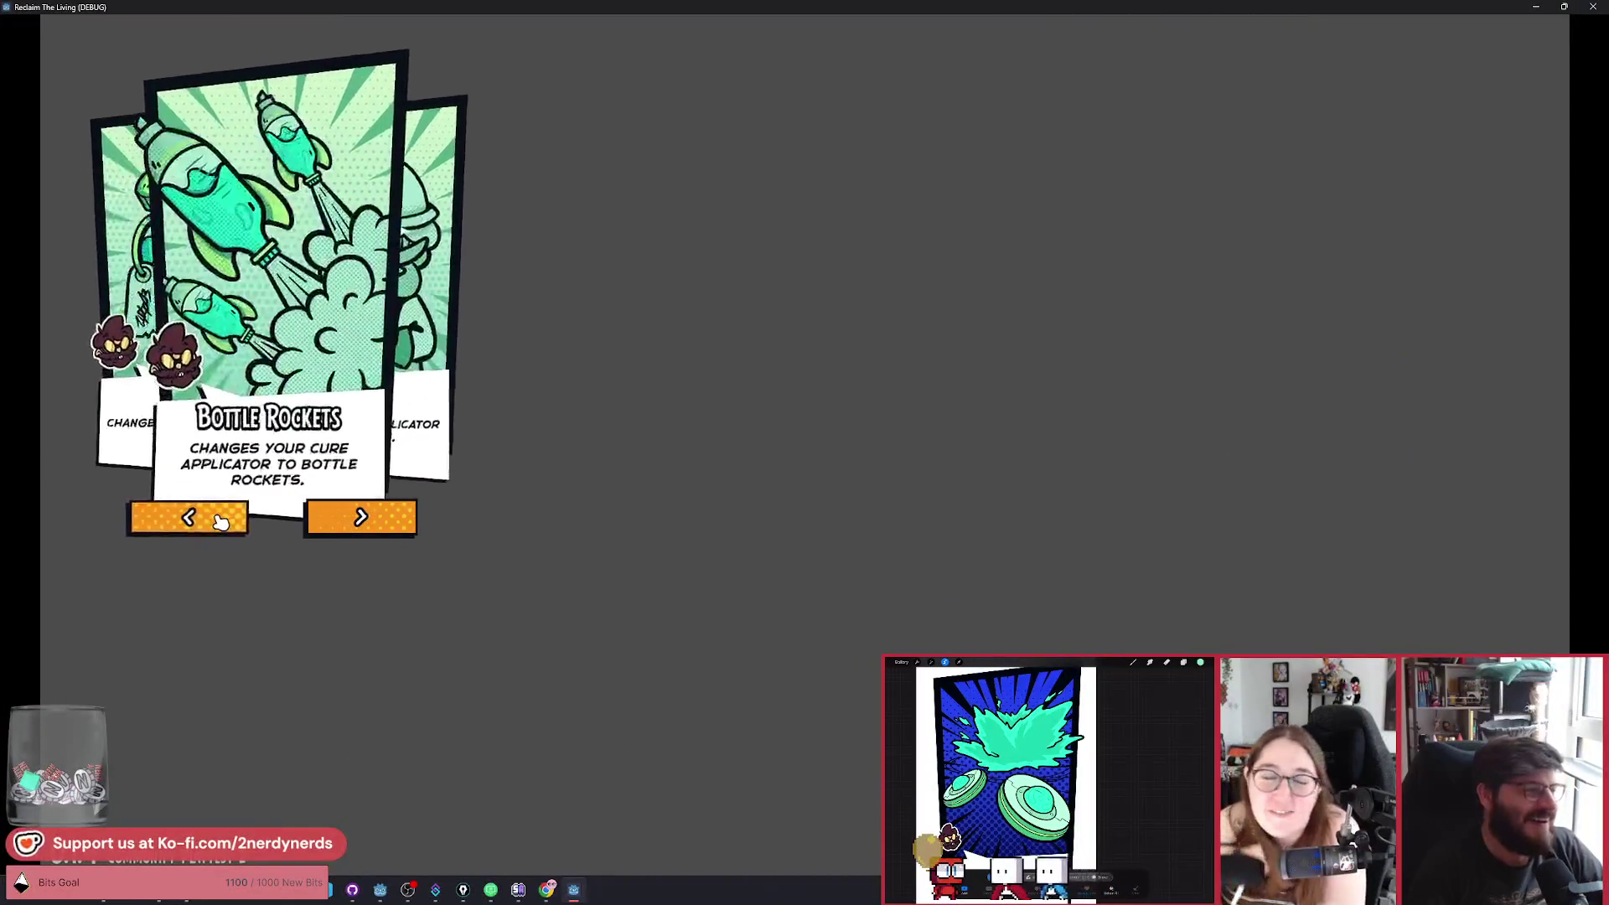
left_click(221, 520)
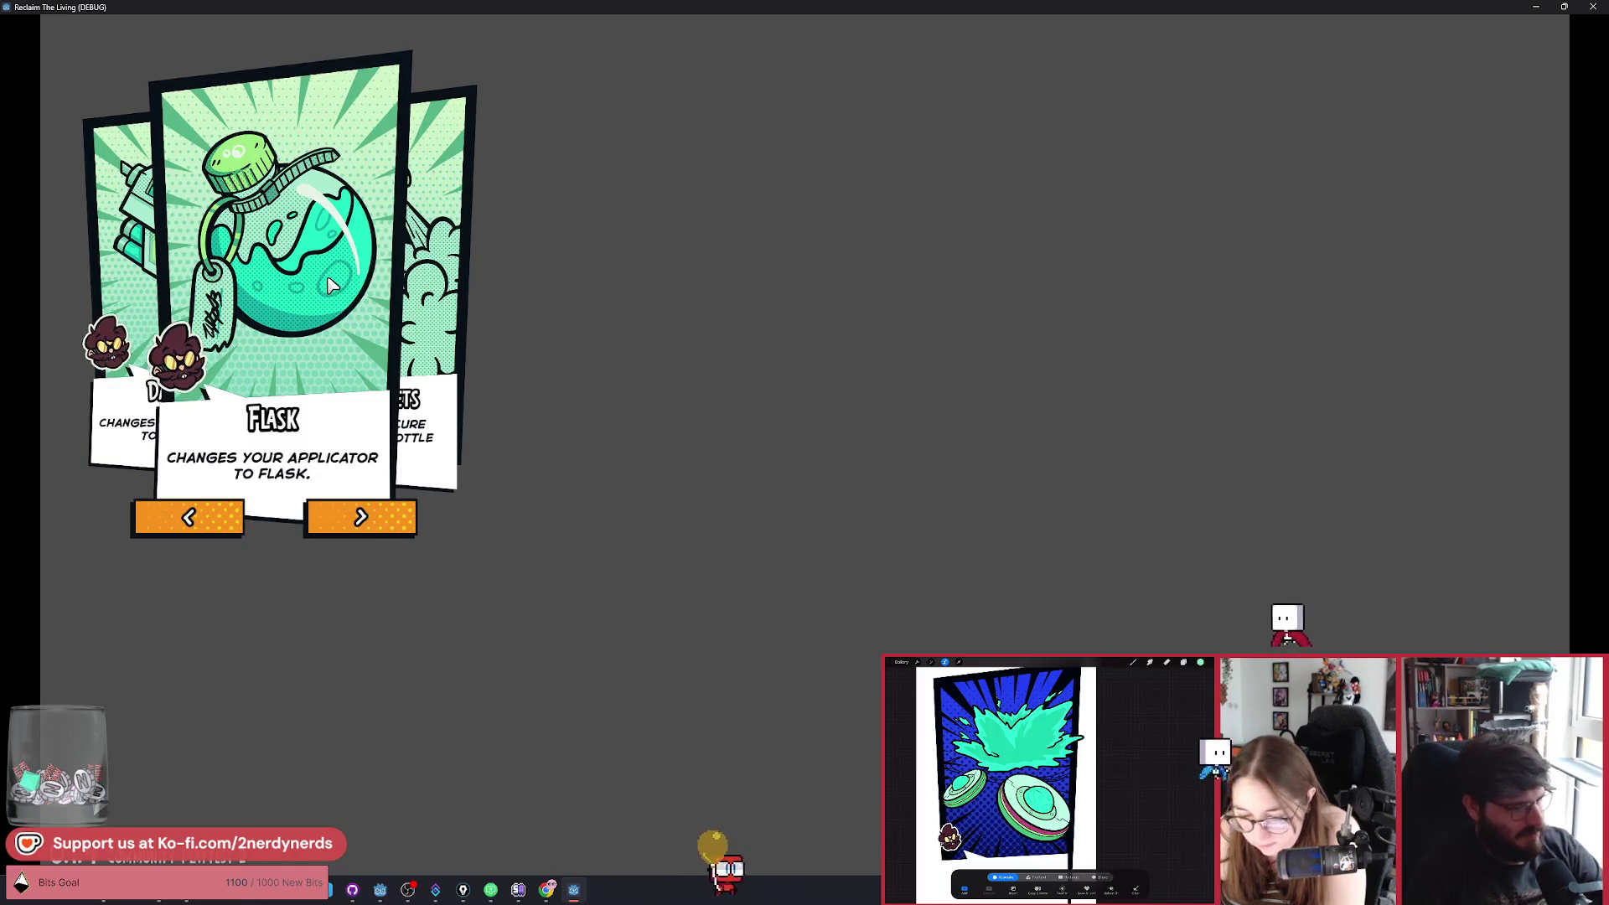
left_click(392, 521)
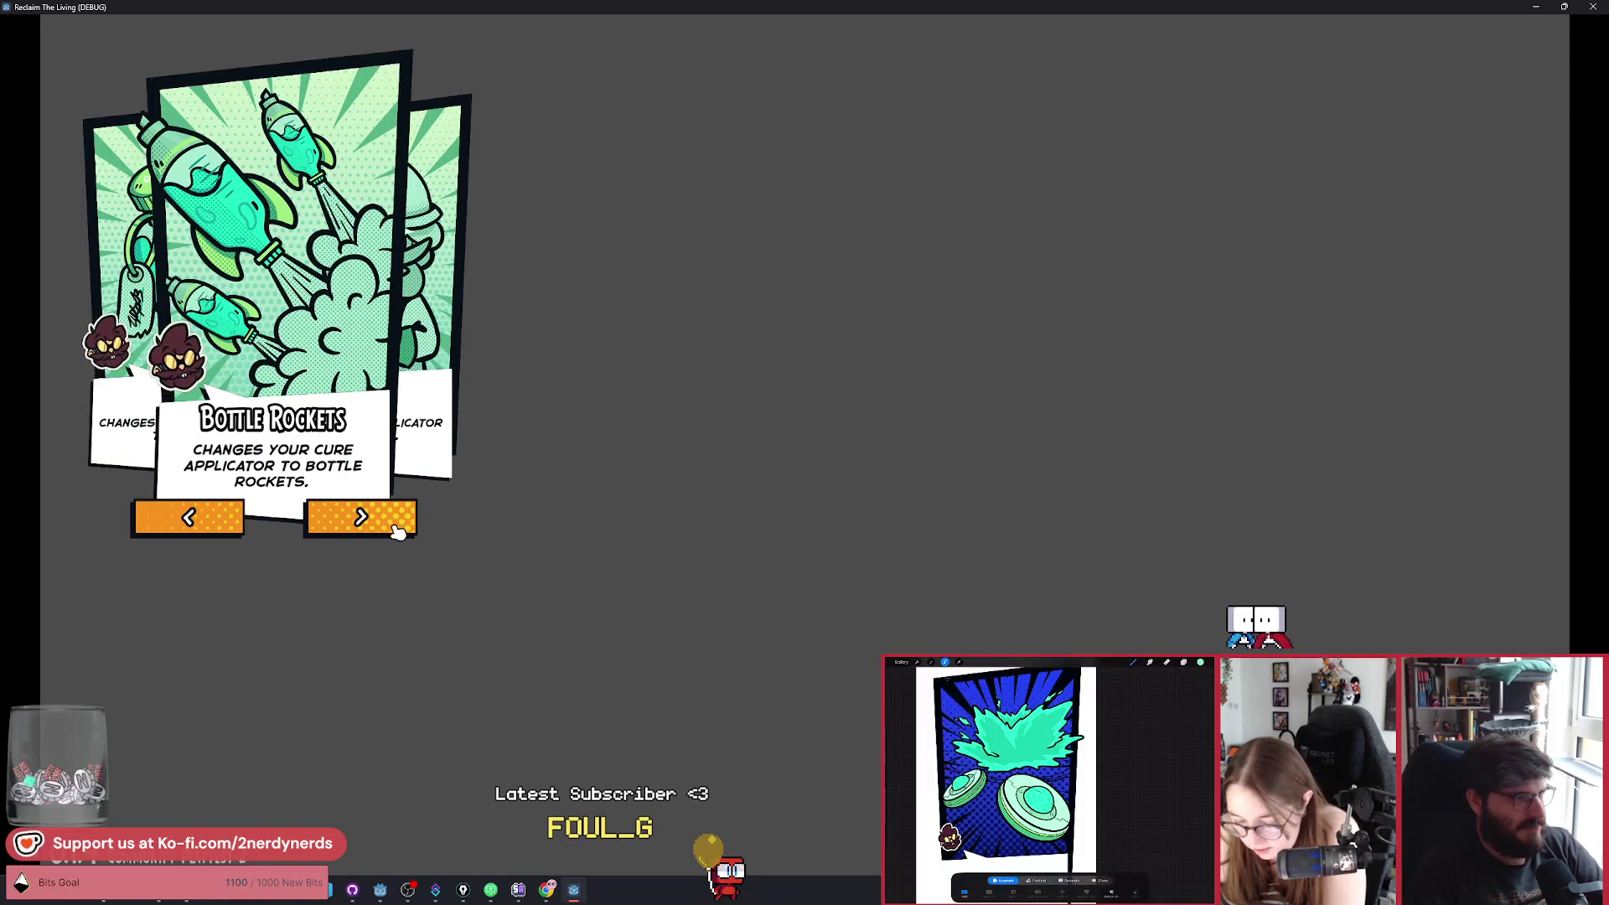
left_click(397, 528)
left_click(397, 527)
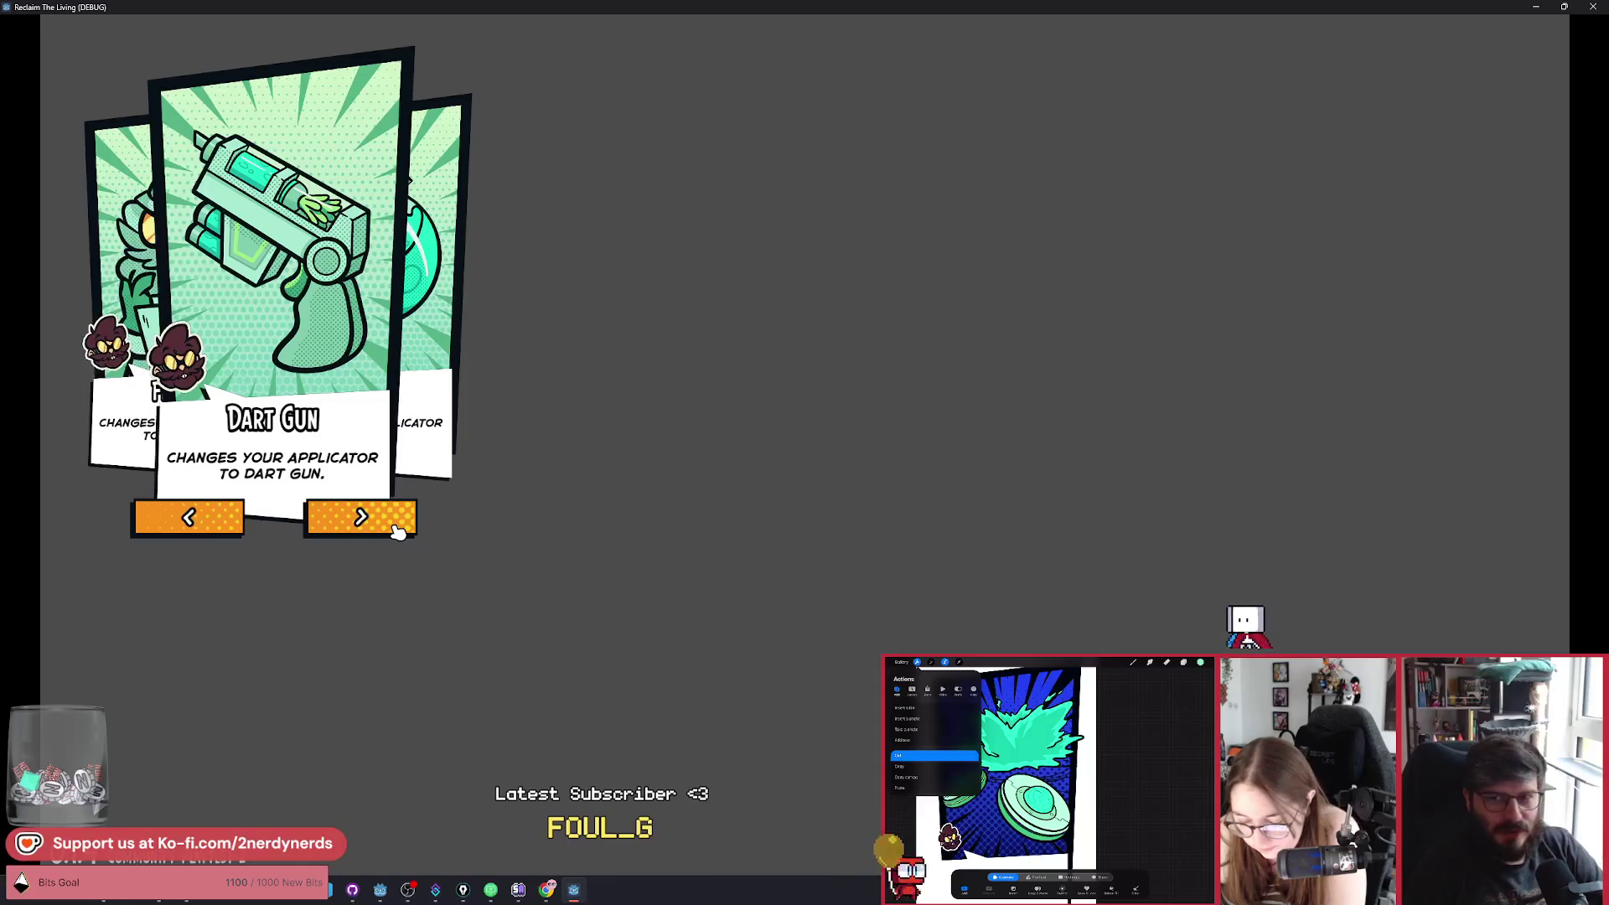
left_click(397, 528)
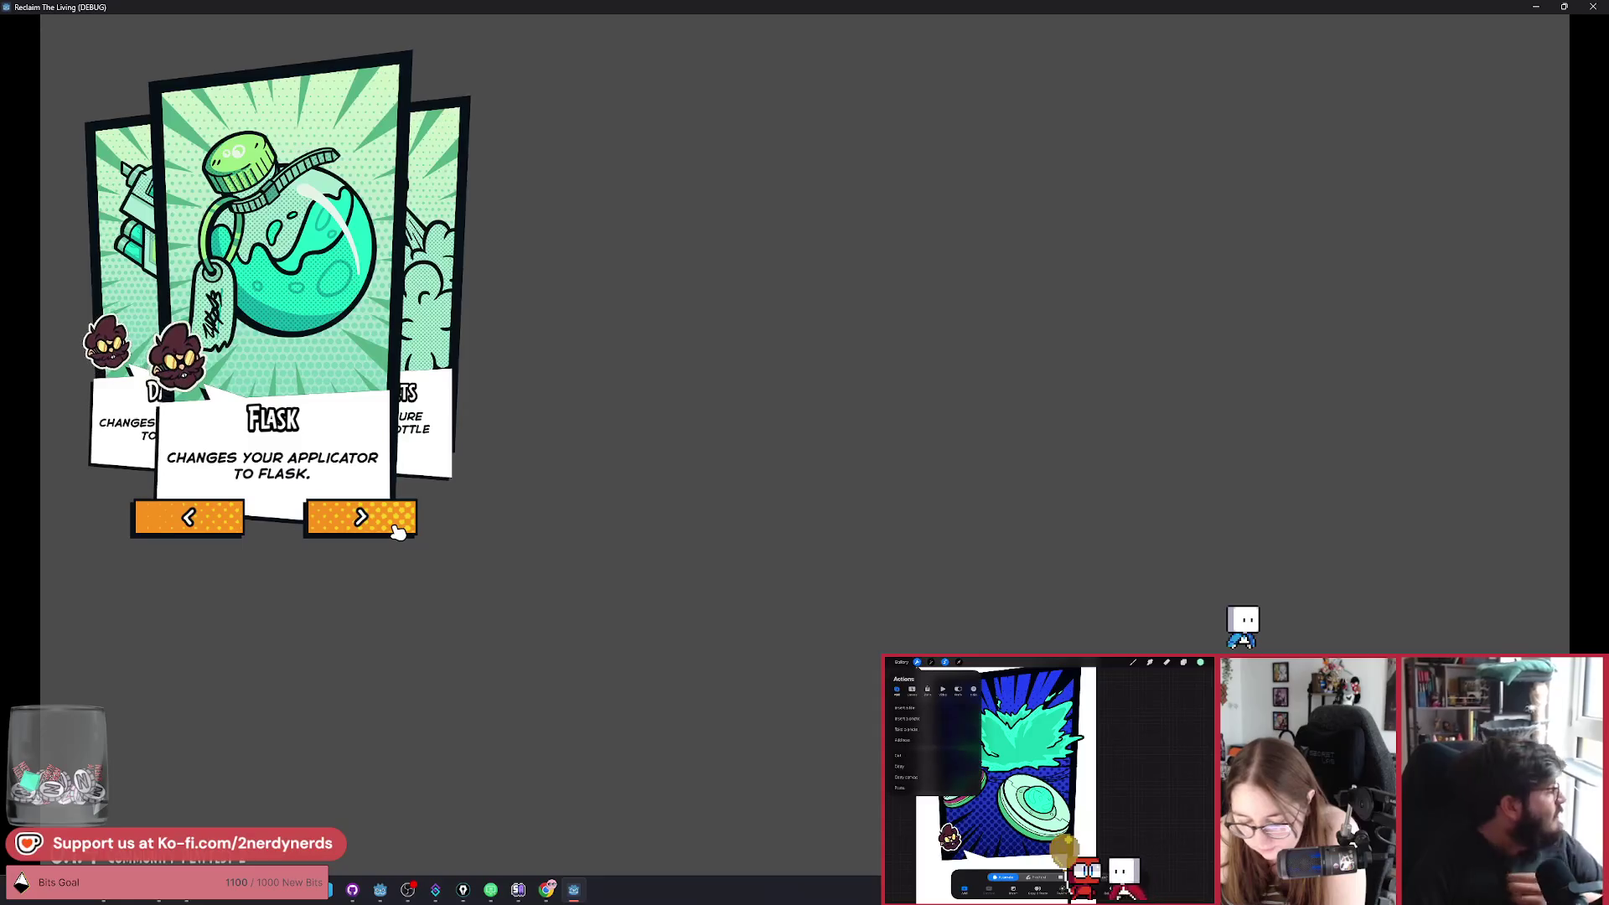
left_click(397, 525)
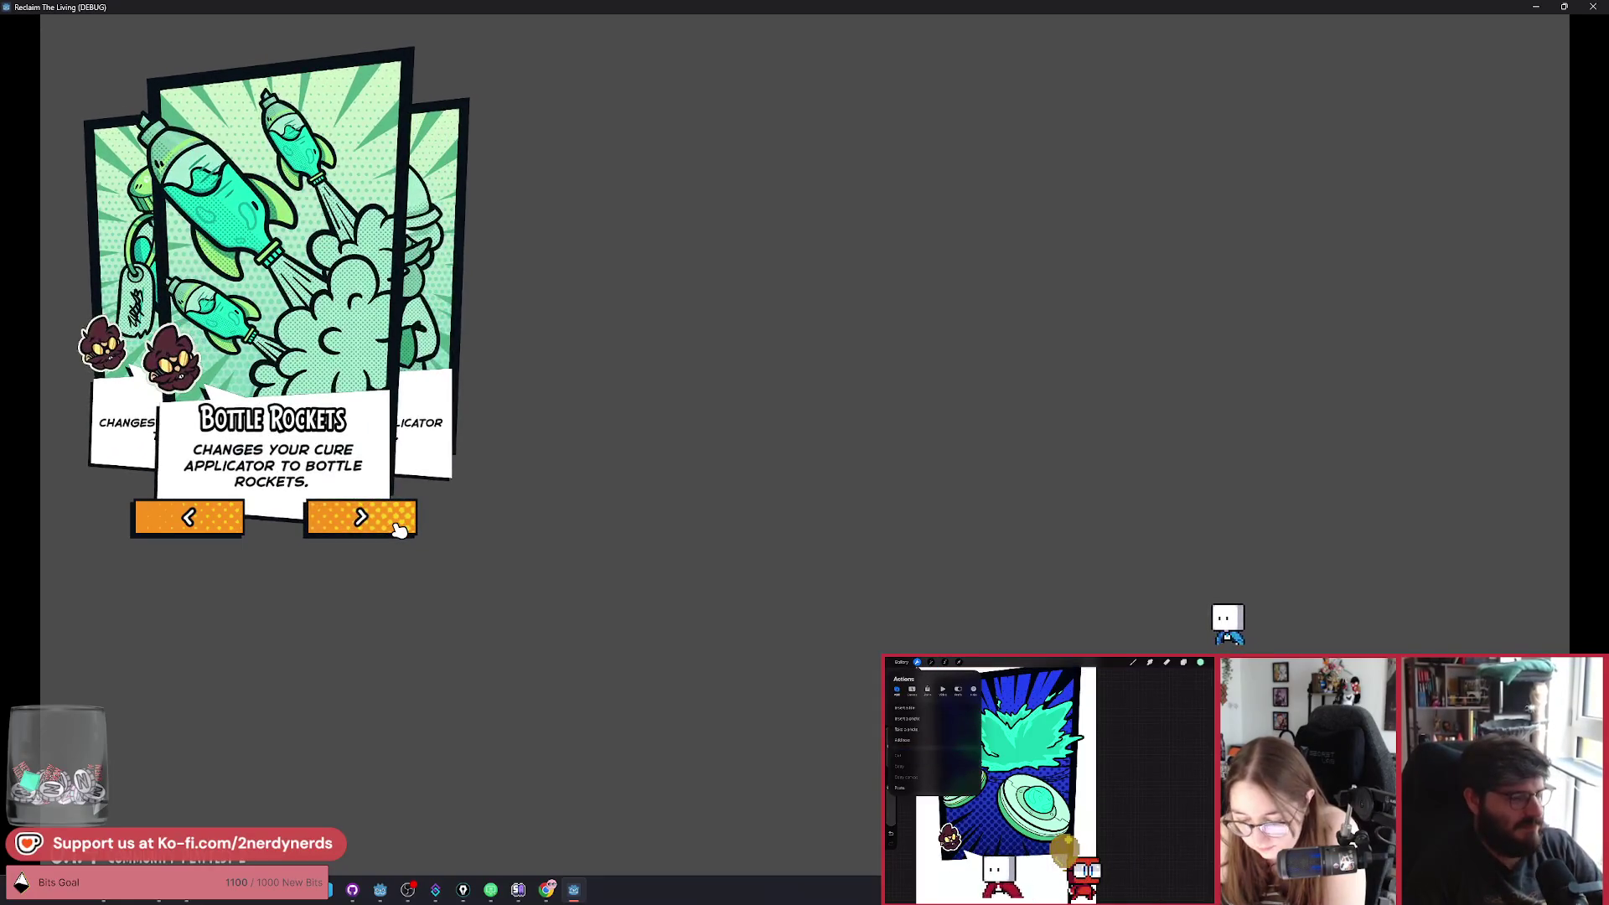
left_click(400, 528)
left_click(397, 525)
left_click(395, 525)
left_click(395, 525)
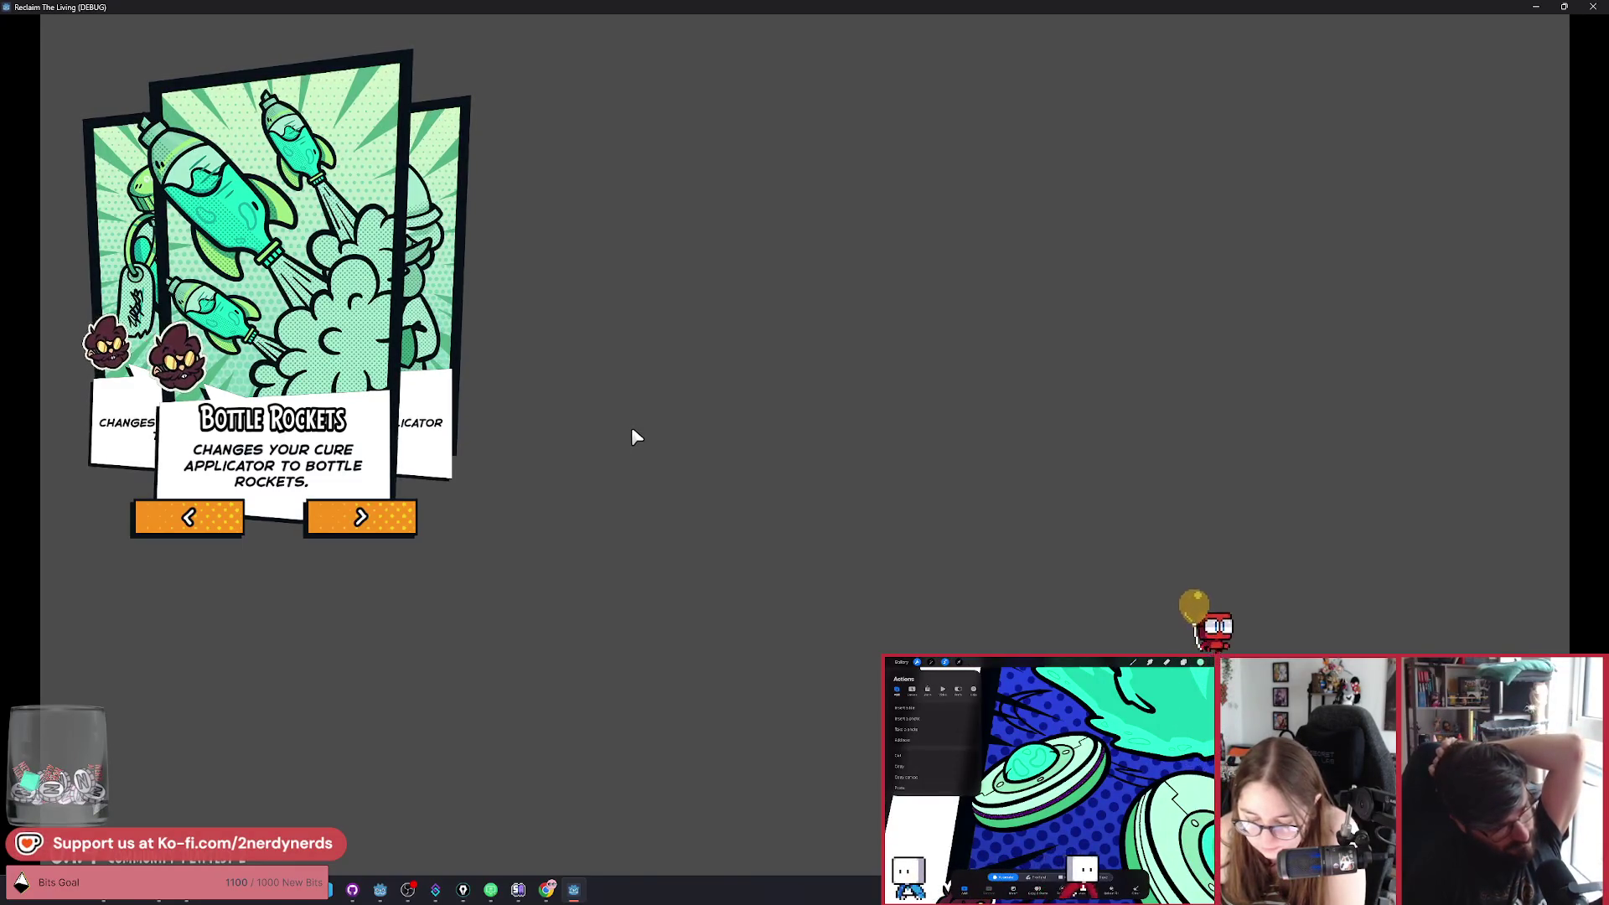
Step back and forth between Firehose, Bottle Rockets and Flask, flipping quickly through the cards.
left_click(411, 529)
left_click(168, 530)
left_click(366, 528)
left_click(366, 528)
left_click(369, 528)
left_click(368, 529)
left_click(369, 529)
left_click(369, 529)
left_click(368, 529)
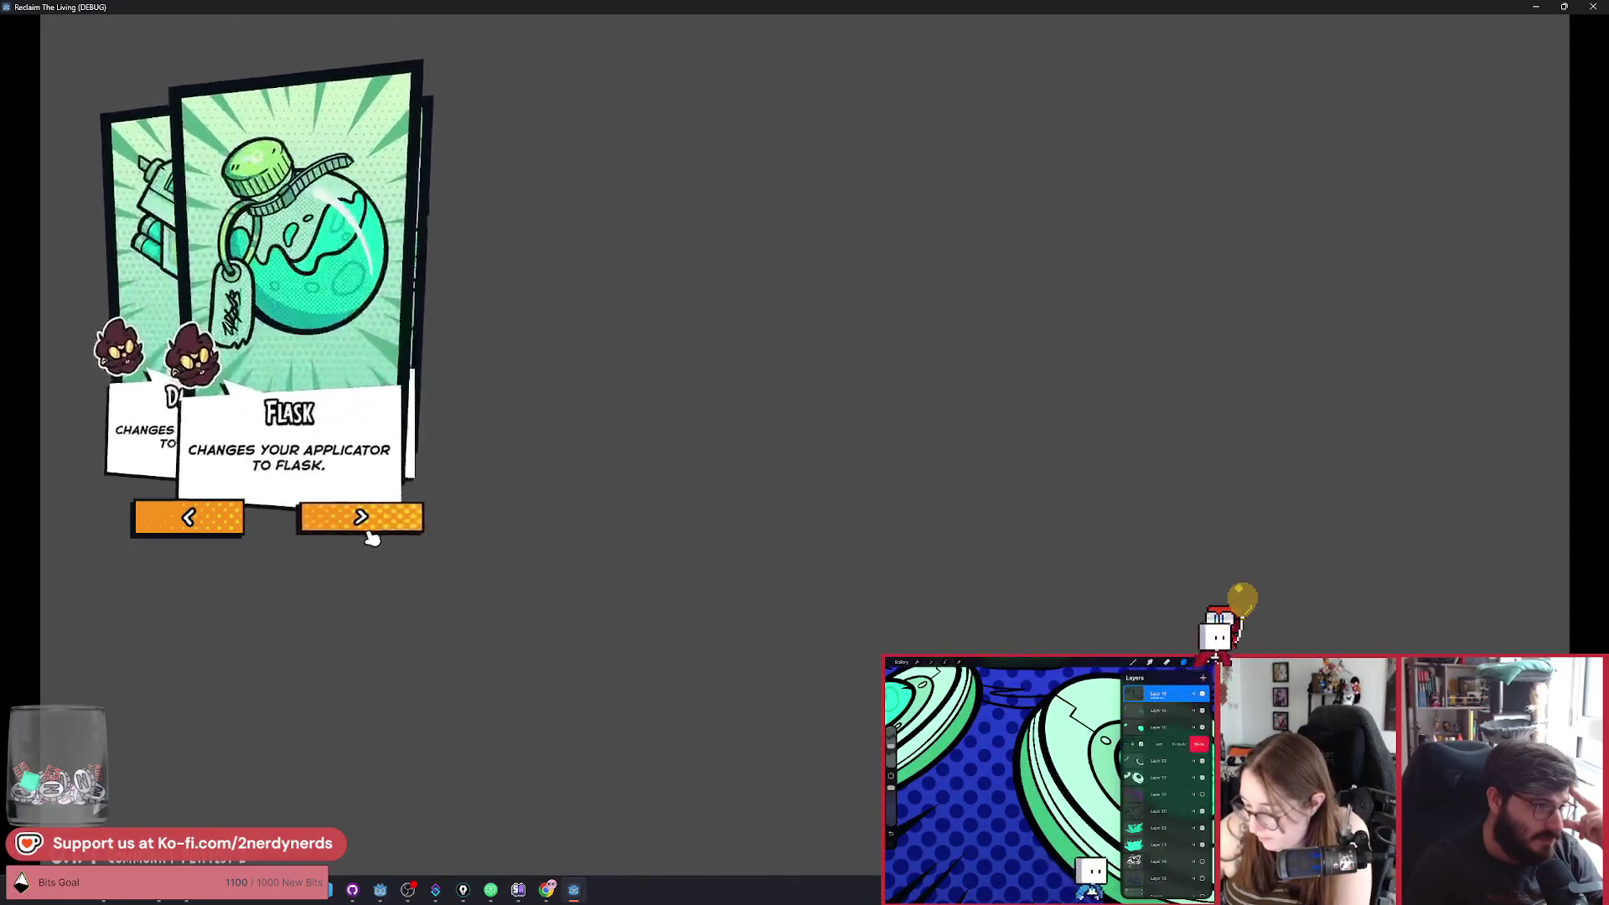
left_click(237, 517)
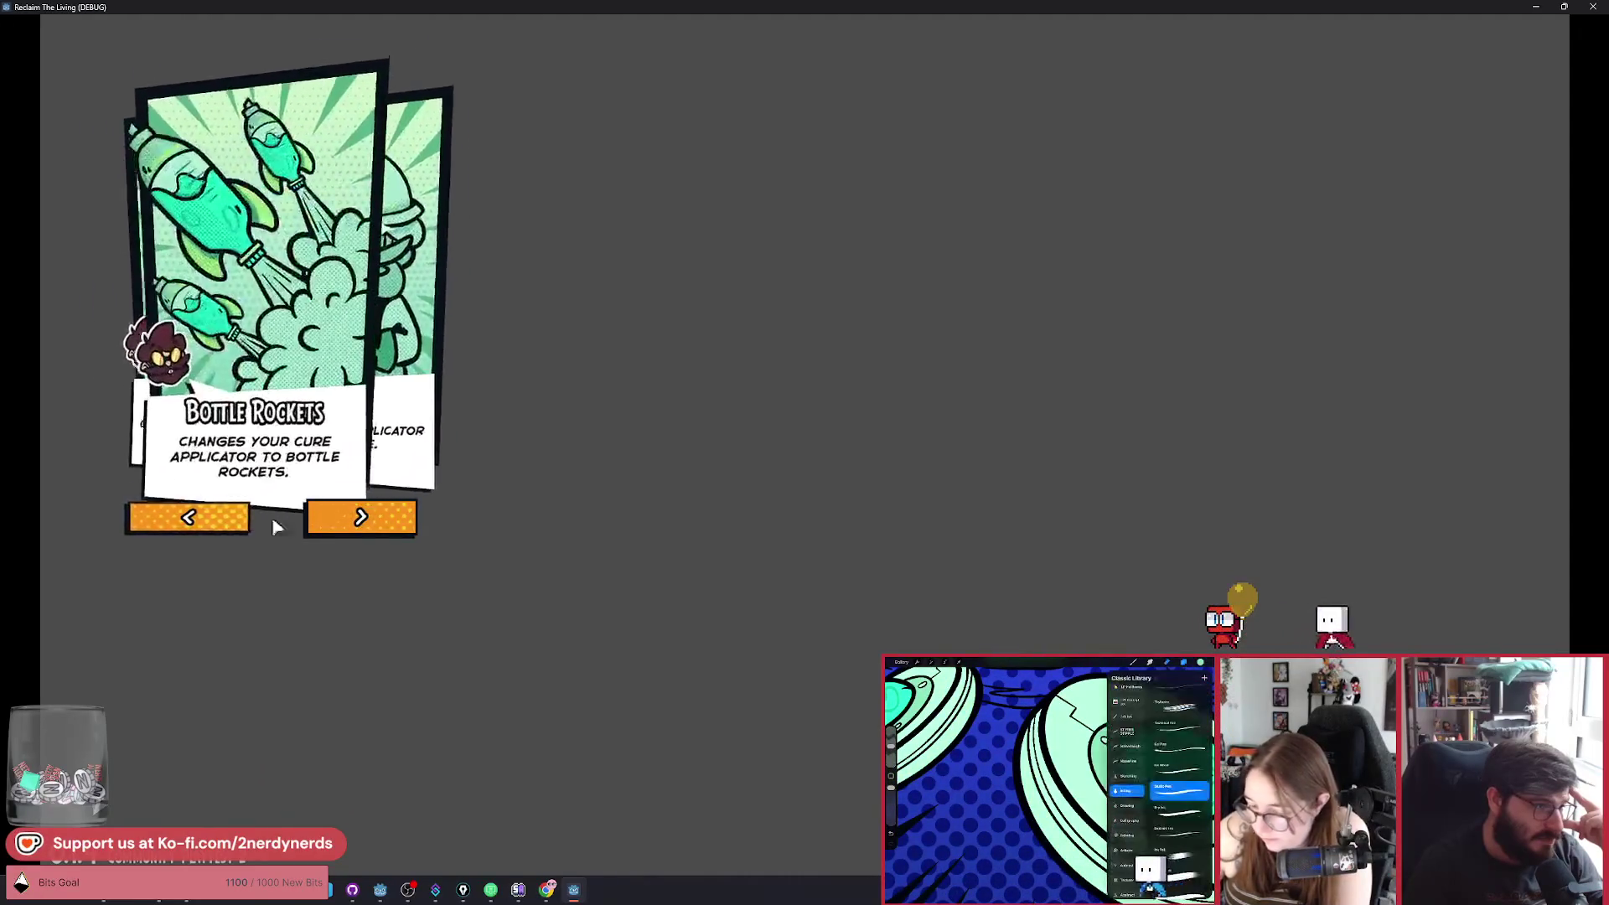
Cycle rapidly through Firehose, Flask and Bottle Rockets, then close the running game.
left_click(251, 520)
left_click(381, 525)
left_click(382, 524)
left_click(399, 528)
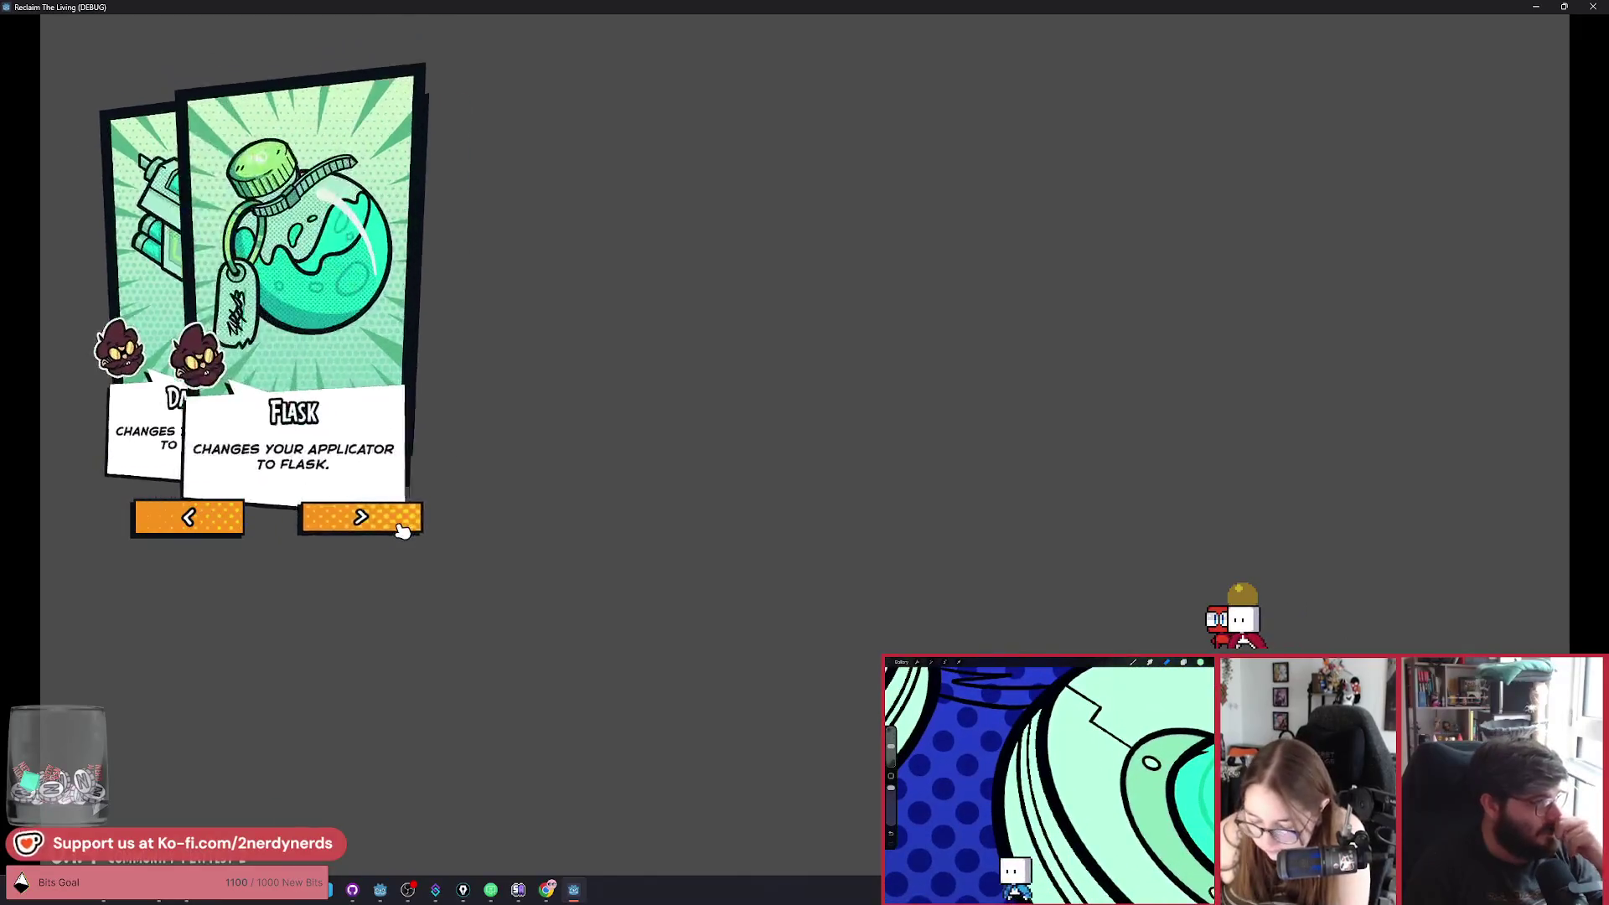
left_click(401, 530)
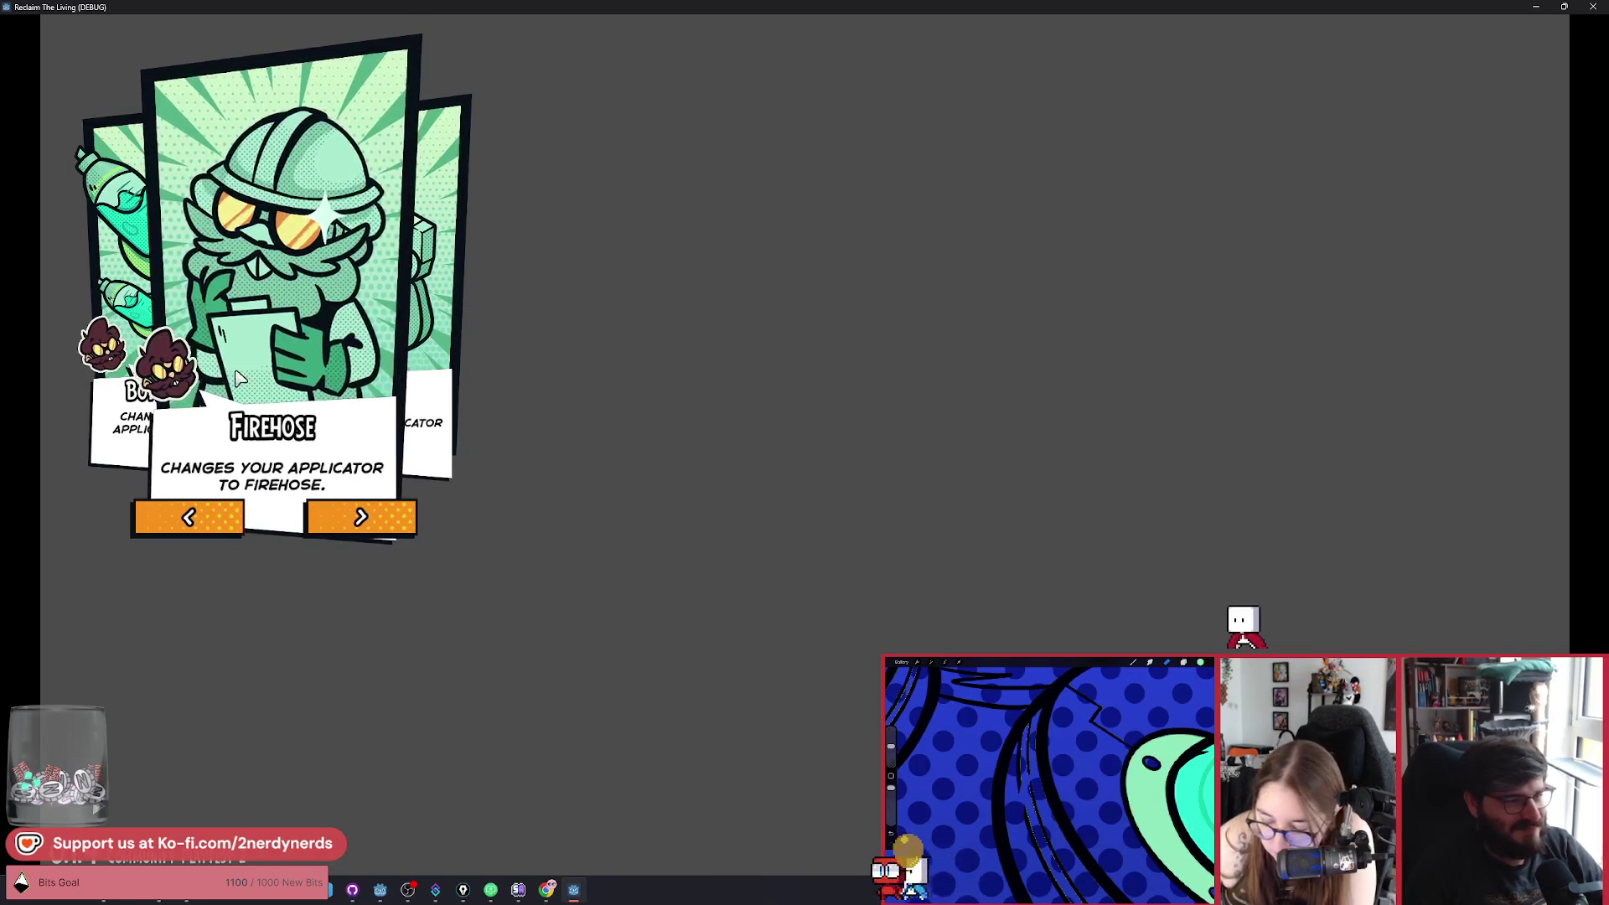
left_click(363, 517)
left_click(381, 521)
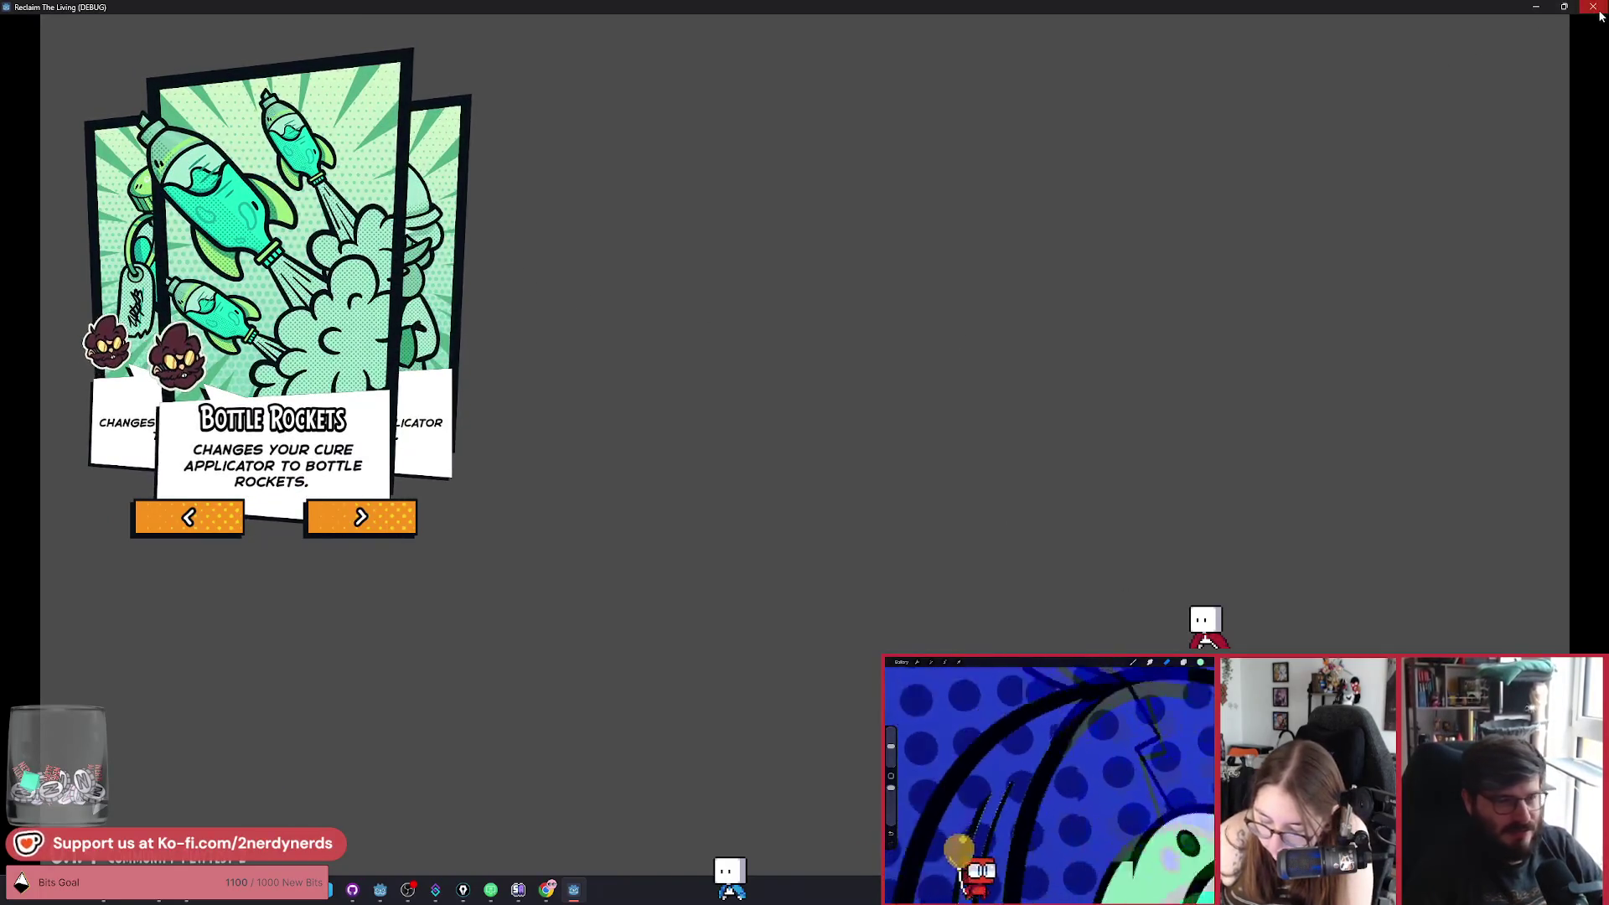
key("Escape")
Delete the commented-out load lines from card_selection.gd and save.
left_click(664, 403)
key("ctrl+shift+k")
key("ctrl+shift+k")
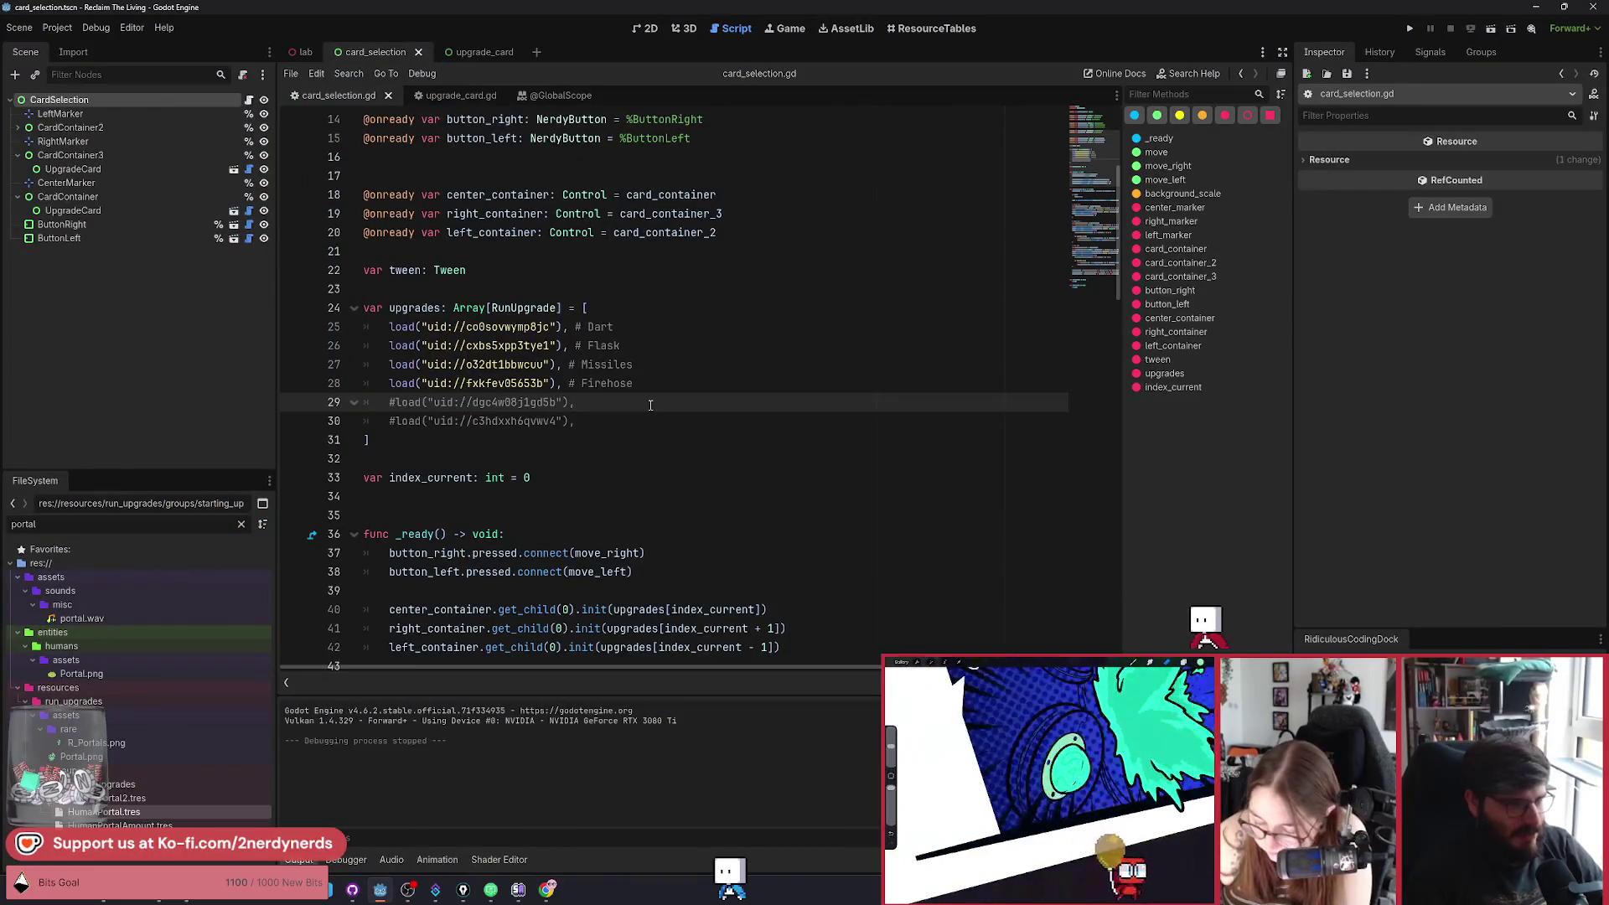
key("ctrl+s")
key("Left")
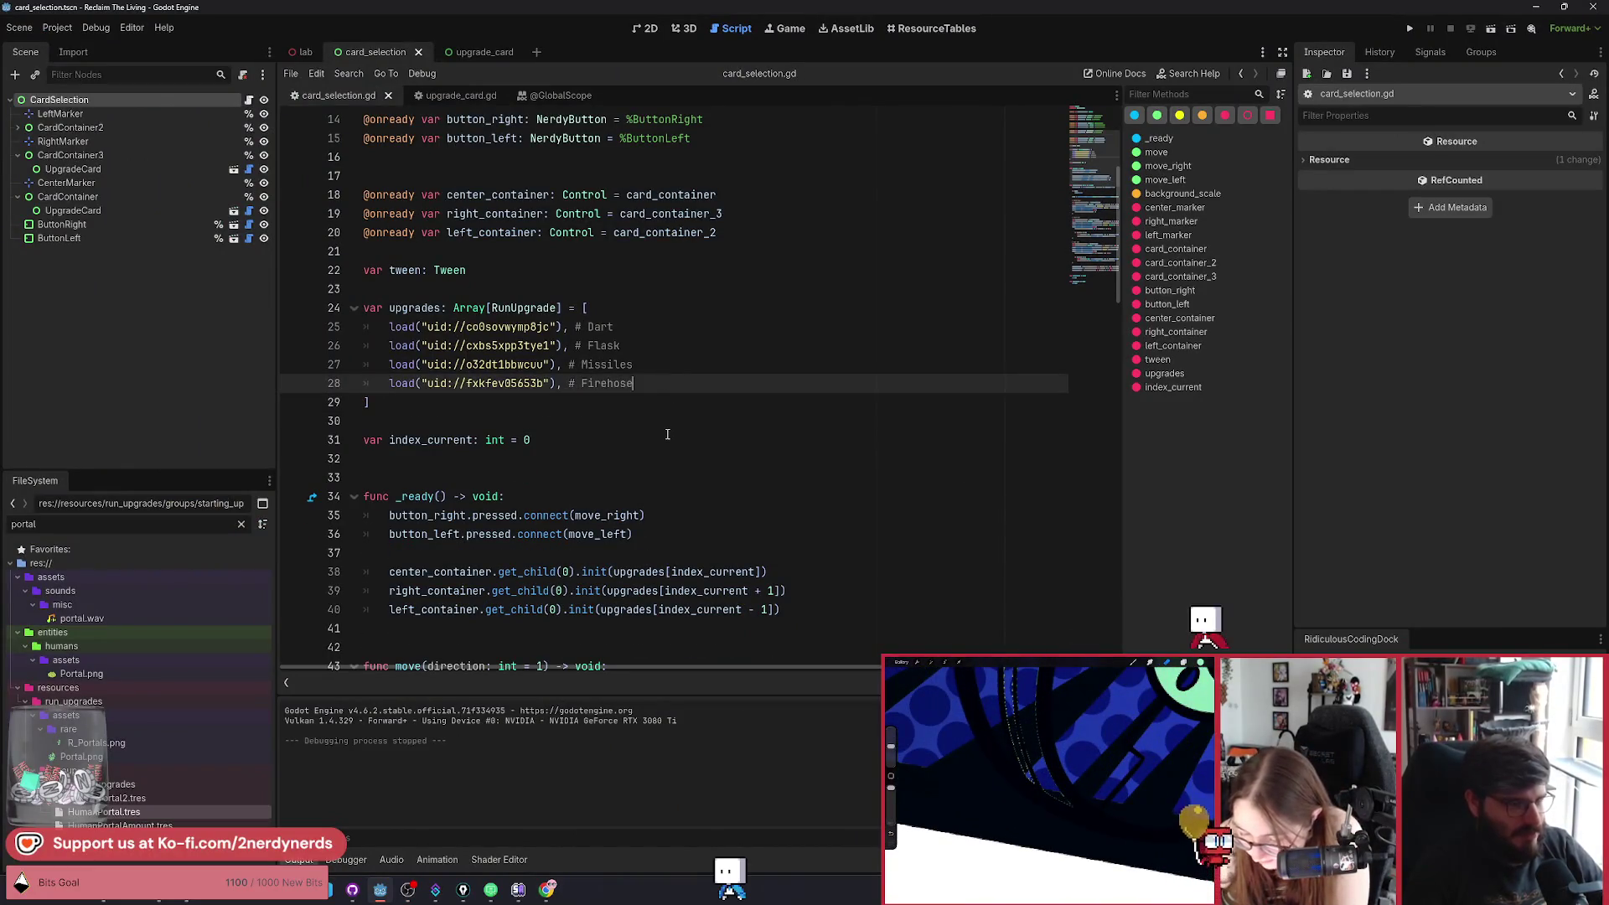
left_click(649, 305)
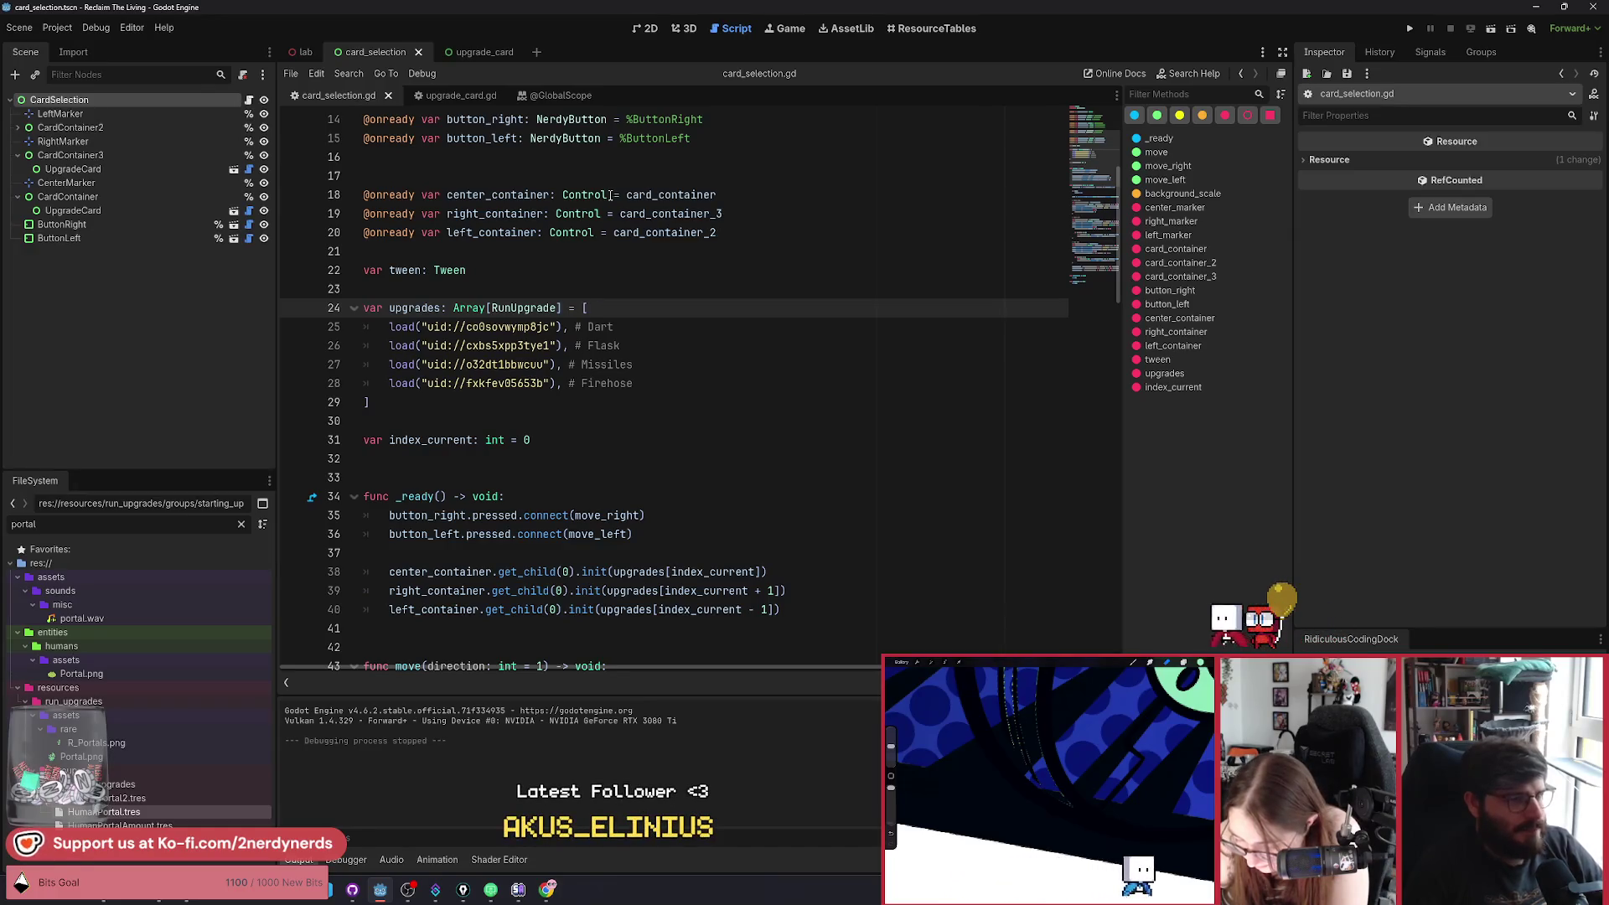
In upgrade_card.gd's _ready function, remove the blank line 125.
left_click(459, 95)
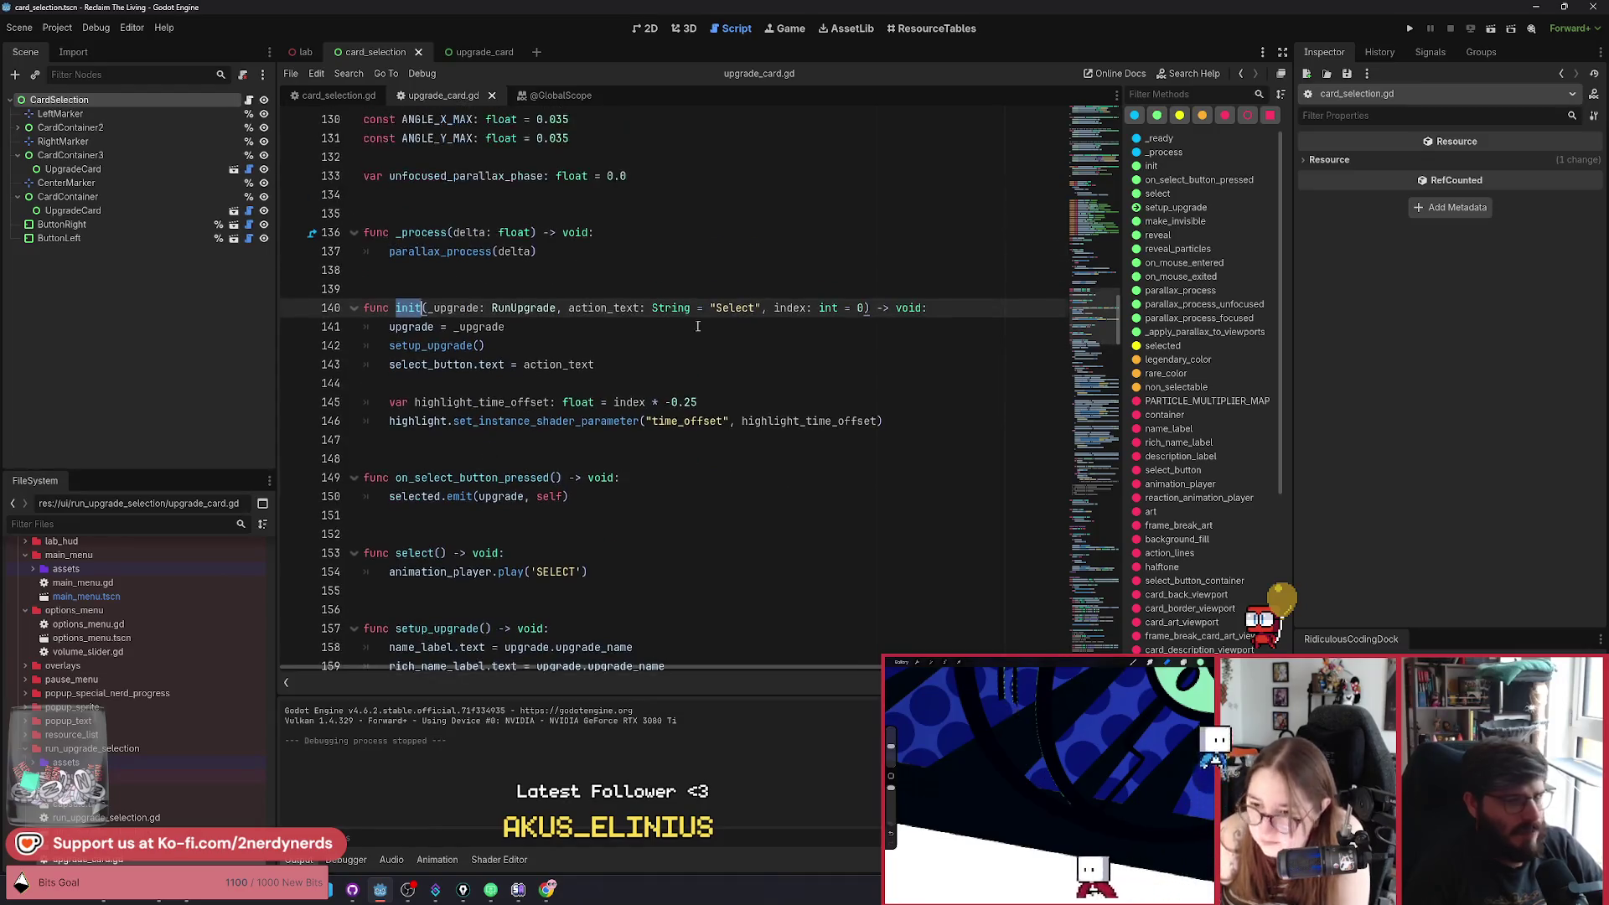
left_click(1160, 137)
scroll(557, 473, "up", 2)
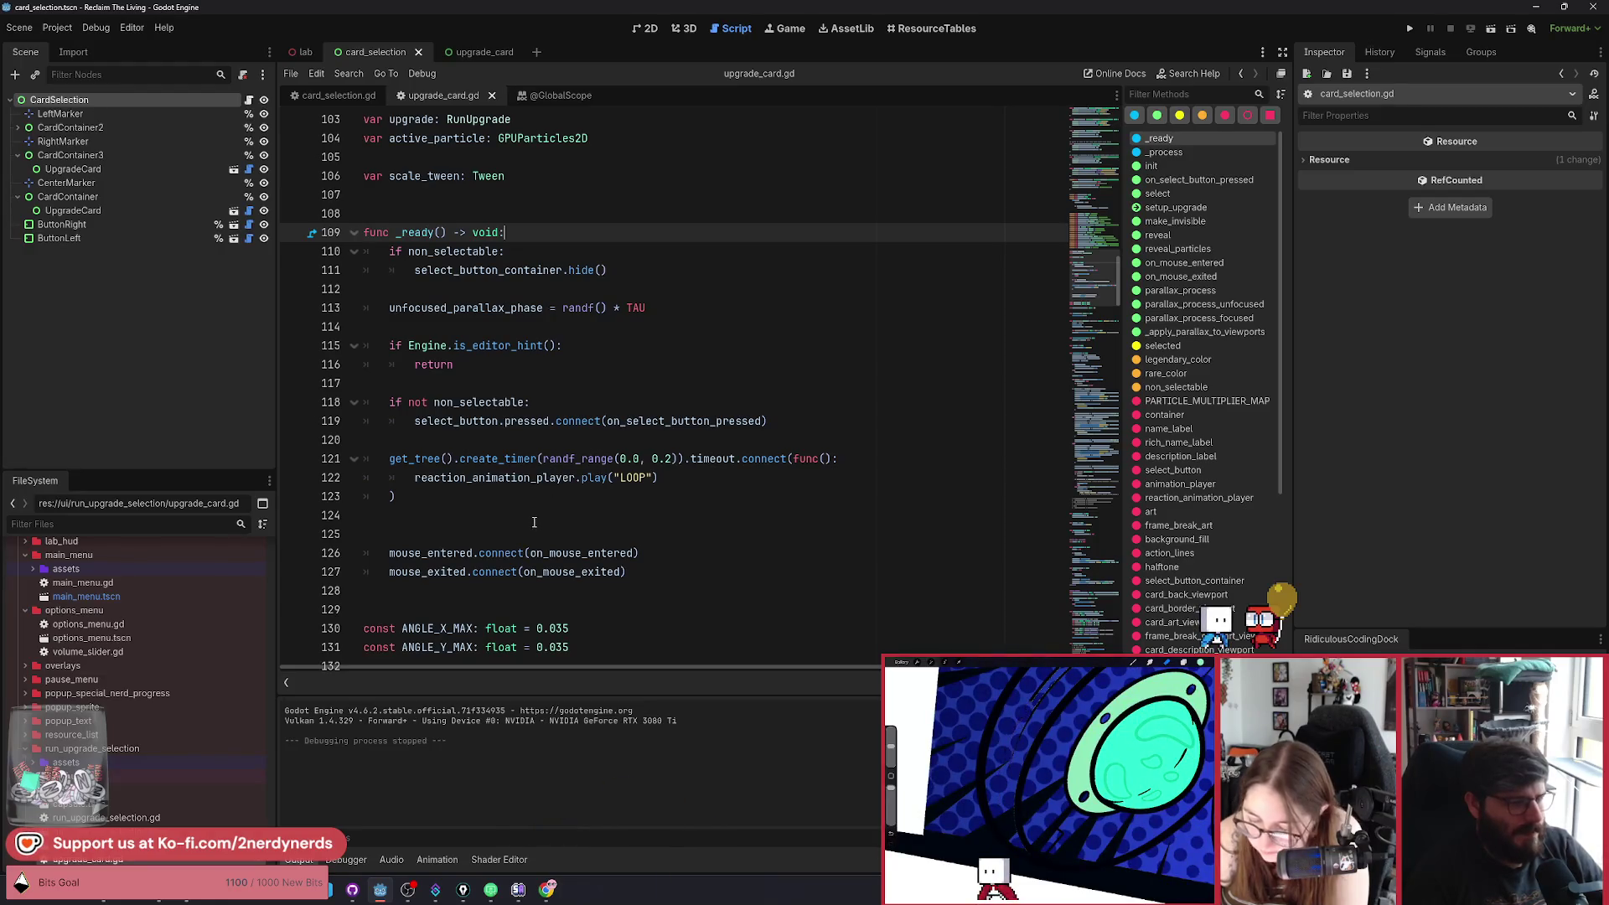
left_click(524, 526)
key("Delete")
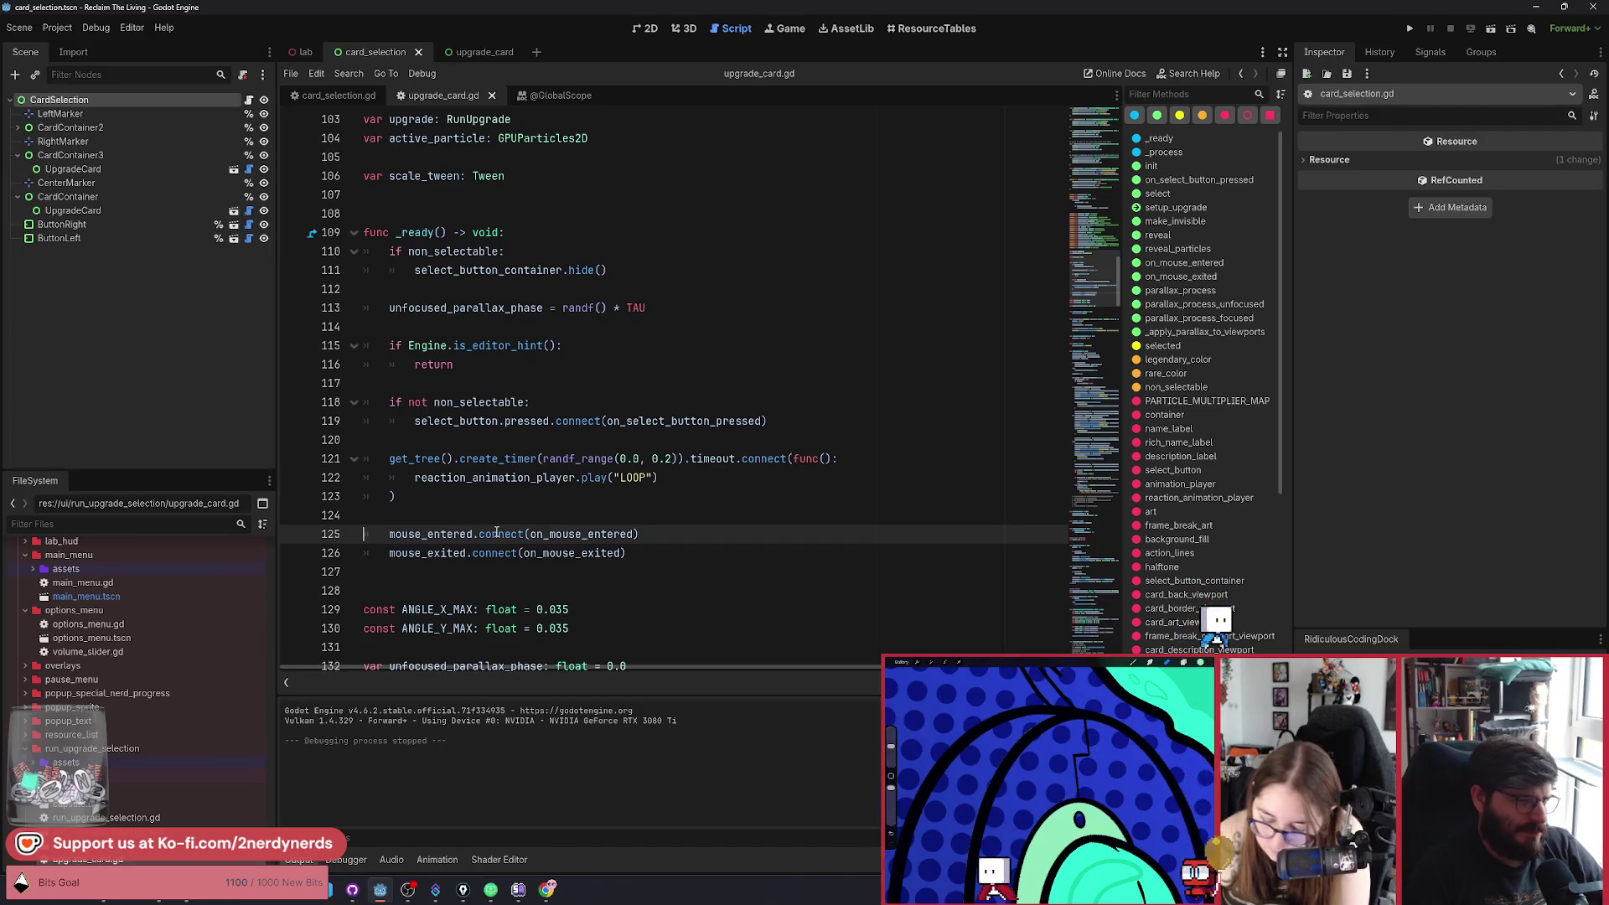
Move the mouse_entered/mouse_exited connect lines inside the if not non_selectable block.
mouse_move(460, 407)
left_click_drag(396, 496, 390, 460)
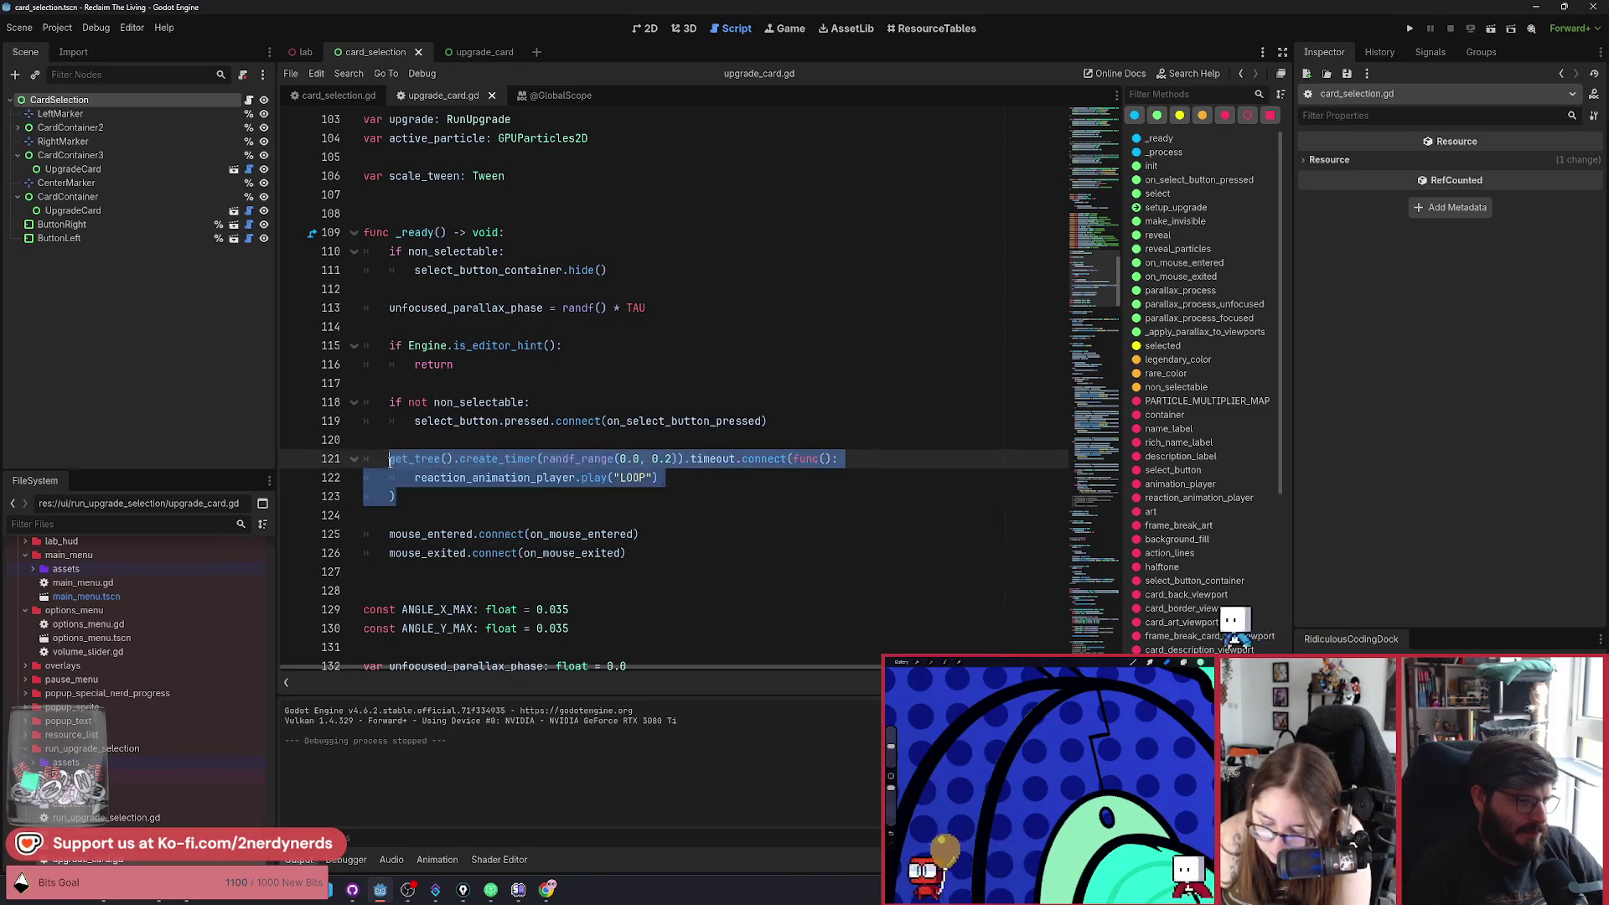
key("alt+Down")
key("alt+Down")
key("alt+Down")
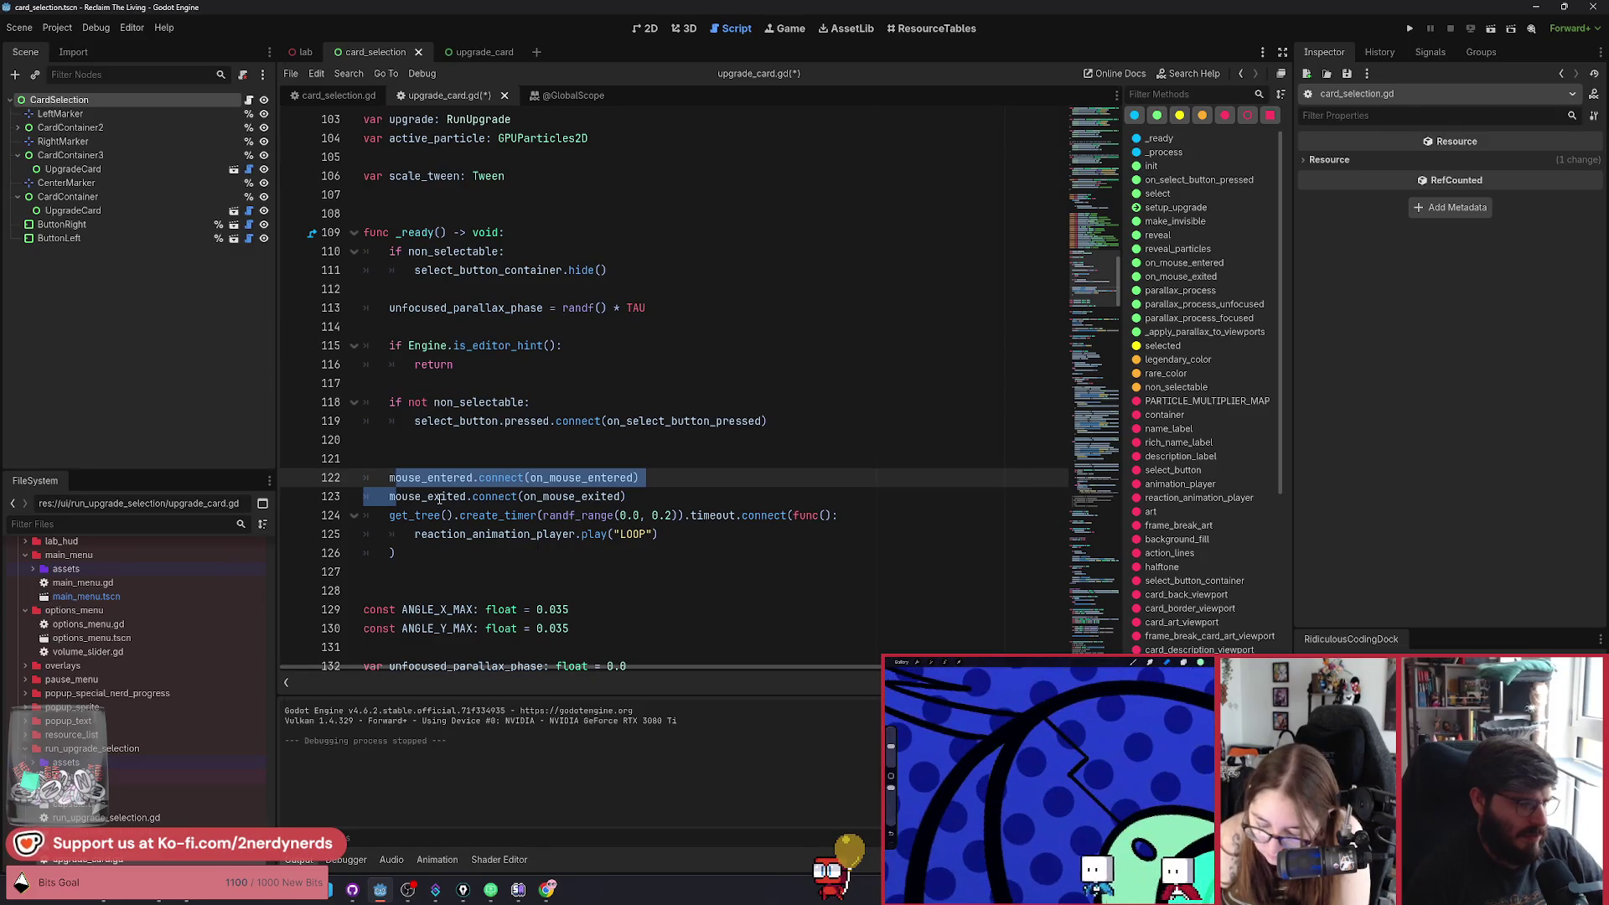
key("alt+Up")
key("alt+Up")
key("Tab")
key("Right")
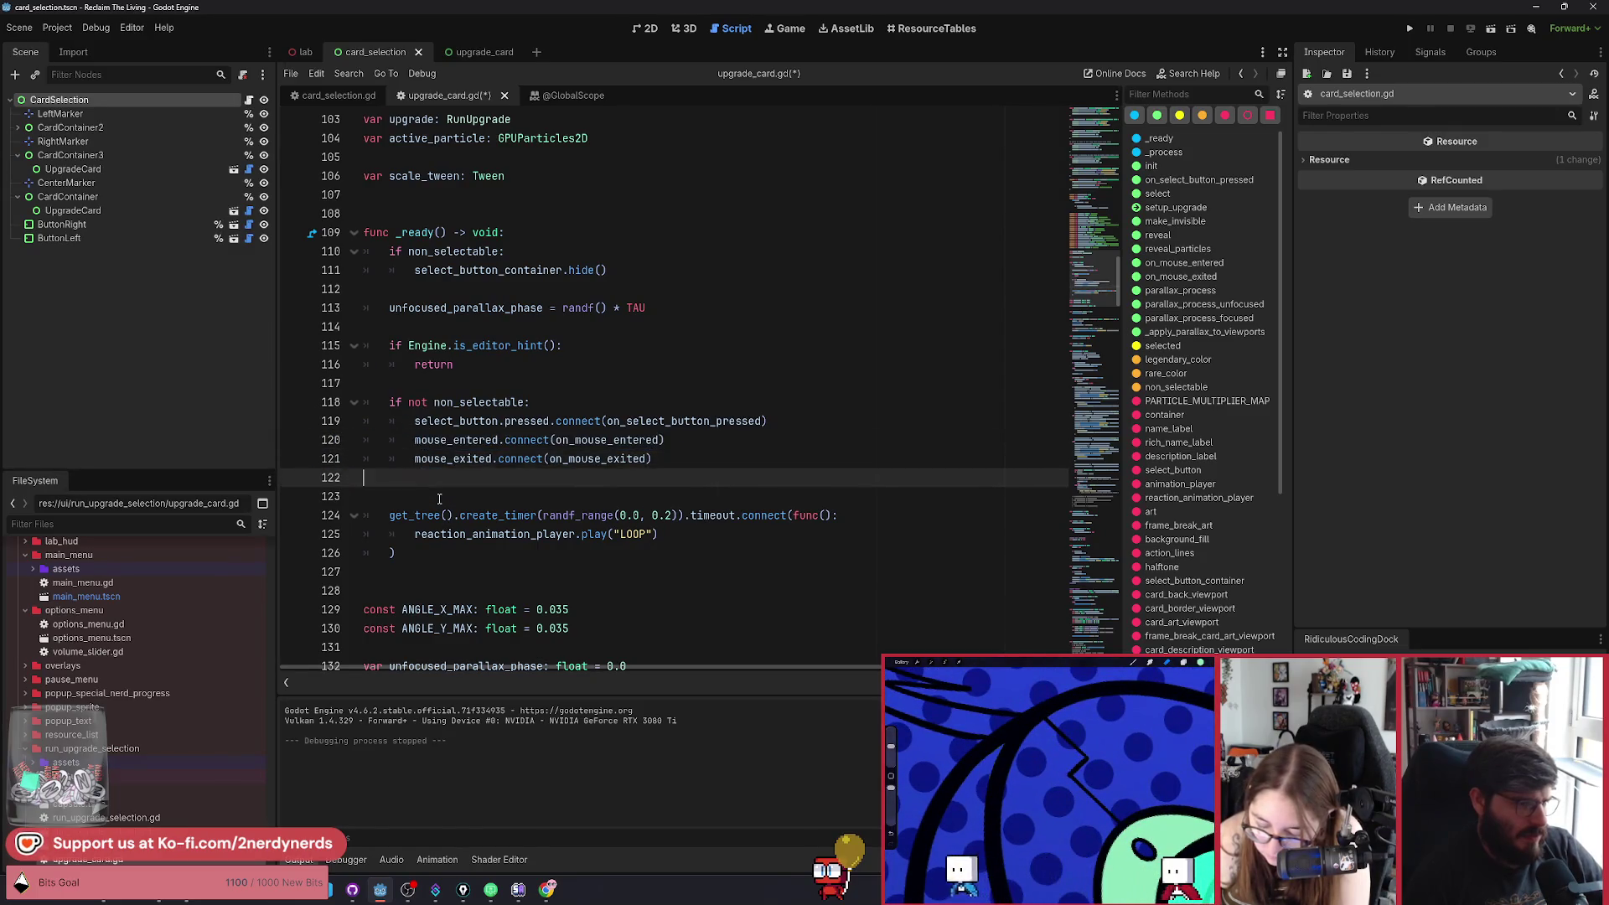
Remove the leftover blank line, save upgrade_card.gd, and run the current scene.
key("Delete")
key("ctrl+s")
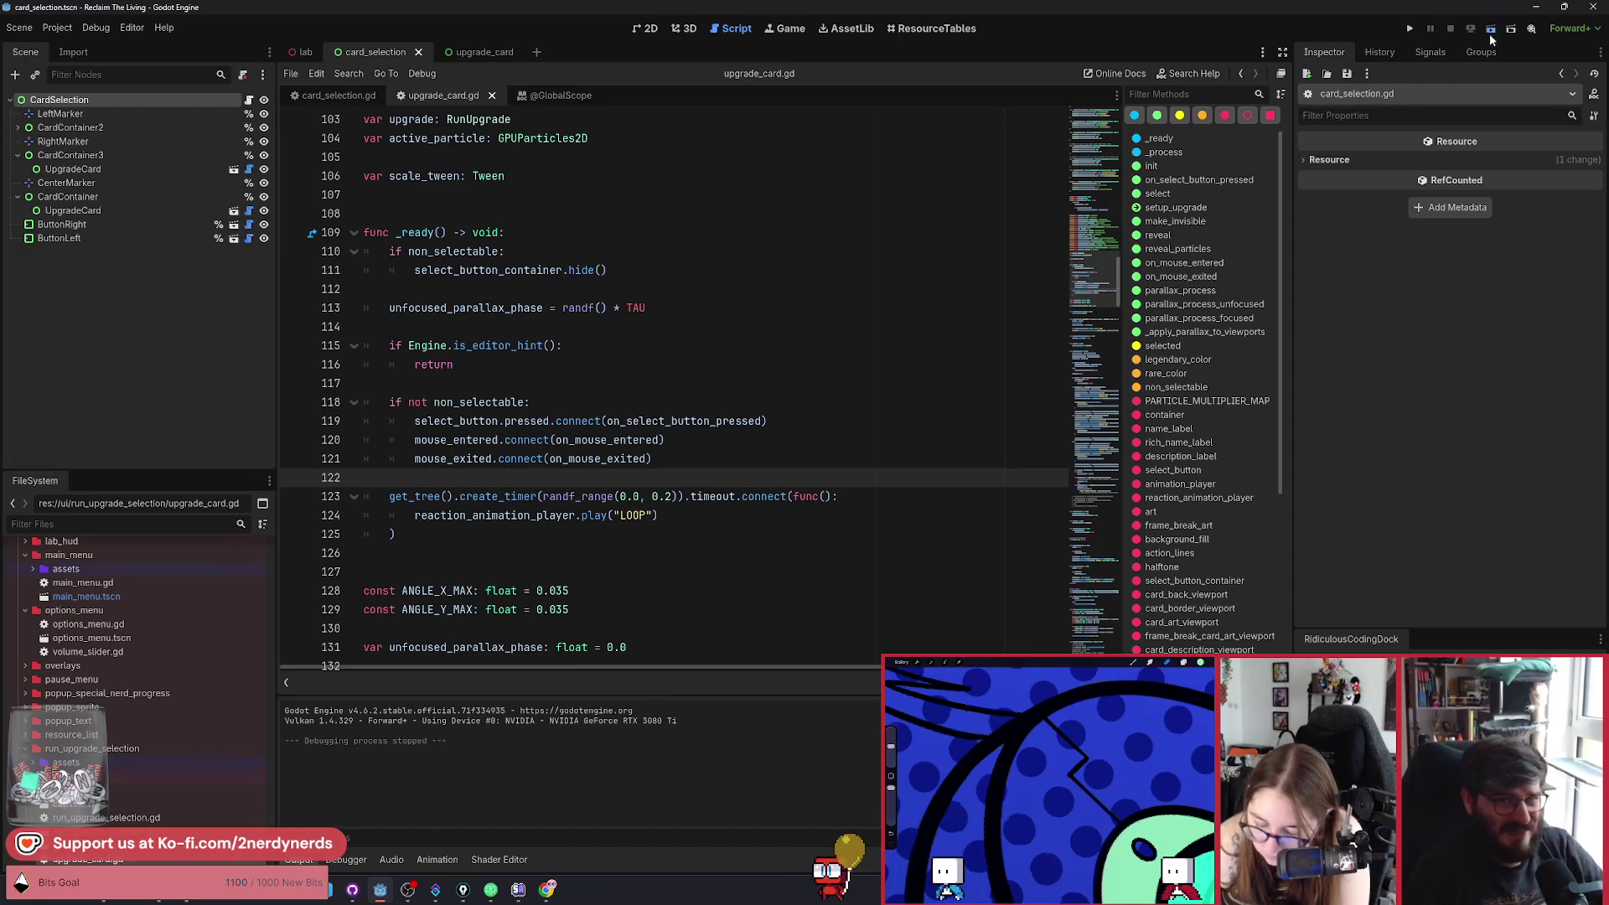
left_click(1491, 32)
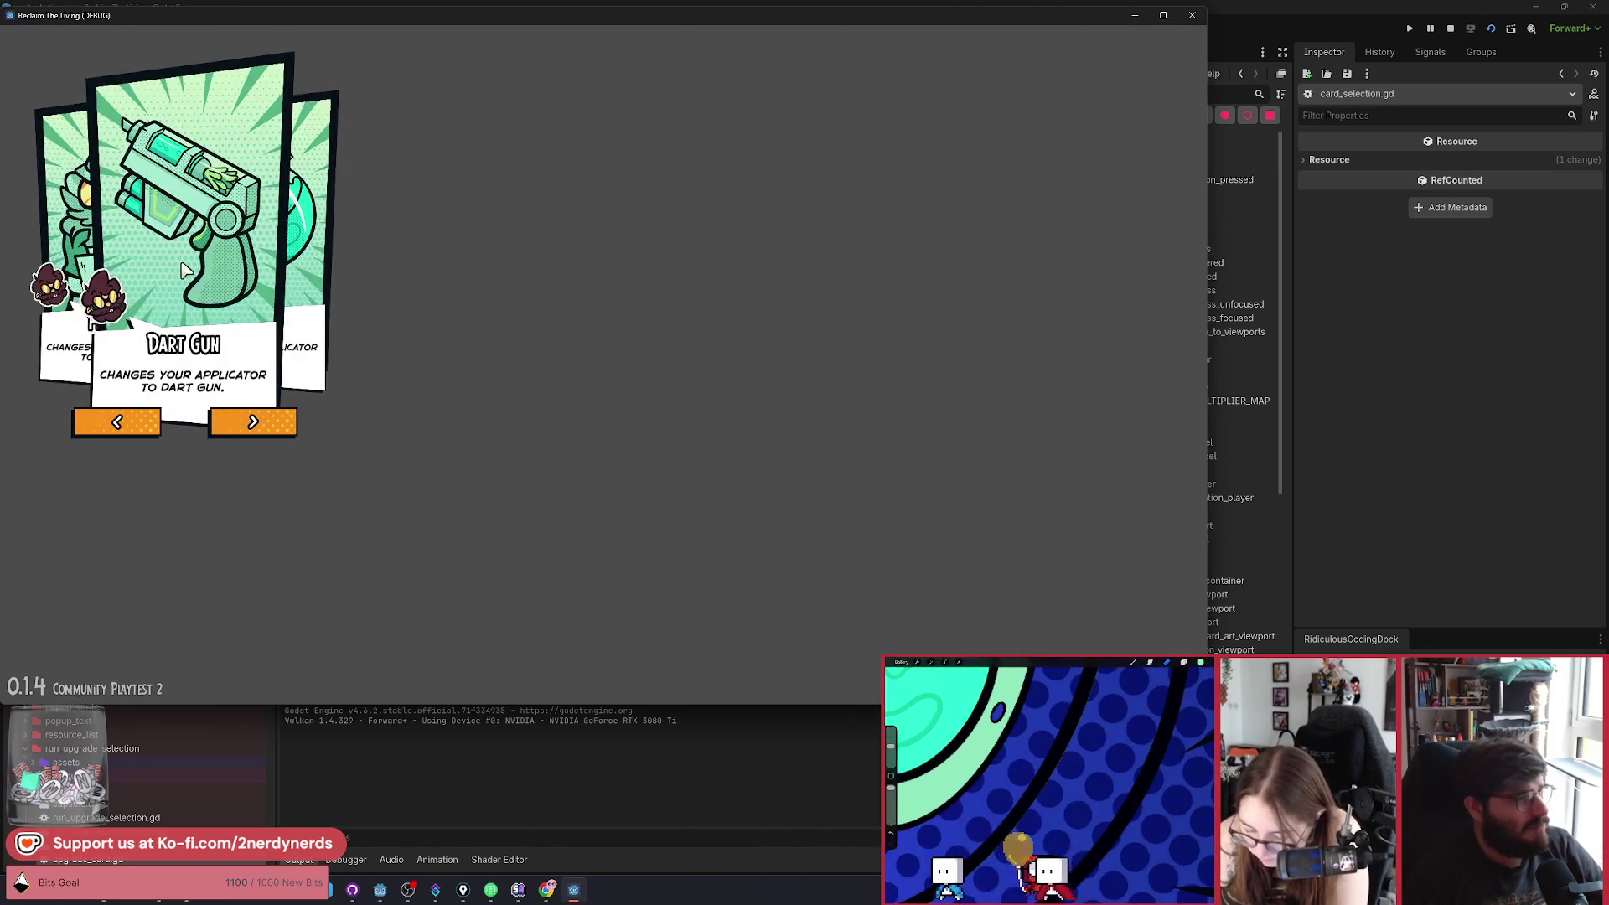
Cycle the upgrade card carousel through Dart Gun, Firehose and Flask.
left_click(279, 420)
left_click(275, 420)
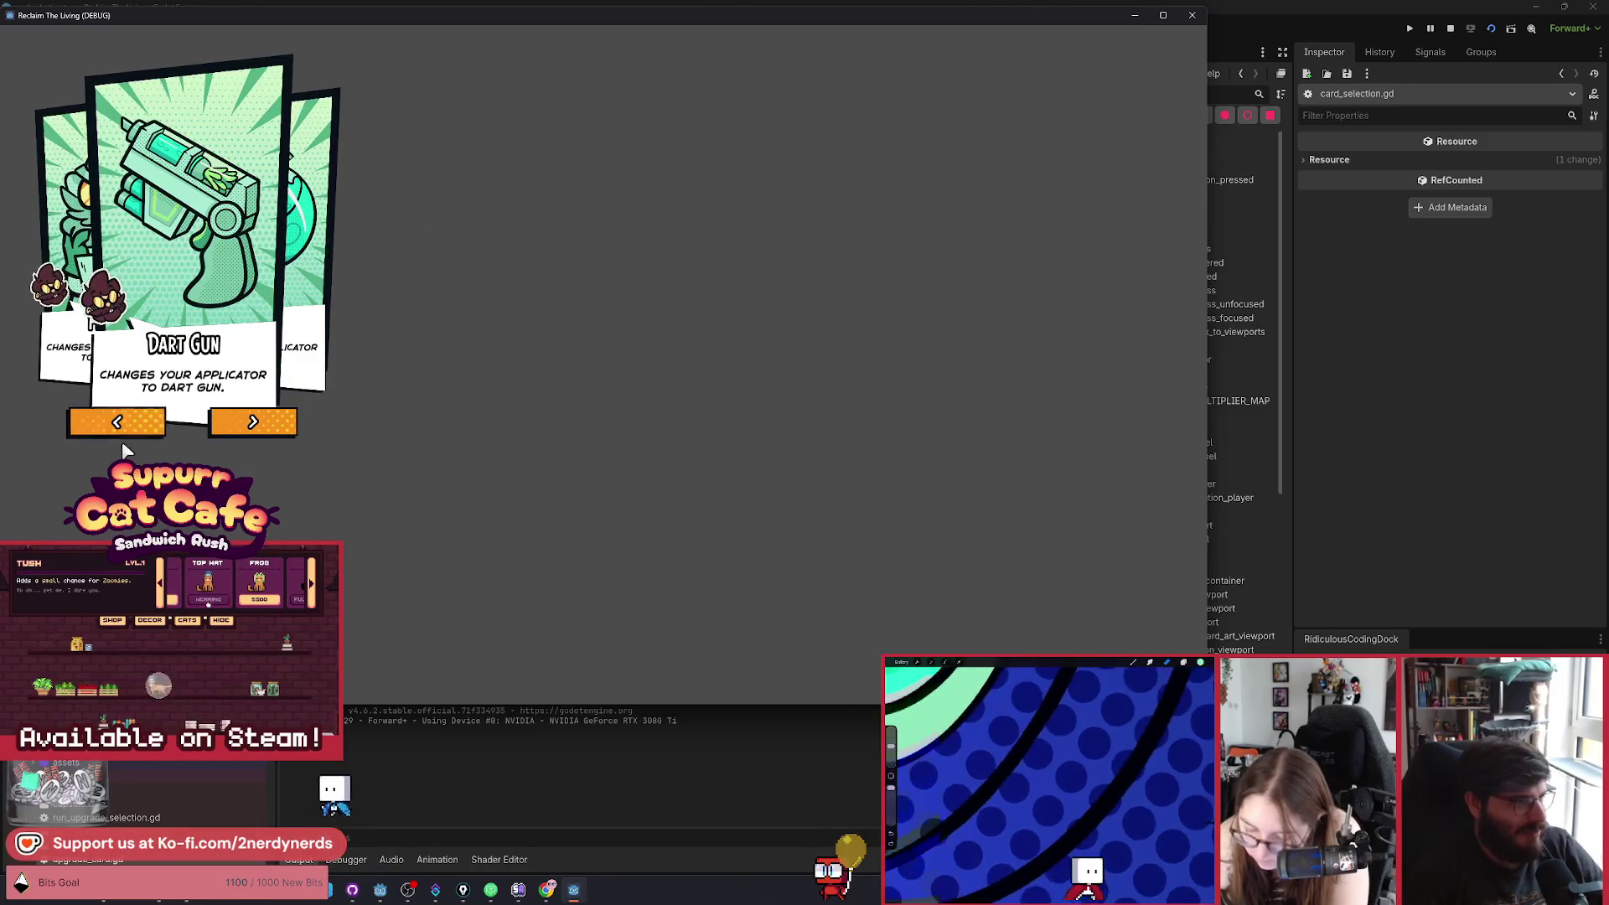
left_click(272, 428)
left_click(274, 429)
left_click(277, 430)
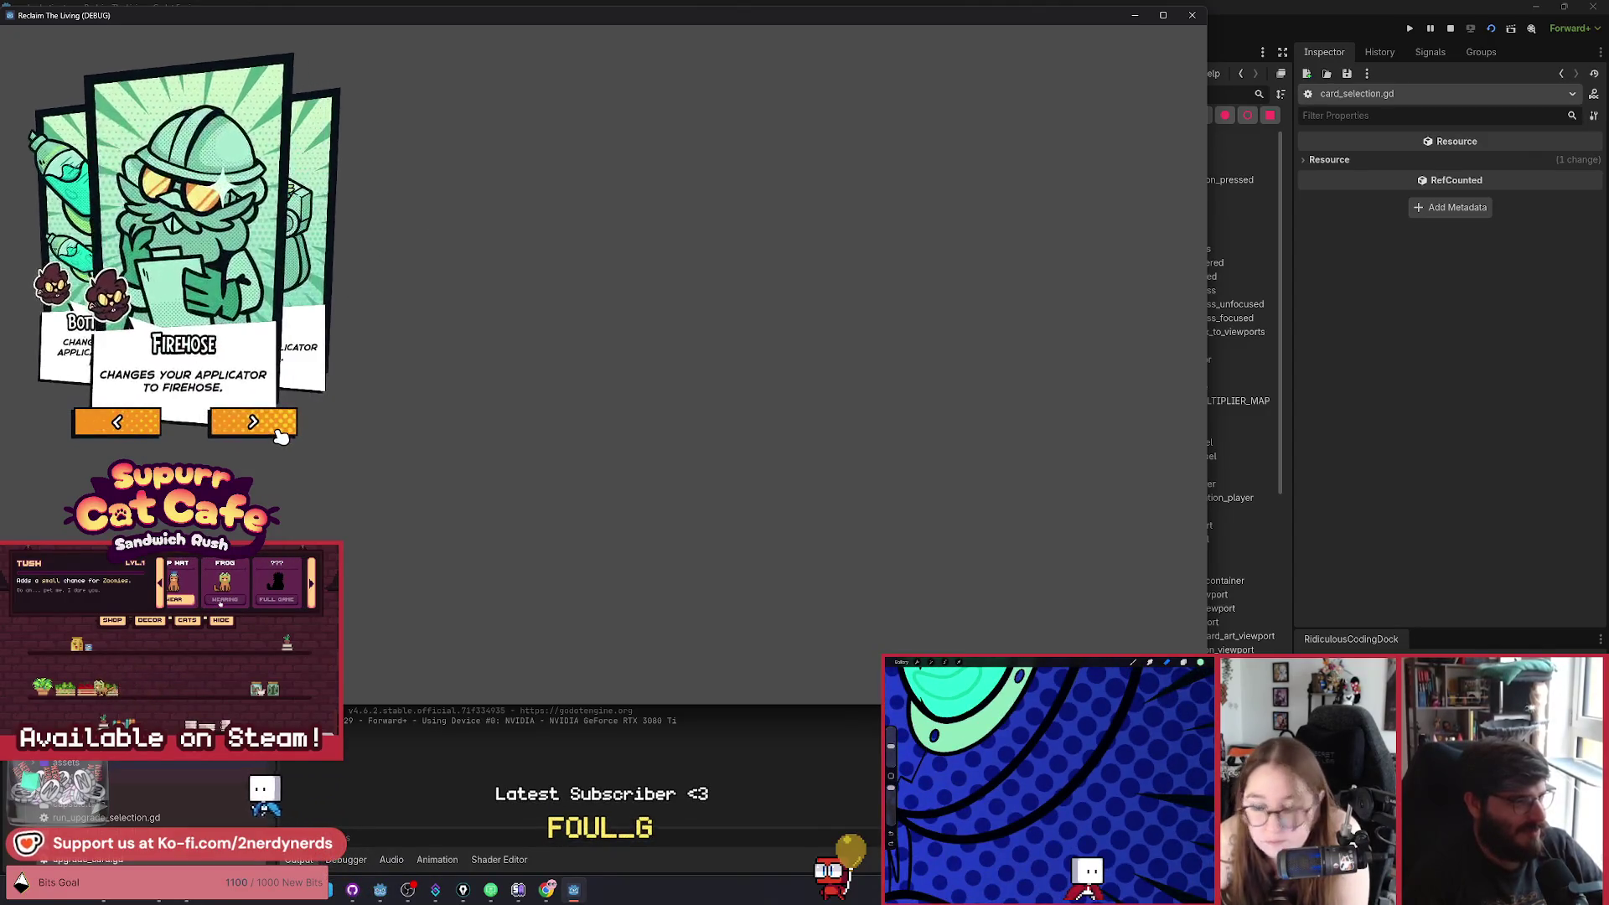
left_click(280, 433)
left_click(280, 433)
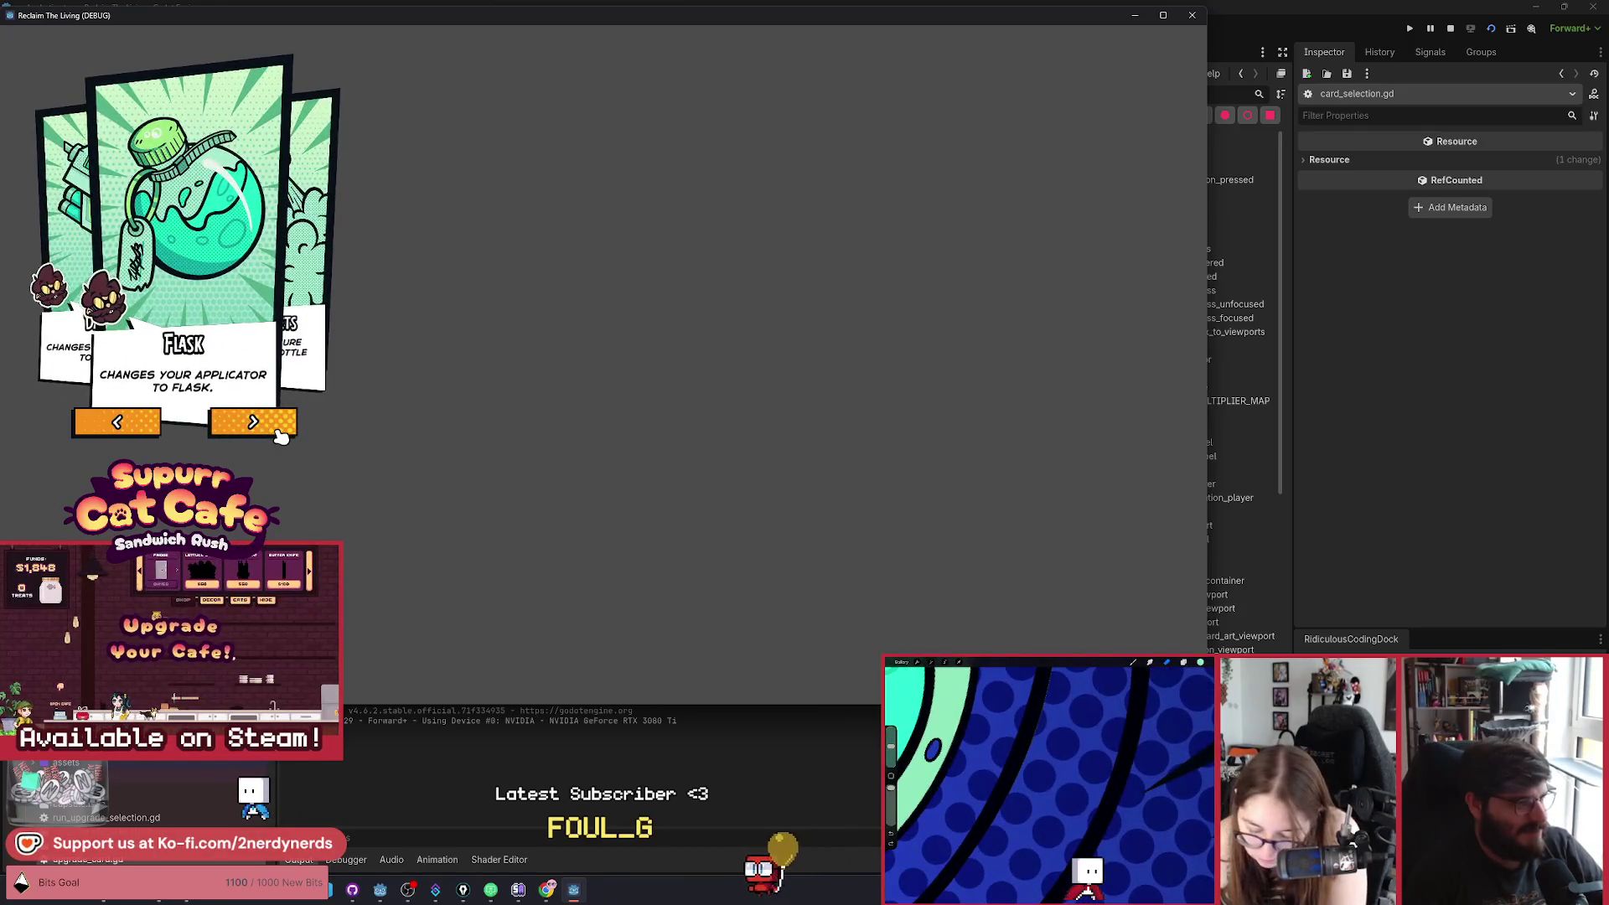
Stop the game and select the mouse_entered and mouse_exited connection lines.
key("alt+F4")
mouse_move(414, 440)
left_mouse_down()
mouse_move(459, 458)
mouse_move(455, 440)
left_mouse_up()
left_click(459, 458)
Dedent lines 120–121 out of the if not non_selectable block, save, and relaunch the game.
key("shift+Tab")
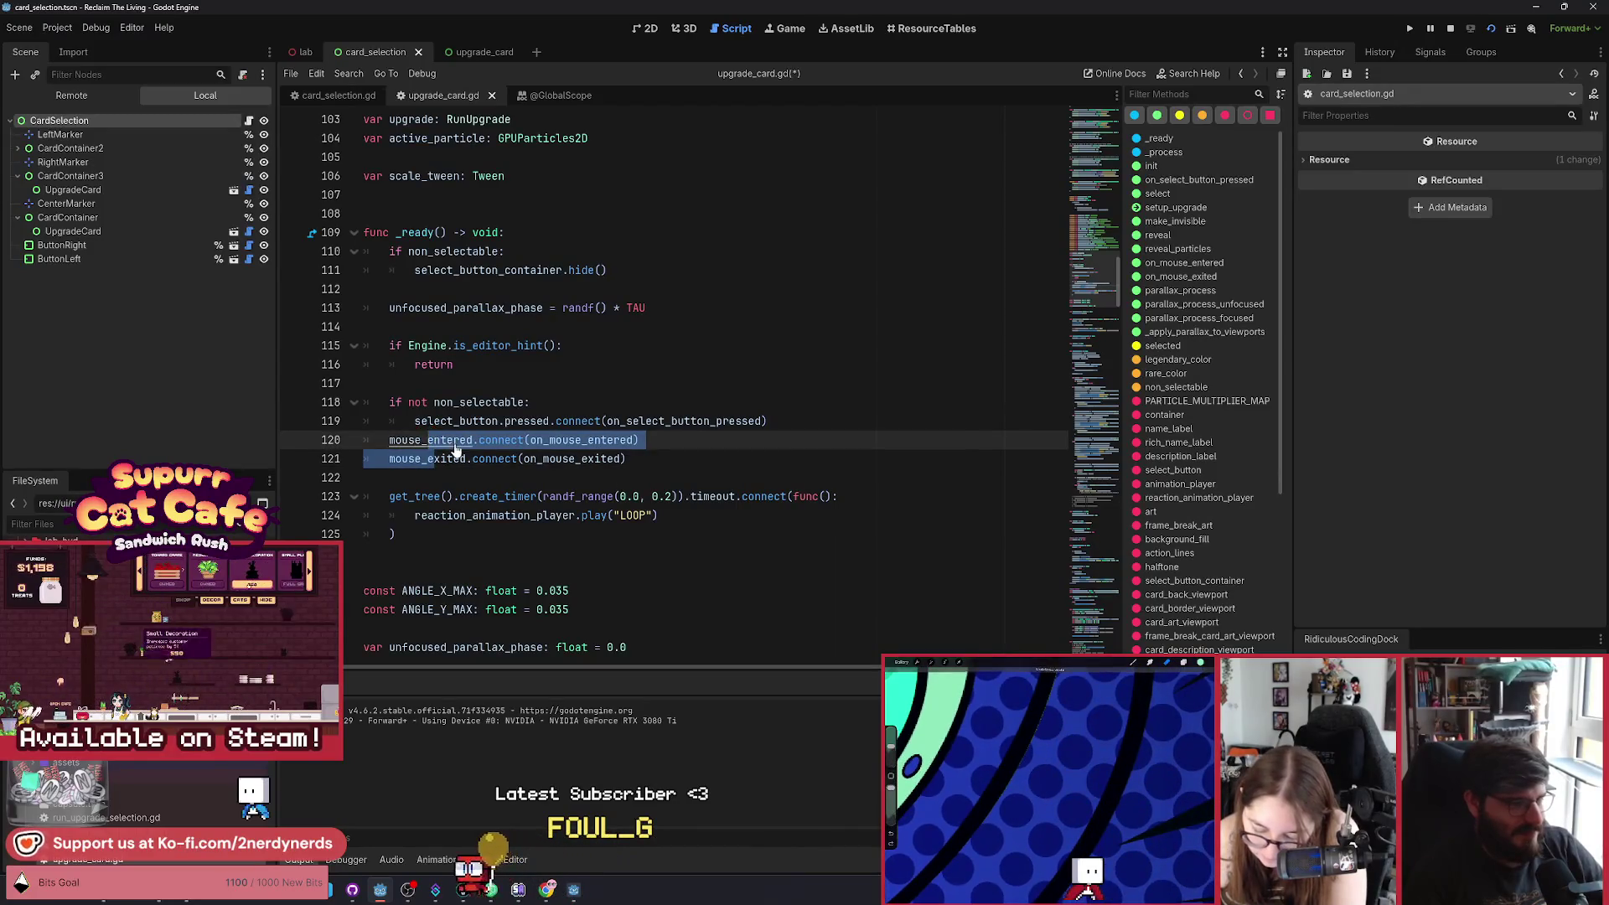
key("F6")
left_click(1493, 29)
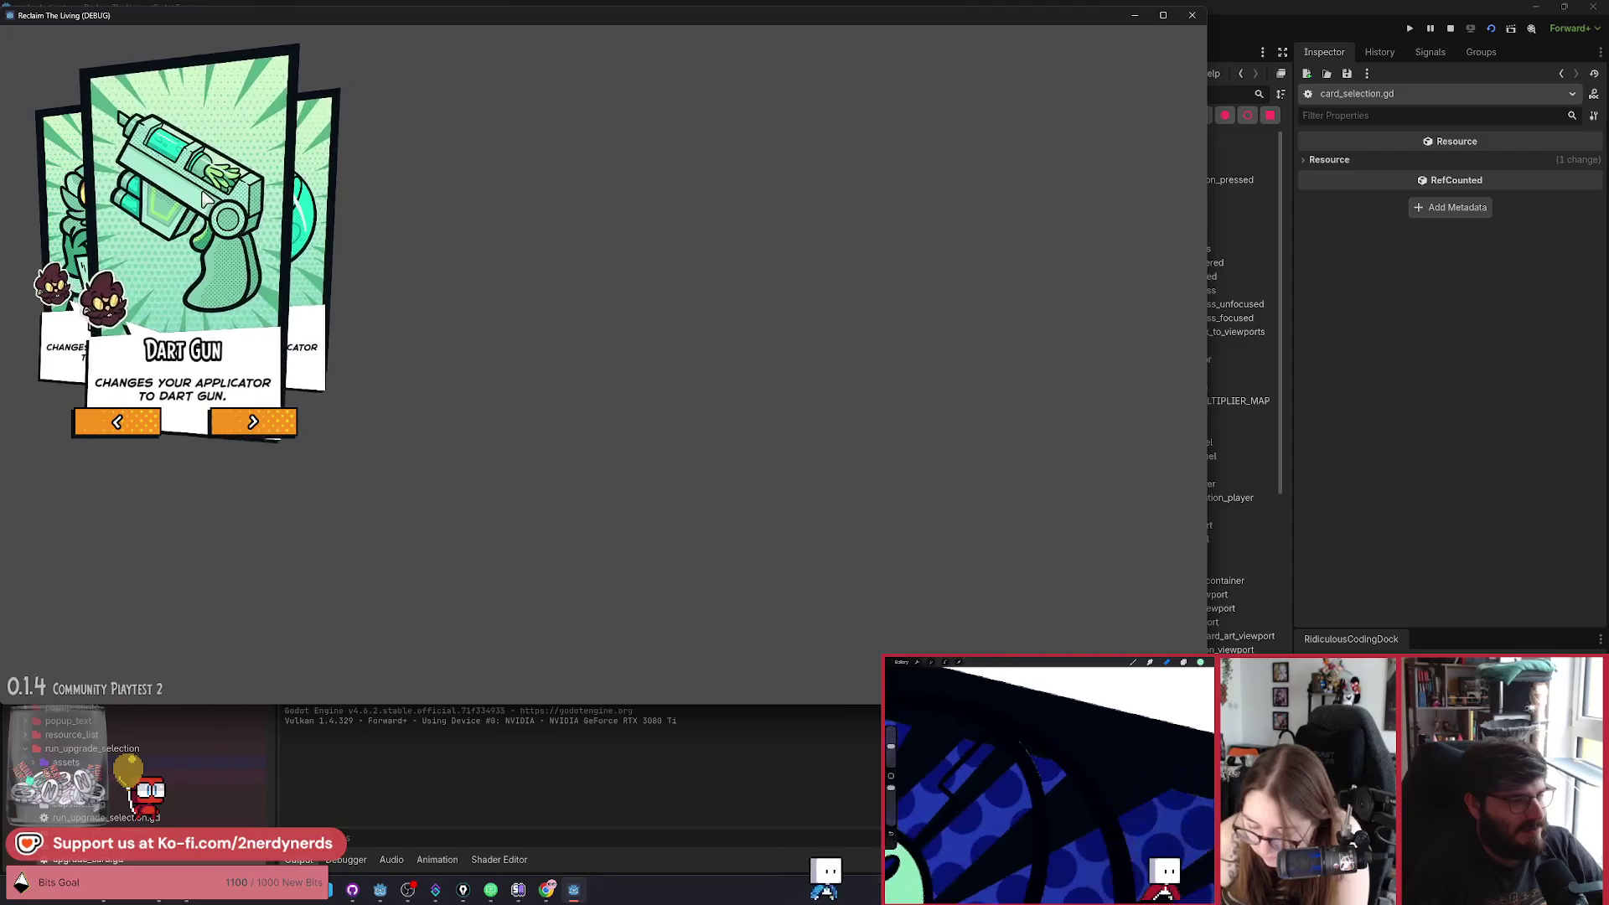
Step the carousel forward and back through Flask, Bottle Rockets and Dart Gun.
left_click(260, 436)
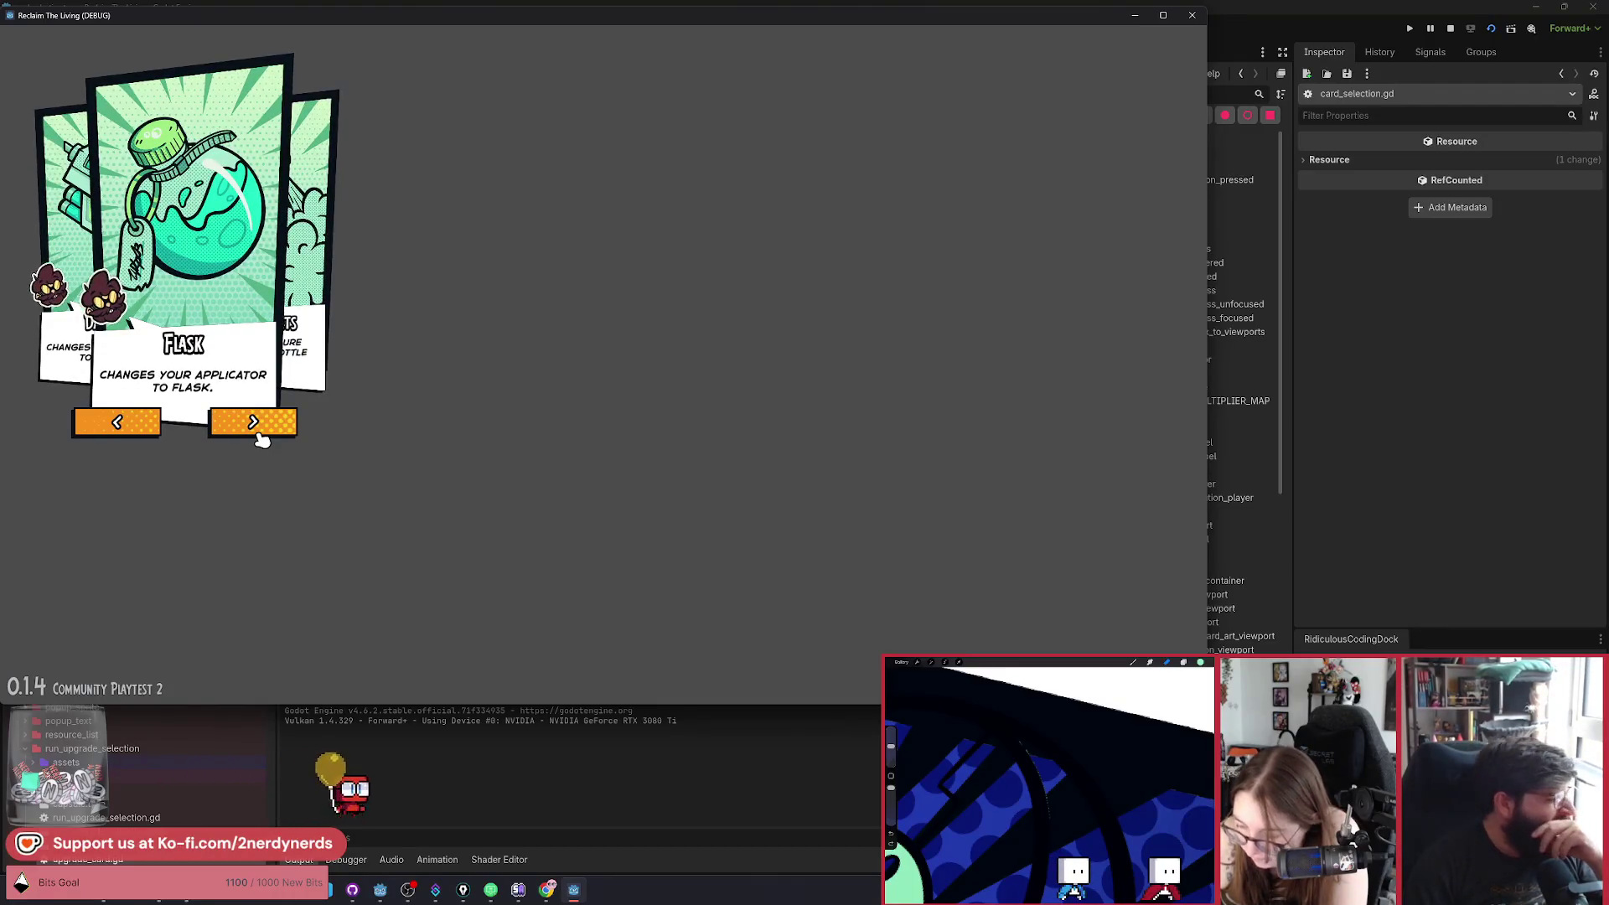
left_click(260, 436)
left_click(258, 431)
left_click(259, 430)
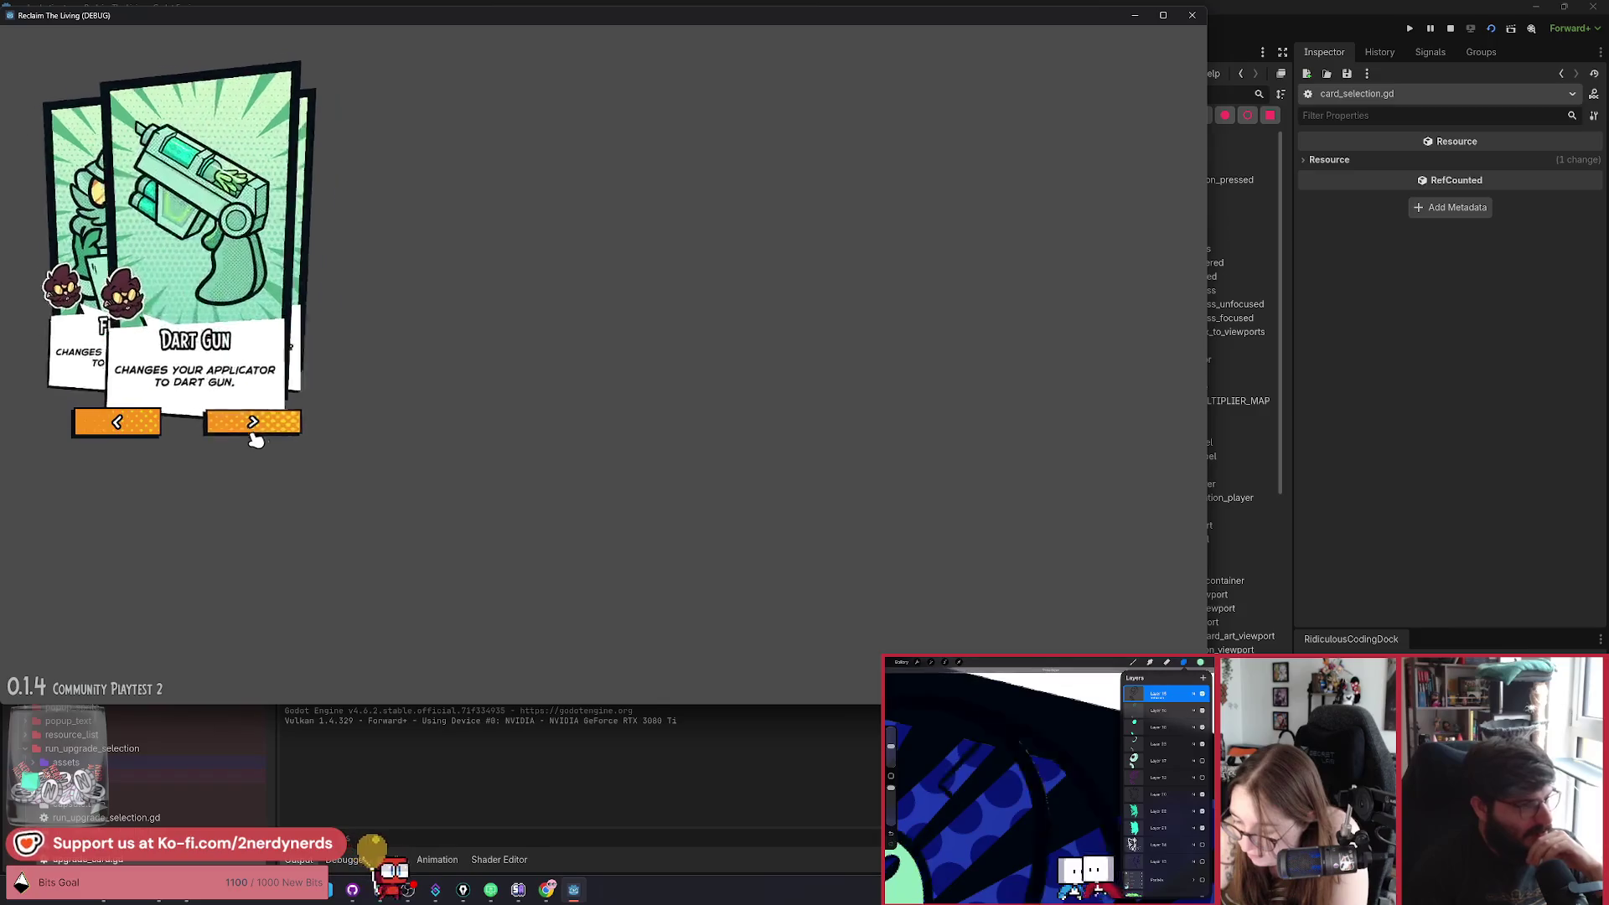
left_click(134, 423)
left_click(139, 425)
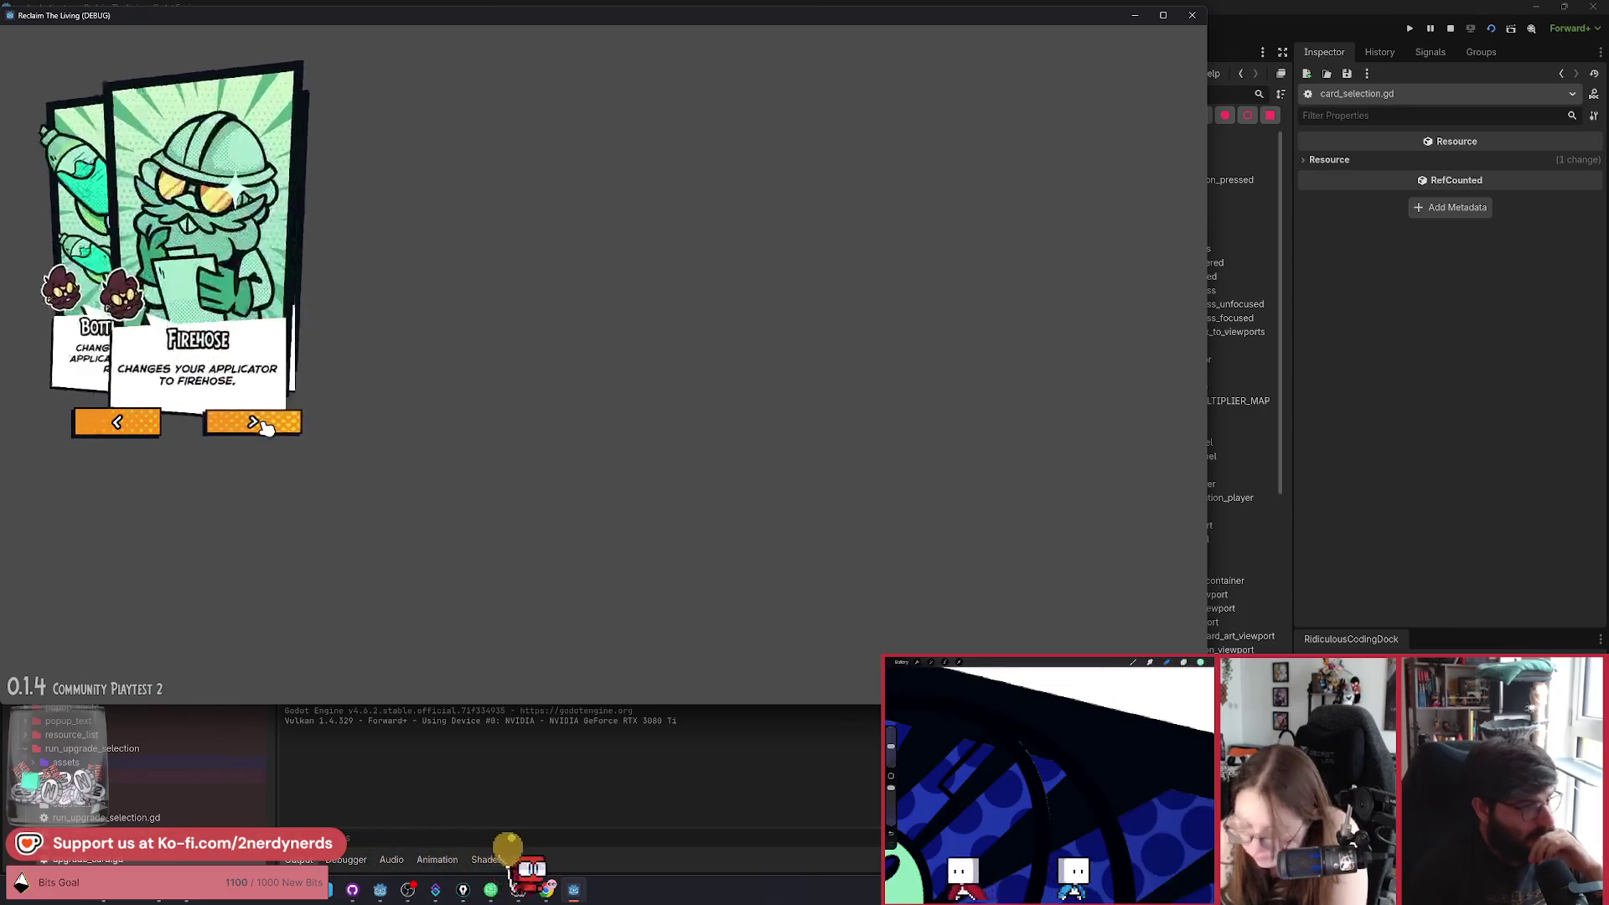
left_click(259, 422)
left_click(261, 424)
left_click(264, 428)
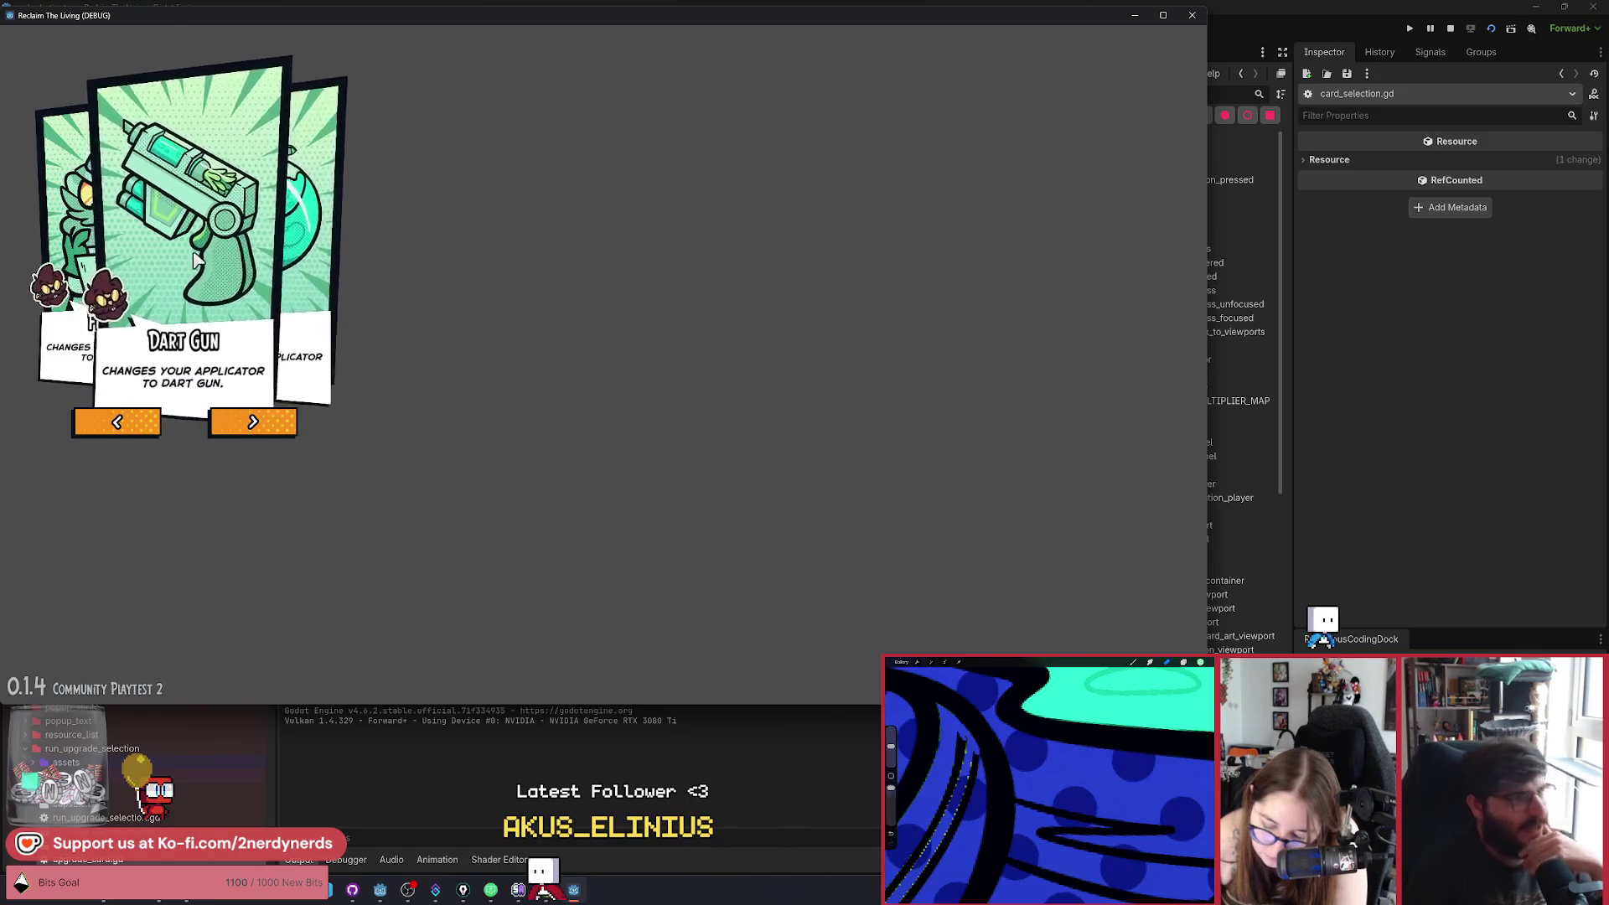
Go back through Firehose to Bottle Rockets, stop the game, and reselect lines 120–121.
left_click(125, 423)
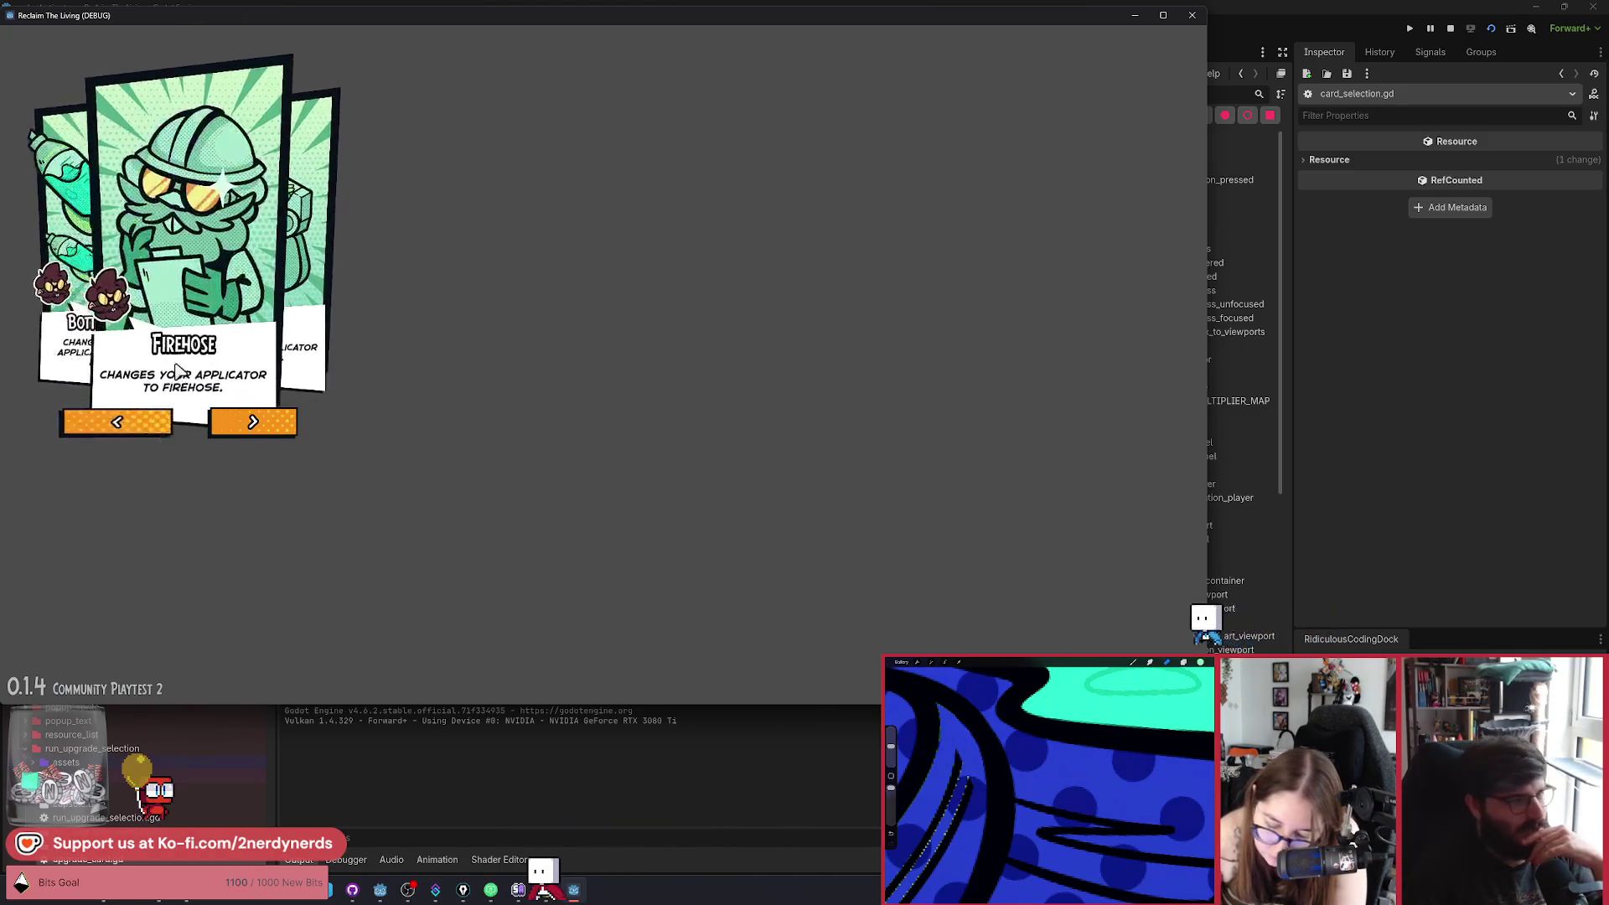
left_click(117, 422)
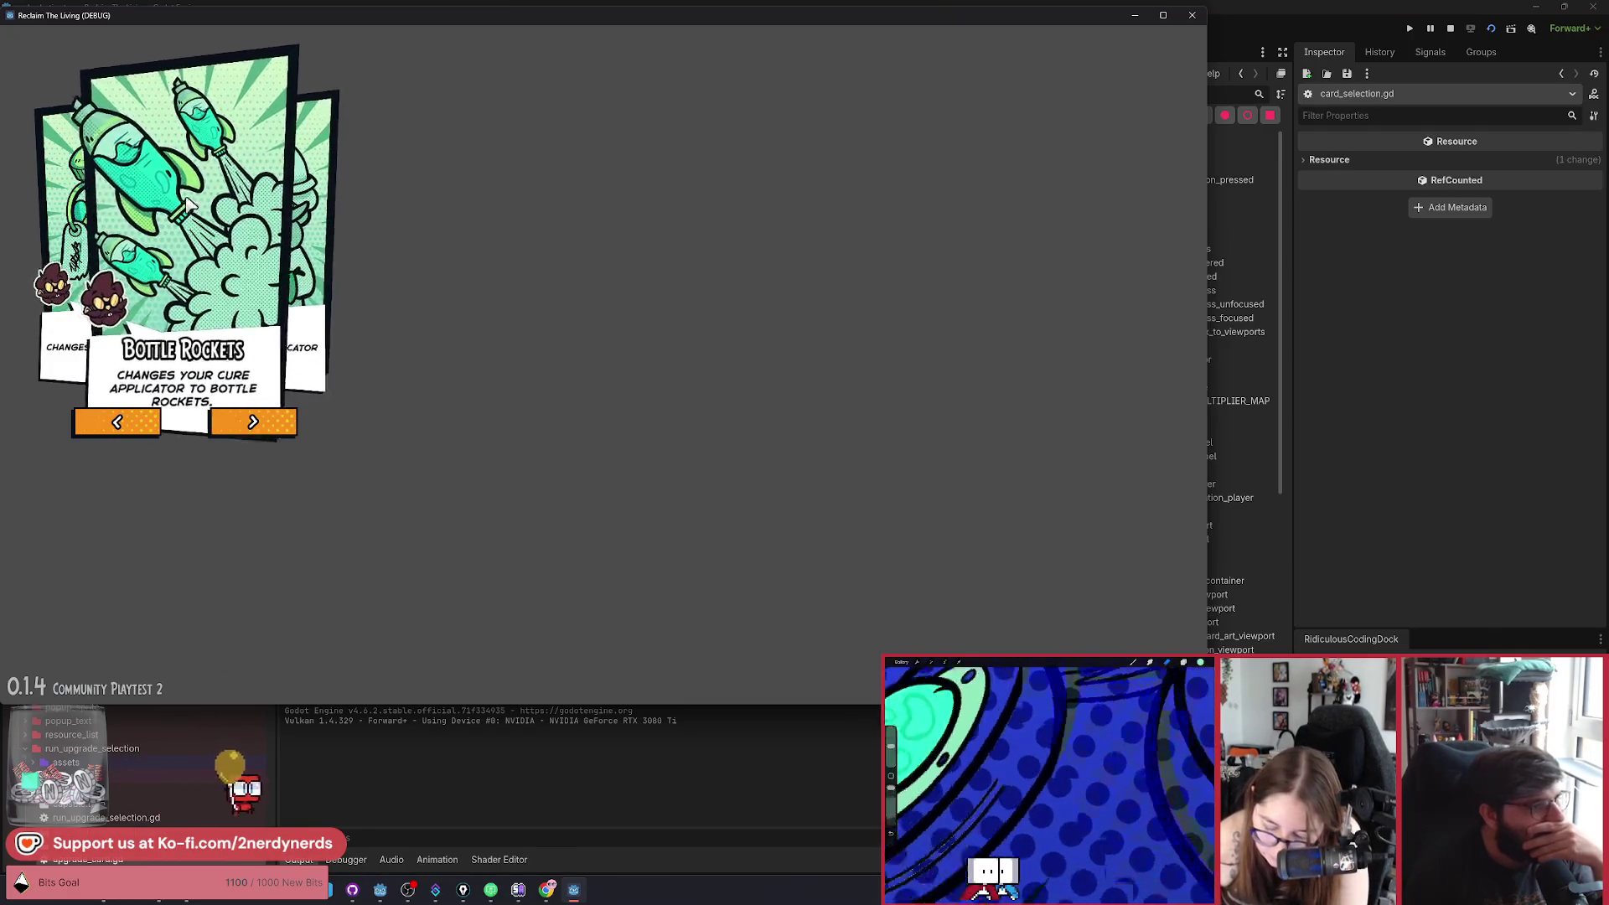
left_click(1191, 14)
mouse_move(428, 458)
left_mouse_down()
mouse_move(536, 439)
mouse_move(453, 442)
left_mouse_up()
Re-indent lines 120–121 under the if not non_selectable check and save.
key("Tab")
key("ctrl+s")
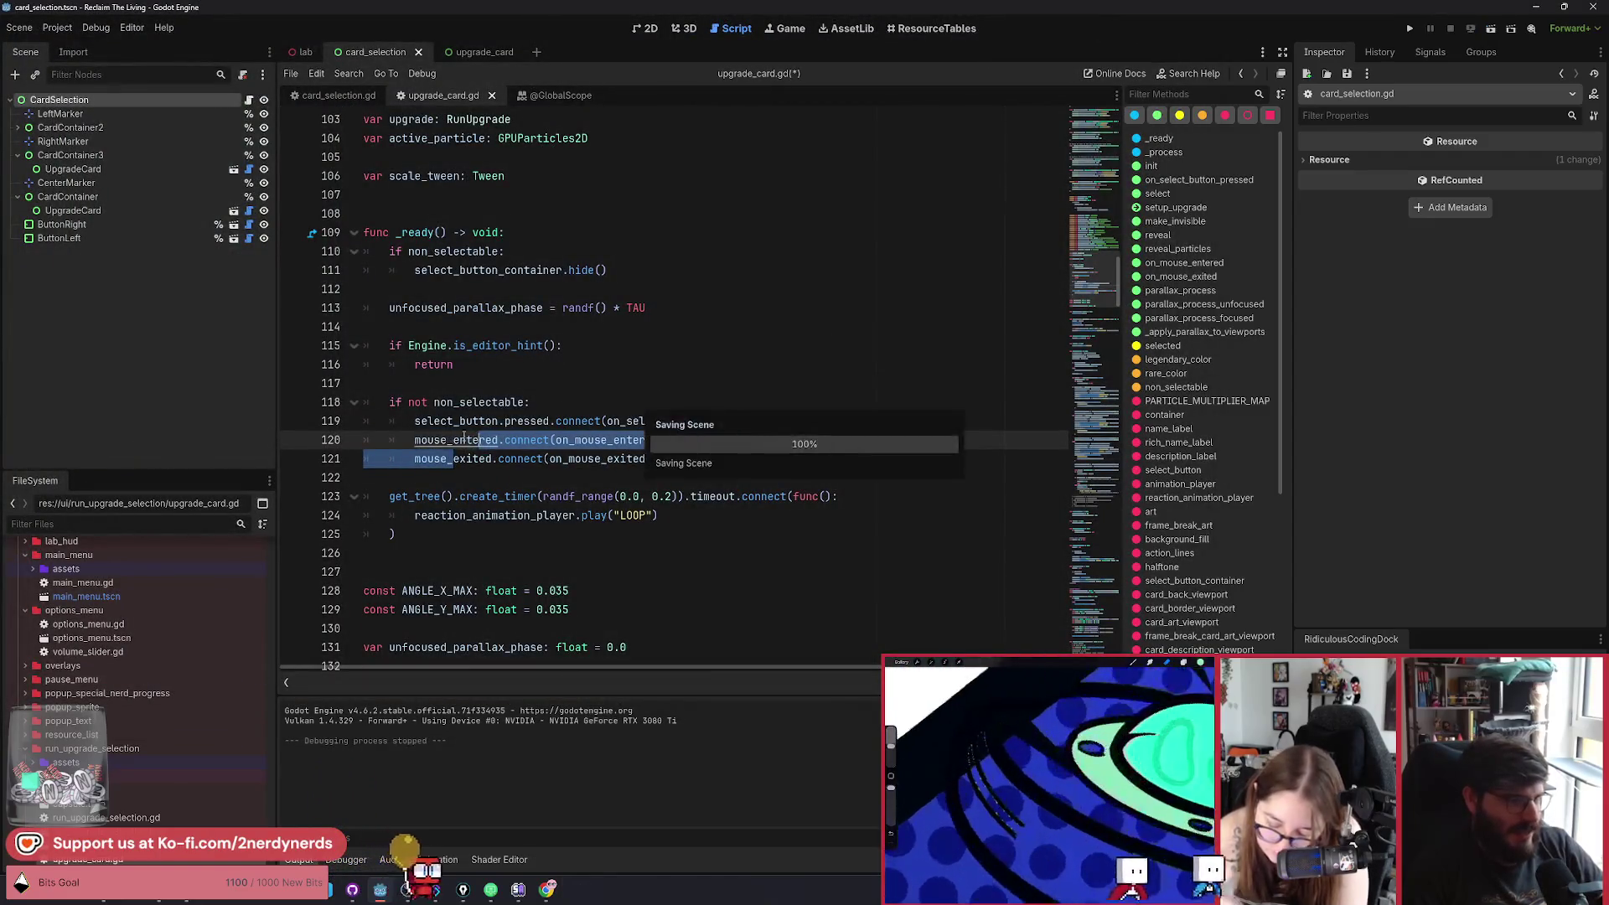
left_click(537, 373)
key("ctrl+s")
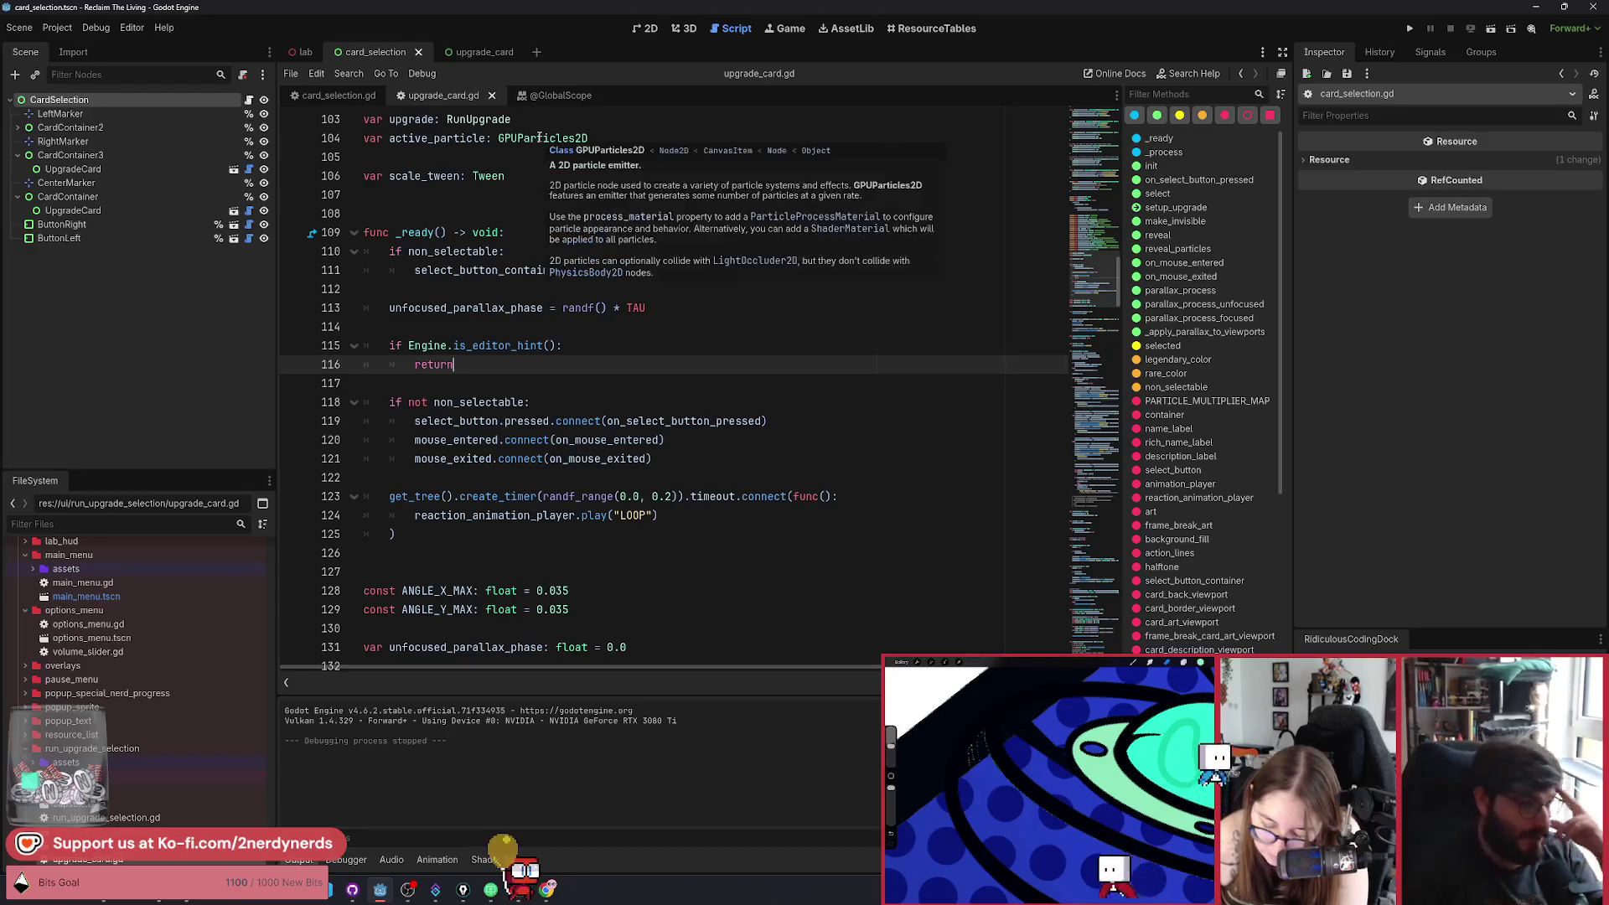
left_click(619, 341)
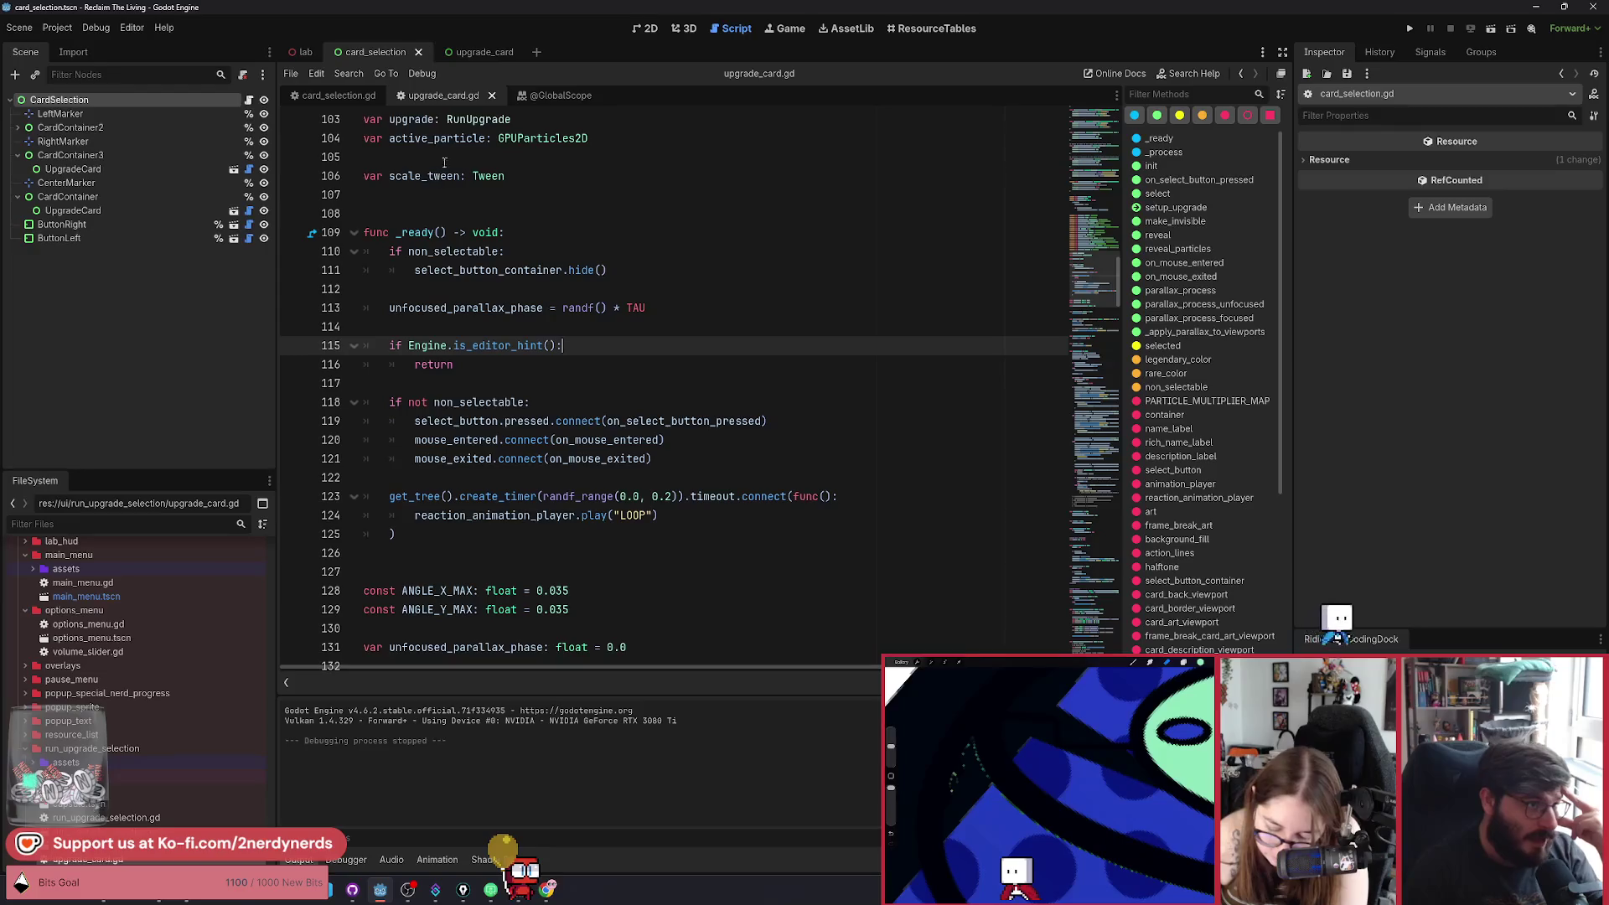
Switch to card_selection.gd and review its top lines around background_scale.
left_click(364, 99)
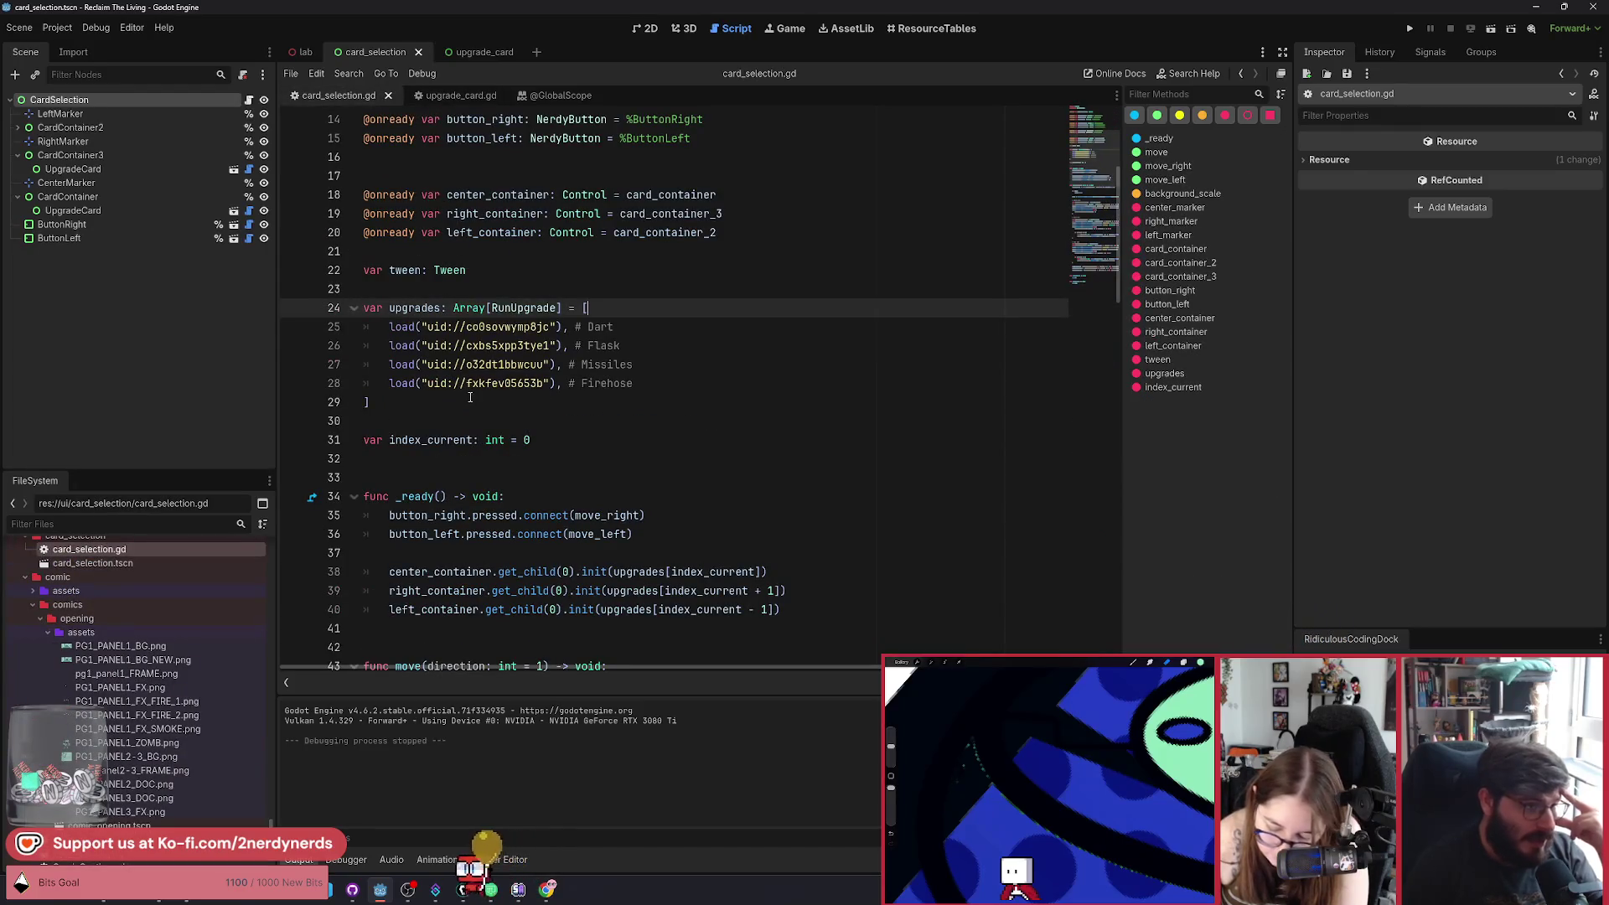
scroll(587, 386, "up", 5)
left_click(618, 182)
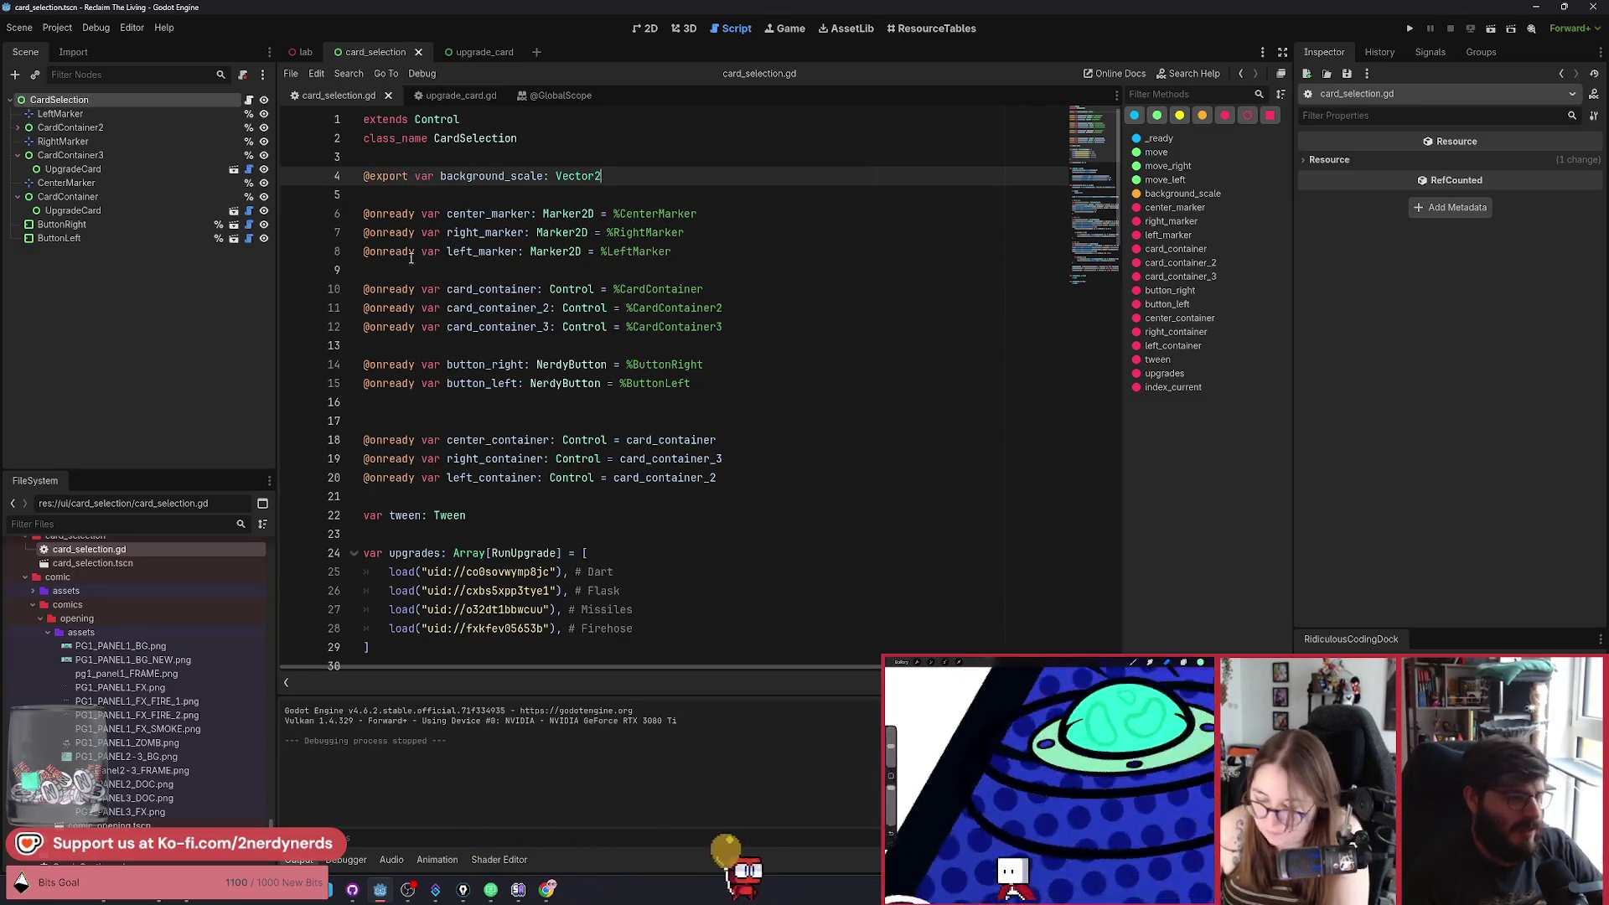
mouse_move(411, 258)
left_click(503, 516)
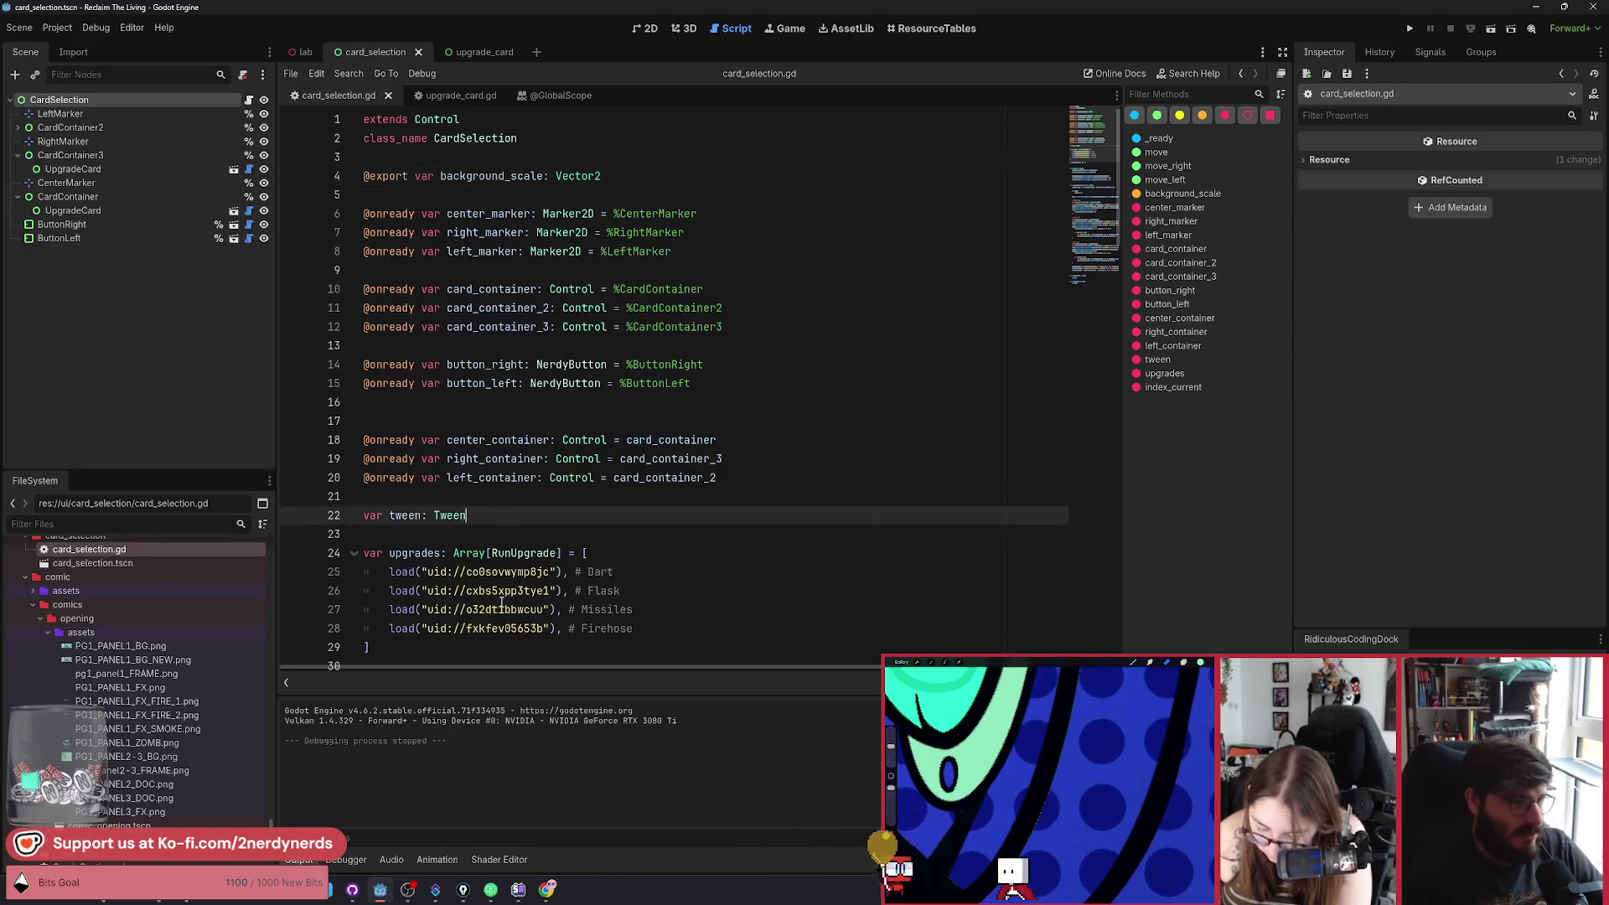
Review the upgrades array block, then open a blank line below class_name CardSelection.
scroll(489, 595, "down", 6)
scroll(488, 595, "up", 2)
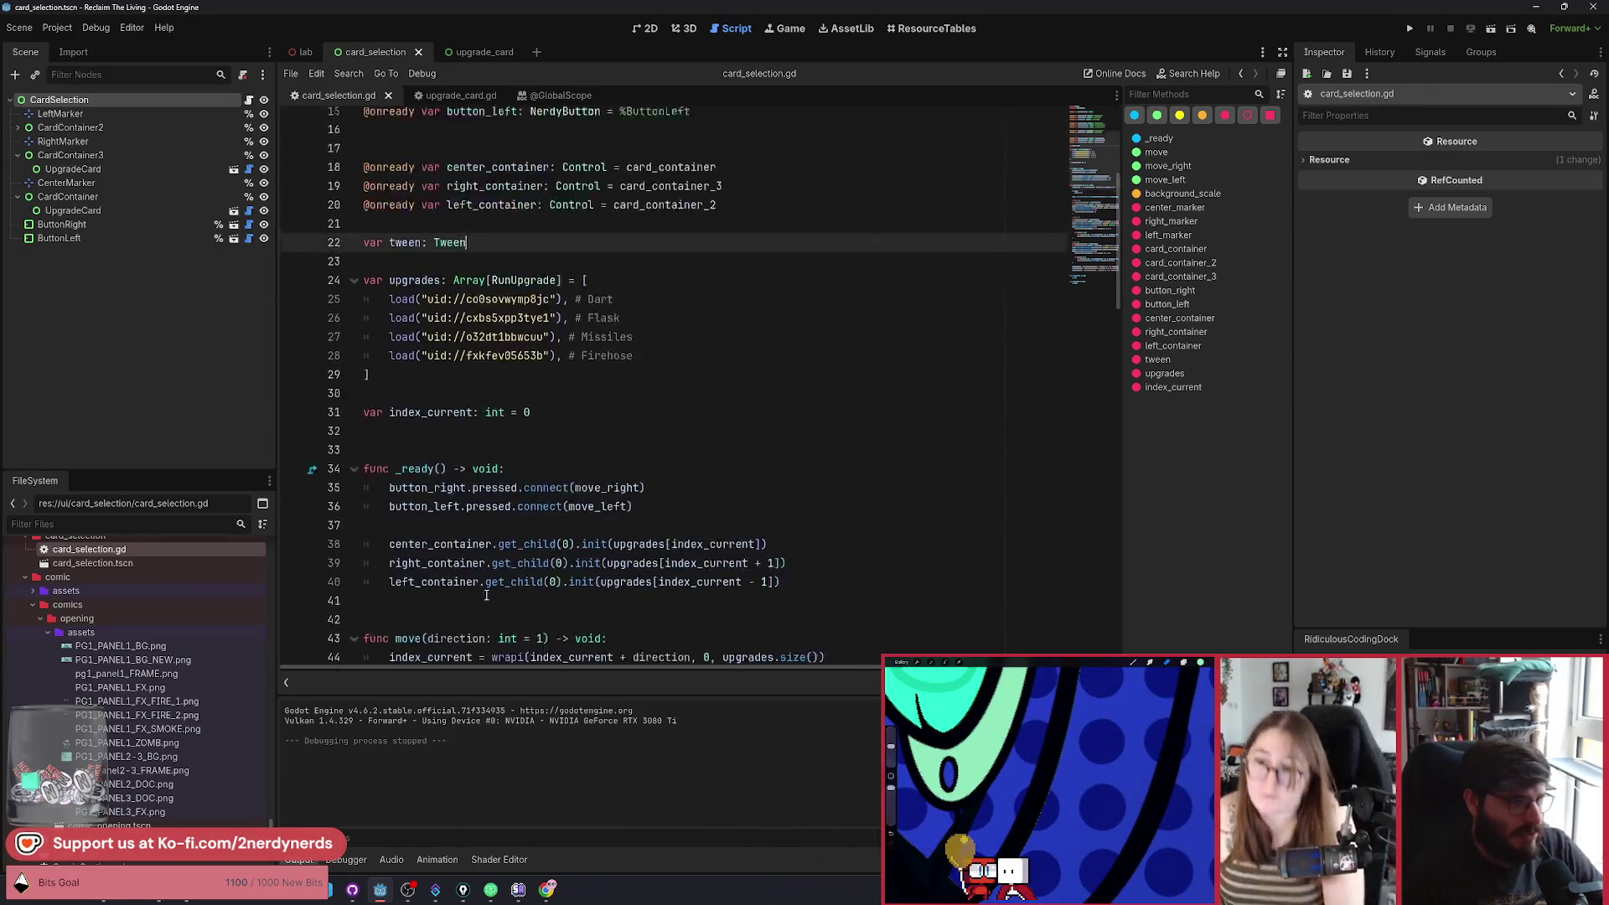
mouse_move(370, 420)
left_mouse_down()
mouse_move(352, 348)
mouse_move(319, 331)
left_mouse_up()
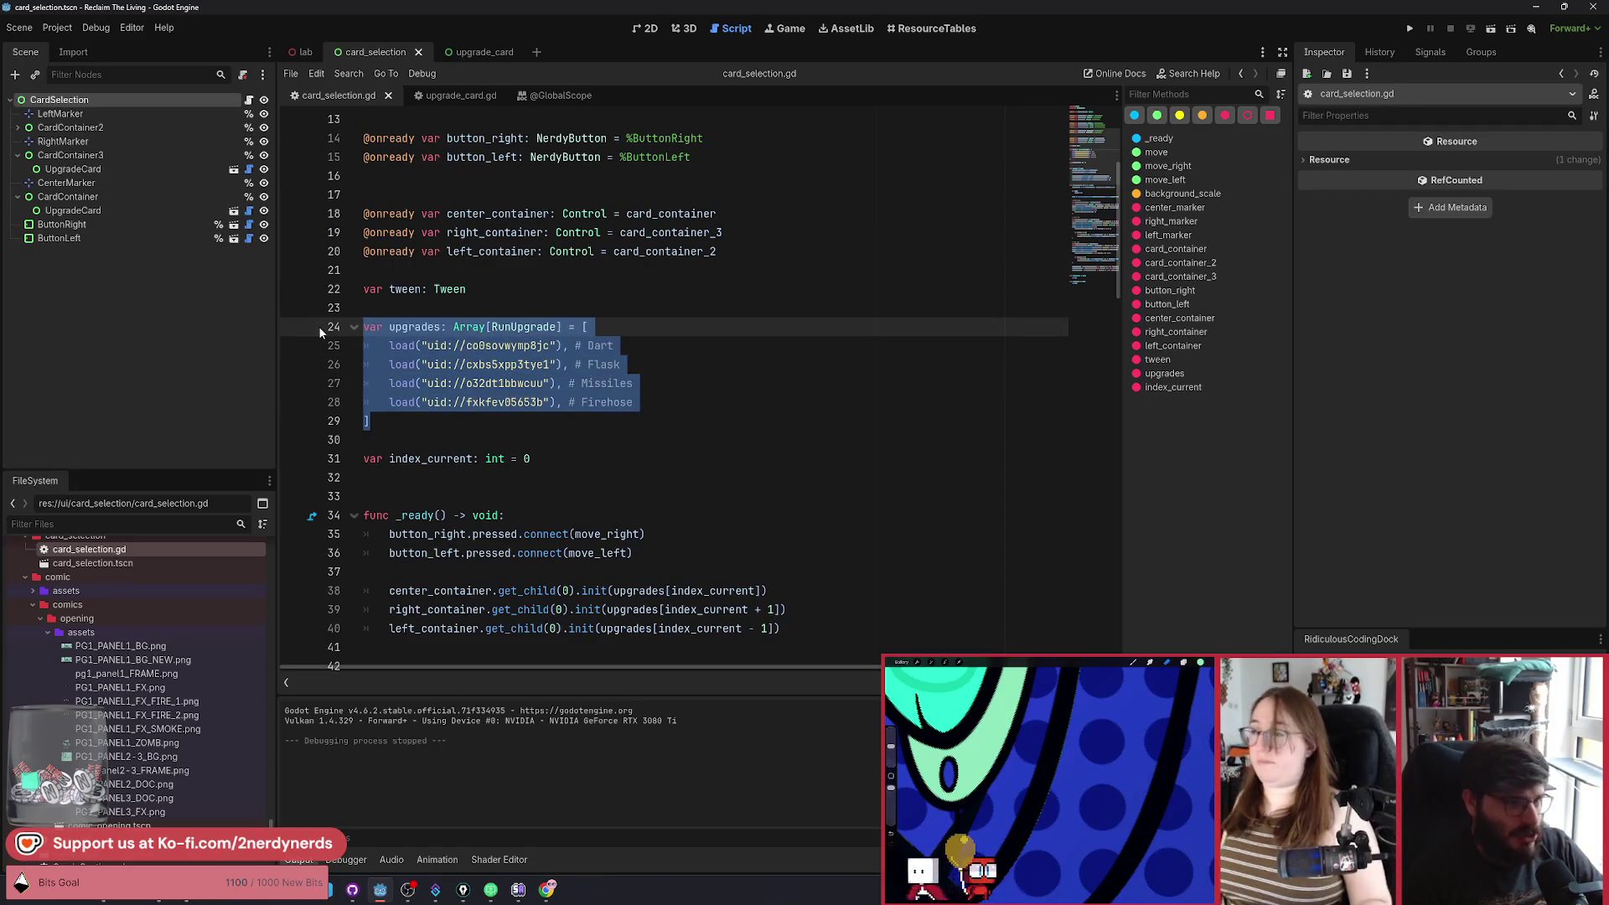
mouse_move(369, 420)
left_mouse_down()
mouse_move(341, 317)
mouse_move(343, 332)
left_mouse_up()
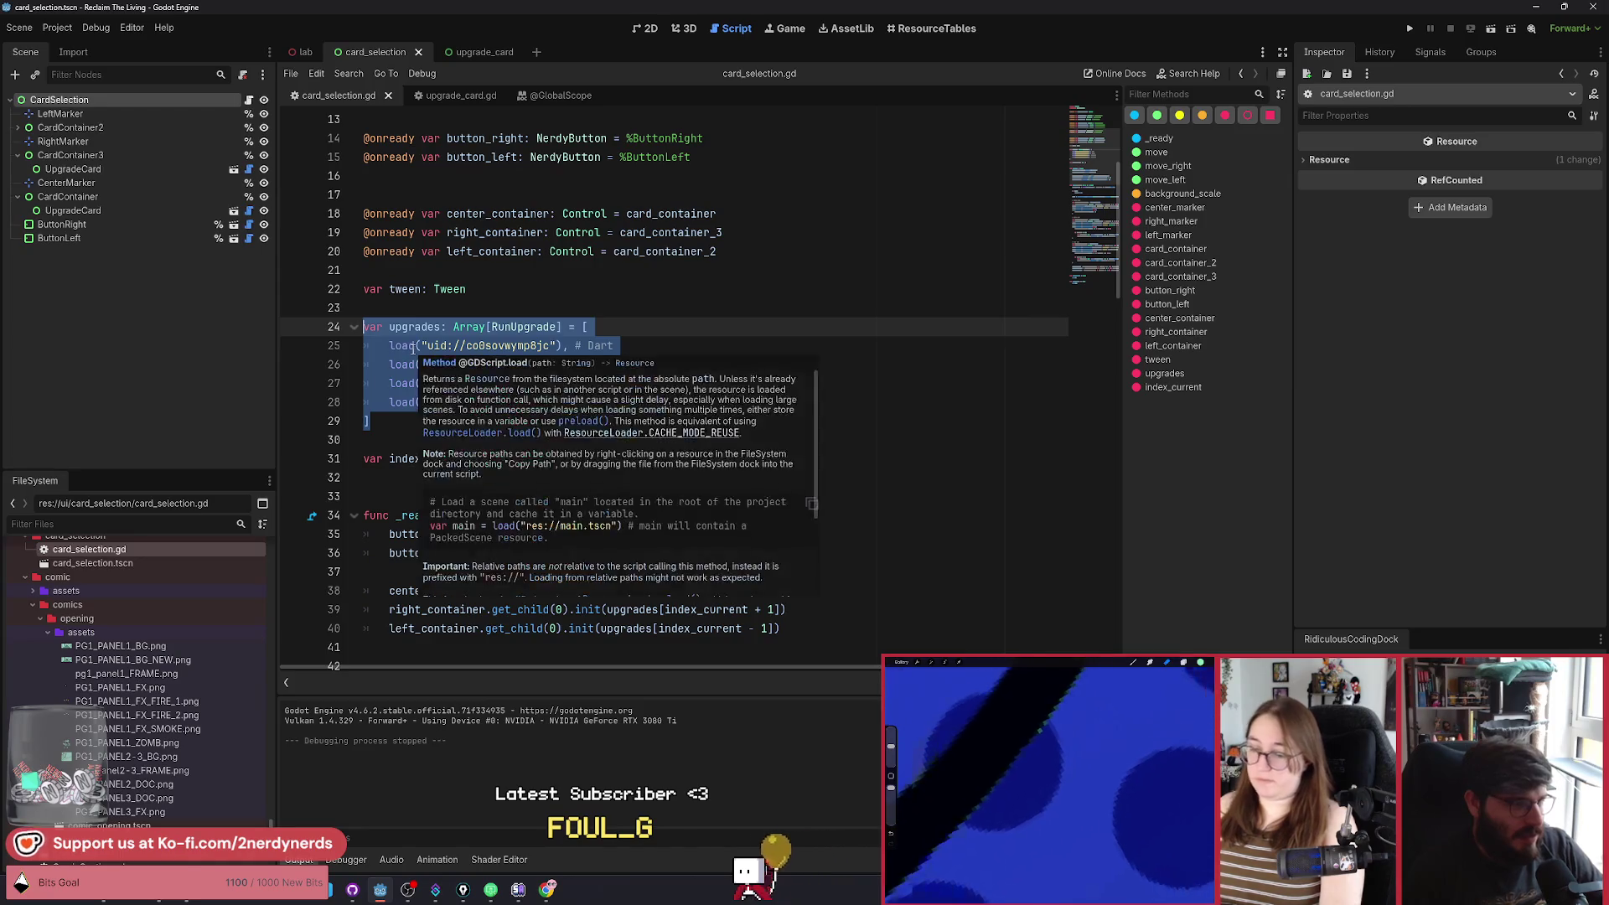
scroll(492, 435, "down", 3)
left_click(389, 478)
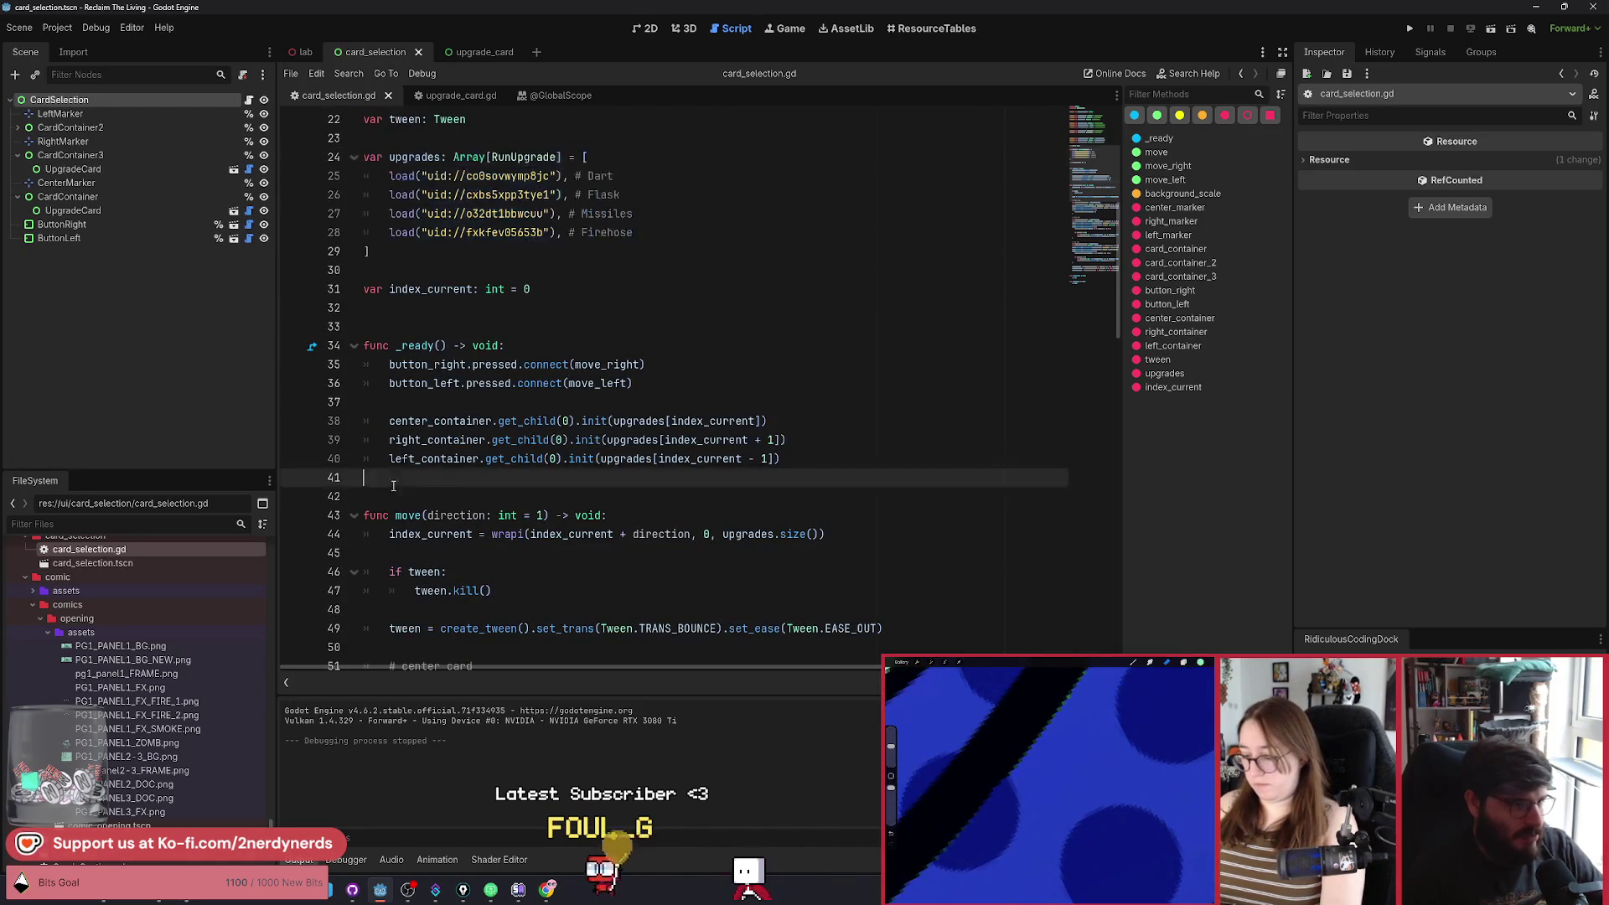
scroll(389, 492, "up", 4)
left_click_drag(389, 491, 319, 381)
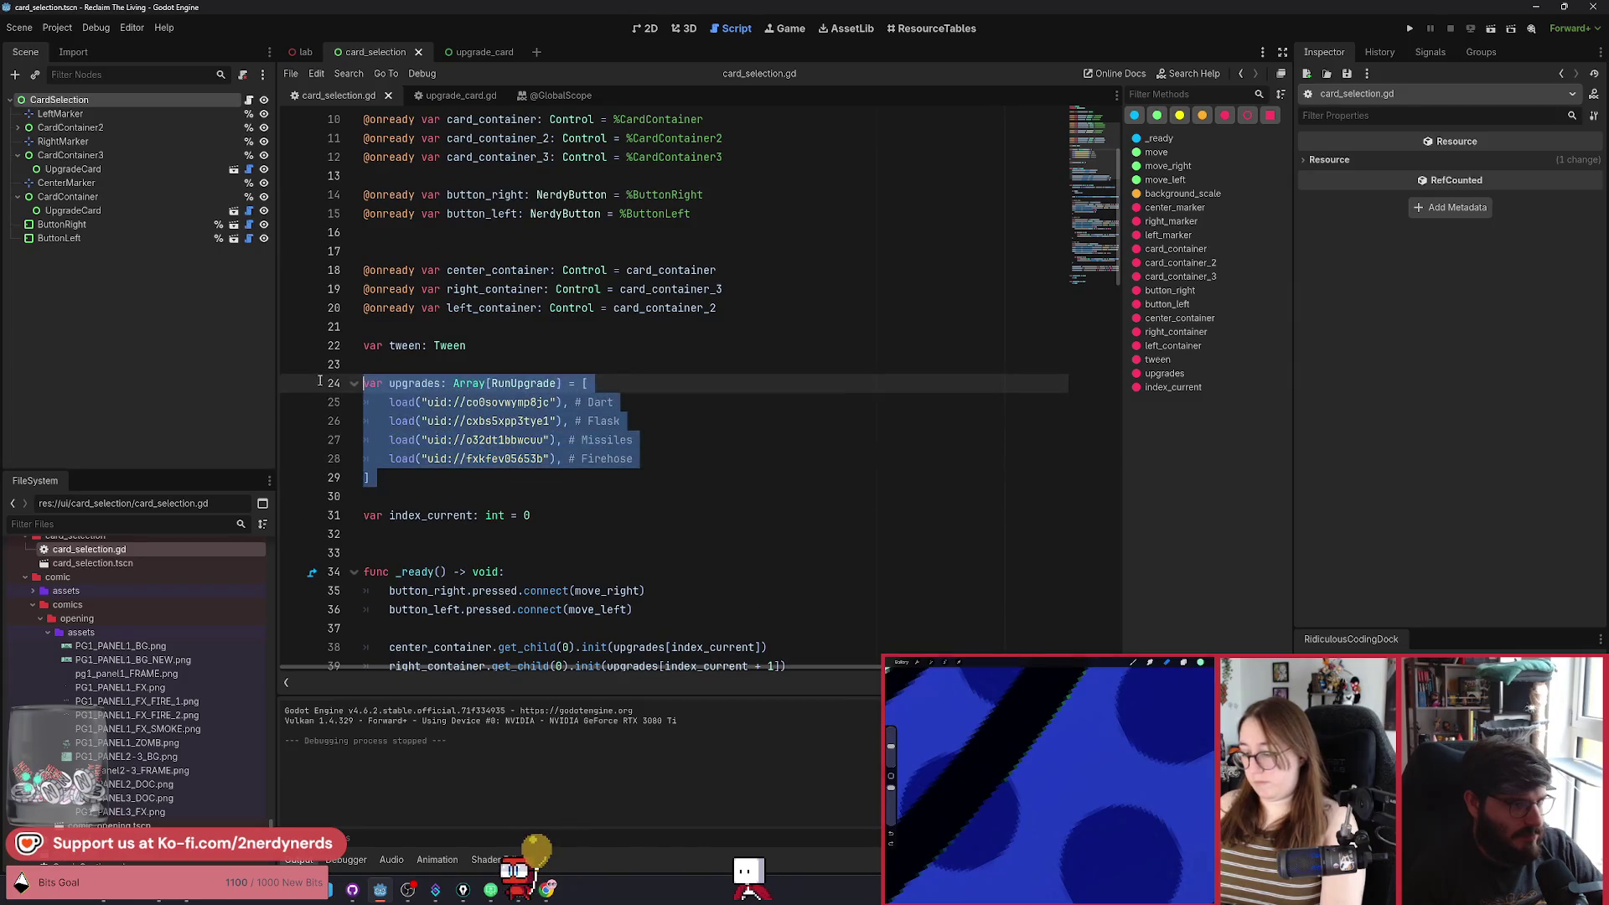
left_click(423, 470)
scroll(420, 482, "up", 3)
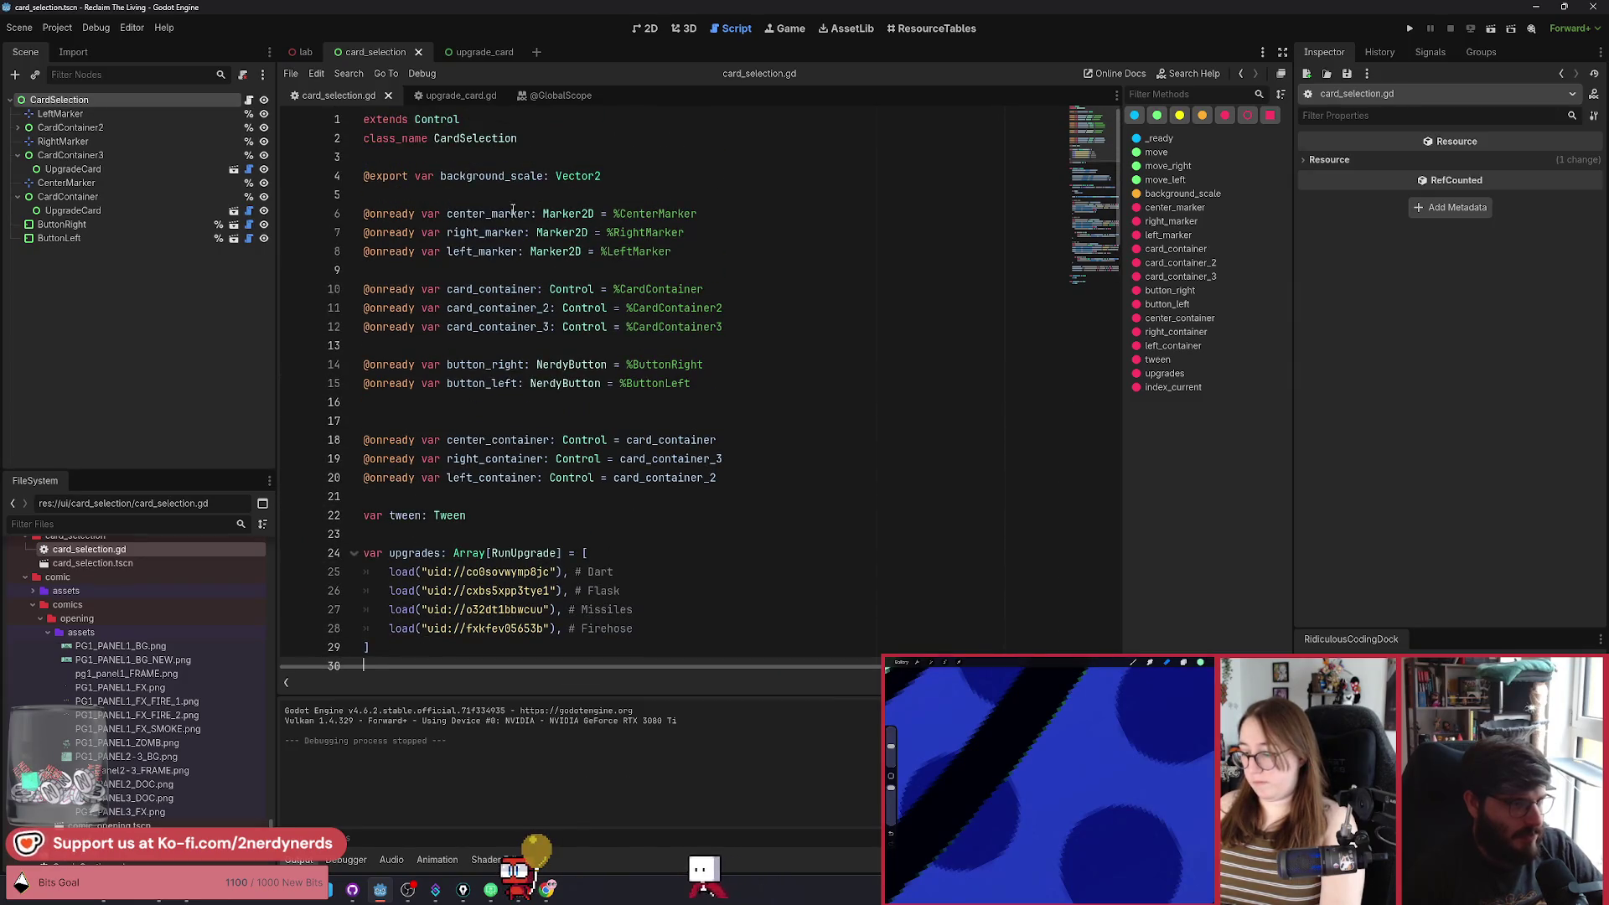
left_click(556, 141)
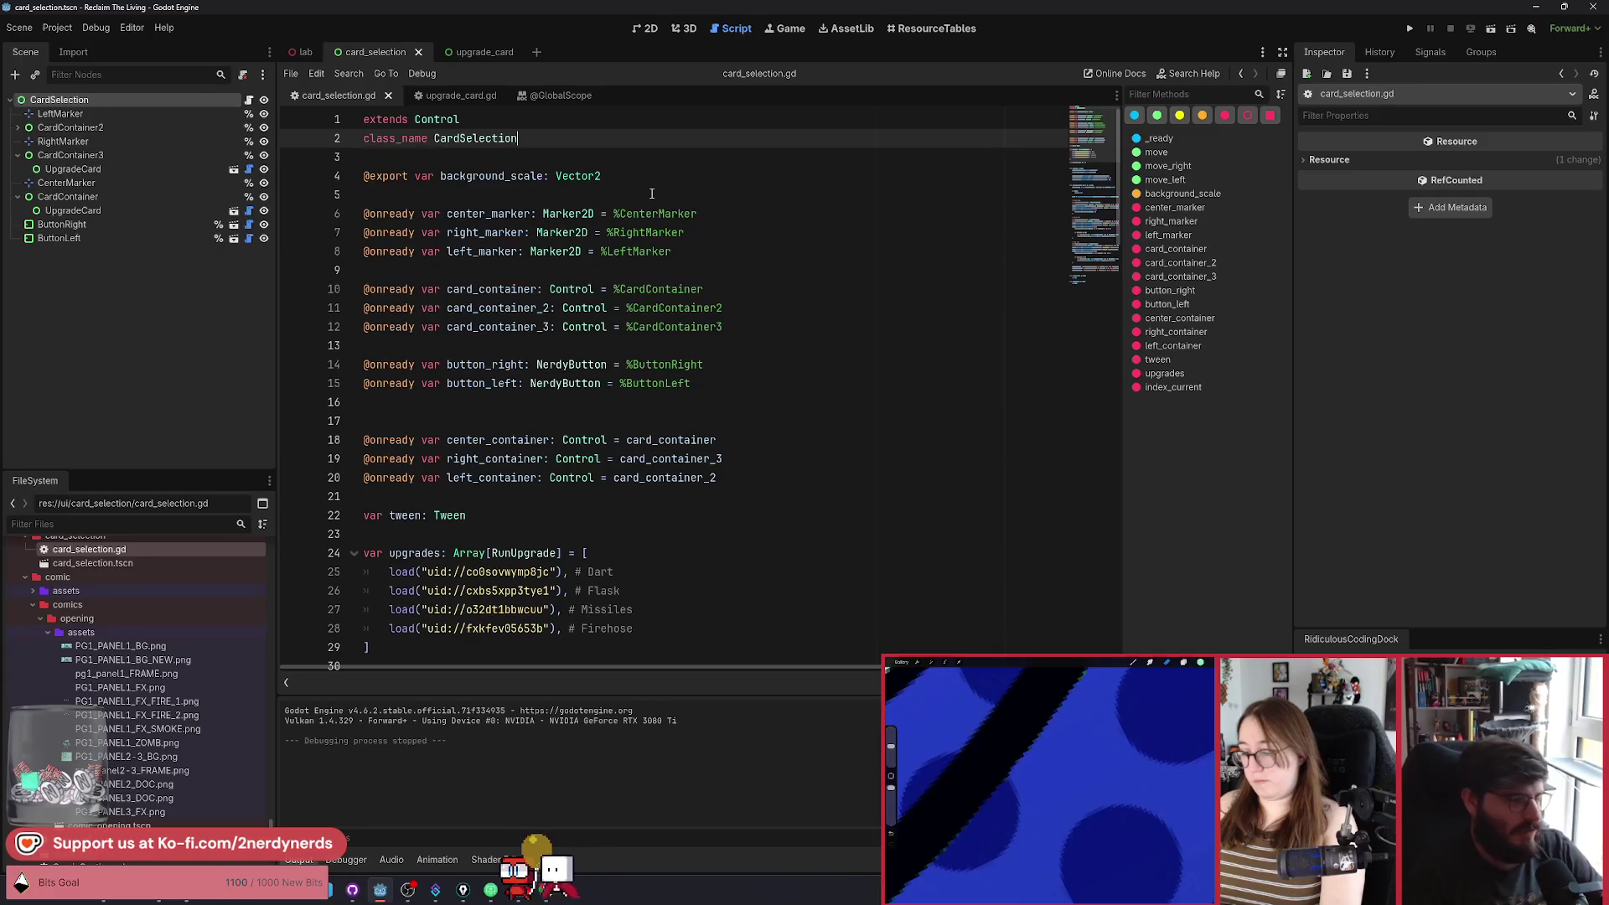
key("Return")
key("Return")
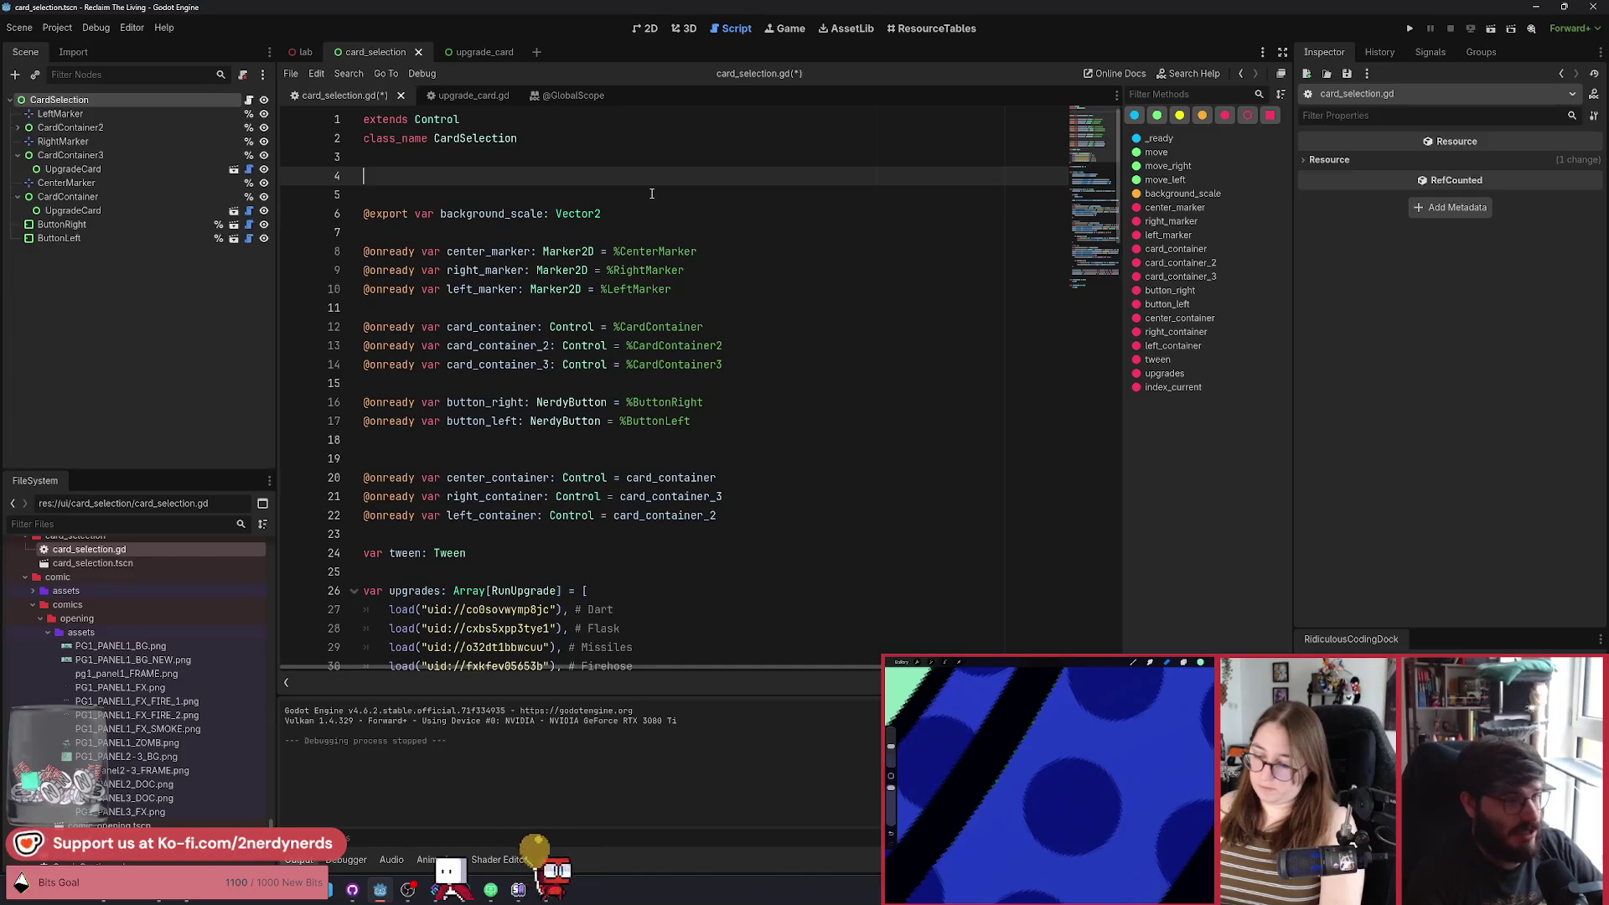
Declare the signal selected(upgrade: RunUpgrade) and save card_selection.gd.
type("SINGgin")
key("BackSpace")
key("BackSpace")
key("BackSpace")
type("signal ")
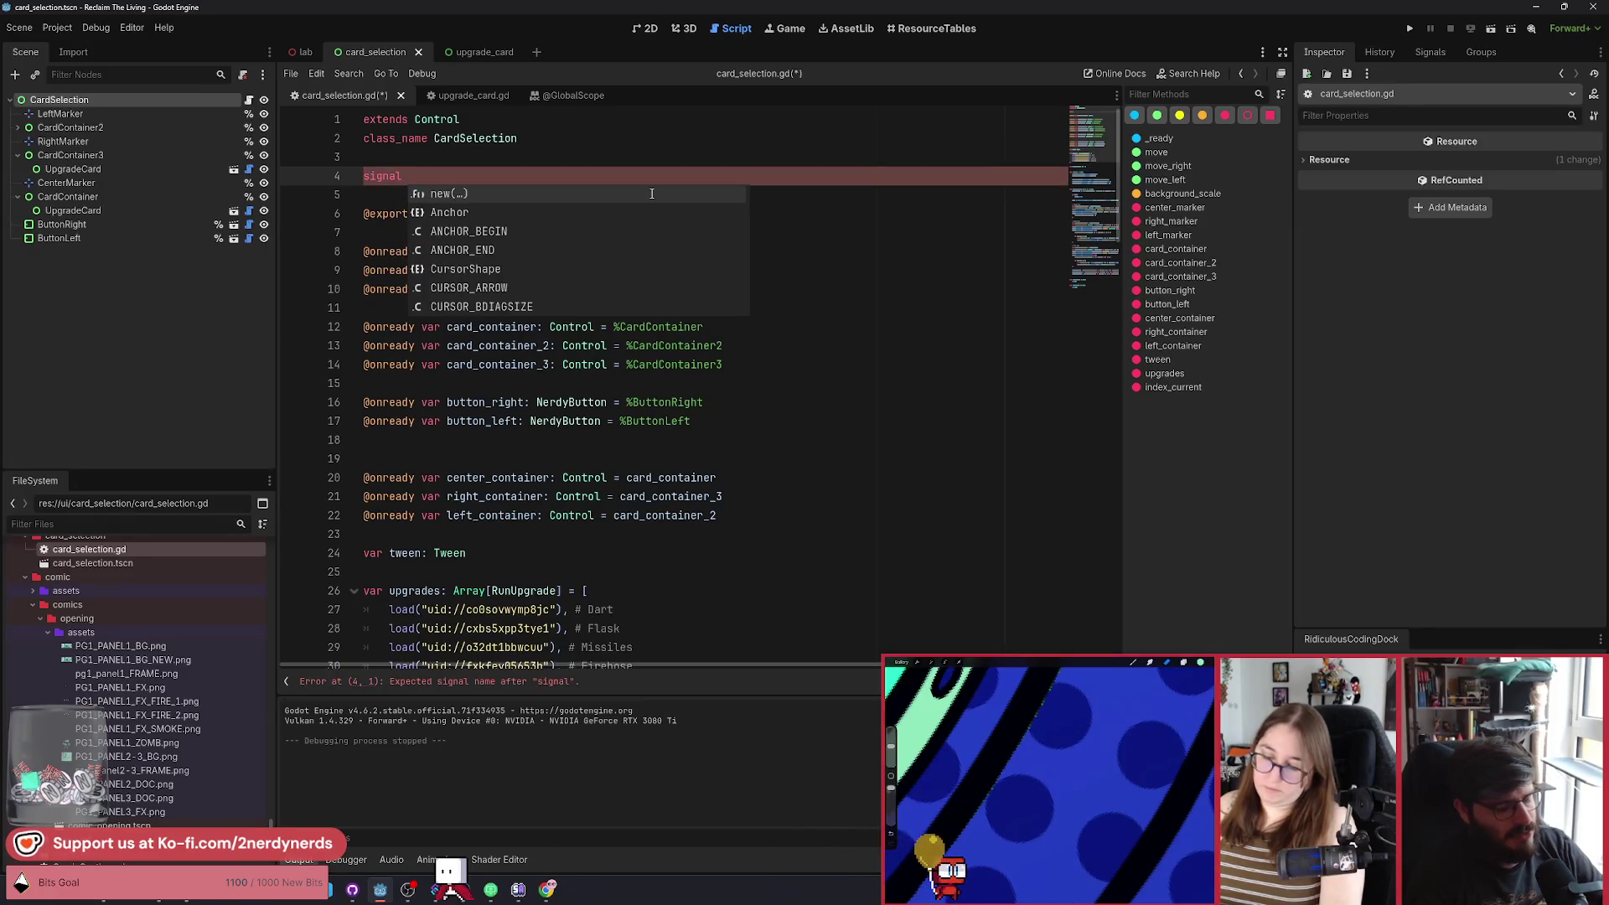
type("selected(")
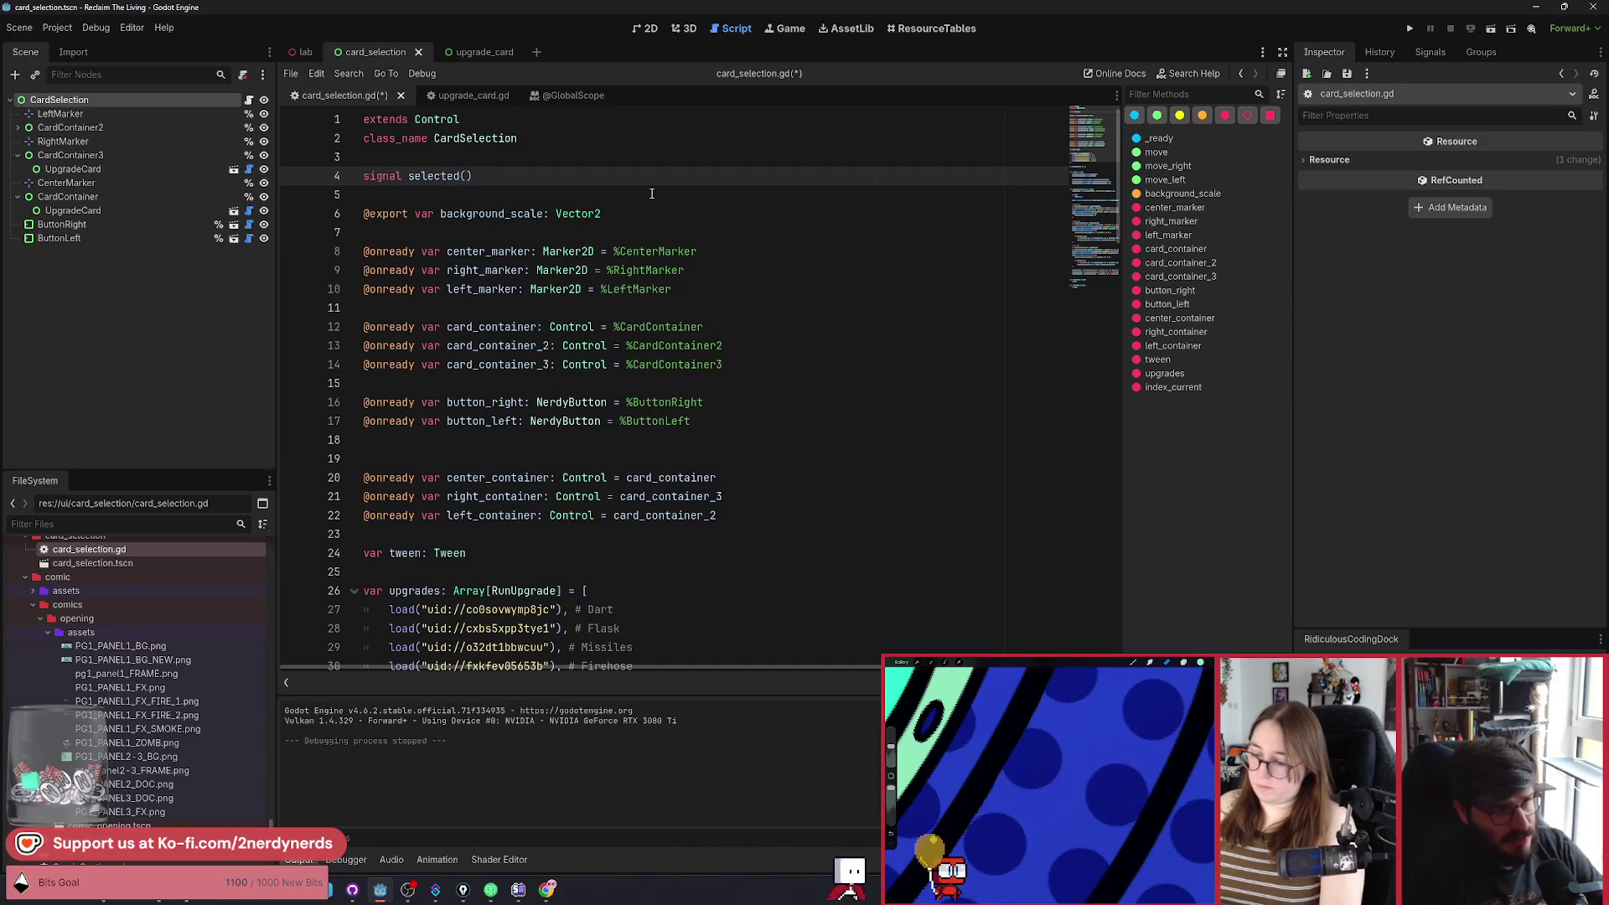
type("upgrade: Run")
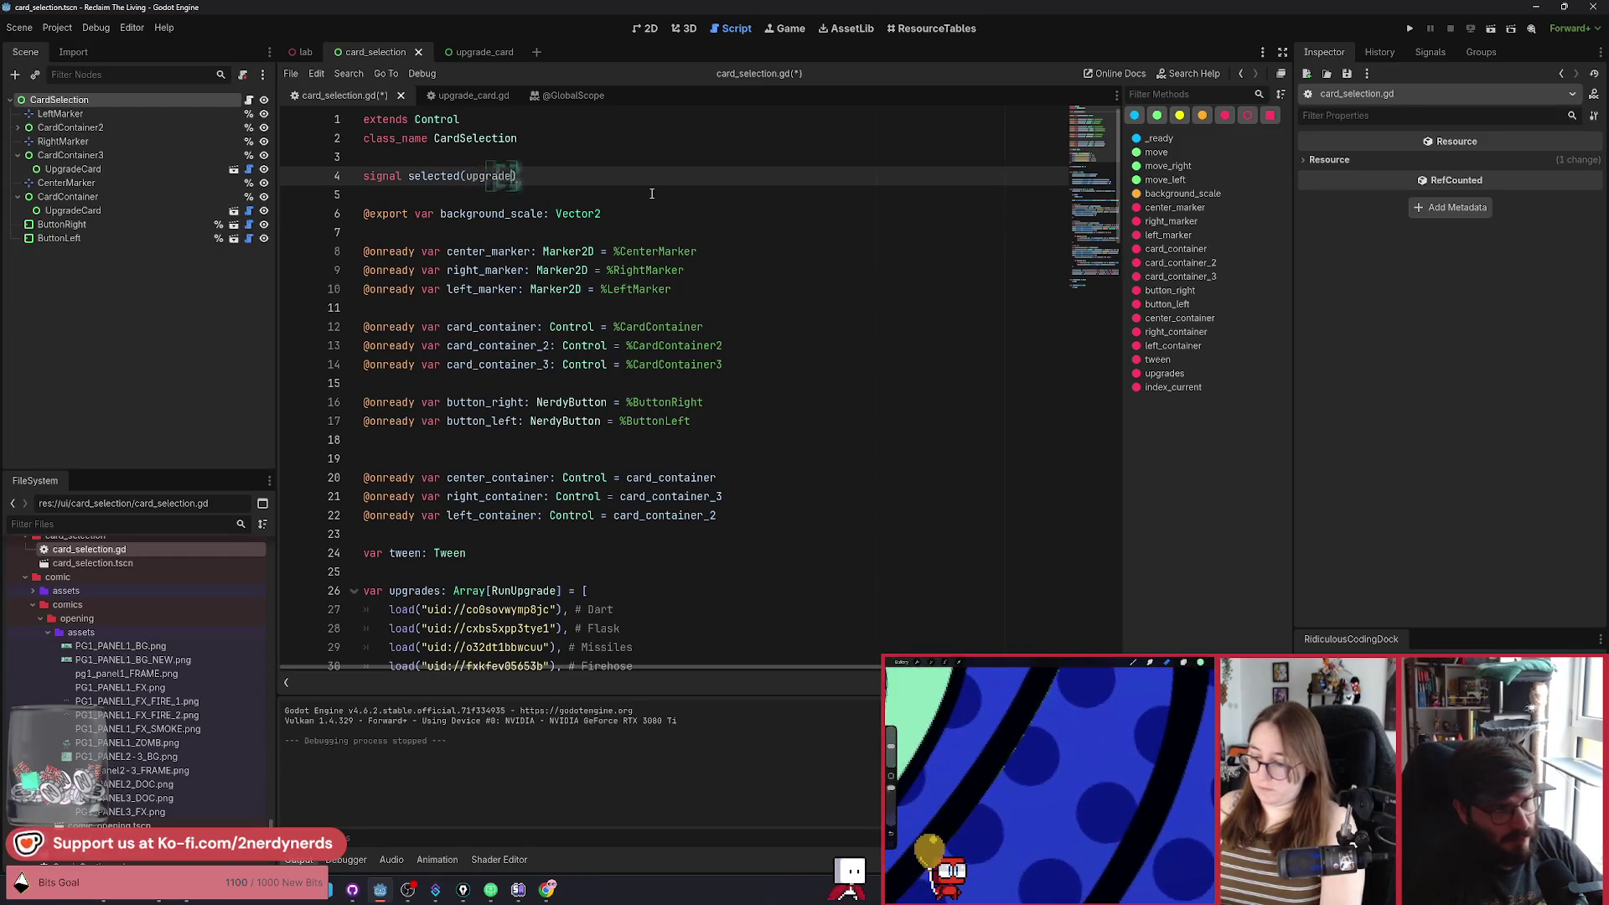
type("Up")
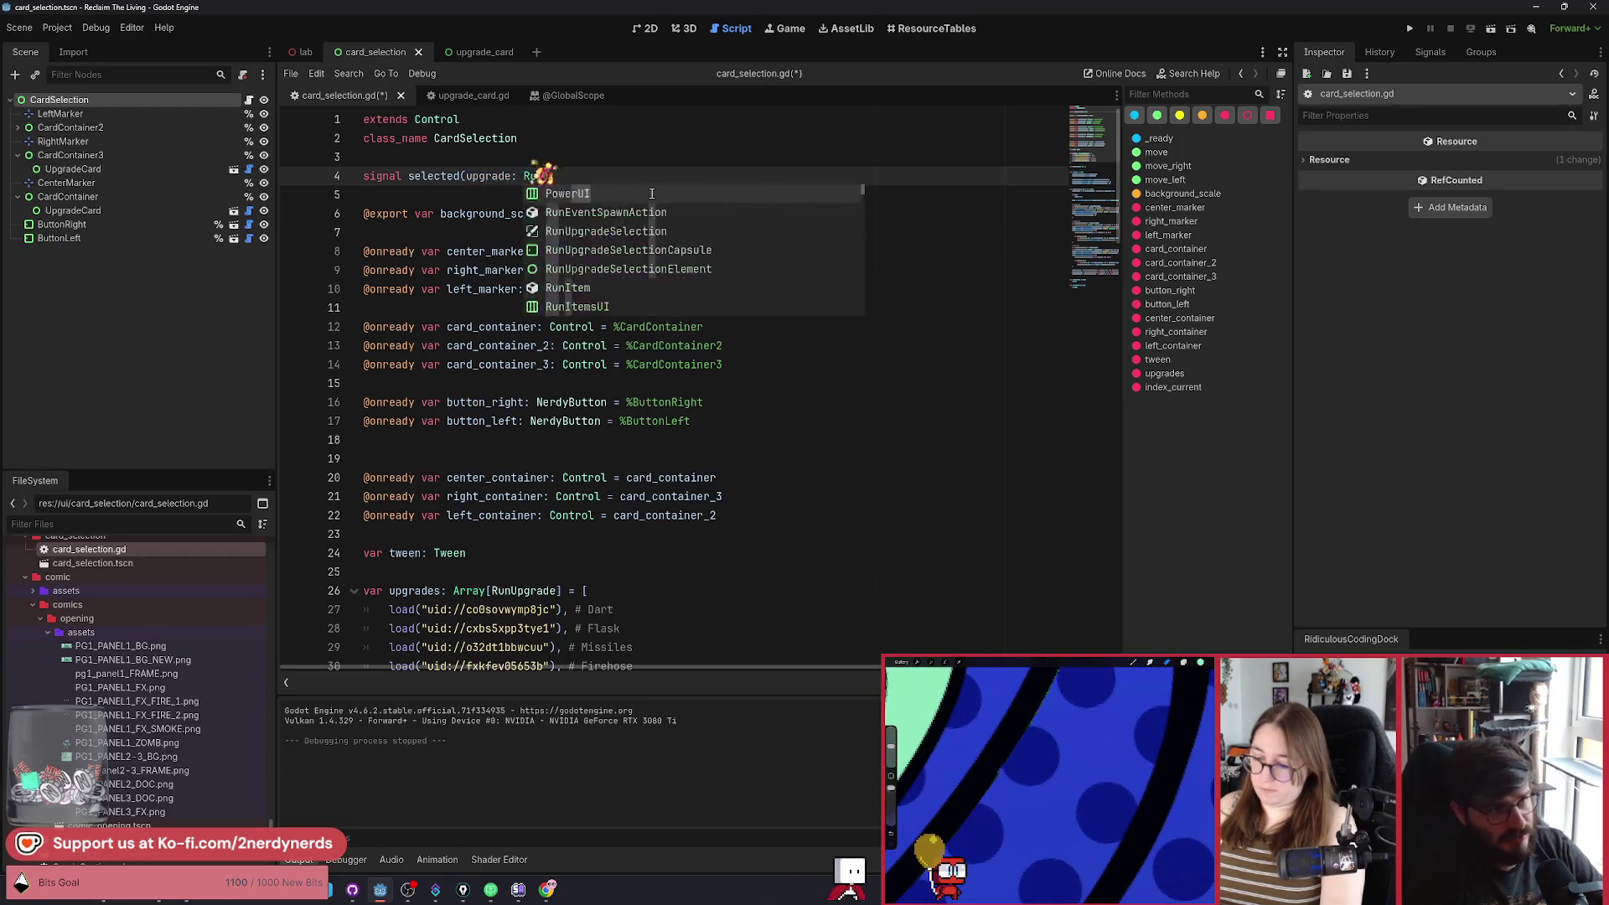
key("Return")
key("ctrl+s")
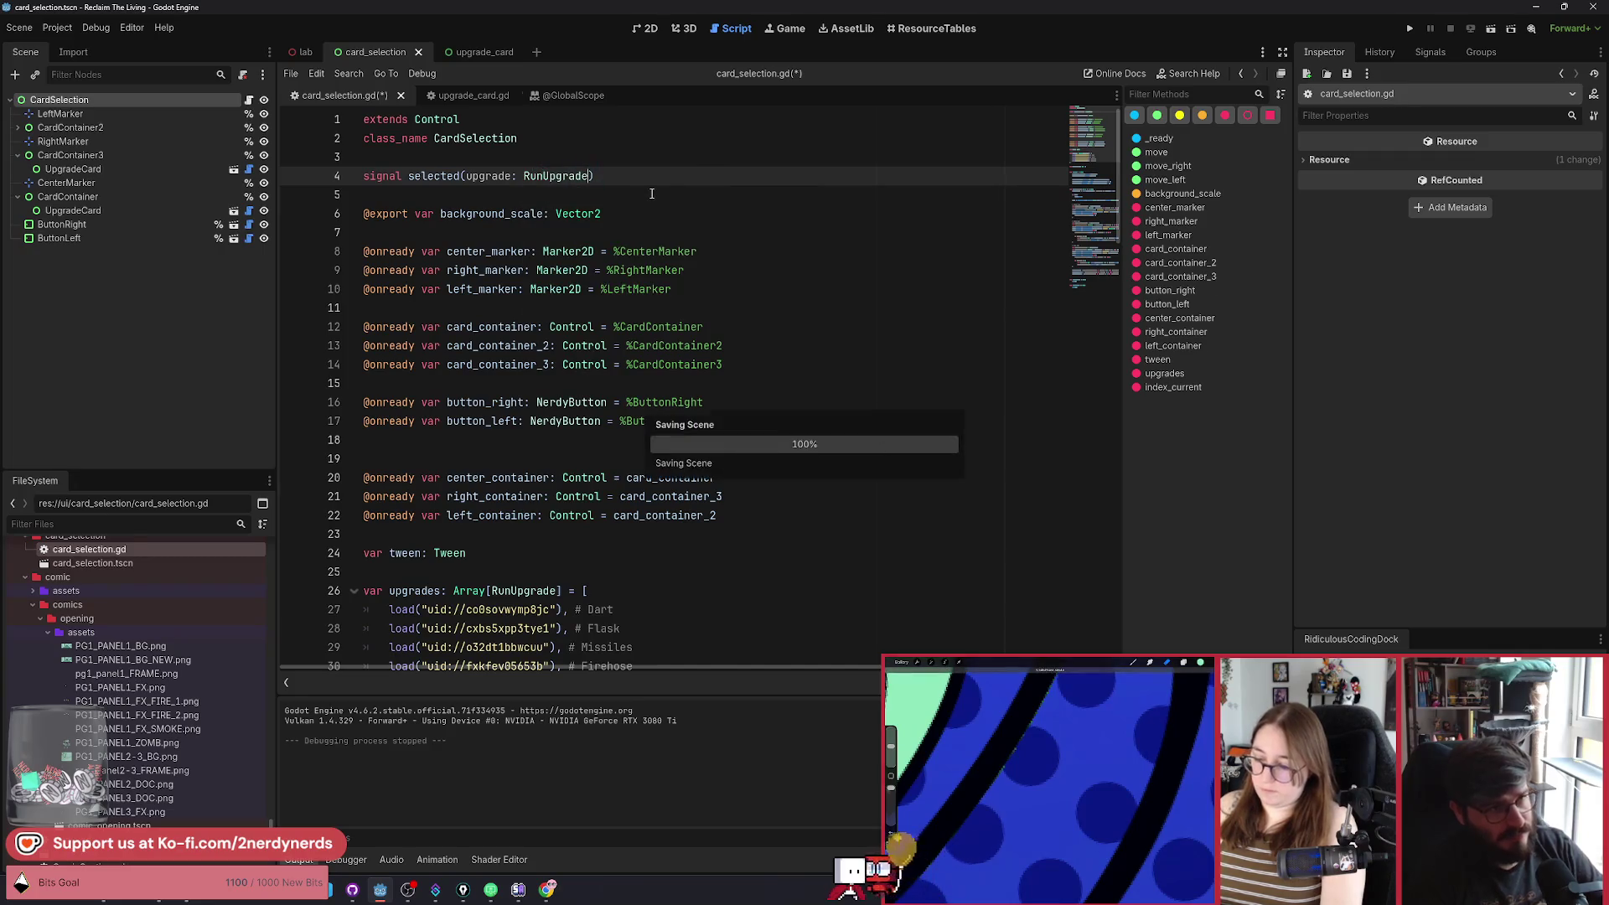
Locate the selected signal, the move function and its index_current update line.
left_click(560, 215)
key("End")
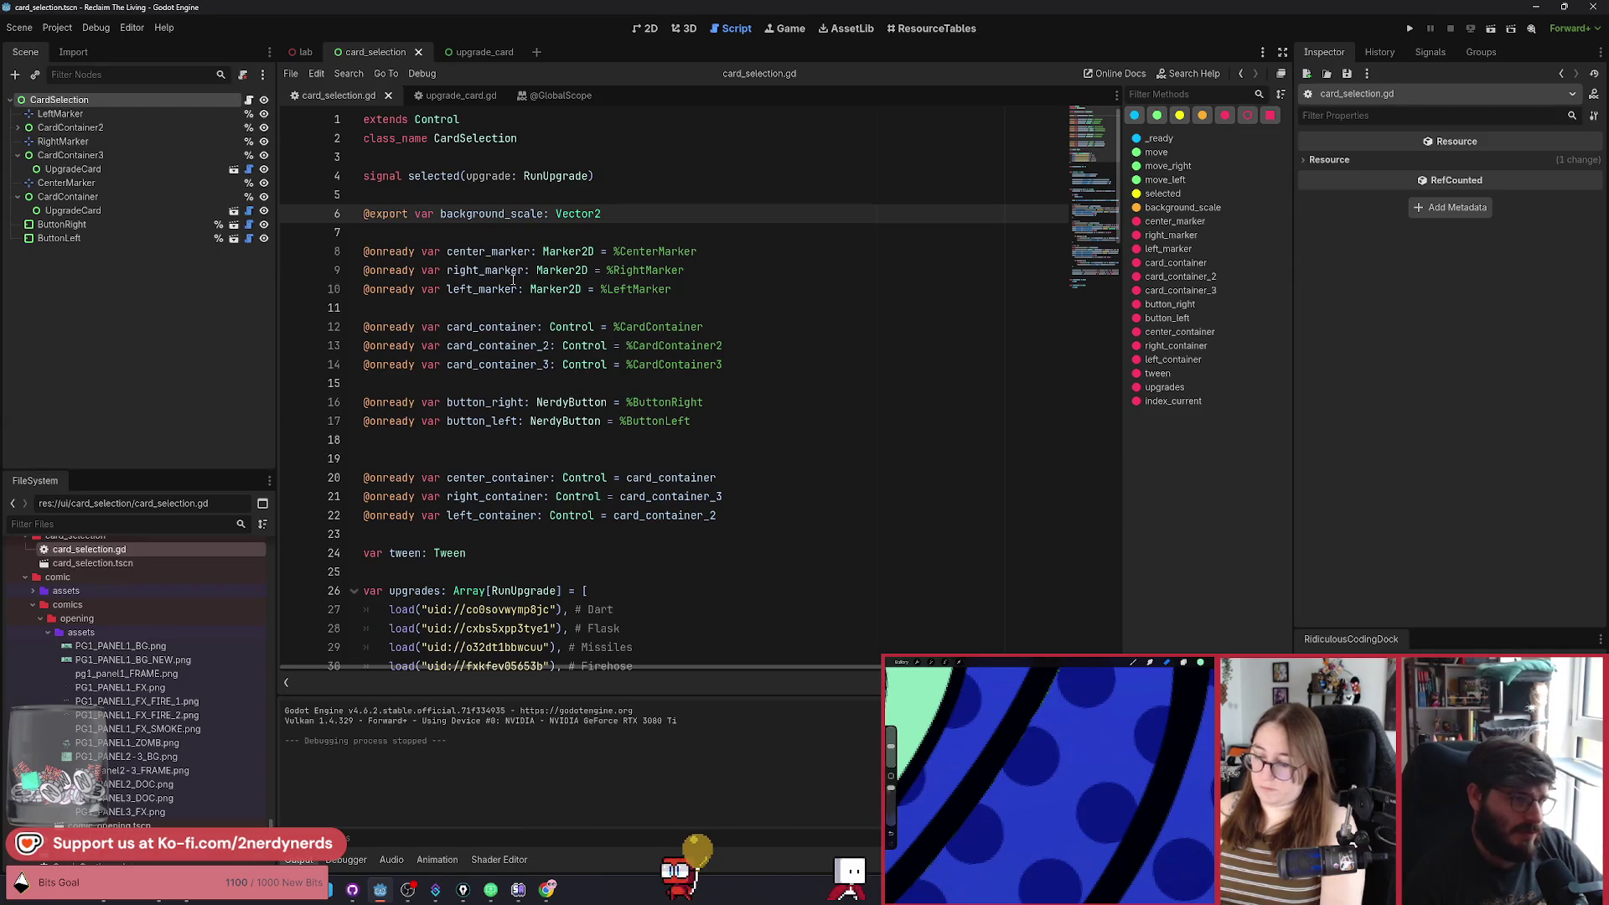
double_click(436, 176)
scroll(471, 479, "down", 2)
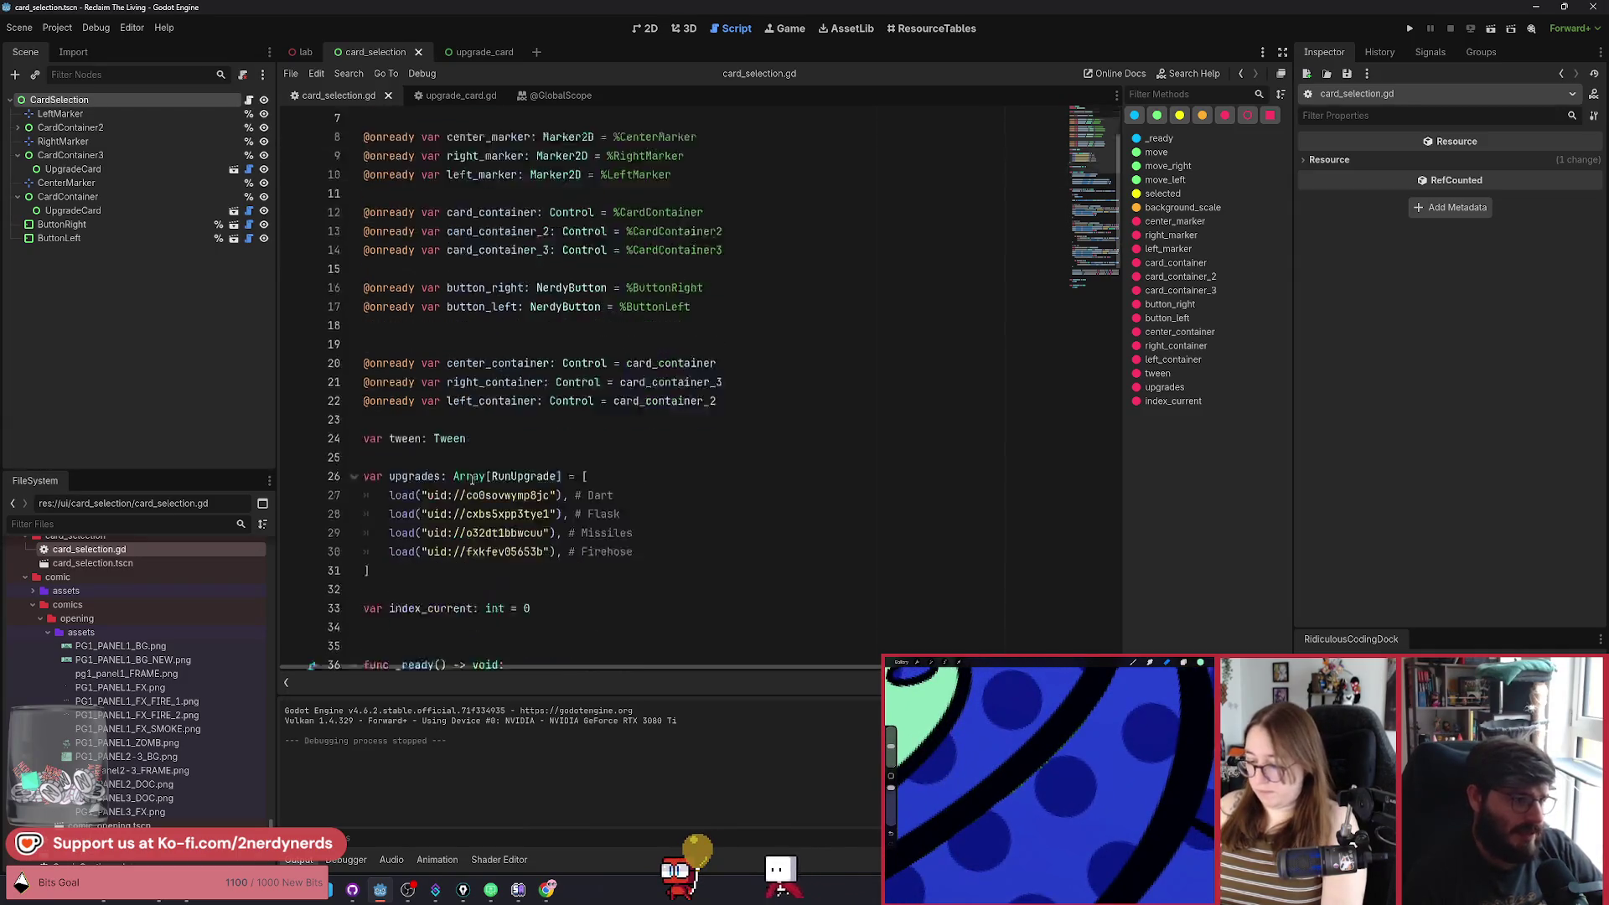
scroll(471, 480, "down", 12)
double_click(408, 244)
scroll(487, 323, "up", 2)
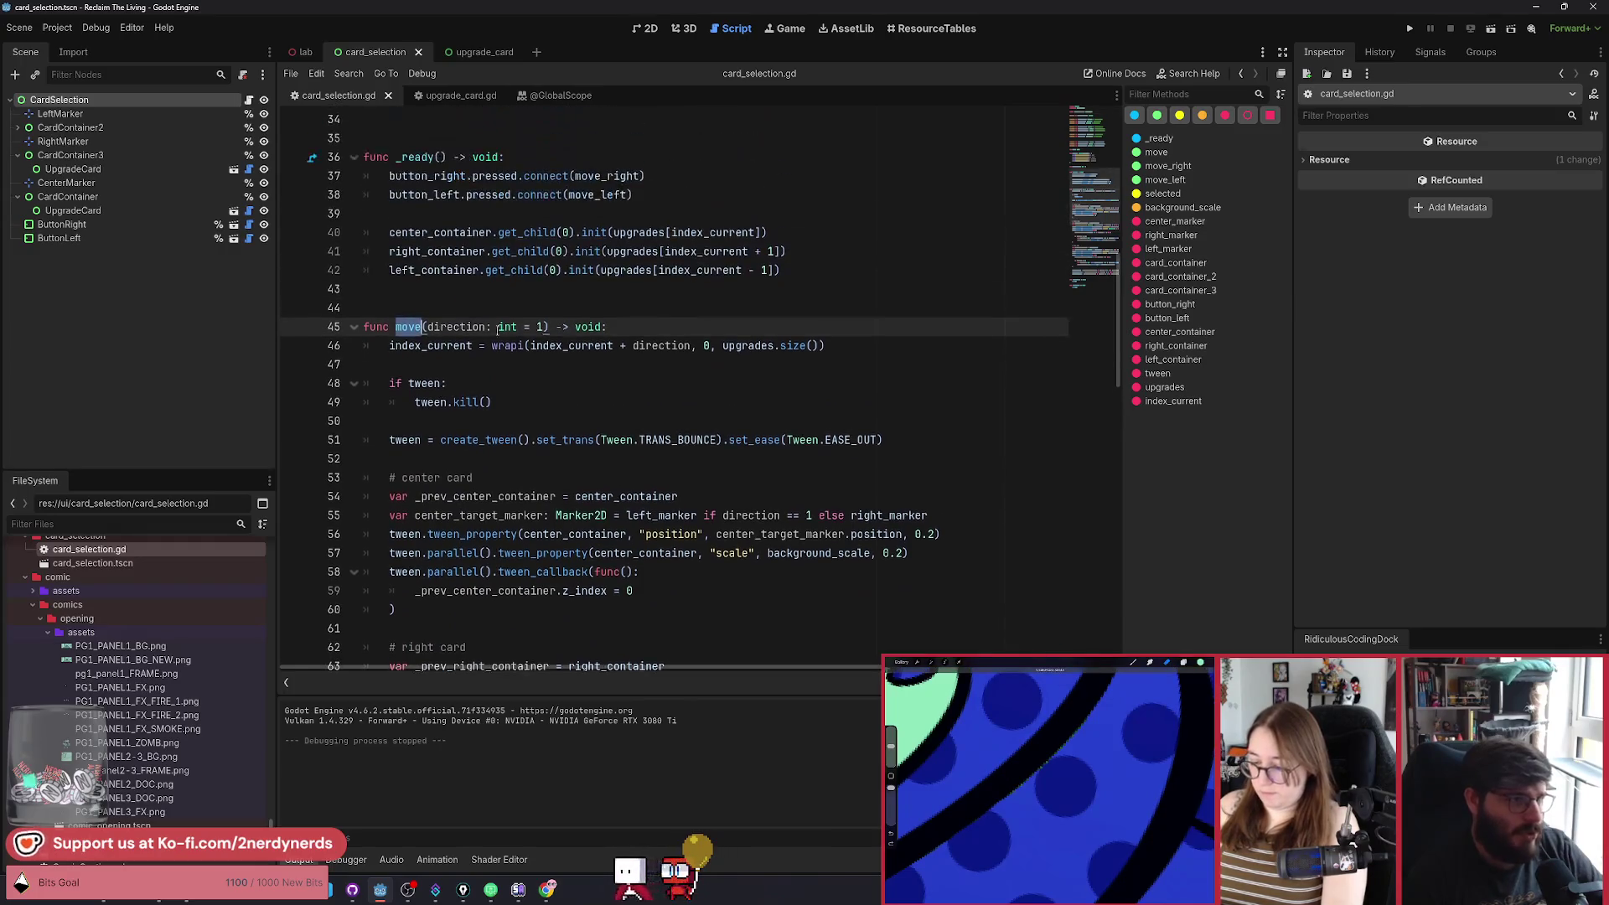
double_click(430, 346)
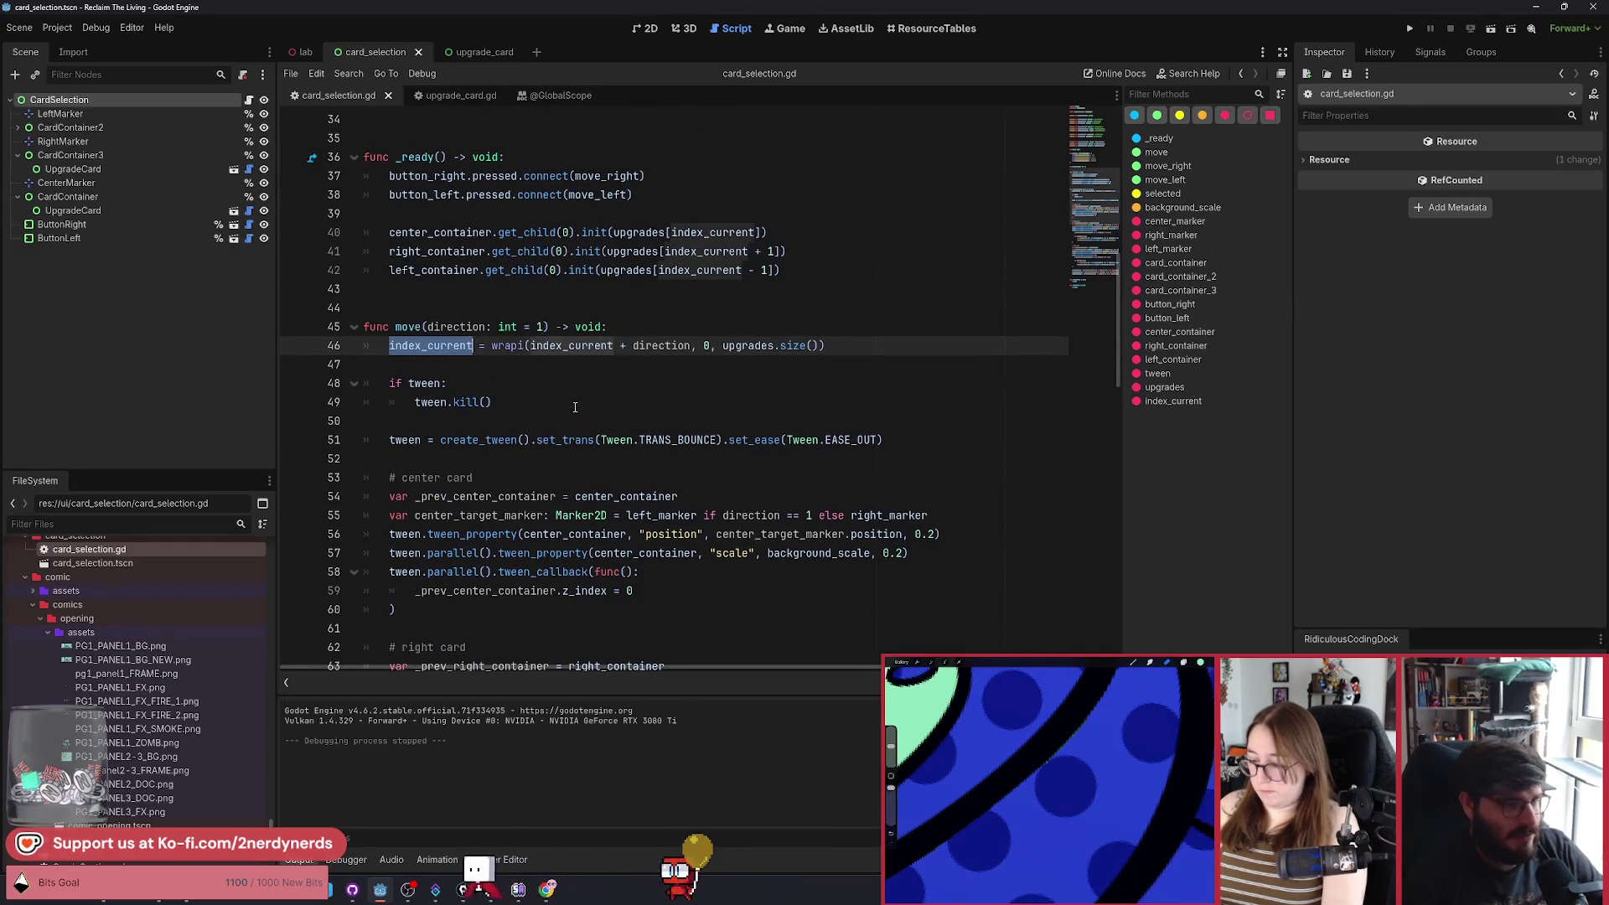
scroll(575, 408, "up", 1)
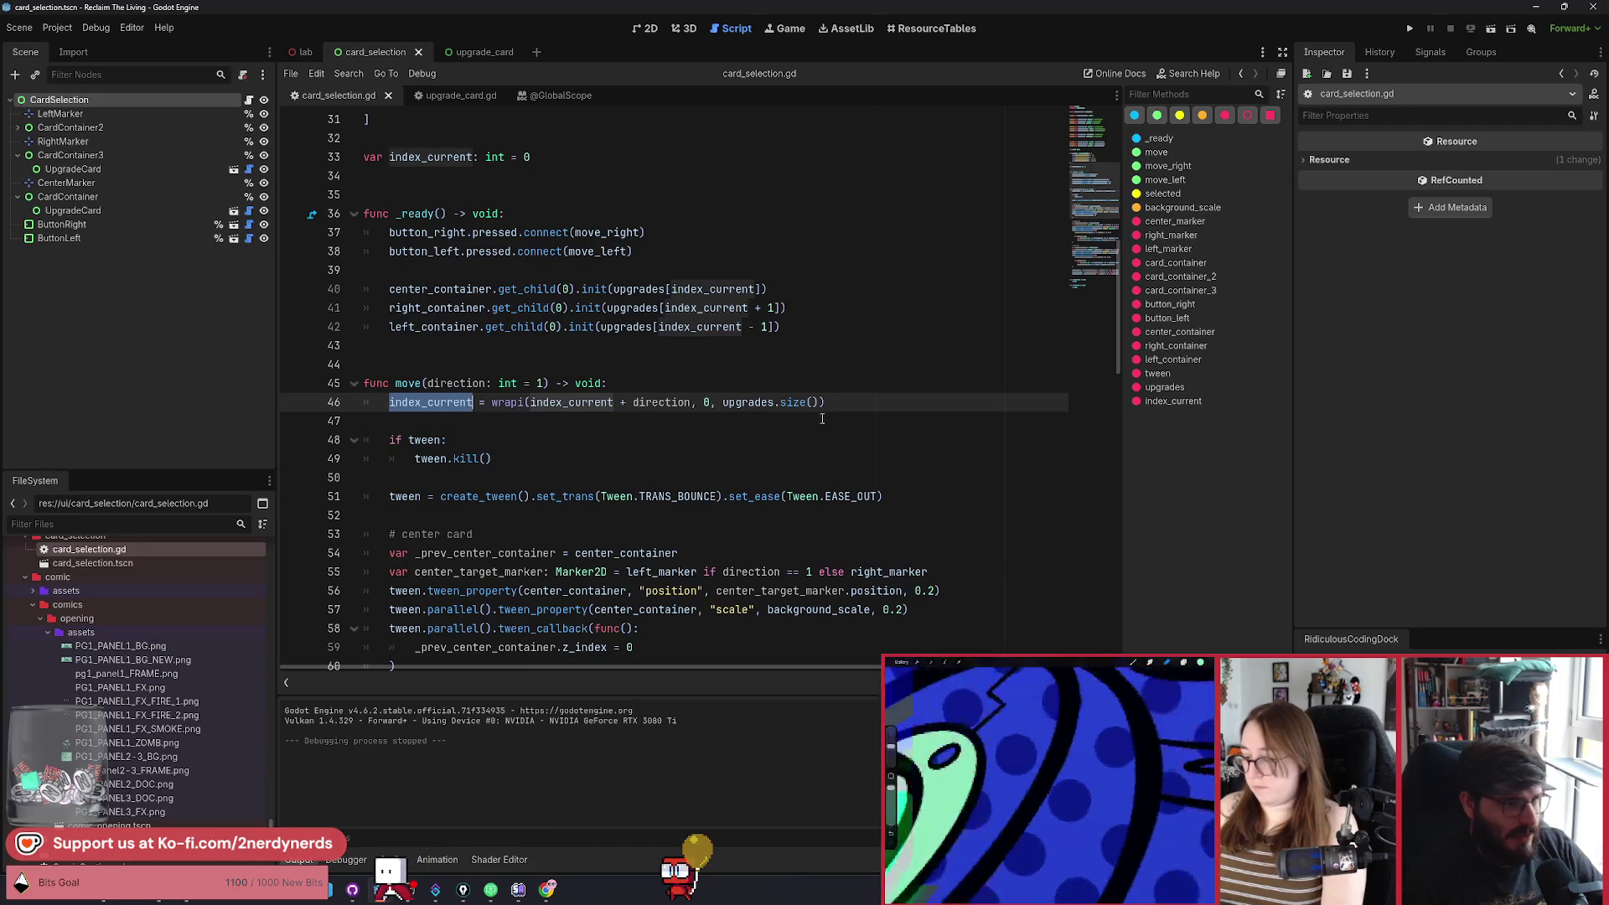
Add selected.emit(upgrades[index_current]) after the index update in move() and save.
key("End")
key("Return")
type("selected")
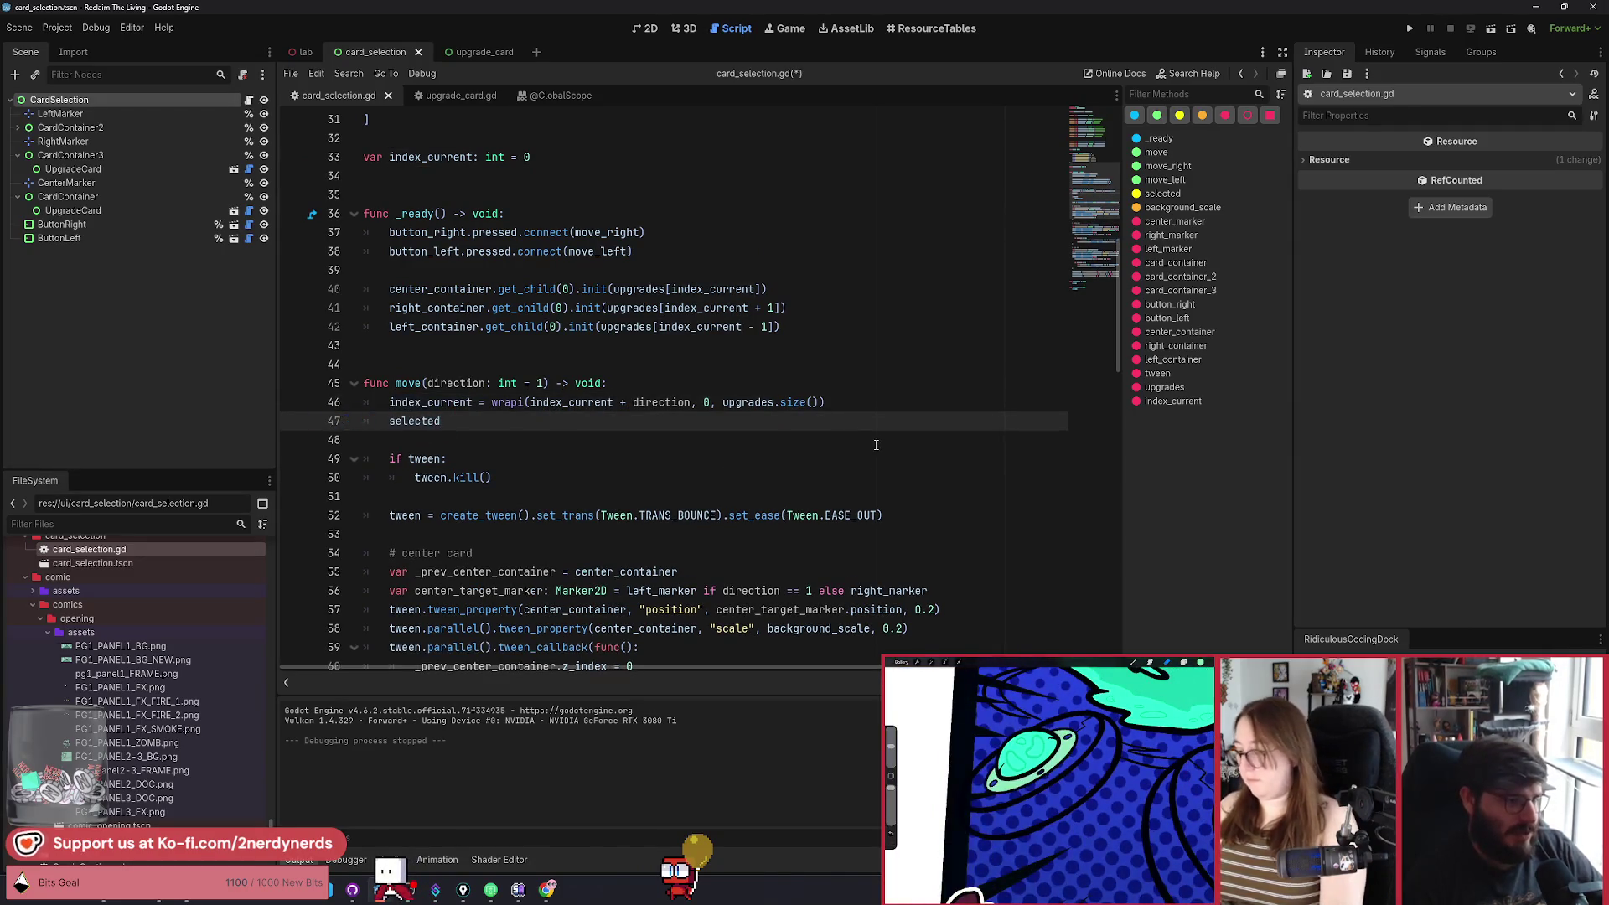
type(".emit")
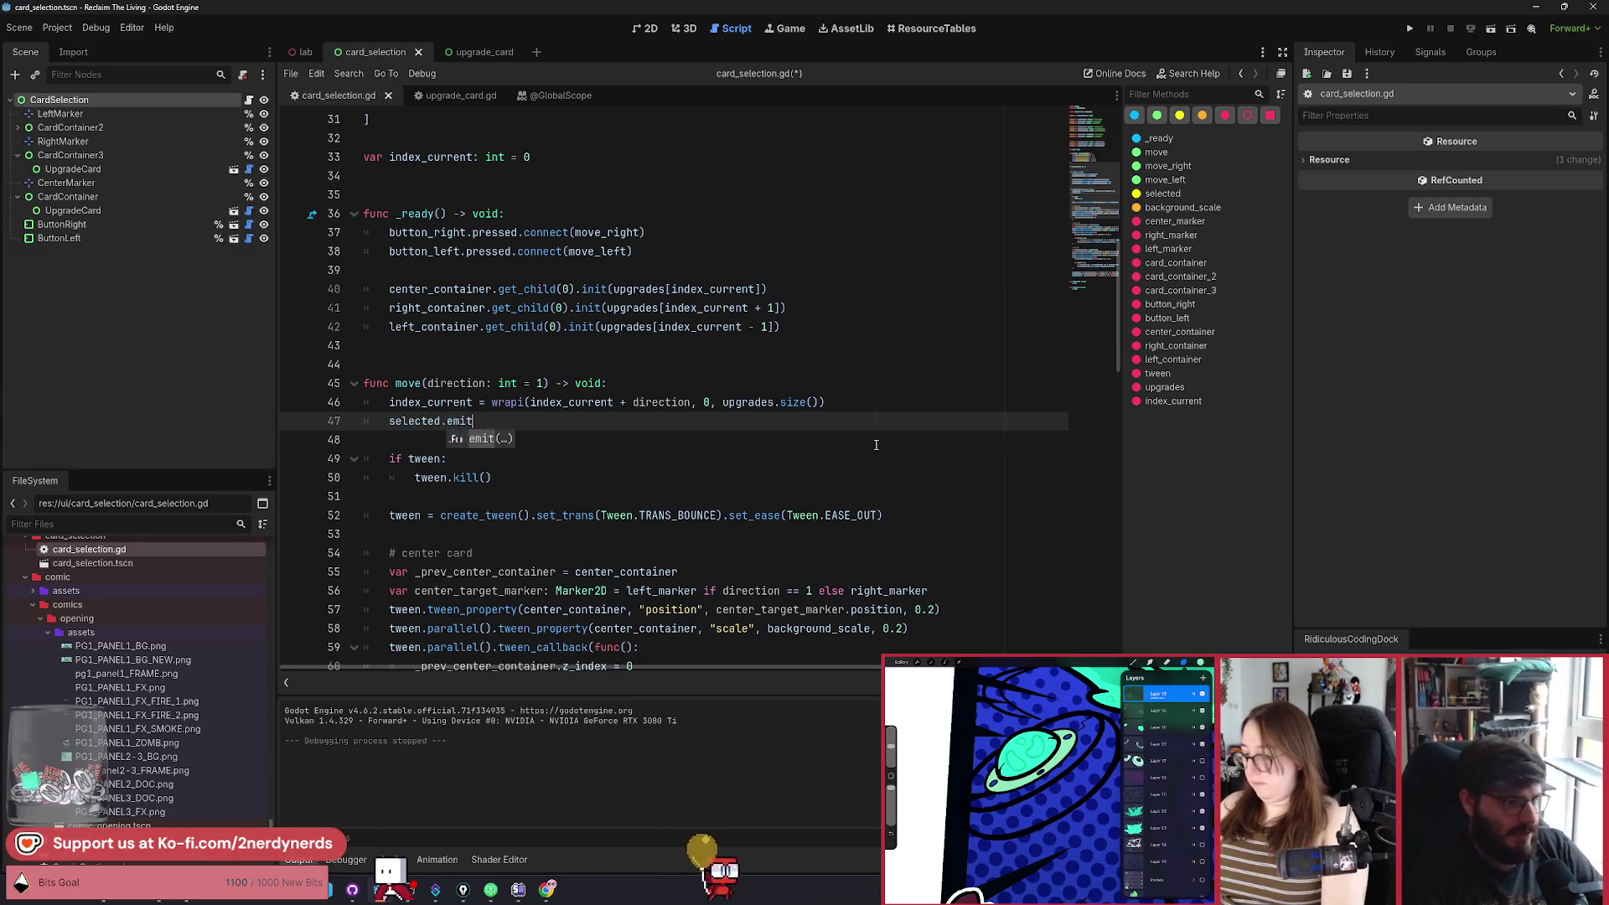
type("(upgra")
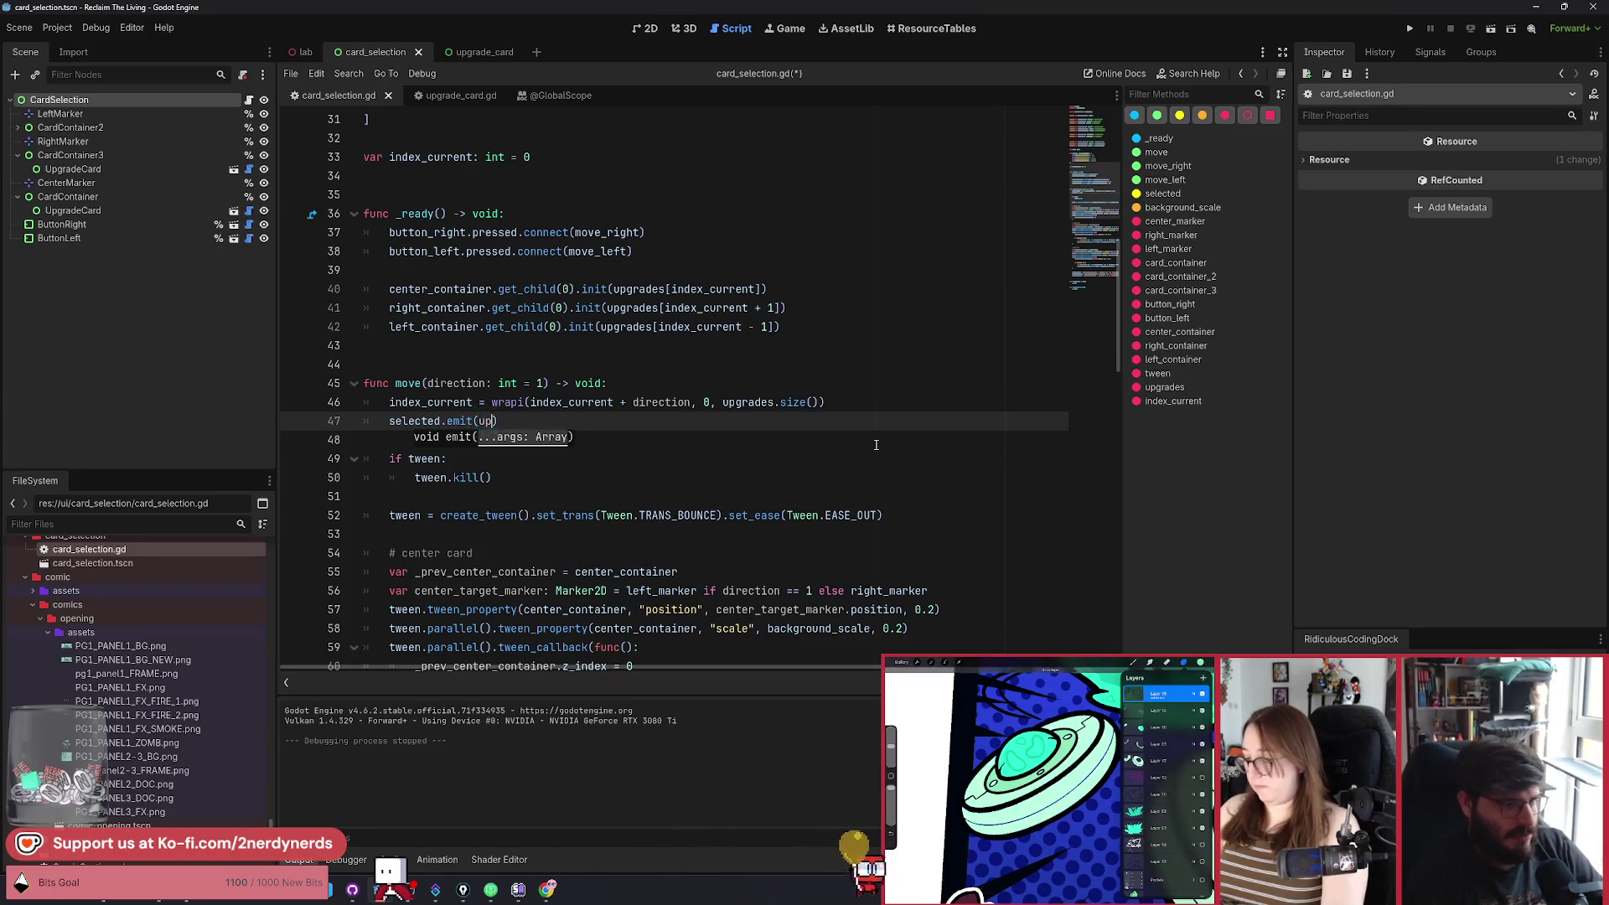
type("des")
type("p[")
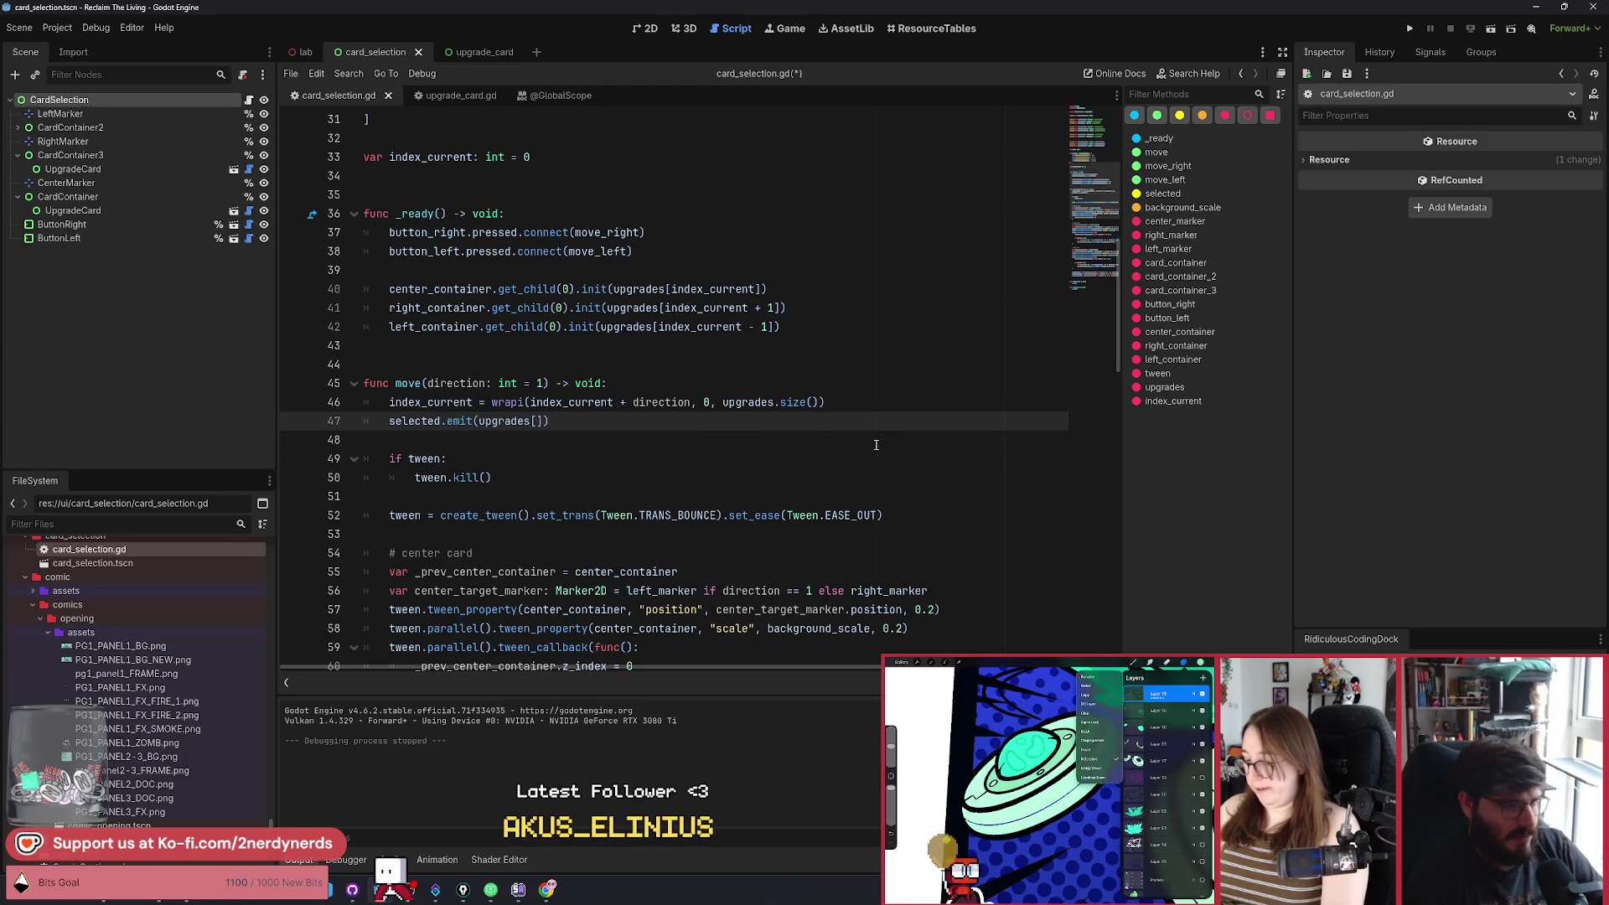
type("un")
key("BackSpace")
key("BackSpace")
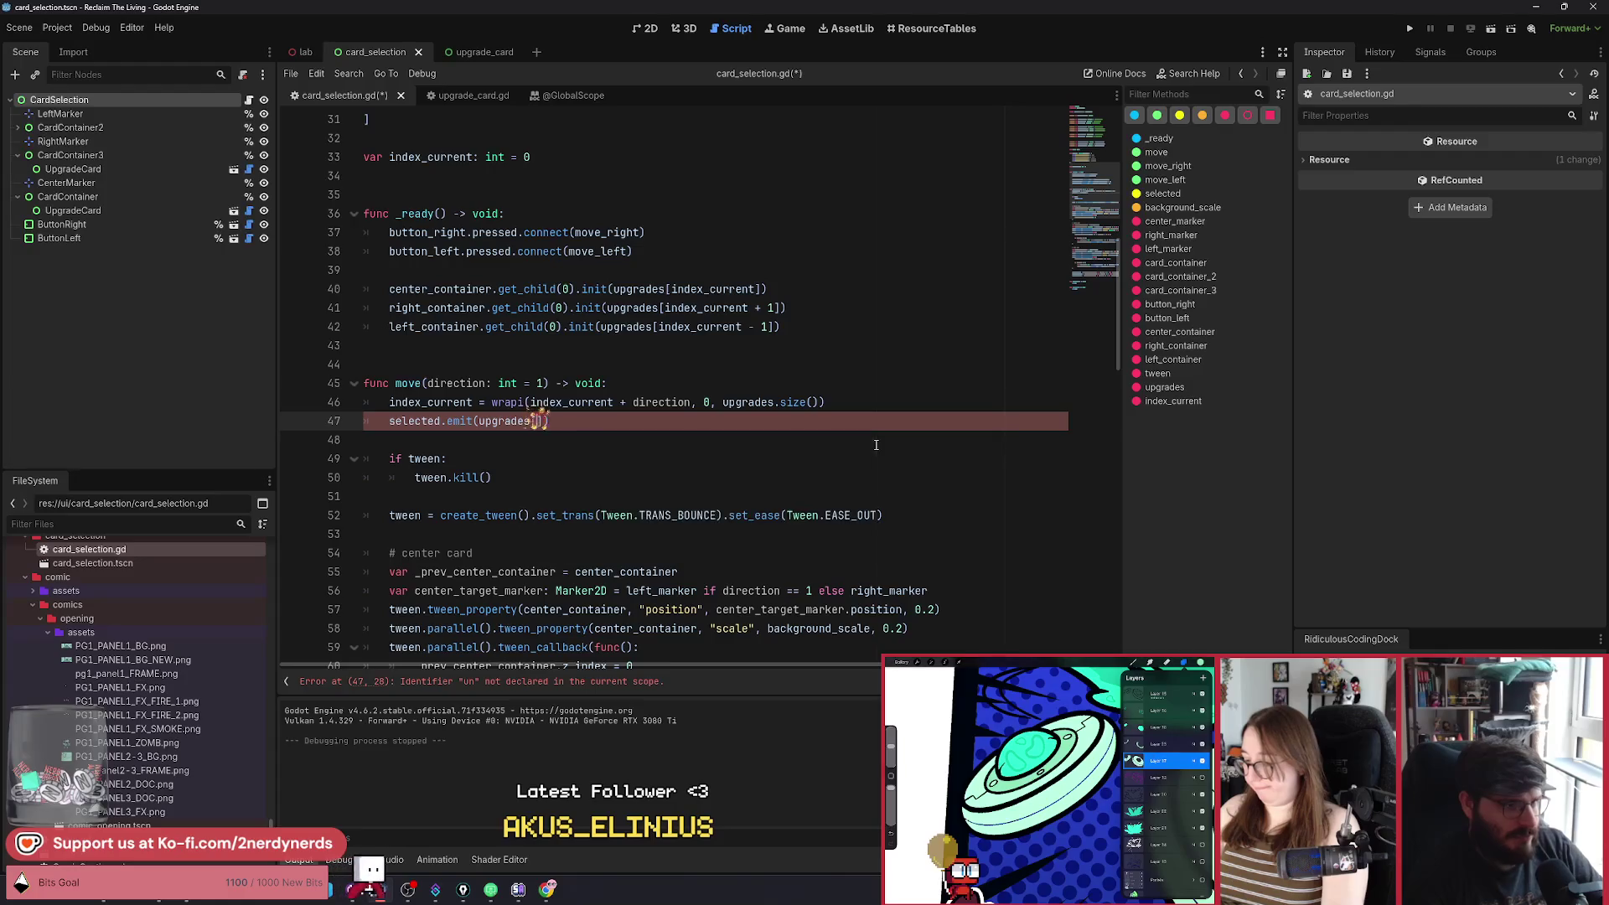
type("index")
key("Return")
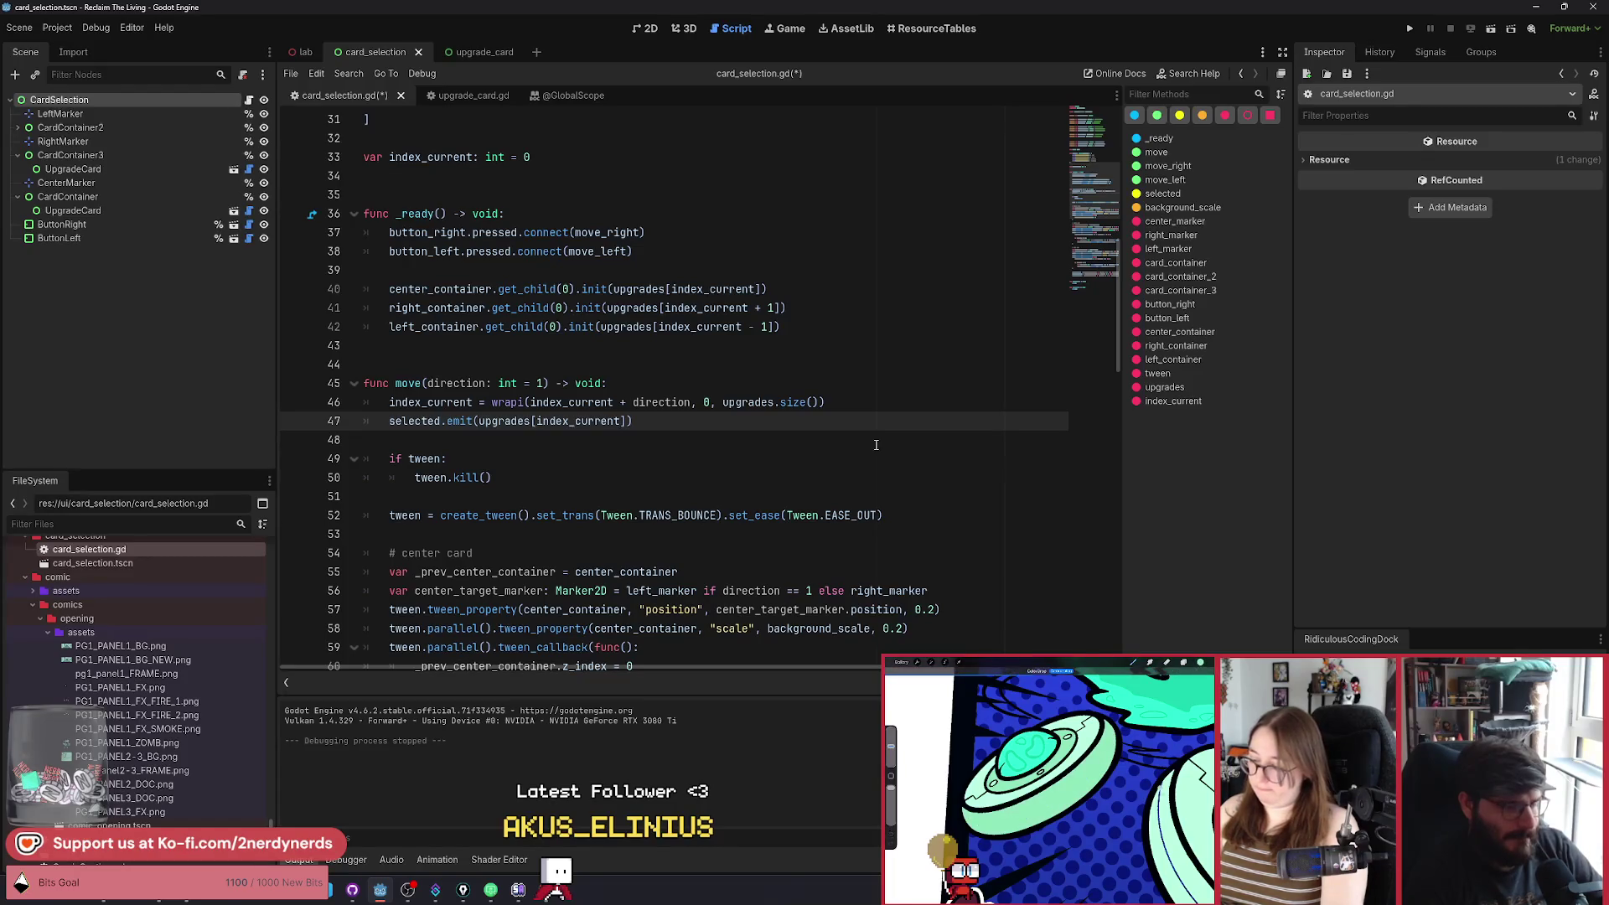
key("ctrl+s")
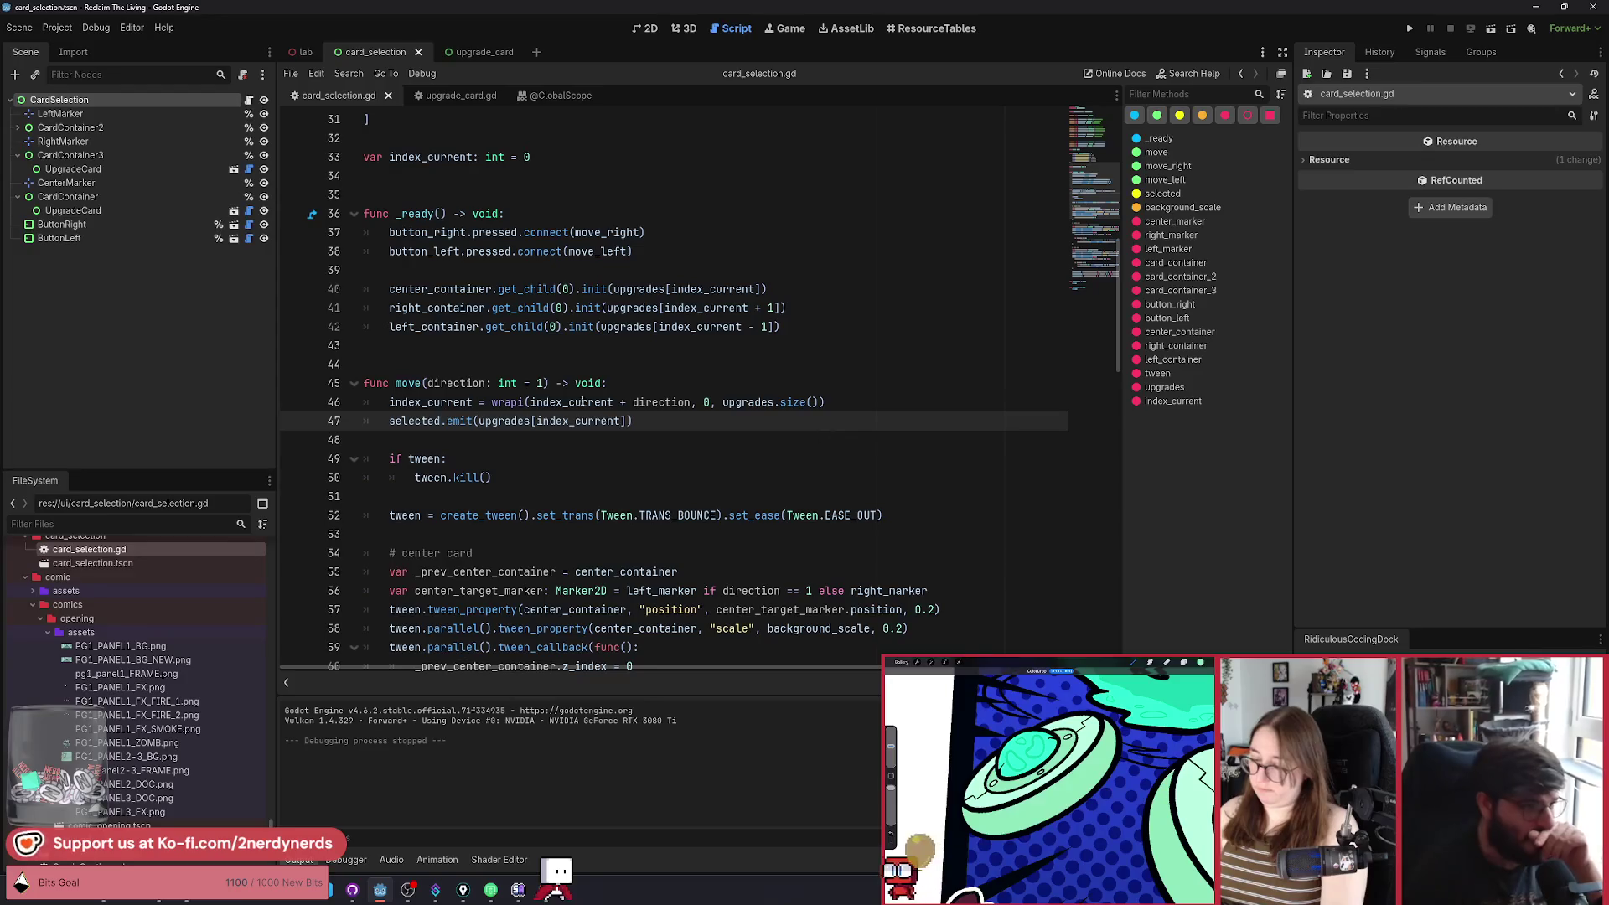
Bring up the repository's uncommitted changes in GitHub Desktop.
left_click(411, 346)
left_click(413, 366)
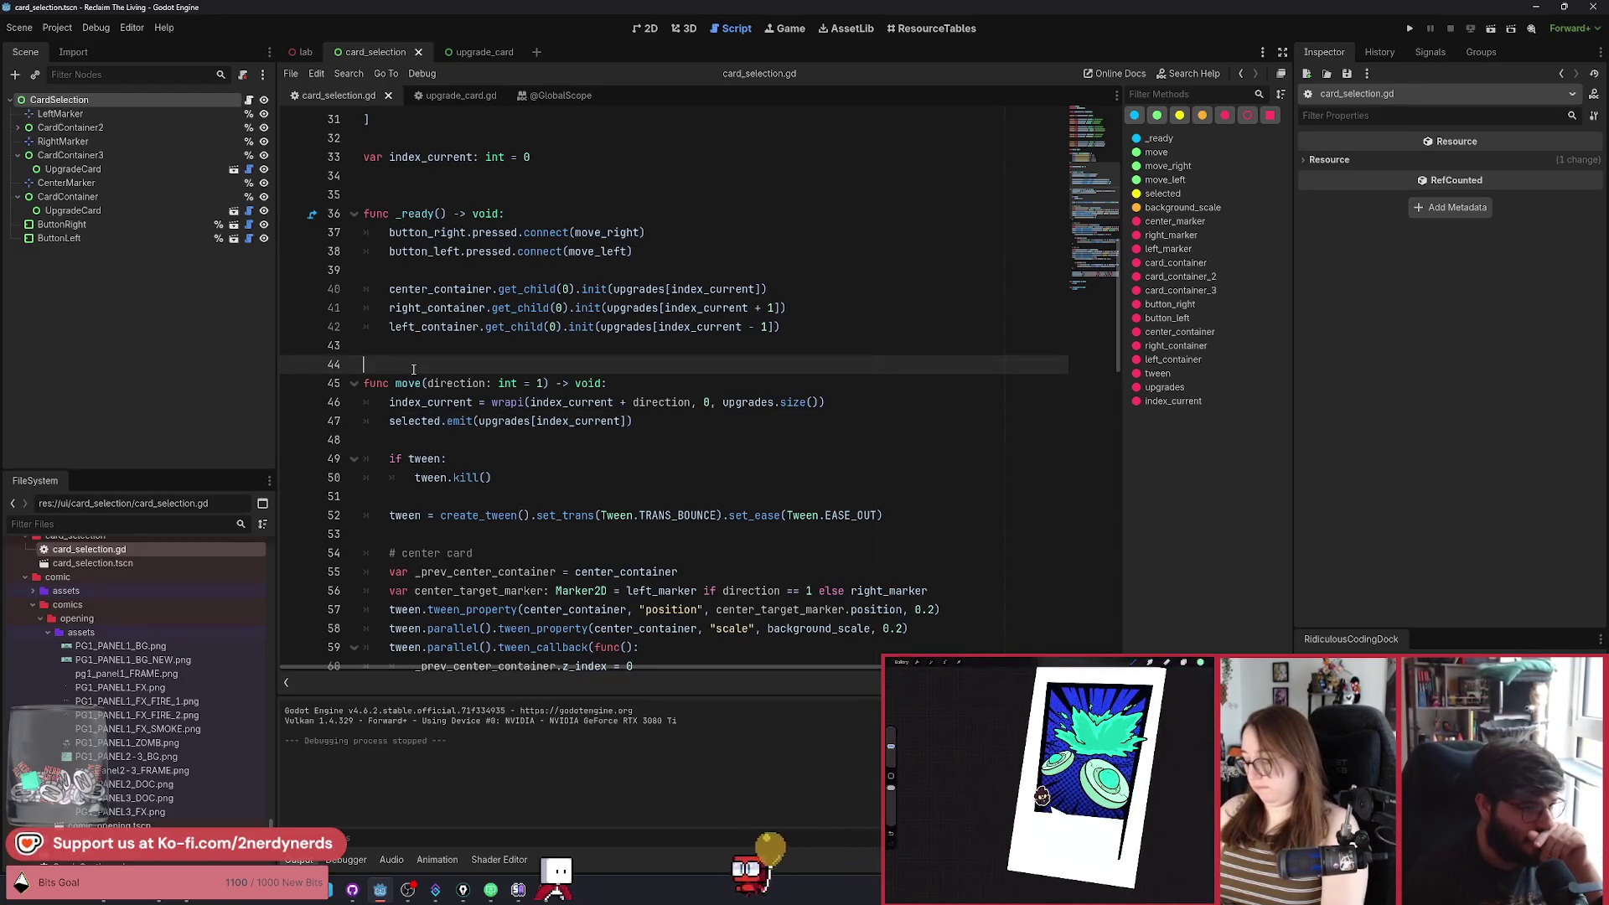
left_click(352, 890)
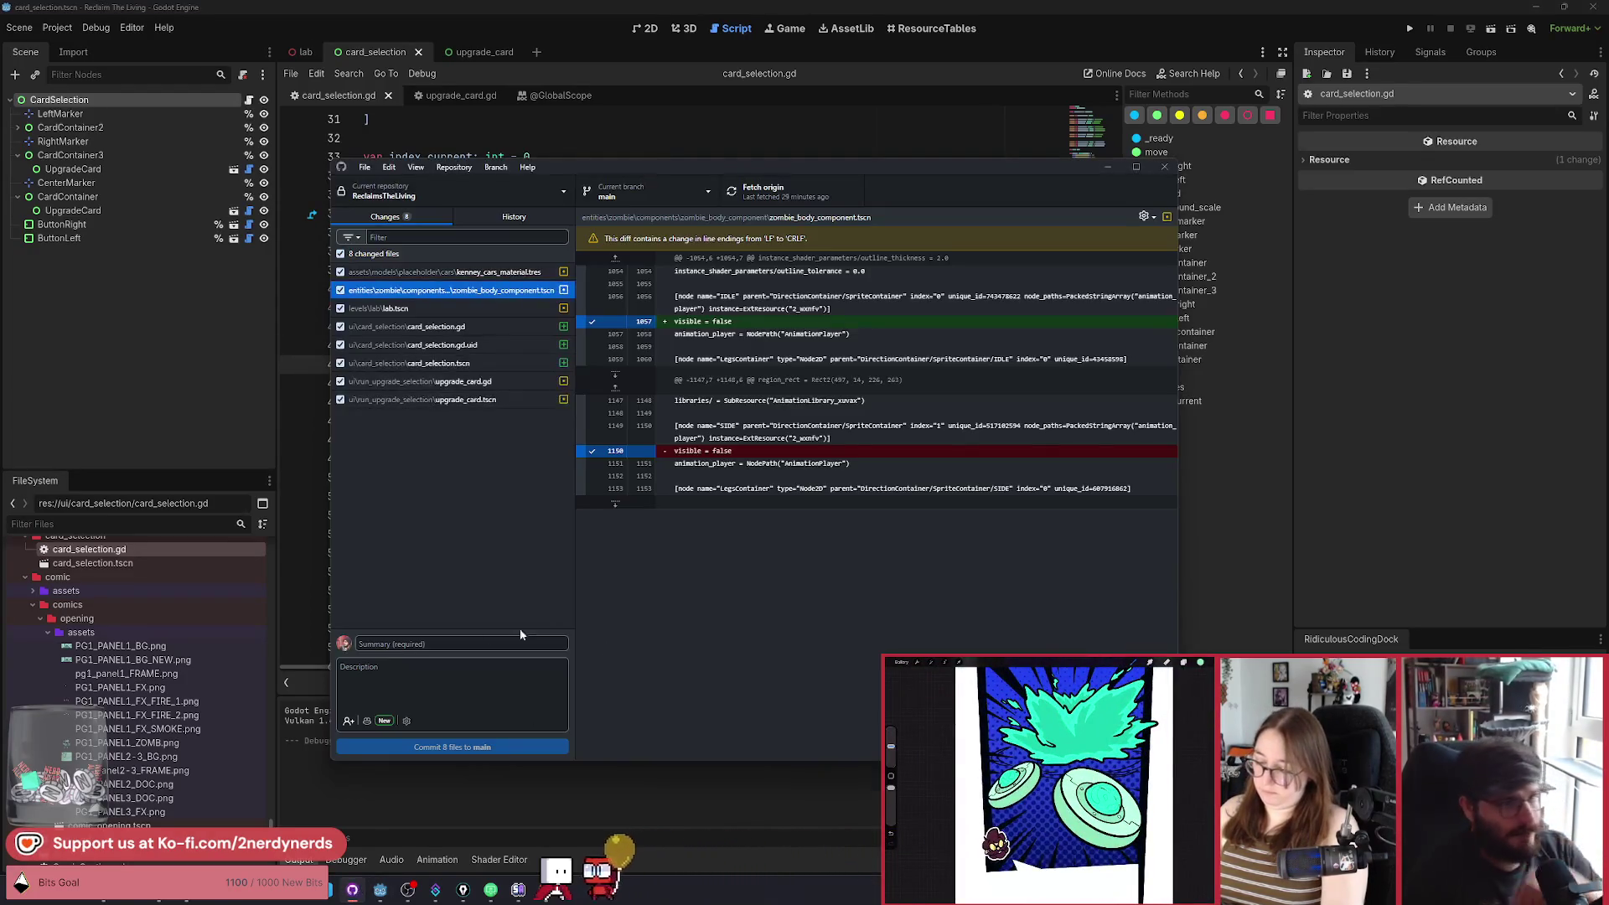
Commit the 8 changed files to main with summary 'card selection component'.
left_click(470, 642)
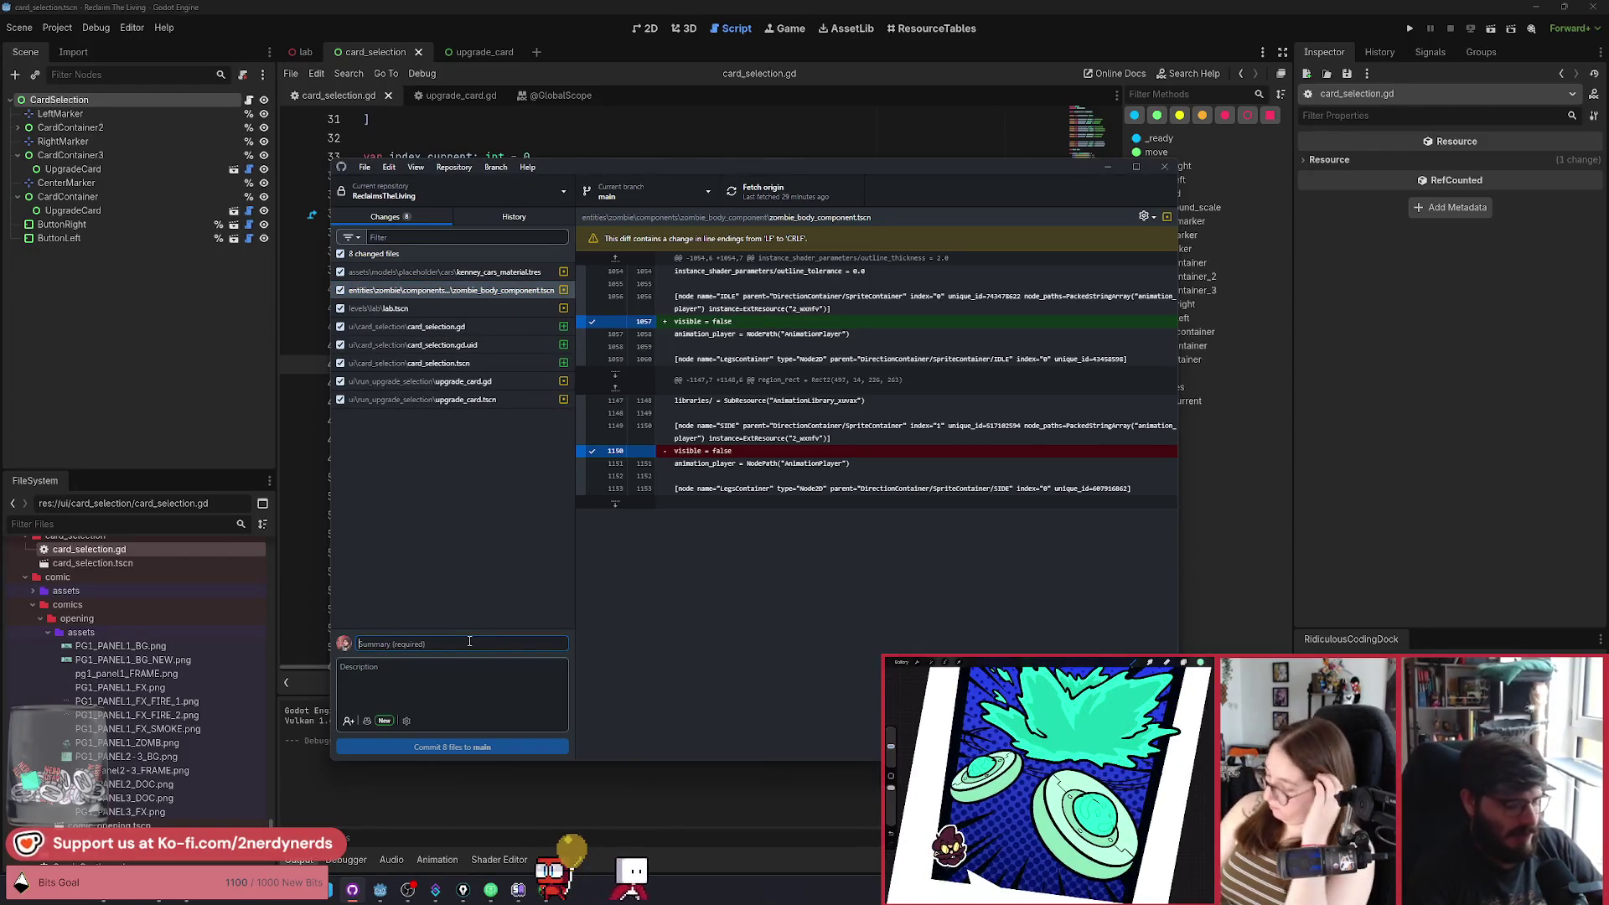
type("card selection componen")
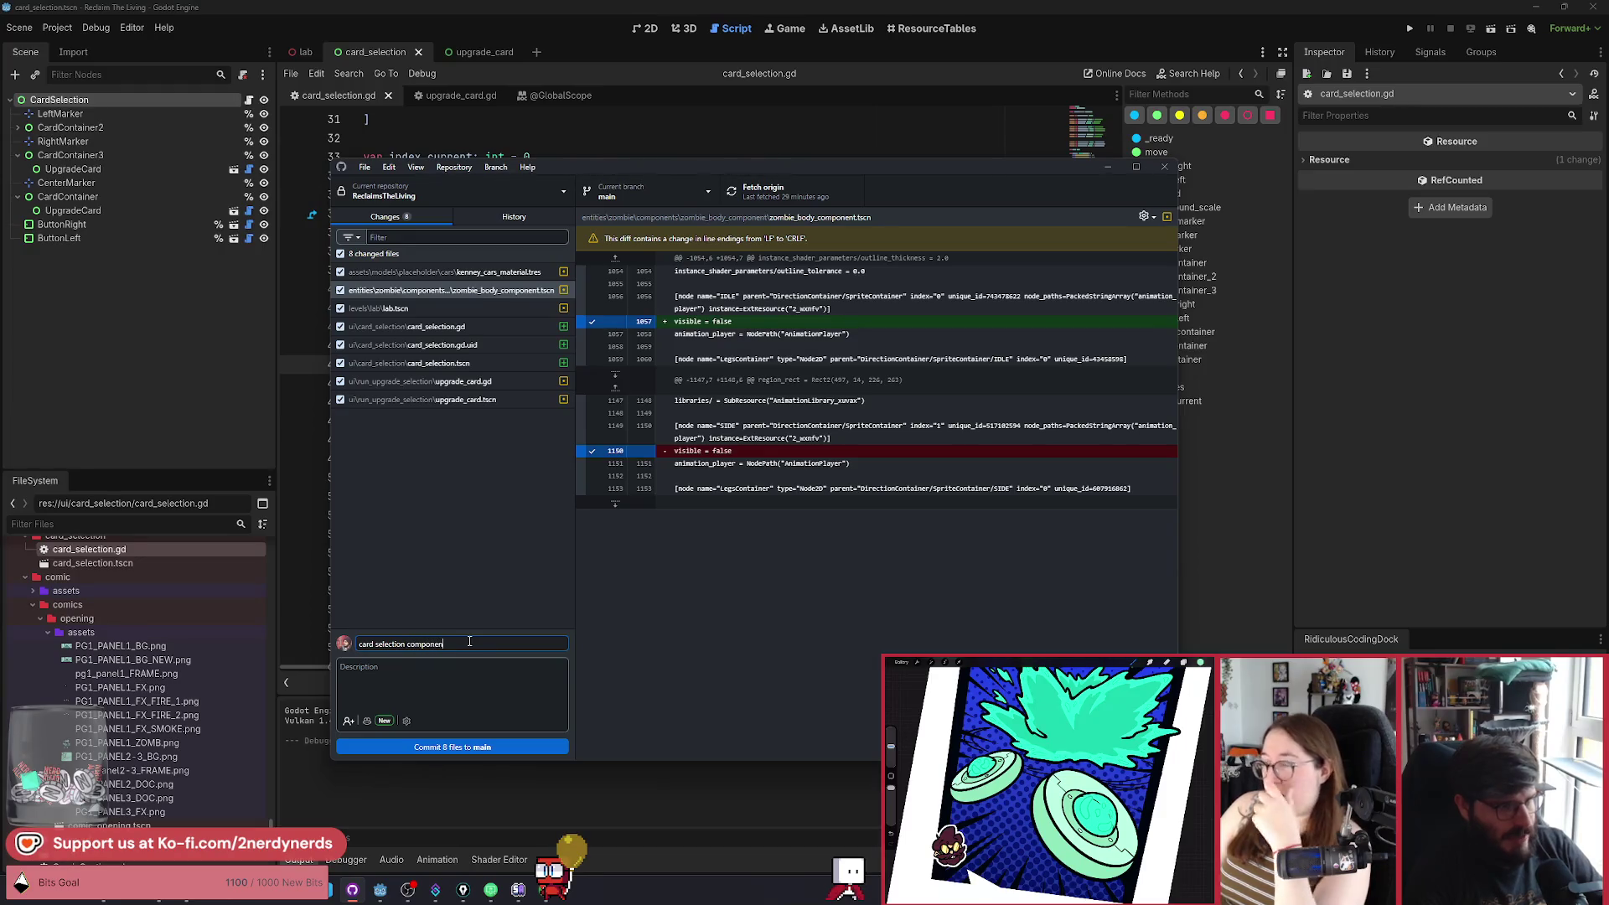
left_click(515, 746)
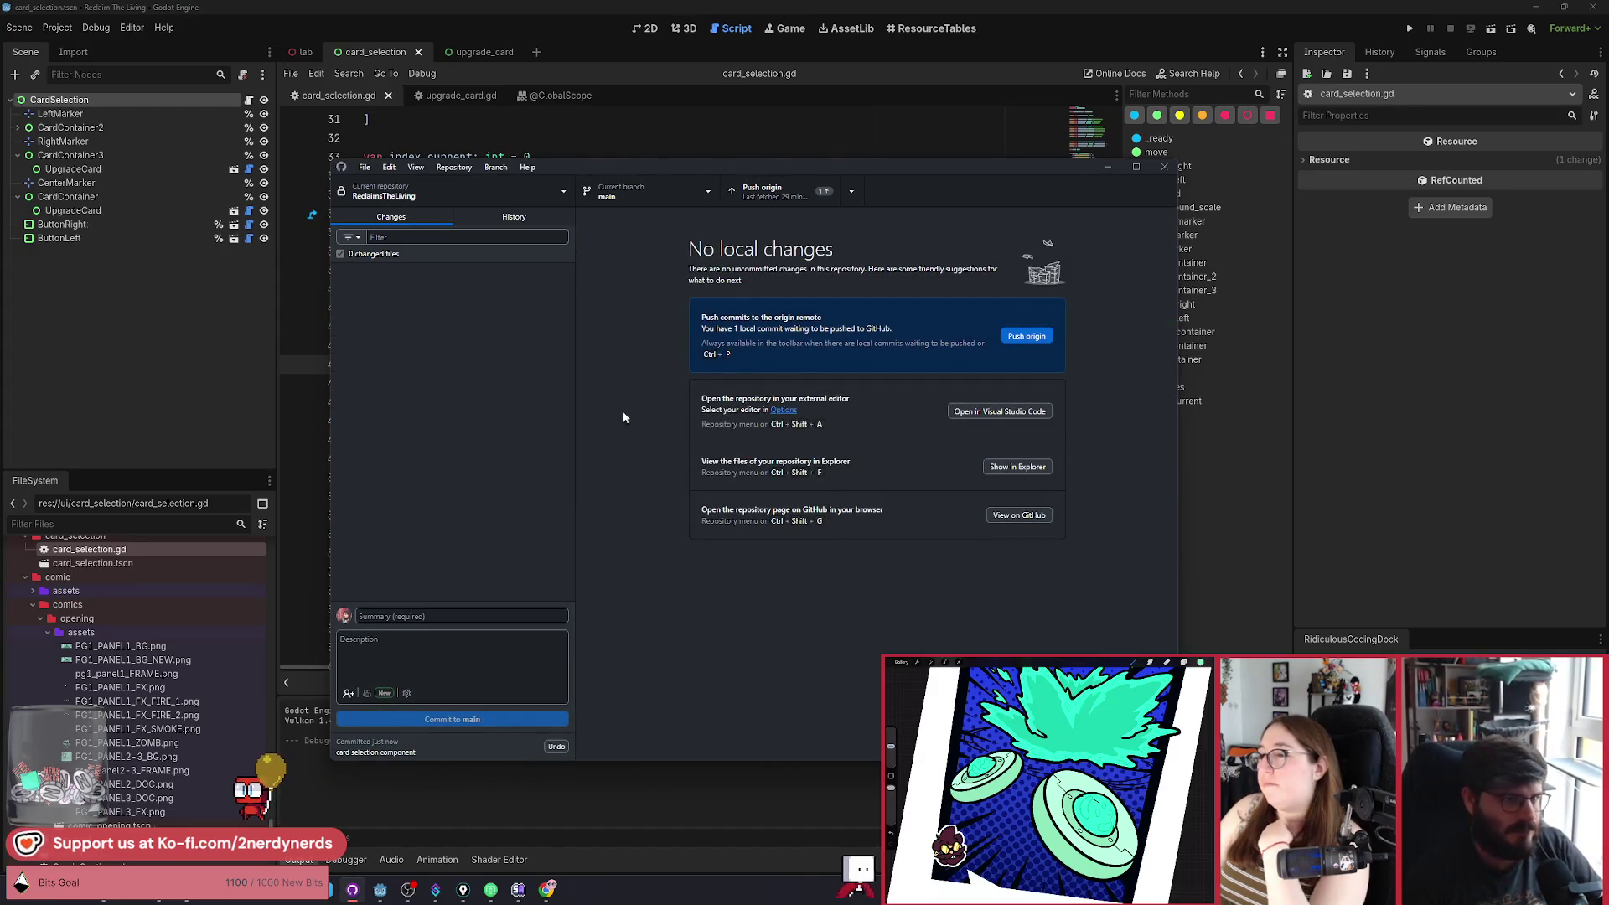
Push the commit to origin and return to the Godot editor.
key("ctrl+p")
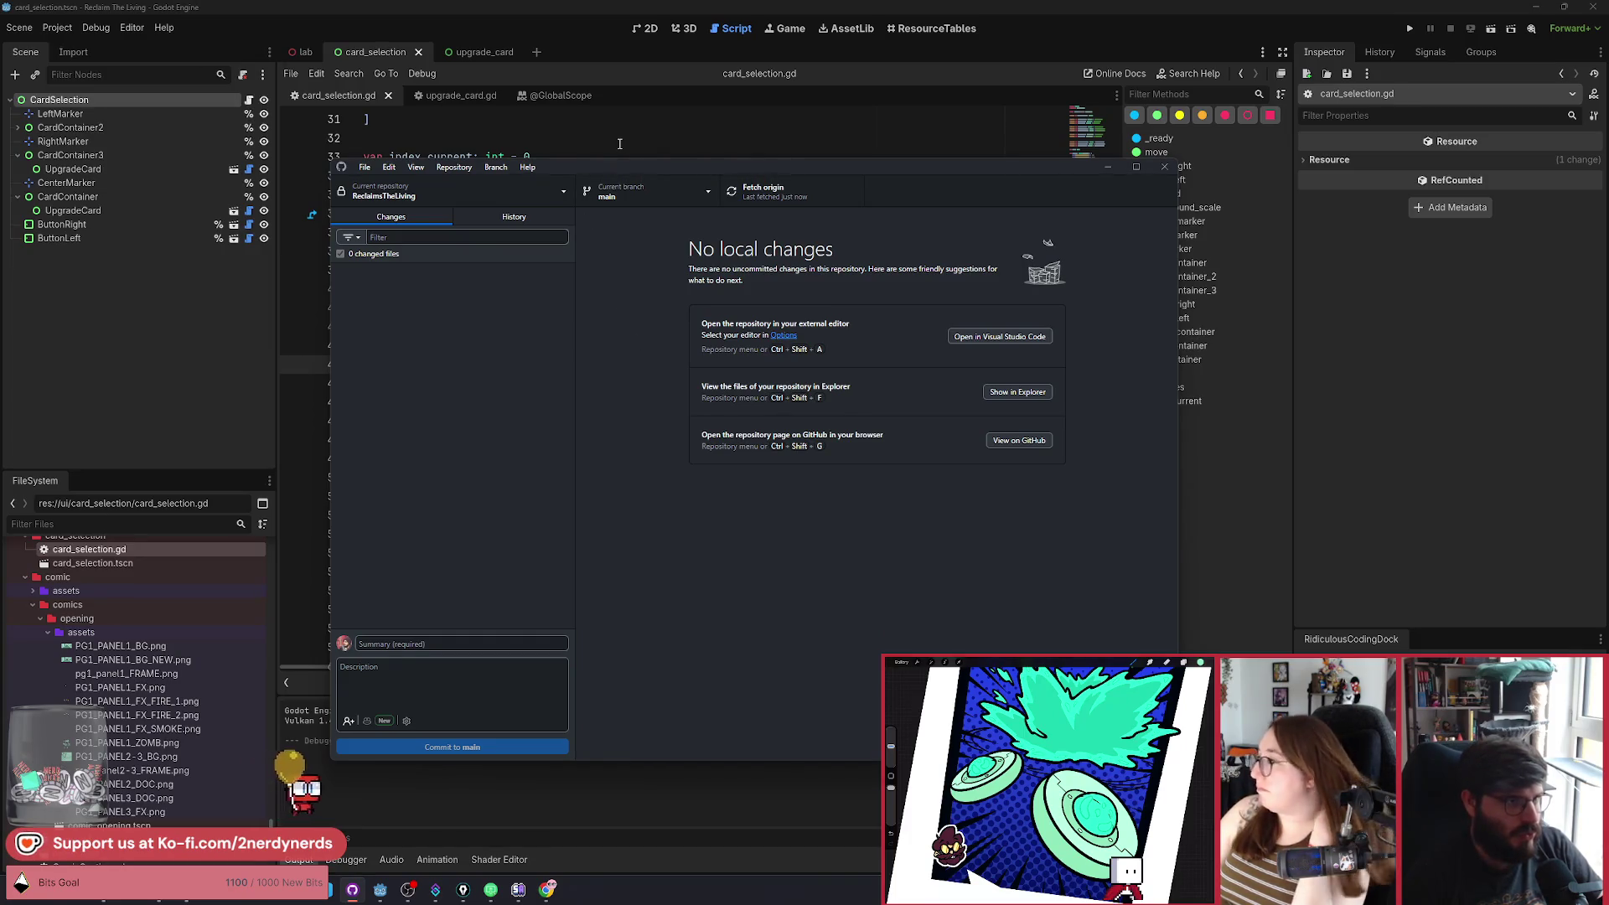
left_click(619, 143)
left_click(640, 339)
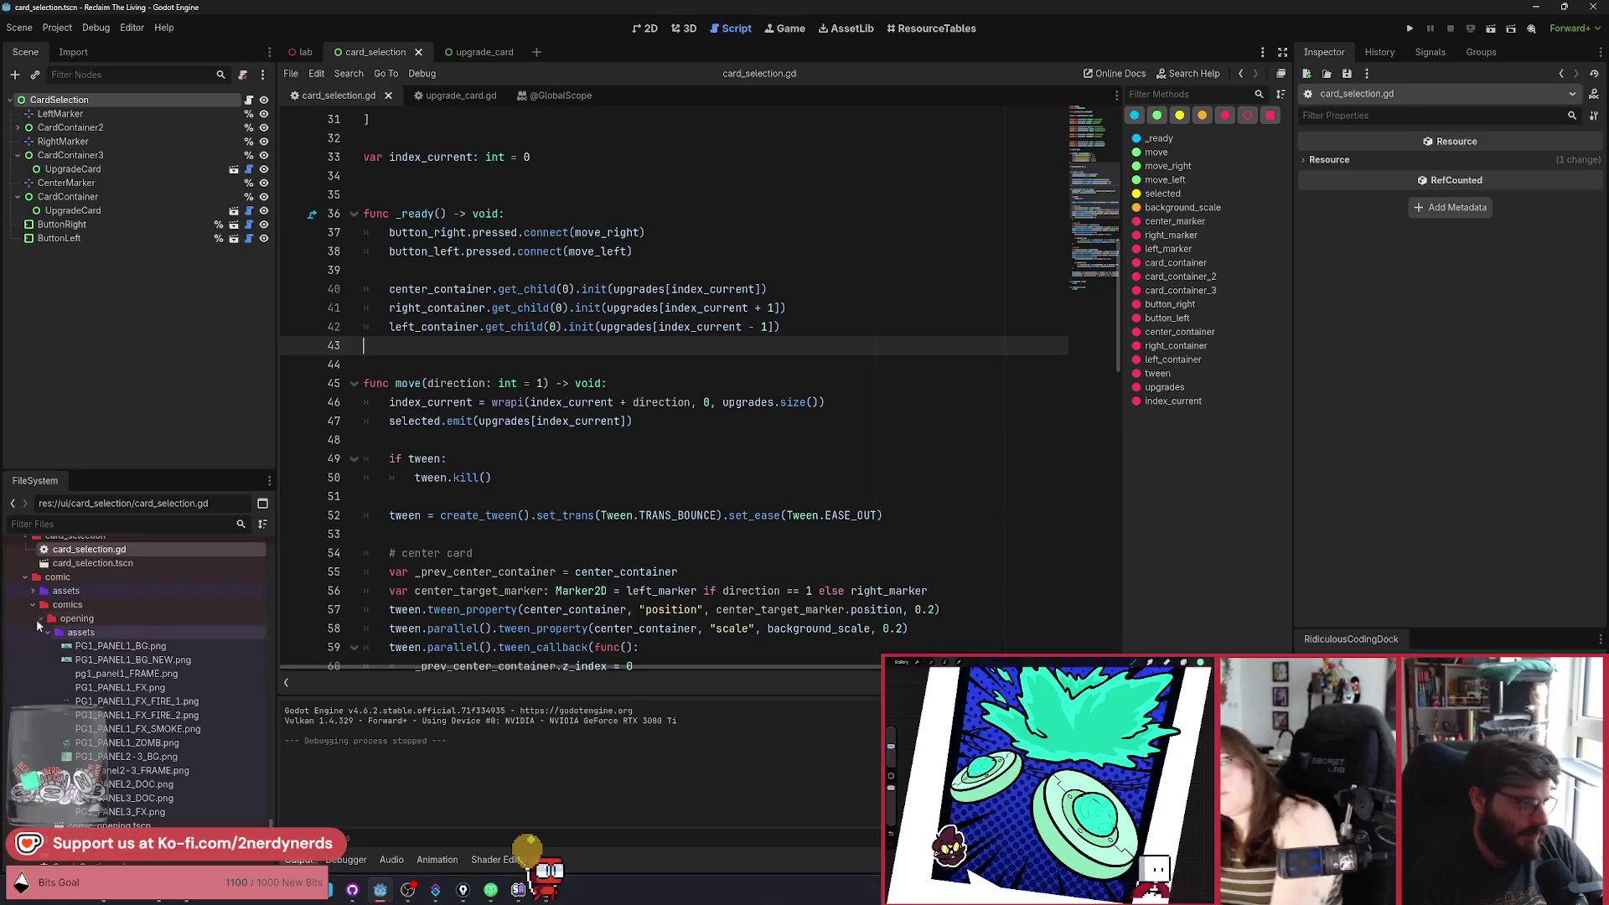
Collapse the comic, card_selection and main_menu folders in the FileSystem panel.
left_click(25, 576)
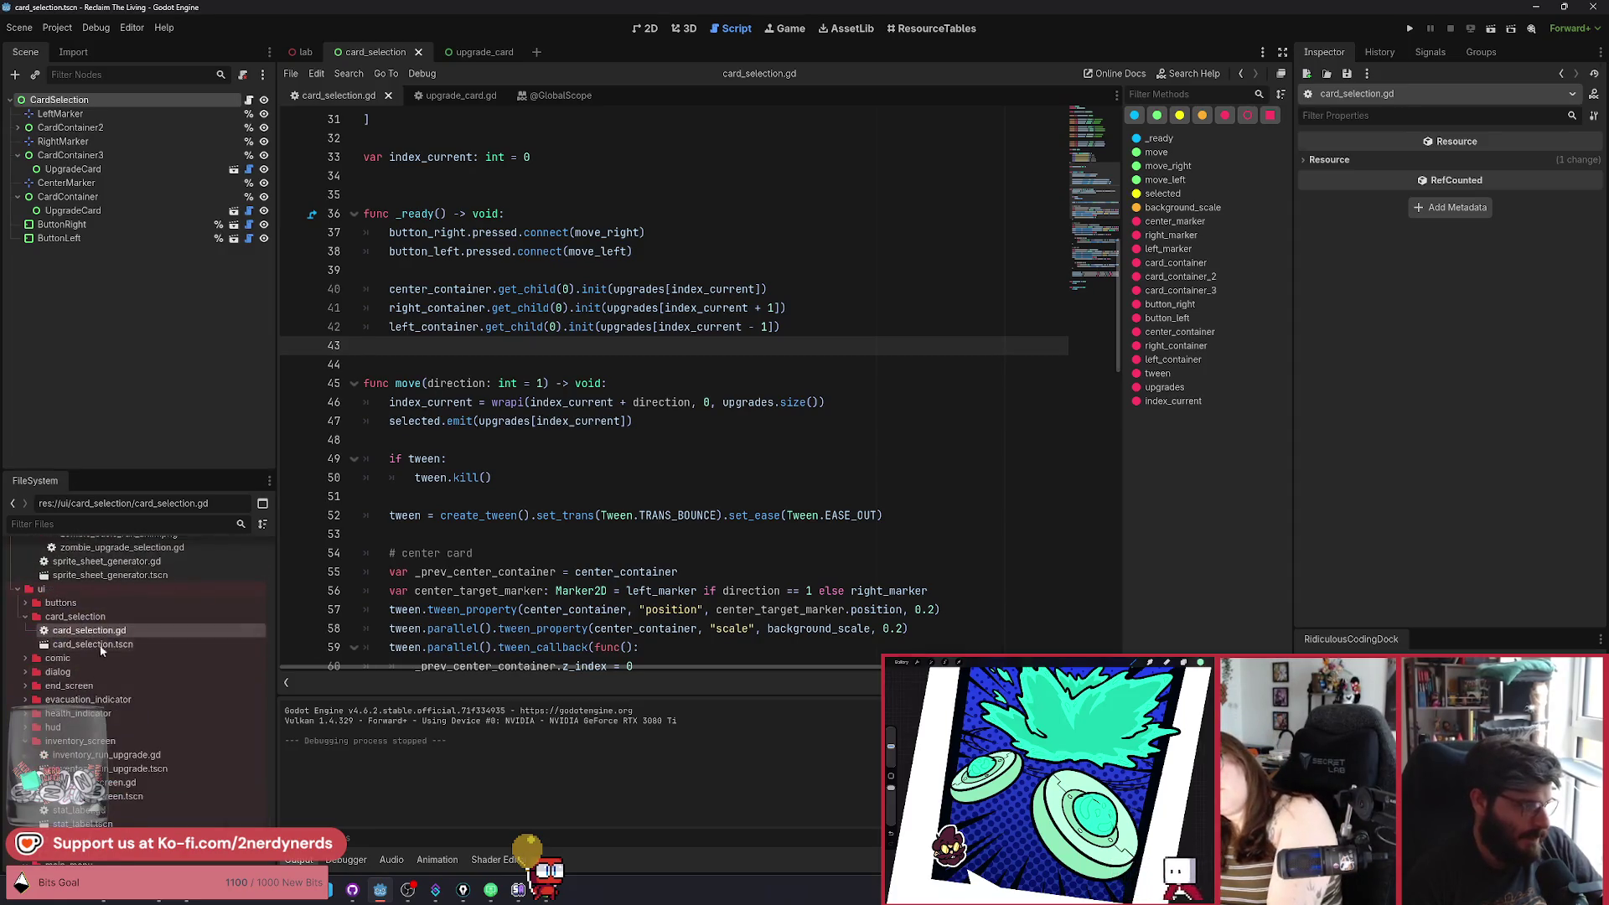
left_click(25, 616)
left_click(25, 754)
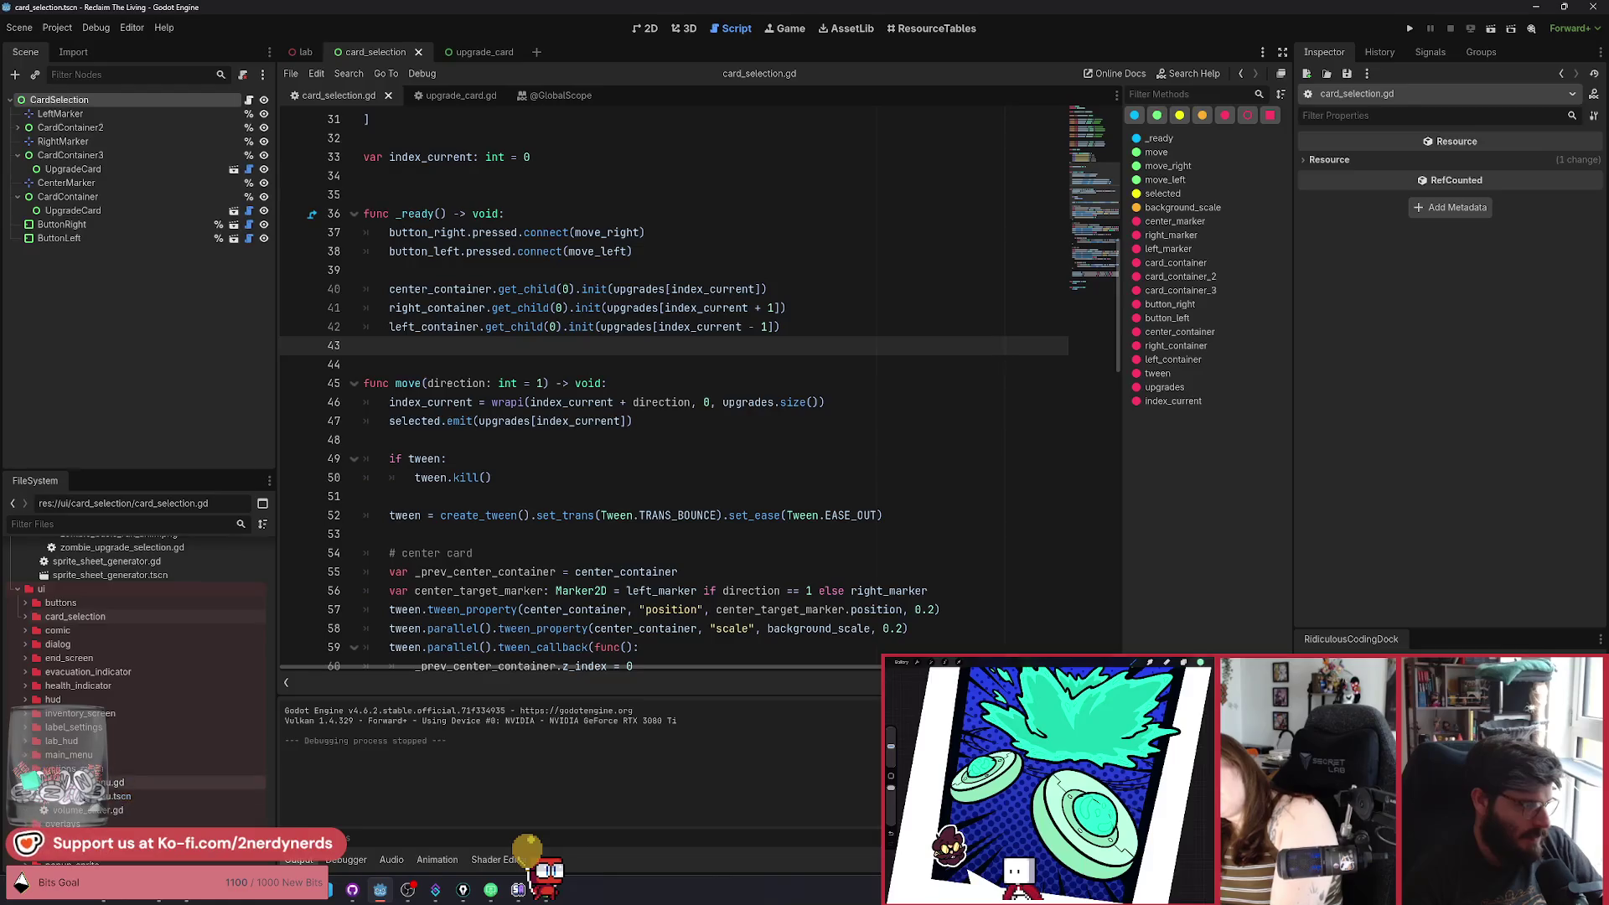
scroll(18, 748, "down", 3)
scroll(37, 733, "up", 6)
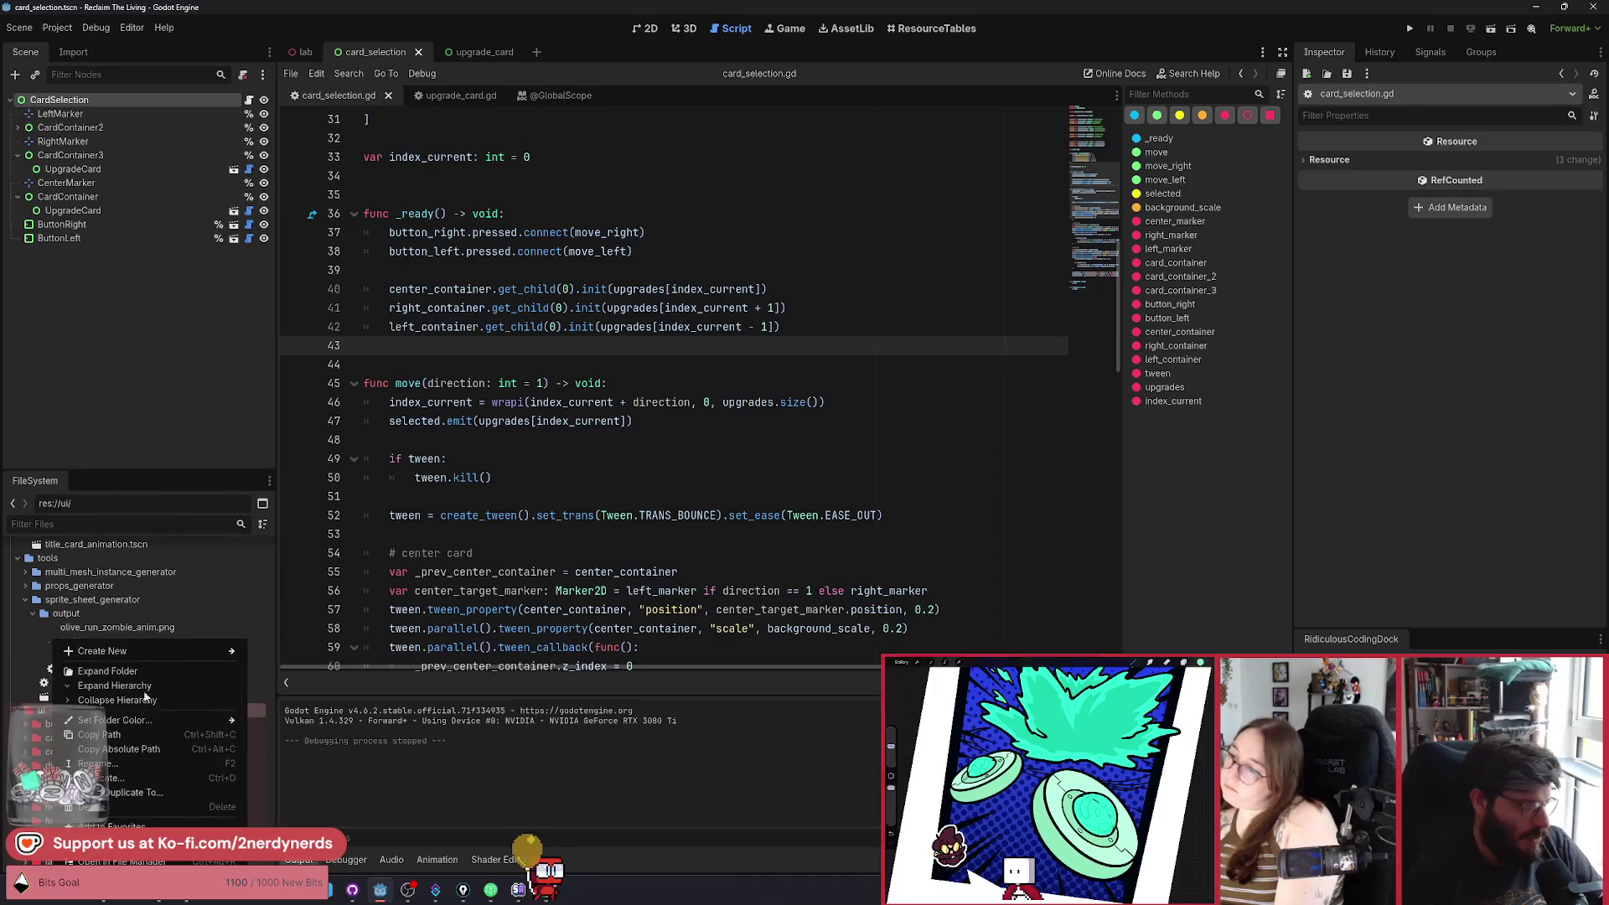
Create a new run_start_screen folder inside the ui folder.
right_click(47, 709)
mouse_move(193, 647)
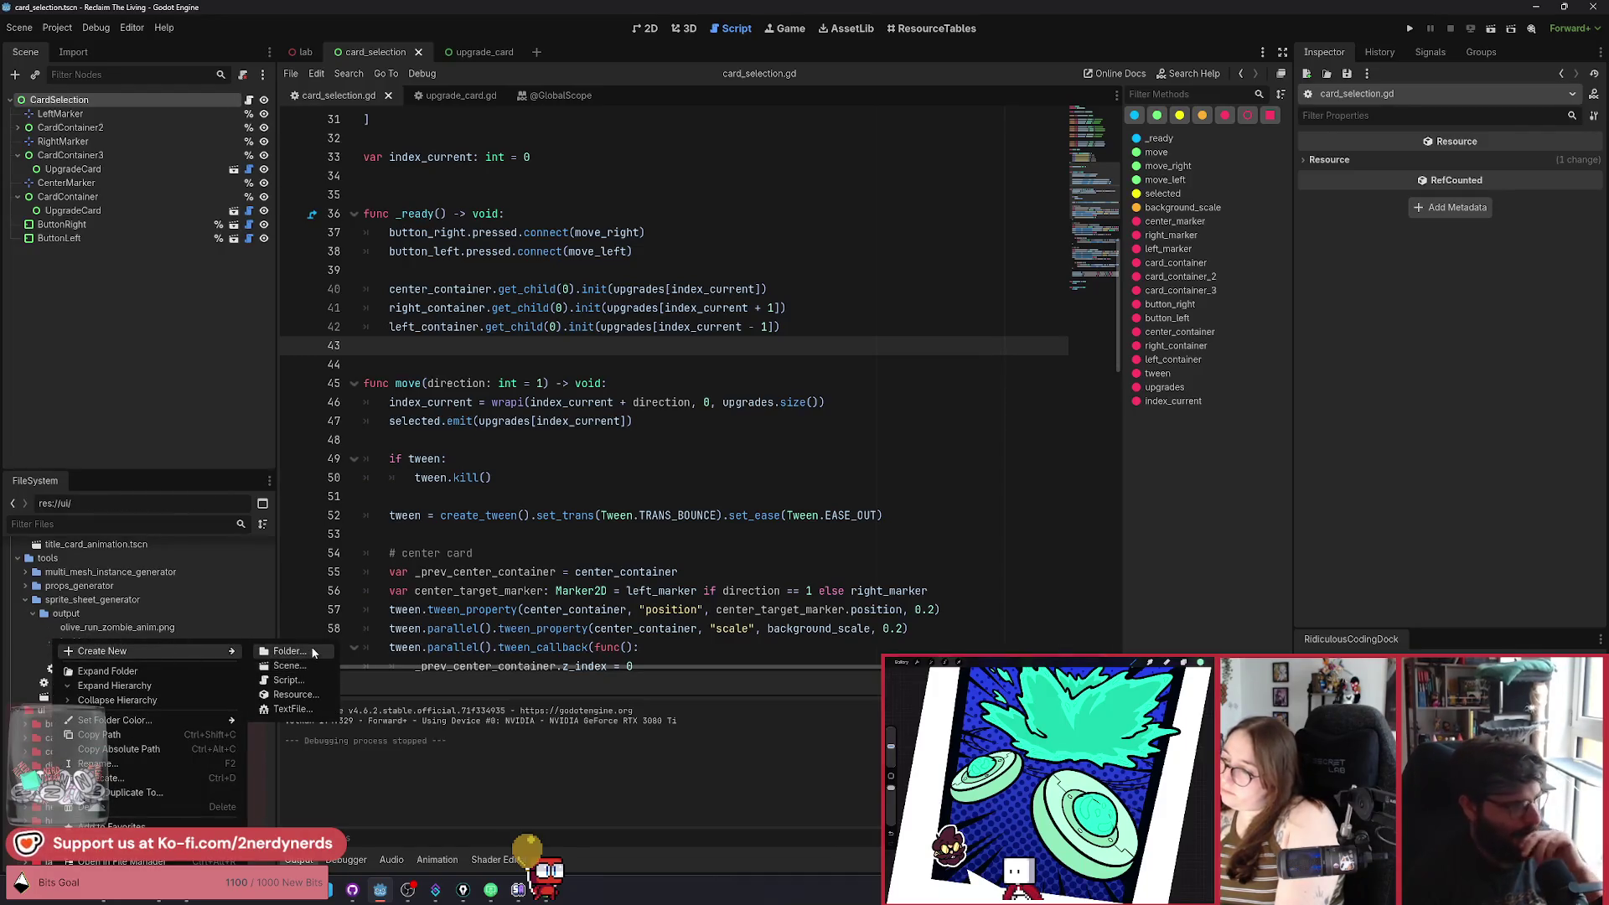
left_click(310, 650)
type("run_start_screen")
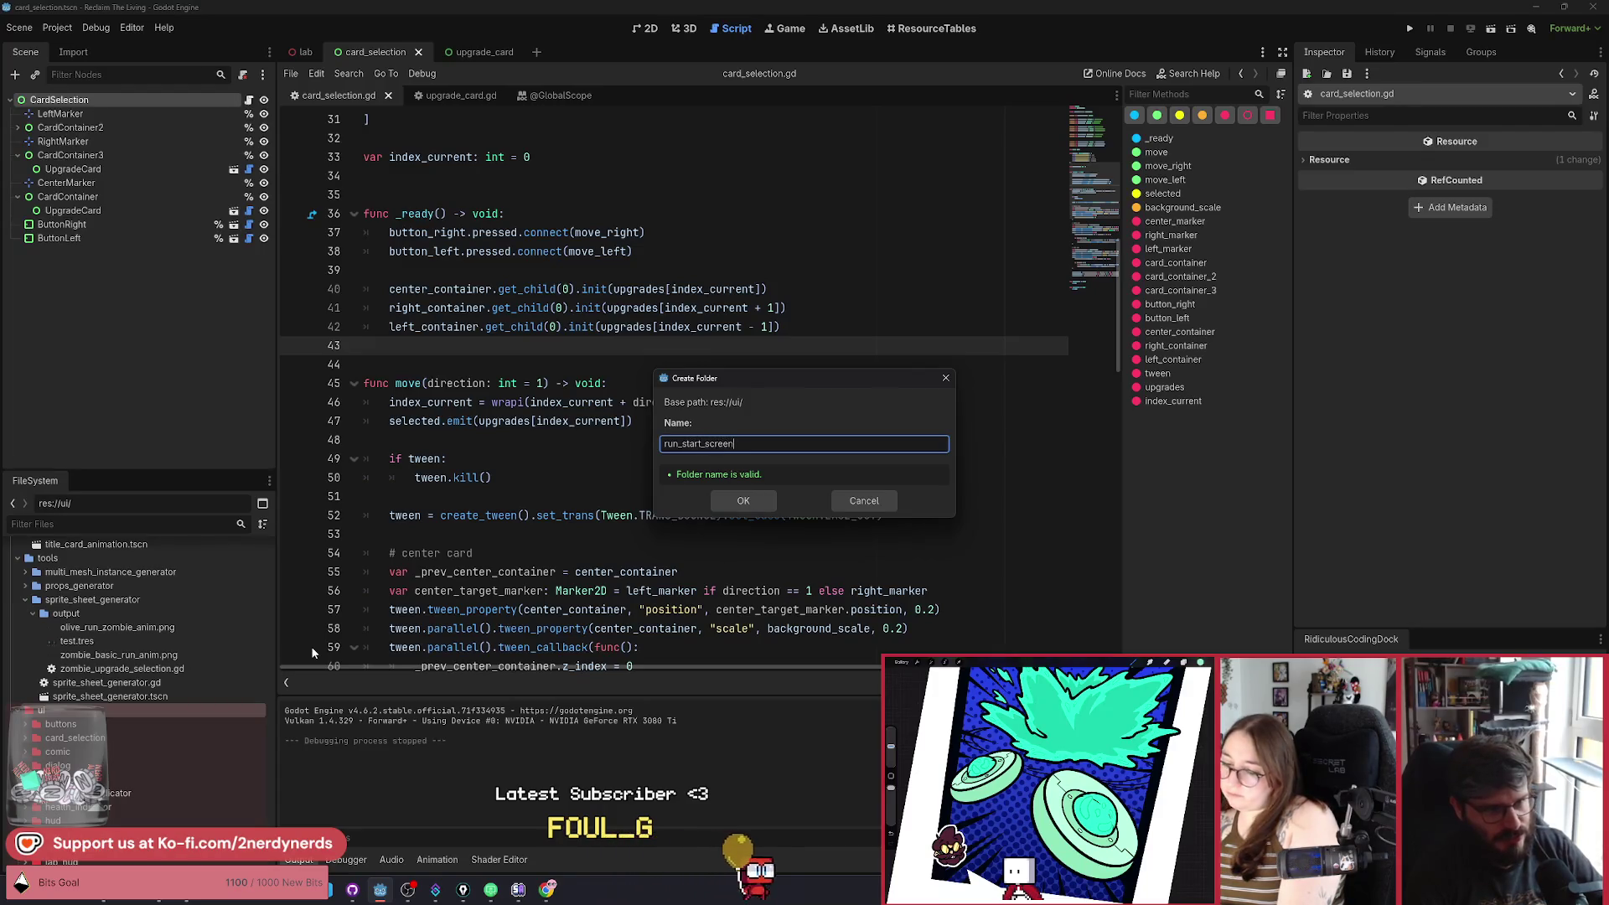
key("Return")
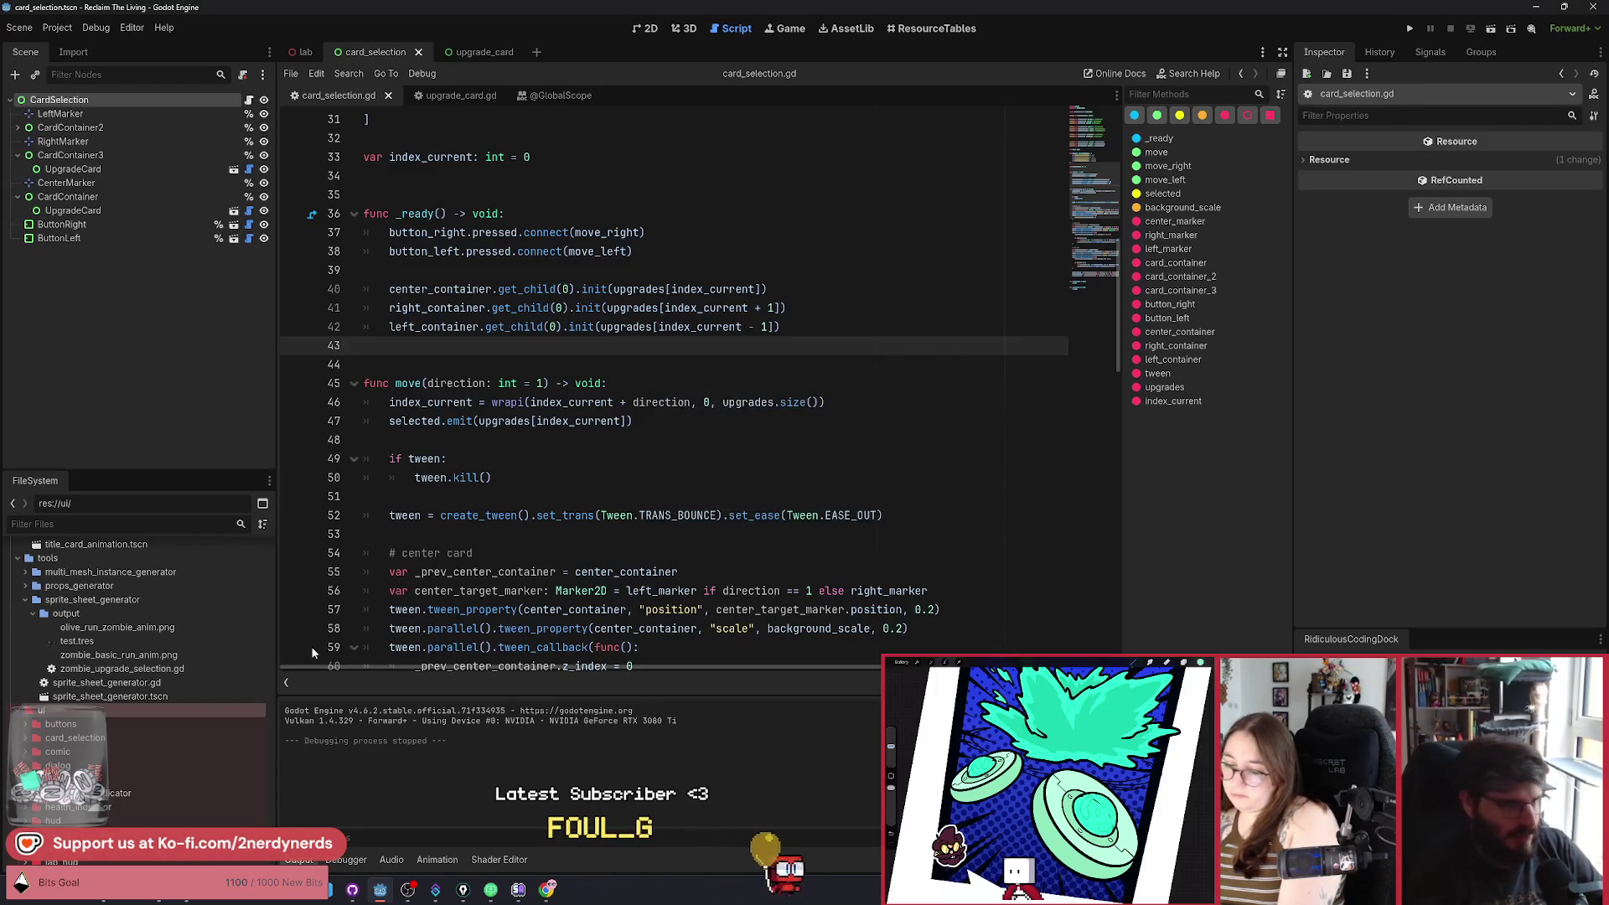
scroll(174, 804, "down", 6)
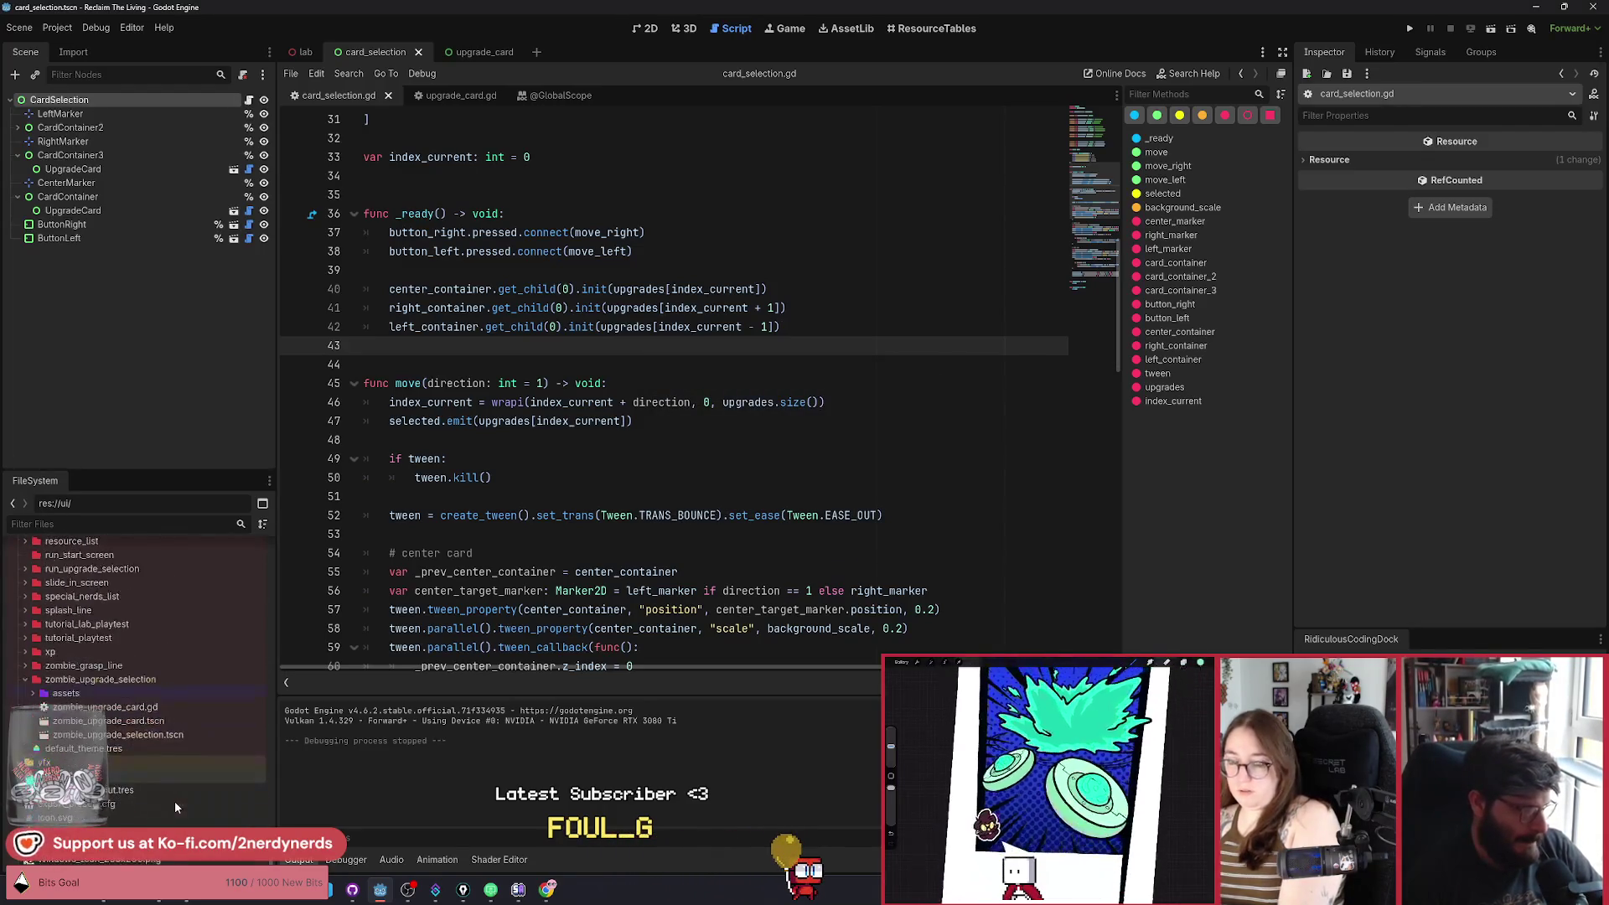
scroll(175, 801, "down", 1)
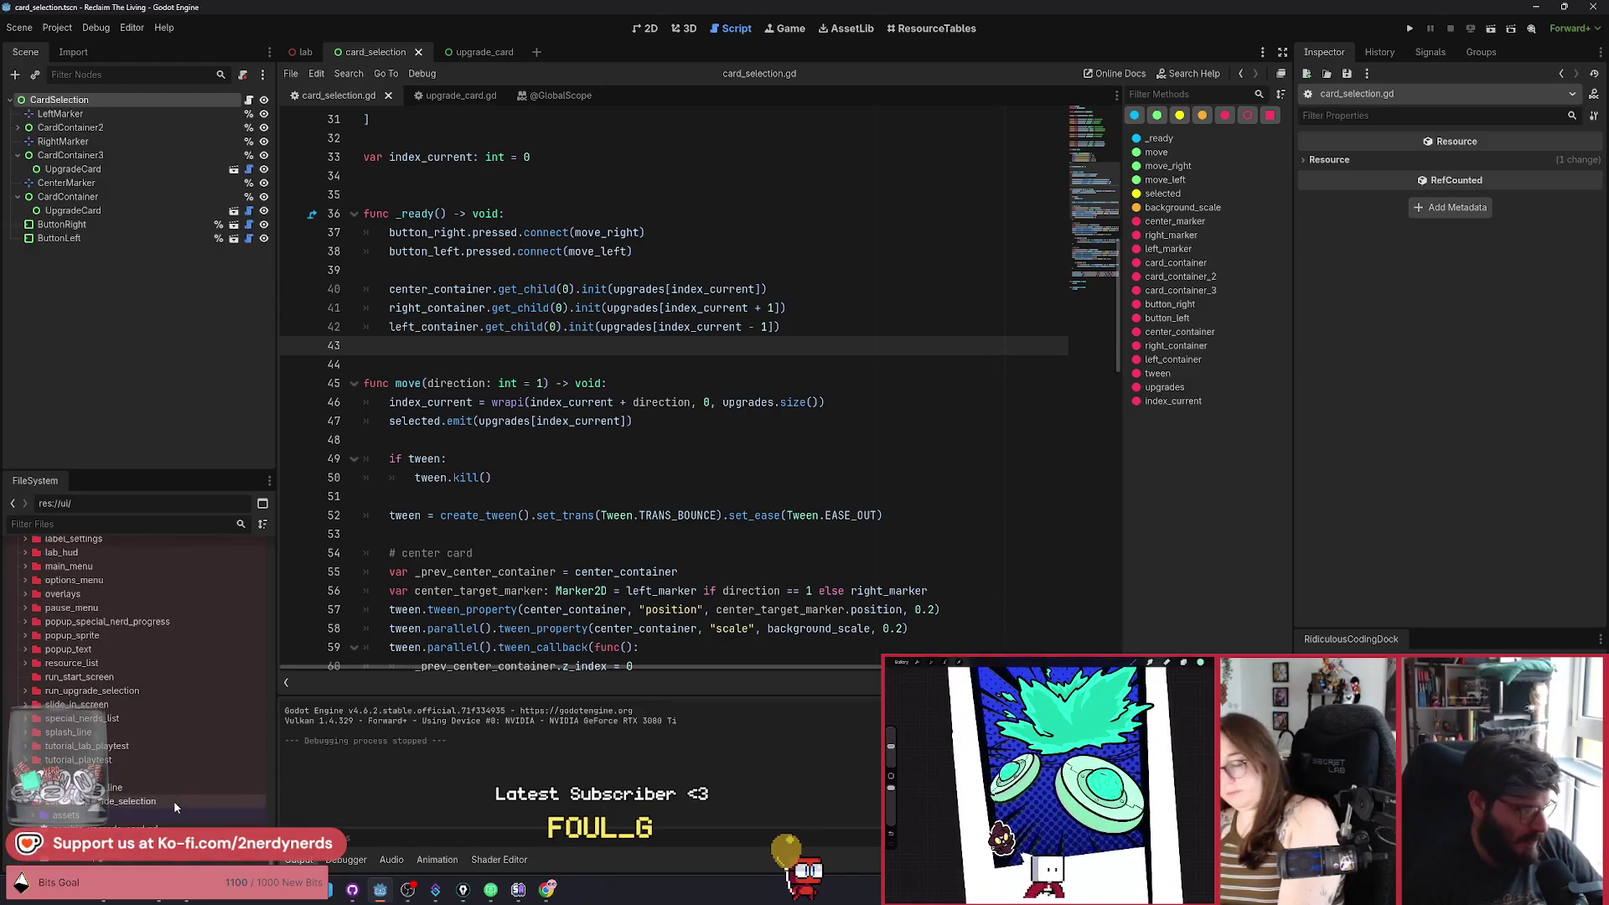
Create a run_start_screen scene in that folder with a CanvasLayer root.
right_click(79, 677)
mouse_move(215, 651)
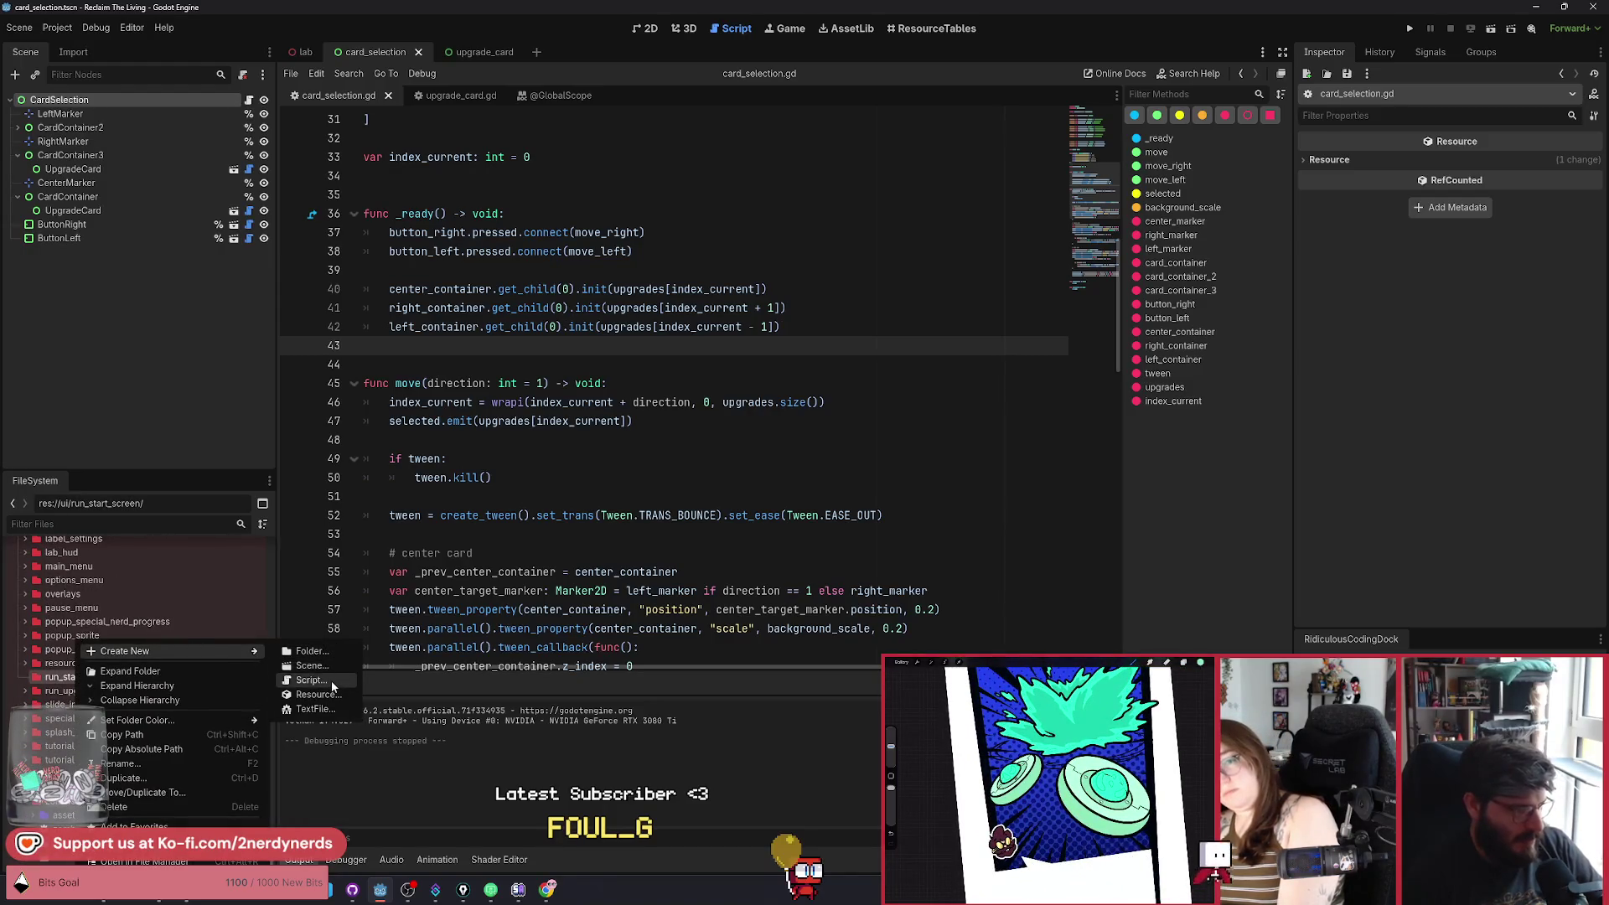
left_click(310, 665)
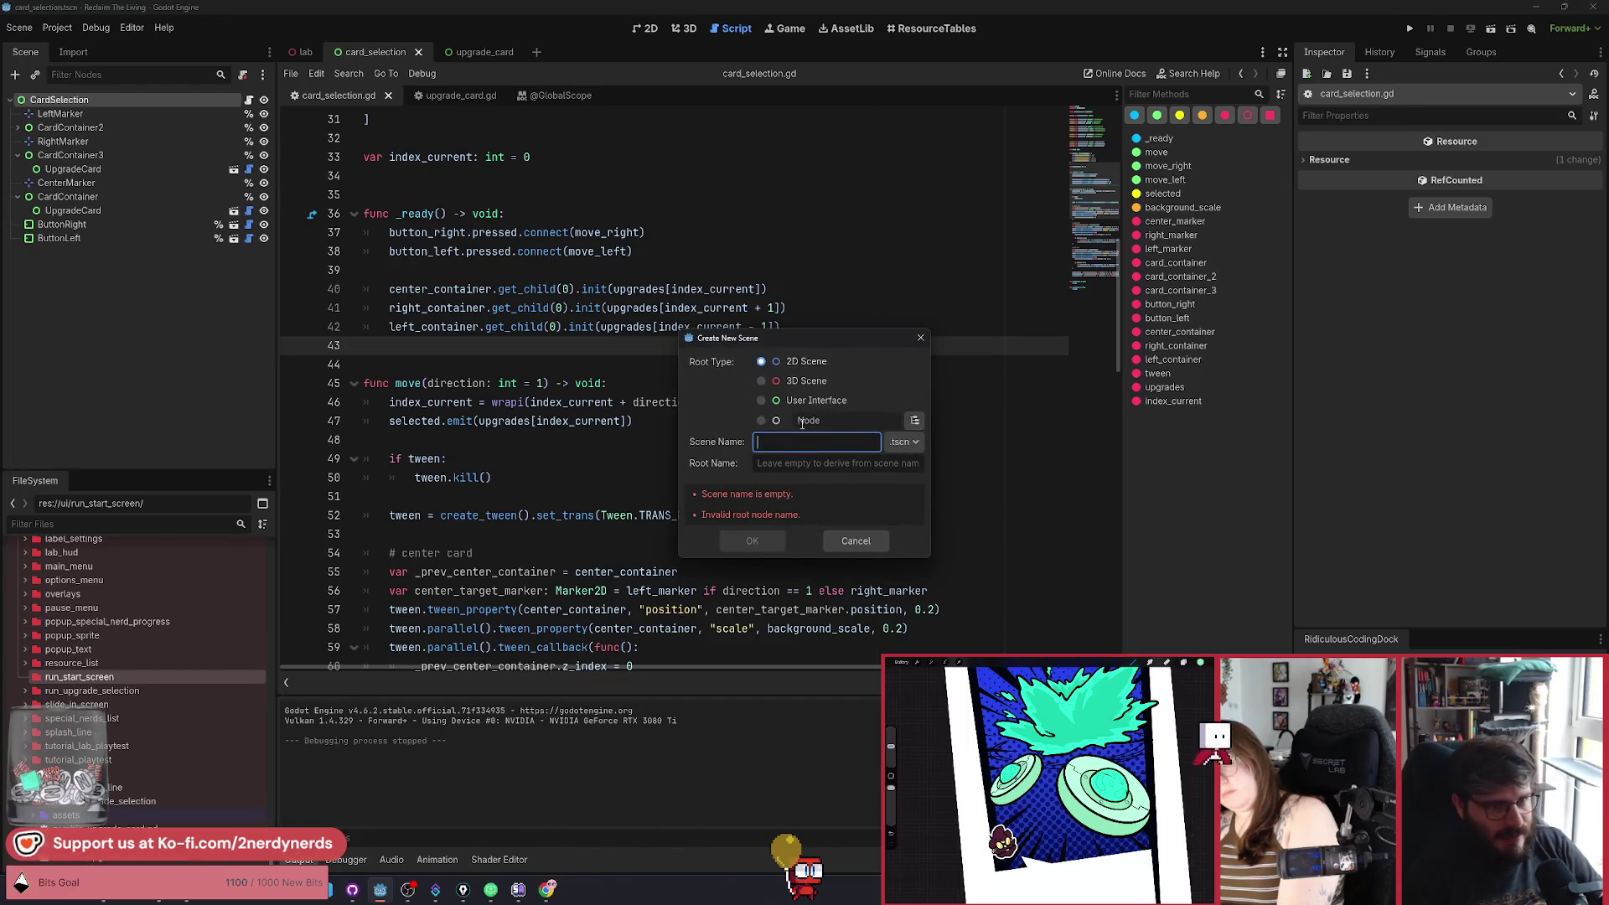
left_click(916, 422)
type("can")
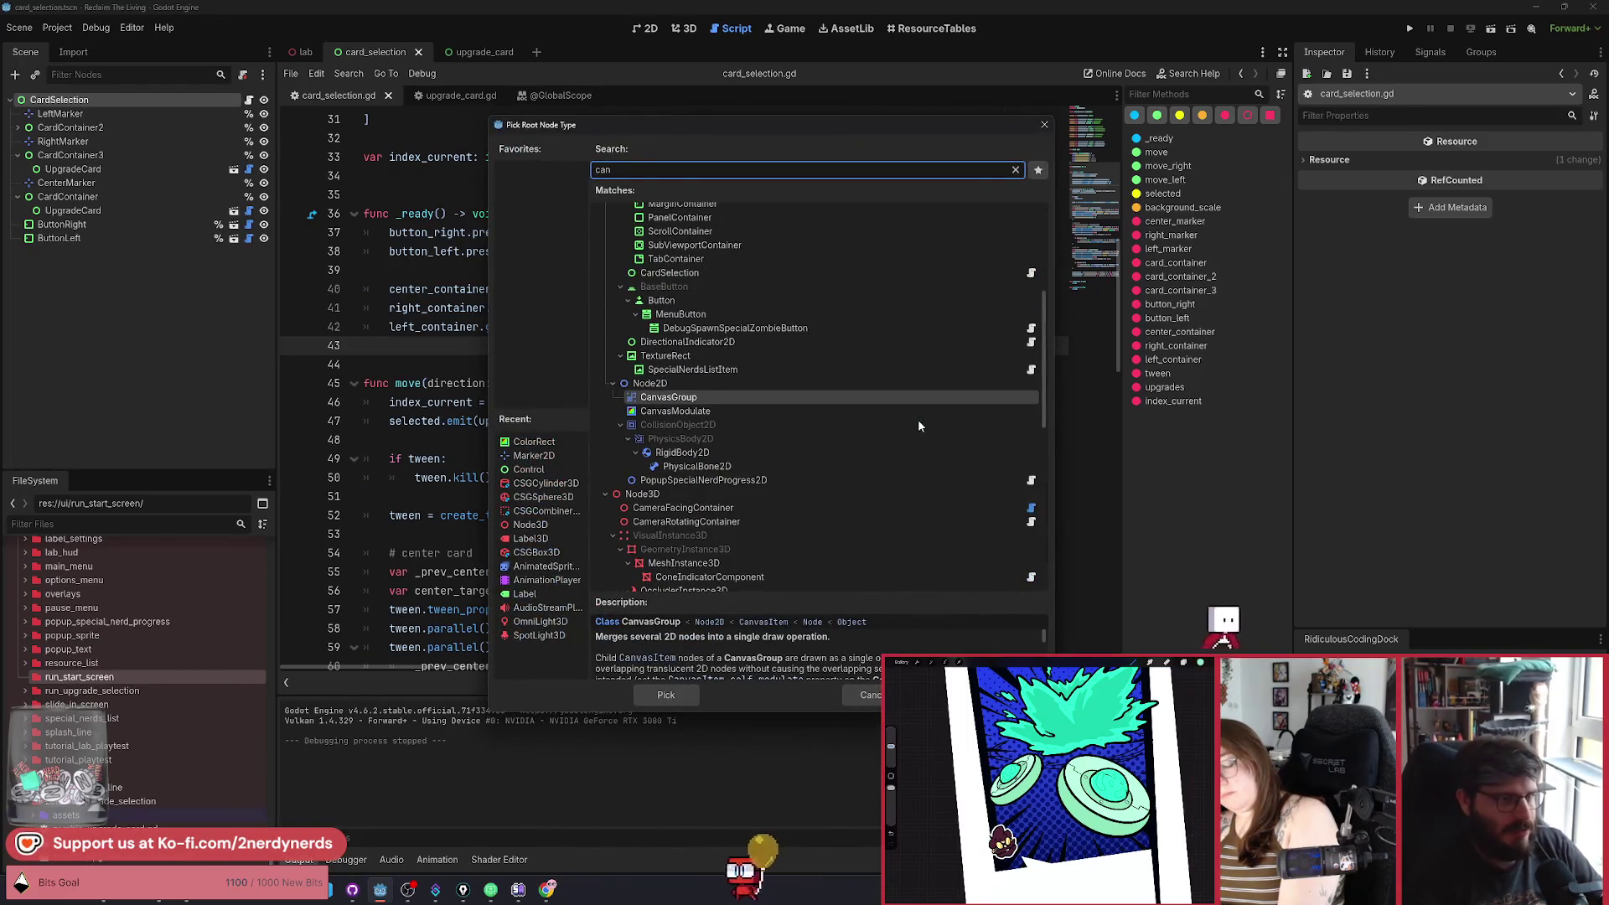
type("vasl")
key("Return")
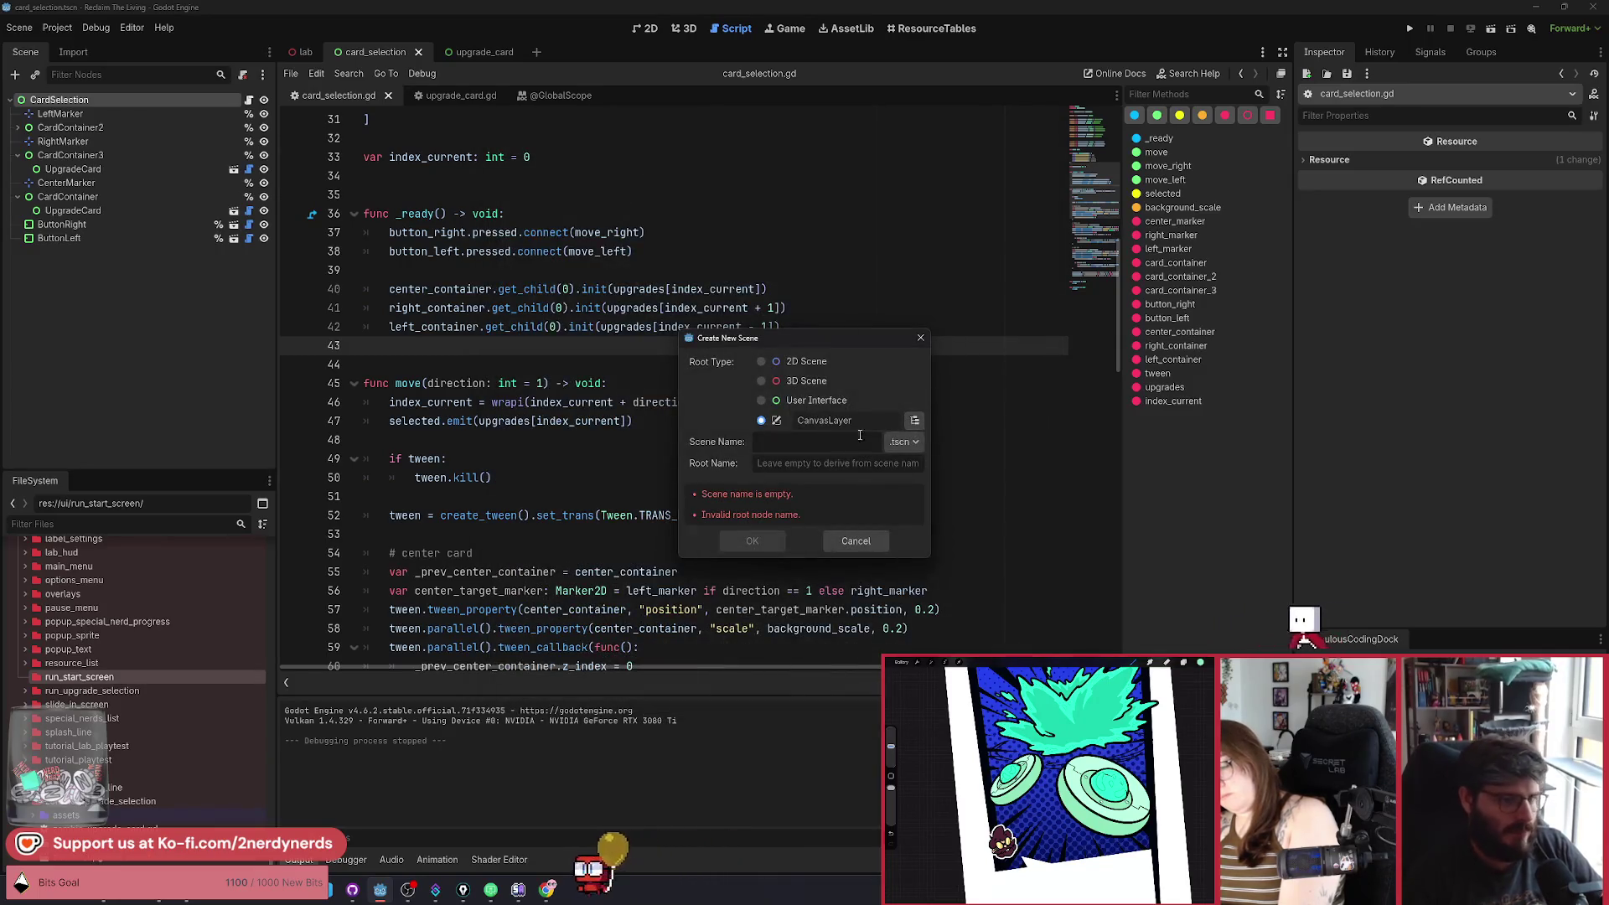
type("run_start_screen")
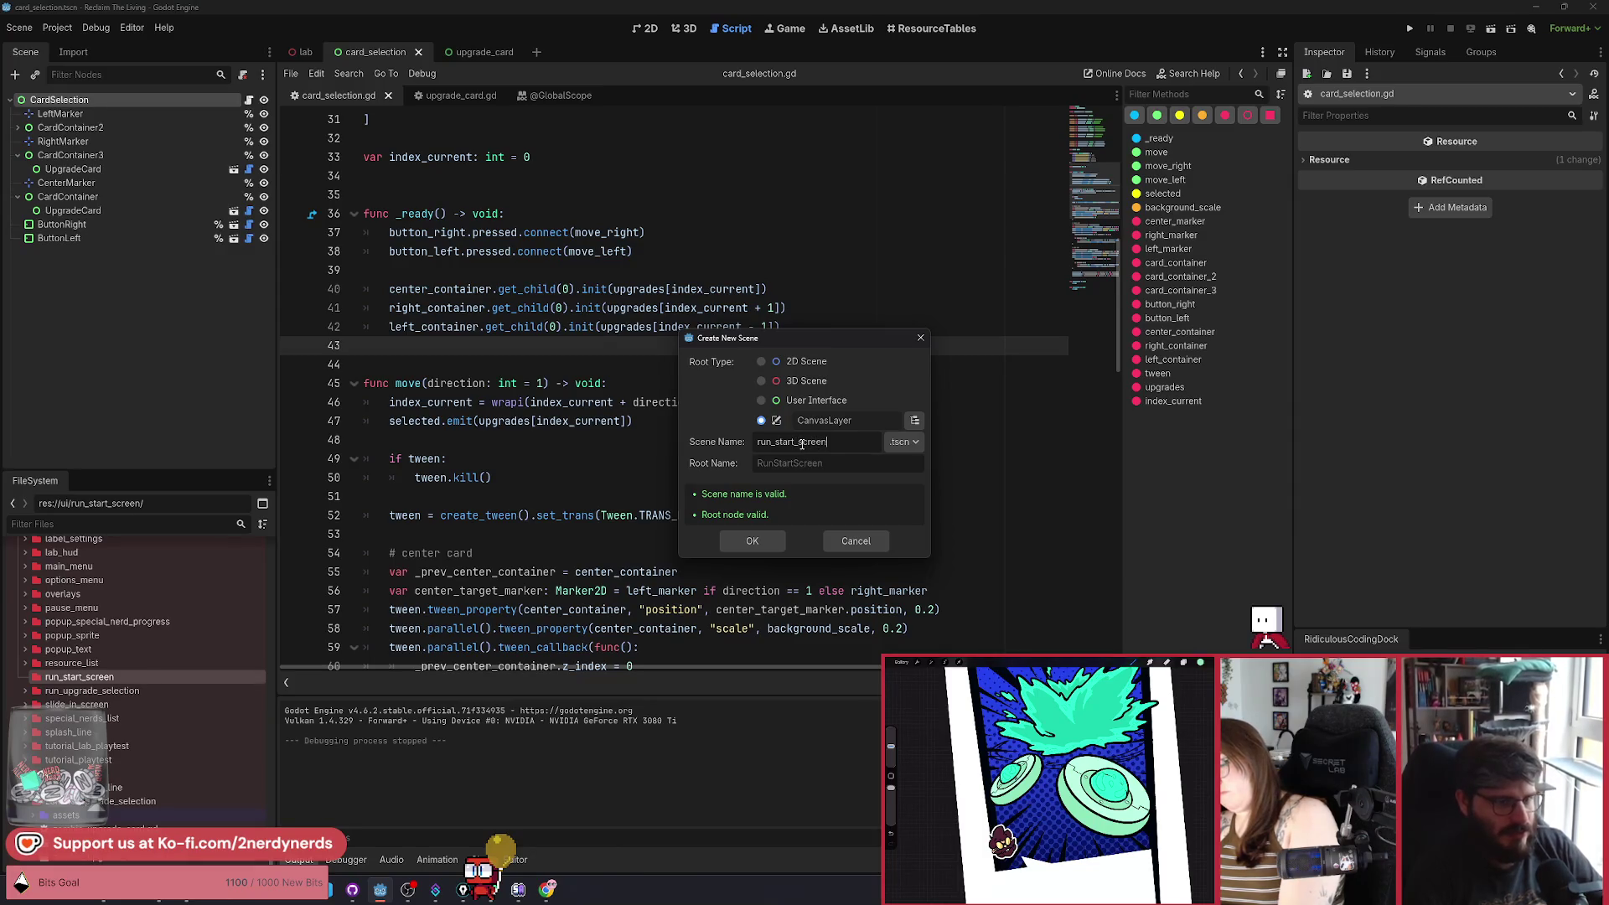
key("Return")
Select run_start_screen.tscn in its folder and switch to the 2D view.
left_click(24, 679)
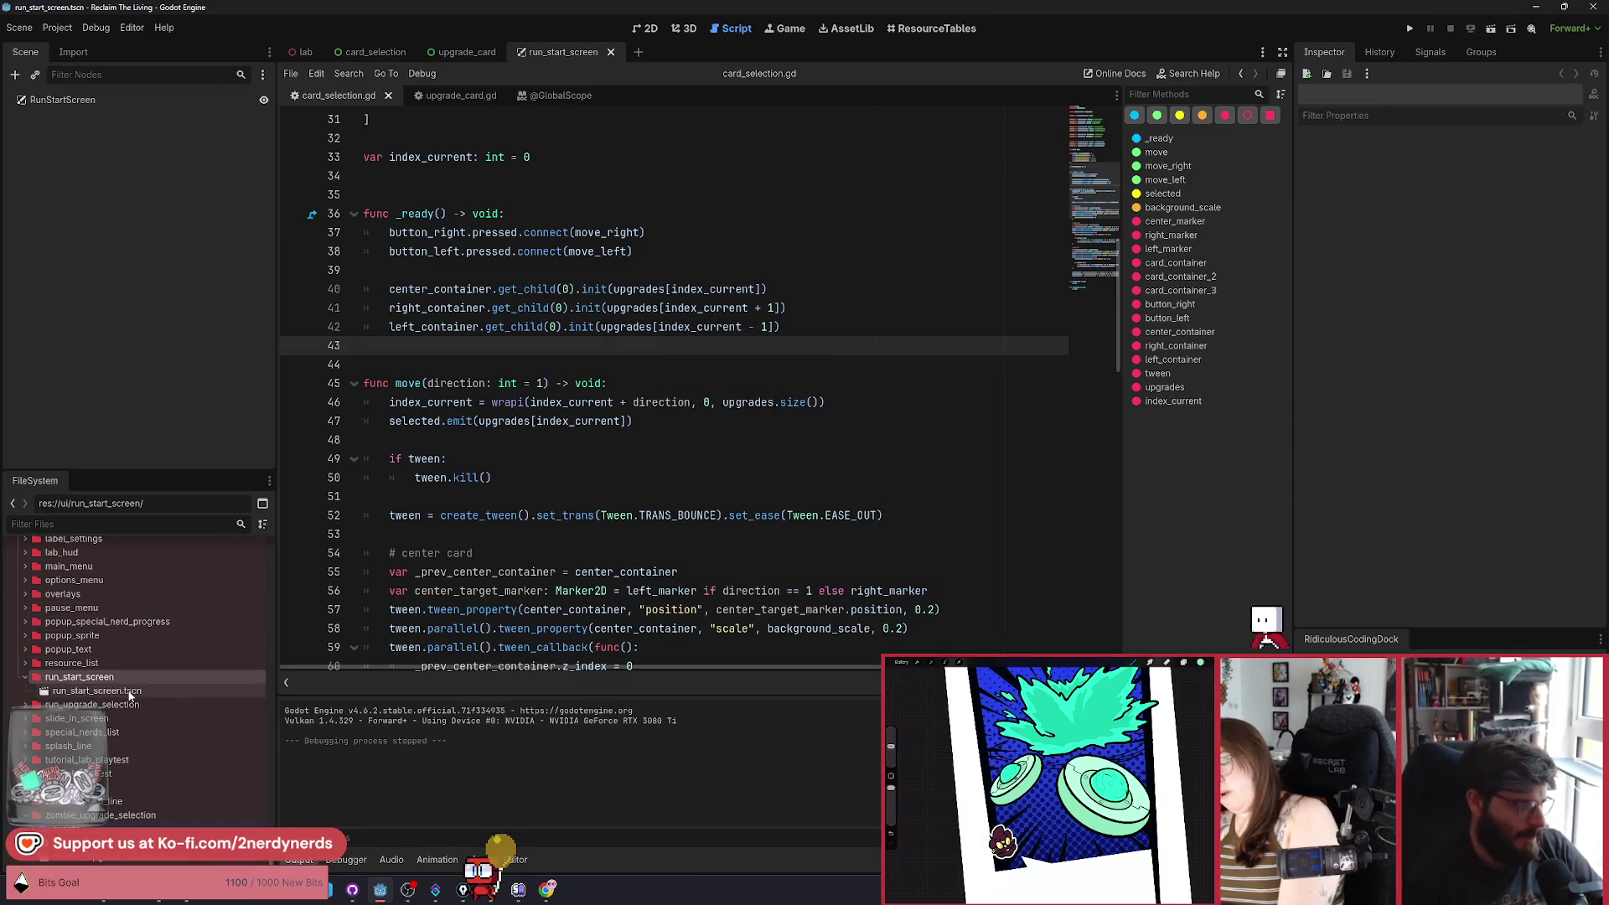
left_click(130, 692)
left_click(563, 54)
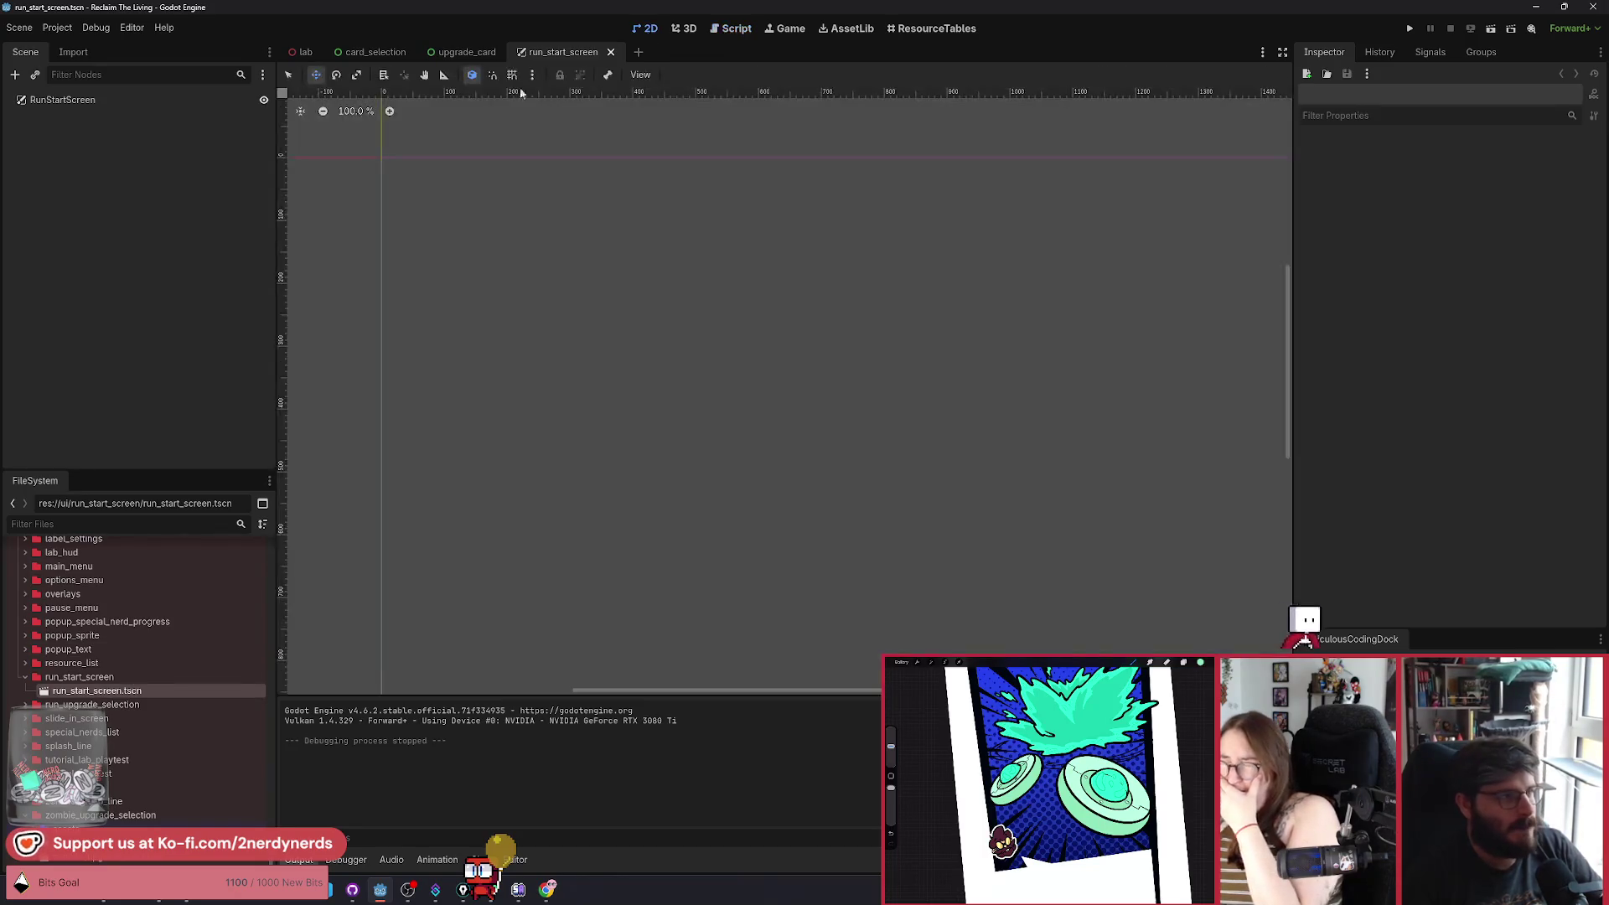
Add a Control under RunStartScreen with Full Rect anchors.
left_click(113, 99)
key("ctrl+a")
type("control")
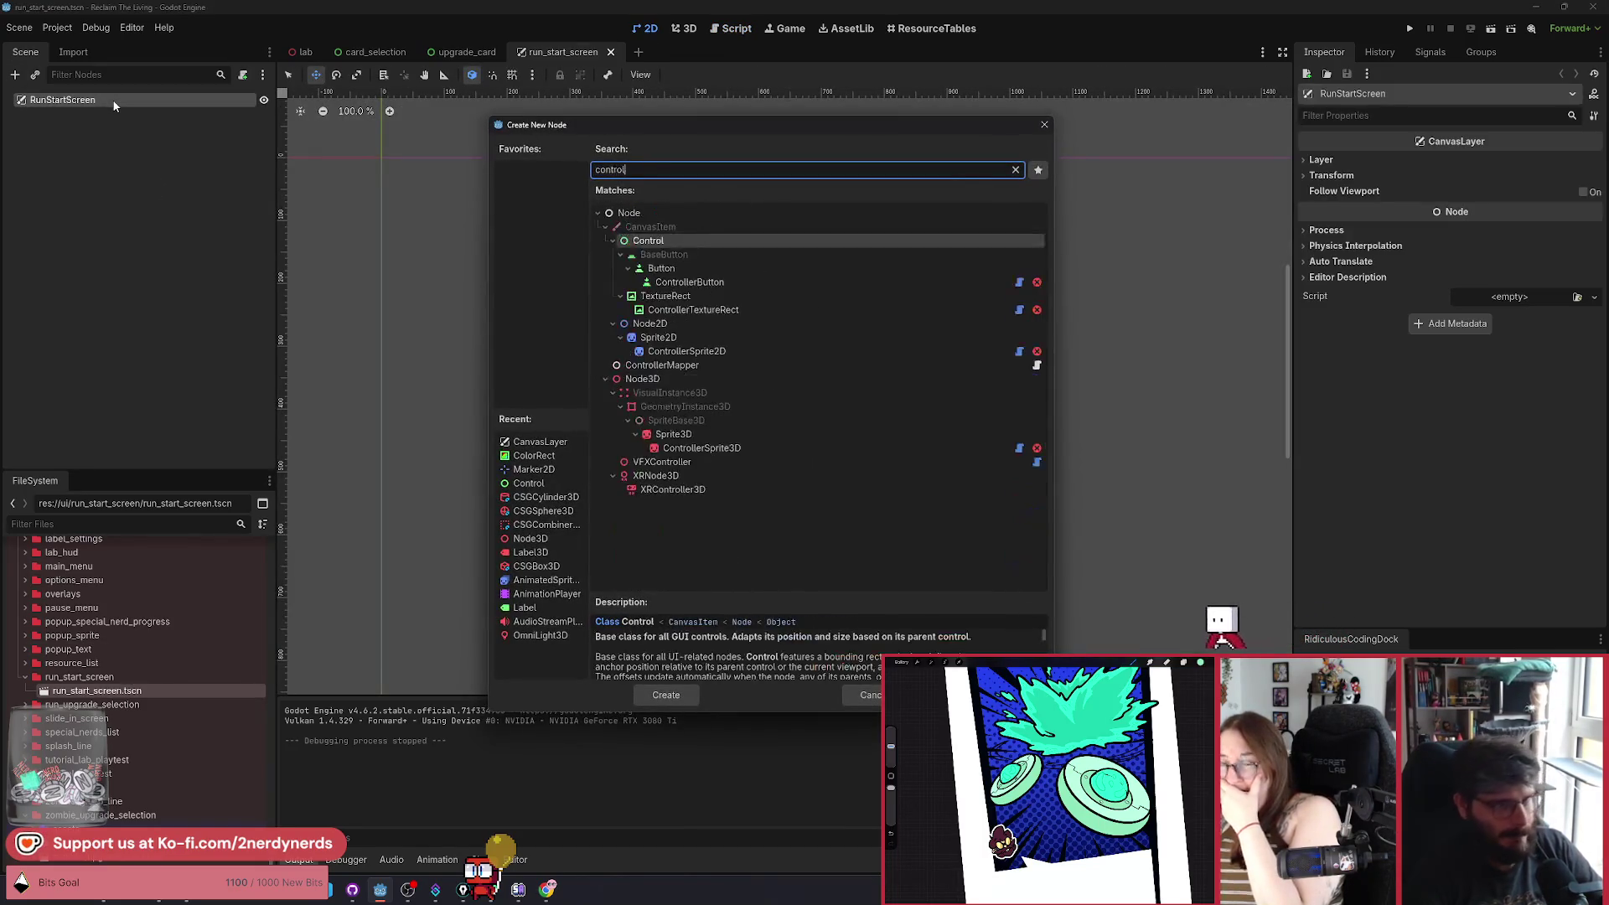
key("Return")
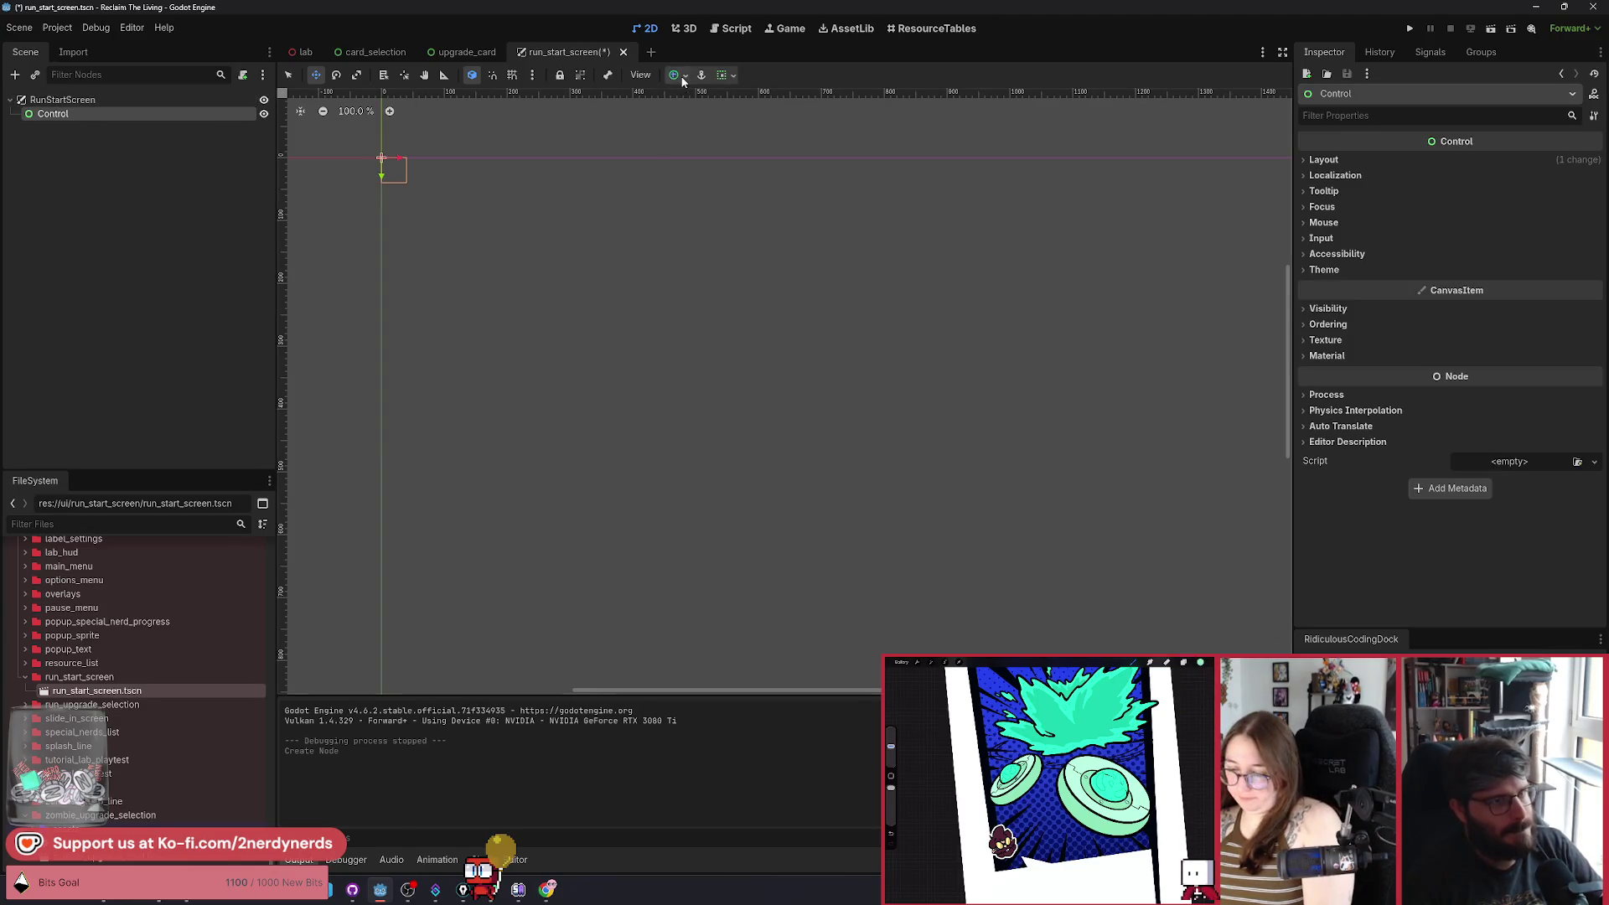
left_click(682, 76)
left_click(749, 190)
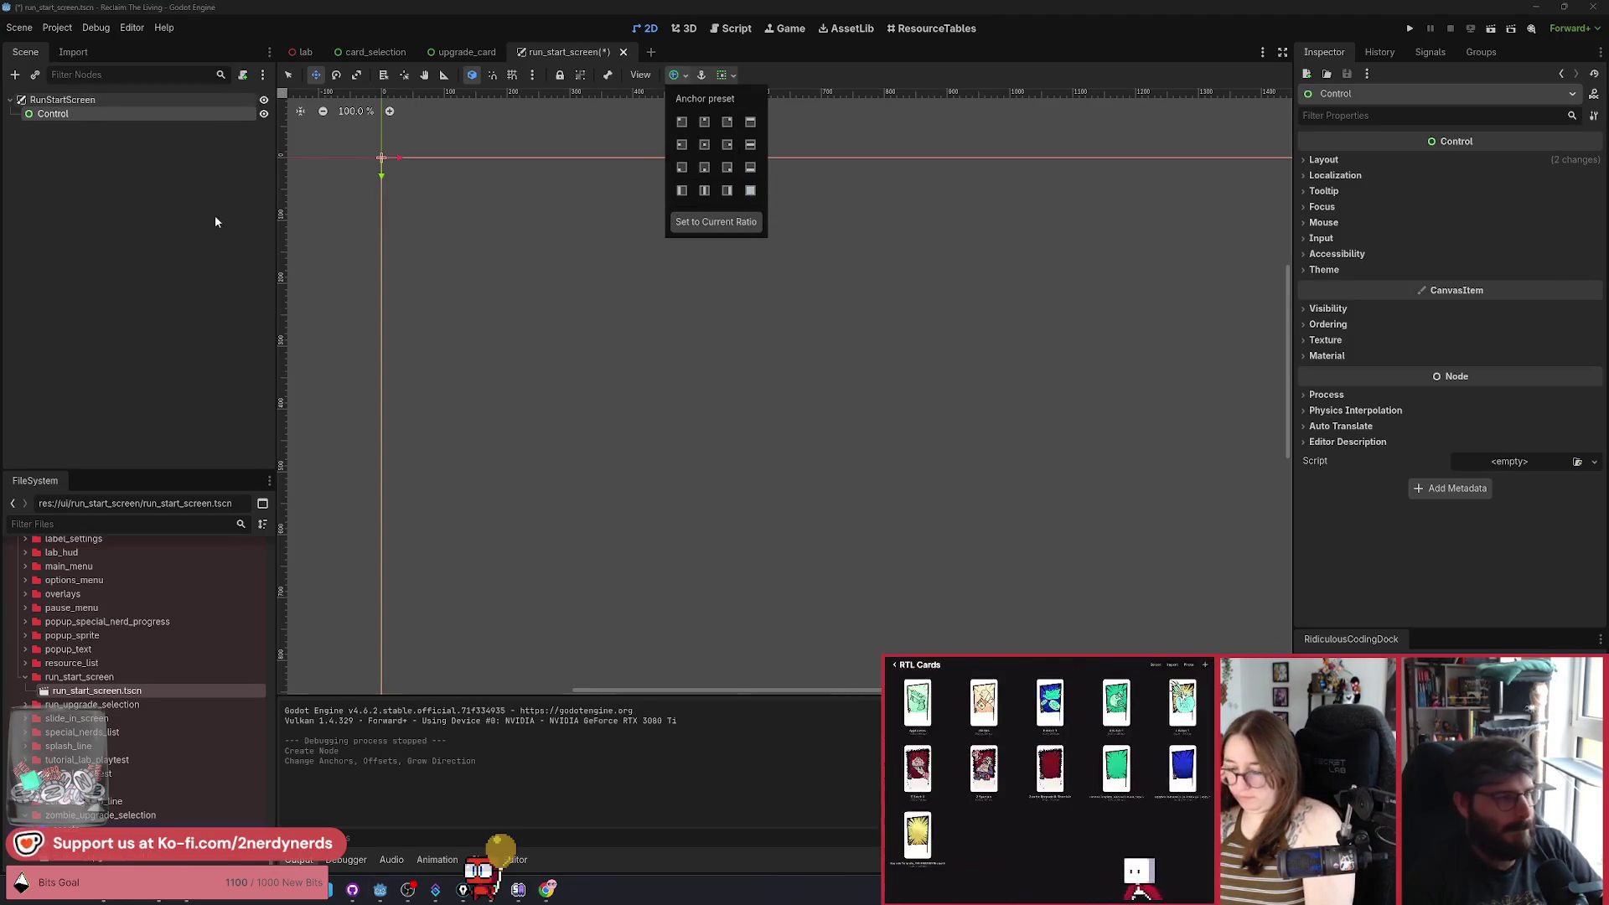
scroll(363, 260, "down", 4)
scroll(531, 255, "up", 3)
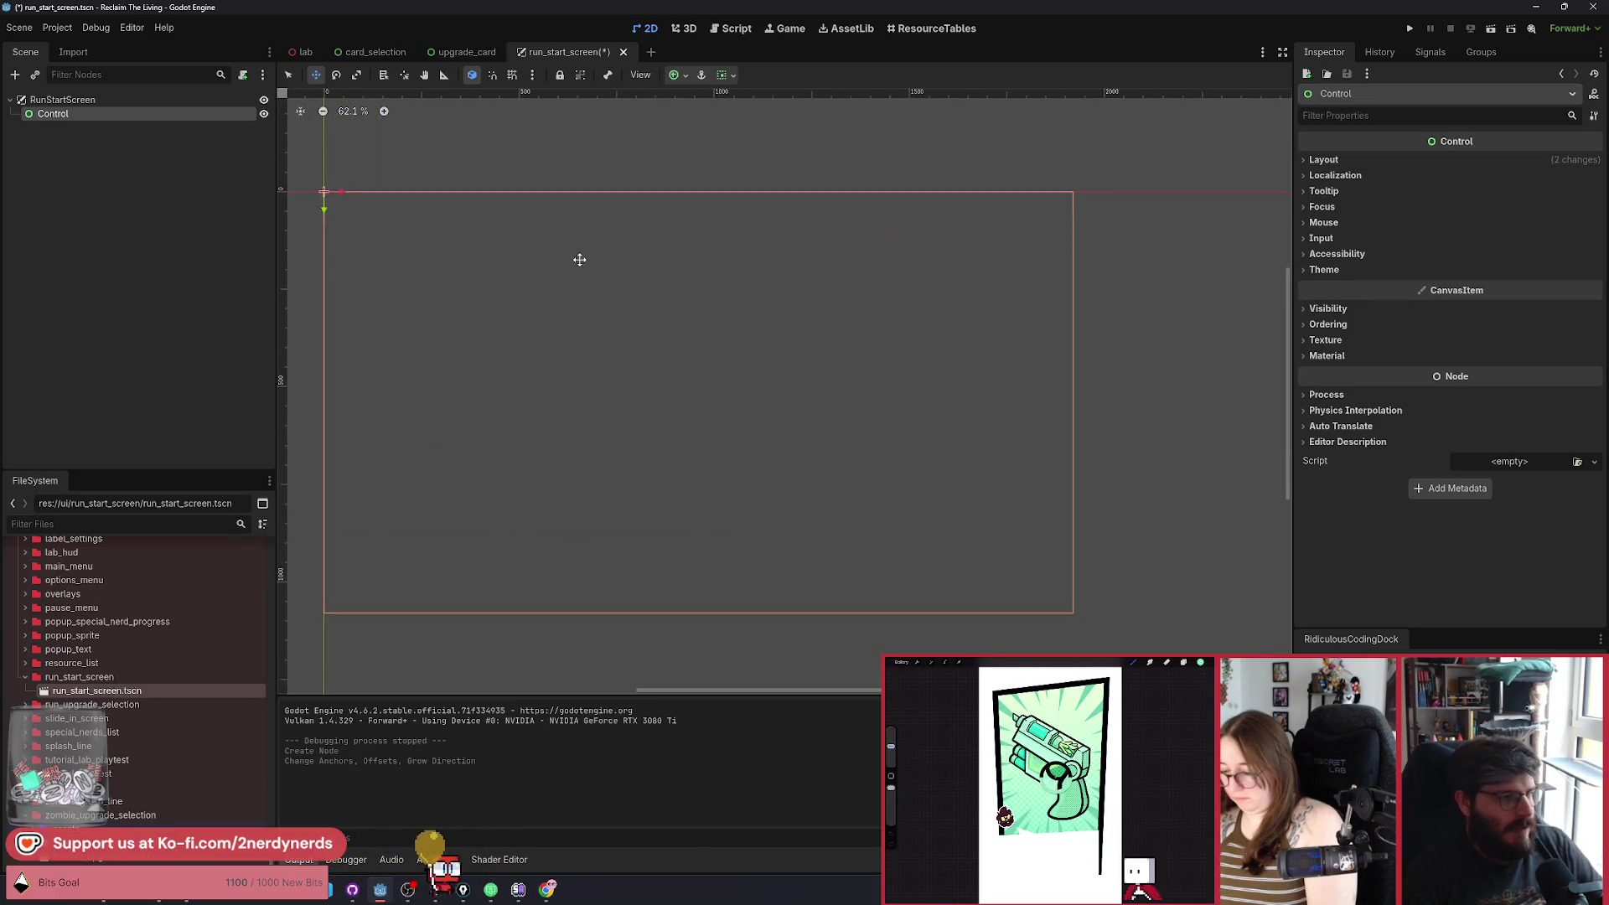
scroll(579, 260, "up", 1)
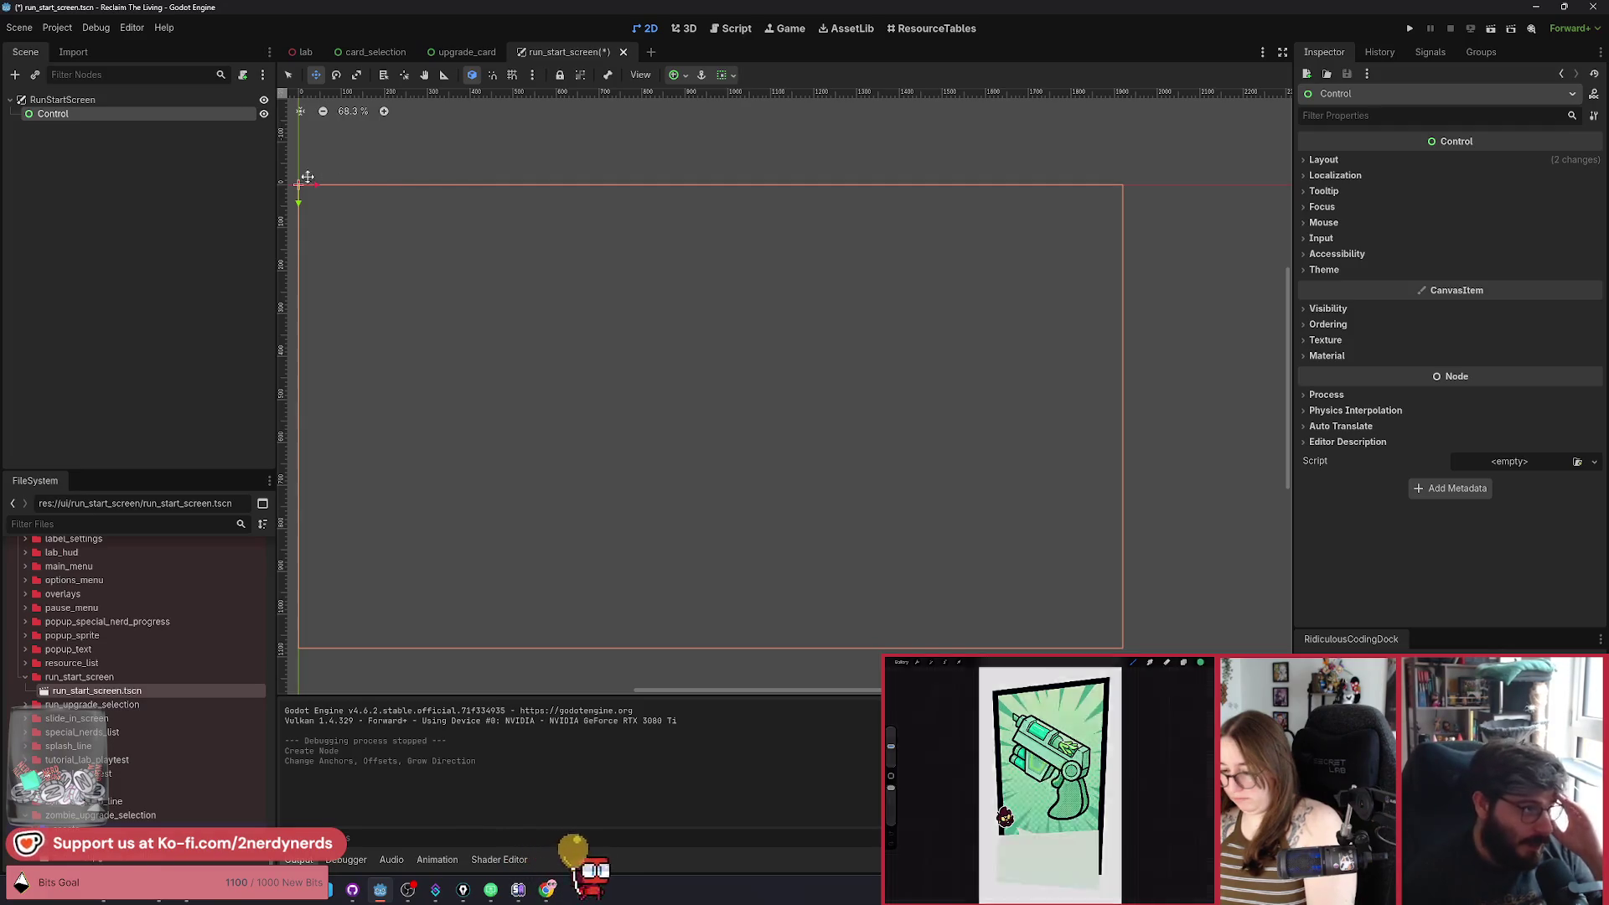
Add a ColorRect under the Control and make it semi-transparent black.
left_click(111, 140)
left_click(109, 117)
key("ctrl+a")
type("colo")
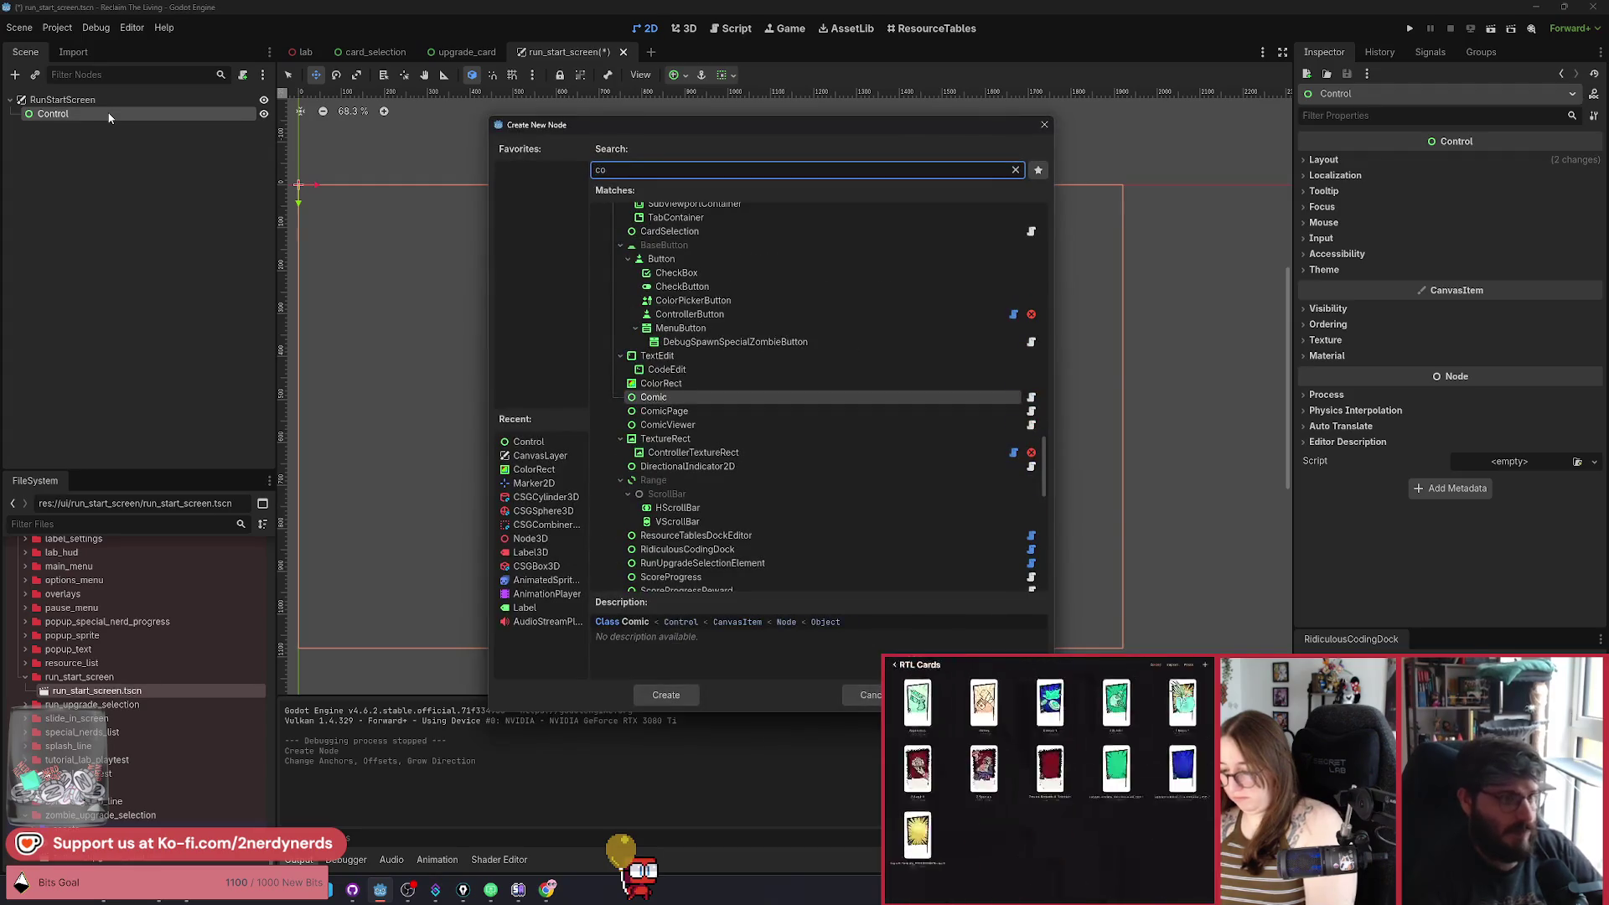
key("Return")
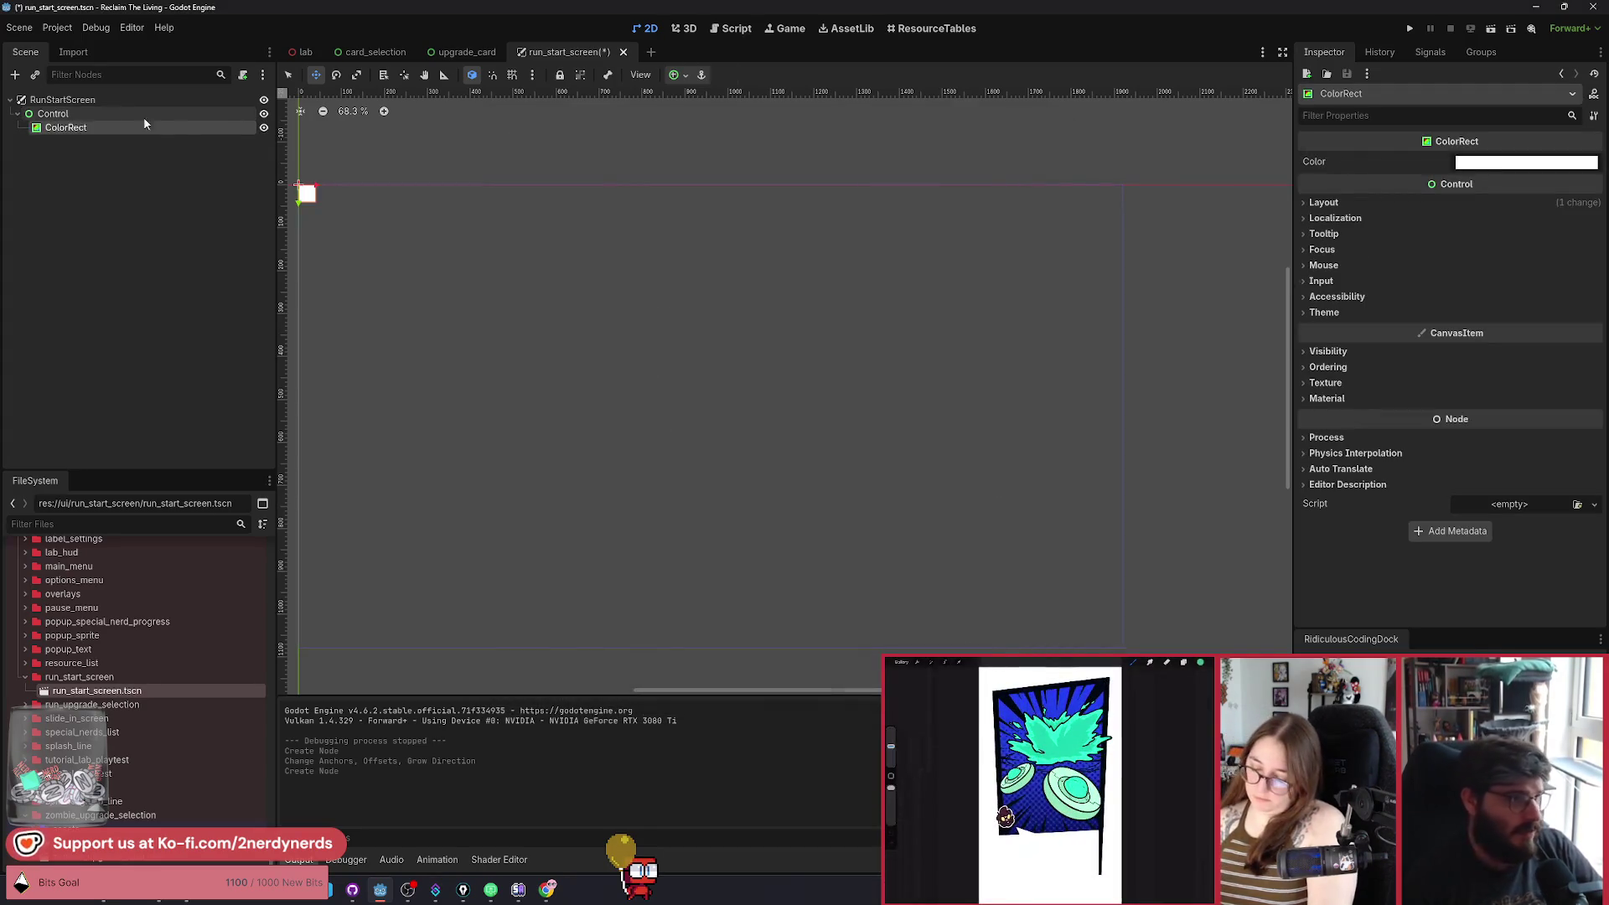
left_click(1476, 164)
left_click(1587, 338)
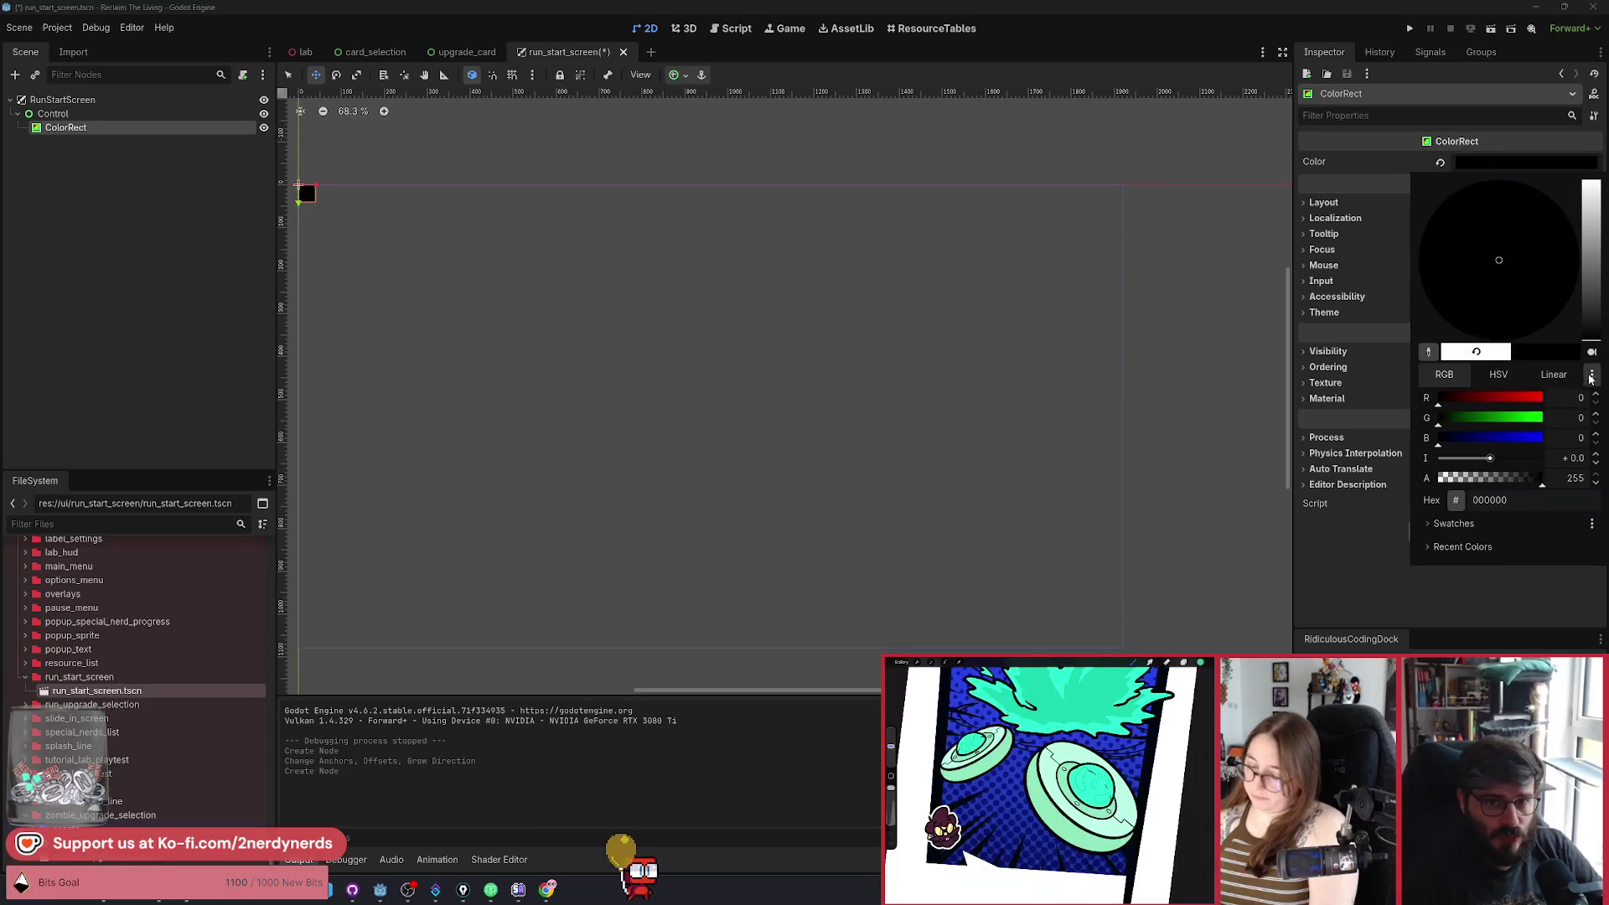
left_click_drag(1518, 479, 1474, 482)
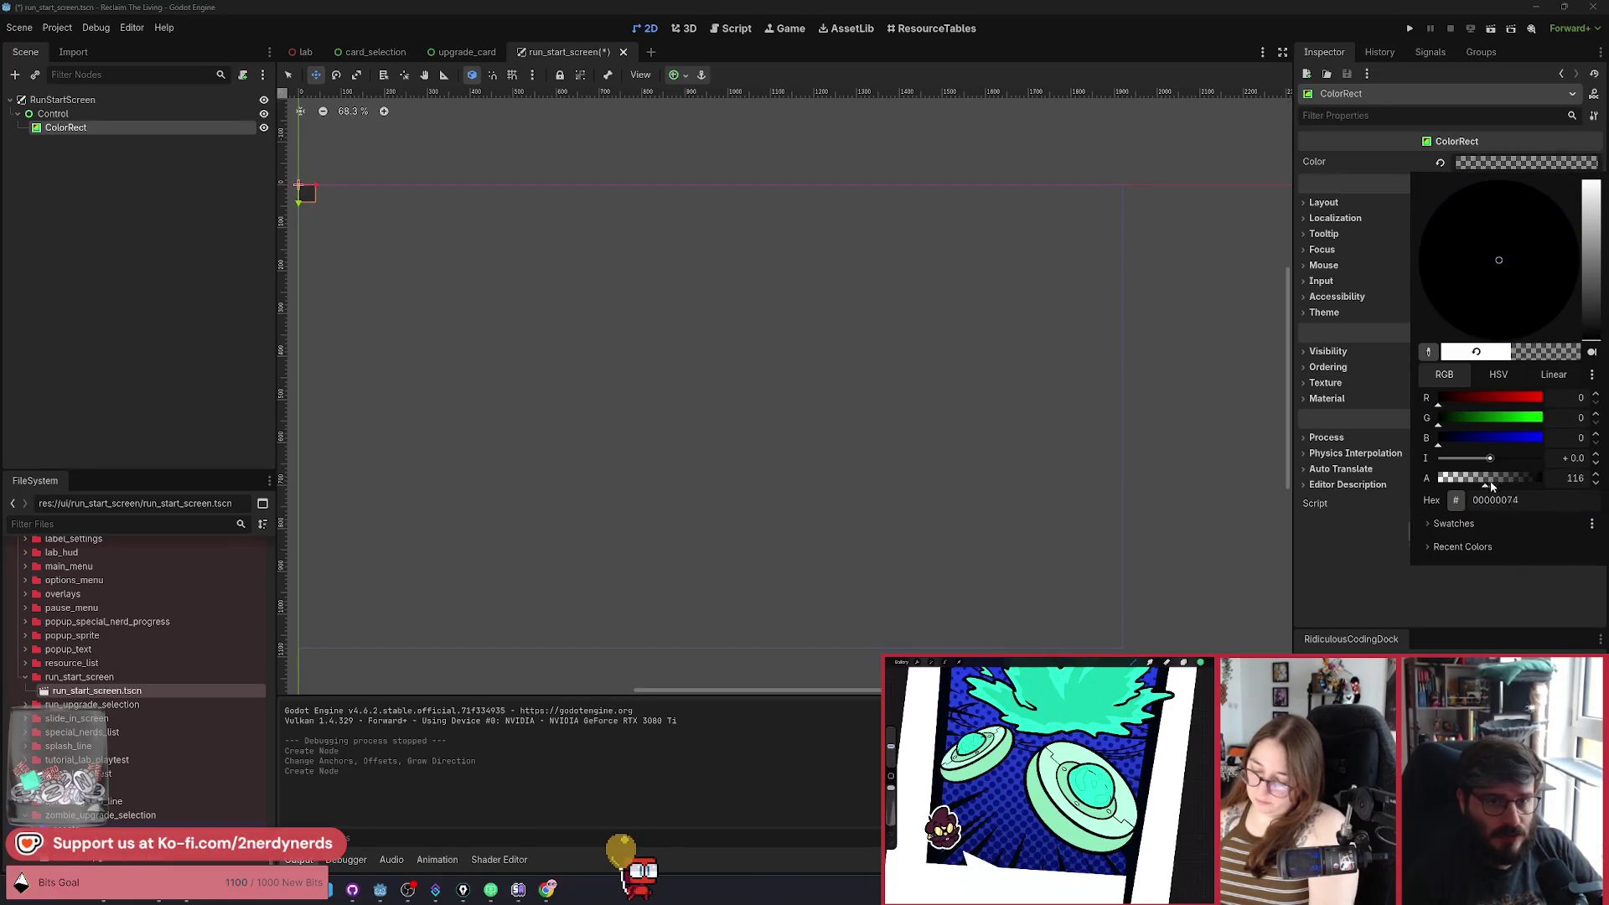
left_click(1343, 169)
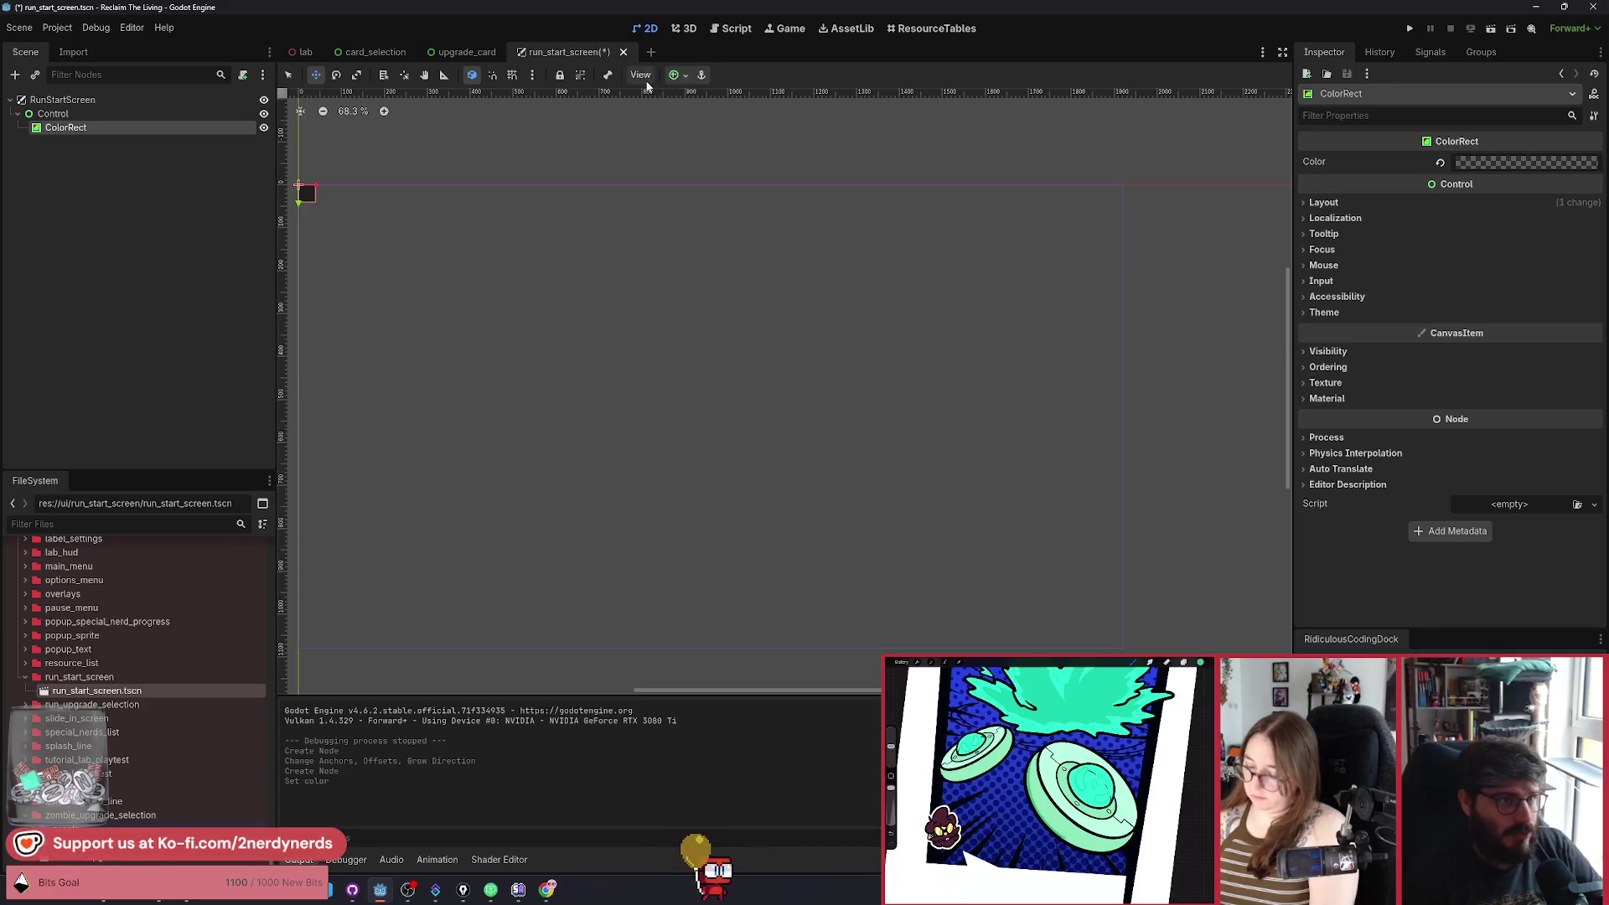
Stretch the ColorRect to Full Rect and save the run_start_screen scene.
left_click(679, 75)
left_click(754, 186)
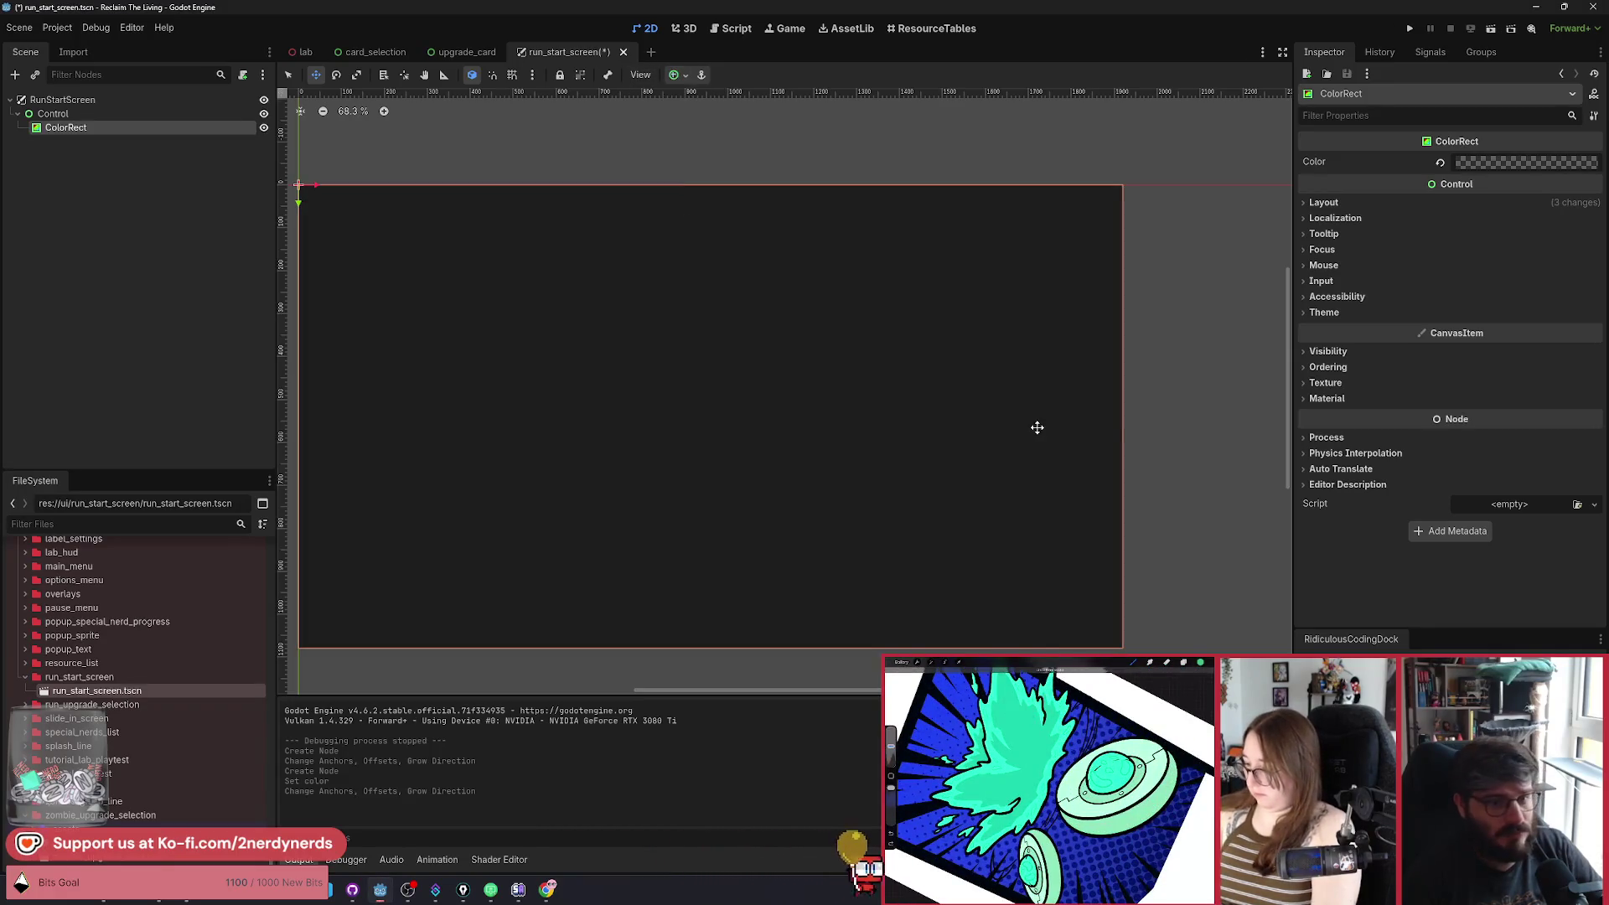
scroll(1058, 383, "left", 2)
key("q")
left_click(339, 326)
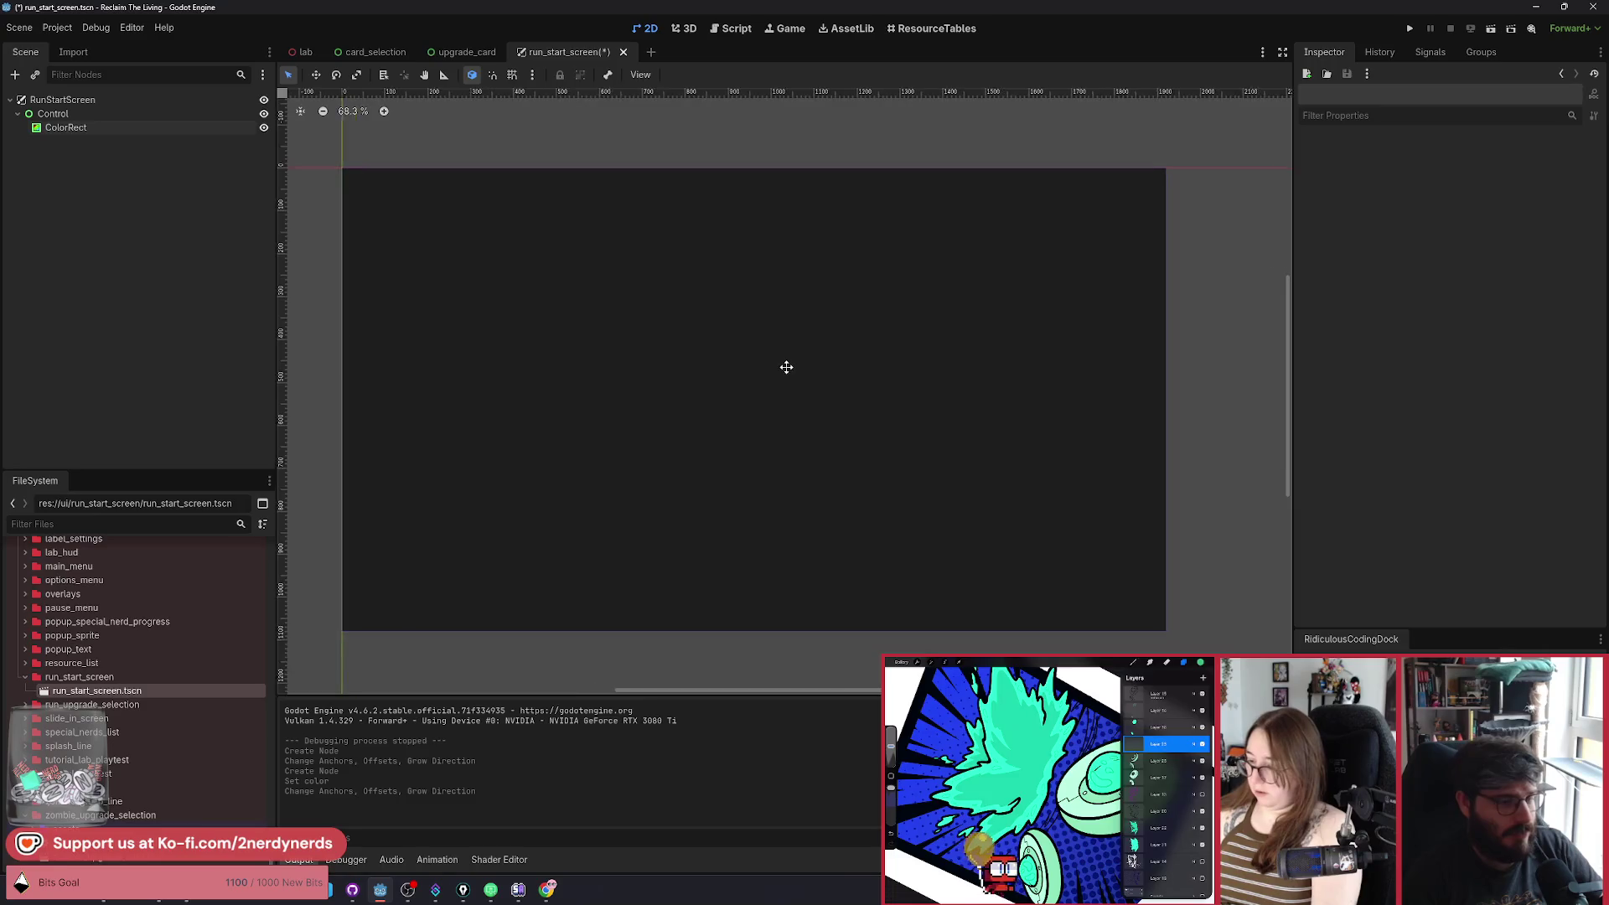
scroll(786, 367, "up", 1)
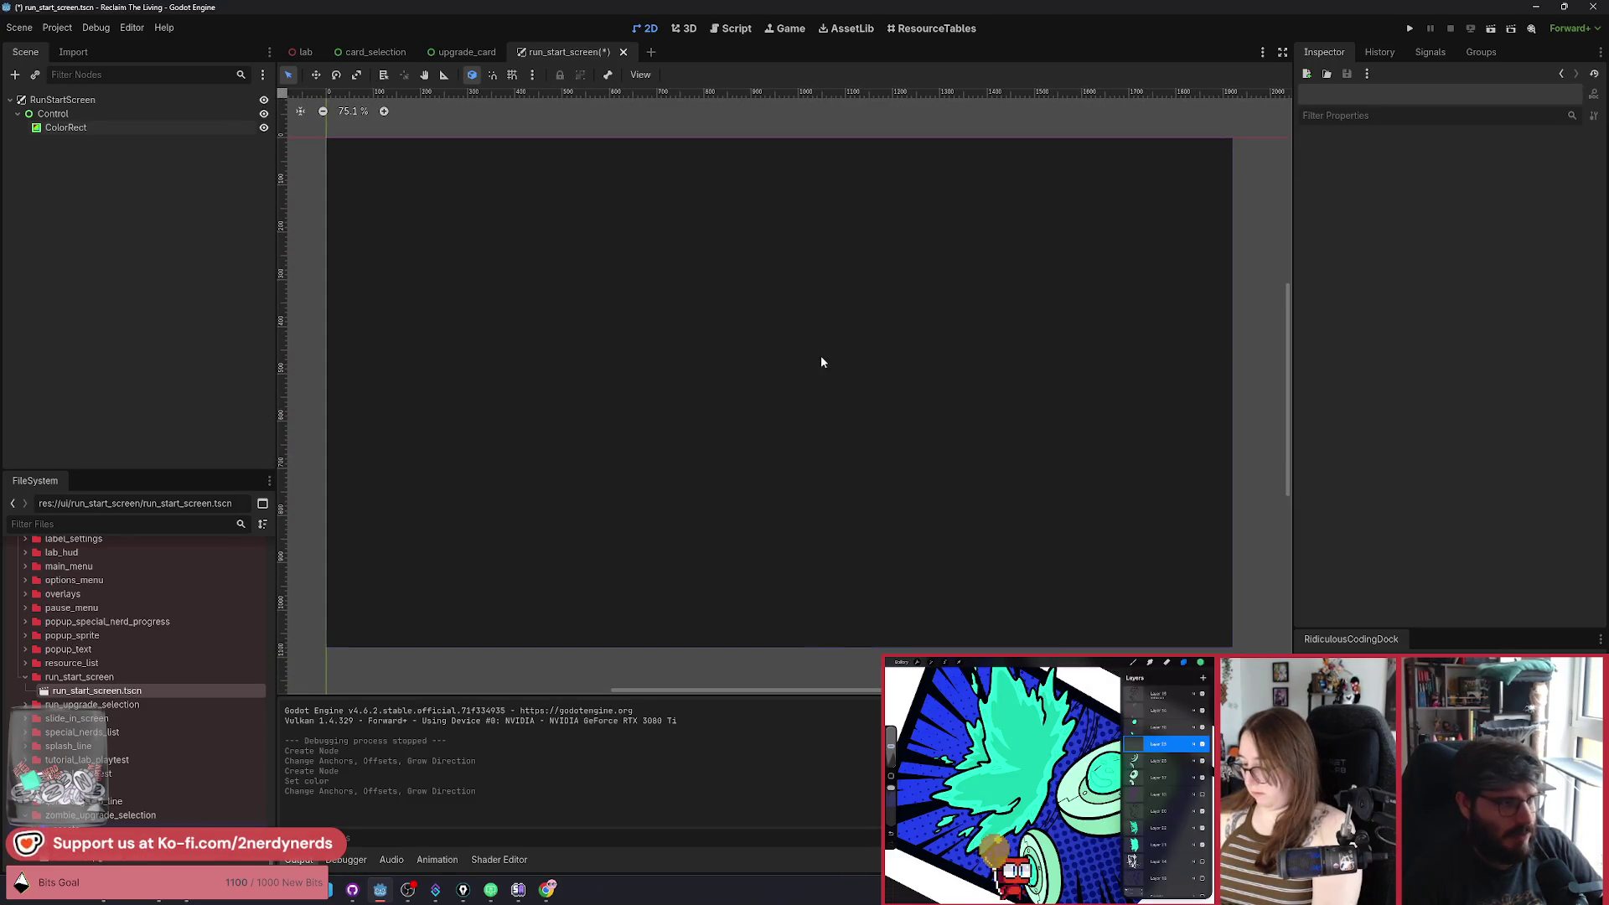
key("ctrl+s")
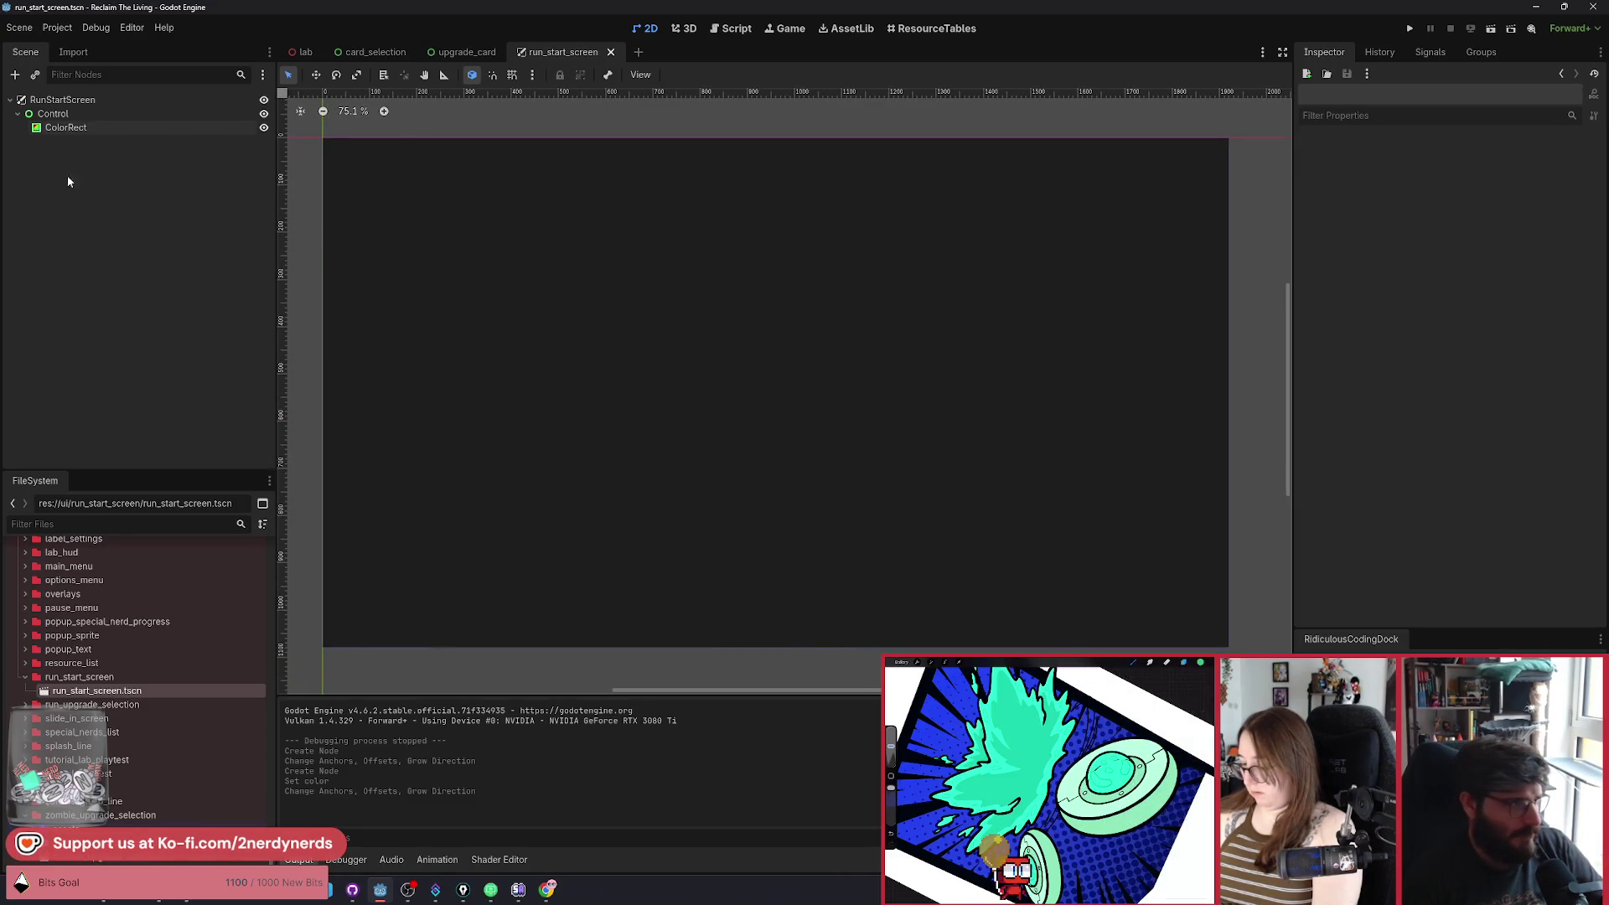
key("Up")
key("ctrl+shift+o")
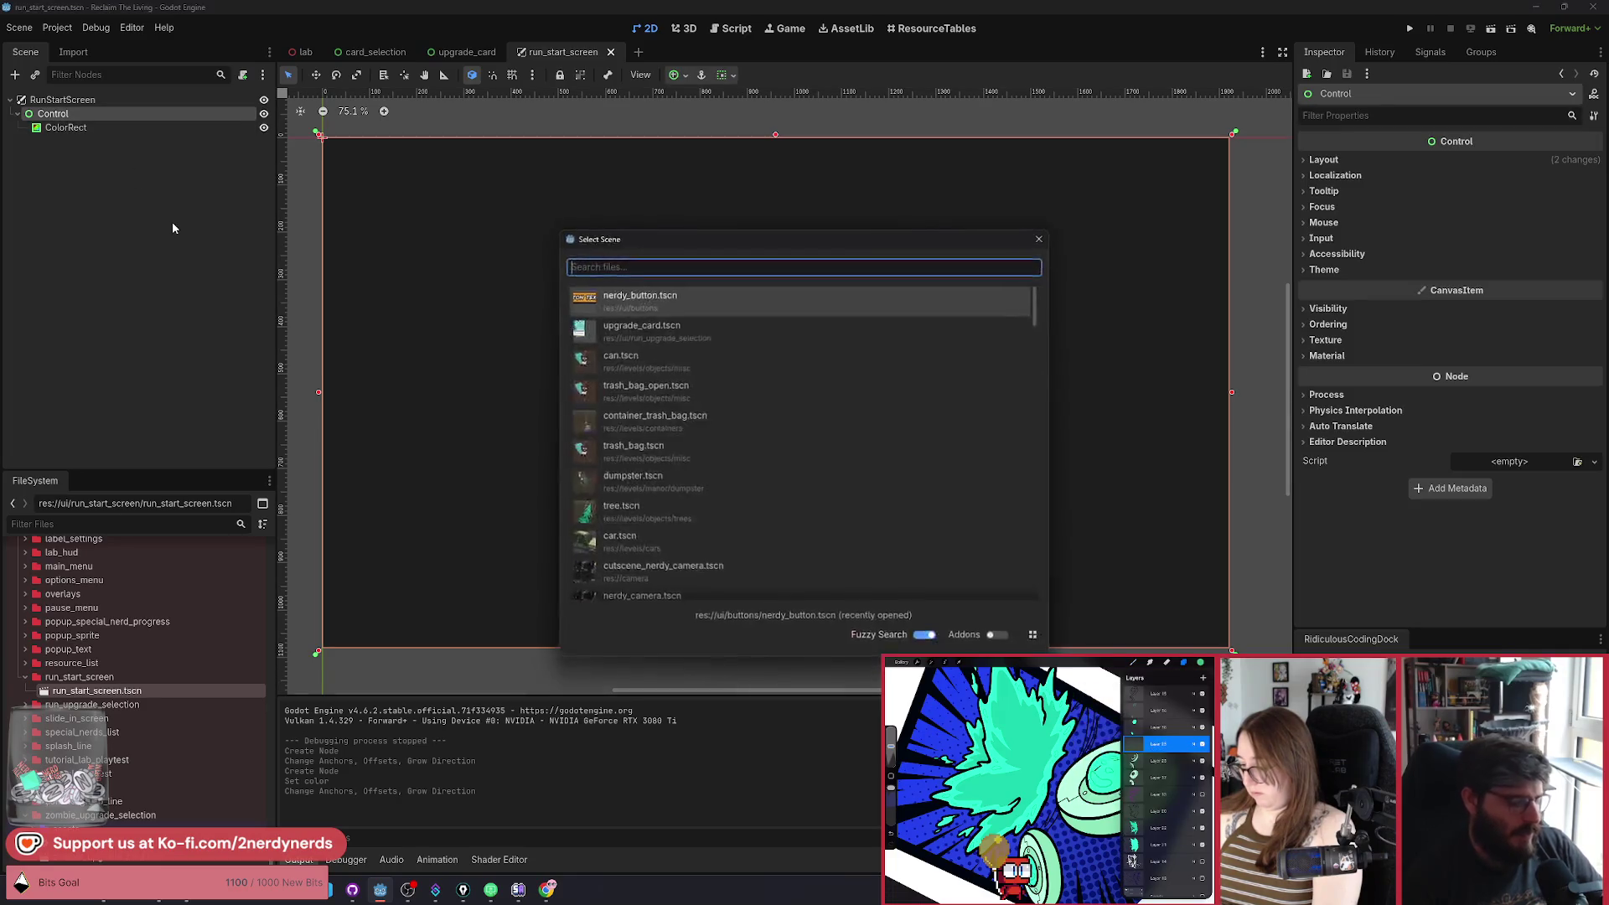
Instance card_selection.tscn under the Control and drag it toward the right side.
type("card")
type("_sel")
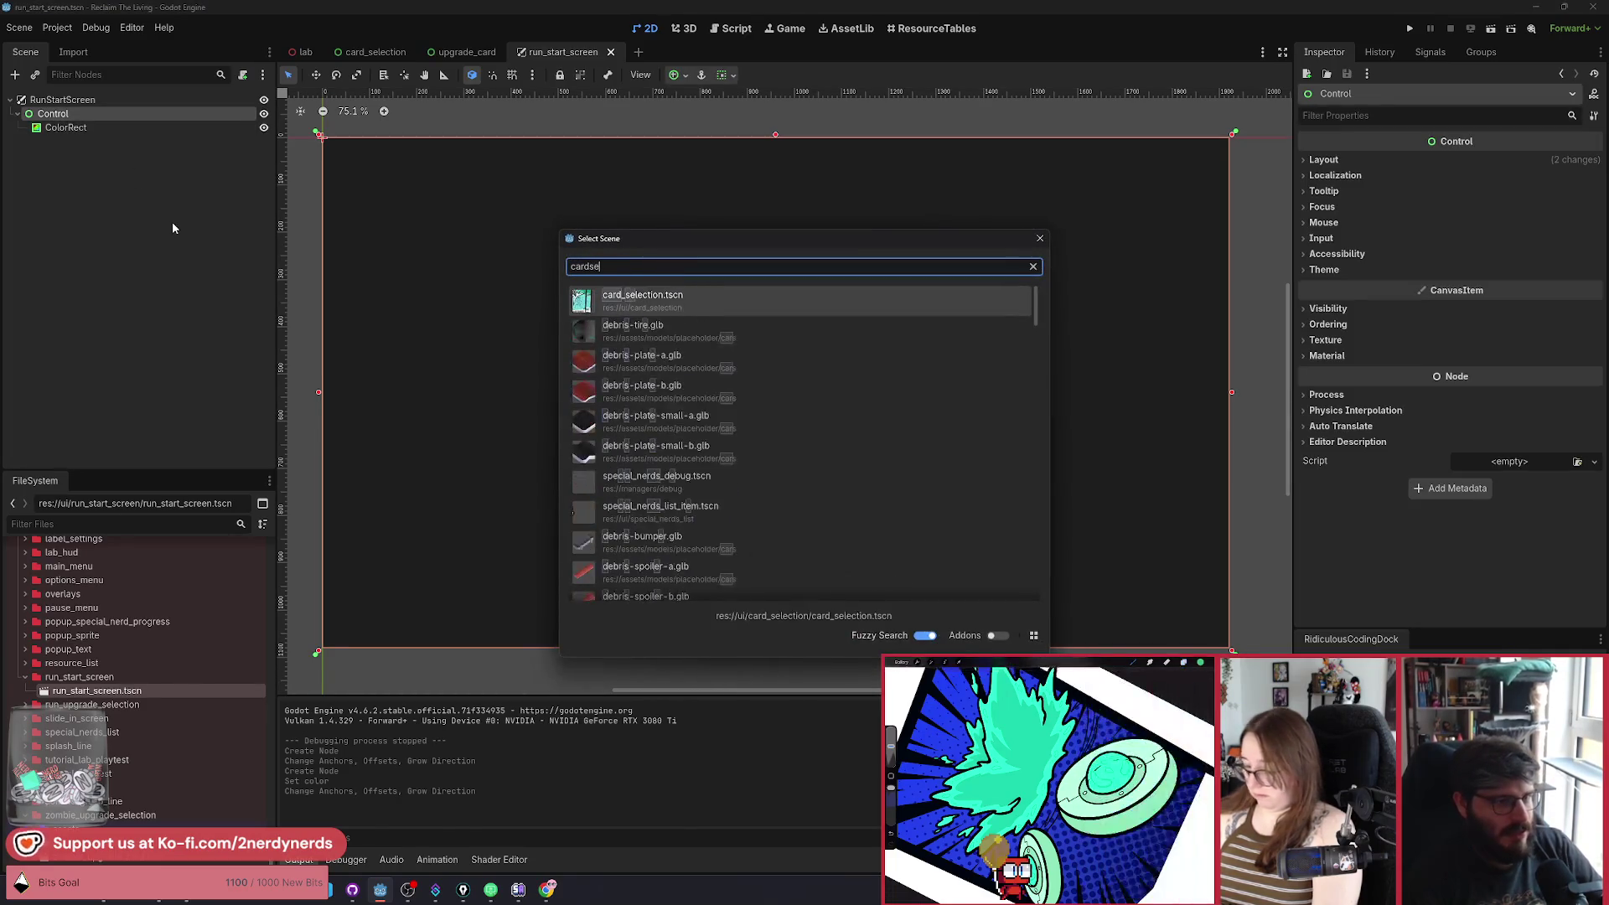
key("Return")
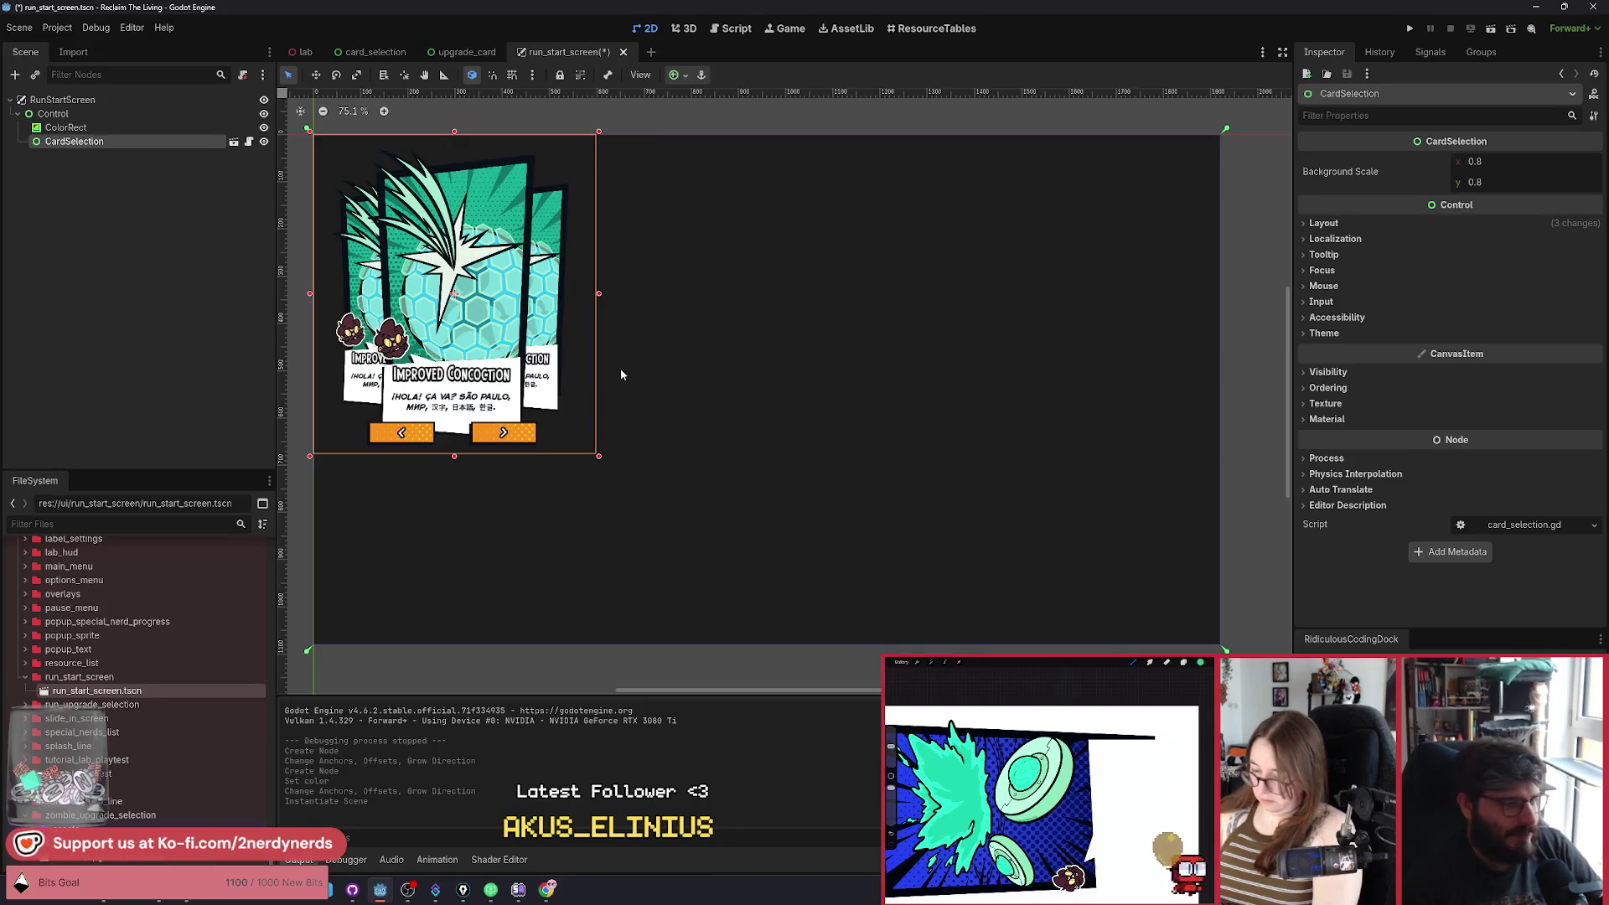
key("w")
mouse_move(447, 343)
left_mouse_down()
mouse_move(1077, 342)
mouse_move(761, 381)
mouse_move(696, 408)
mouse_move(886, 372)
left_mouse_up()
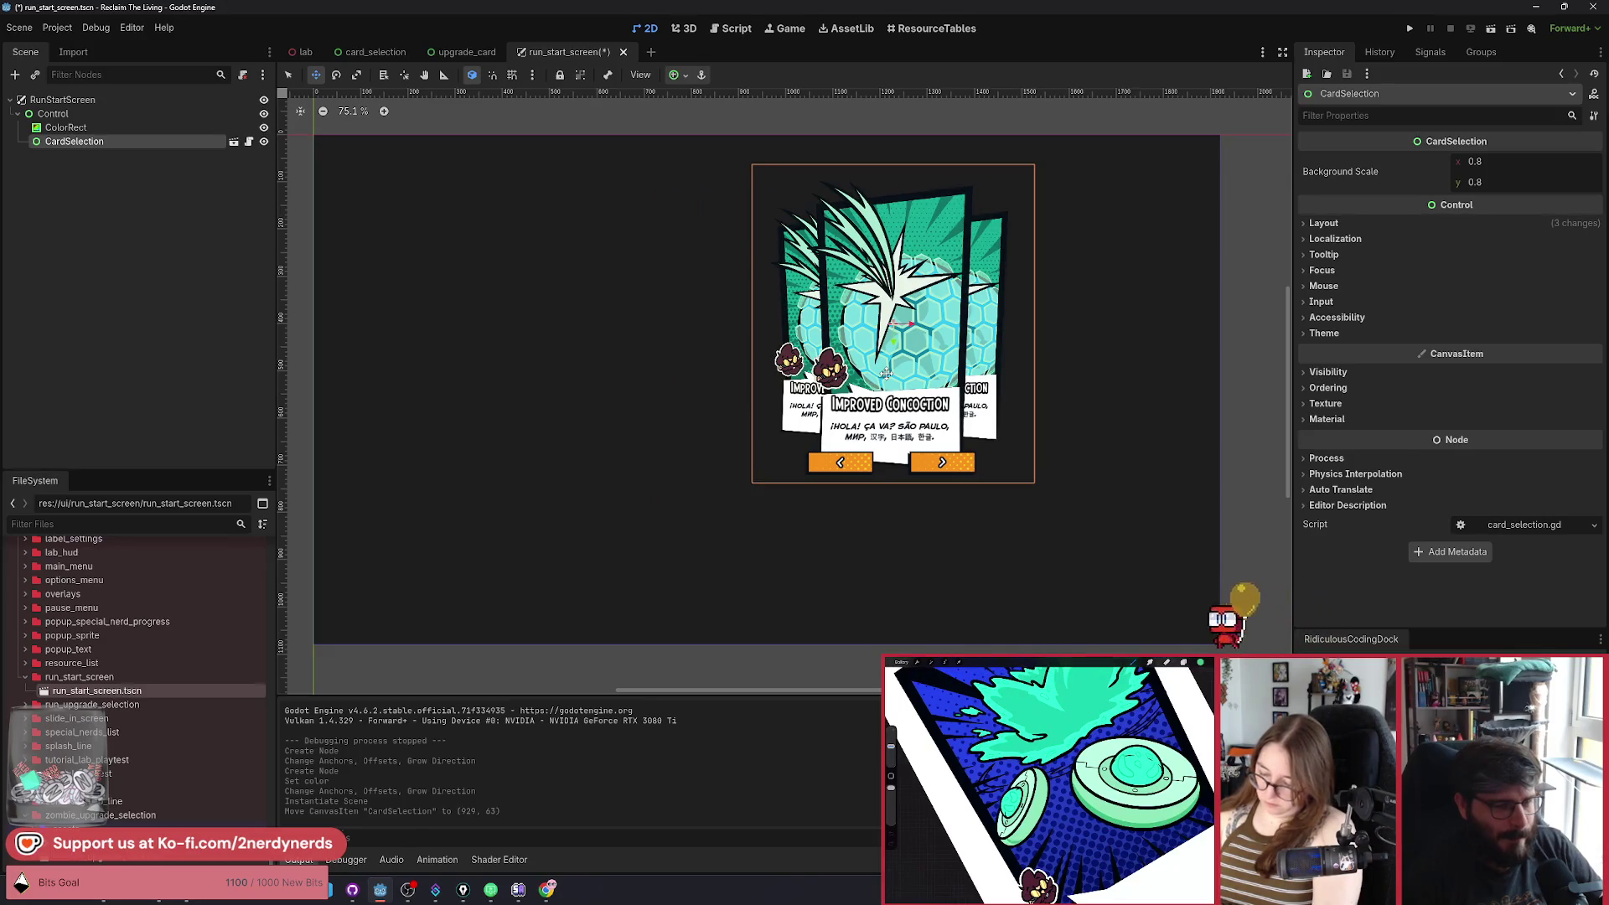
left_click_drag(931, 376, 748, 392)
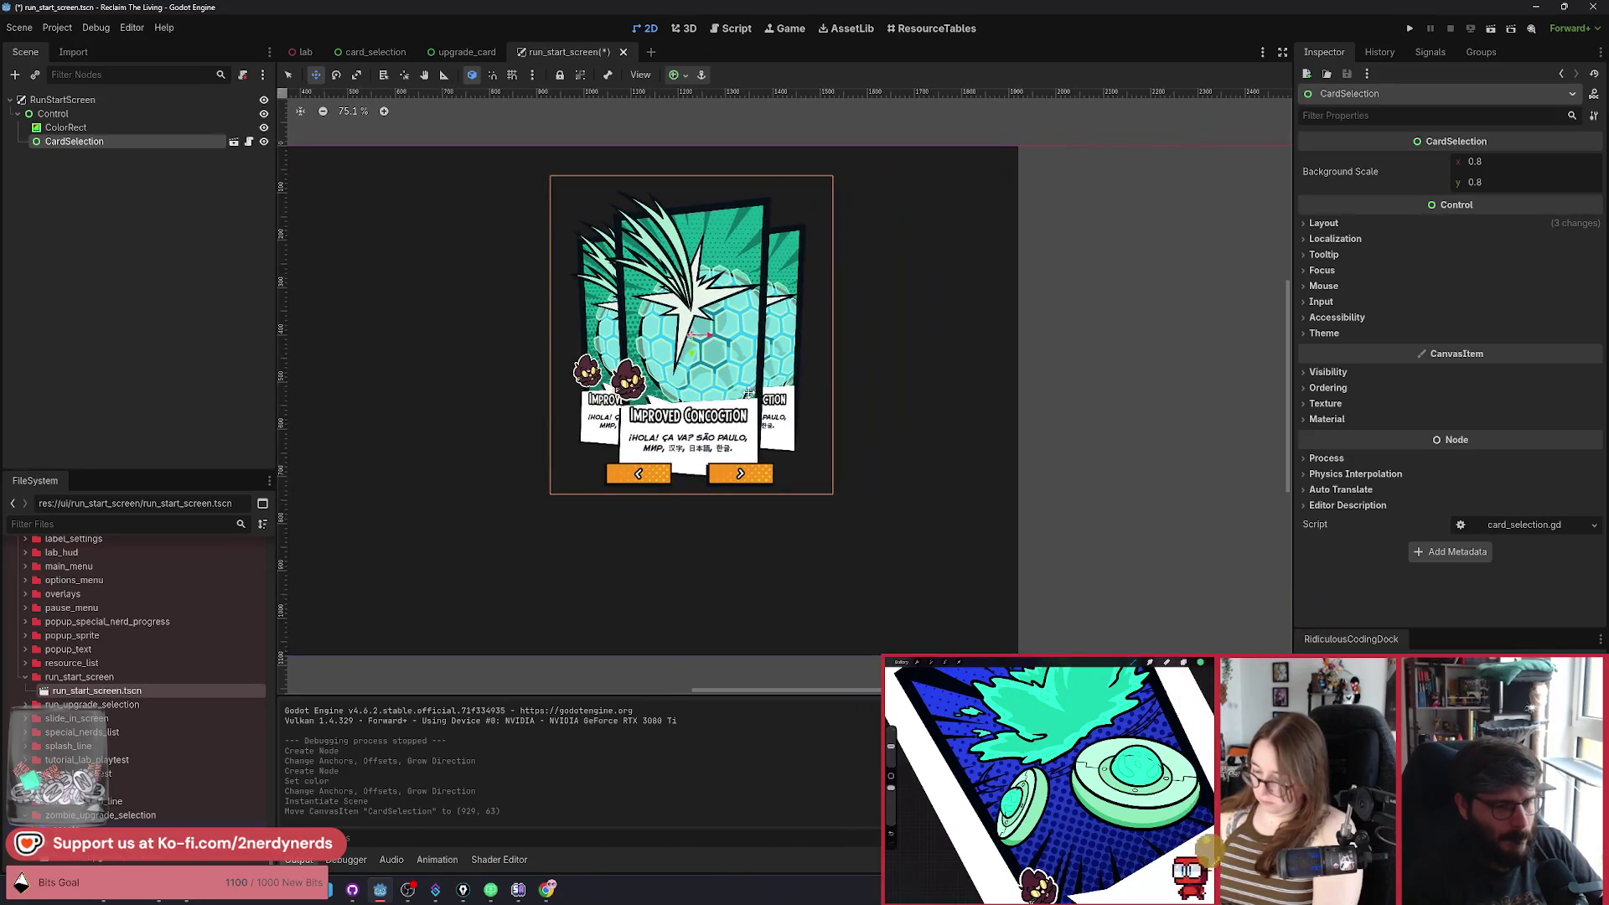
left_click(1350, 223)
Set the CardSelection instance's Transform Scale to 0.8 in the Inspector.
left_click(1350, 223)
left_click(1334, 223)
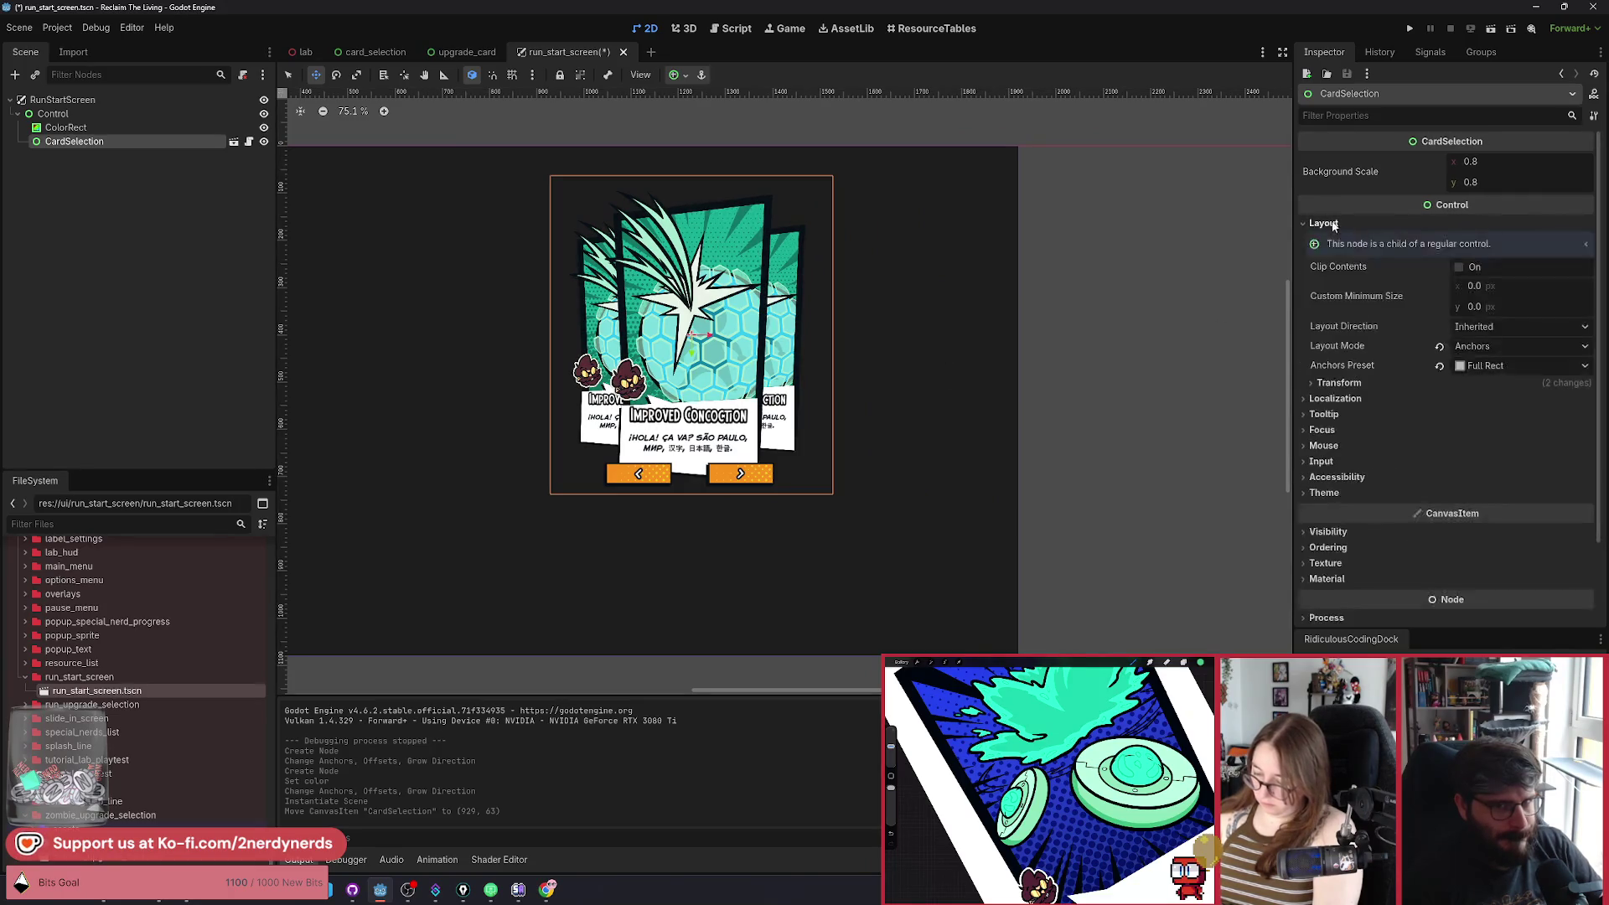
left_click(1339, 383)
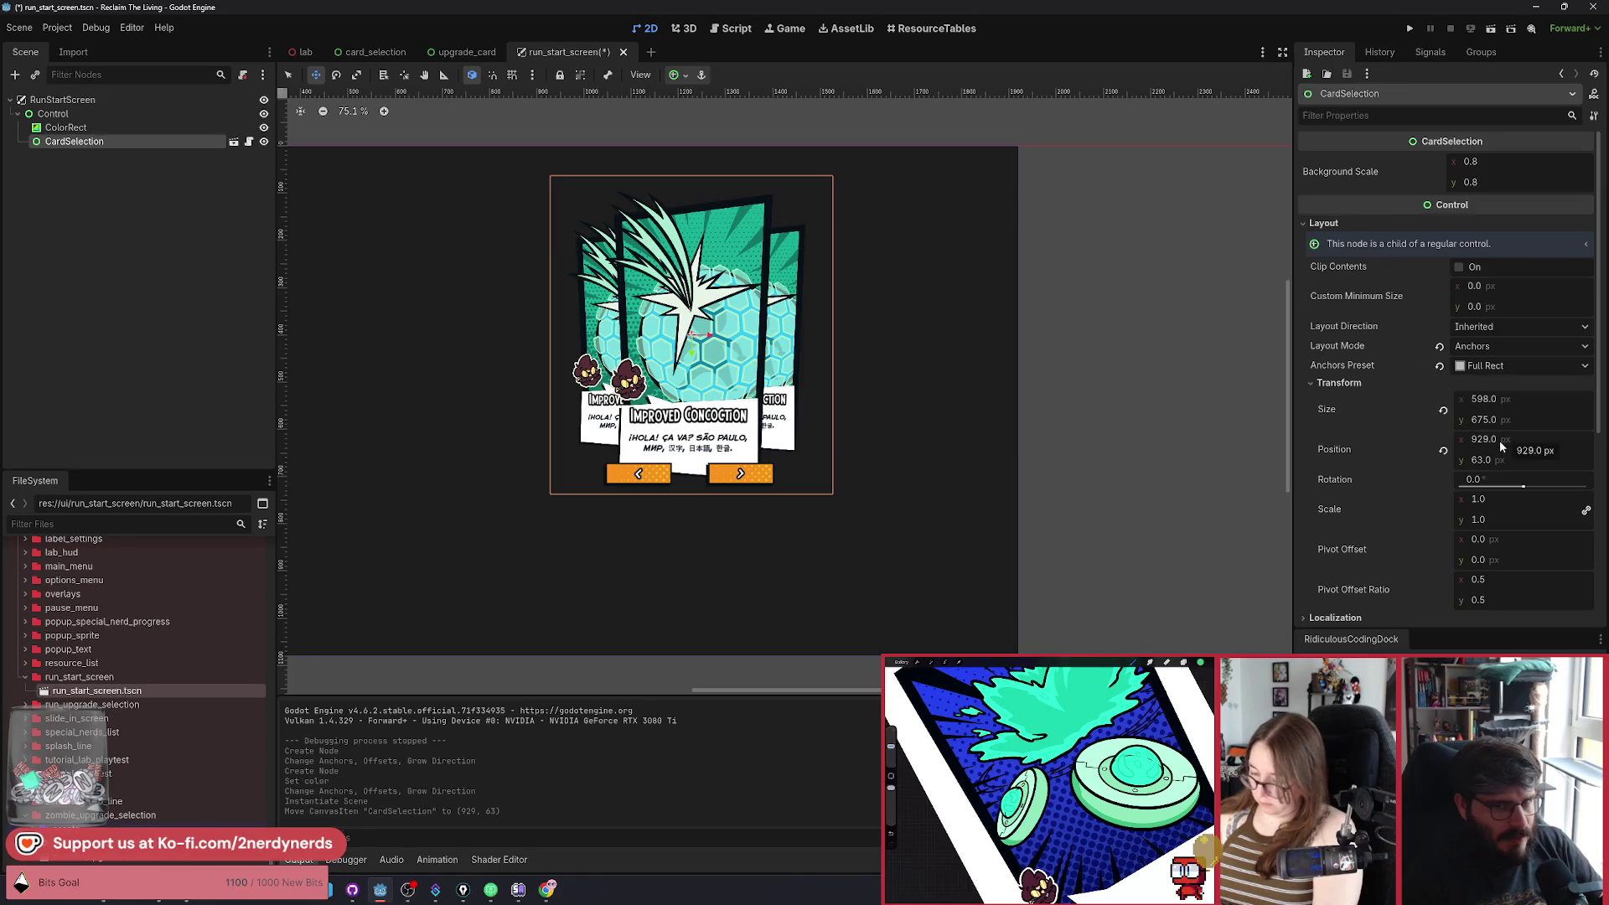
mouse_move(1489, 499)
left_mouse_down()
mouse_move(1450, 499)
mouse_move(1508, 499)
mouse_move(1491, 499)
left_mouse_up()
left_click(1498, 497)
type("0.8")
key("Return")
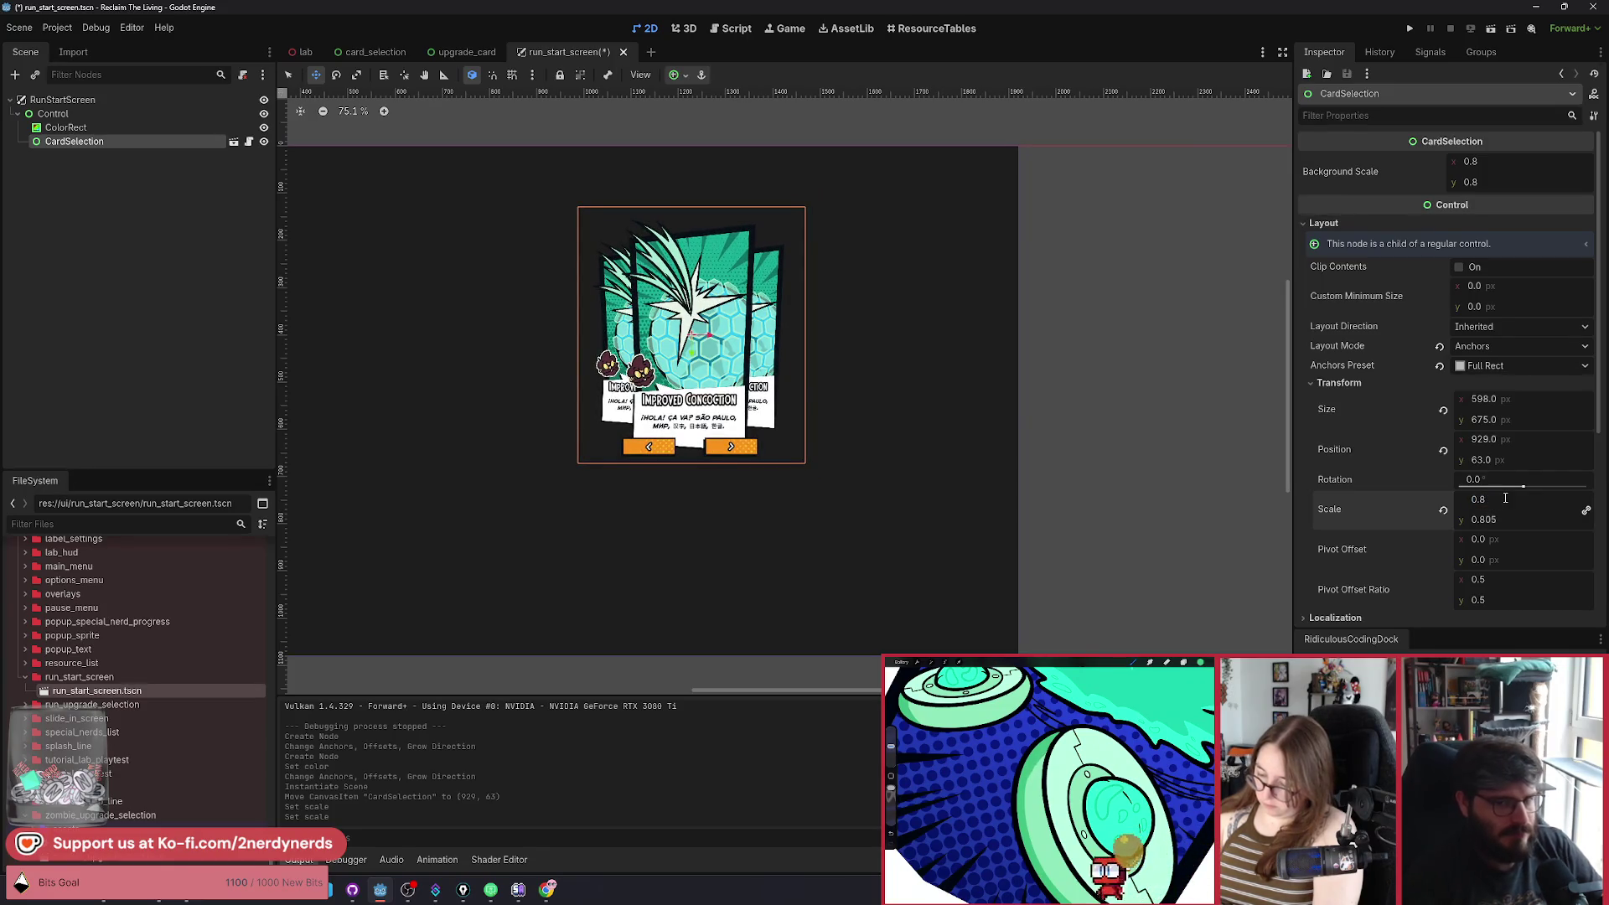
Drag the card to the top-right corner of the screen, at position 1379, -64.
mouse_move(693, 385)
left_mouse_down()
mouse_move(876, 382)
mouse_move(906, 327)
left_mouse_up()
scroll(1023, 262, "up", 8)
scroll(1023, 263, "down", 4)
left_click_drag(827, 376, 828, 377)
left_click_drag(827, 378, 827, 379)
scroll(836, 387, "down", 5)
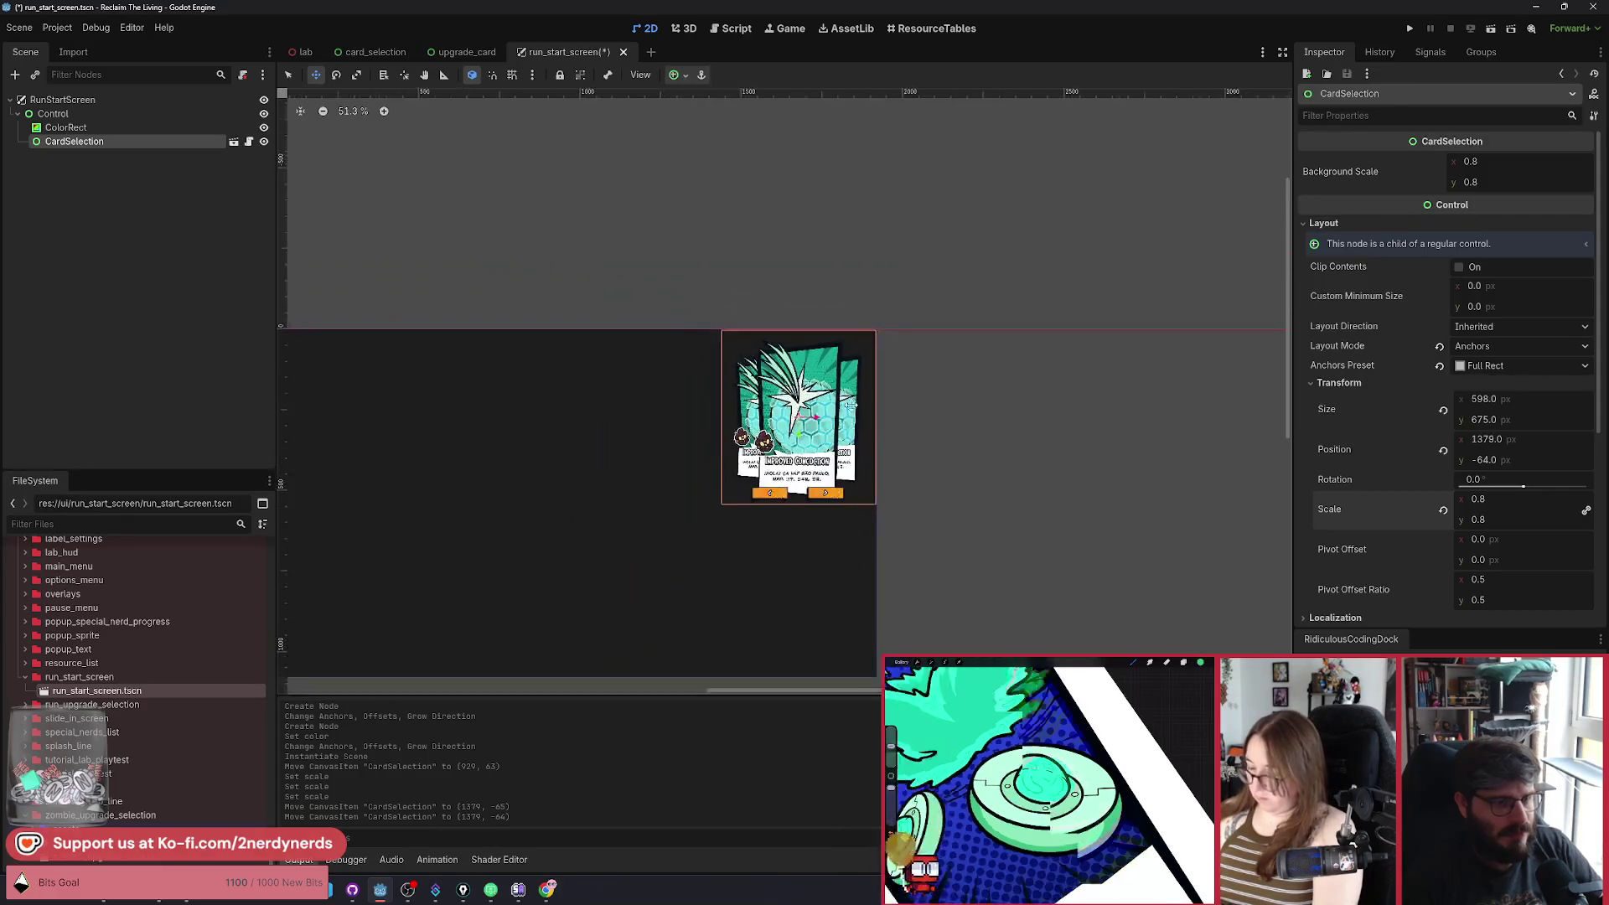
scroll(788, 377, "up", 1)
double_click(75, 141)
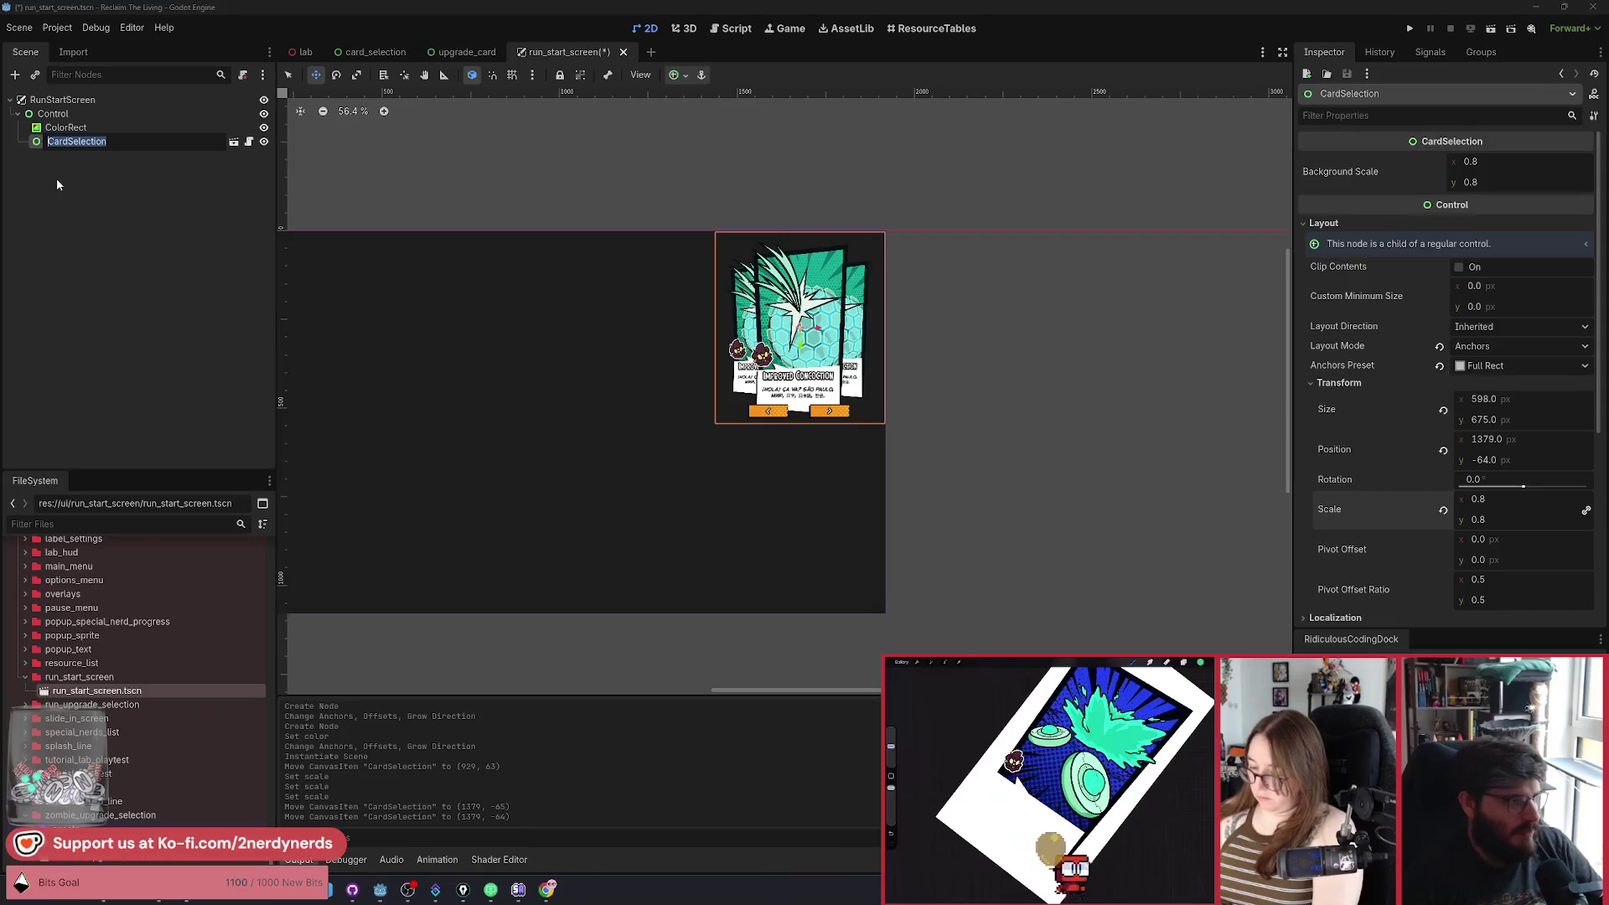
type("Ap")
Rename the CardSelection node to ApplicatorCardSelection.
key("Home")
type("Applicater")
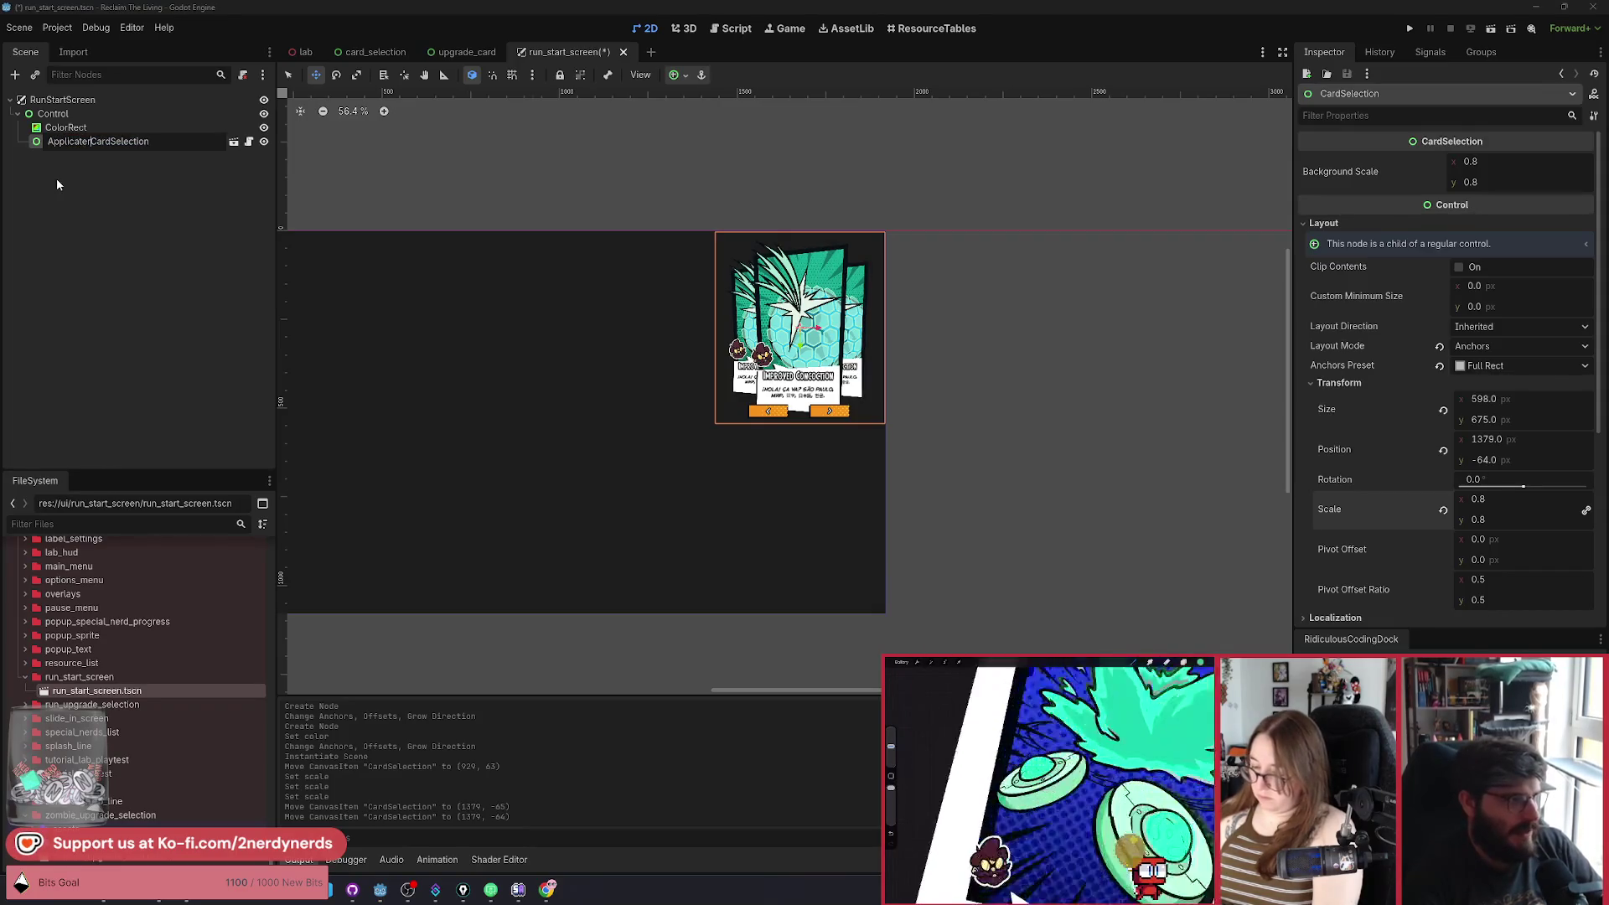
key("BackSpace")
key("BackSpace")
type("or")
key("Return")
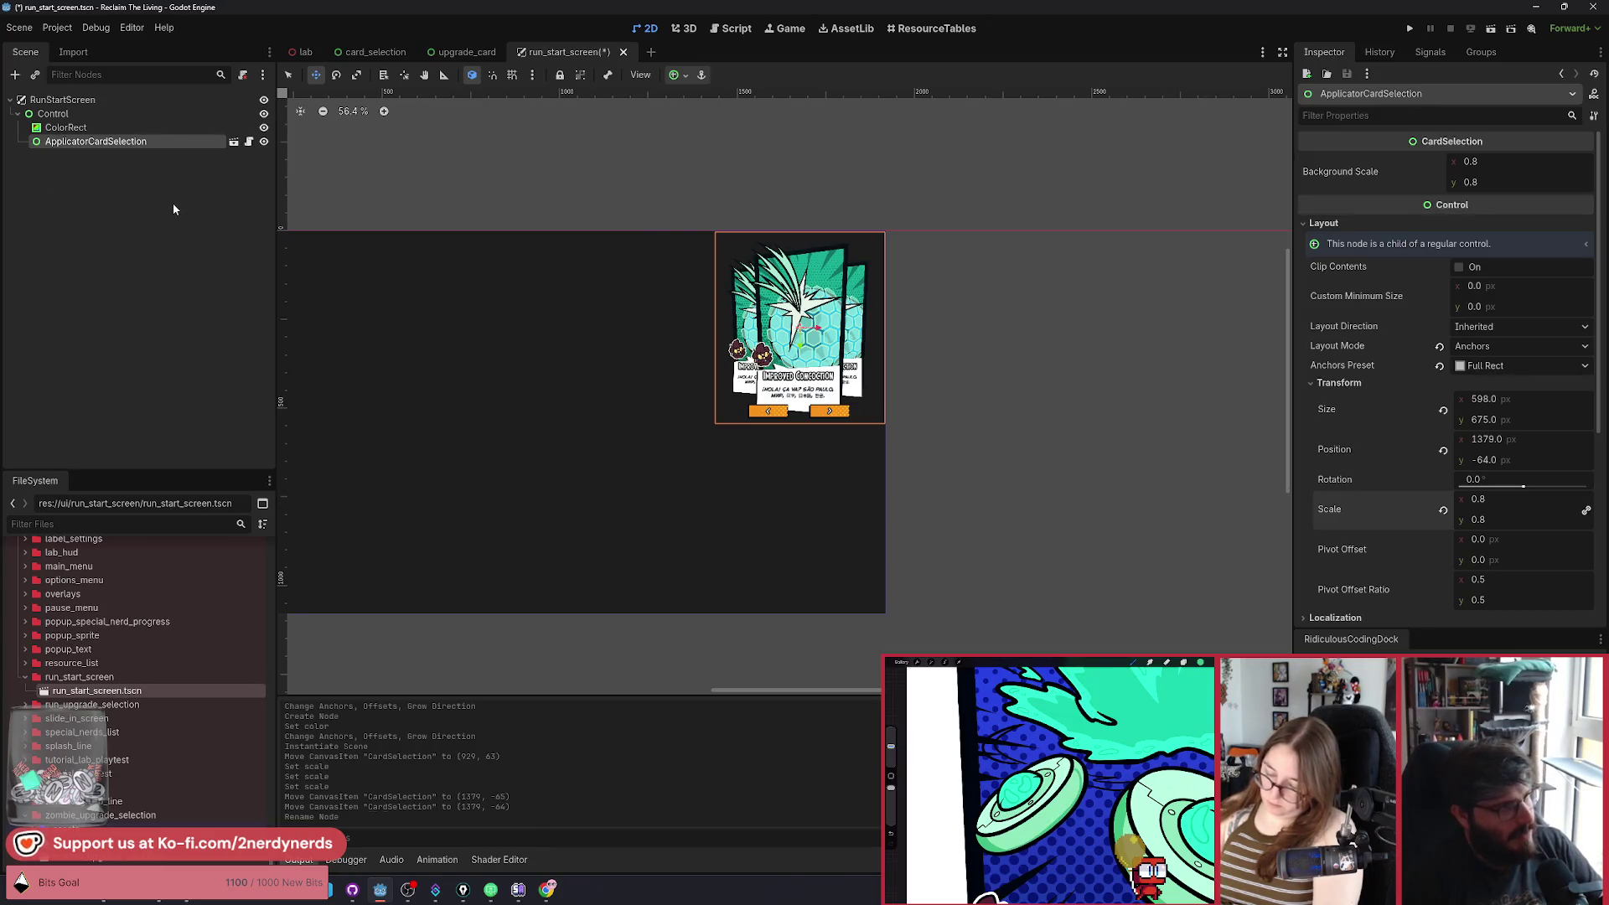
Duplicate ApplicatorCardSelection and name the copy UtilityCardSelection.
key("ctrl+d")
double_click(84, 156)
type("UtilityCardSelection")
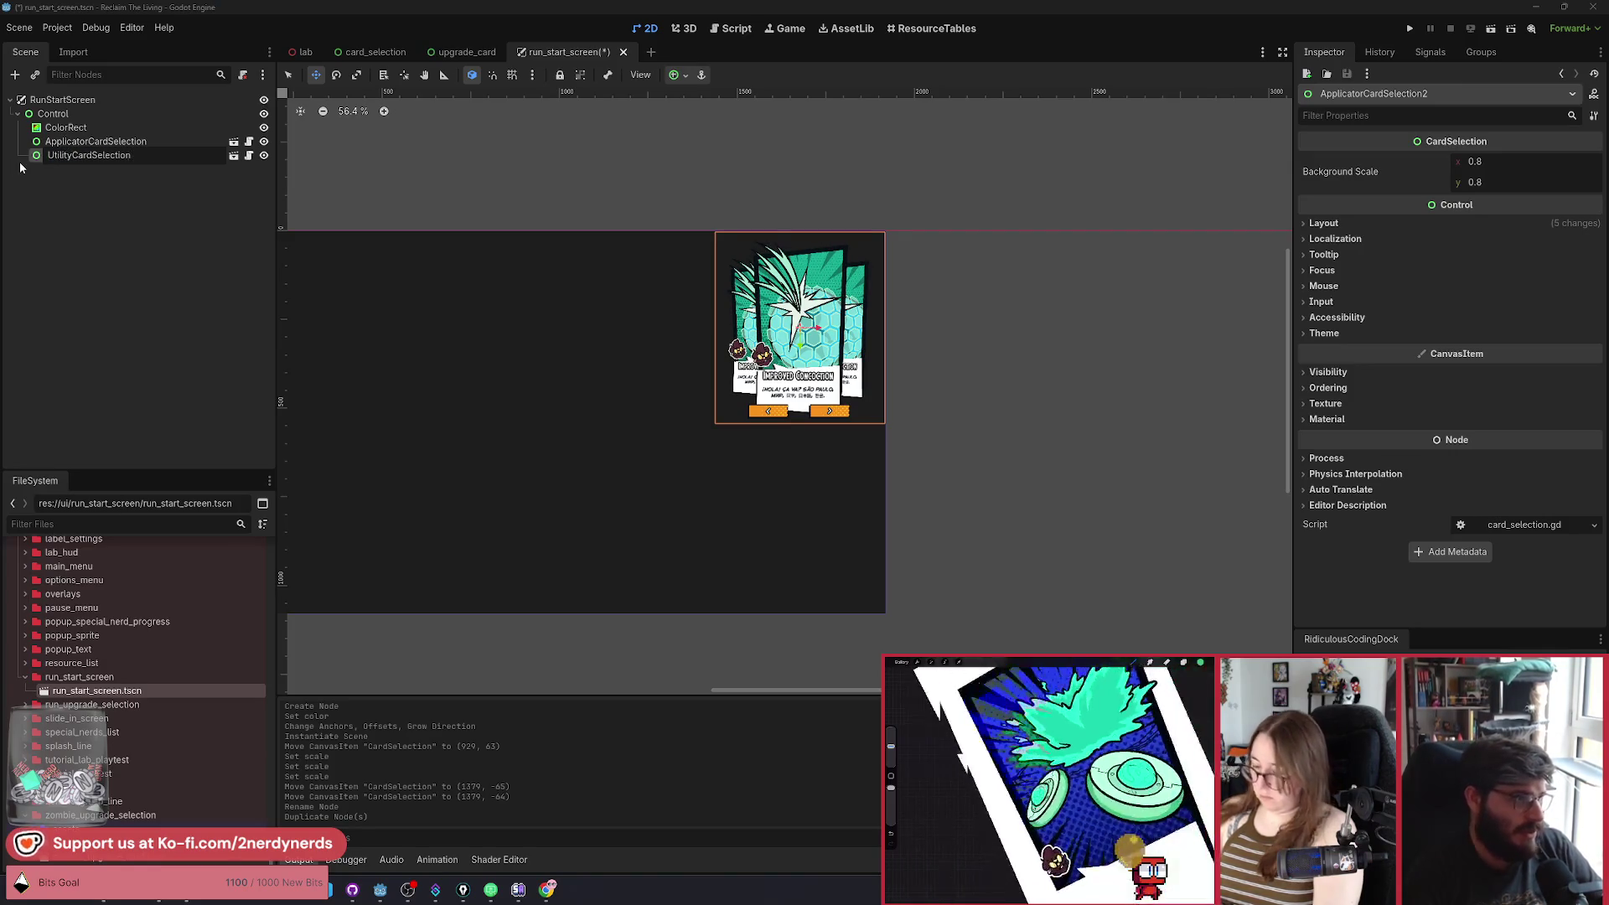
key("BackSpace")
key("Return")
Move UtilityCardSelection down below the Applicator stack to 1379, 456.
left_click_drag(802, 331, 807, 520)
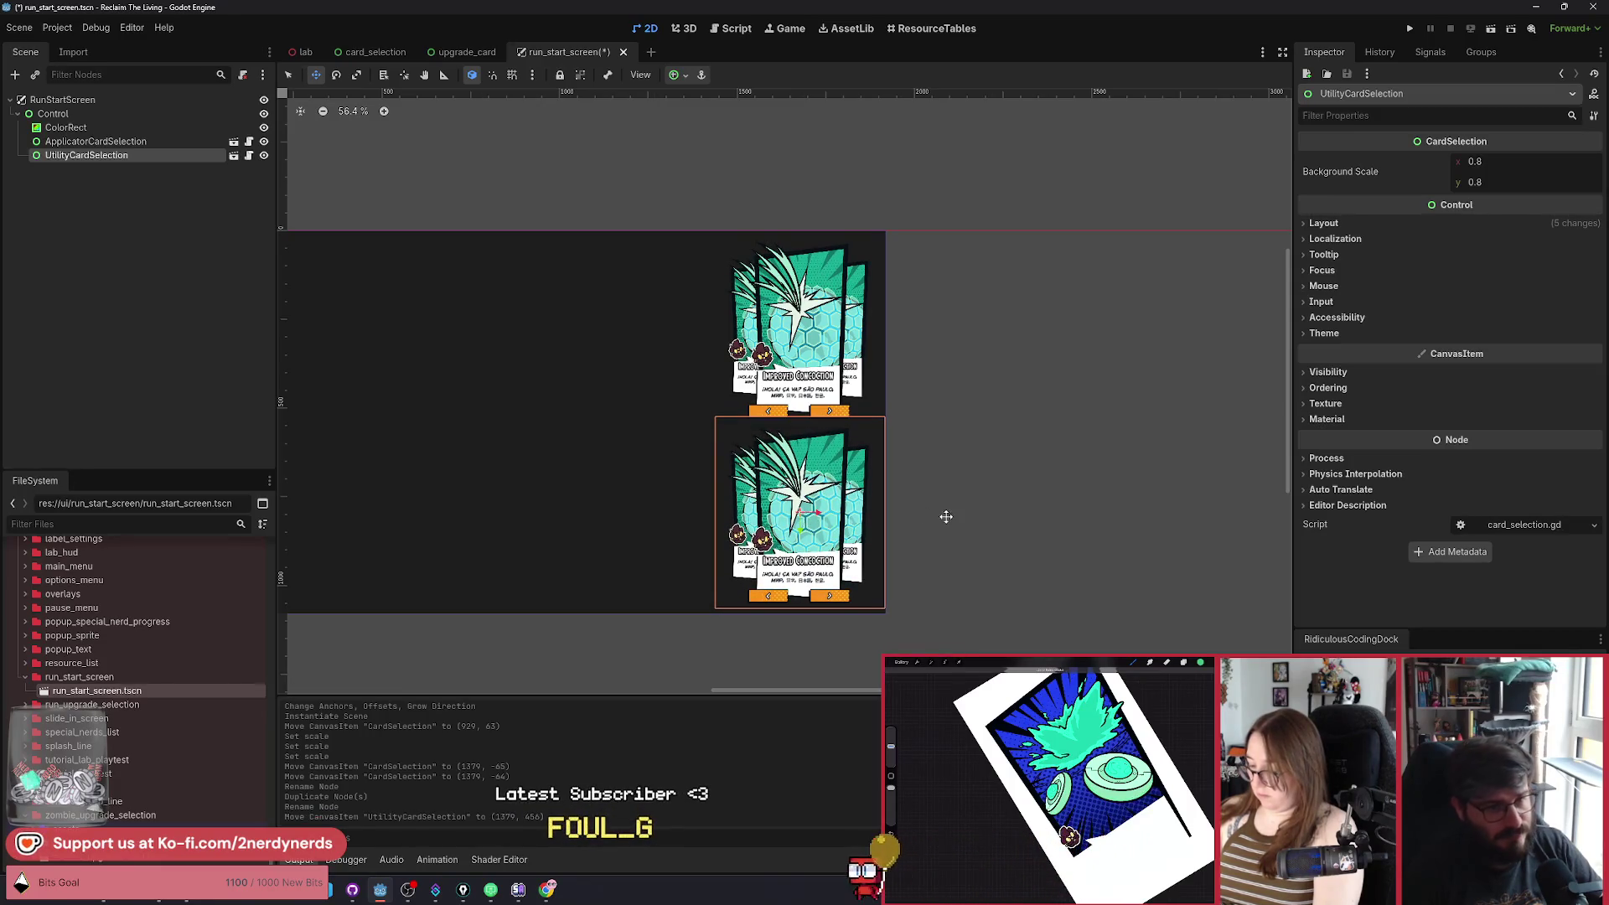
key("q")
left_click(914, 504)
scroll(857, 385, "up", 3)
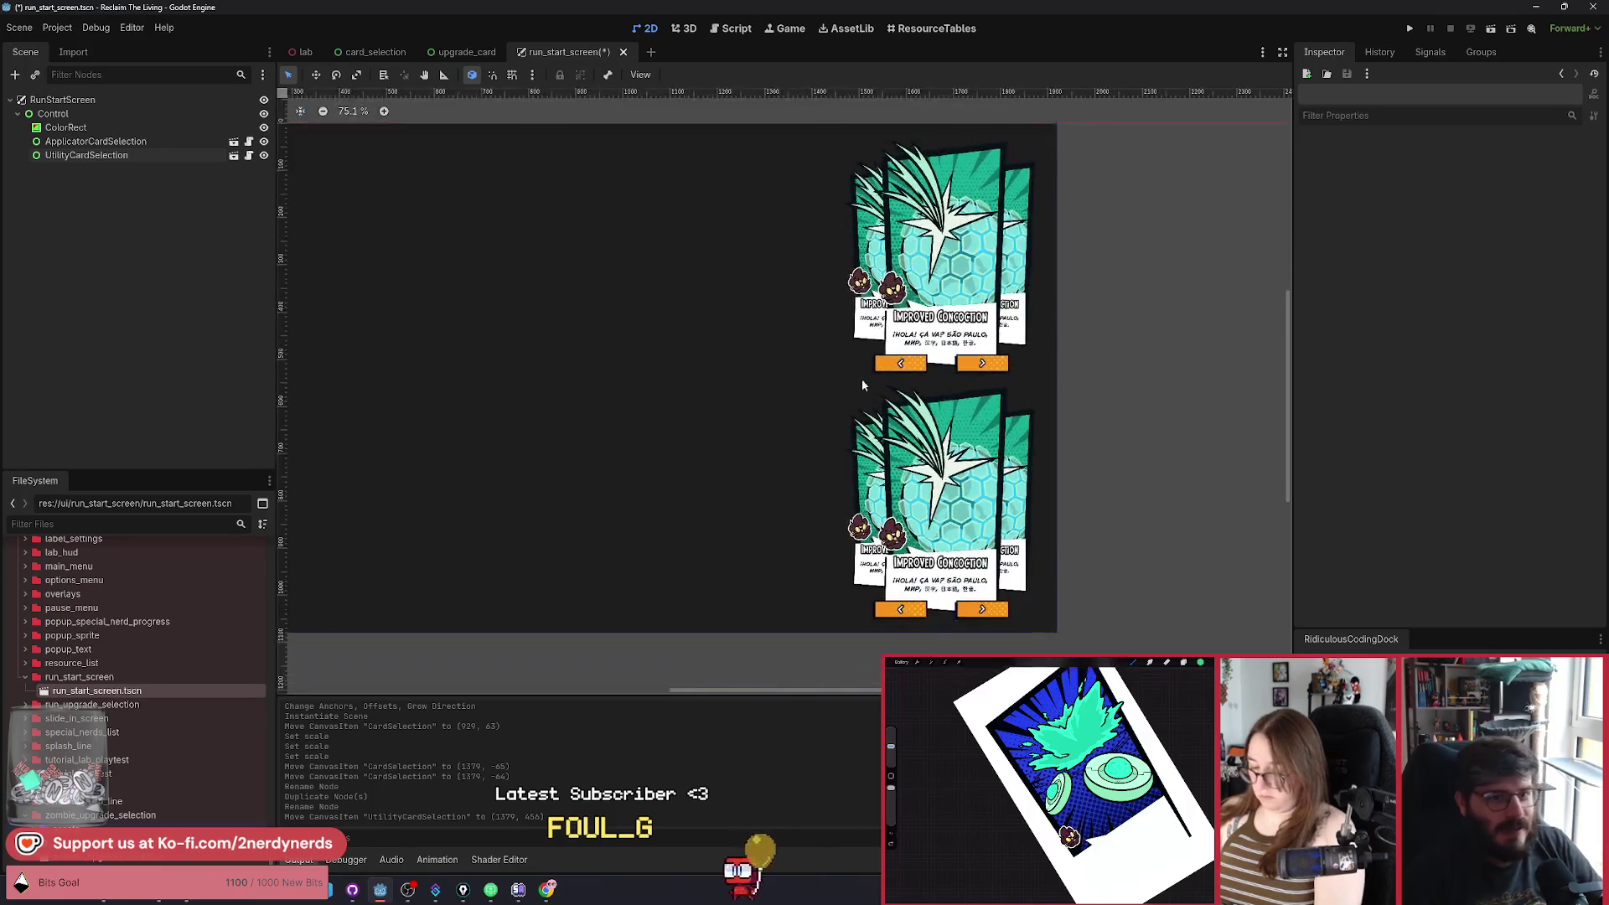
scroll(857, 385, "left", 3)
Run the current scene, advance the upper carousel three cards, maximize the game window, then close it.
left_click(1491, 26)
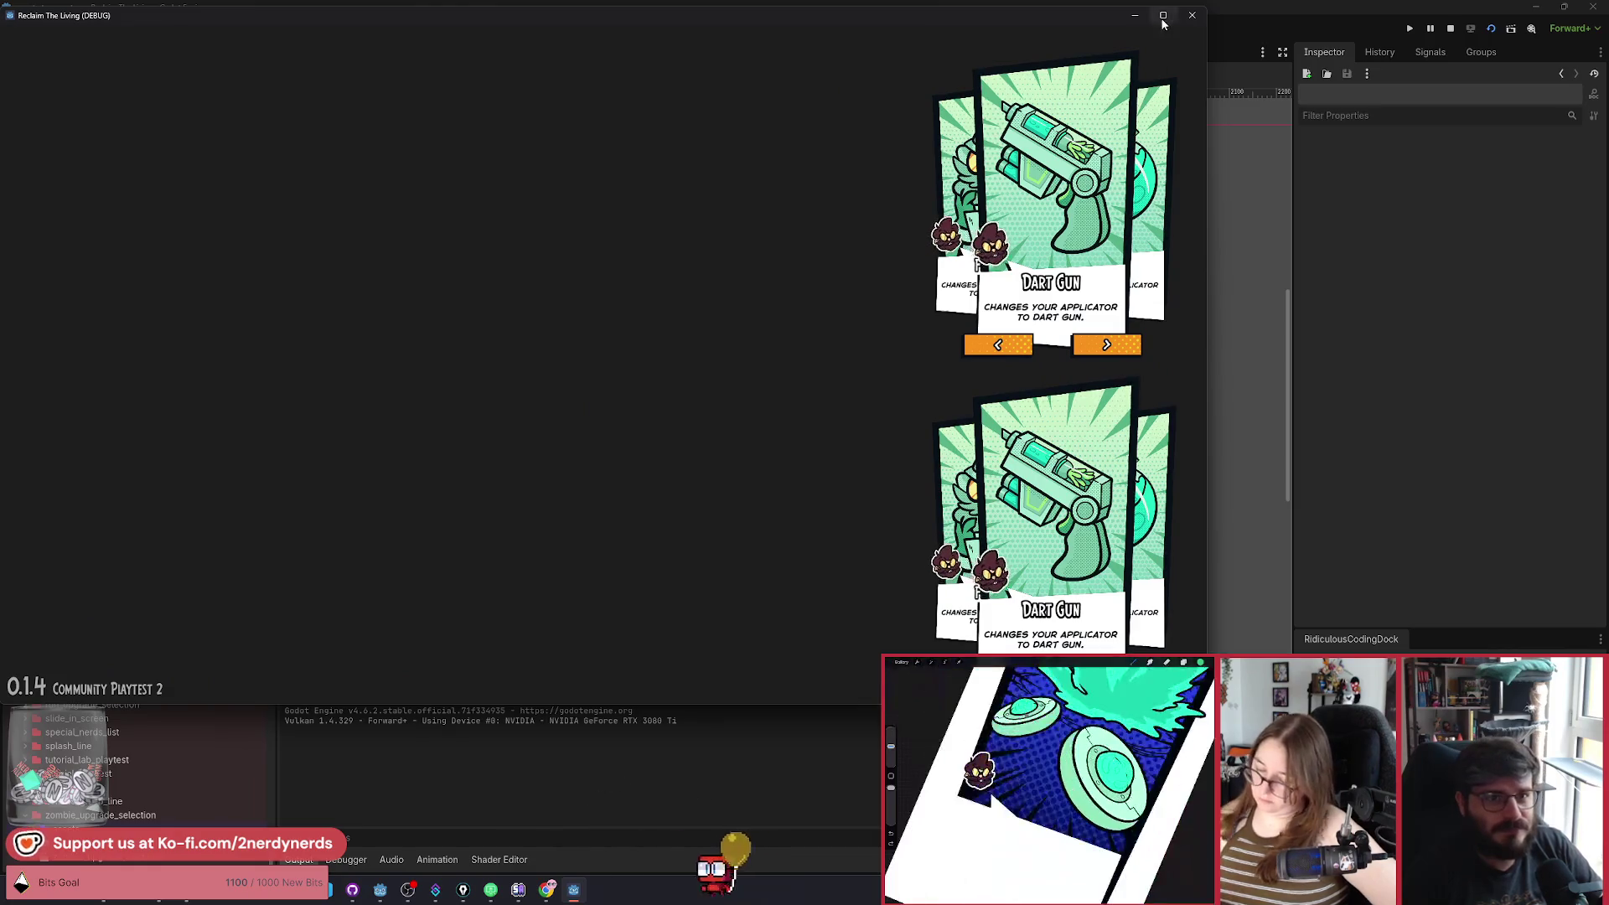
left_click(1110, 347)
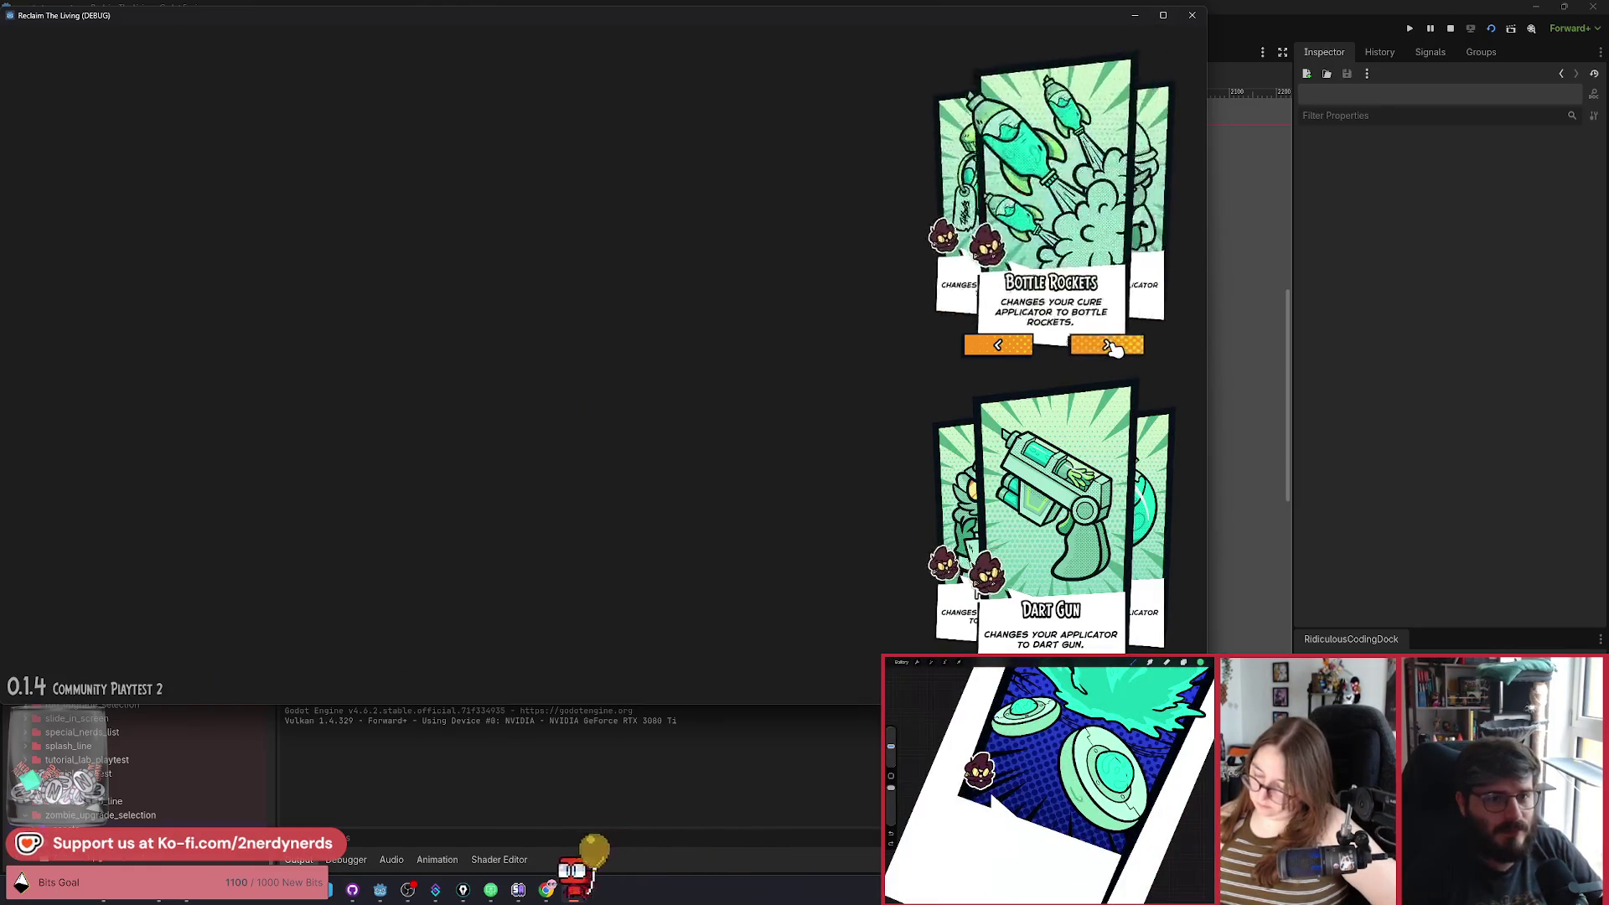
left_click(1110, 348)
left_click(1110, 348)
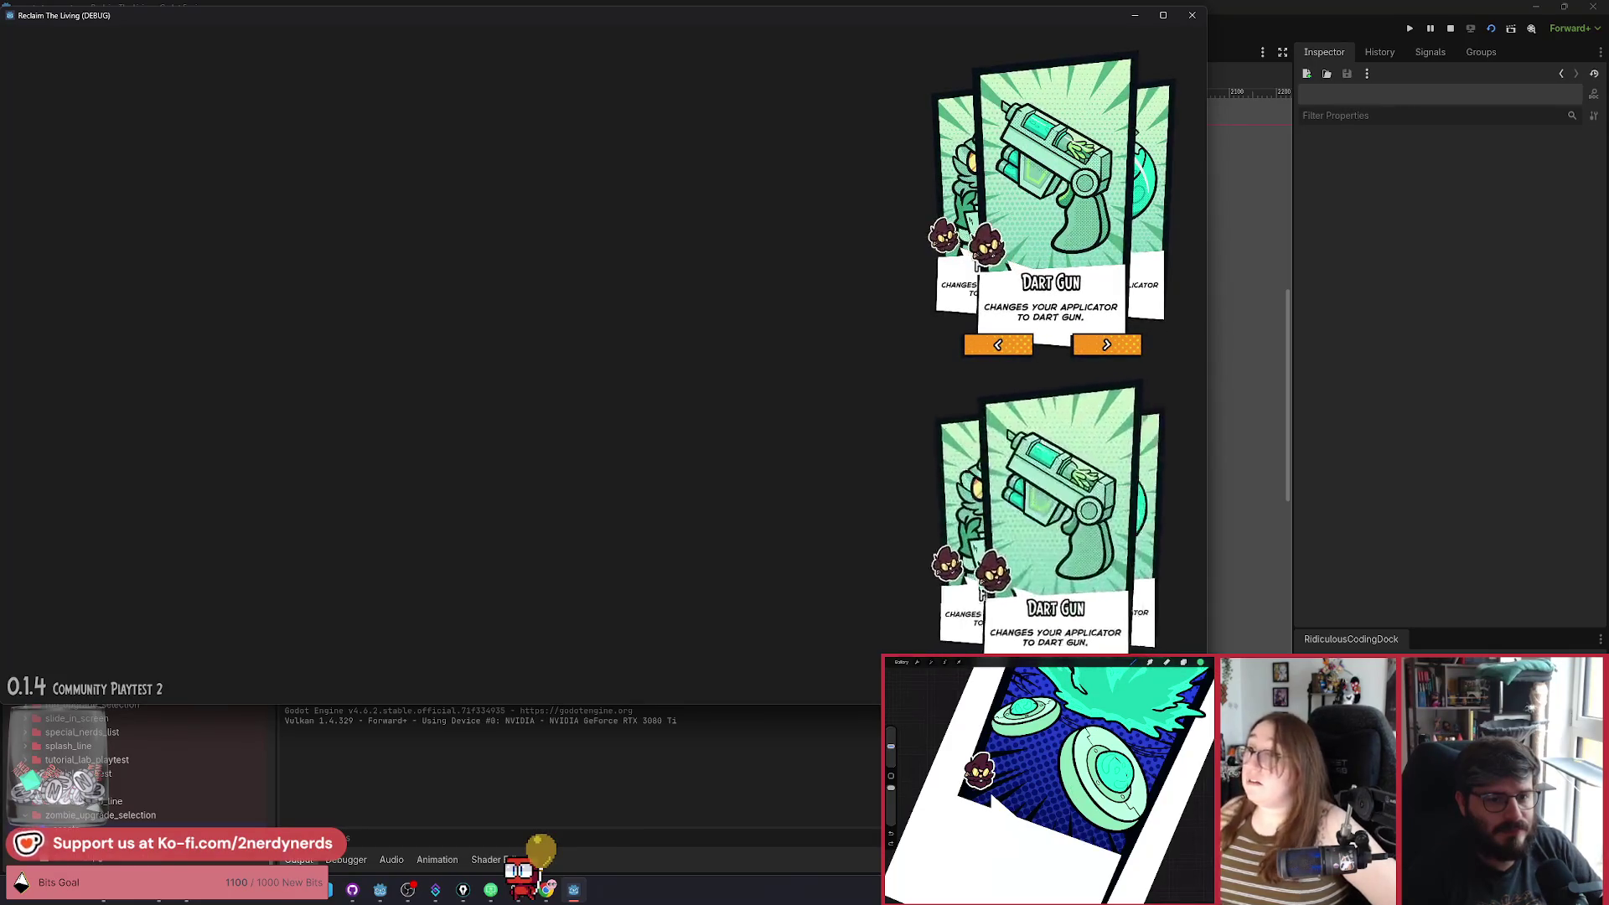
left_click(1162, 15)
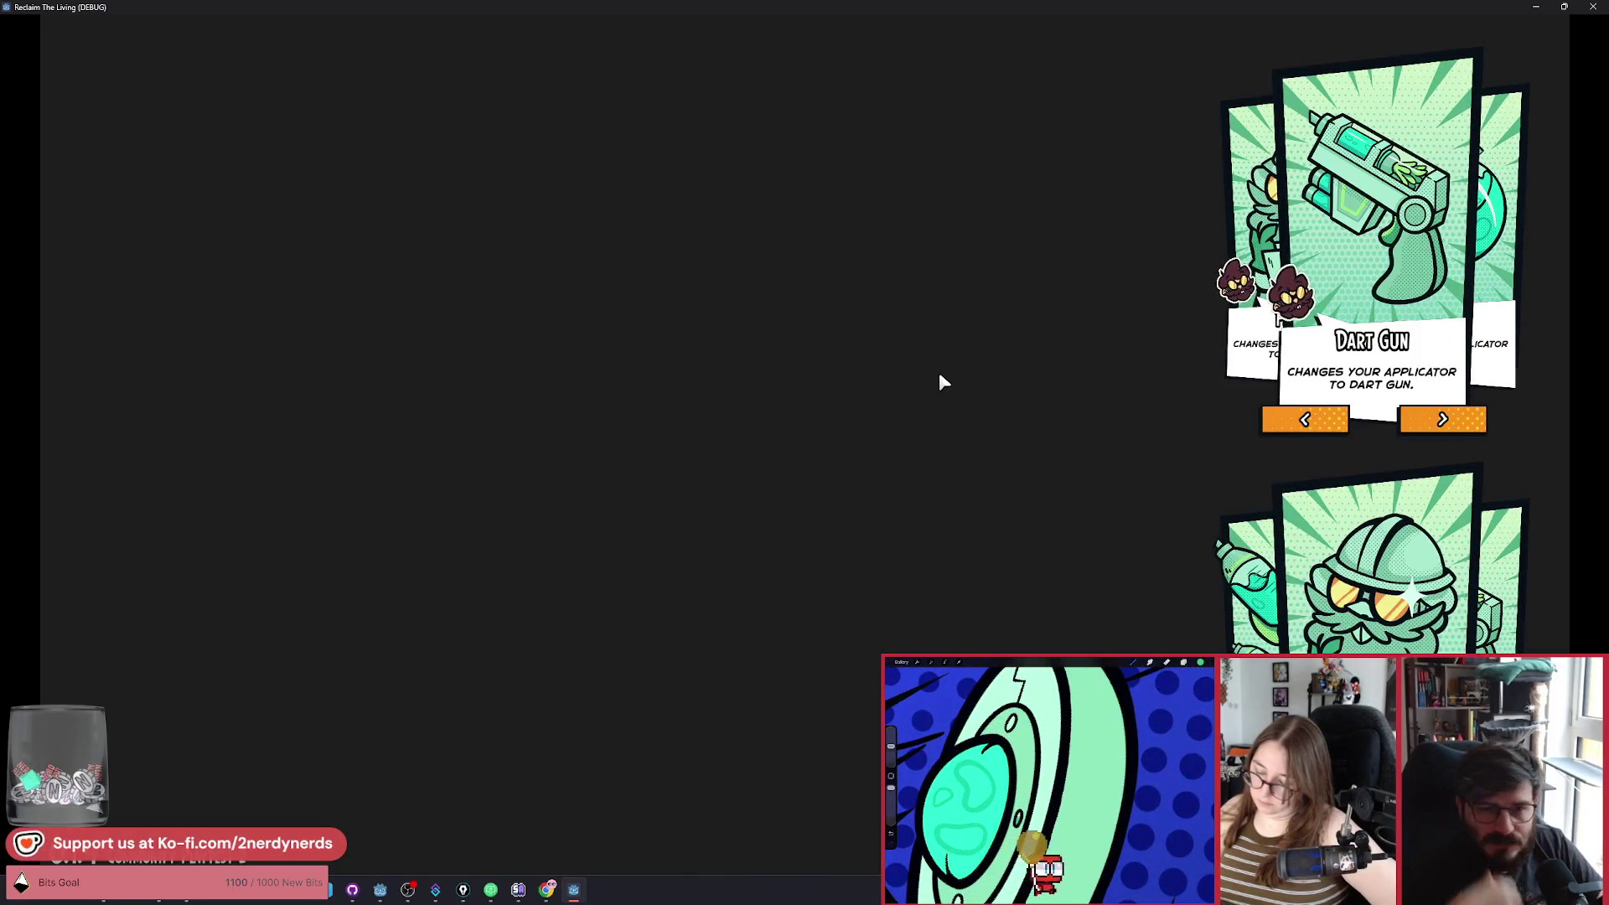
left_click(1578, 10)
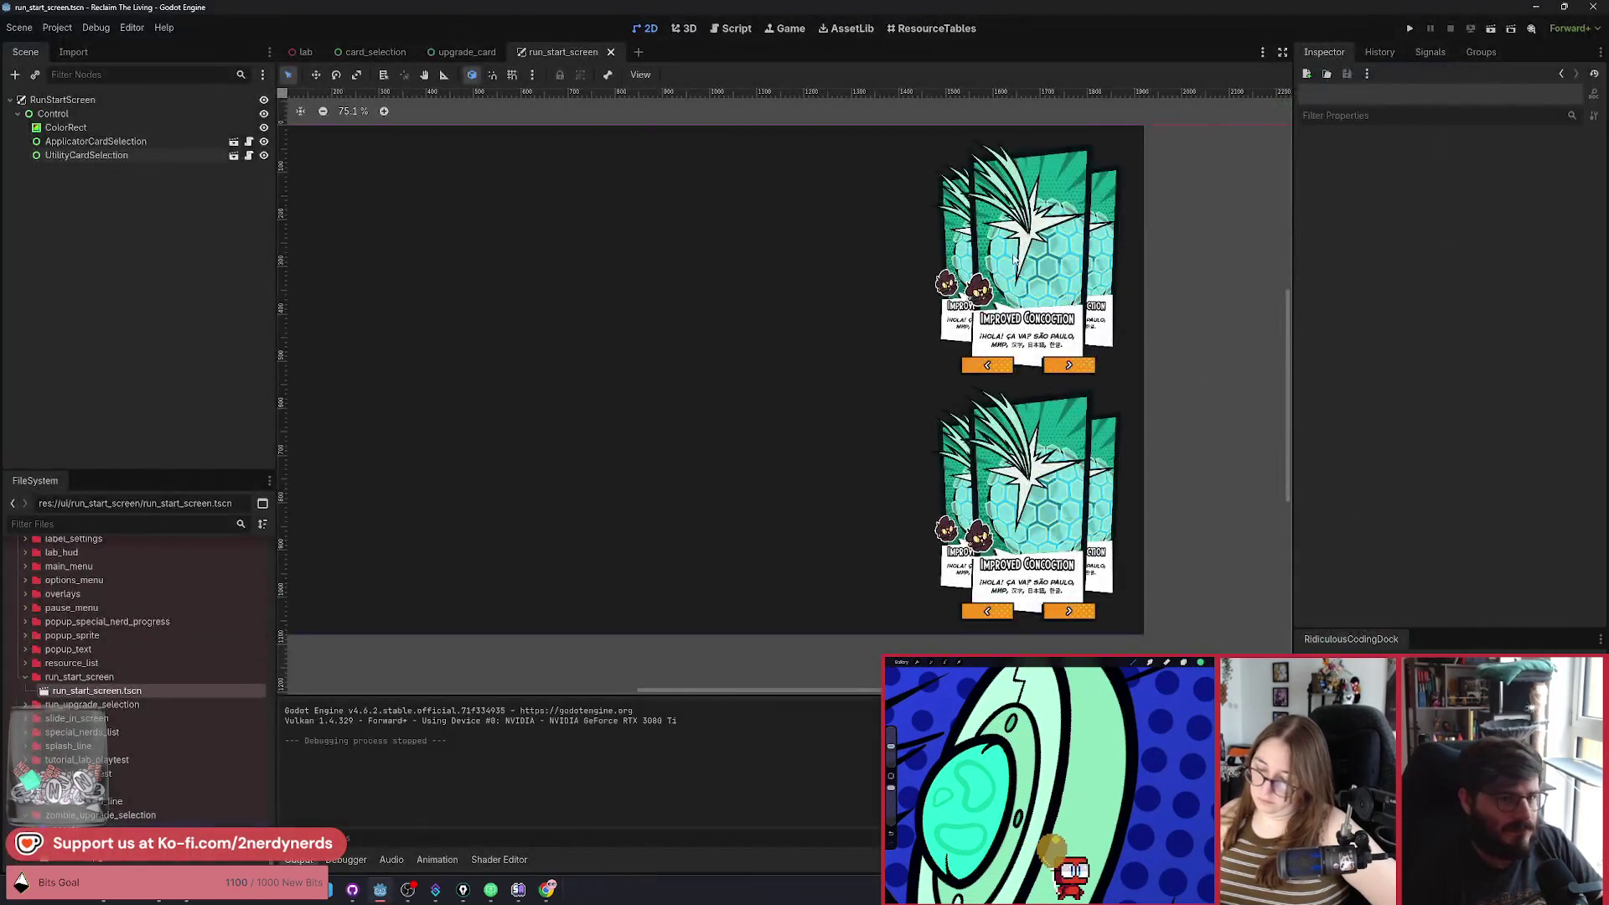
Set the Transform Scale of both ApplicatorCardSelection and UtilityCardSelection to 0.7.
left_click(1505, 499)
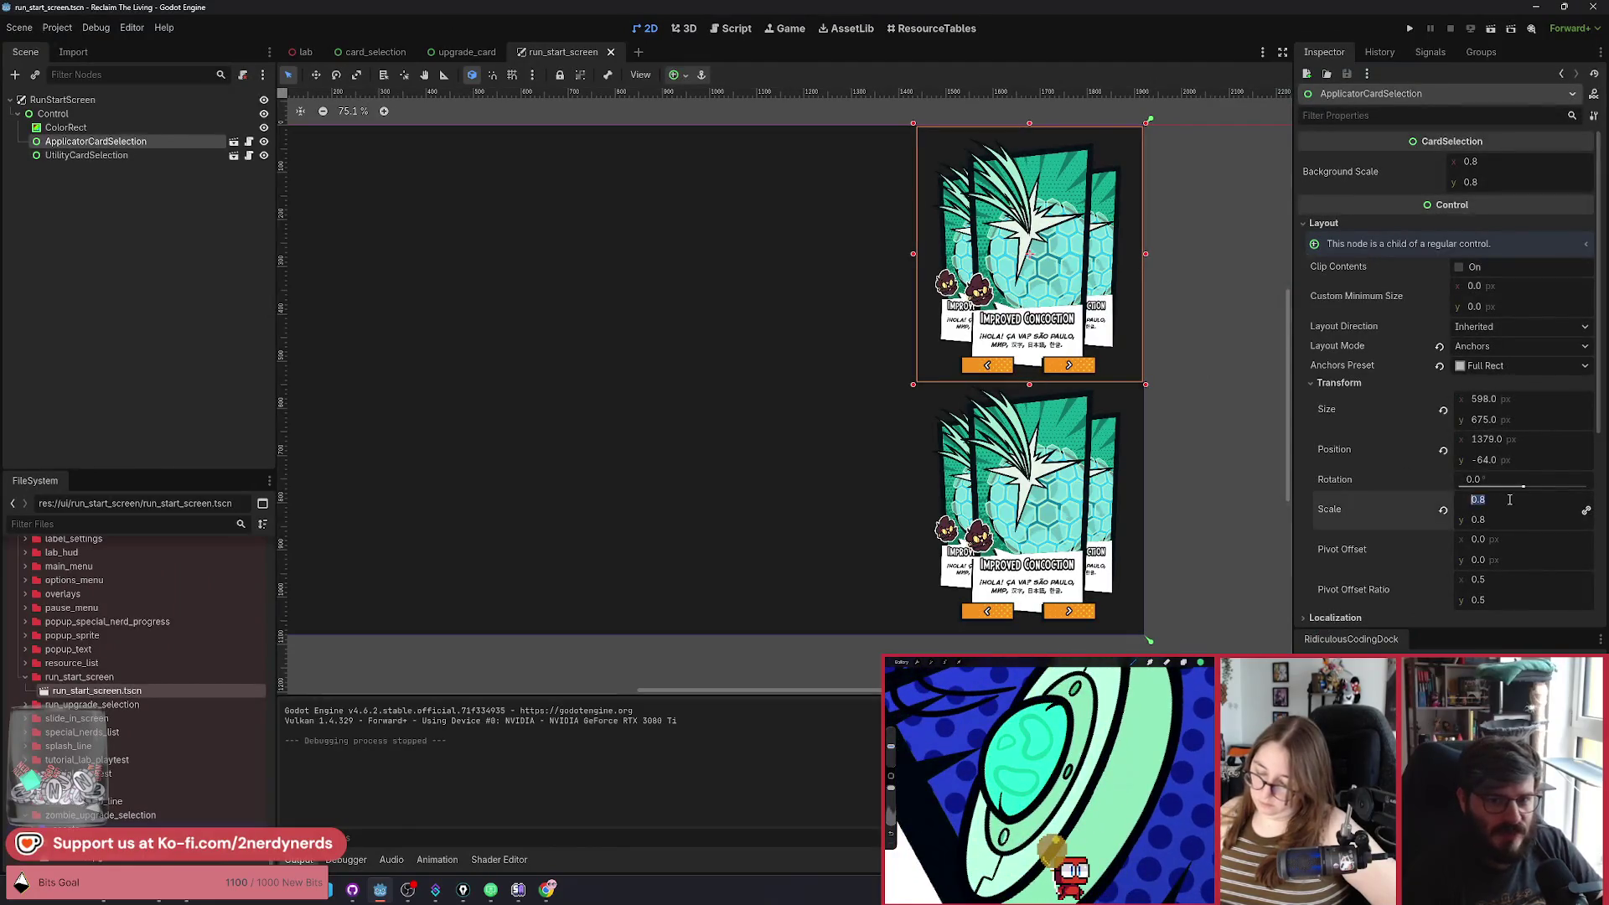
type("0.7")
key("Return")
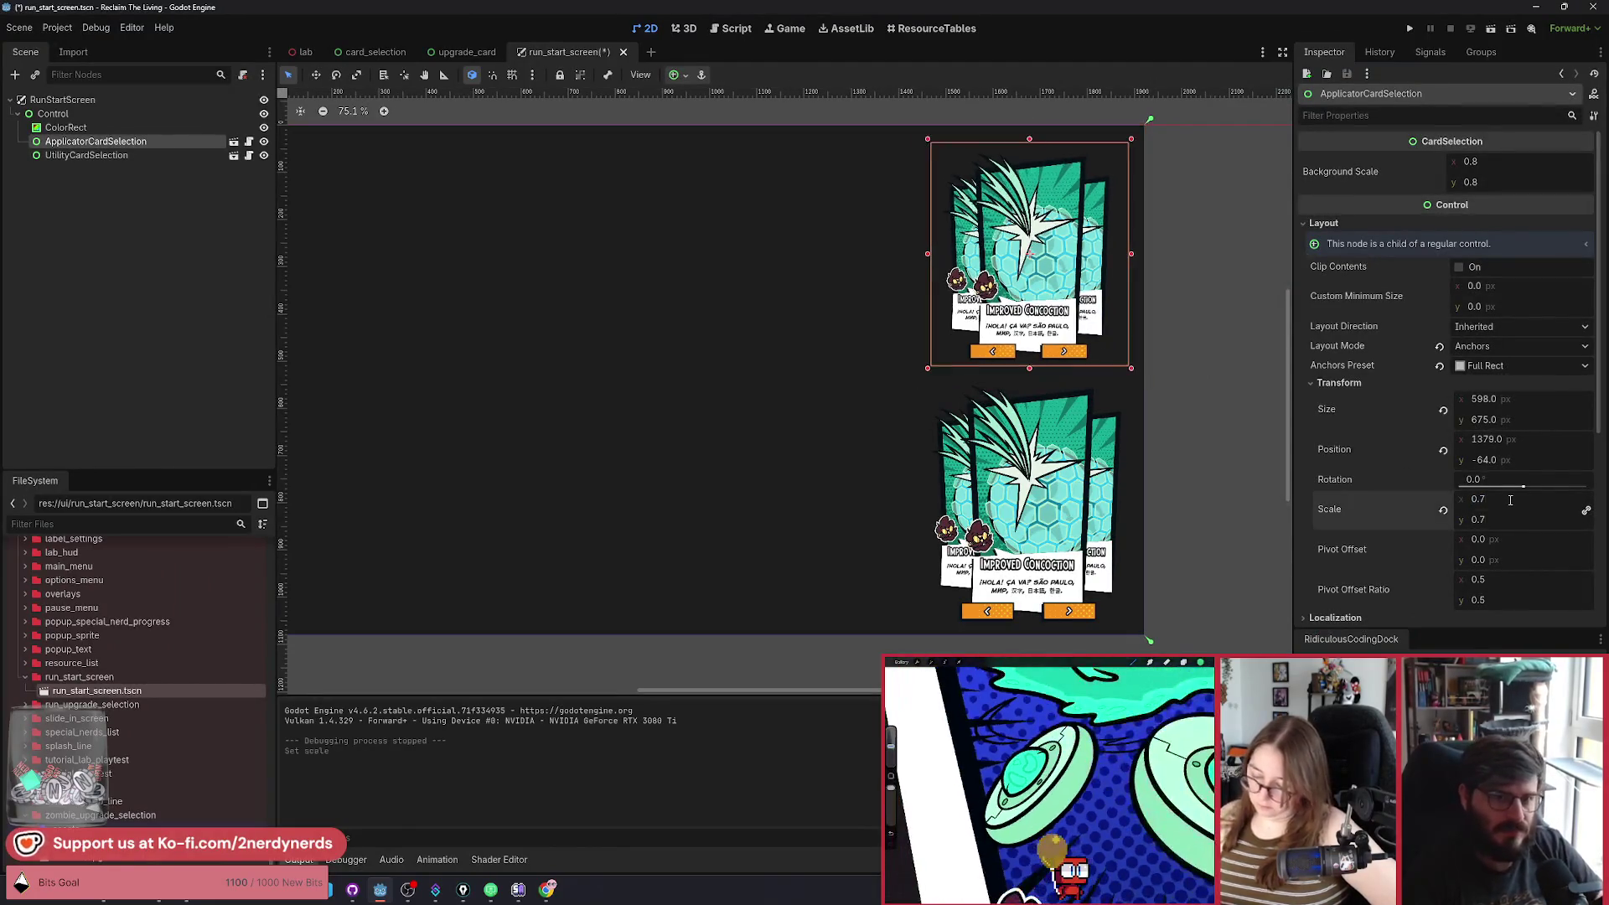
left_click(1030, 497)
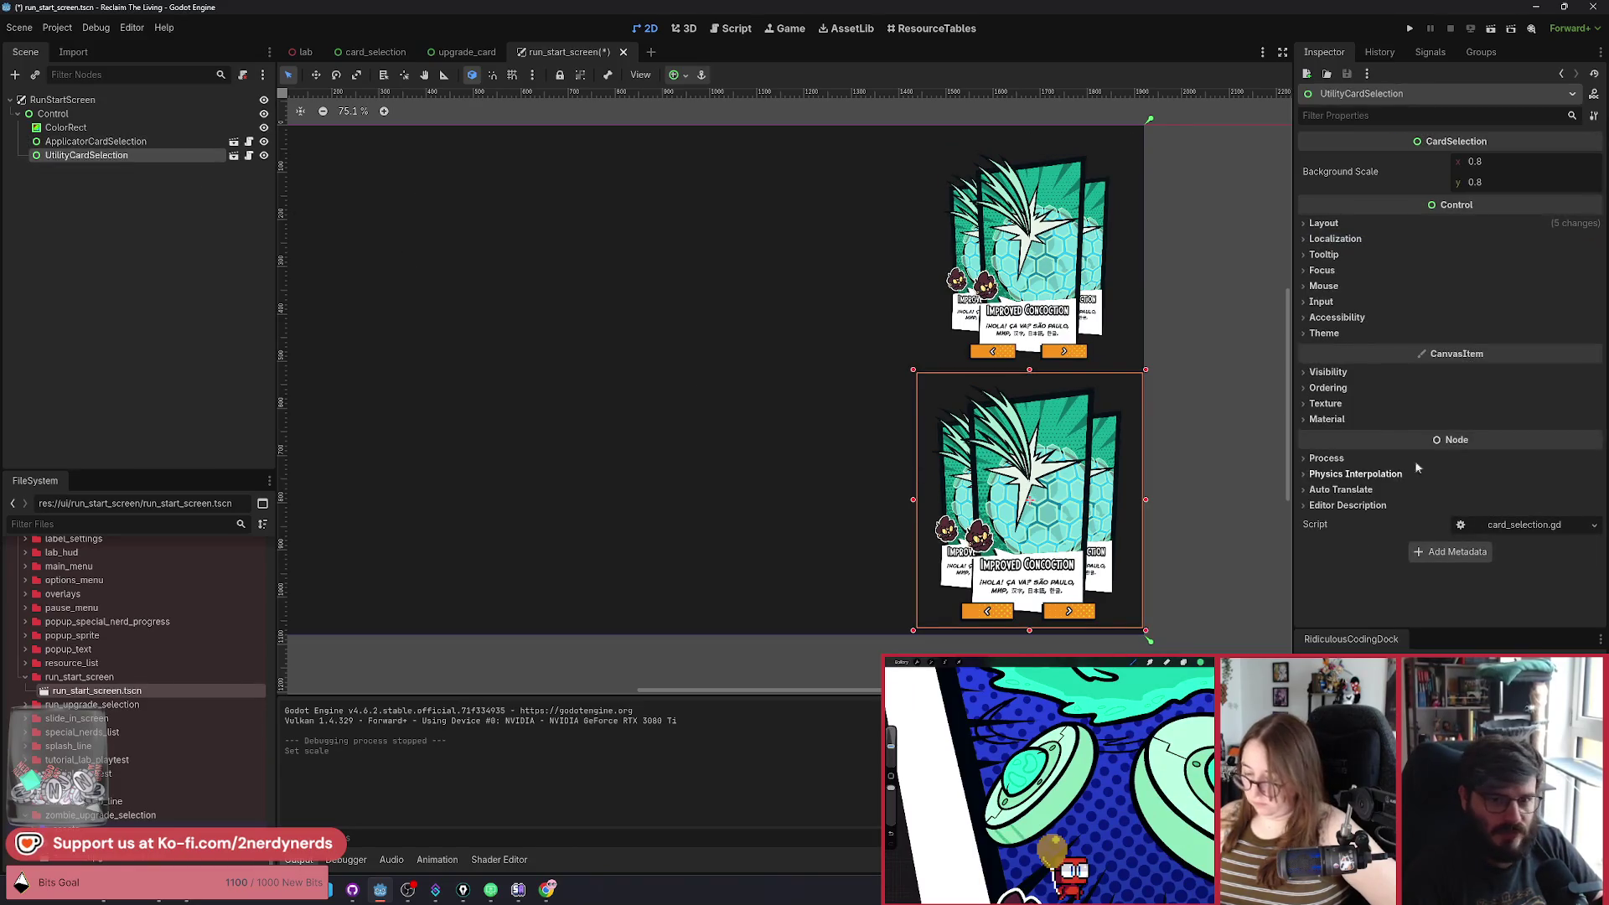
left_click(1344, 224)
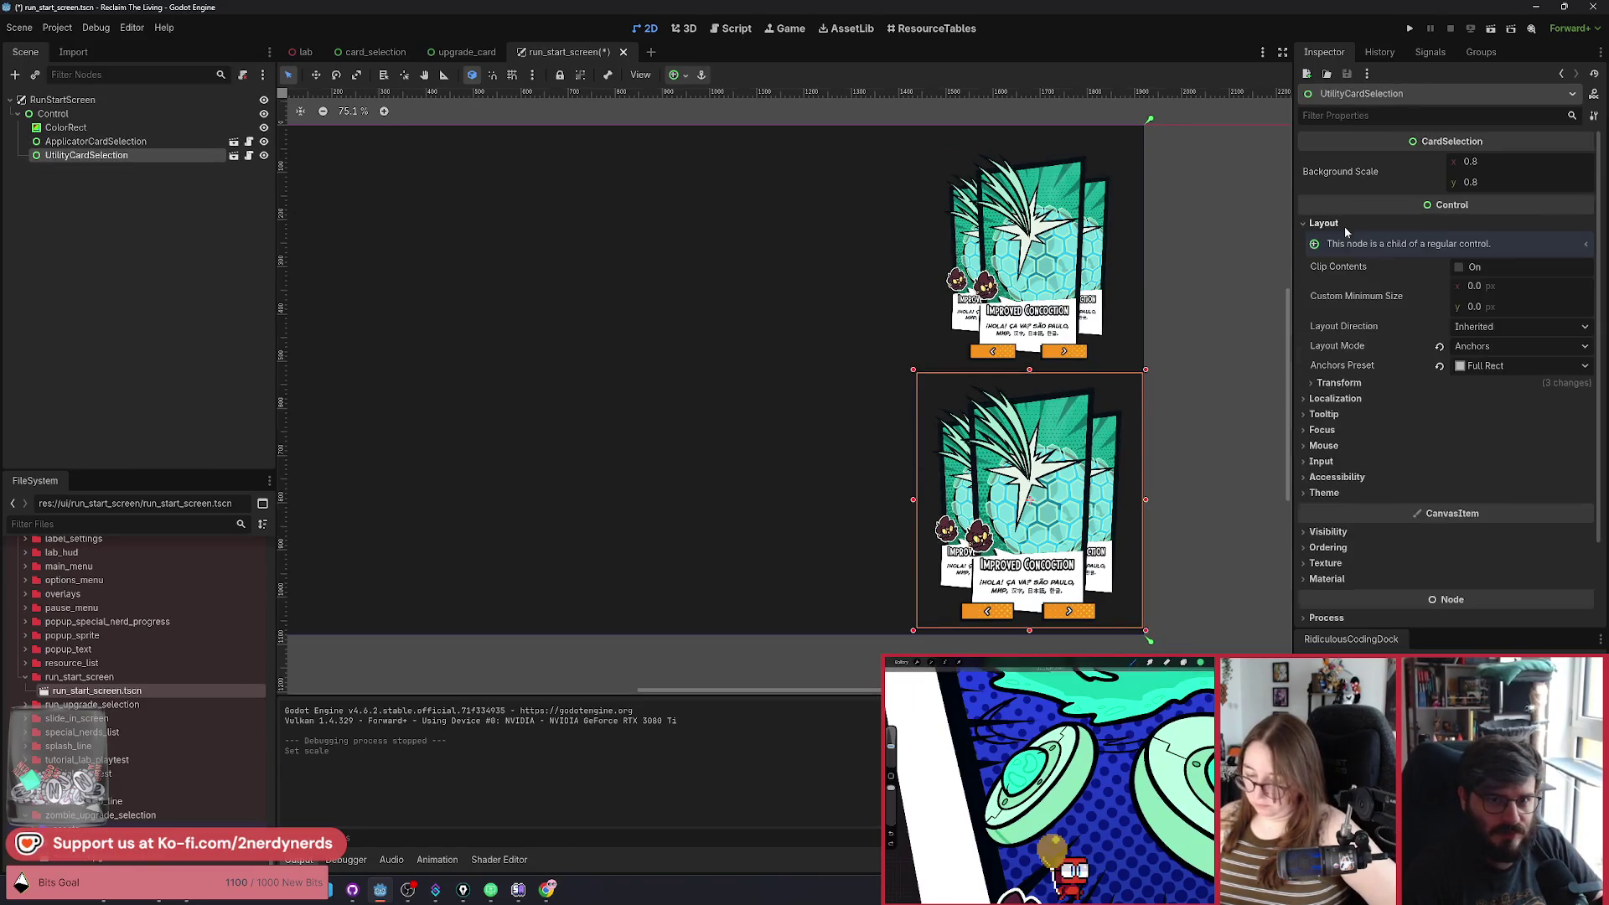
left_click(1345, 383)
left_click(1500, 501)
type("0.7")
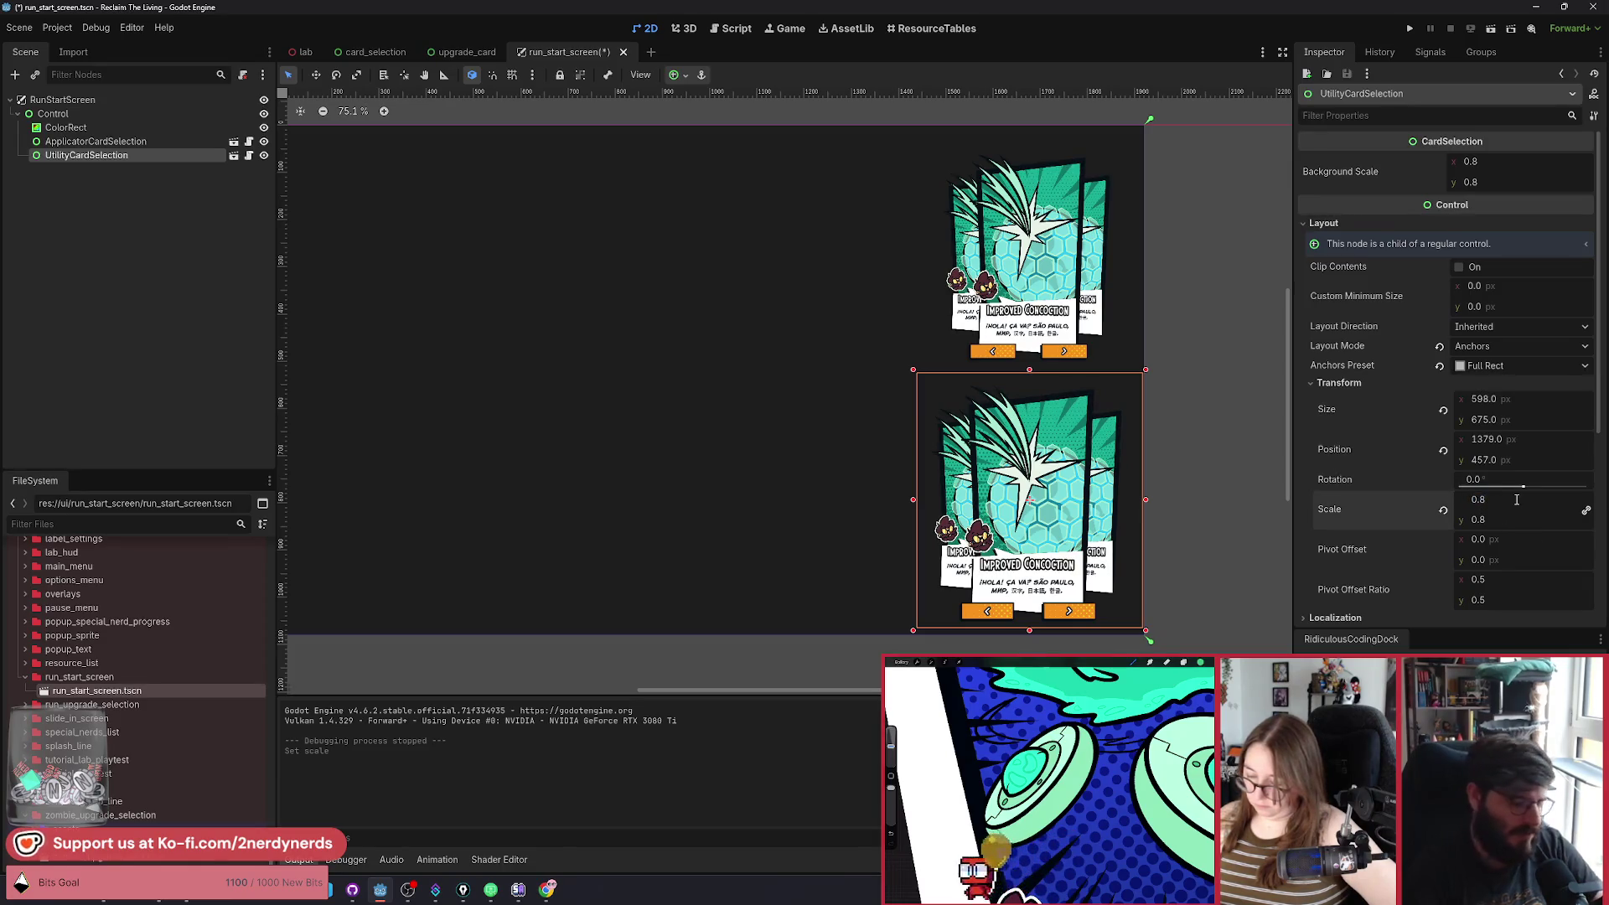
key("Return")
Clear the selection and save the run_start_screen scene.
left_click(1223, 448)
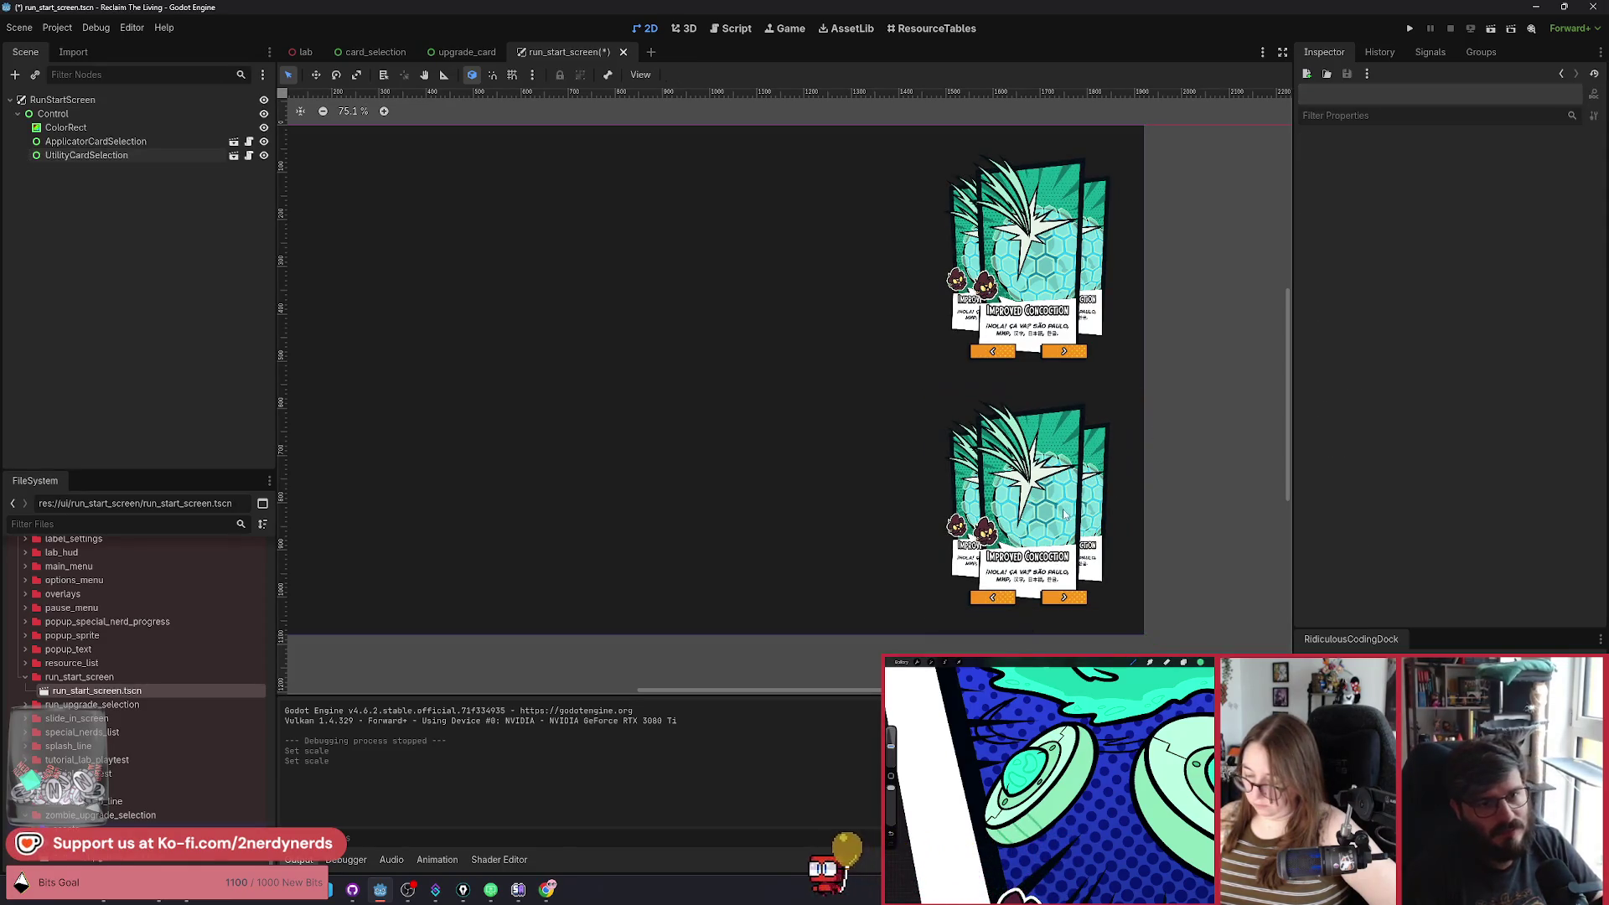
left_click(1196, 450)
scroll(1194, 444, "down", 2)
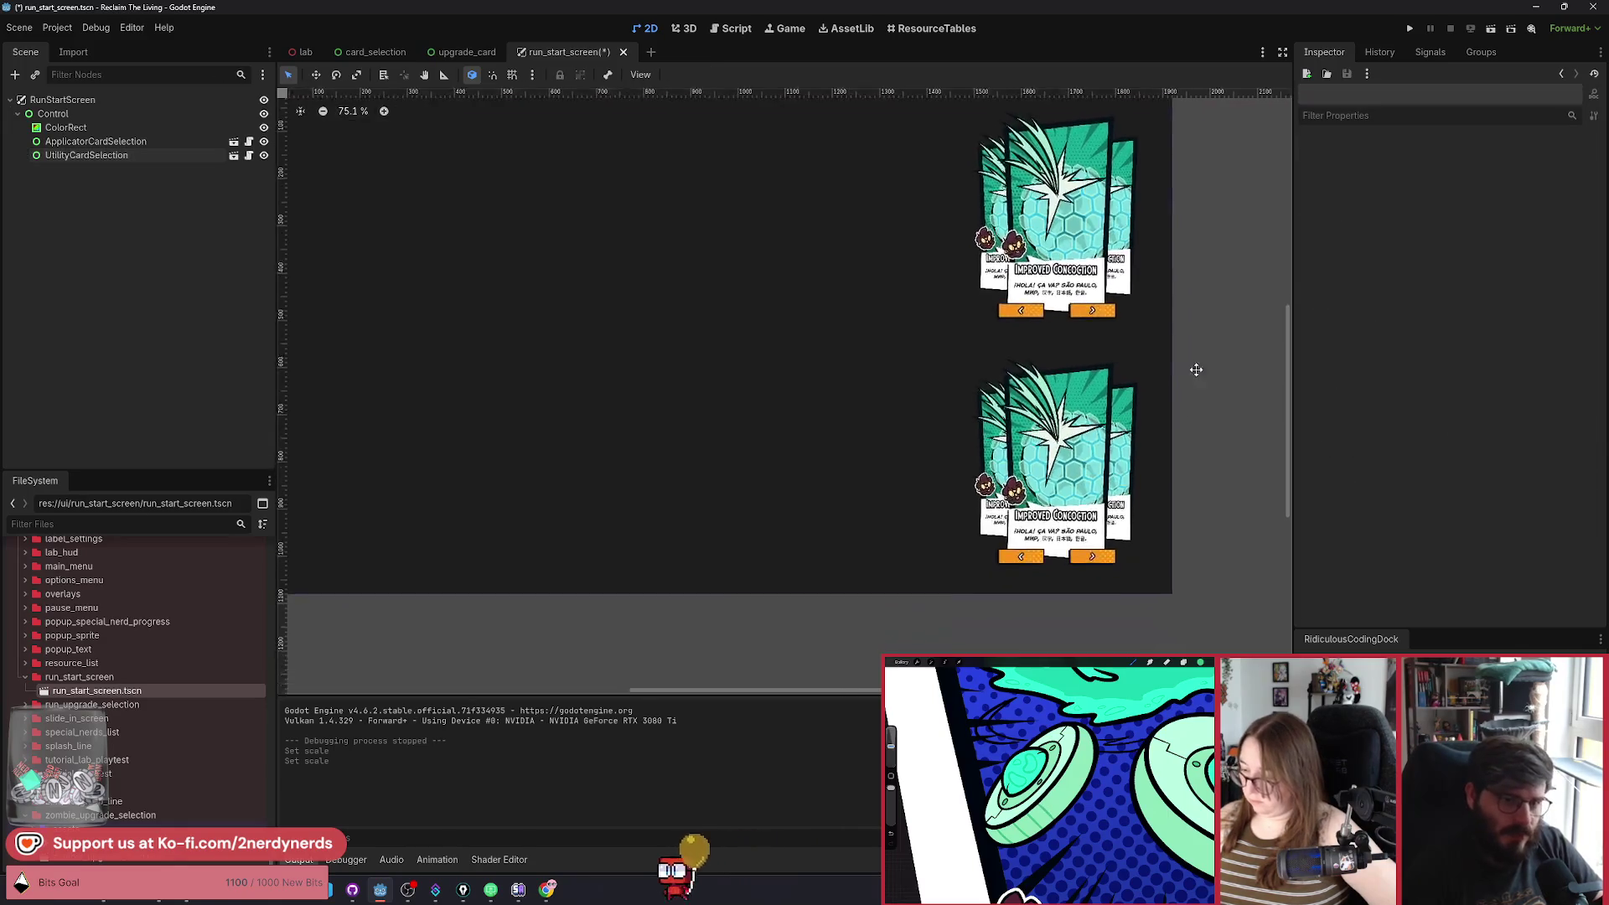
scroll(1135, 333, "right", 2)
scroll(1056, 402, "up", 1)
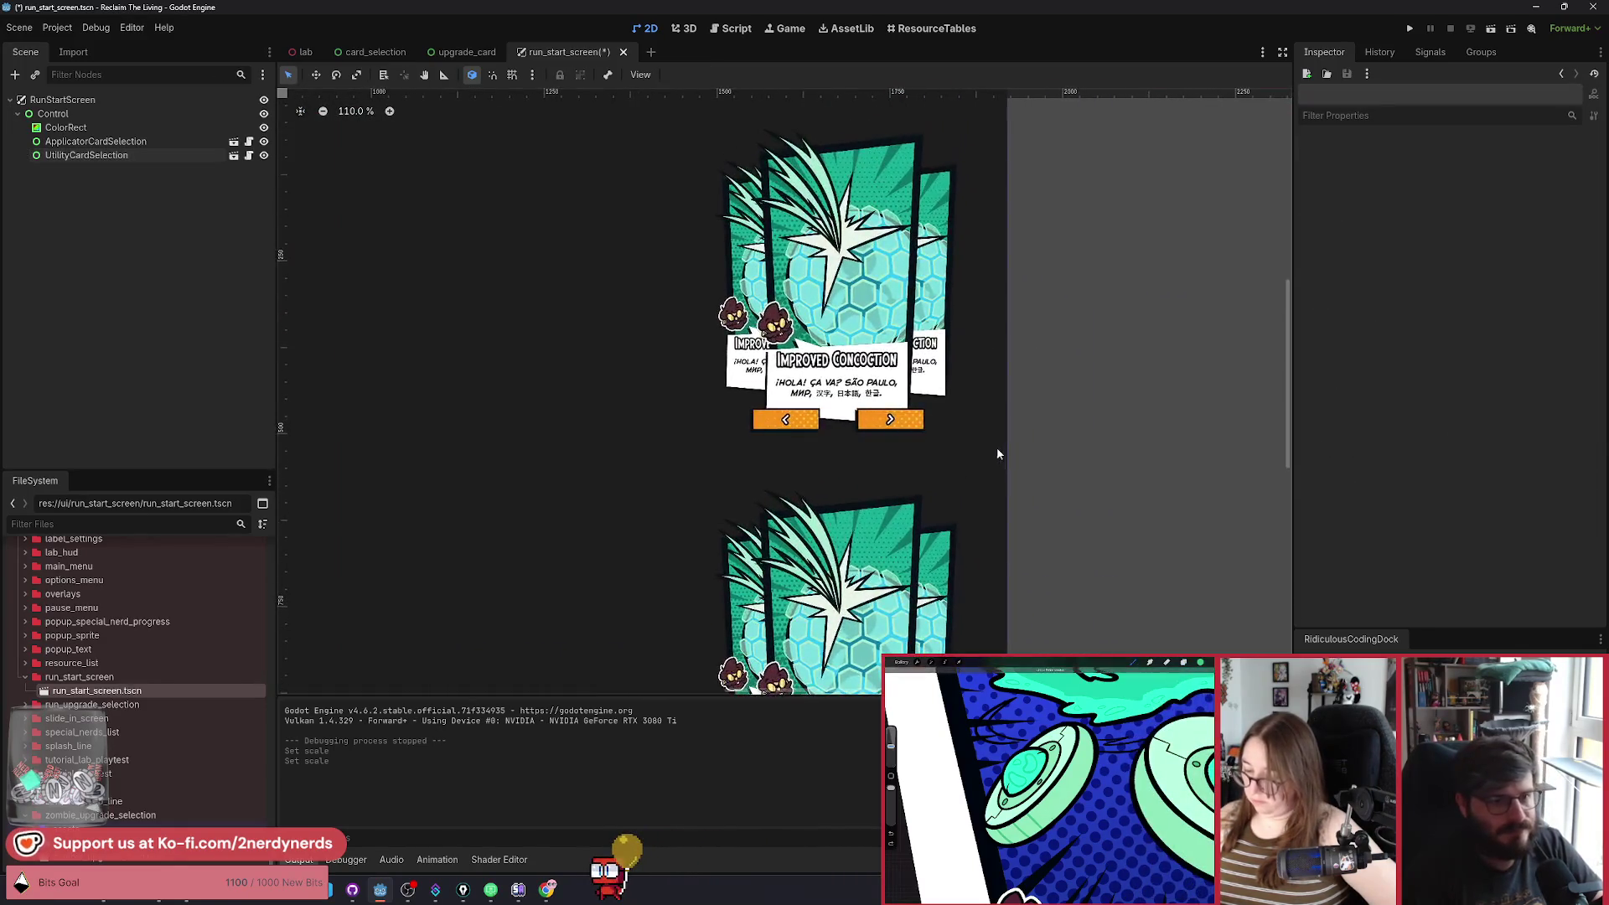
key("ctrl+s")
scroll(977, 338, "down", 1)
left_click(95, 141)
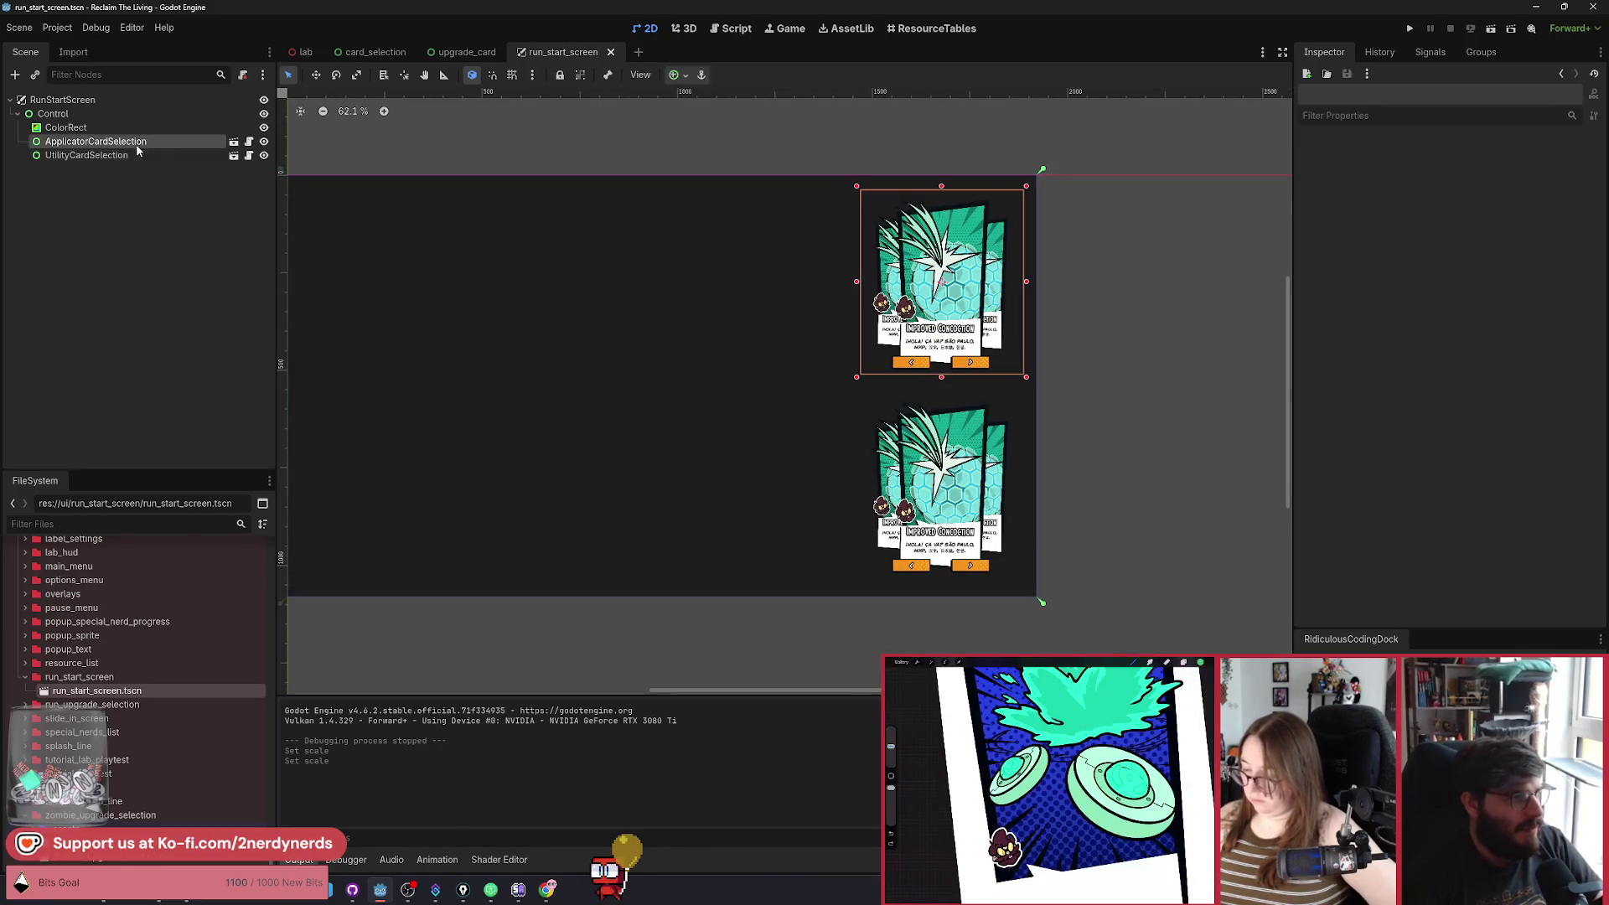
Make ApplicatorCardSelection and UtilityCardSelection accessible by unique name.
left_click(87, 155, "ctrl")
right_click(124, 159)
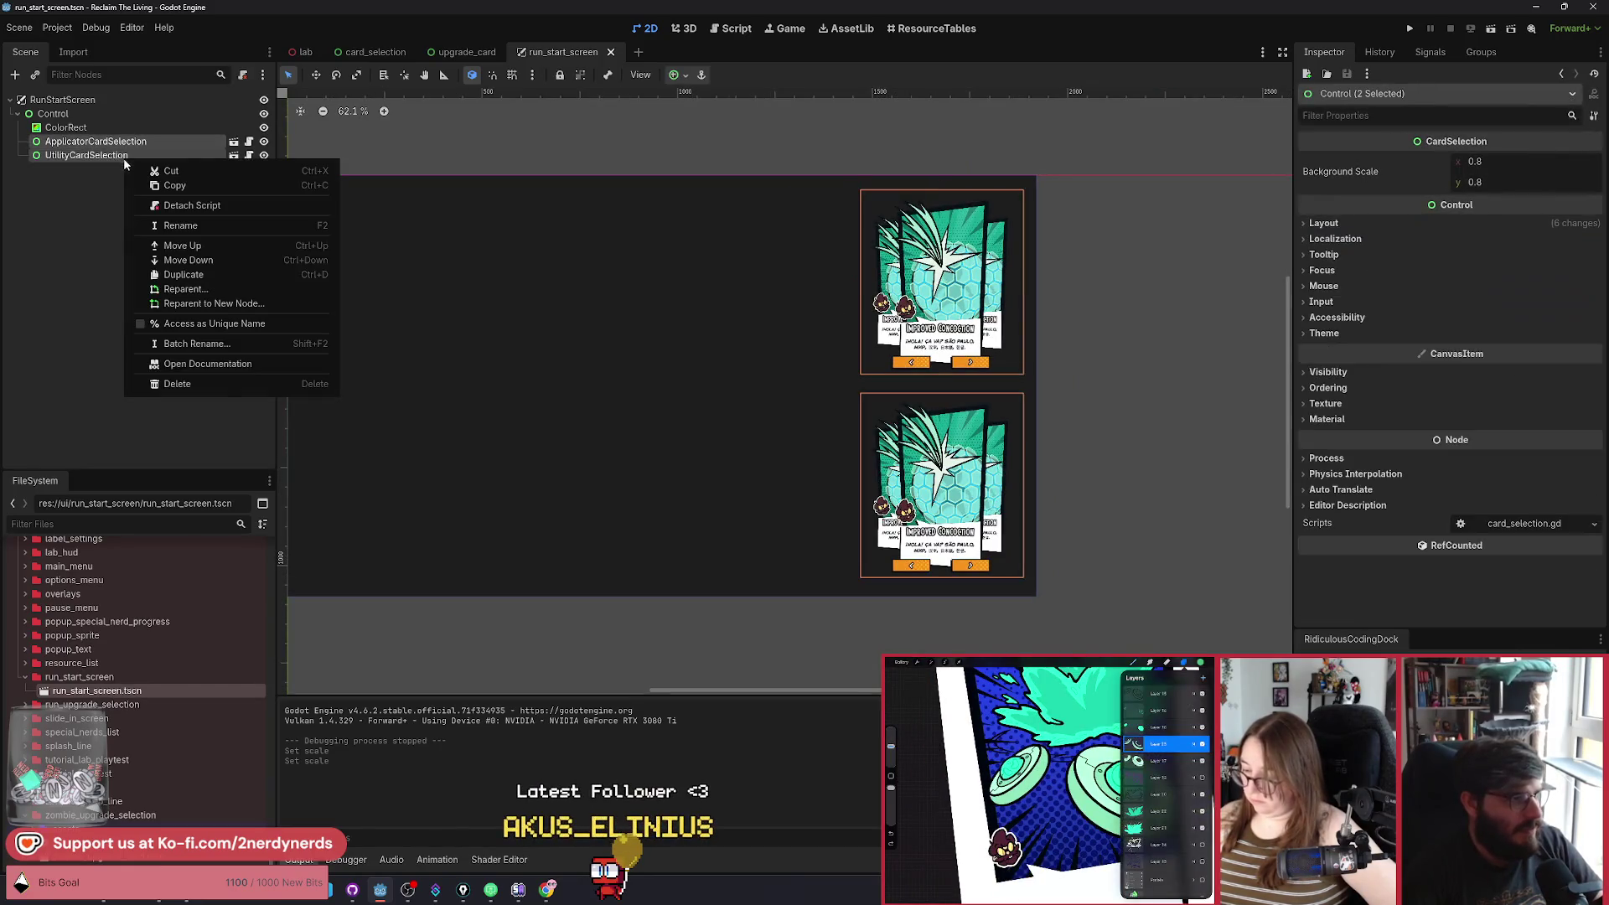
left_click(191, 325)
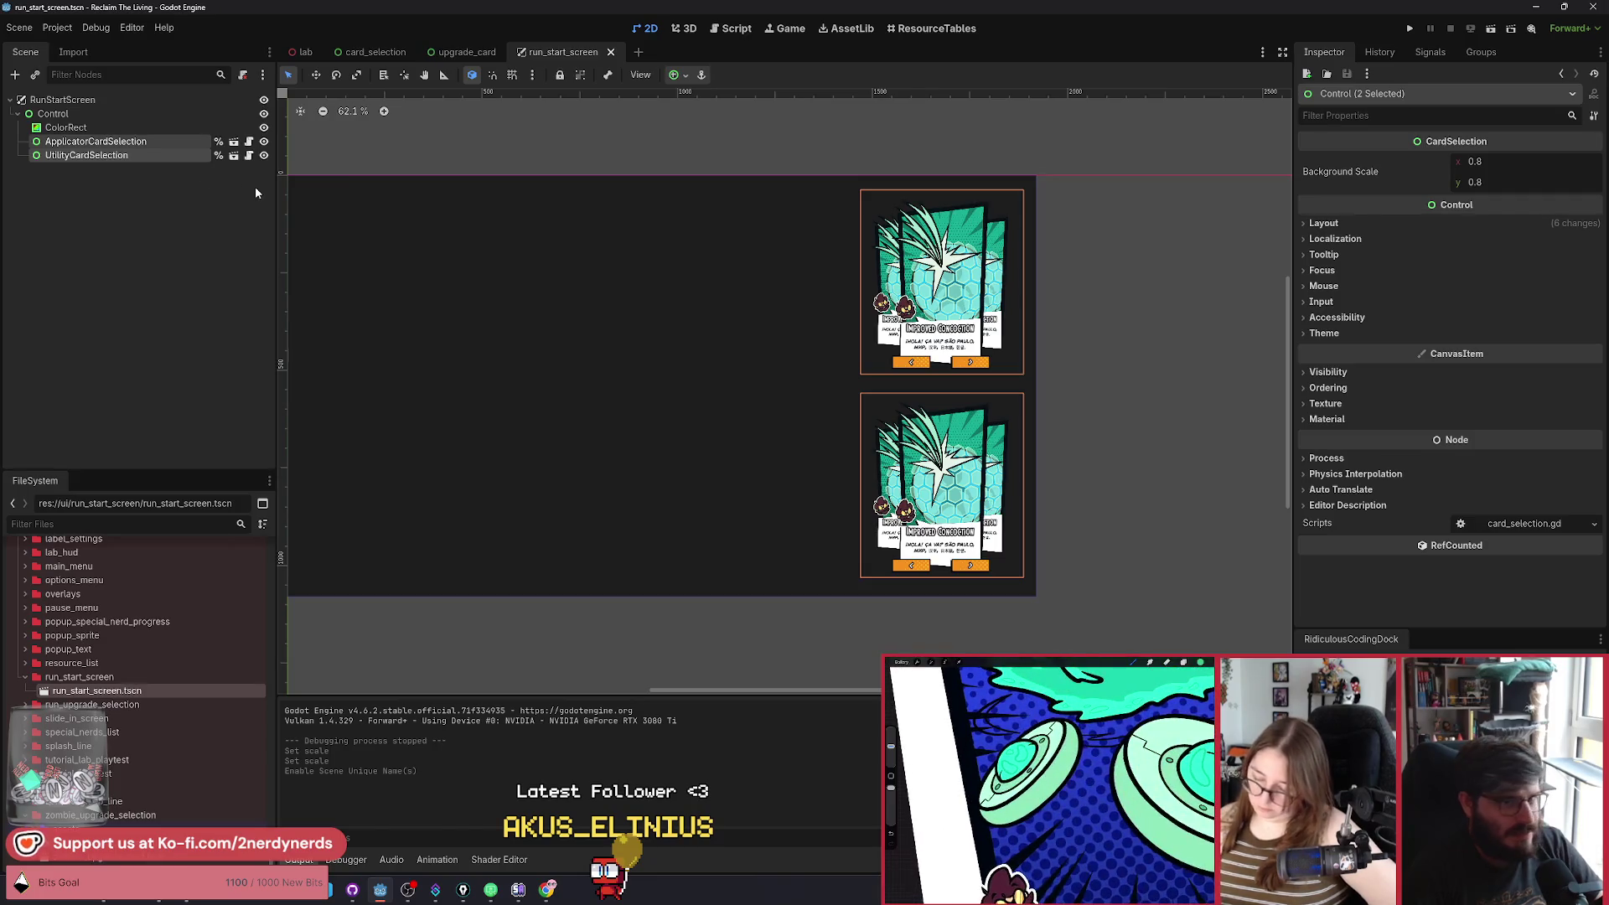
scroll(550, 302, "left", 1)
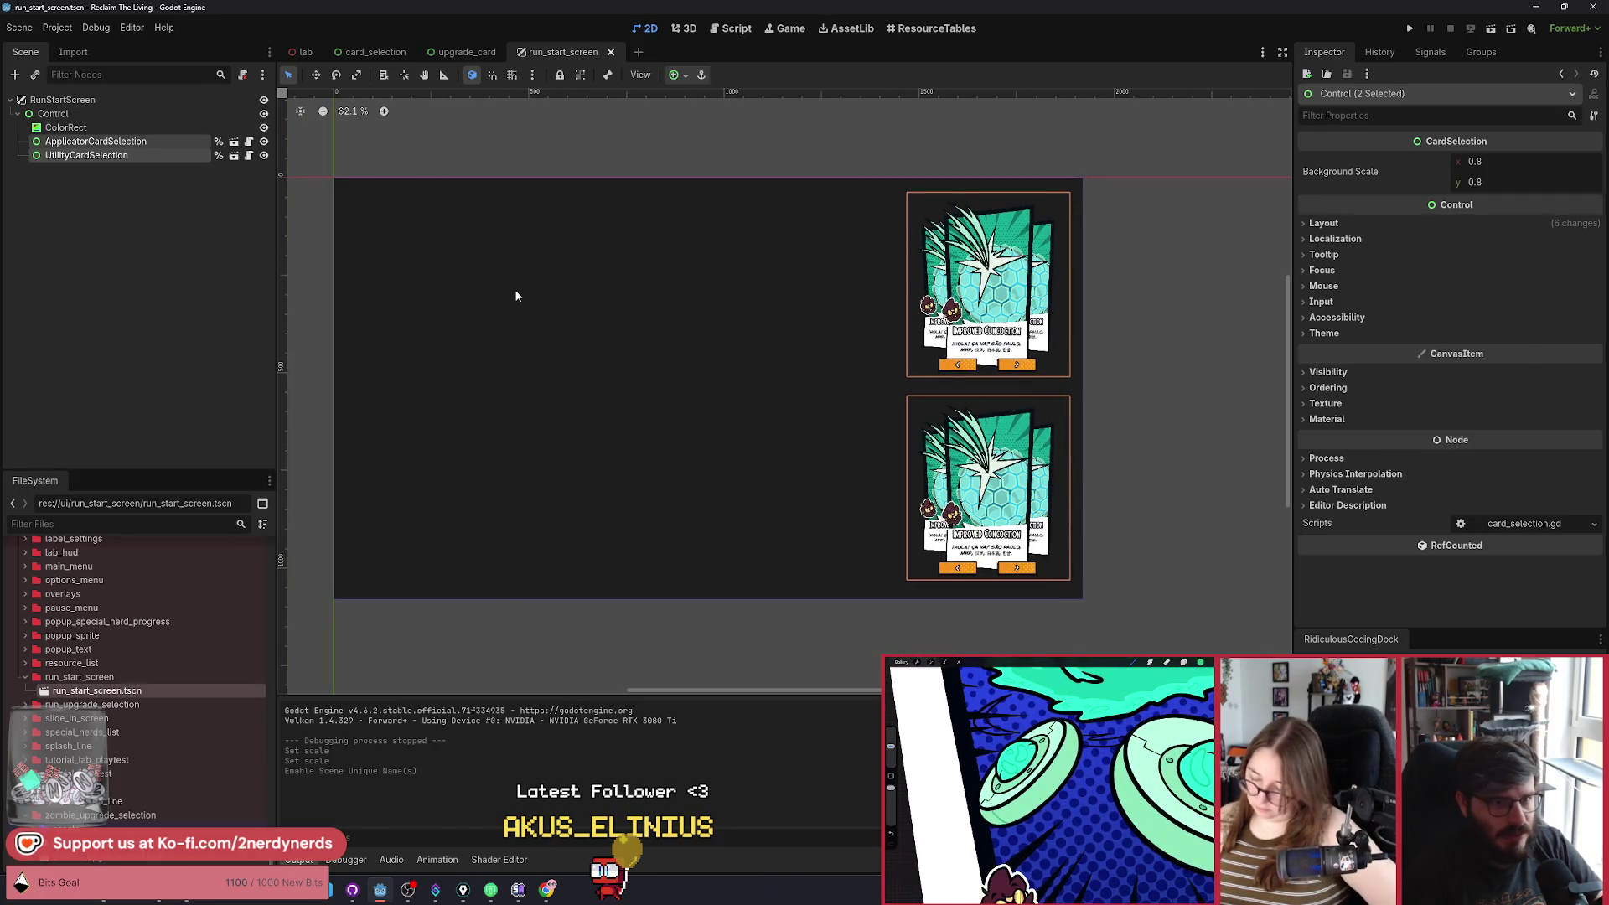
Select RunStartScreen and bring up the Instantiate Child Scene list.
left_click(100, 99)
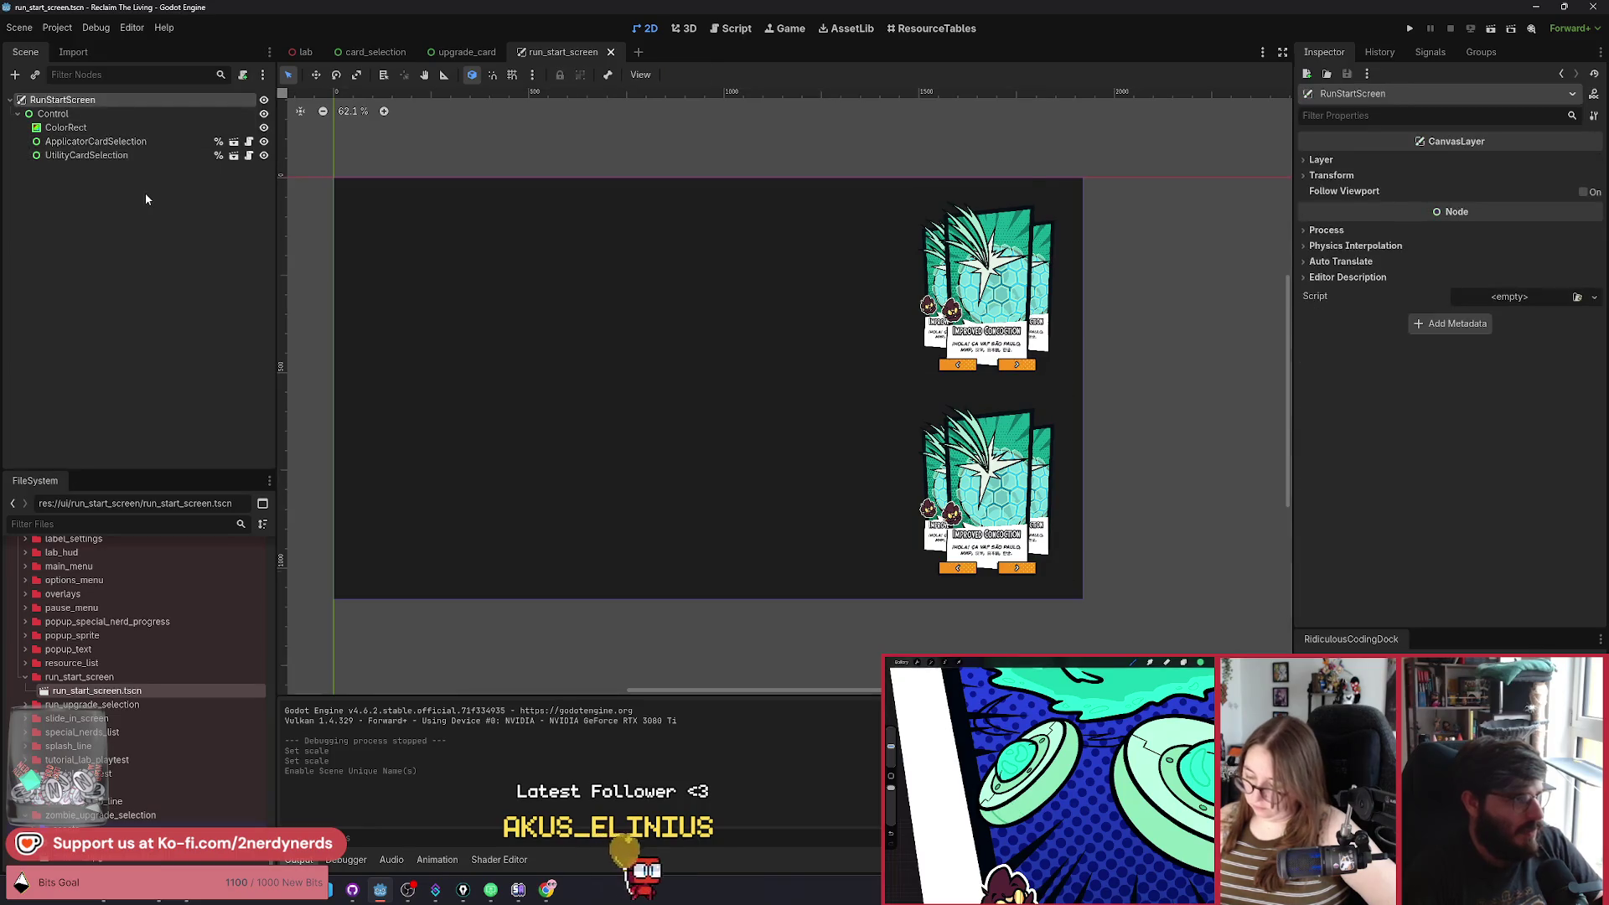
key("ctrl+a")
key("Escape")
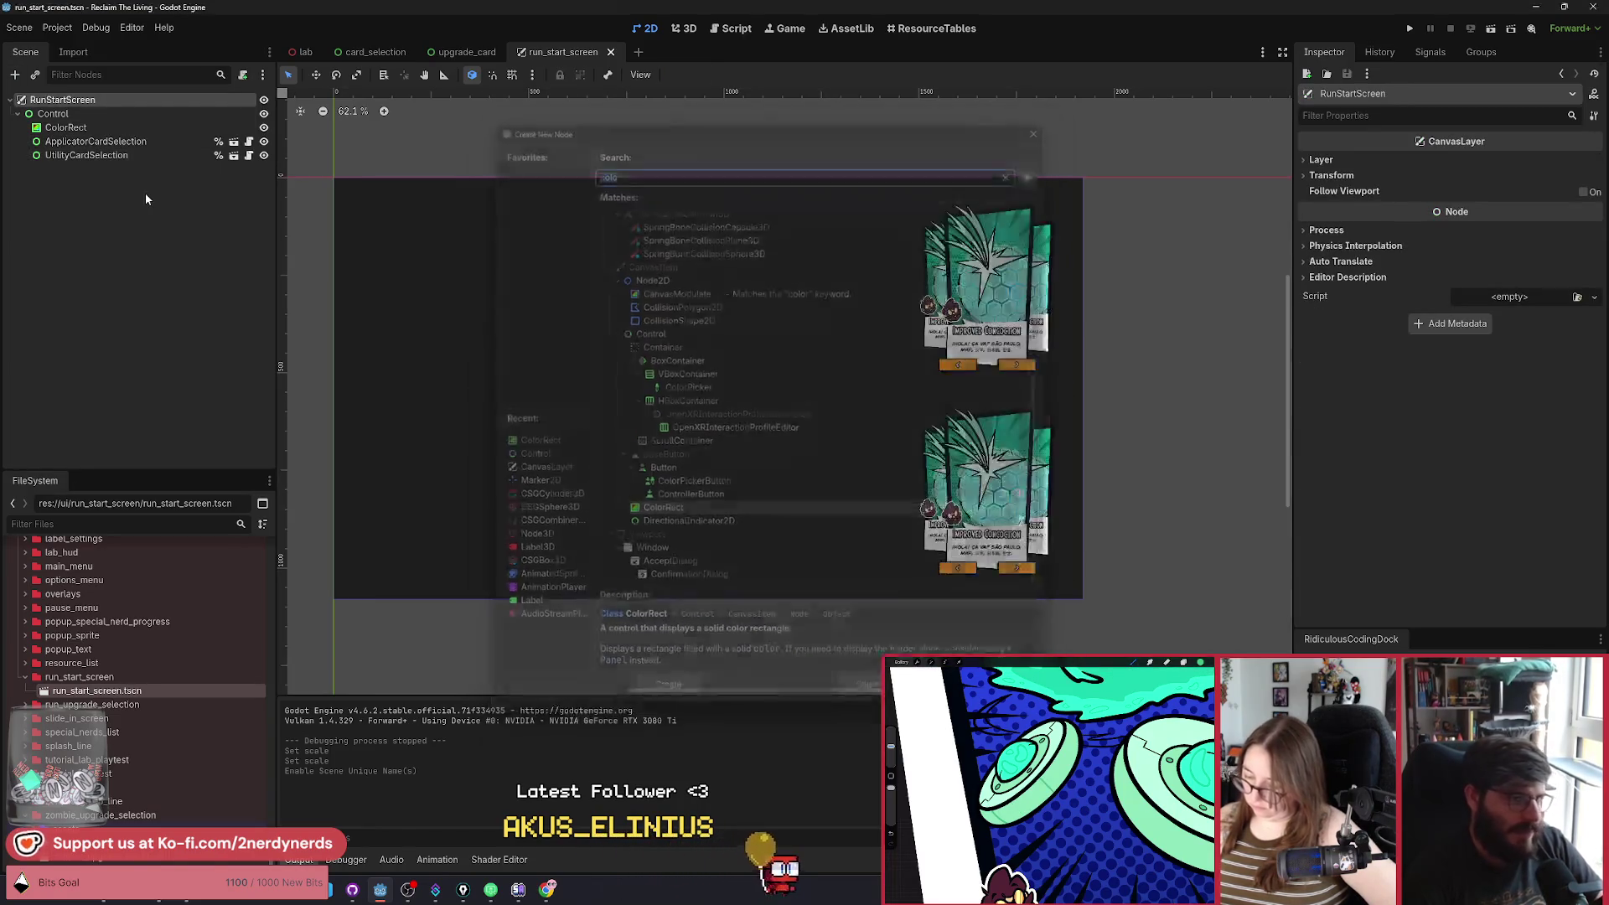
key("ctrl+shift+a")
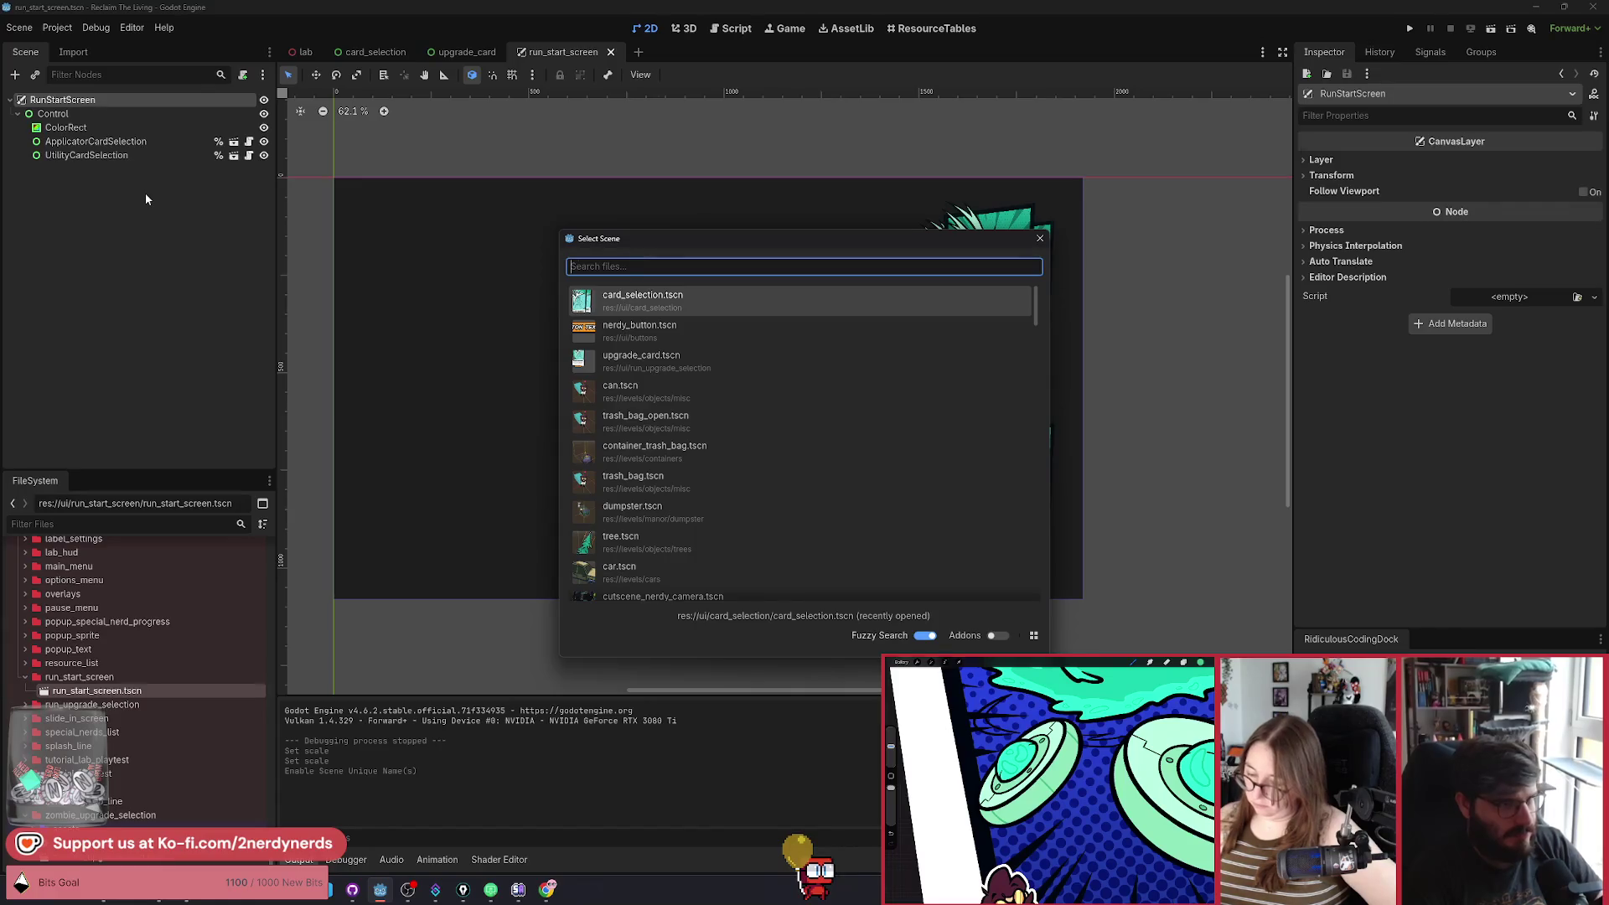